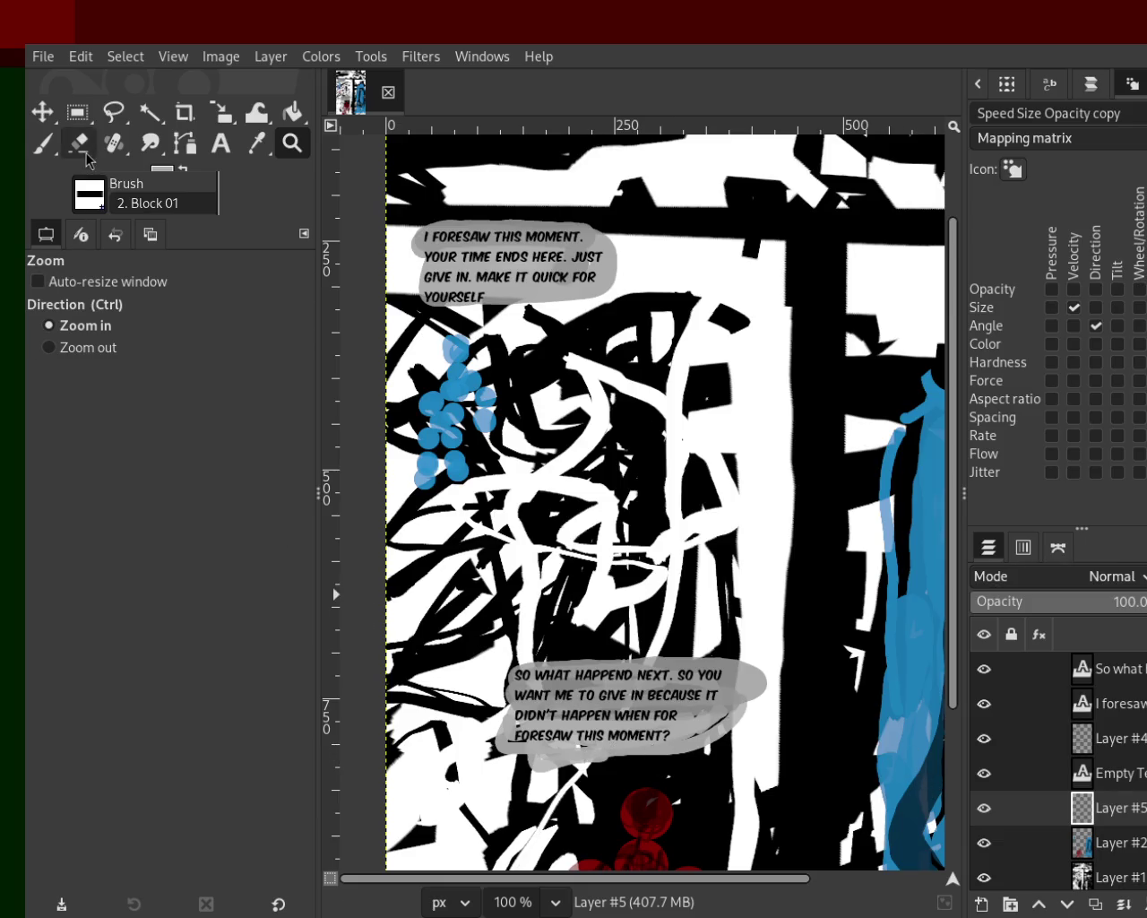
Step: In the lower bubble, replace 'DIDN'T' with 'I WON WHEN YOU' and drop the extra 'FOR'
click(220, 144)
double_click(587, 714)
drag(517, 714, 547, 715)
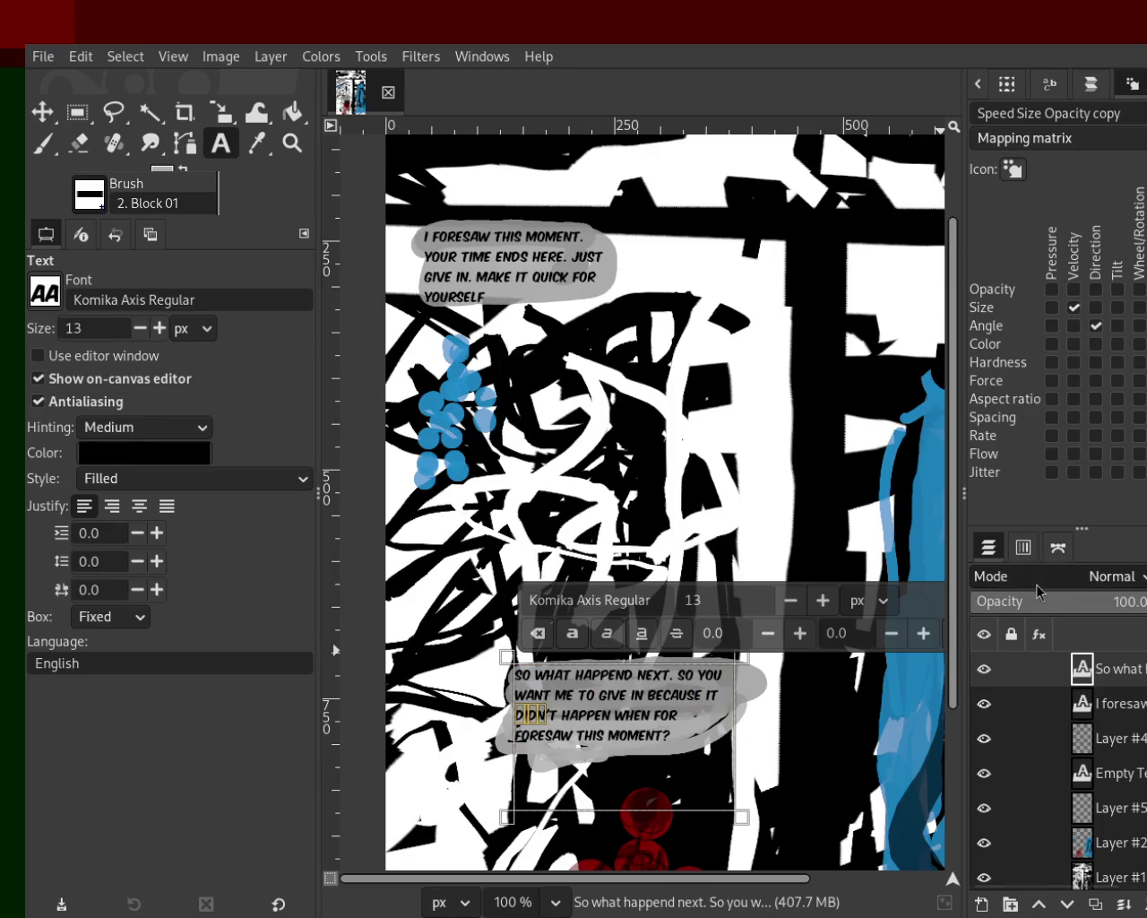
key(Delete)
key(Delete)
key(Delete)
key(Delete)
key(Delete)
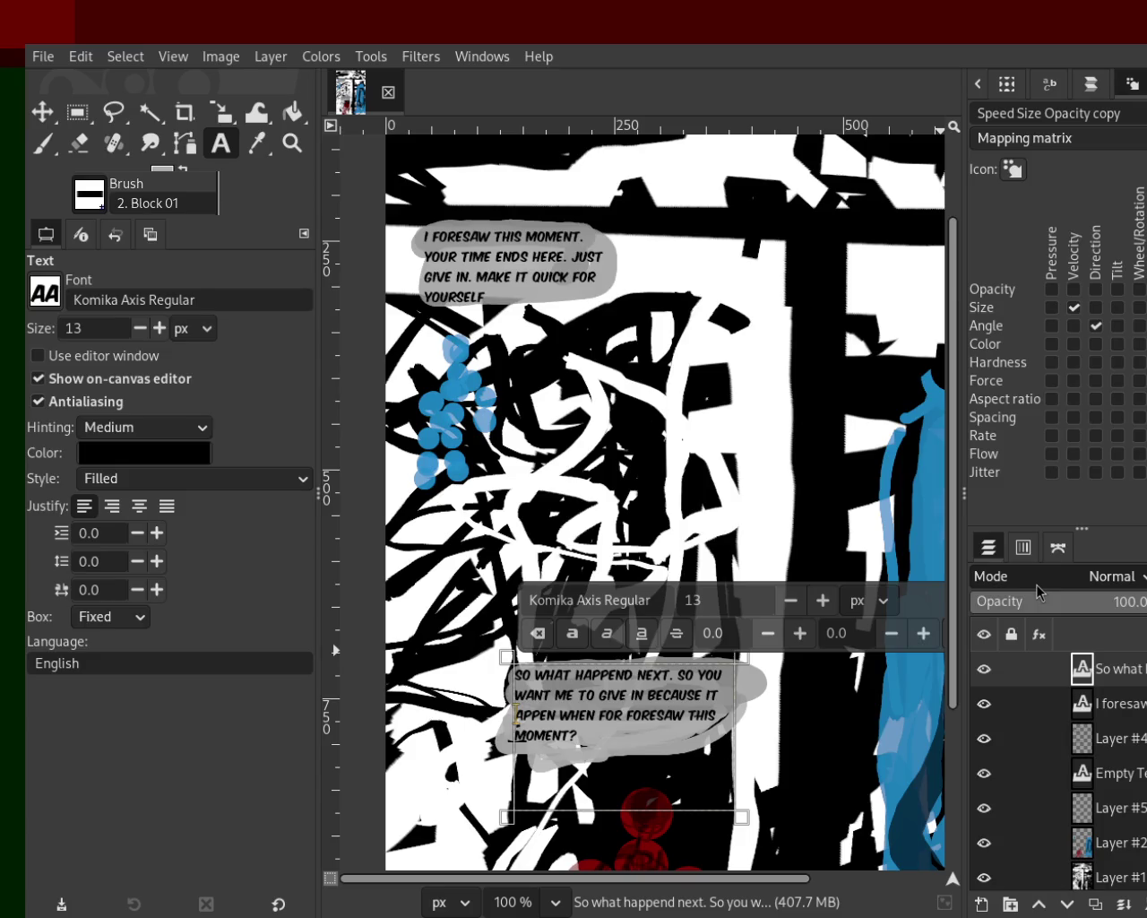
text(I won)
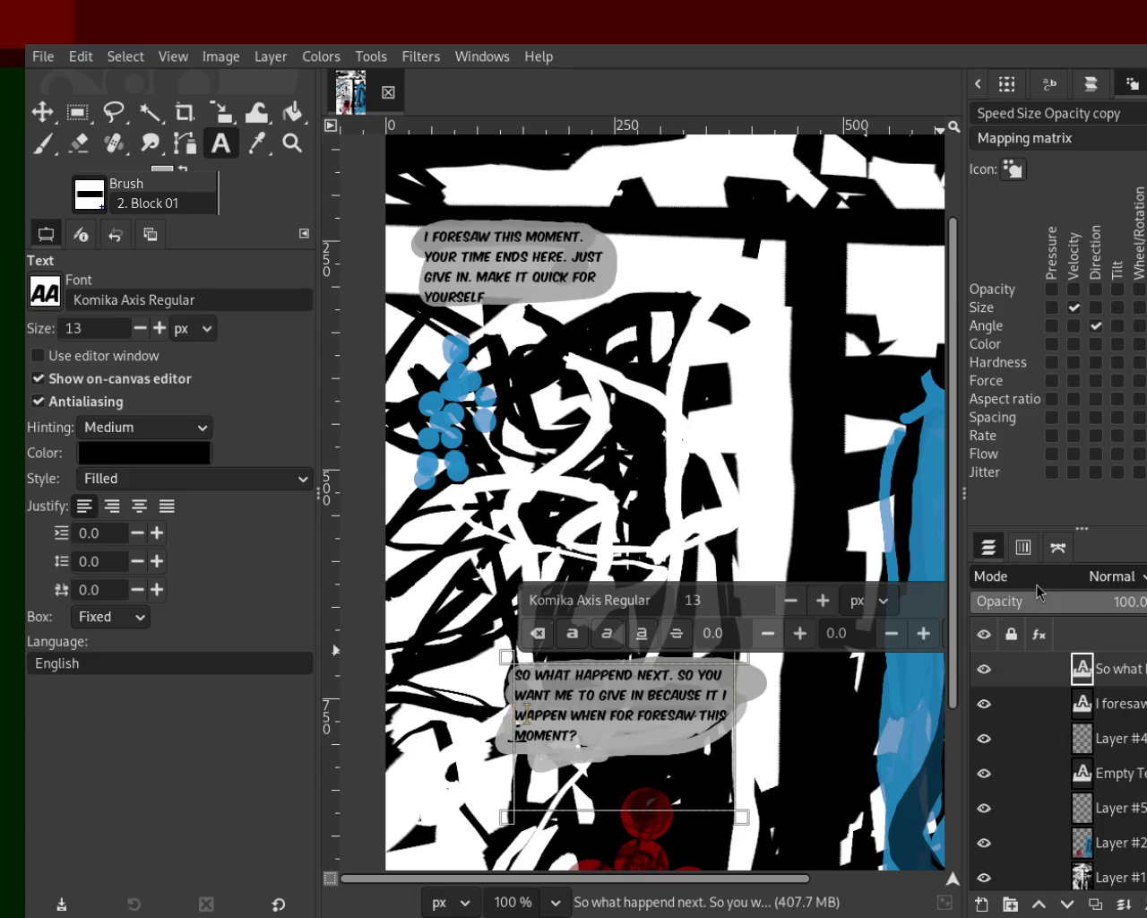
key(Delete)
key(Delete)
key(Delete)
key(Delete)
key(Delete)
key(Delete)
key(Delete)
text(hen you)
key(Delete)
key(Delete)
key(Delete)
key(Delete)
key(Up)
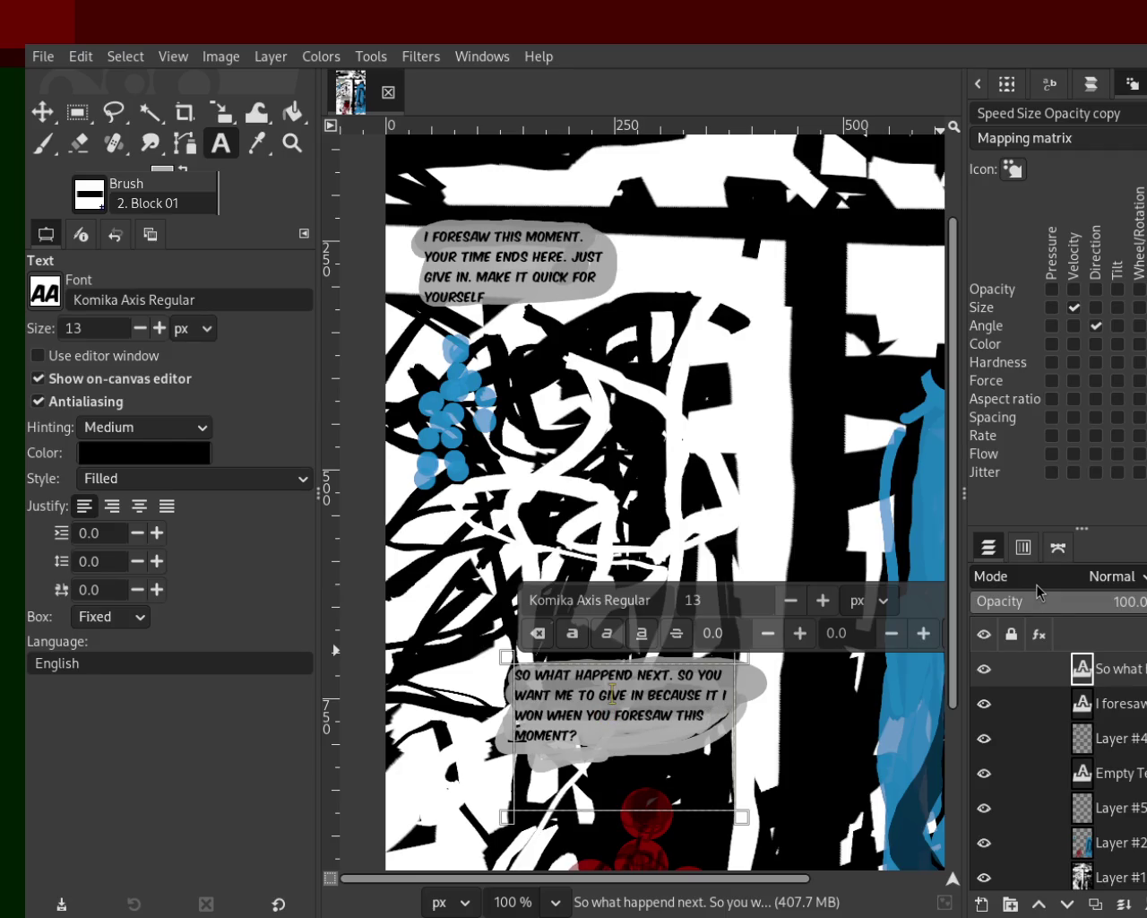
Step: Change the period after 'NEXT' to a question mark and delete the extra 'SO'
click(662, 673)
key(Right)
key(Delete)
text(?)
key(BackSpace)
text(?)
key(Delete)
key(Delete)
key(Delete)
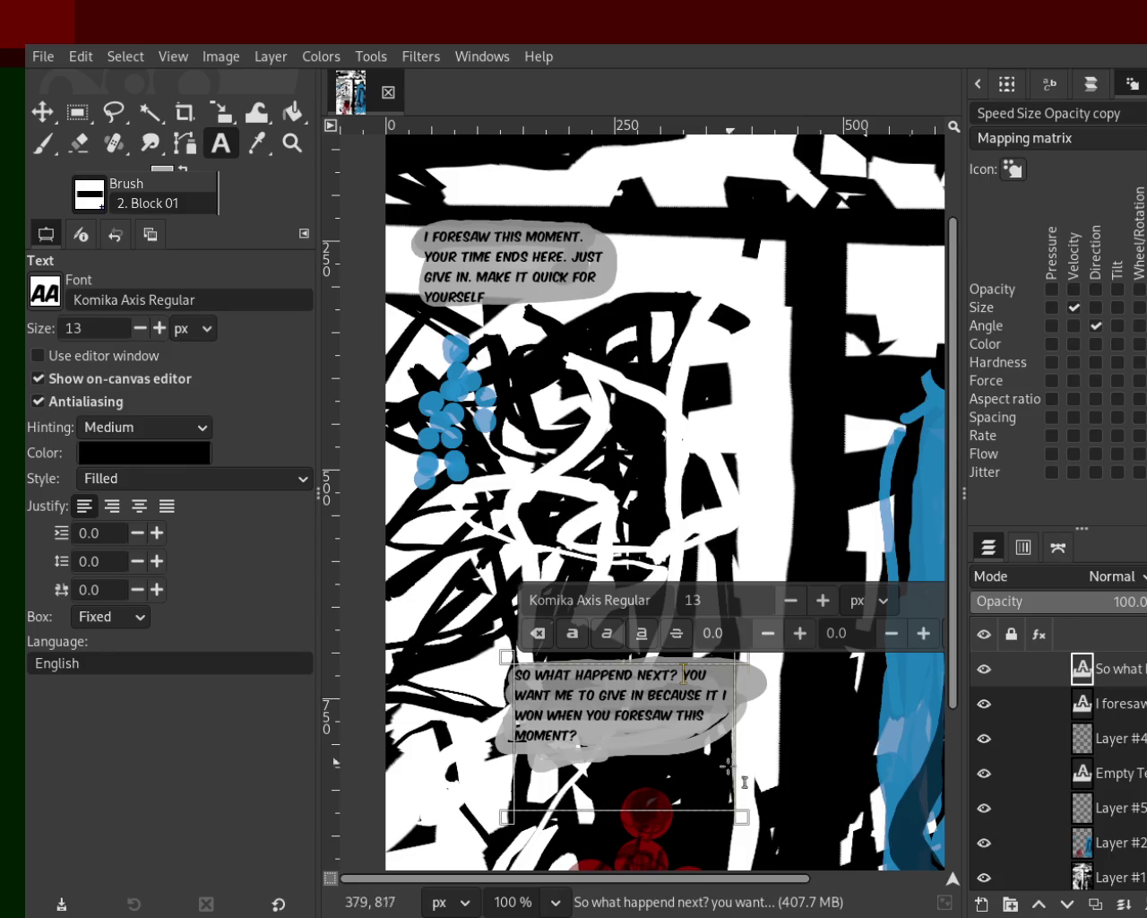
Step: Add a comma before 'BECAUSE' and change 'IT WON' to 'I HAPPEND TO WIN'
click(648, 694)
text(,)
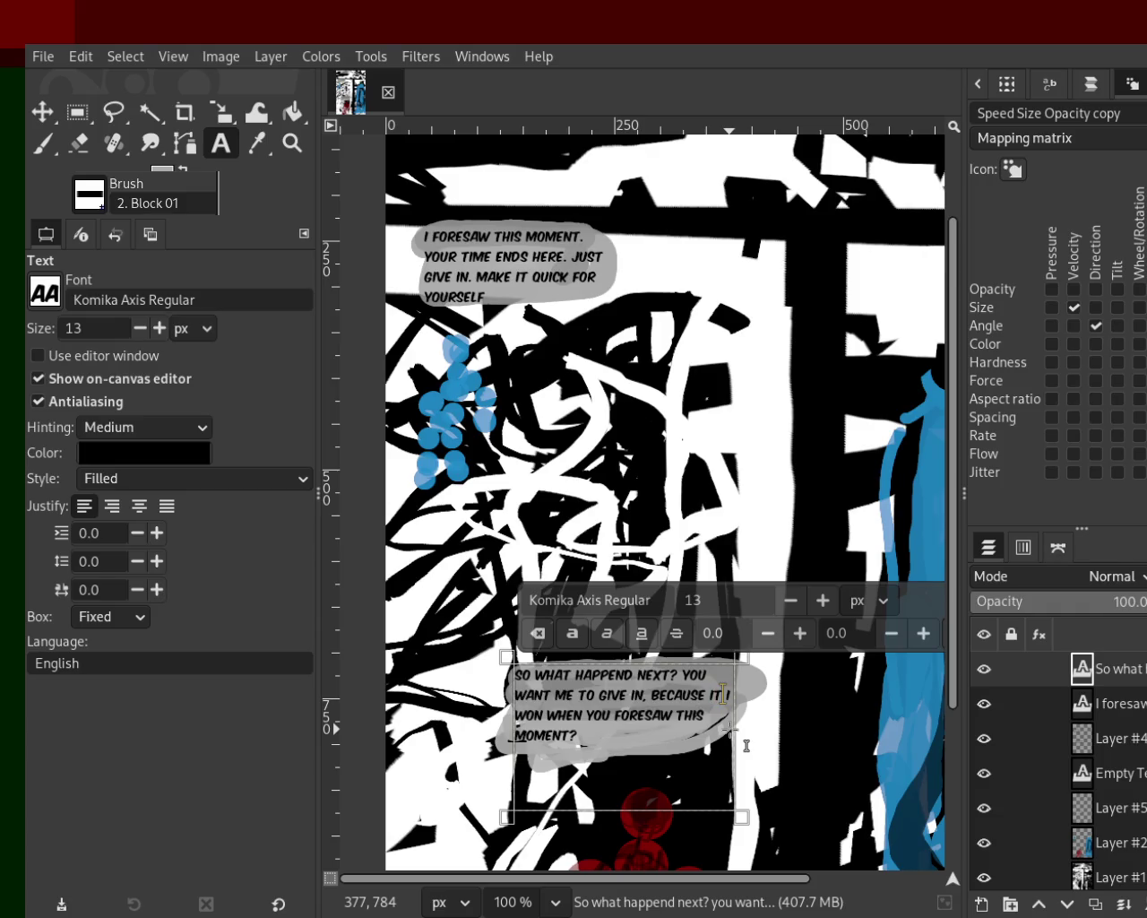
key(Delete)
key(Delete)
key(Delete)
text(HAPPEND TO WON WHEN YOUWIN)
key(Delete)
key(Delete)
key(Delete)
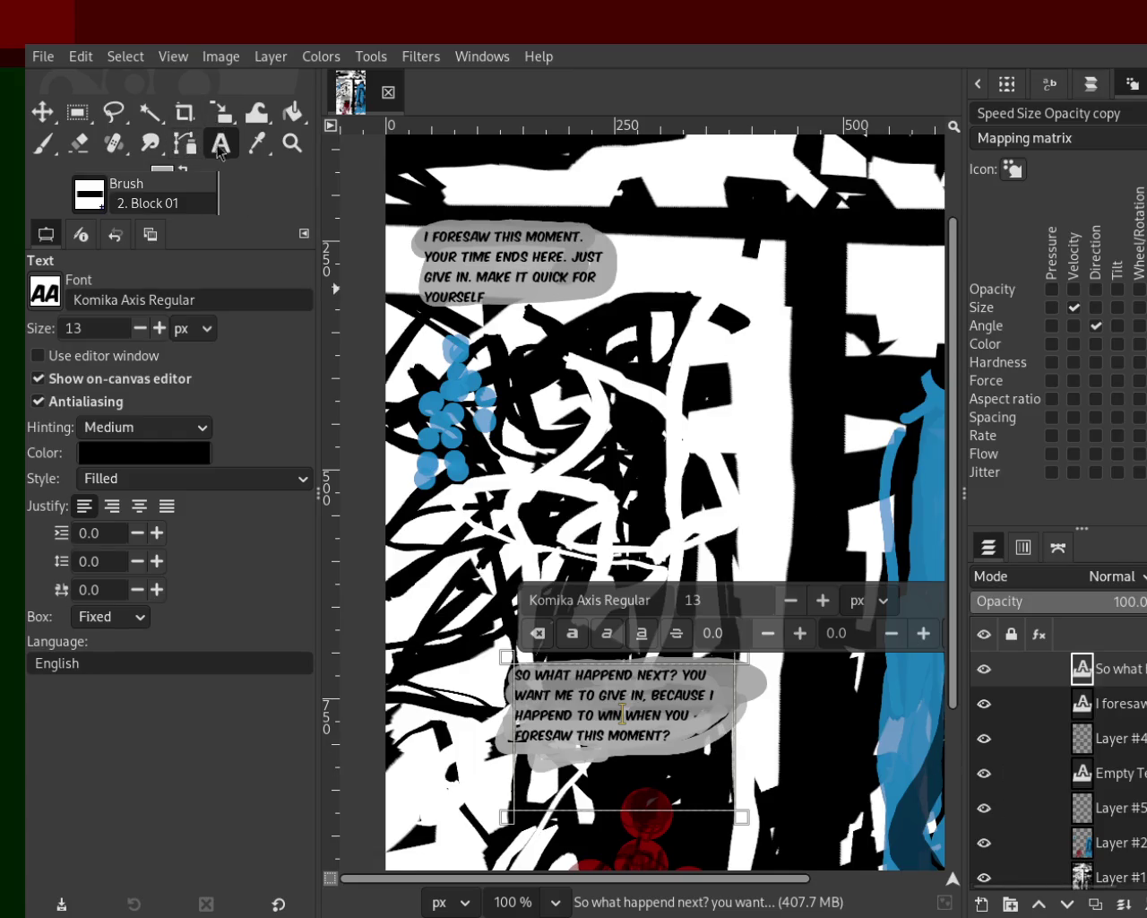
click(1111, 703)
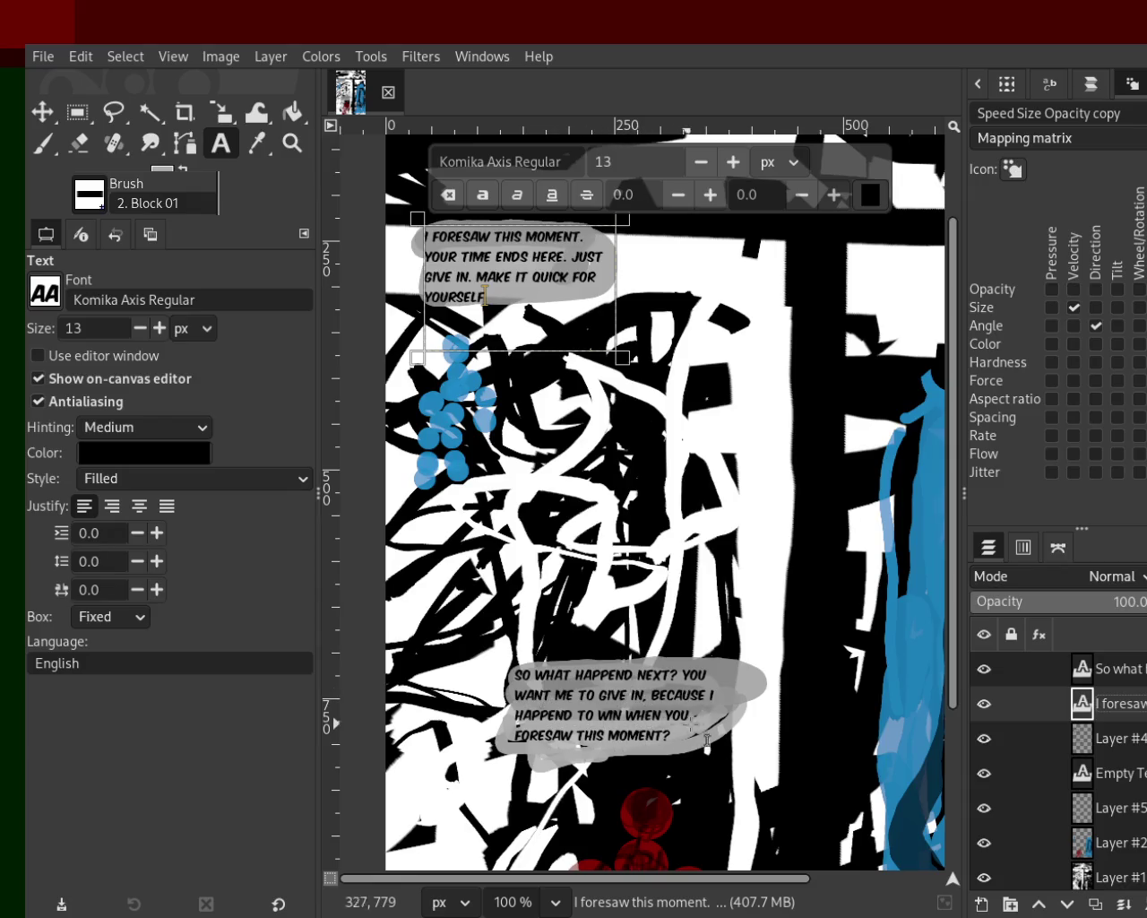
Step: Delete 'WHEN YOU FORESAW THIS MOMENT' so the lower bubble ends 'BECAUSE I HAPPEND TO WIN?'
click(643, 747)
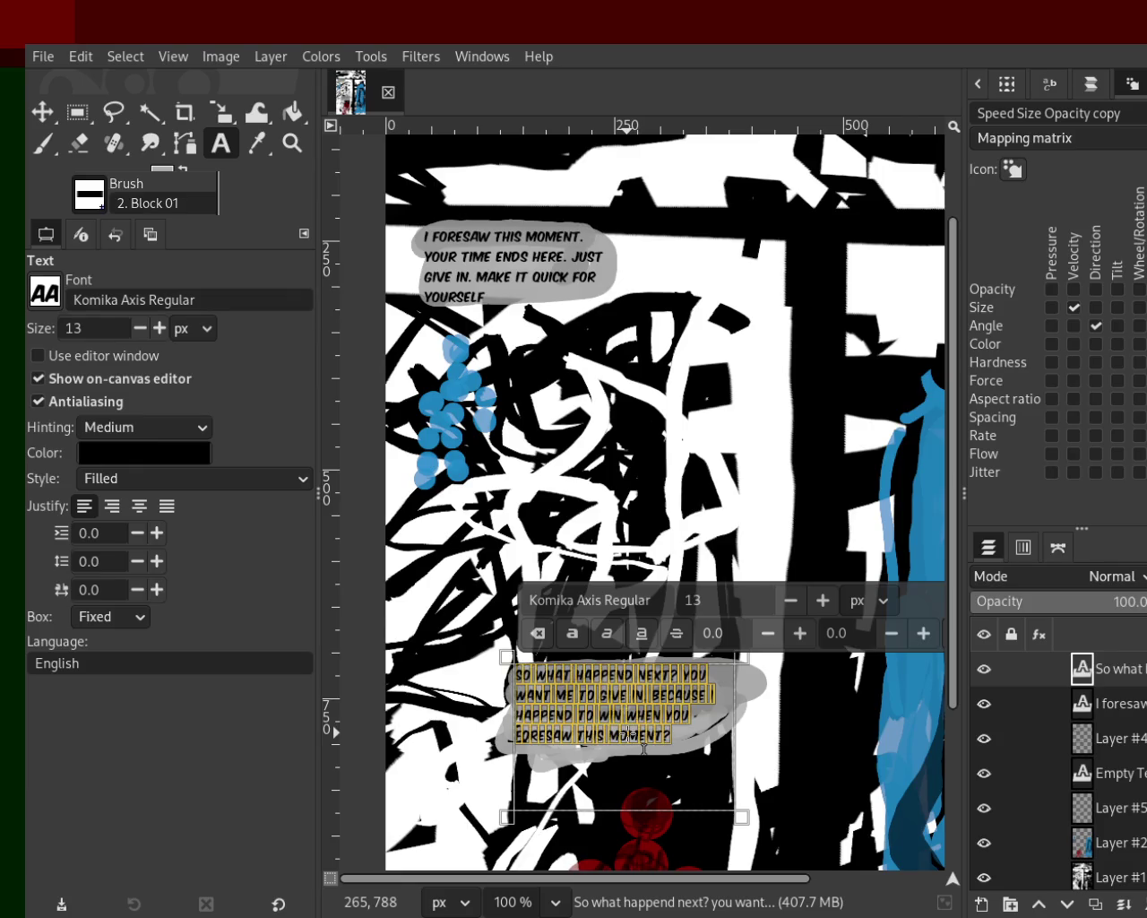
double_click(645, 746)
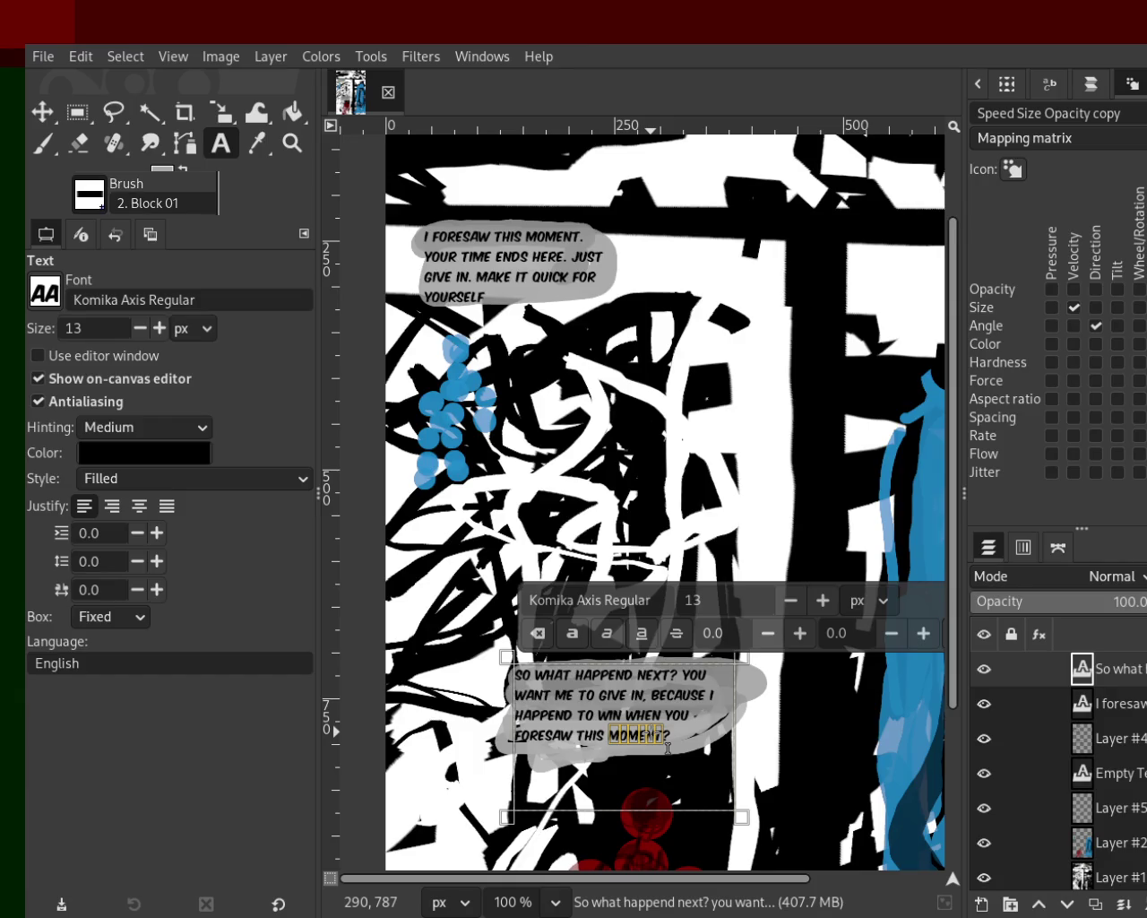
key(BackSpace)
key(BackSpace)
key(BackSpace)
key(BackSpace)
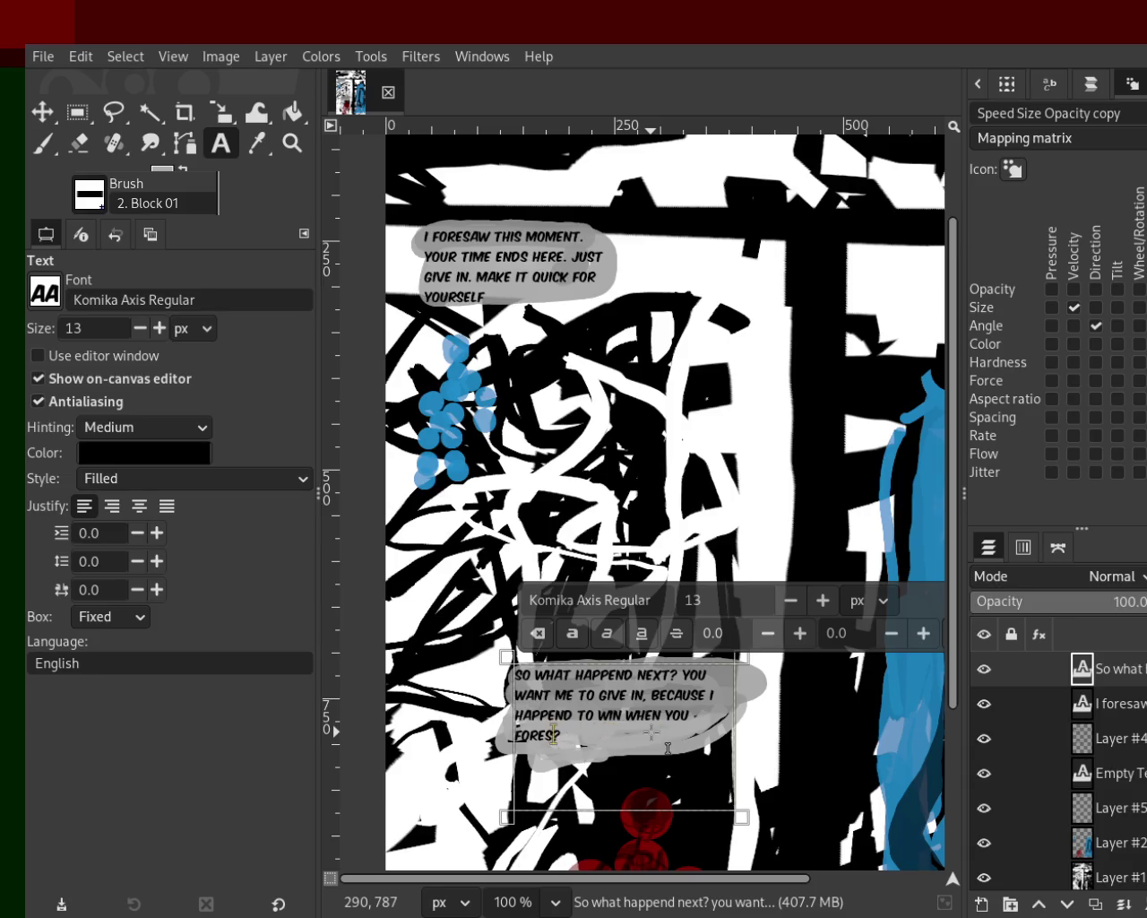
key(BackSpace)
key(BackSpace)
key(BackSpace)
key(BackSpace)
key(BackSpace)
key(BackSpace)
key(BackSpace)
key(BackSpace)
key(BackSpace)
key(BackSpace)
key(BackSpace)
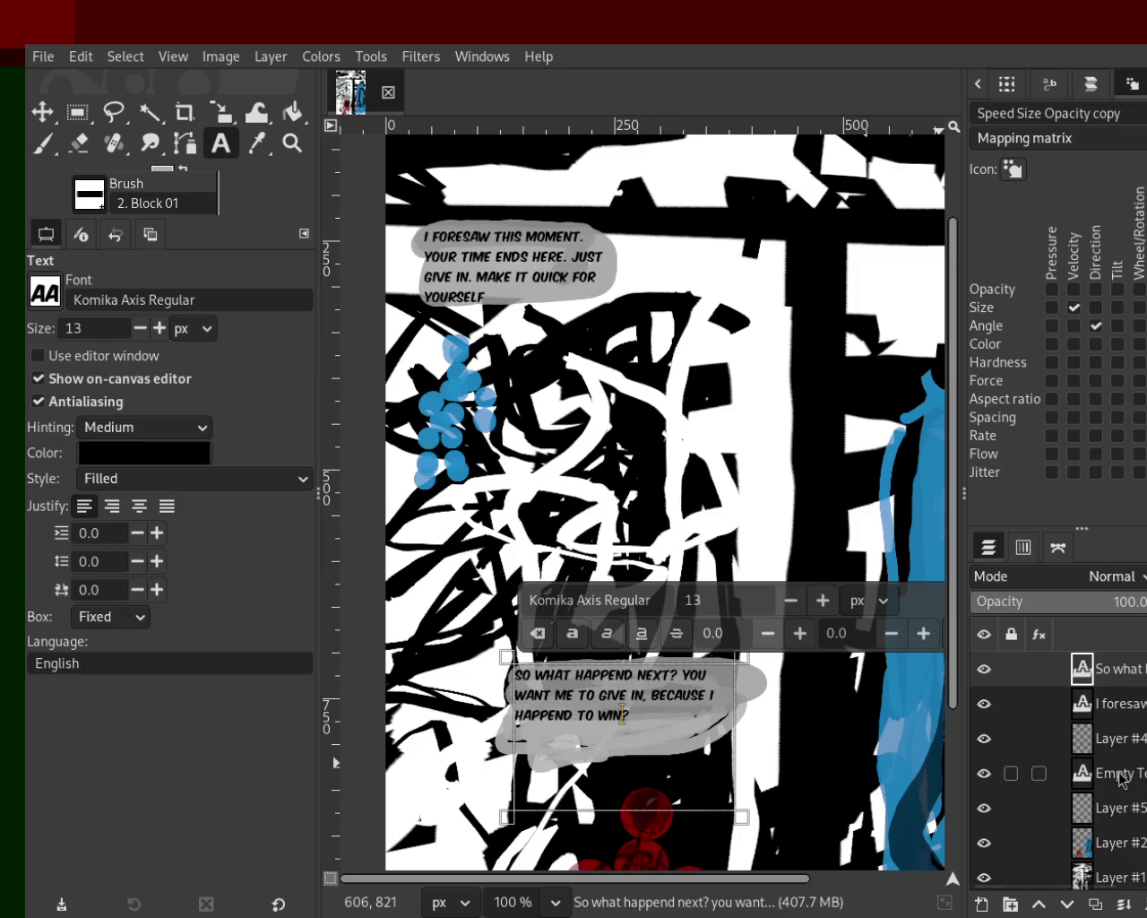
click(1109, 739)
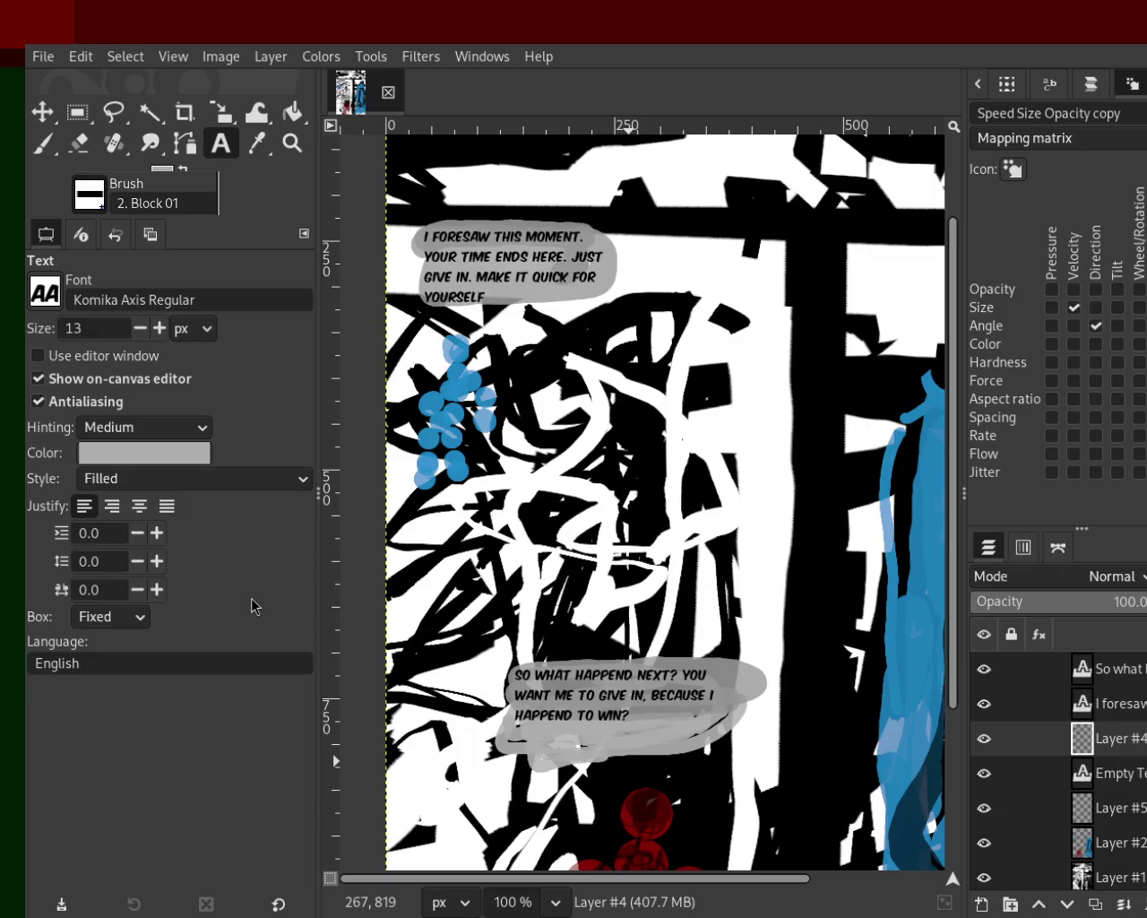
click(599, 696)
Step: Replace the lower bubble's last word 'WIN' with 'DEFEAT YOU' and save the image as 88.xcf
click(619, 725)
key(BackSpace)
key(BackSpace)
key(BackSpace)
text(FR)
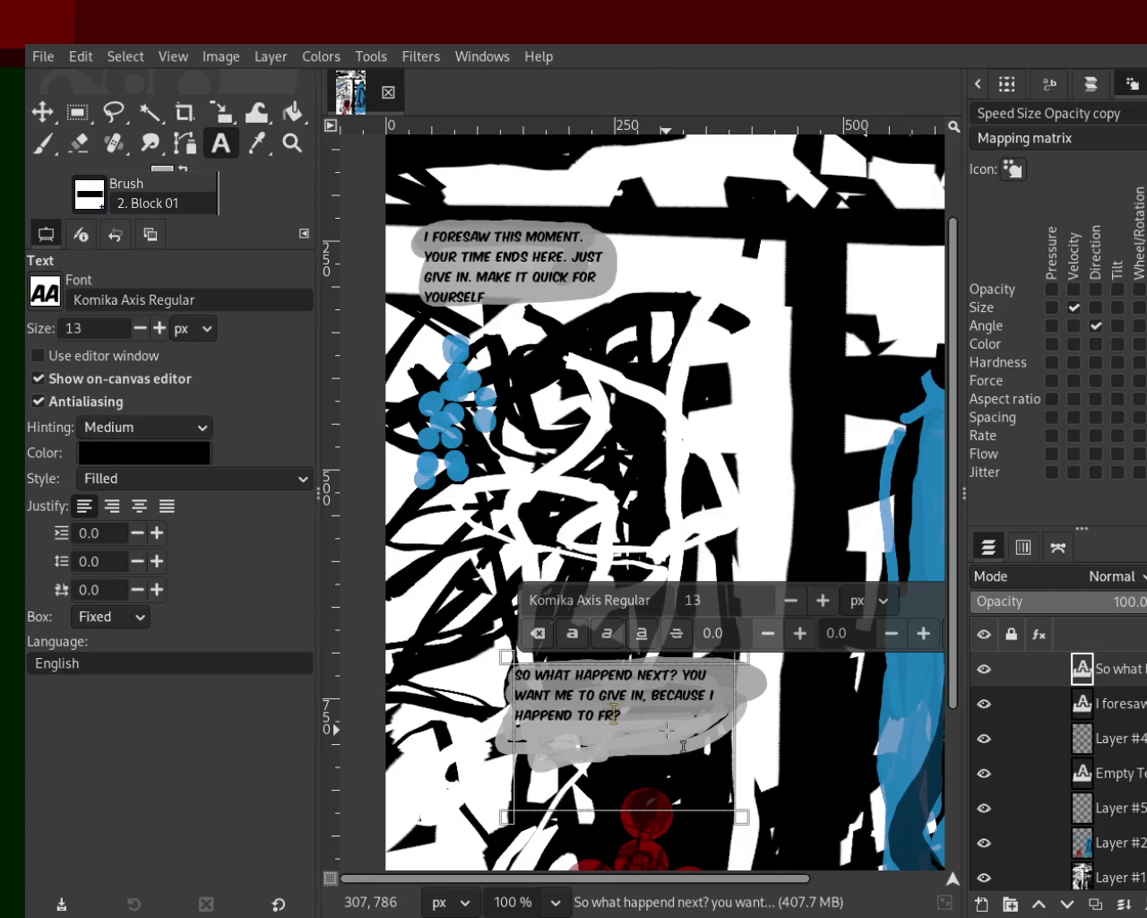
key(BackSpace)
key(BackSpace)
text(DED)
key(BackSpace)
text(FEAT YOU)
key(ctrl+s)
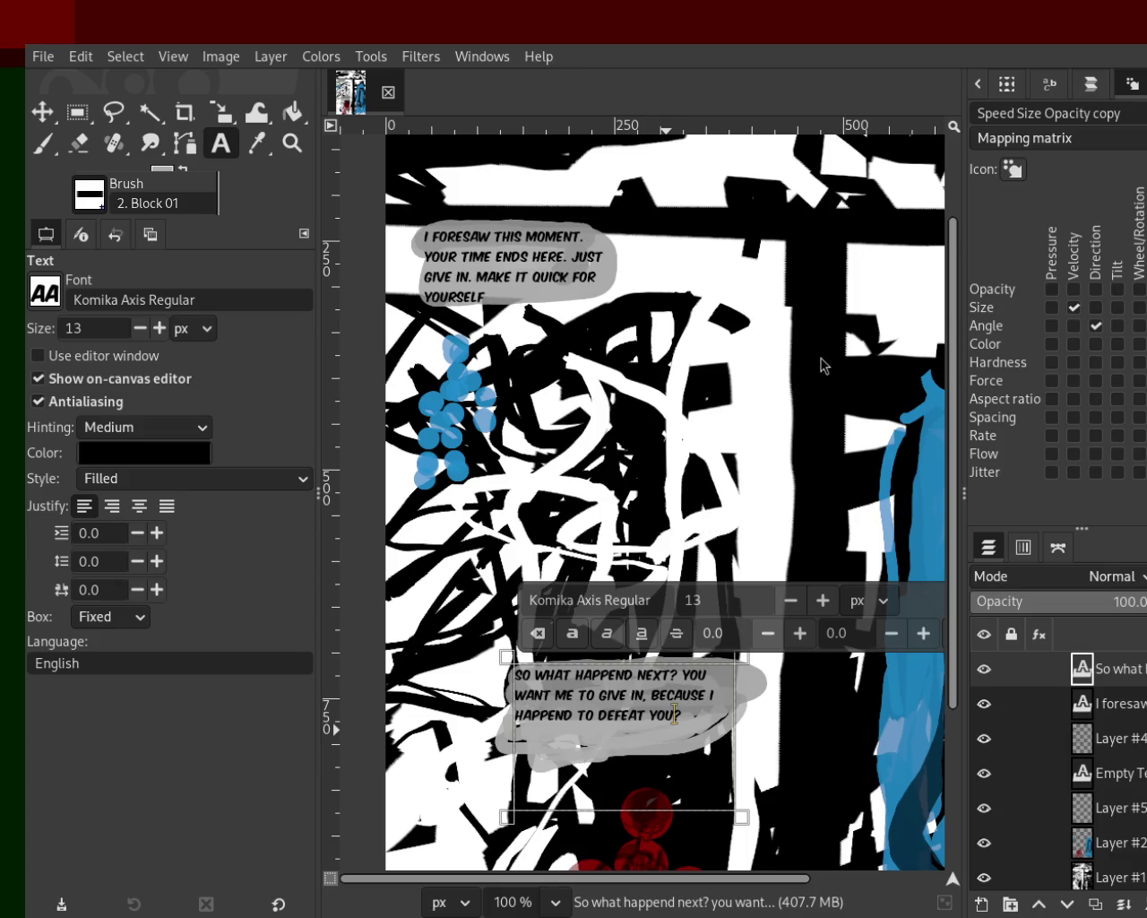
click(292, 143)
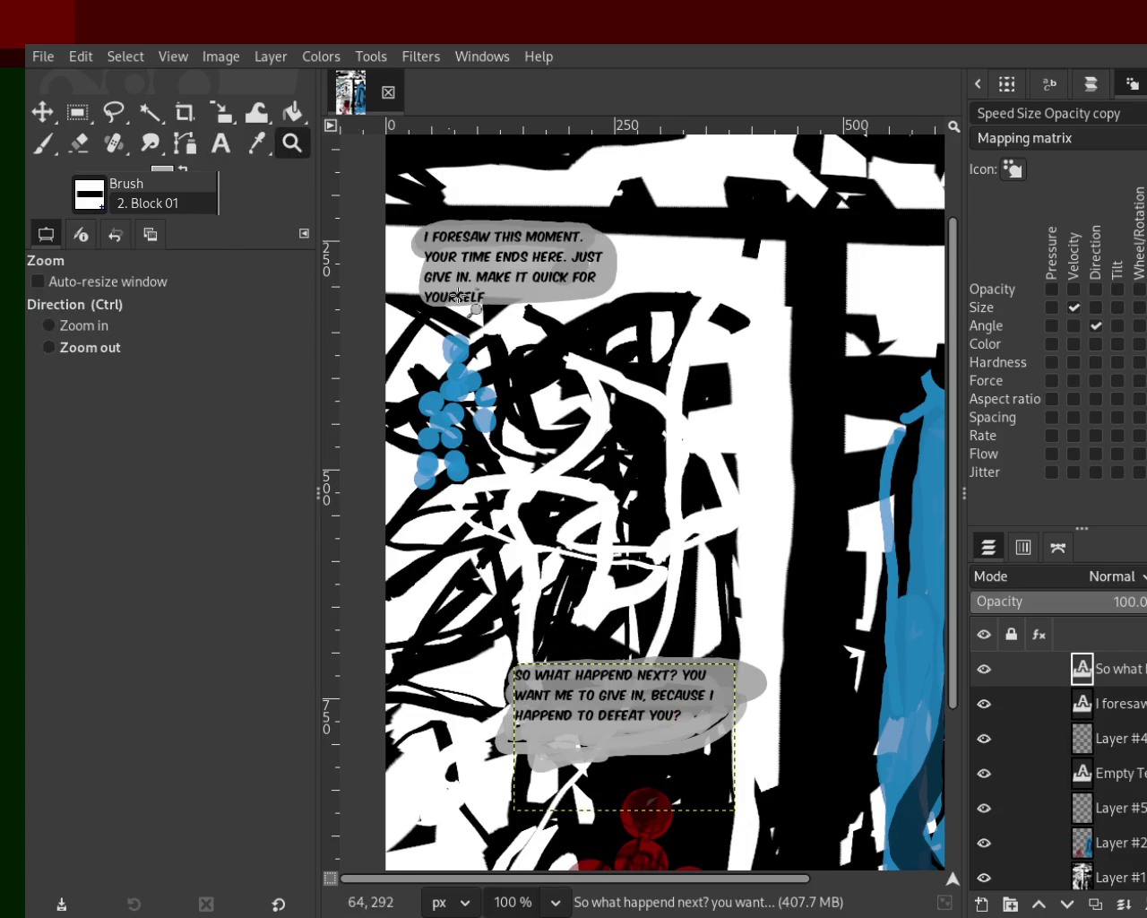
click(525, 340)
click(632, 395)
ctrl+click(633, 367)
click(636, 309)
ctrl+click(636, 304)
click(636, 305)
ctrl+click(643, 309)
click(571, 492)
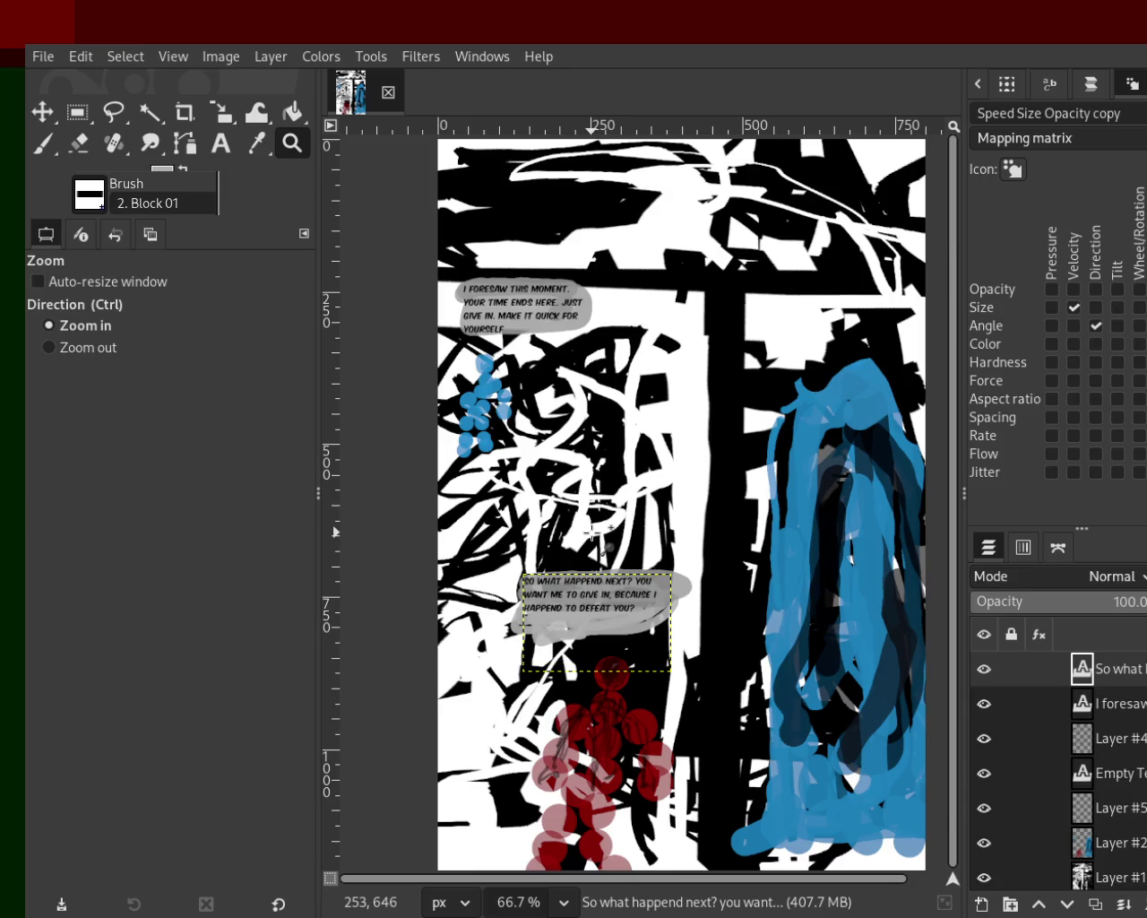
key(ctrl)
ctrl+click(627, 618)
triple_click(625, 618)
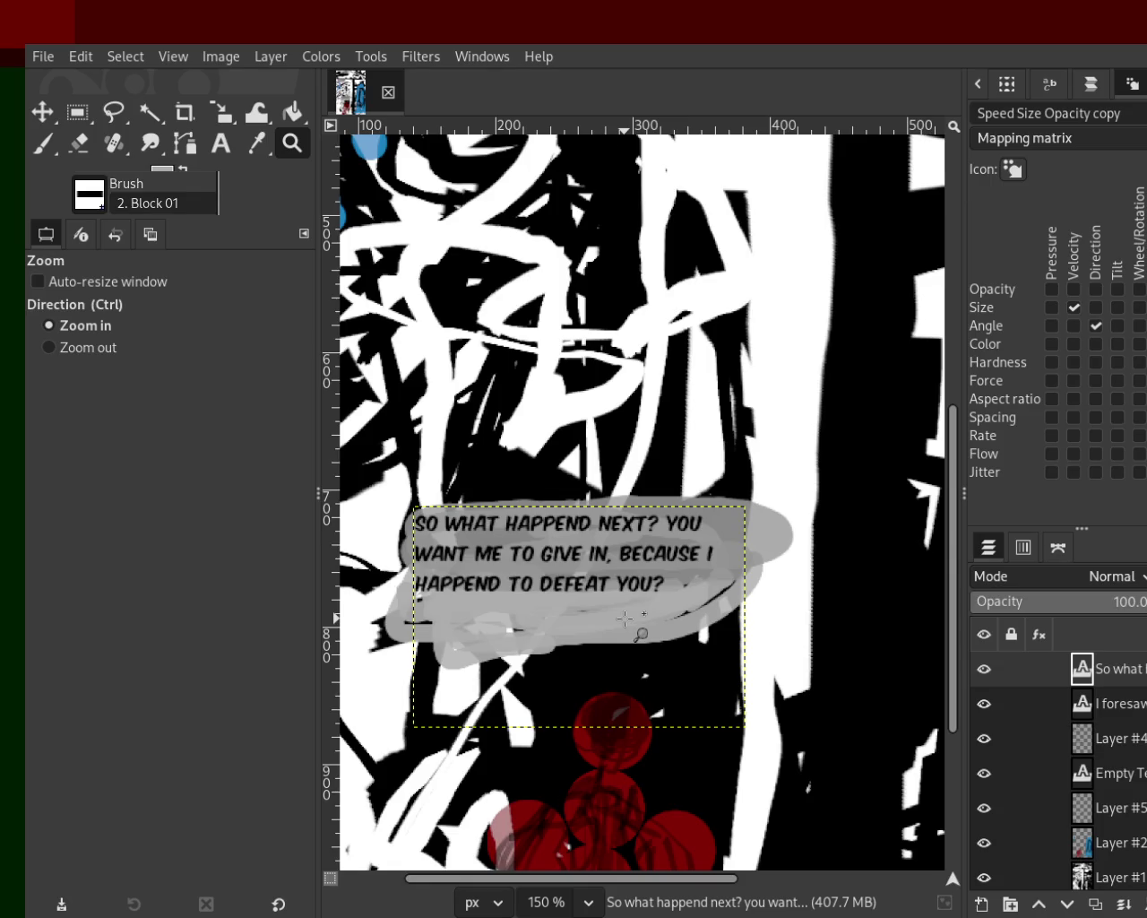
ctrl+click(625, 618)
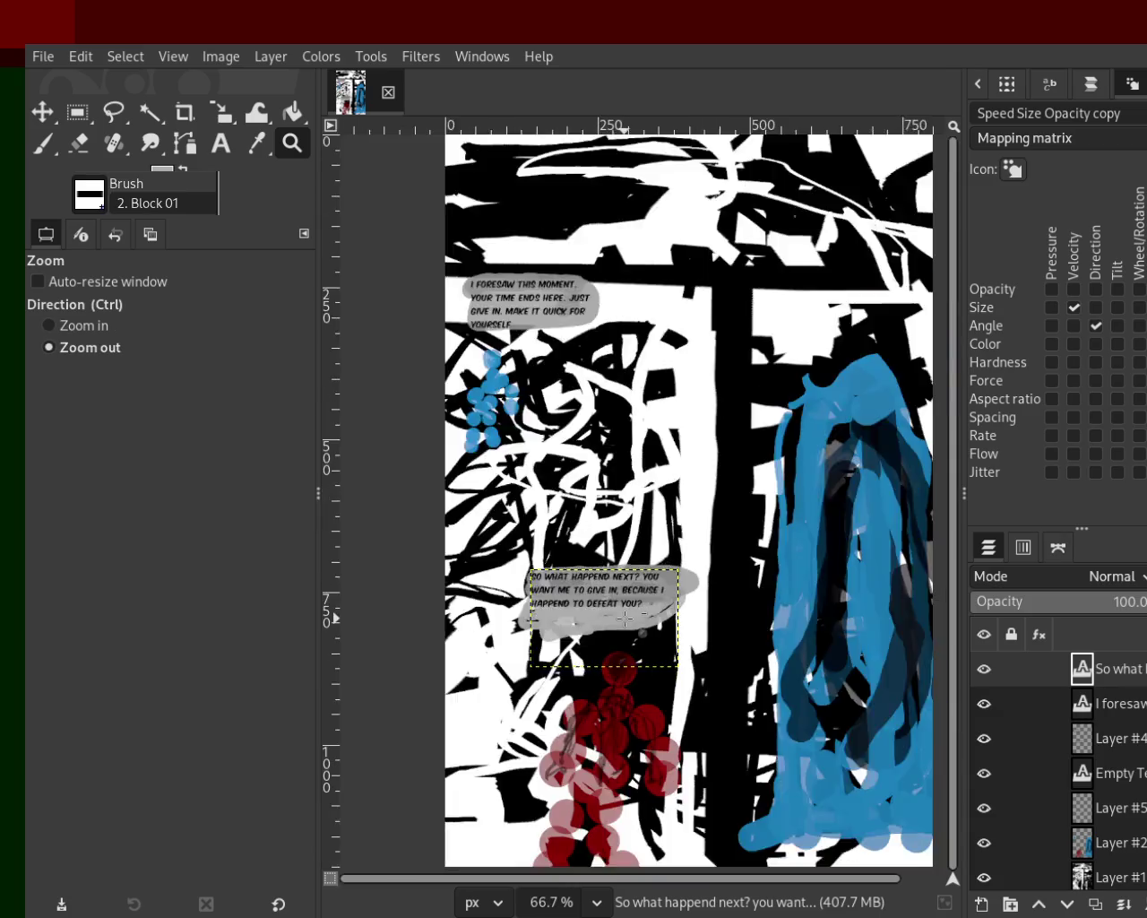
ctrl+click(624, 618)
triple_click(513, 377)
click(512, 378)
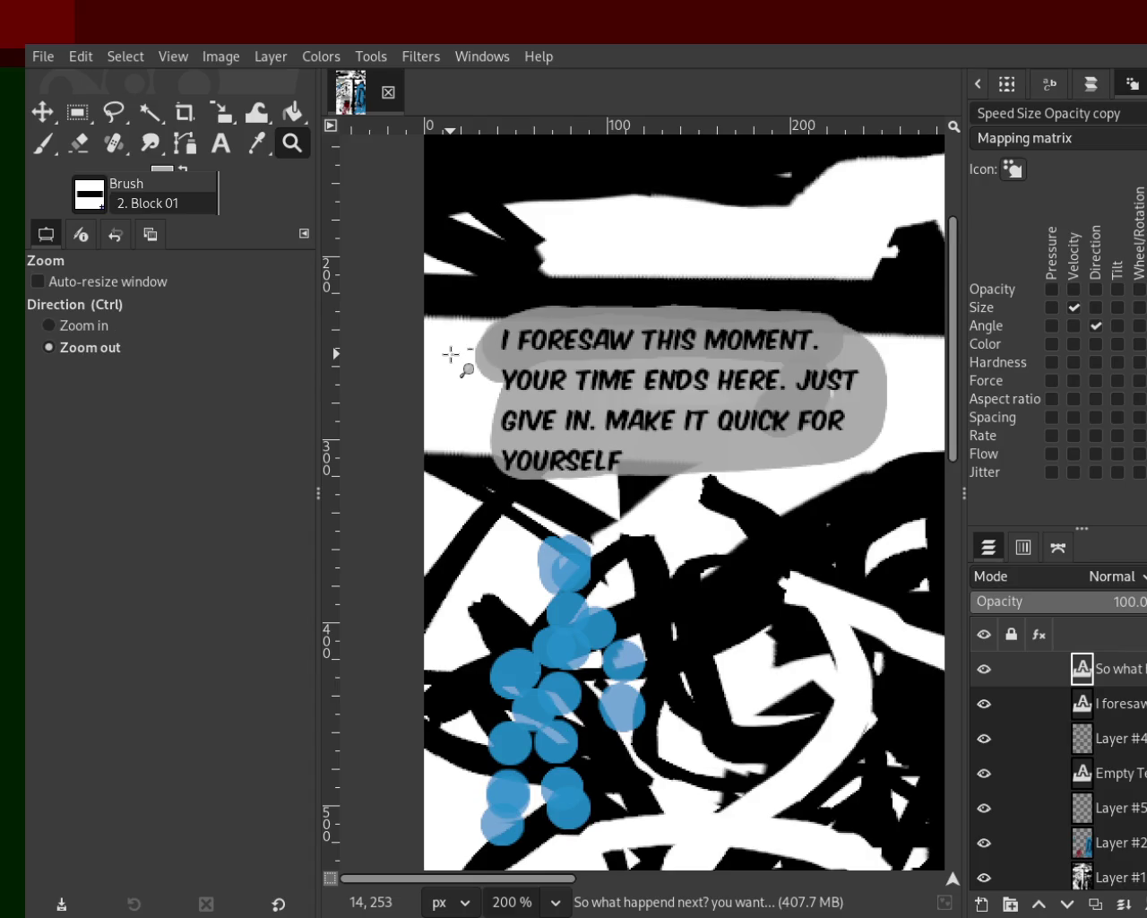
ctrl+click(451, 355)
click(494, 504)
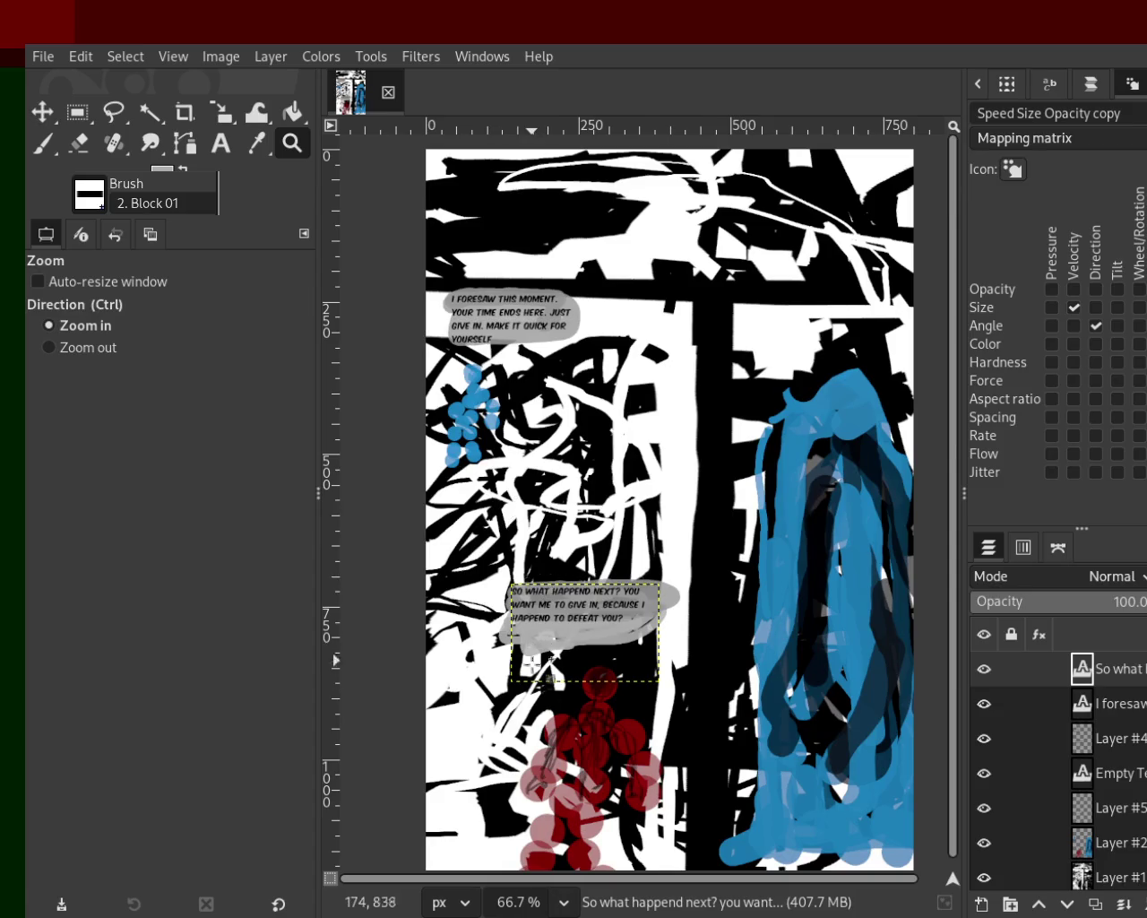
double_click(537, 688)
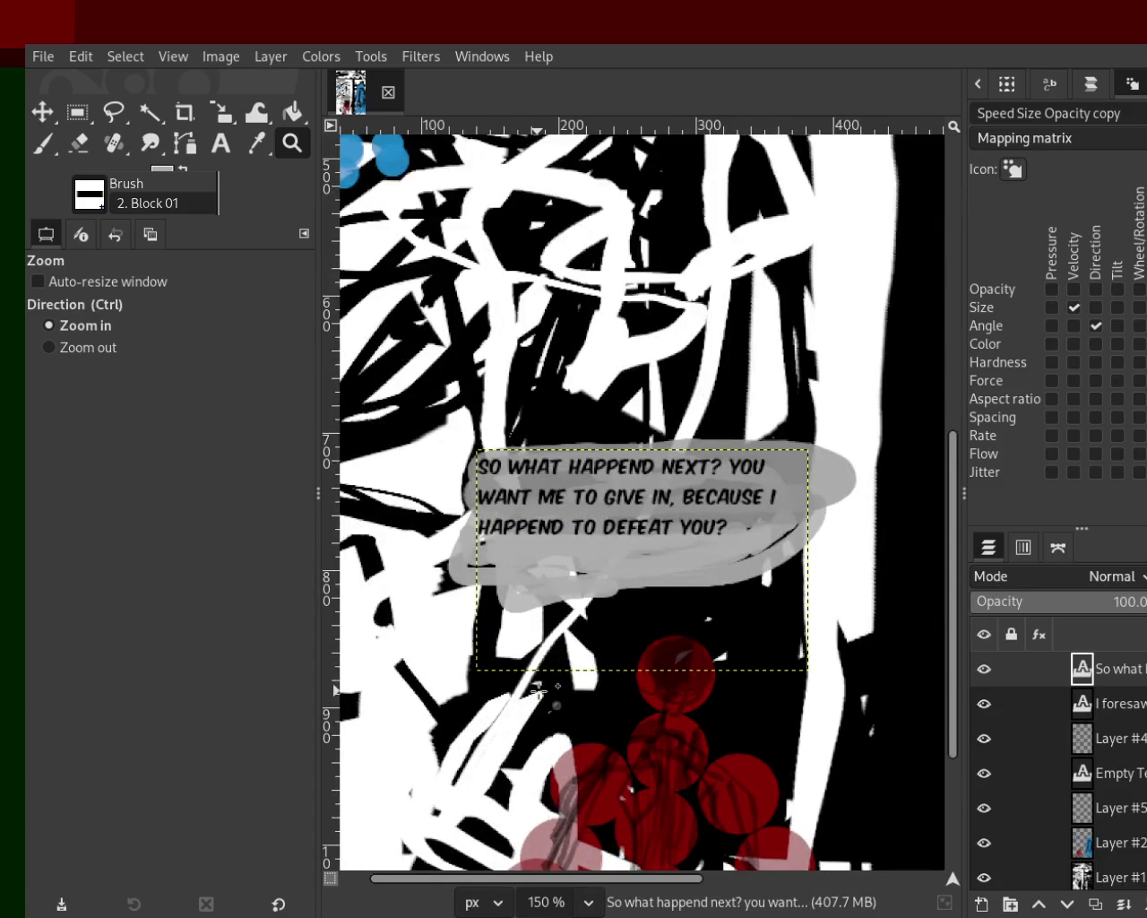
ctrl+double_click(538, 688)
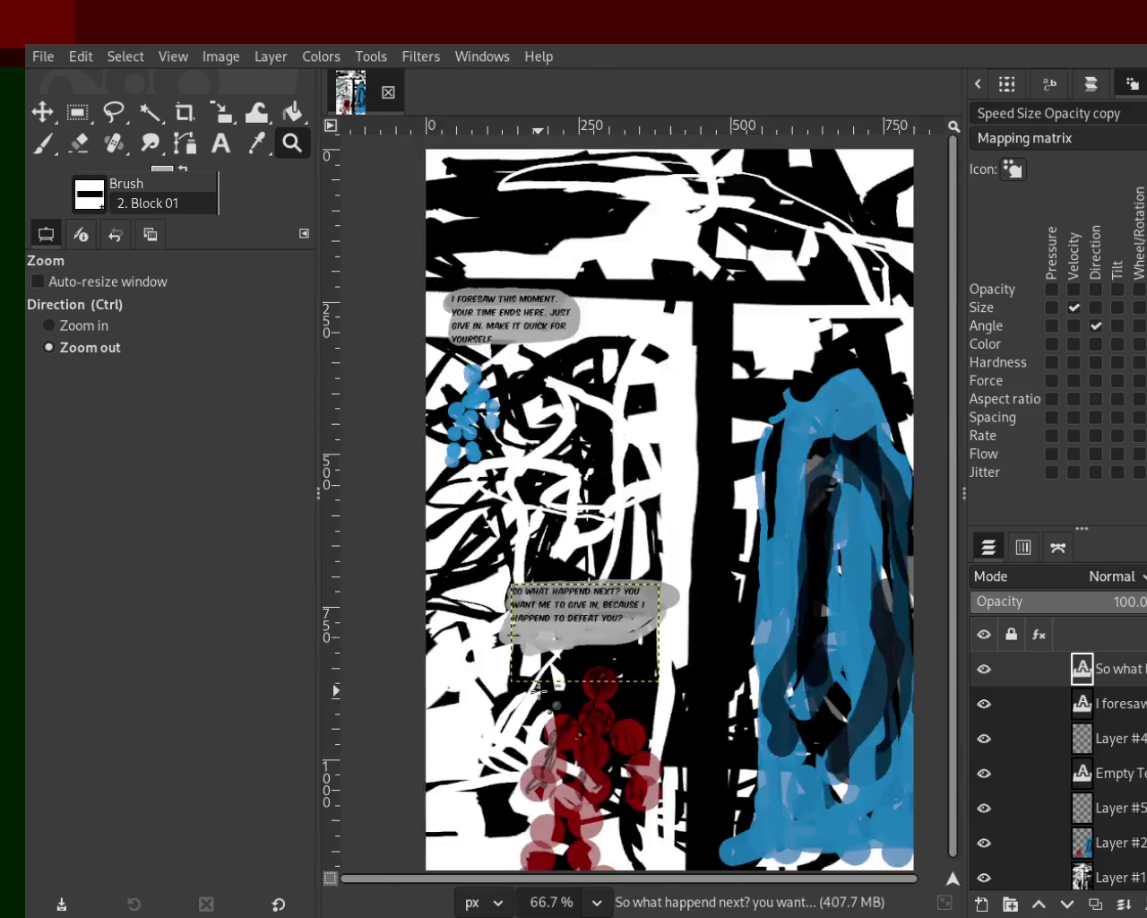
ctrl+double_click(538, 689)
click(599, 615)
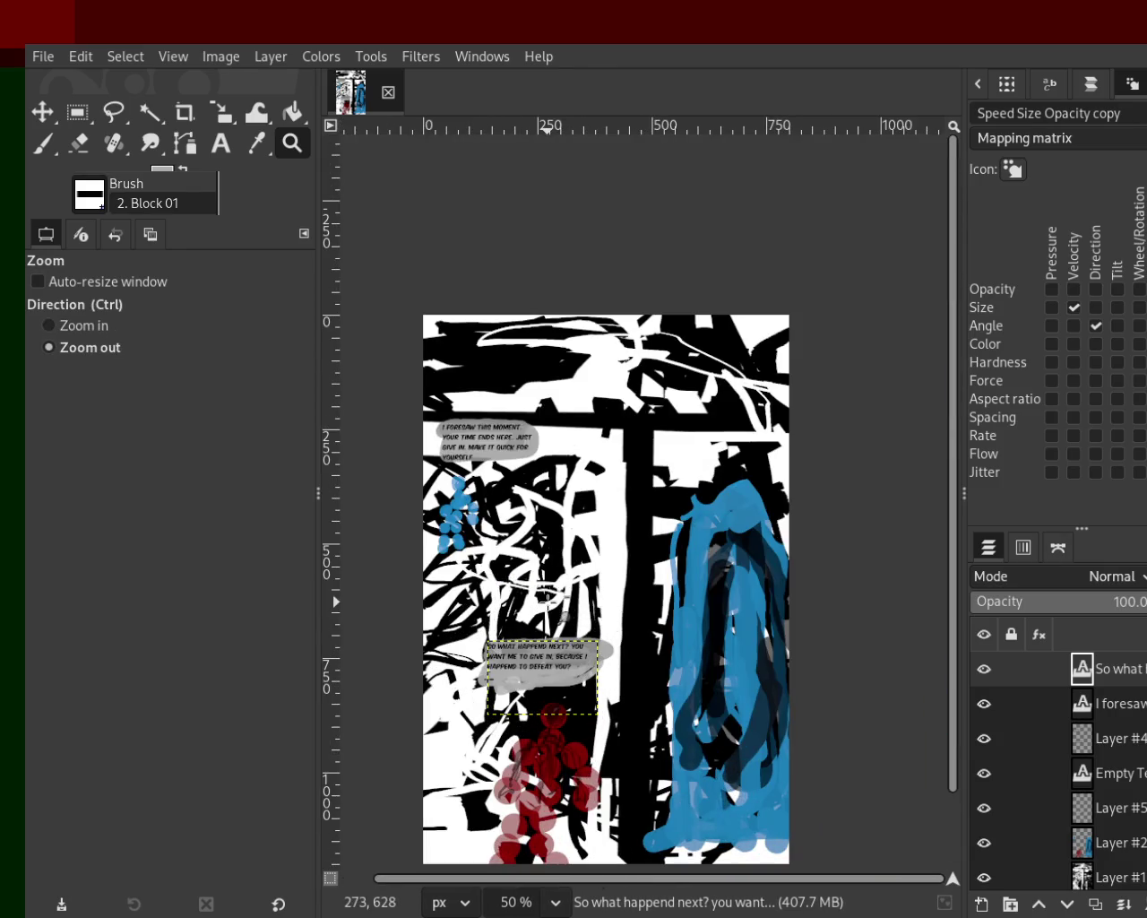
ctrl+click(545, 599)
double_click(543, 597)
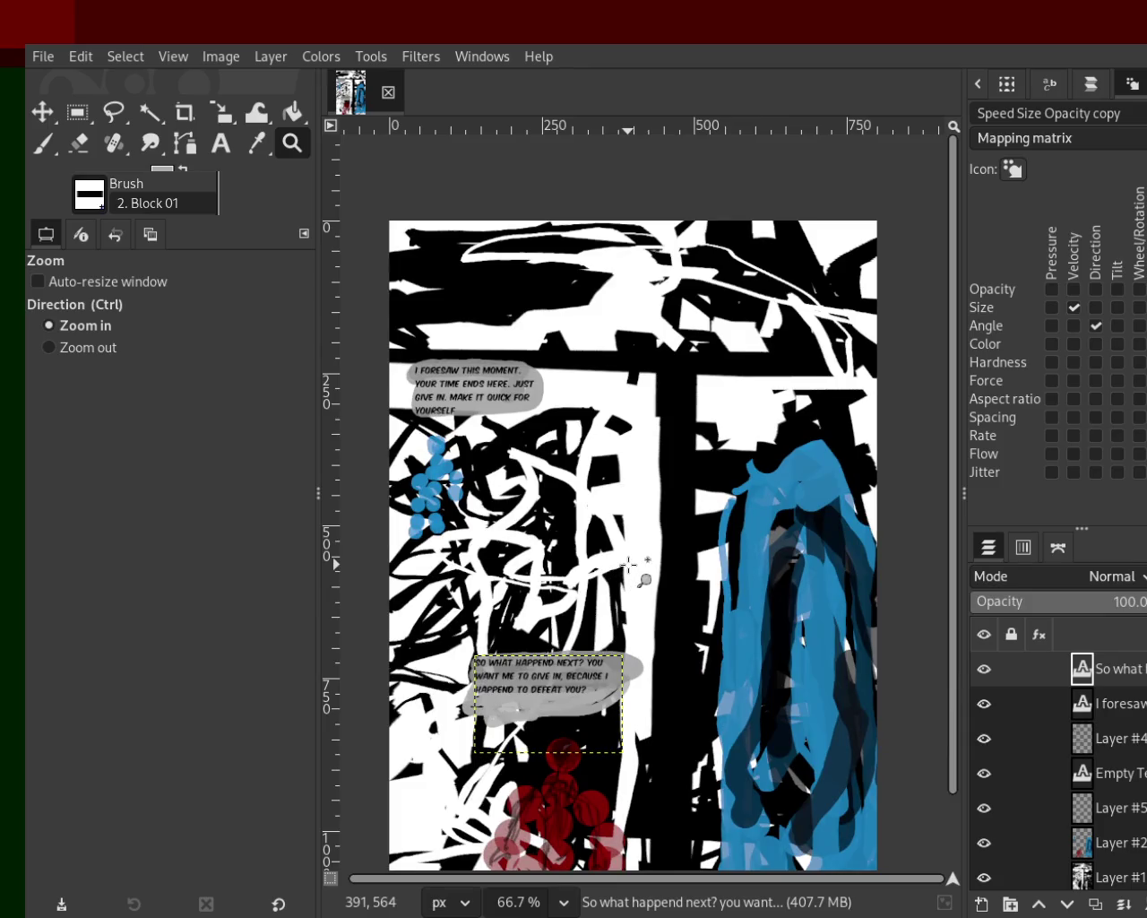
ctrl+click(676, 541)
click(676, 541)
click(595, 457)
ctrl+click(595, 457)
double_click(592, 458)
ctrl+click(606, 469)
click(641, 565)
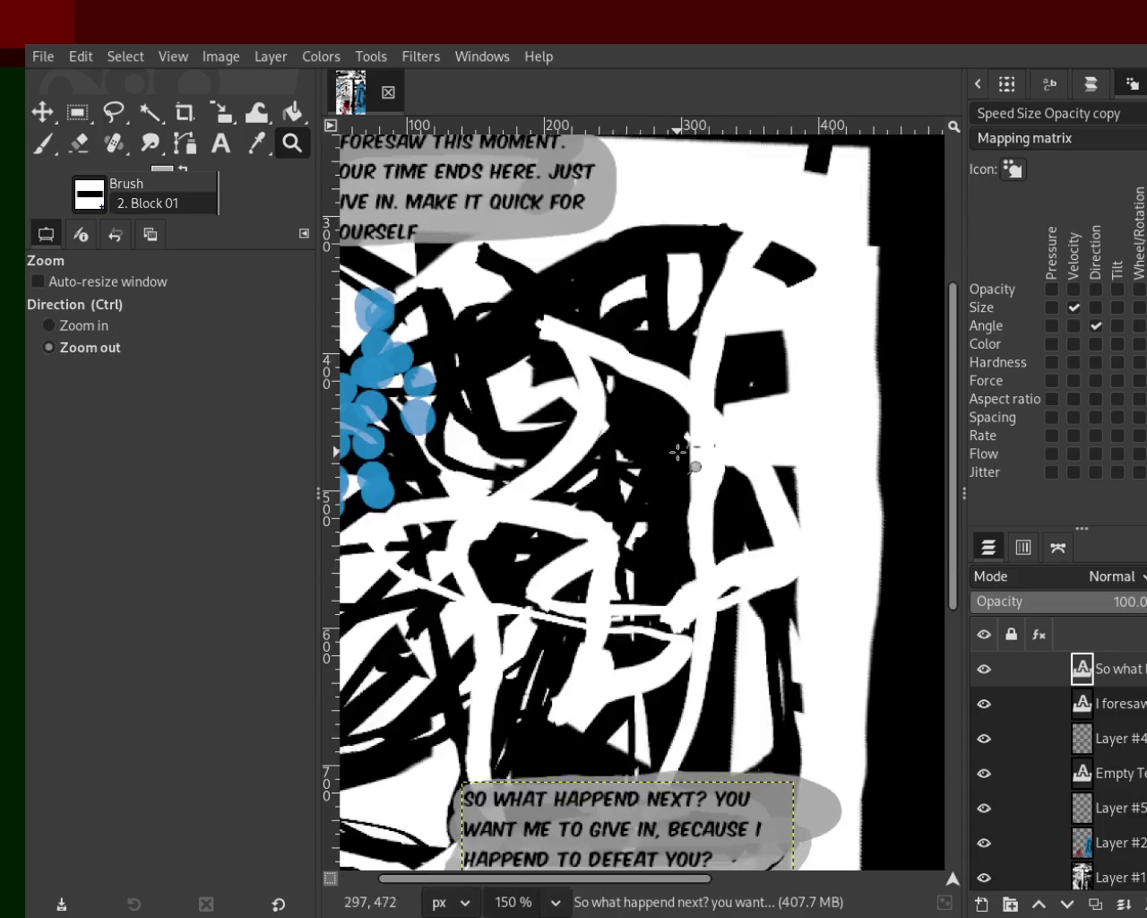
ctrl+click(622, 592)
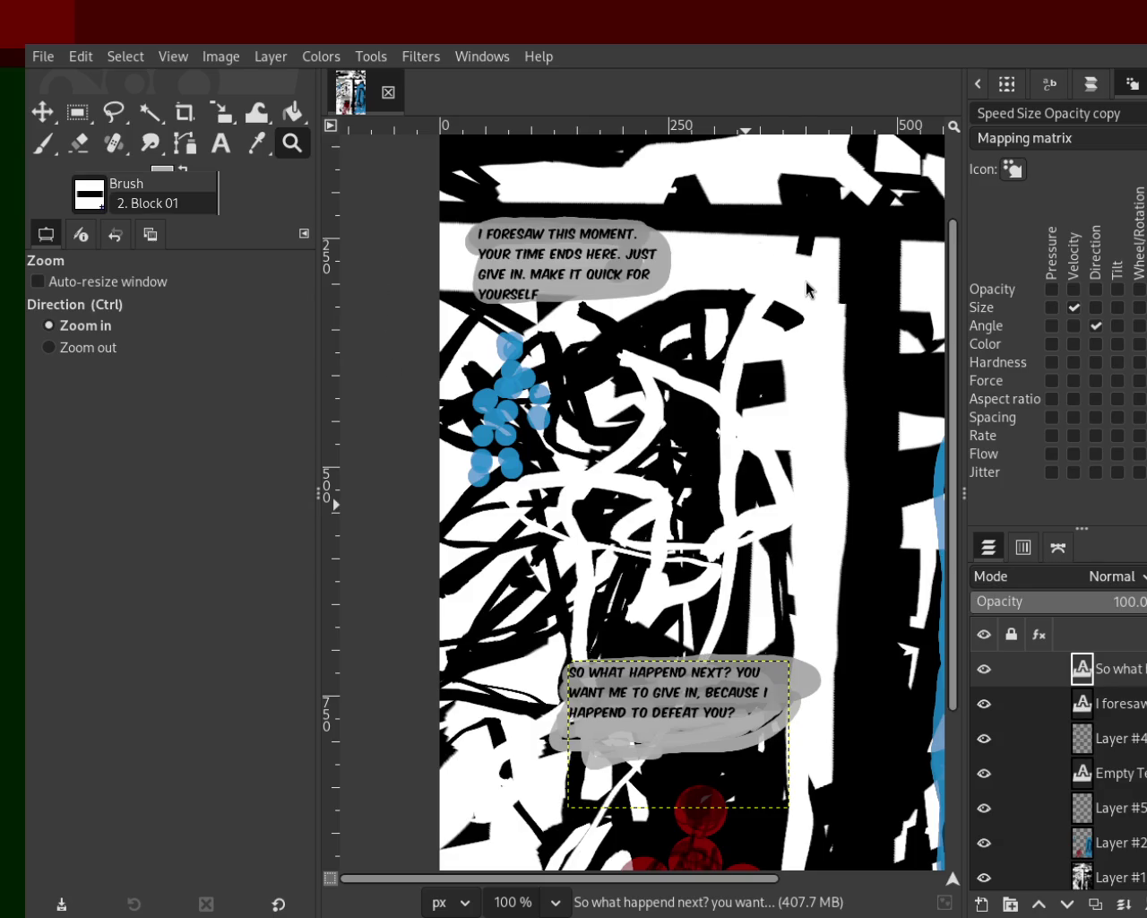
key(ctrl)
ctrl+click(518, 423)
click(546, 383)
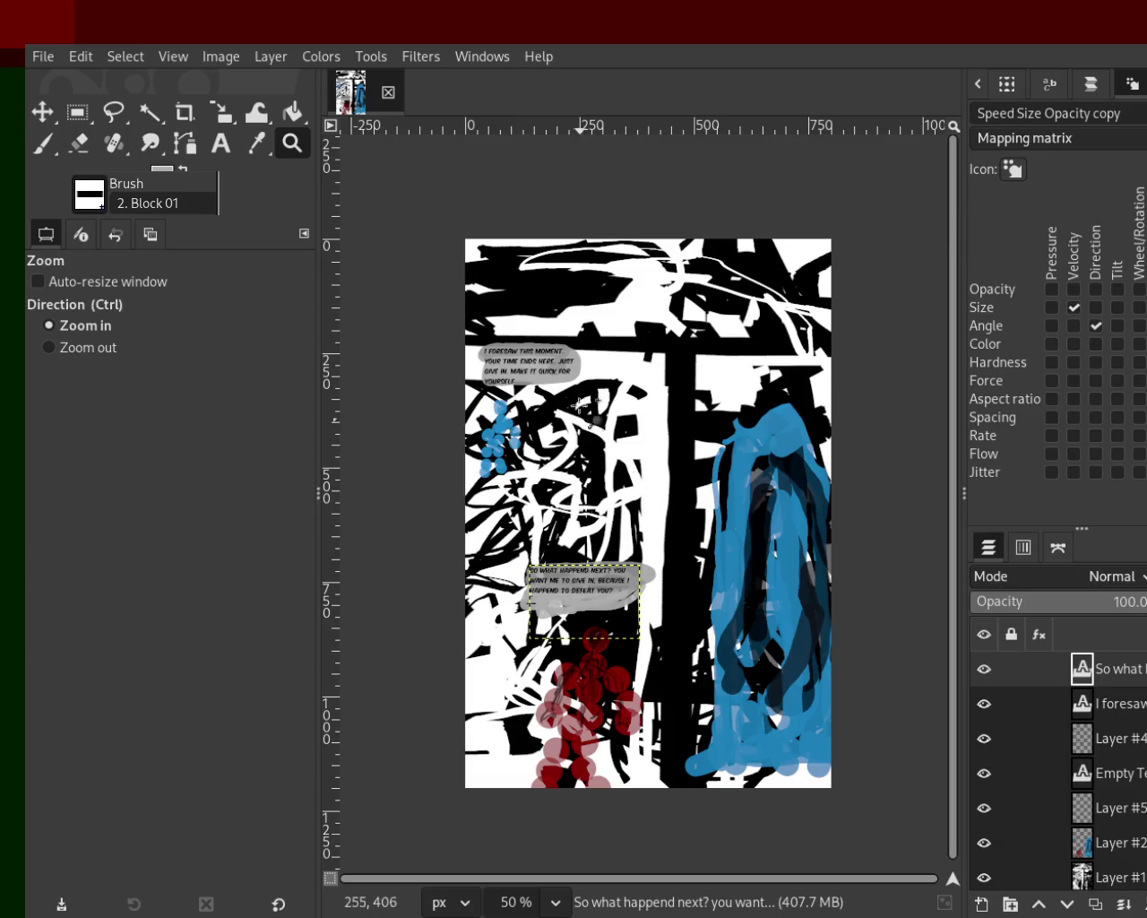
Step: Zoom out so the whole comic page fits and save it as 88.xcf
key(ctrl)
key(ctrl+s)
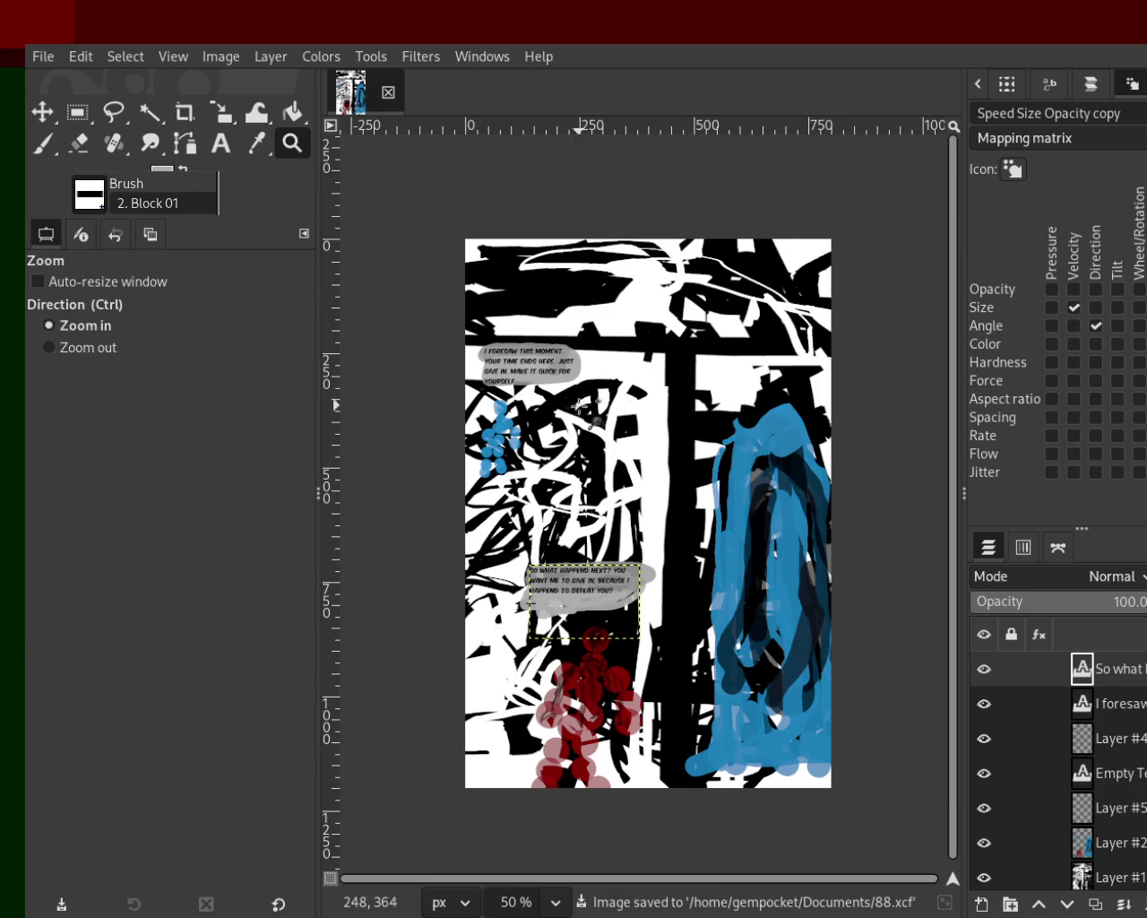
ctrl+click(639, 446)
click(593, 465)
click(602, 475)
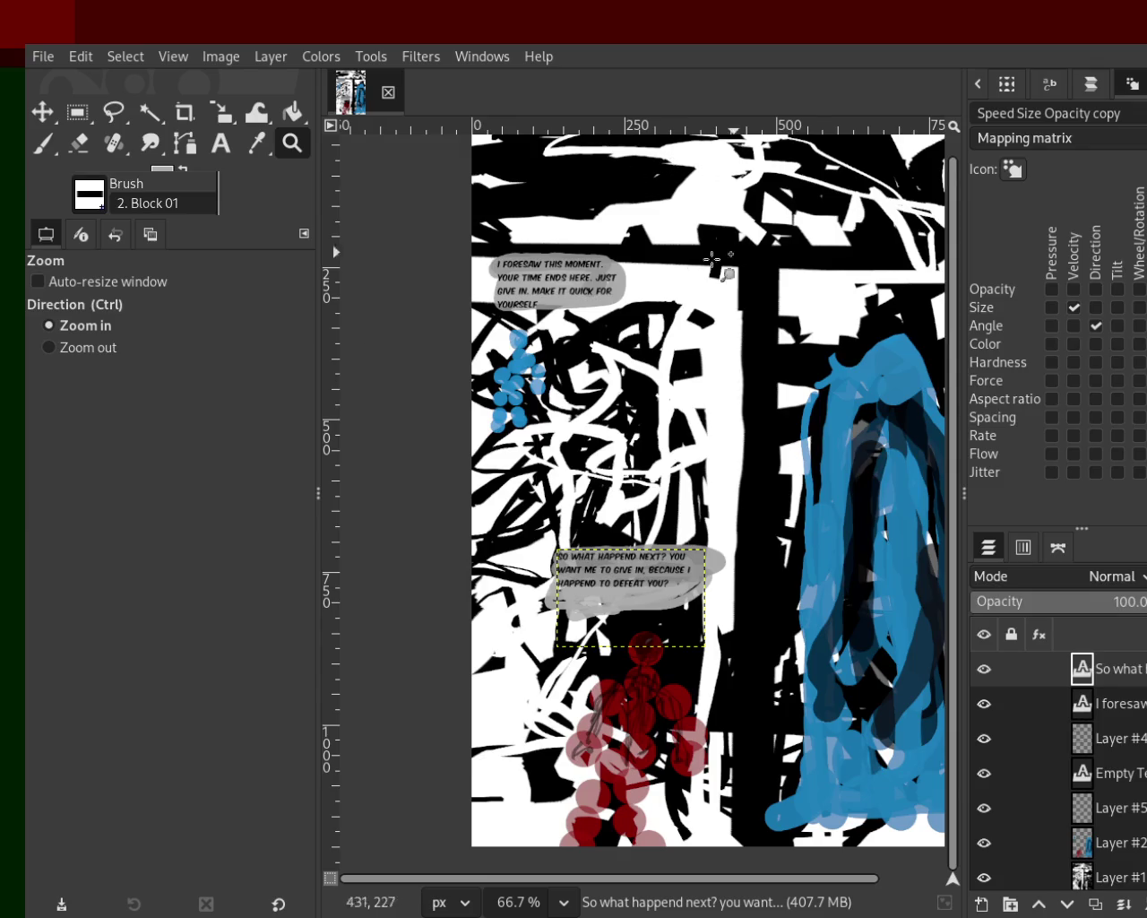
ctrl+click(647, 305)
click(640, 313)
ctrl+click(632, 322)
ctrl+click(632, 323)
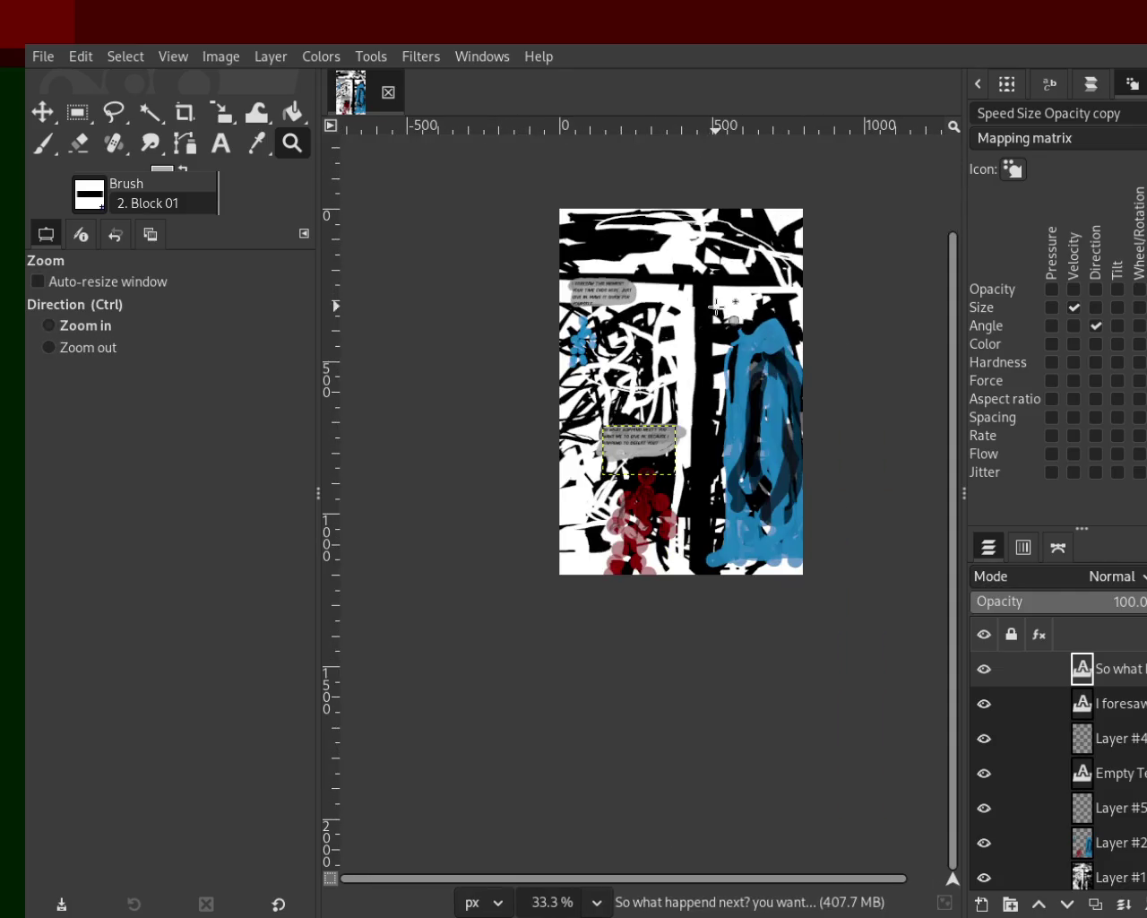
click(619, 336)
click(613, 343)
click(612, 344)
ctrl+click(600, 336)
click(583, 327)
click(573, 323)
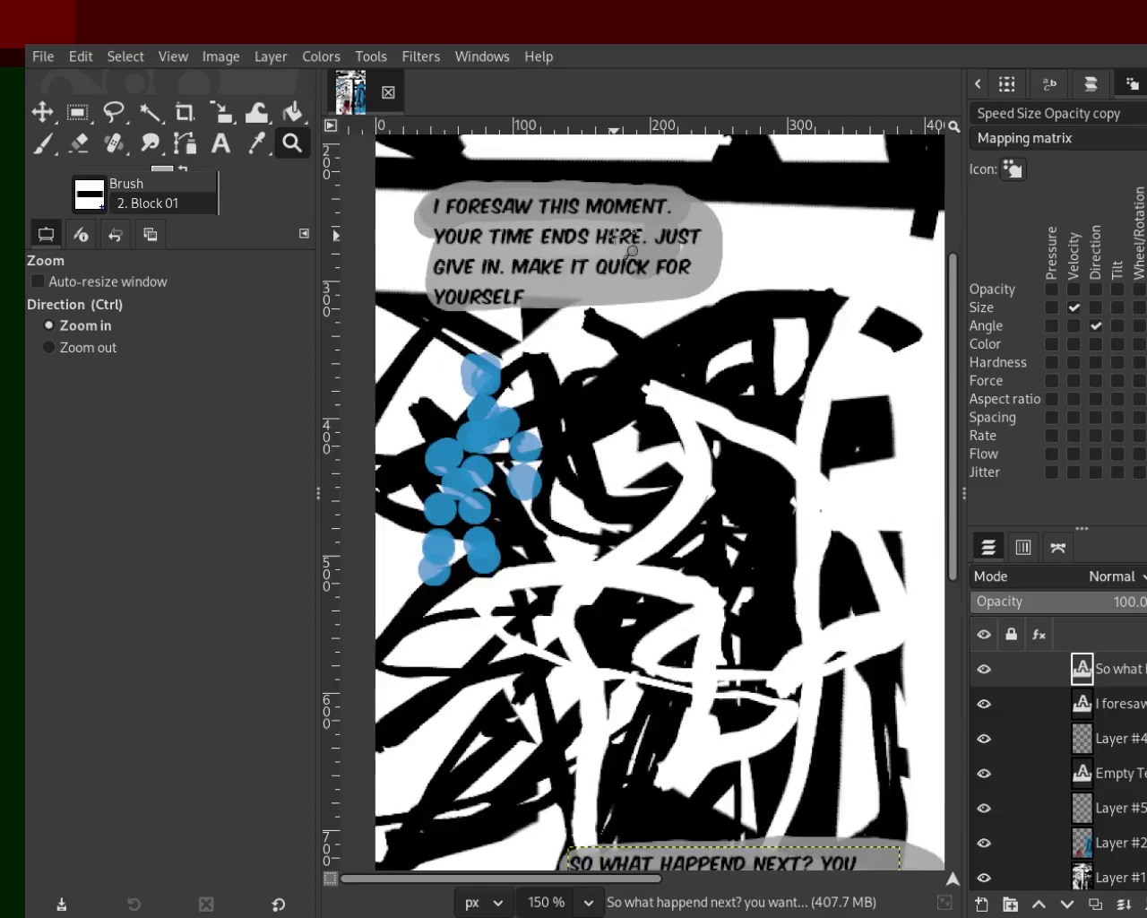
click(548, 307)
ctrl+click(548, 307)
click(664, 453)
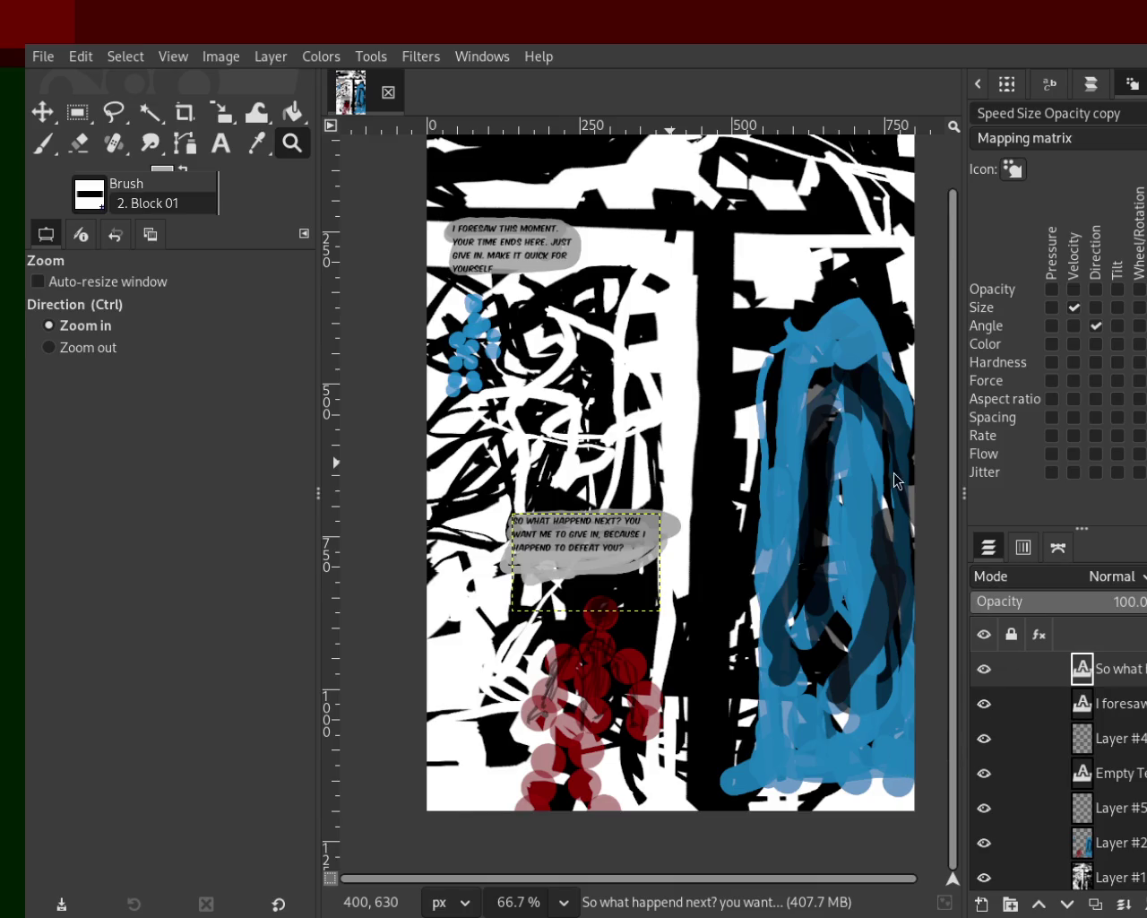
ctrl+click(422, 389)
ctrl+click(513, 397)
click(517, 397)
click(615, 266)
ctrl+click(606, 343)
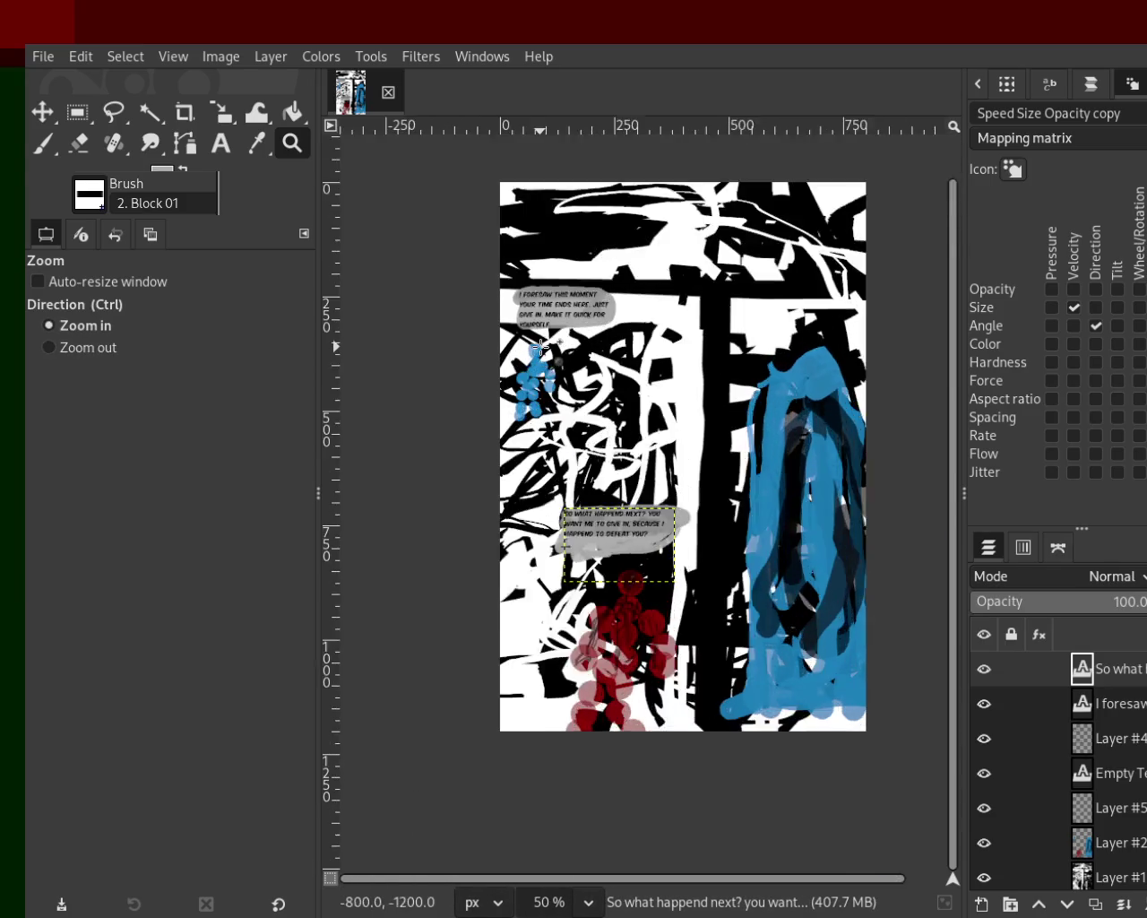
click(538, 345)
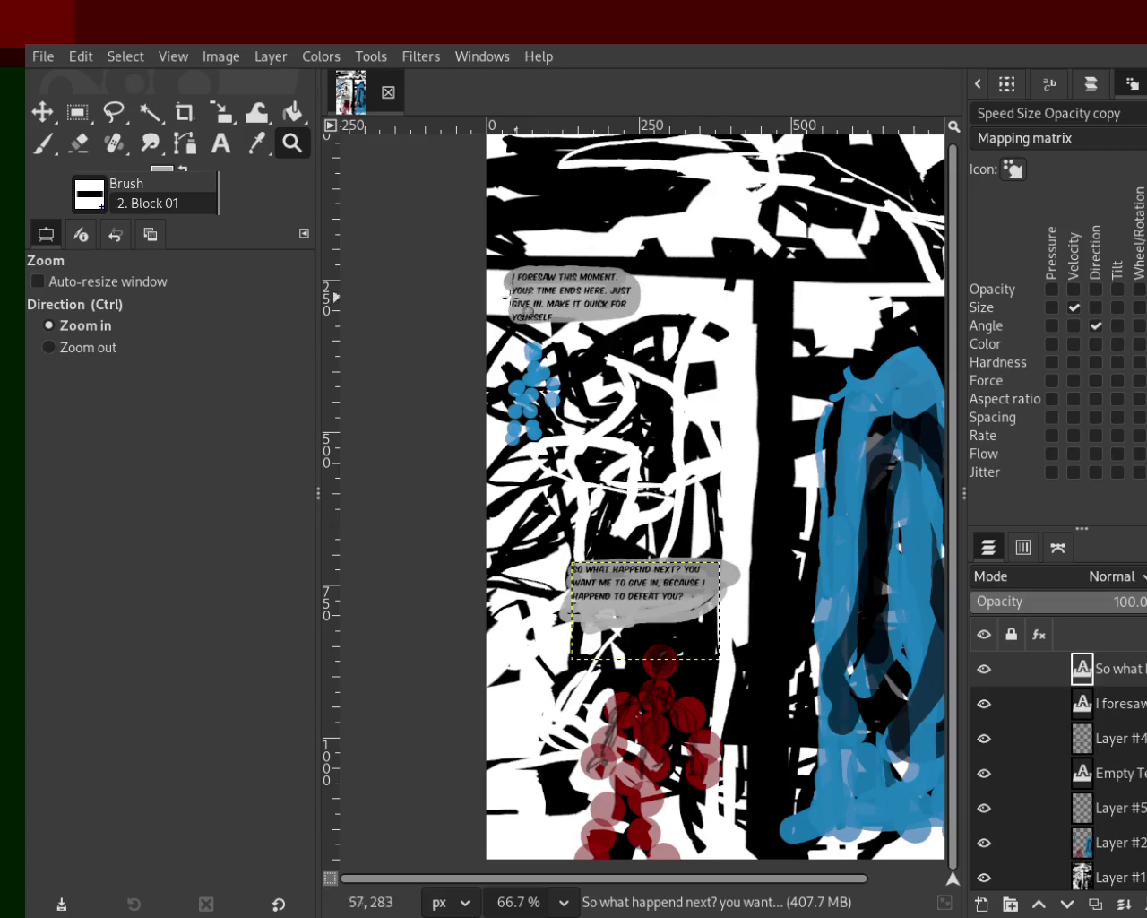
ctrl+click(511, 307)
click(583, 352)
click(583, 359)
ctrl+click(578, 363)
ctrl+click(578, 359)
click(609, 299)
click(609, 299)
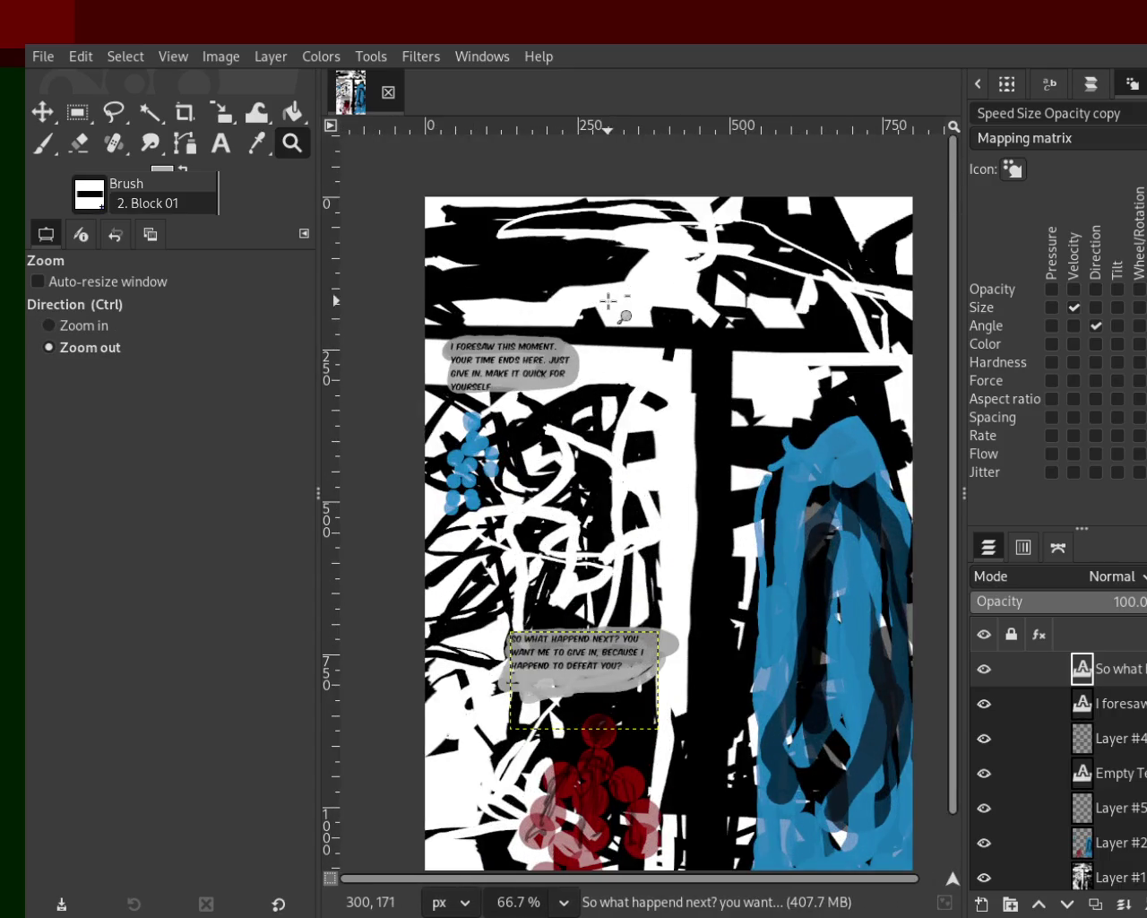
ctrl+click(627, 323)
click(816, 491)
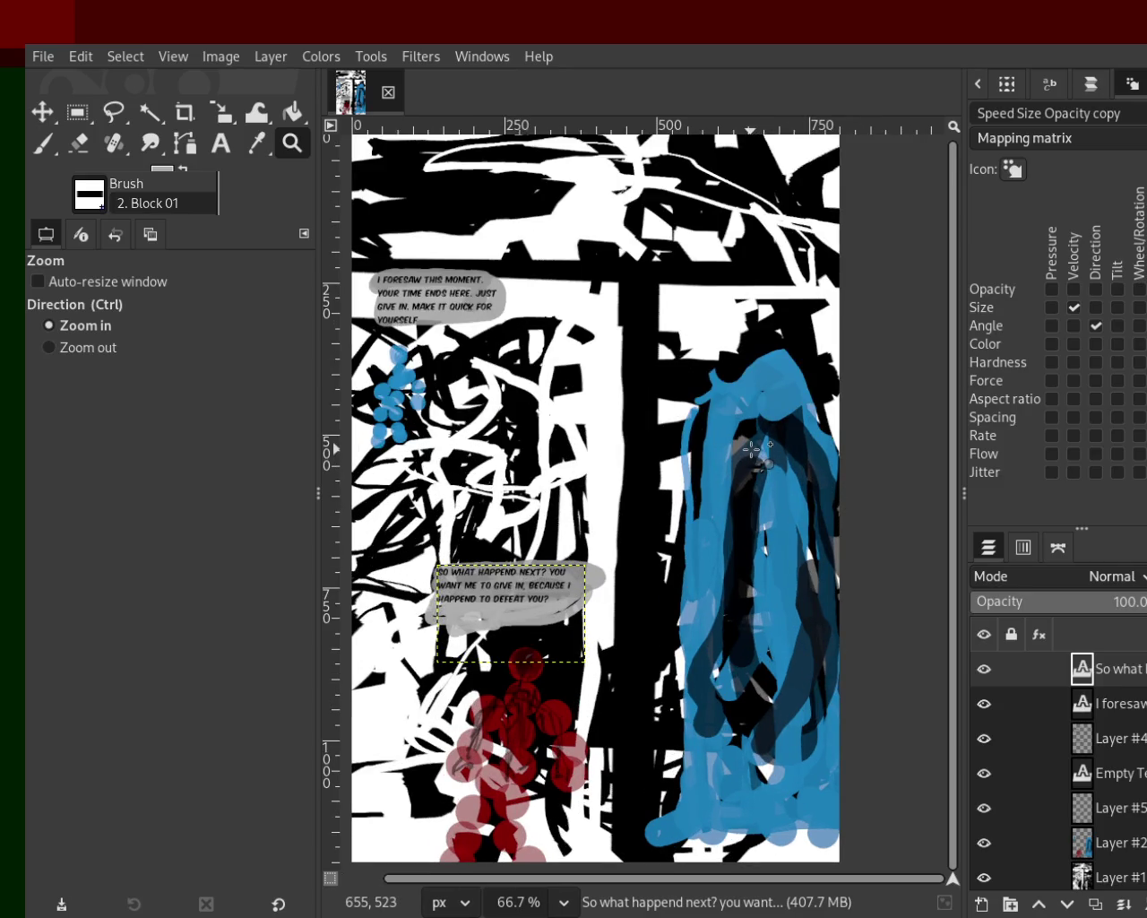
ctrl+click(753, 448)
click(681, 435)
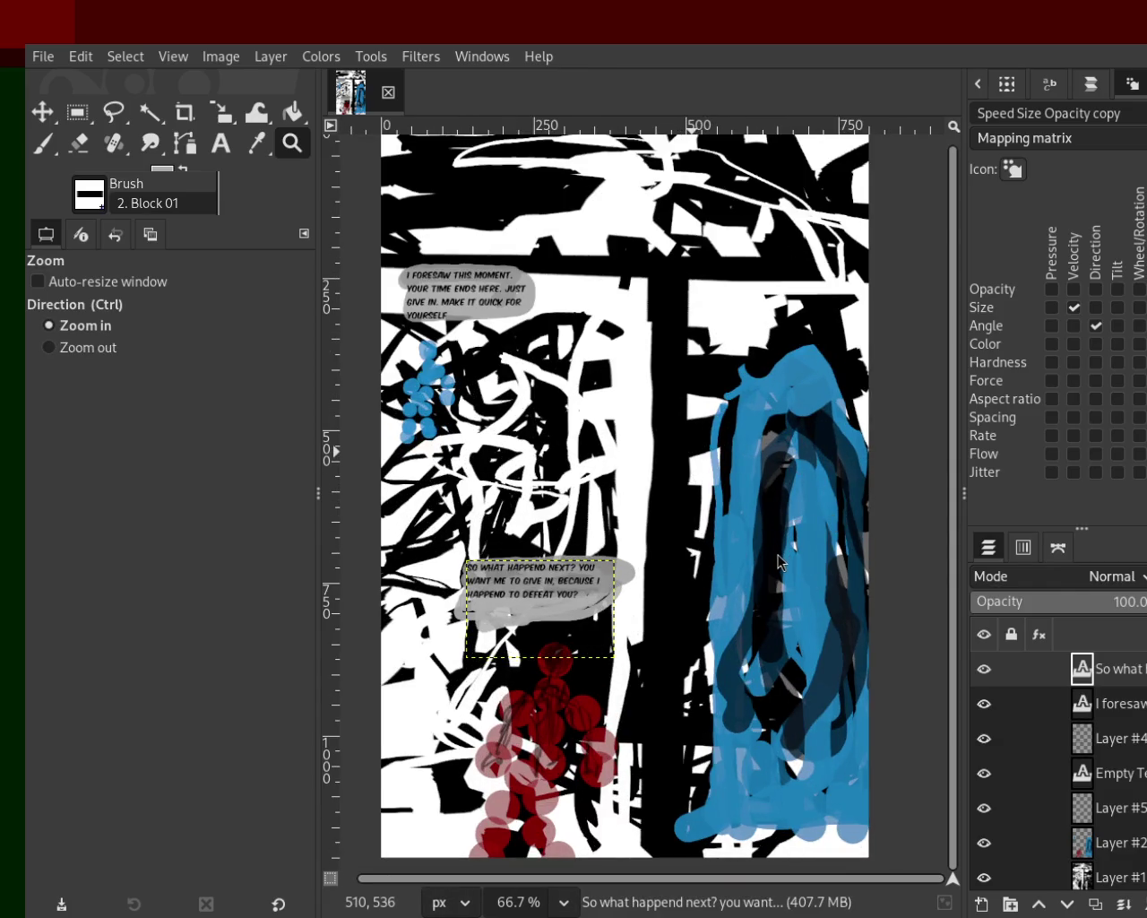
ctrl+click(432, 232)
ctrl+click(681, 220)
click(642, 242)
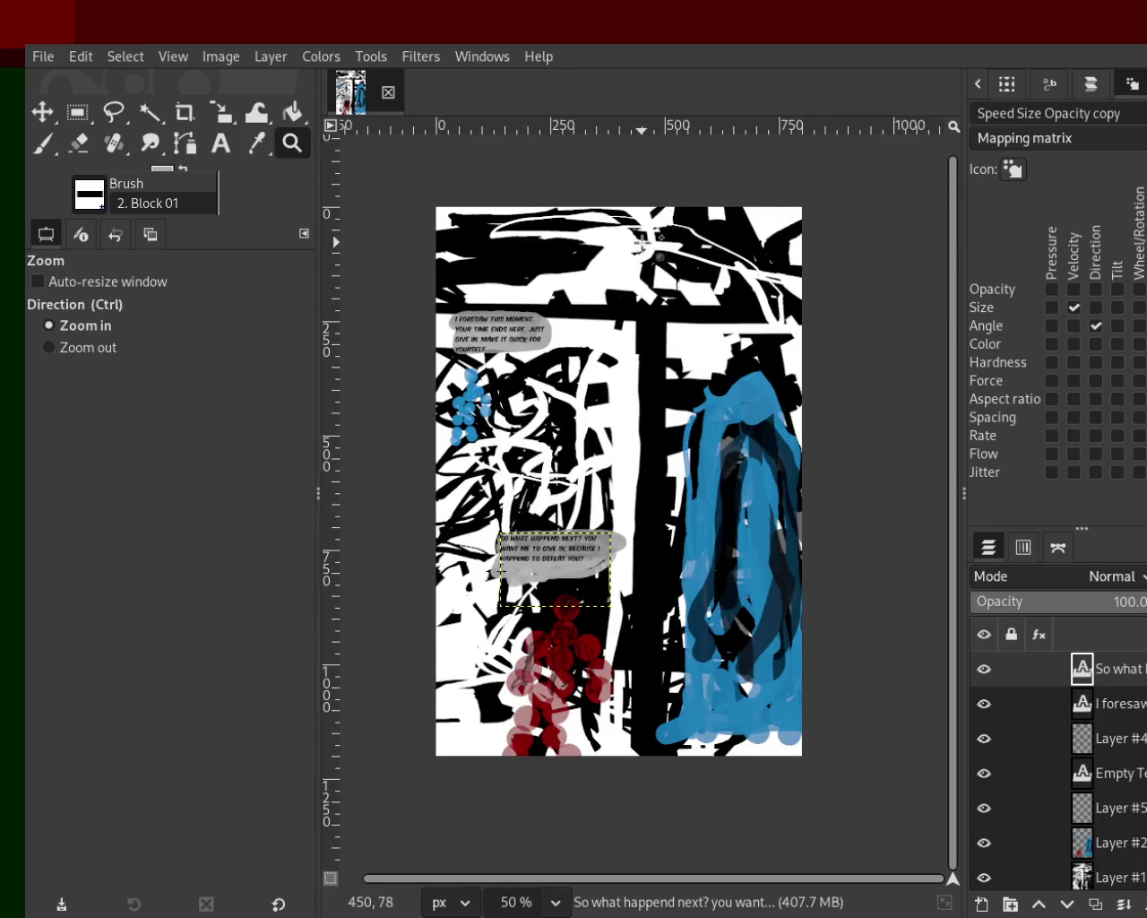
click(642, 242)
ctrl+click(730, 334)
click(665, 304)
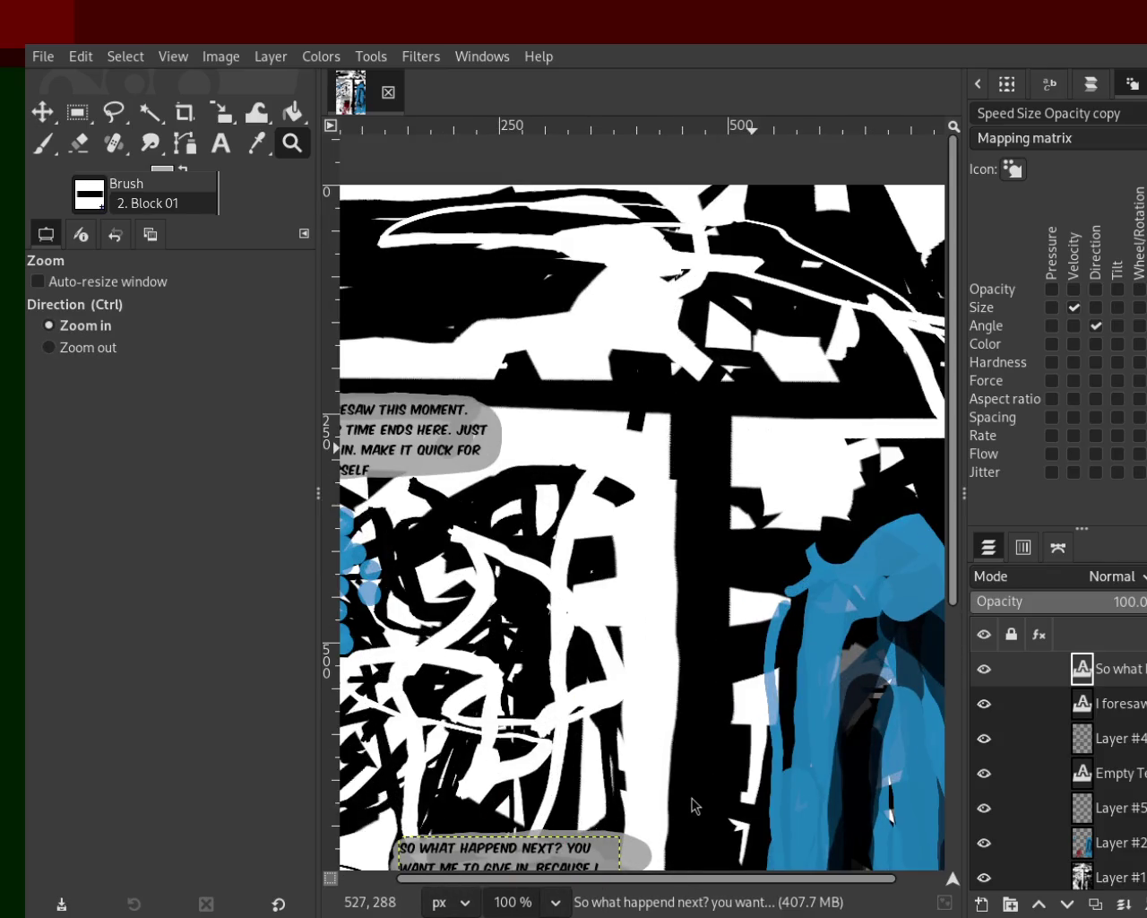
ctrl+click(769, 325)
click(749, 439)
ctrl+click(653, 412)
click(668, 430)
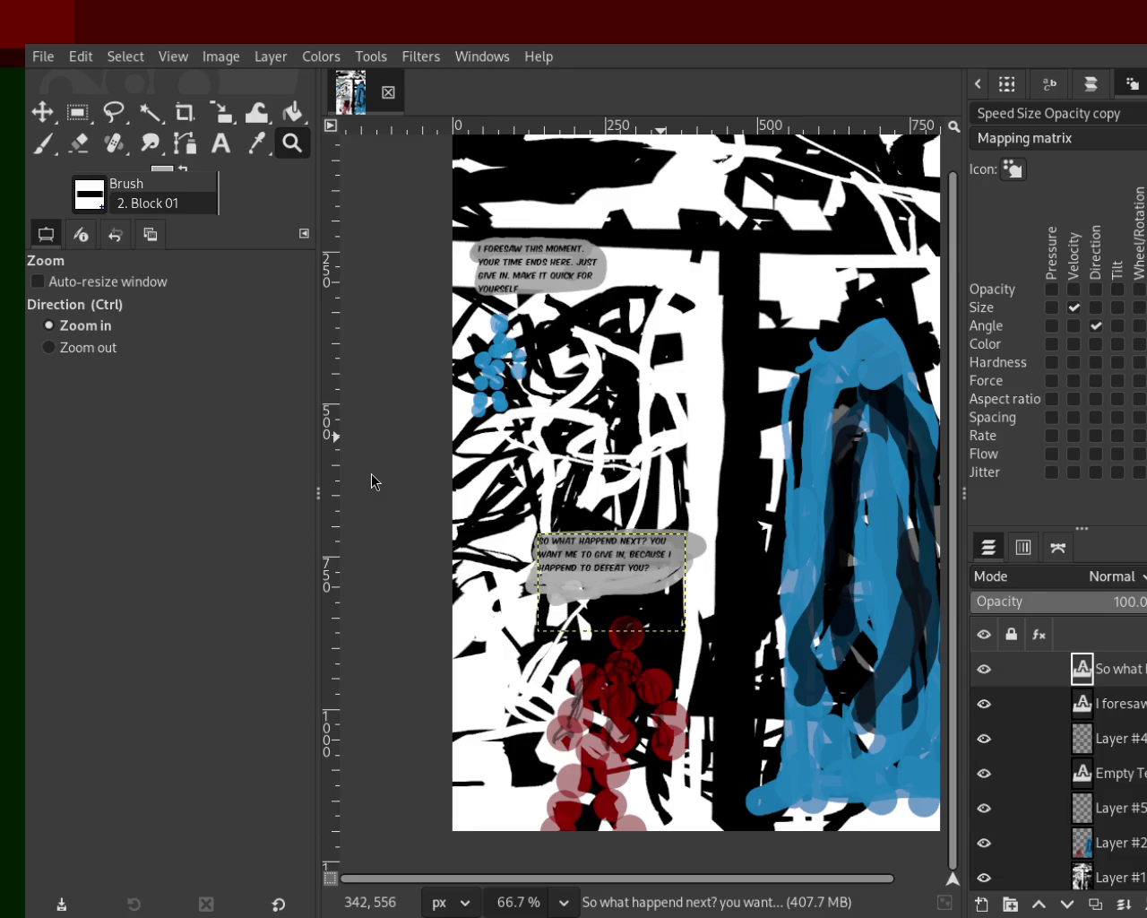
ctrl+click(605, 391)
ctrl+click(605, 391)
click(625, 390)
click(626, 390)
click(626, 390)
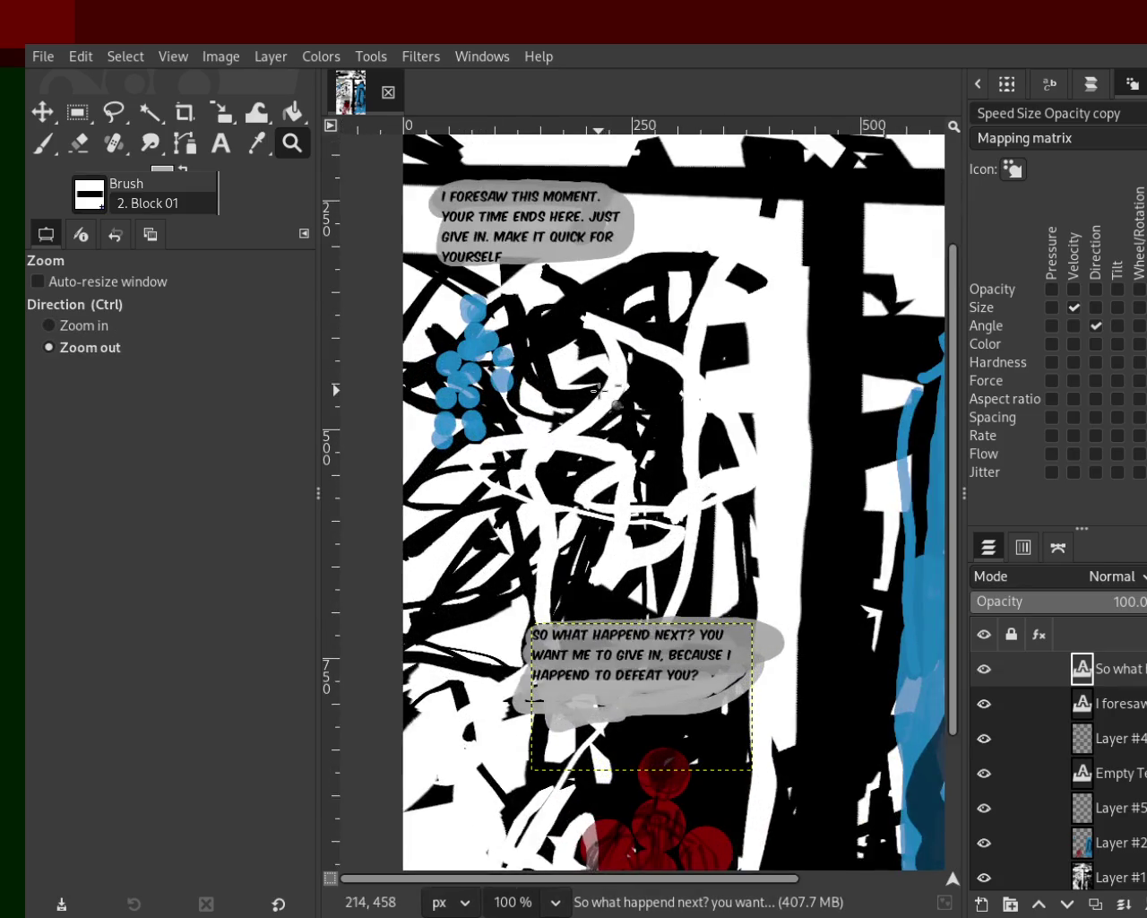
ctrl+click(623, 389)
ctrl+click(624, 389)
ctrl+click(622, 388)
click(625, 387)
click(637, 358)
click(649, 329)
ctrl+click(636, 333)
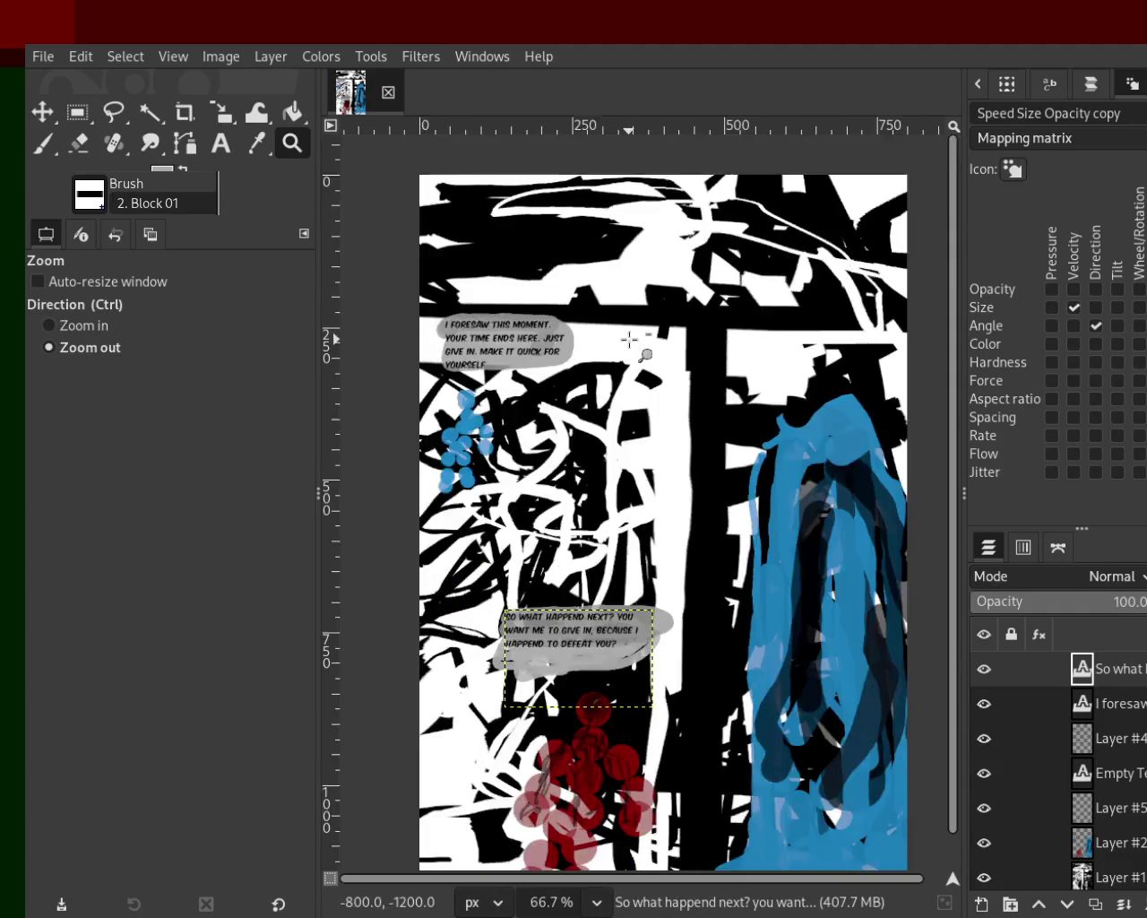
ctrl+click(645, 345)
click(647, 348)
ctrl+click(659, 363)
ctrl+click(659, 363)
click(672, 383)
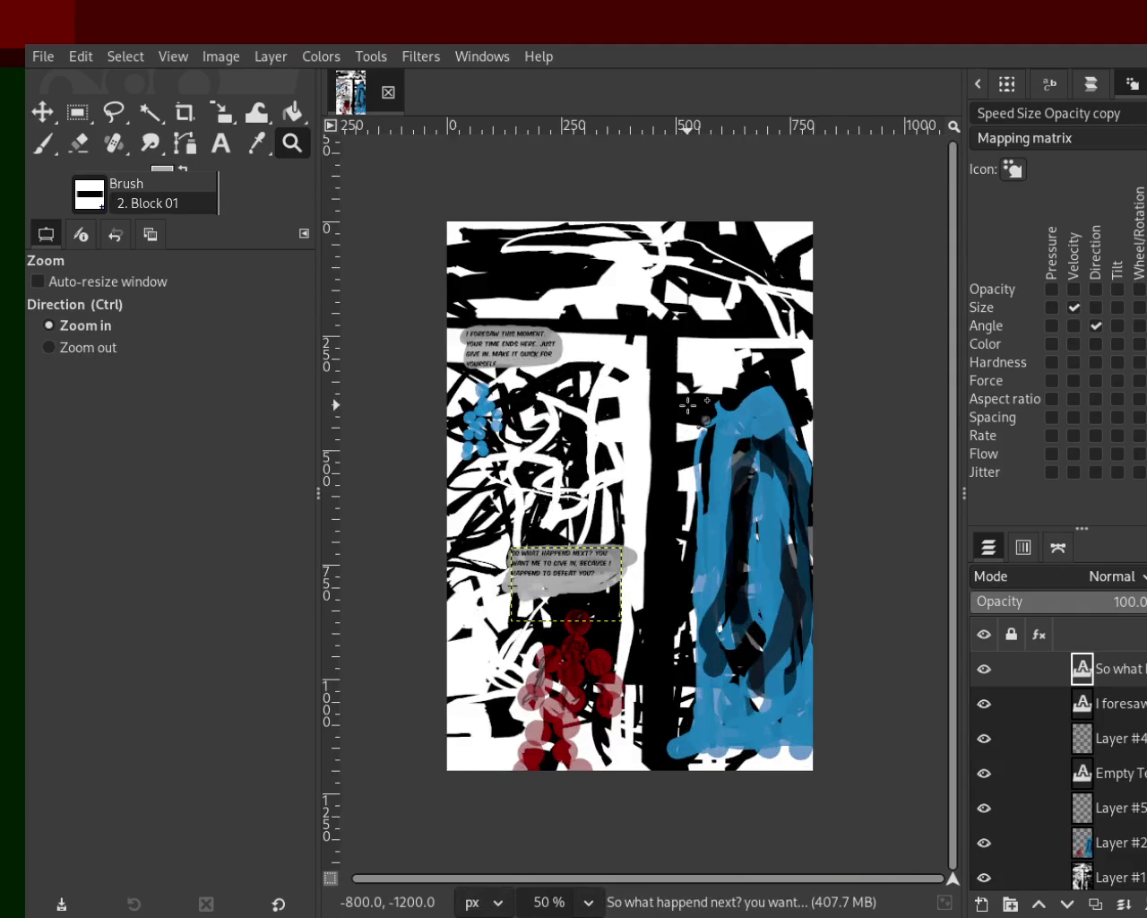
click(687, 405)
ctrl+click(687, 405)
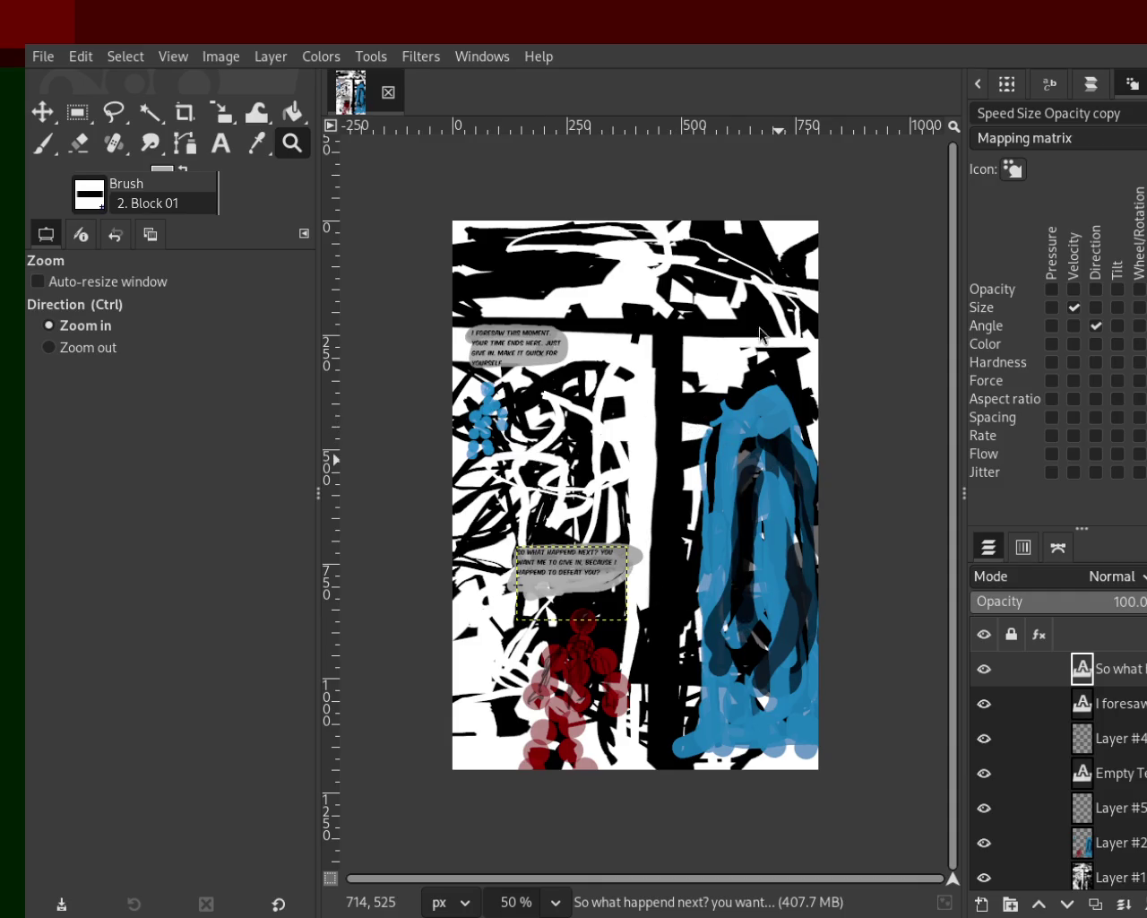
scroll(631, 352, down, 1)
scroll(631, 352, up, 2)
scroll(631, 352, down, 1)
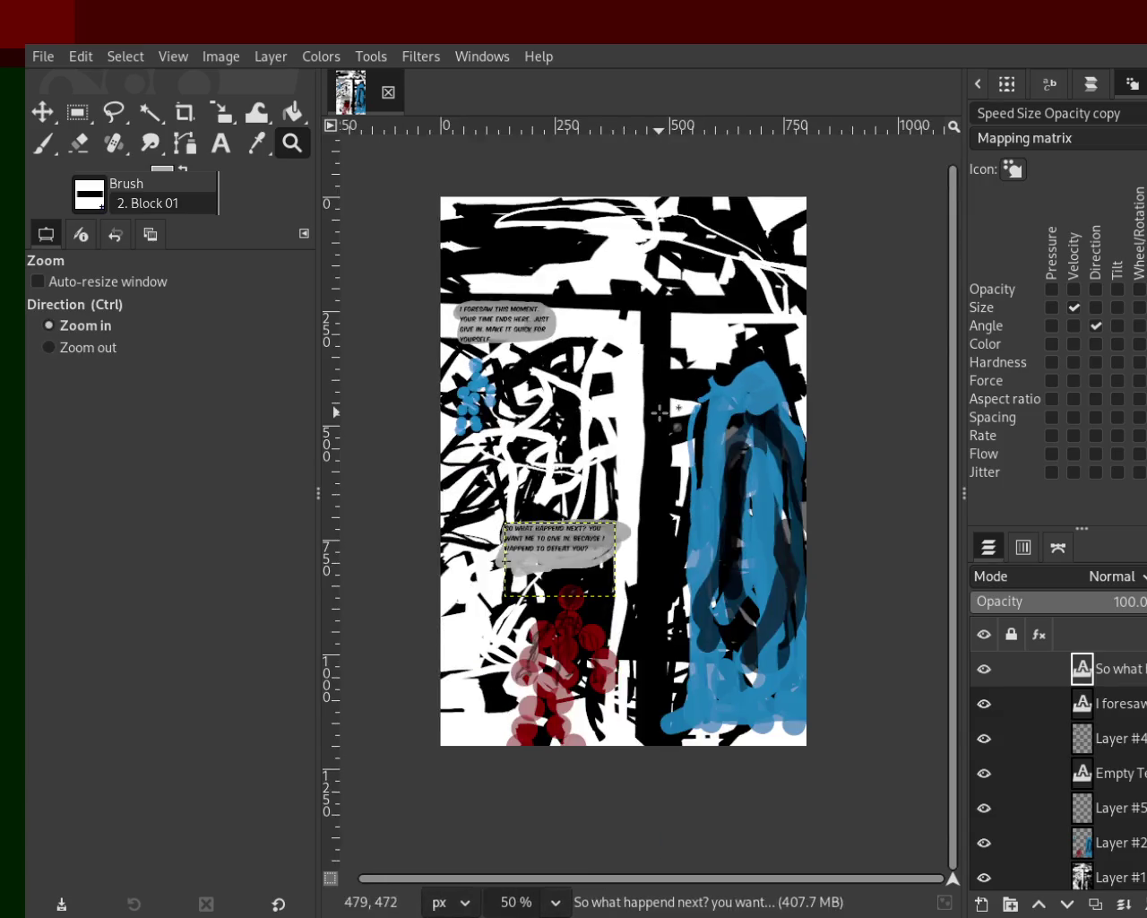
scroll(672, 386, up, 1)
scroll(699, 404, down, 1)
scroll(708, 408, up, 1)
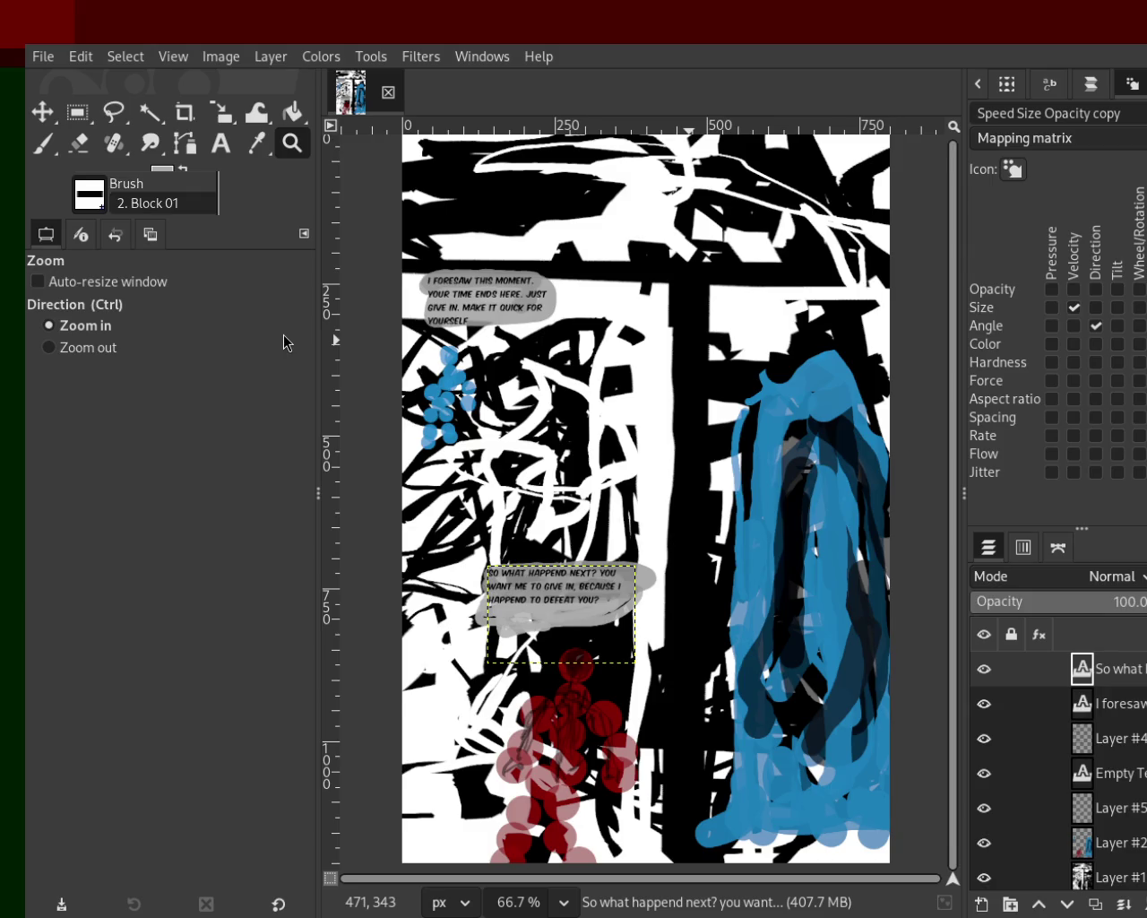
Step: Set the page view back to 50% zoom and save the image as 88.xcf
key(ctrl)
ctrl+click(546, 446)
click(644, 510)
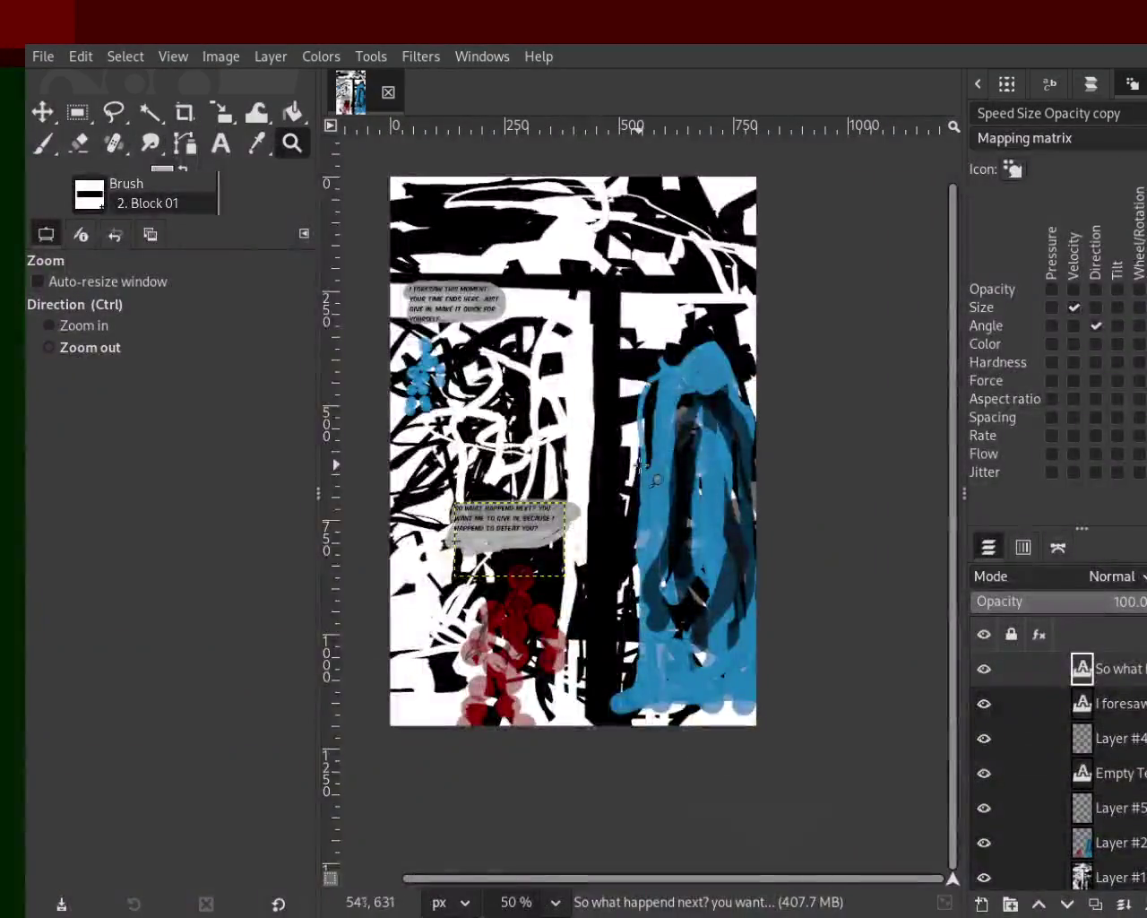
ctrl+click(450, 641)
click(451, 646)
click(451, 646)
key(ctrl)
scroll(681, 283, up, 1)
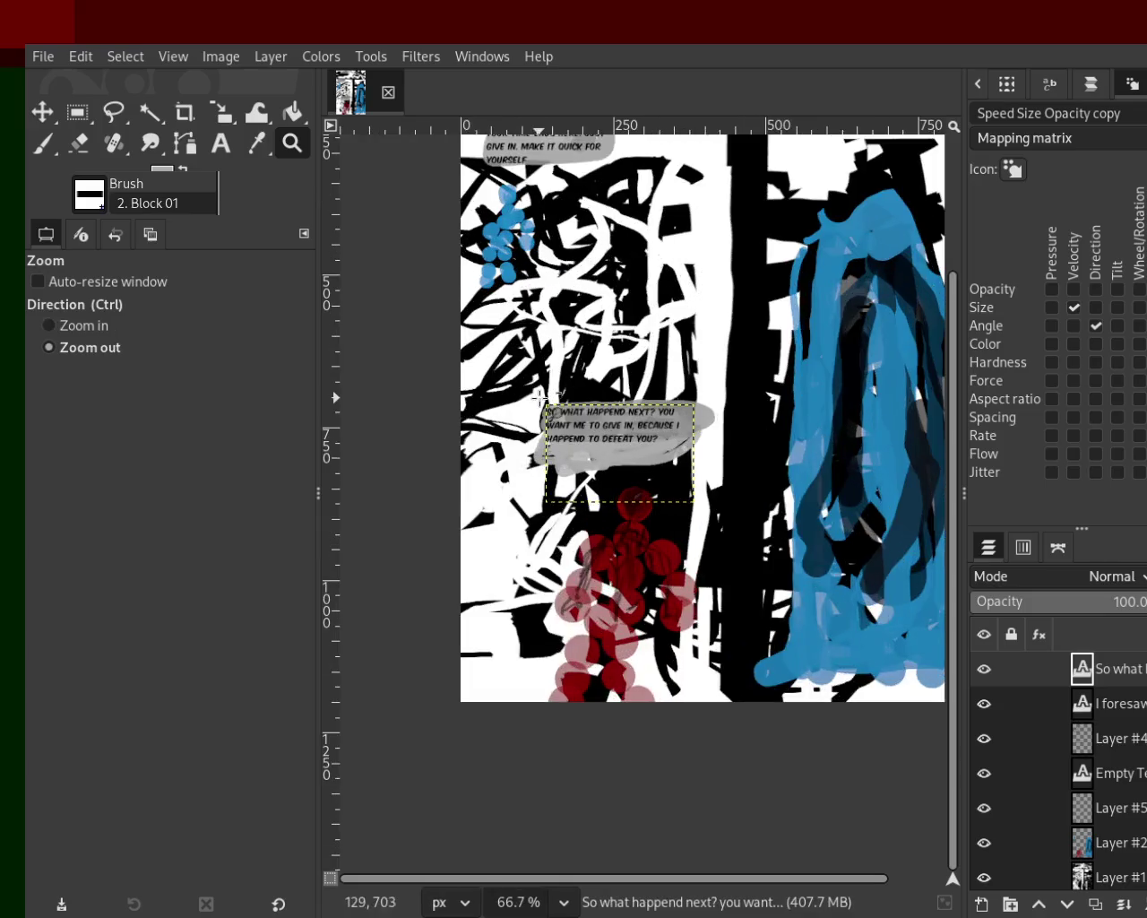
scroll(663, 358, down, 2)
scroll(658, 403, up, 2)
scroll(651, 439, down, 2)
scroll(651, 439, up, 1)
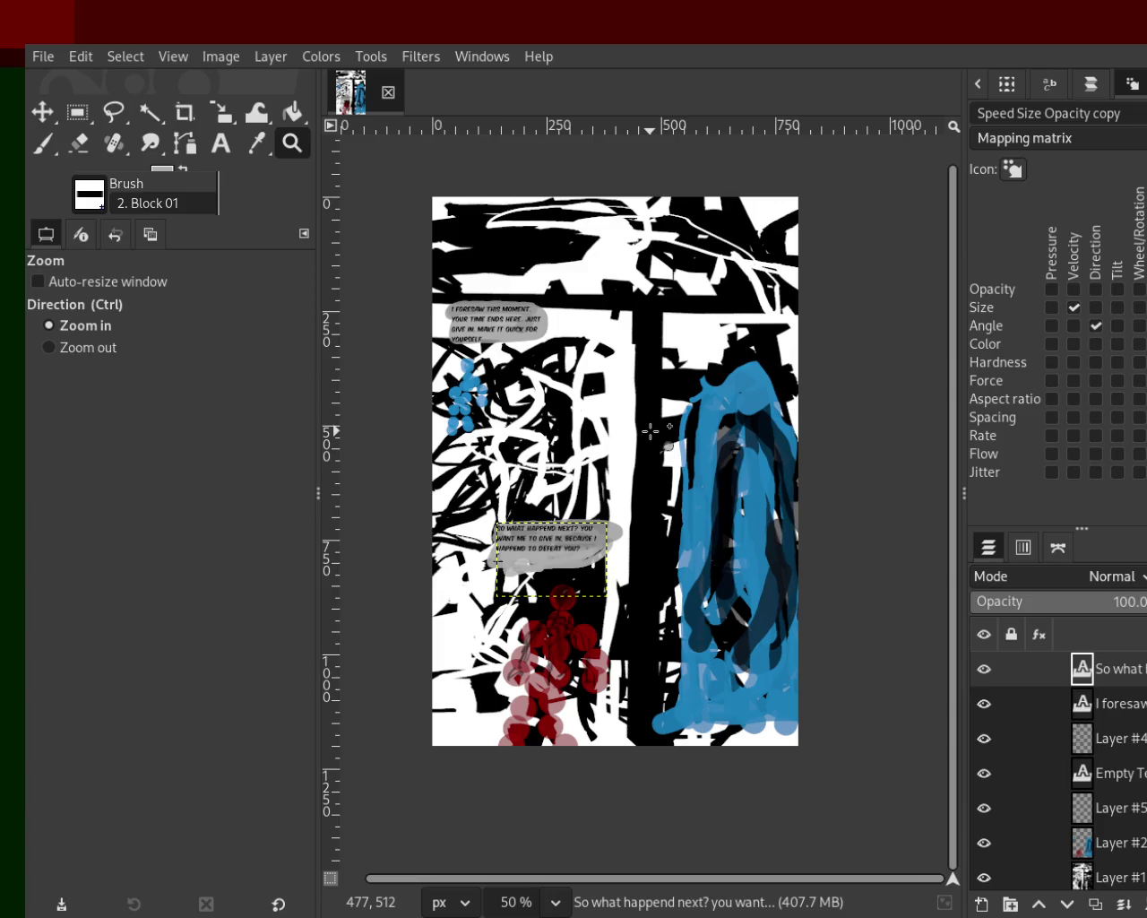
scroll(650, 431, down, 1)
scroll(624, 376, up, 1)
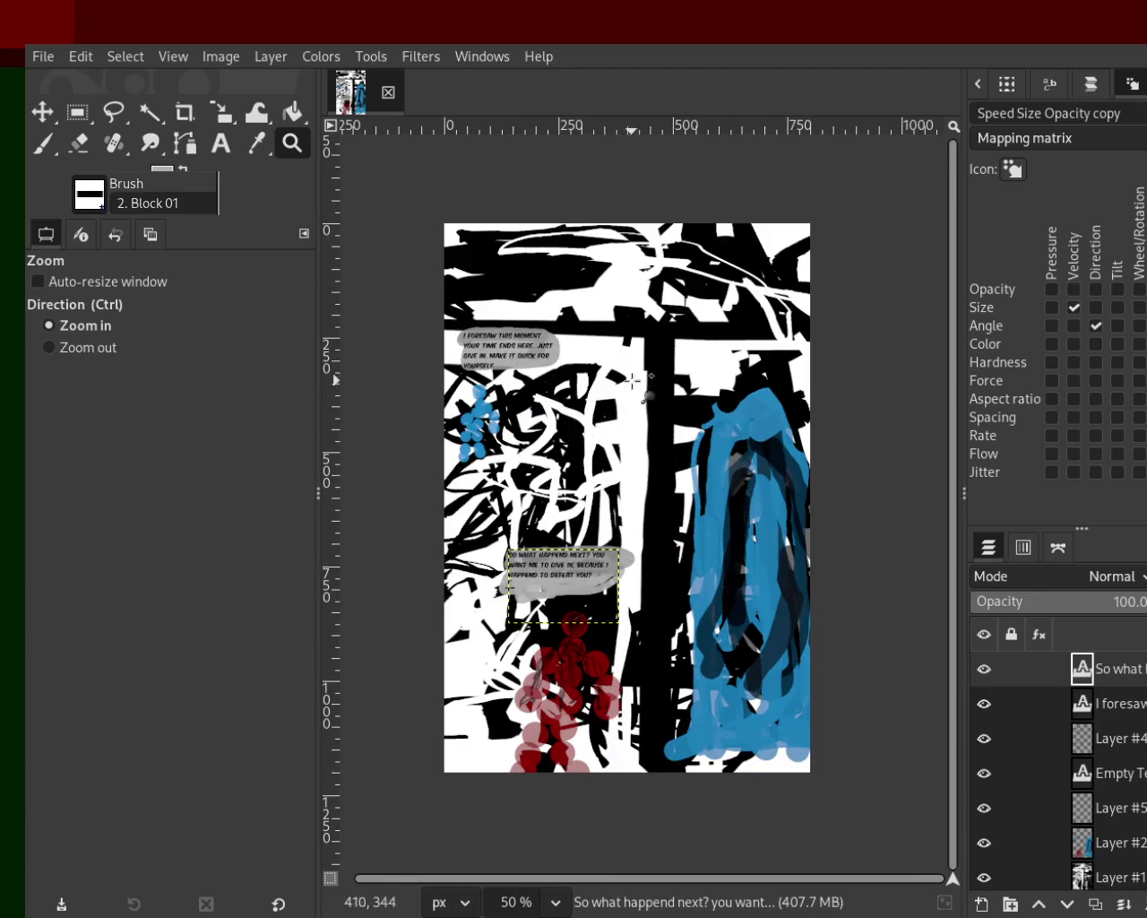
ctrl+click(626, 408)
click(627, 411)
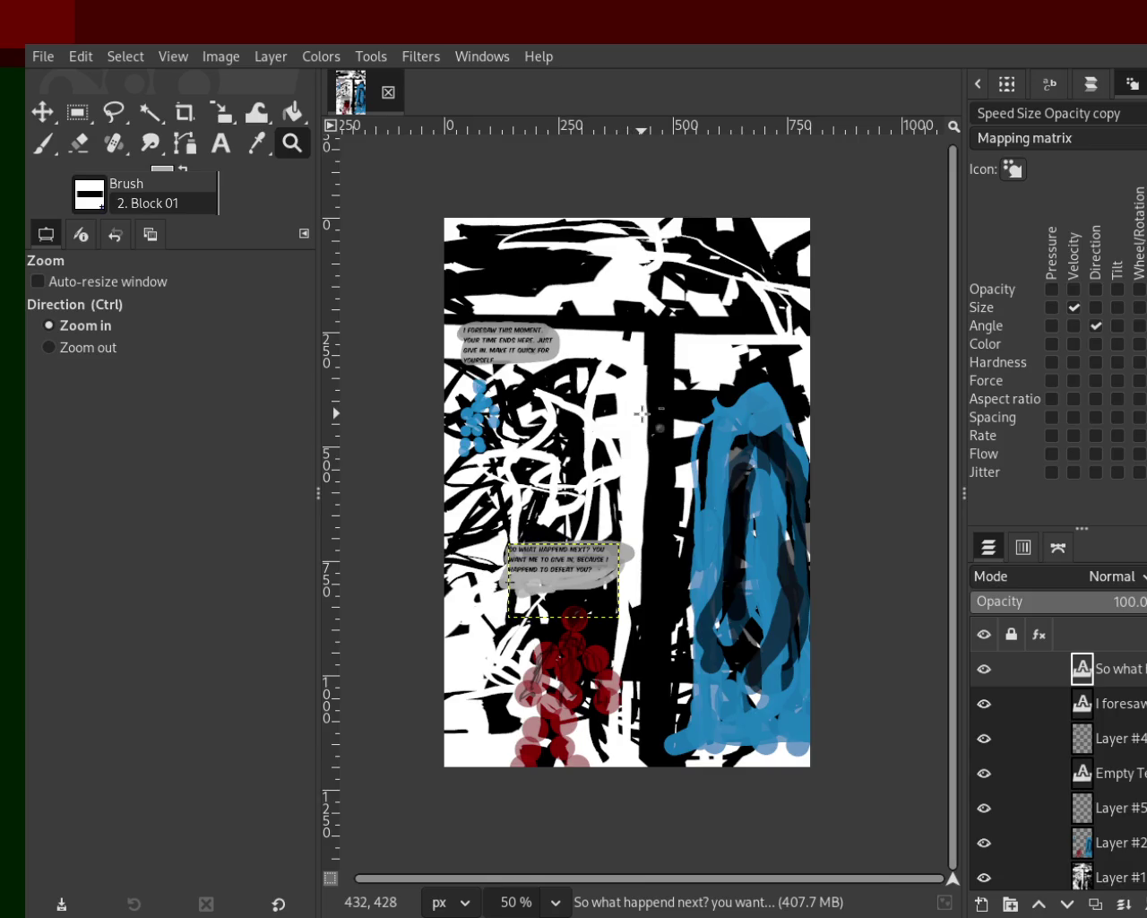
key(ctrl+s)
Step: Zoom in to 100% on the upper background and make the scribble layer Layer #1 active
ctrl+click(654, 455)
click(560, 403)
click(547, 251)
click(593, 260)
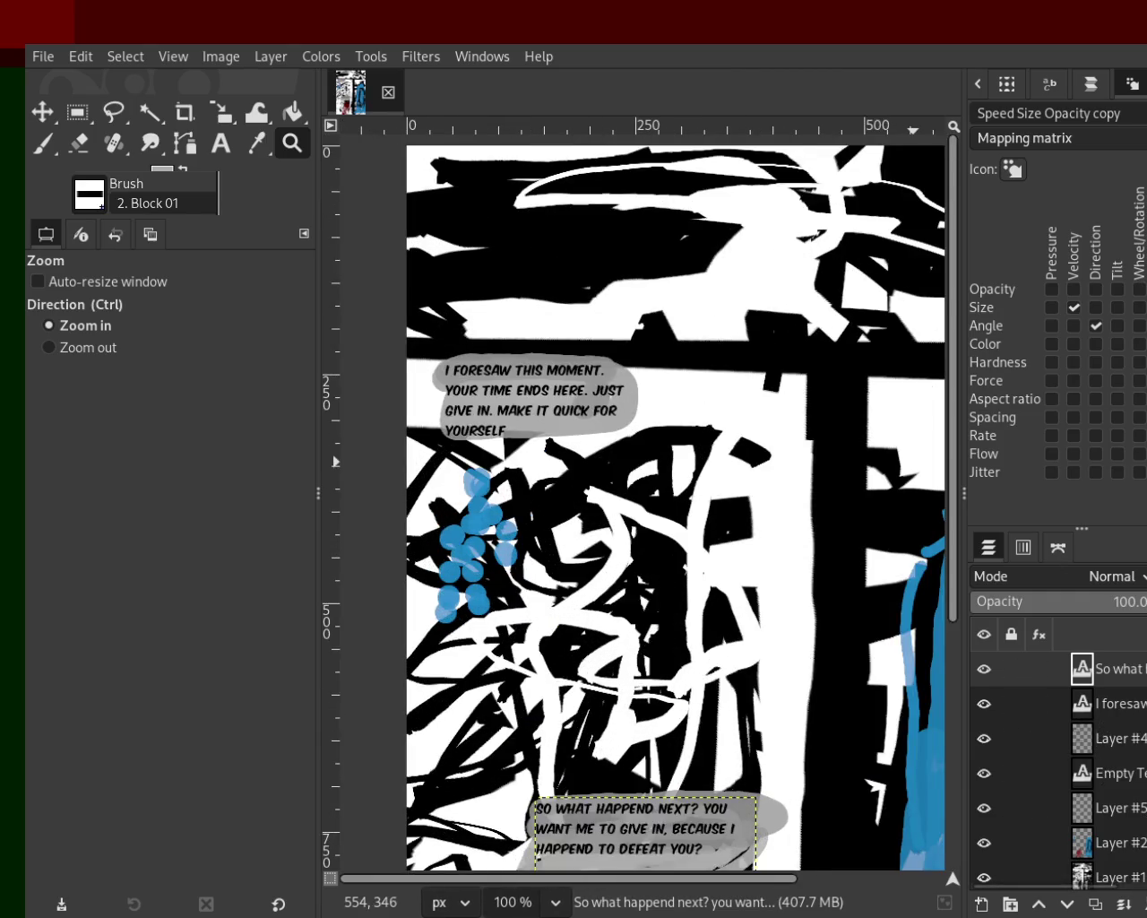
click(1111, 874)
Step: With the Paintbrush at 100% opacity and black sampled, paint strokes across the upper background
click(33, 142)
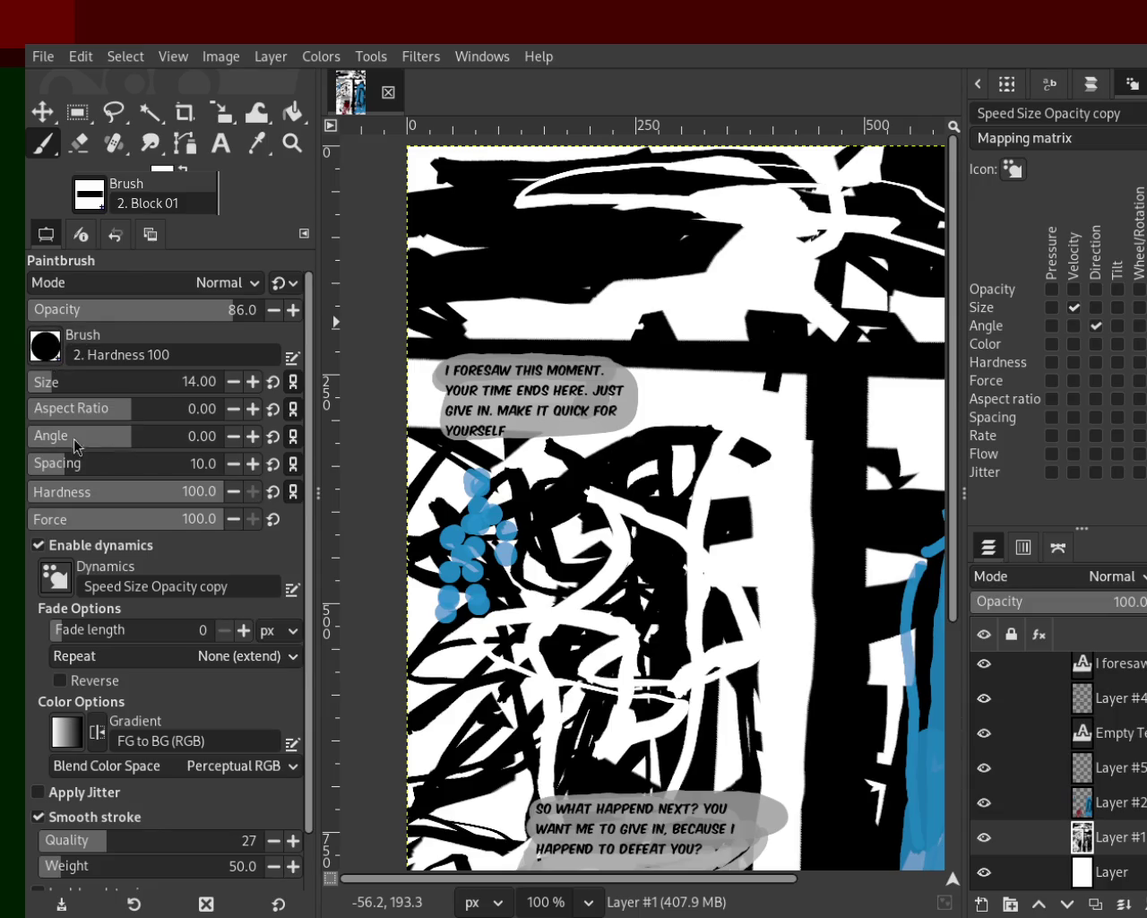
mouse_move(561, 263)
mouse_down()
mouse_move(461, 333)
mouse_move(660, 276)
mouse_move(585, 266)
mouse_move(769, 267)
mouse_up()
ctrl+click(622, 234)
mouse_move(622, 234)
mouse_down()
mouse_move(599, 180)
mouse_move(679, 247)
mouse_up()
key(ctrl+z)
drag(188, 309, 269, 309)
mouse_move(690, 197)
mouse_down()
mouse_move(735, 303)
mouse_move(581, 223)
mouse_move(760, 212)
mouse_move(656, 227)
mouse_move(587, 299)
mouse_move(588, 228)
mouse_move(621, 288)
mouse_move(737, 281)
mouse_up()
key(x)
key(ctrl+z)
Step: Paint more black strokes into the top gaps, touching up some areas with white
ctrl+click(672, 240)
mouse_move(679, 229)
mouse_down()
mouse_move(442, 175)
mouse_move(564, 293)
mouse_move(503, 263)
mouse_move(520, 291)
mouse_up()
ctrl+click(535, 251)
key(ctrl+z)
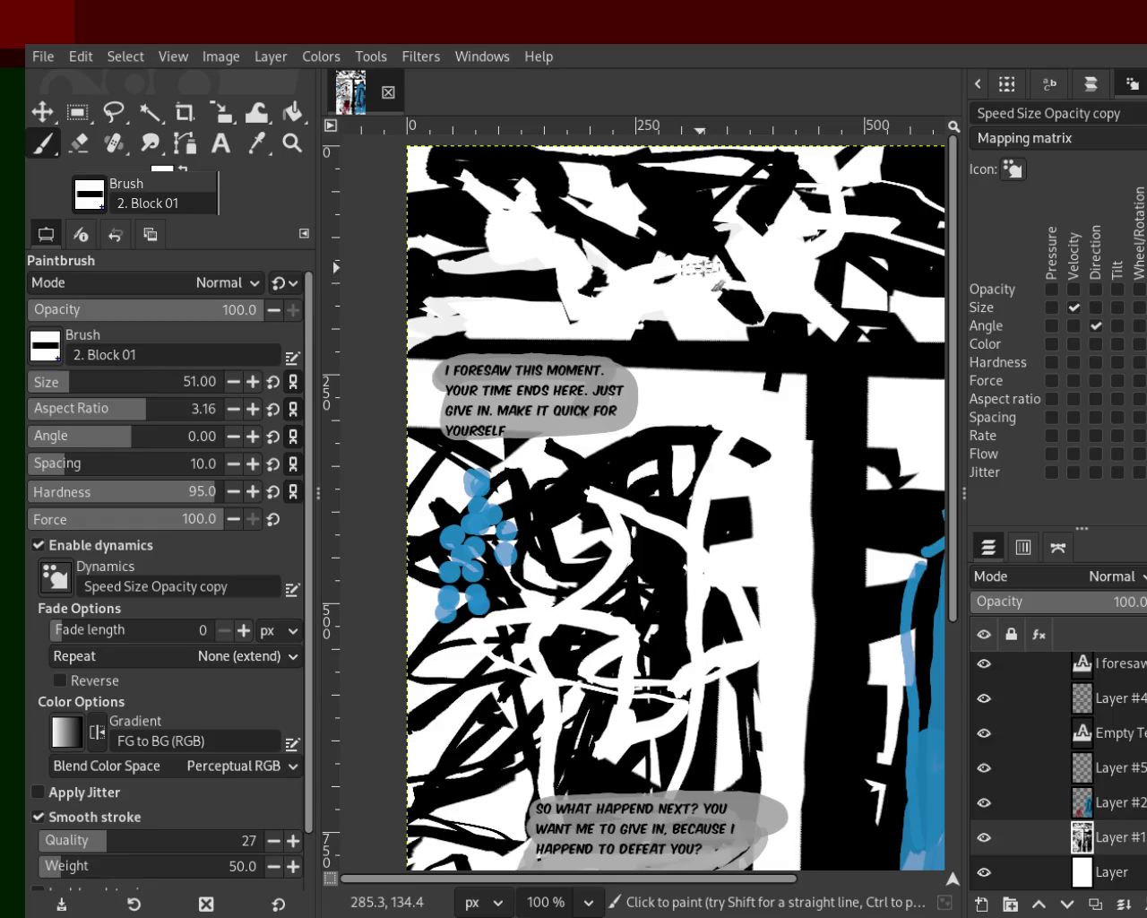
ctrl+click(778, 255)
mouse_move(778, 256)
mouse_down()
mouse_move(648, 210)
mouse_move(573, 269)
mouse_up()
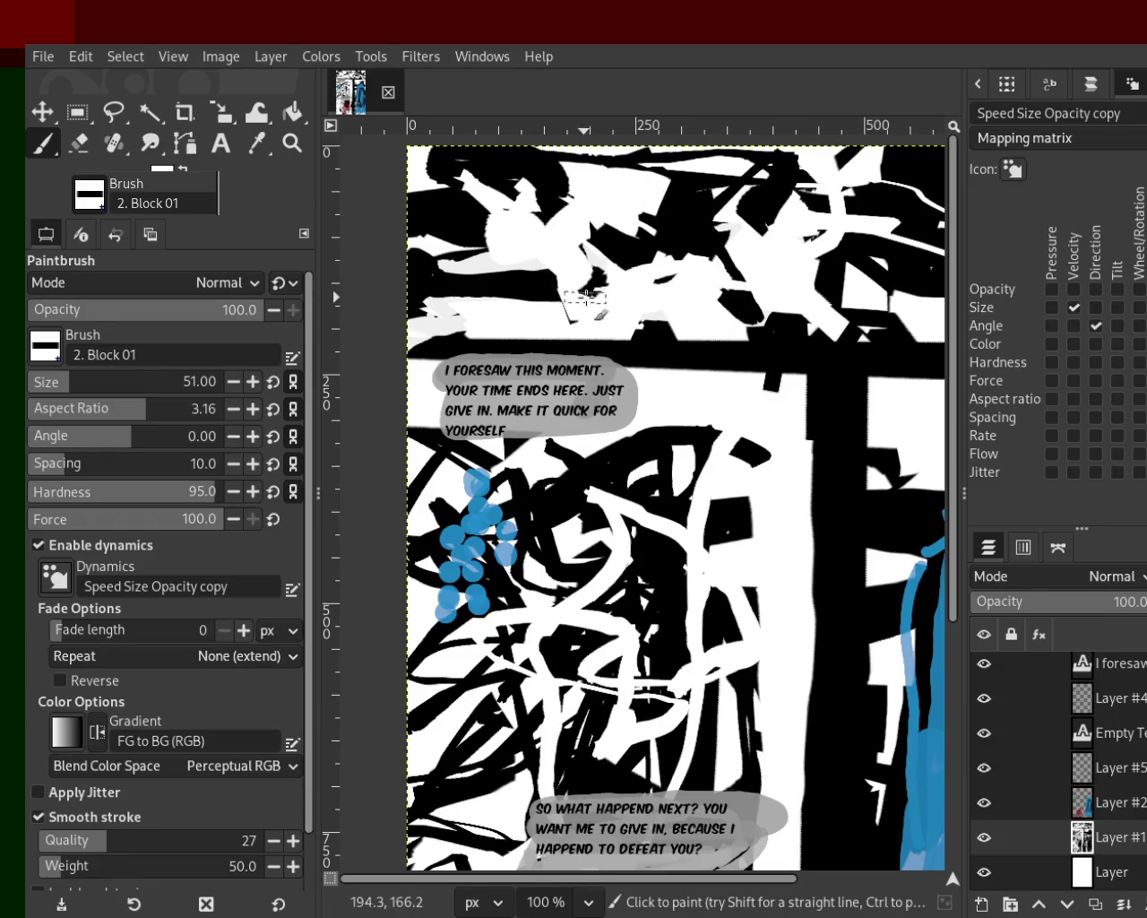
ctrl+click(640, 242)
mouse_move(640, 242)
mouse_down()
mouse_move(672, 206)
mouse_move(741, 263)
mouse_move(719, 293)
mouse_move(661, 294)
mouse_move(707, 262)
mouse_up()
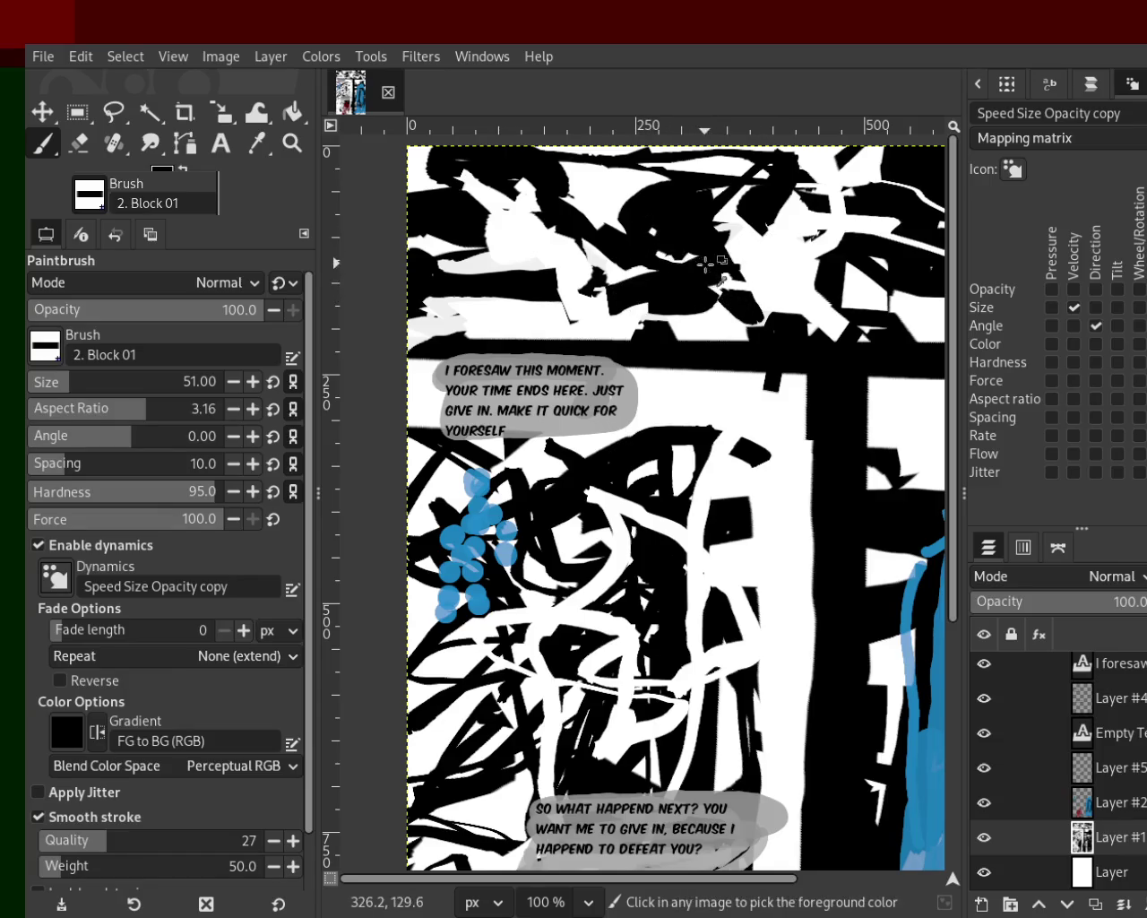
ctrl+click(613, 184)
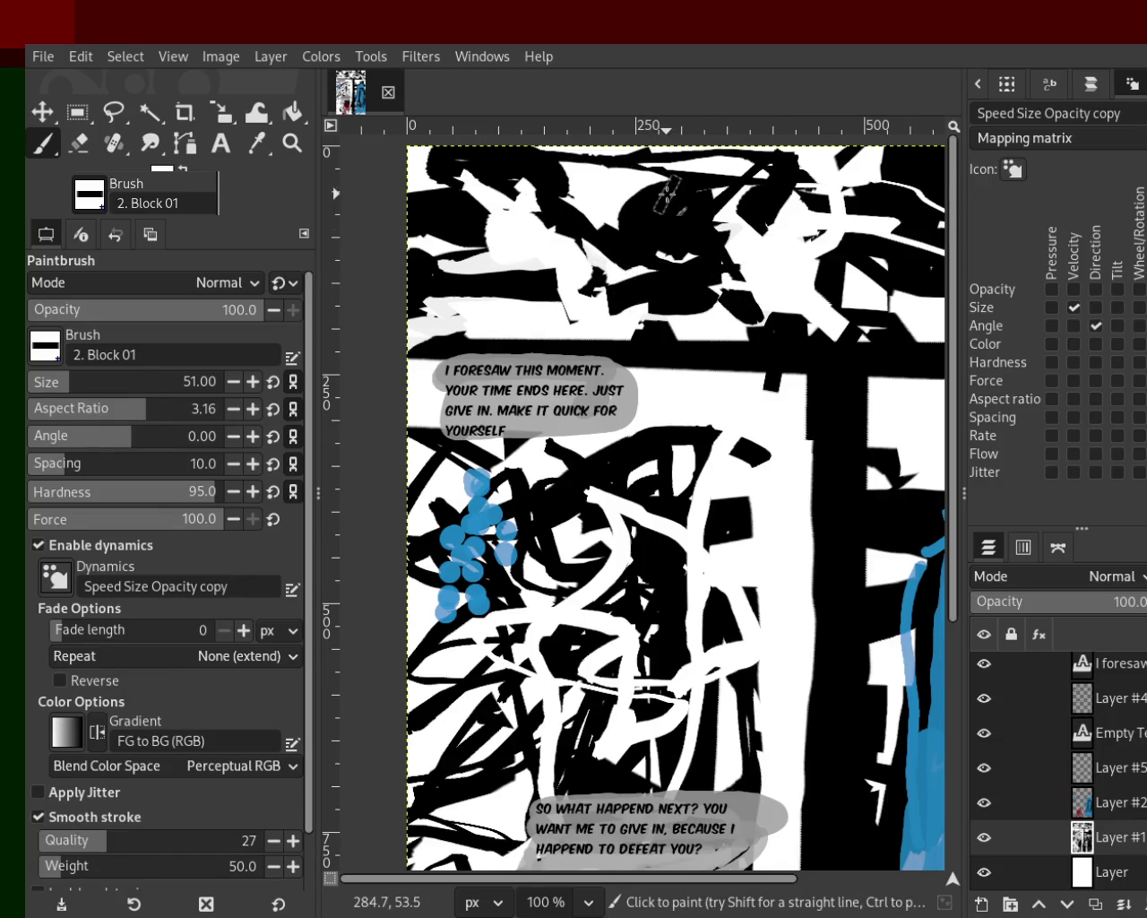
drag(630, 184, 555, 235)
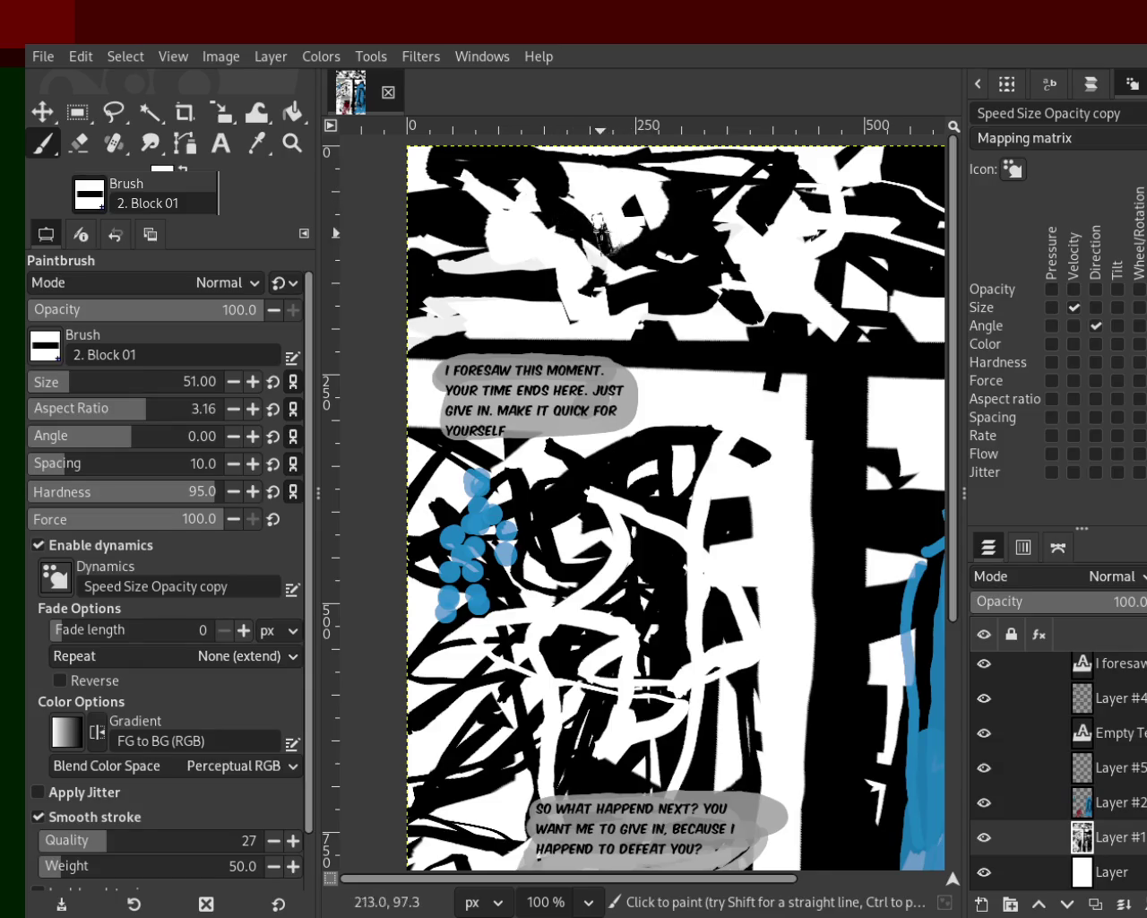
Step: Fill the remaining white gaps at the top and top right with black, then zoom out
mouse_move(577, 295)
mouse_down()
mouse_move(741, 256)
mouse_move(721, 207)
mouse_move(707, 266)
mouse_up()
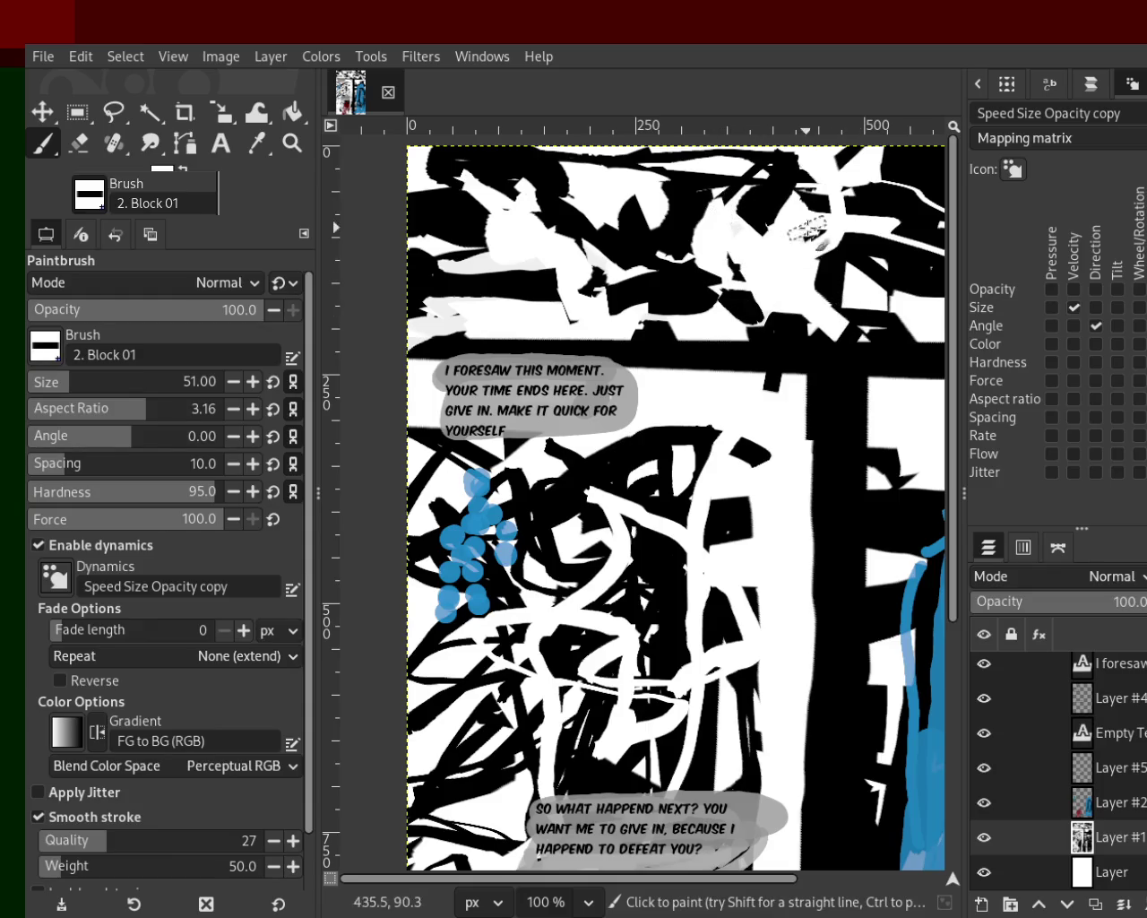
ctrl+click(844, 261)
mouse_move(844, 262)
mouse_down()
mouse_move(814, 300)
mouse_move(813, 259)
mouse_move(812, 294)
mouse_up()
ctrl+click(616, 212)
mouse_move(540, 293)
mouse_down()
mouse_move(453, 292)
mouse_move(584, 300)
mouse_move(406, 303)
mouse_up()
ctrl+click(585, 300)
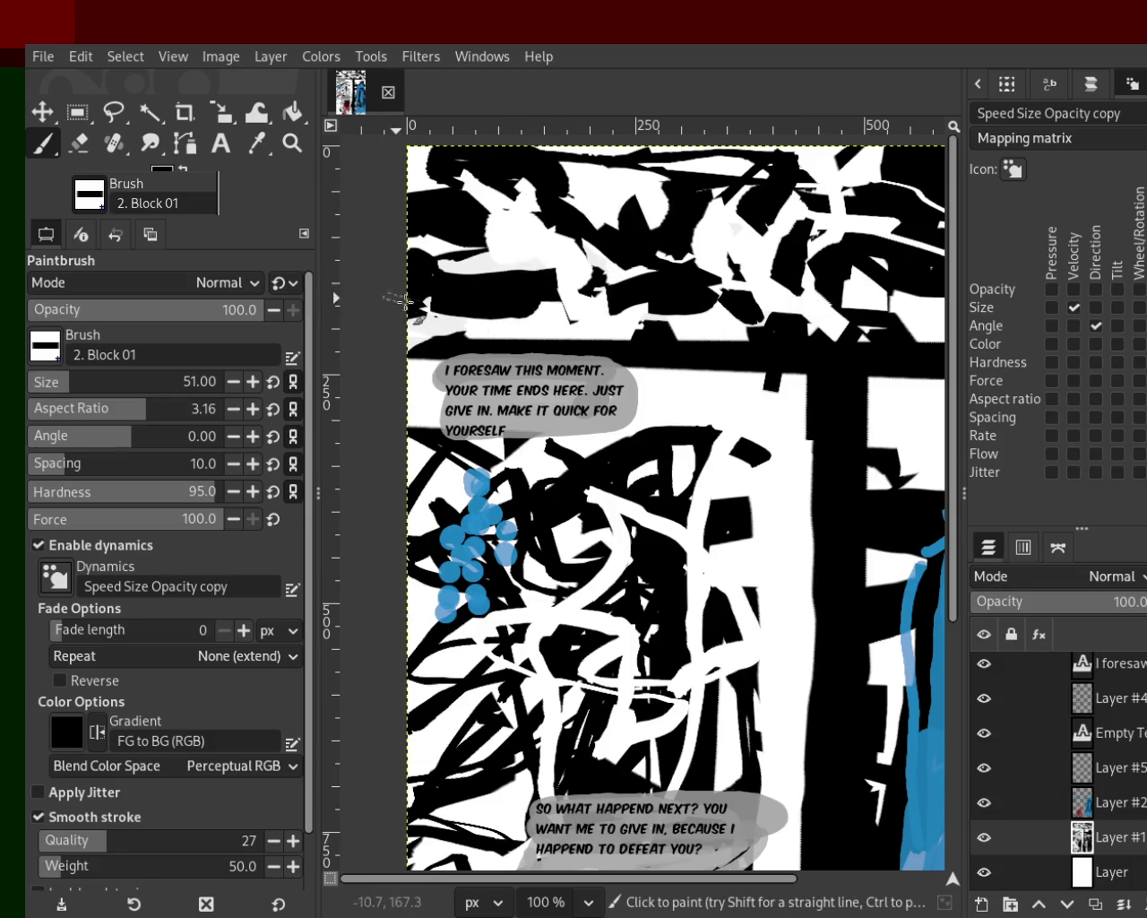
ctrl+click(818, 295)
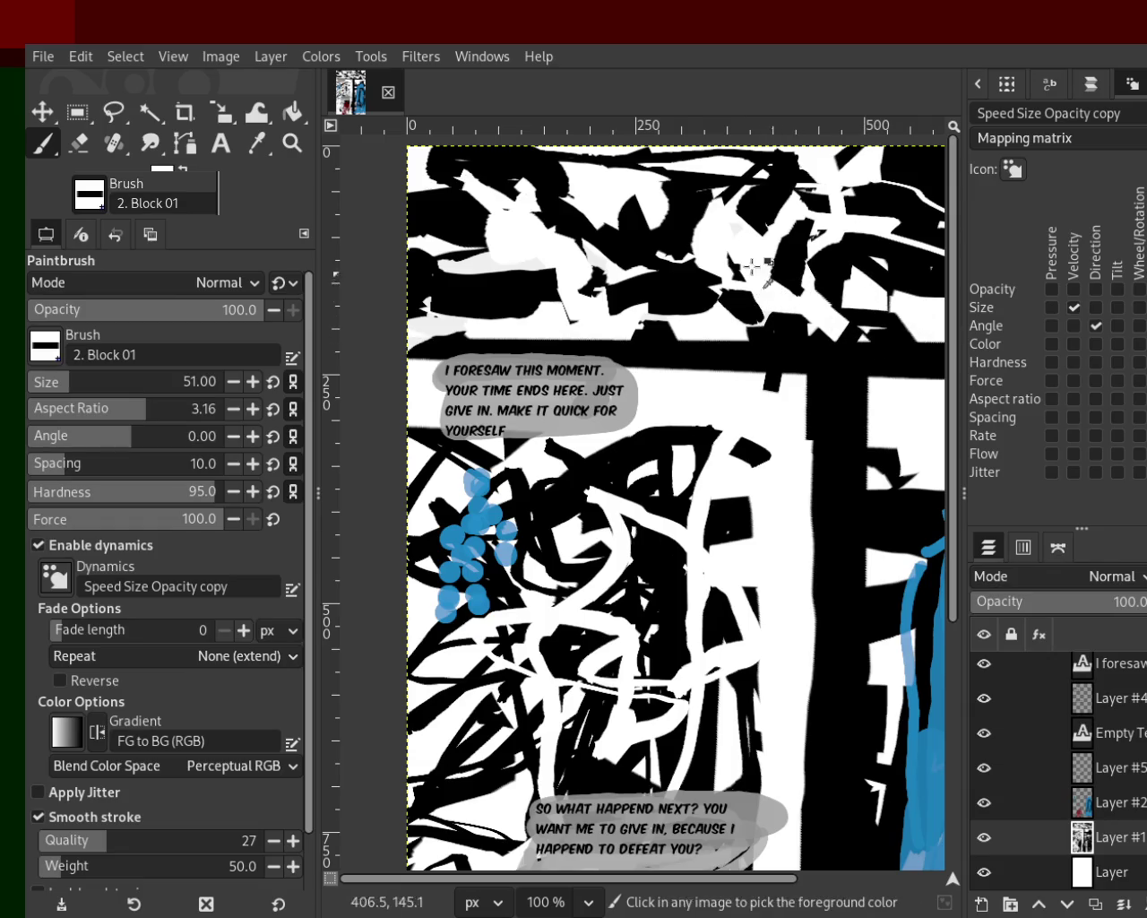
ctrl+click(681, 207)
click(292, 142)
ctrl+click(565, 311)
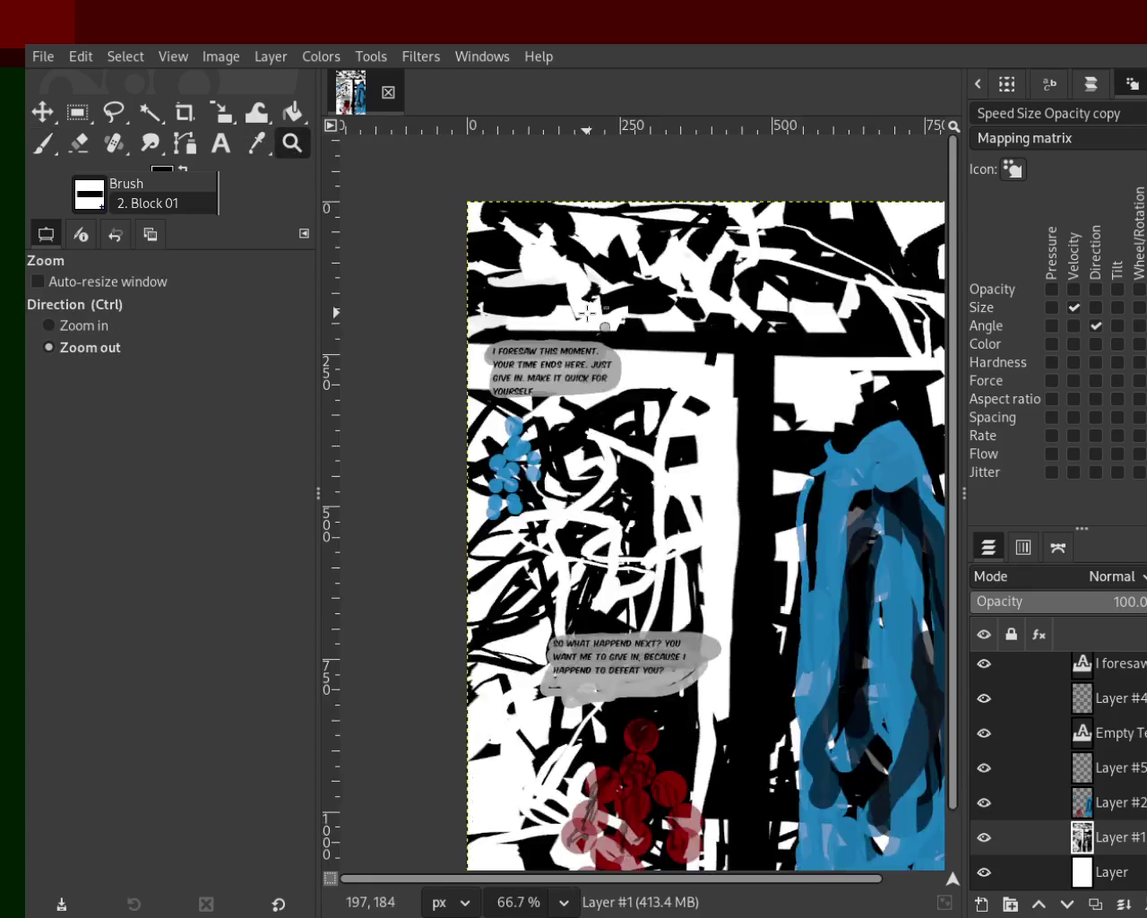
Step: Paint dark horizontal strokes across the top band, undoing the misplaced ones
ctrl+click(565, 310)
click(670, 307)
click(56, 151)
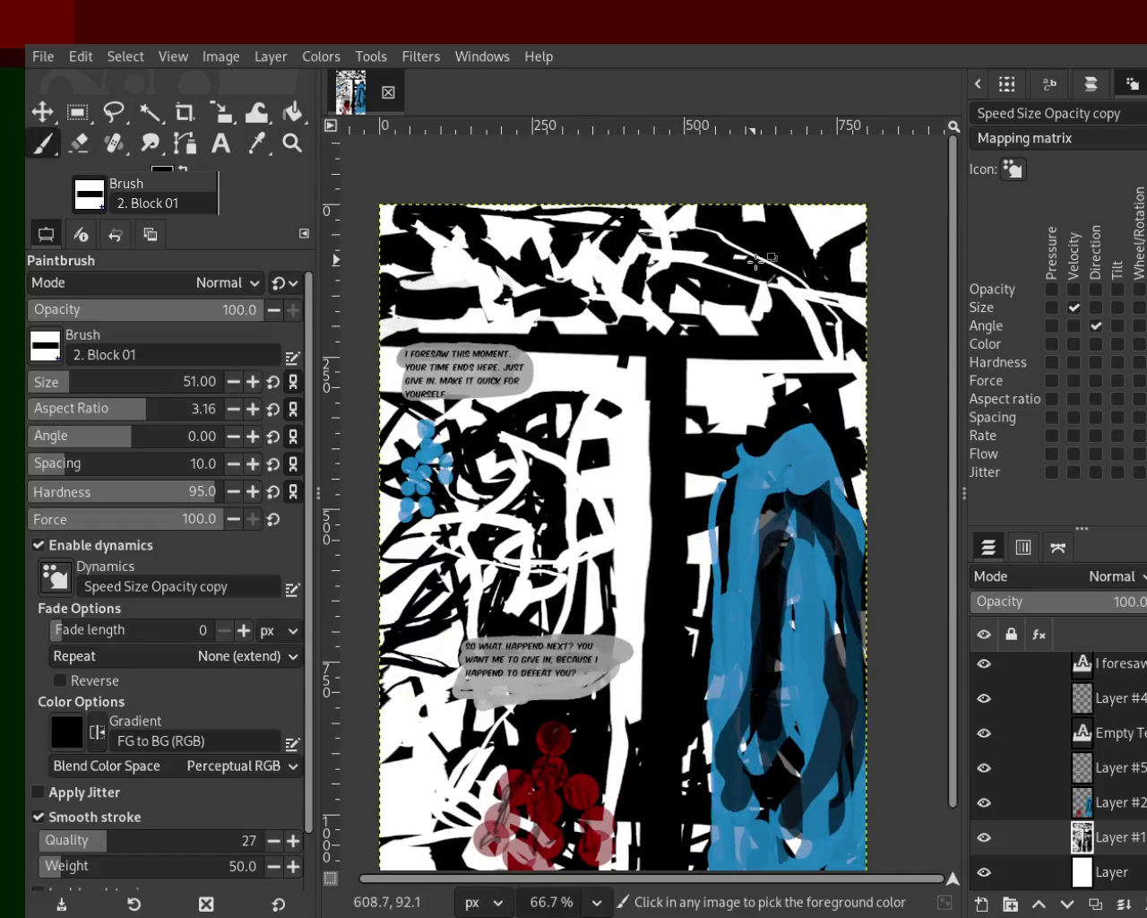
drag(685, 256, 515, 253)
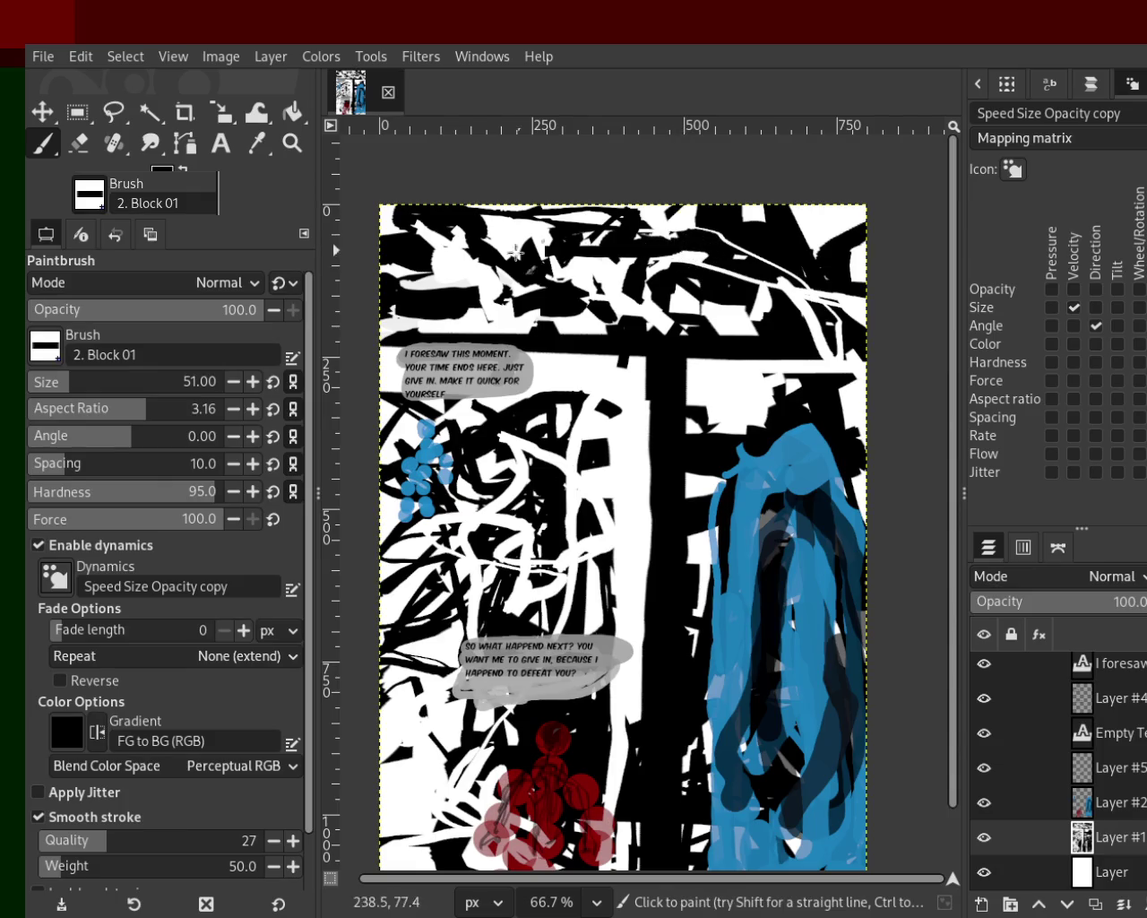
mouse_move(646, 274)
mouse_down()
mouse_move(514, 263)
mouse_move(506, 252)
mouse_move(578, 254)
mouse_move(586, 270)
mouse_up()
key(ctrl+z)
key(ctrl+z)
mouse_move(480, 257)
mouse_down()
mouse_move(572, 217)
mouse_move(550, 280)
mouse_up()
key(ctrl+z)
mouse_move(628, 256)
mouse_down()
mouse_move(504, 226)
mouse_move(523, 244)
mouse_move(600, 250)
mouse_move(629, 297)
mouse_up()
mouse_move(874, 302)
mouse_down()
mouse_move(519, 318)
mouse_move(790, 304)
mouse_move(729, 321)
mouse_up()
key(ctrl+z)
Step: Paint horizontal white strokes over the black top band, undoing the last wide one
key(x)
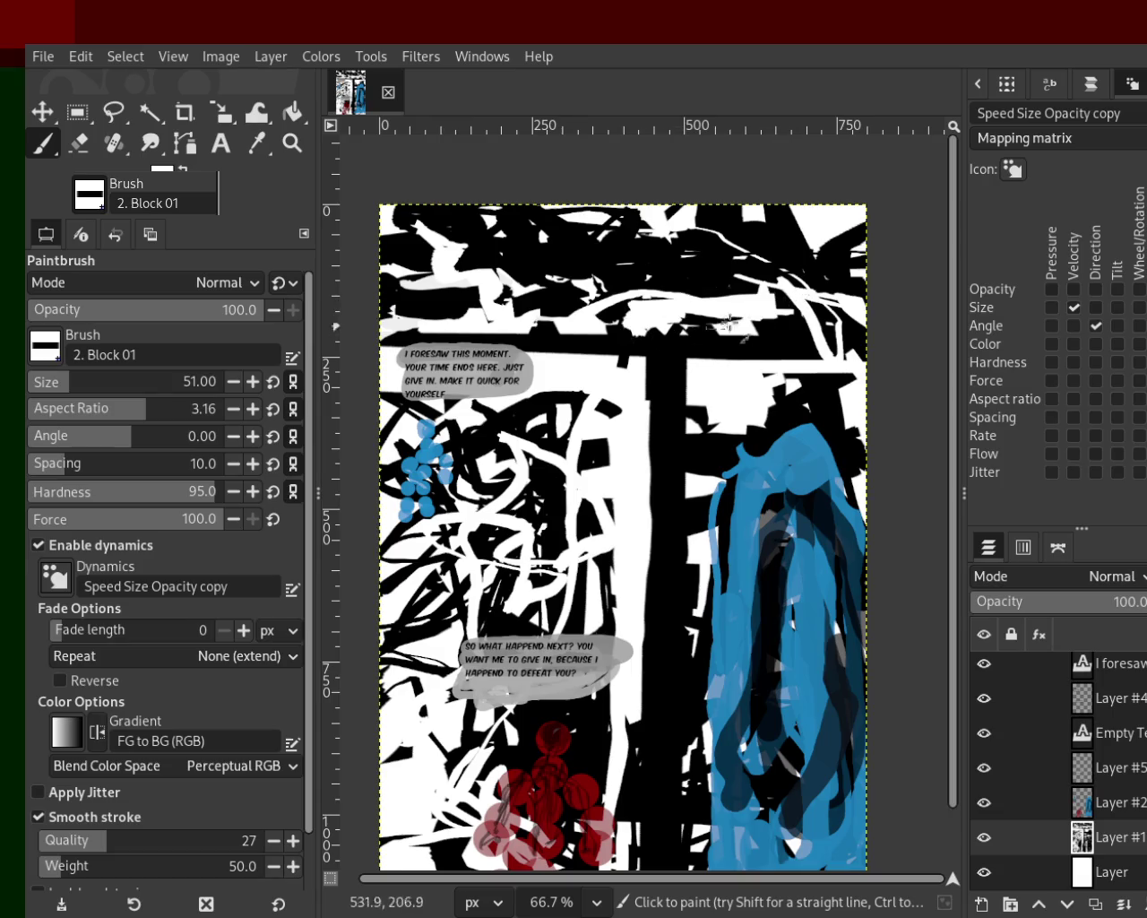
key(ctrl+z)
key(ctrl+z)
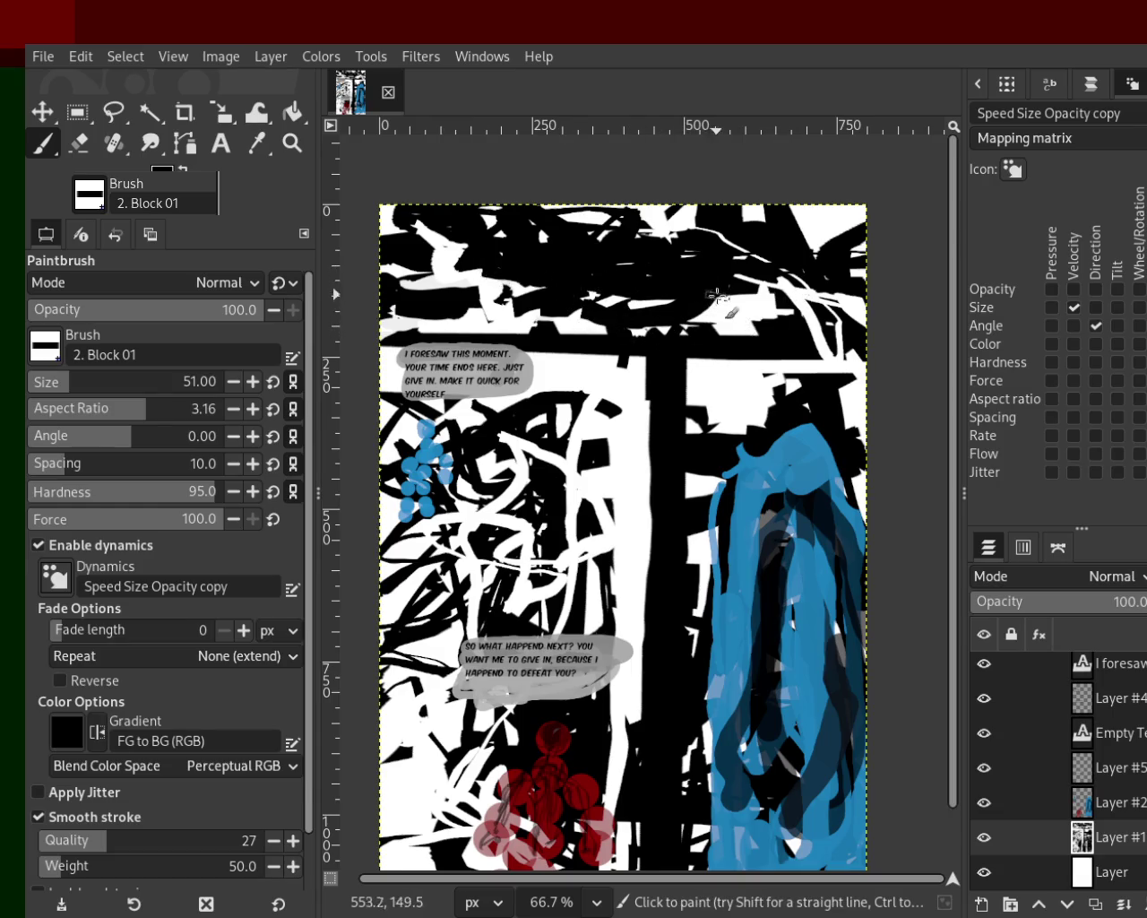
ctrl+click(724, 296)
drag(761, 295, 612, 314)
key(ctrl+z)
ctrl+click(787, 266)
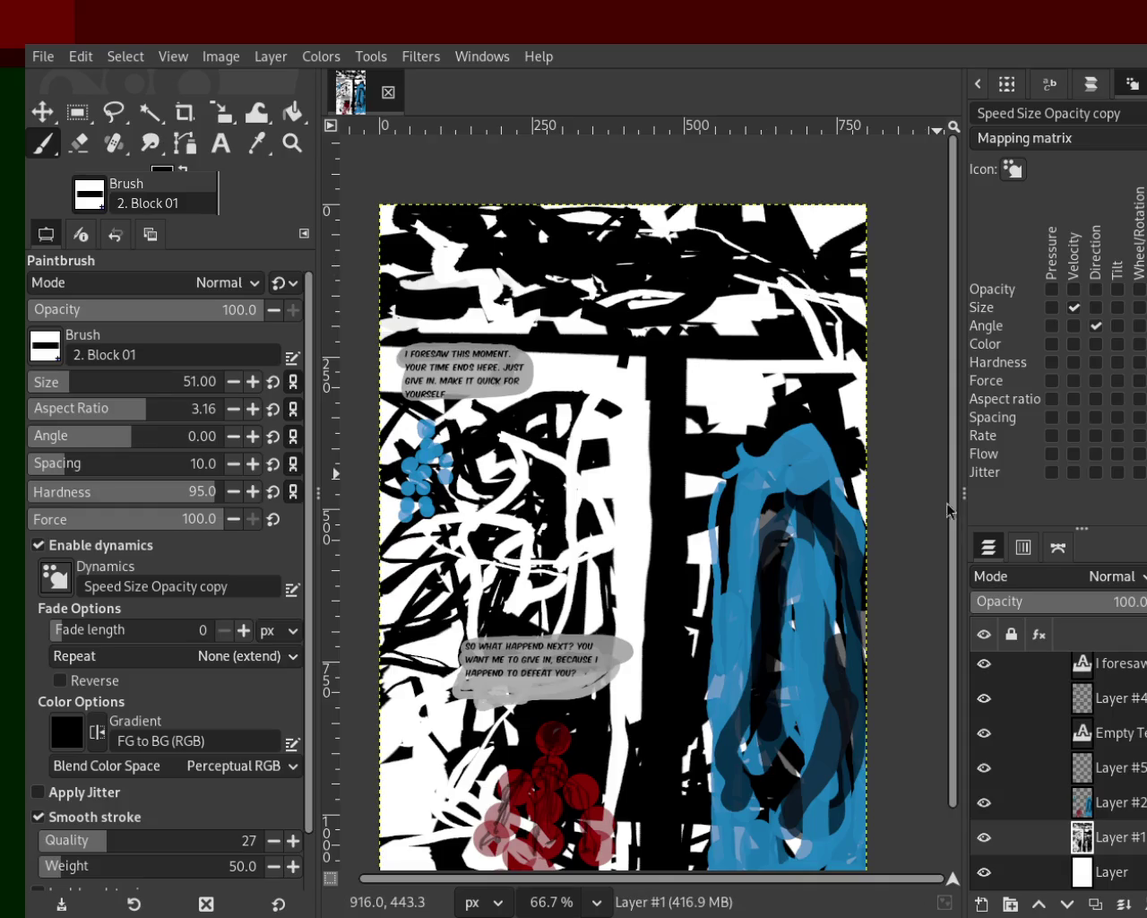
ctrl+click(721, 336)
drag(748, 306, 706, 299)
mouse_move(787, 296)
mouse_down()
mouse_move(745, 290)
mouse_move(724, 310)
mouse_move(430, 251)
mouse_move(720, 219)
mouse_up()
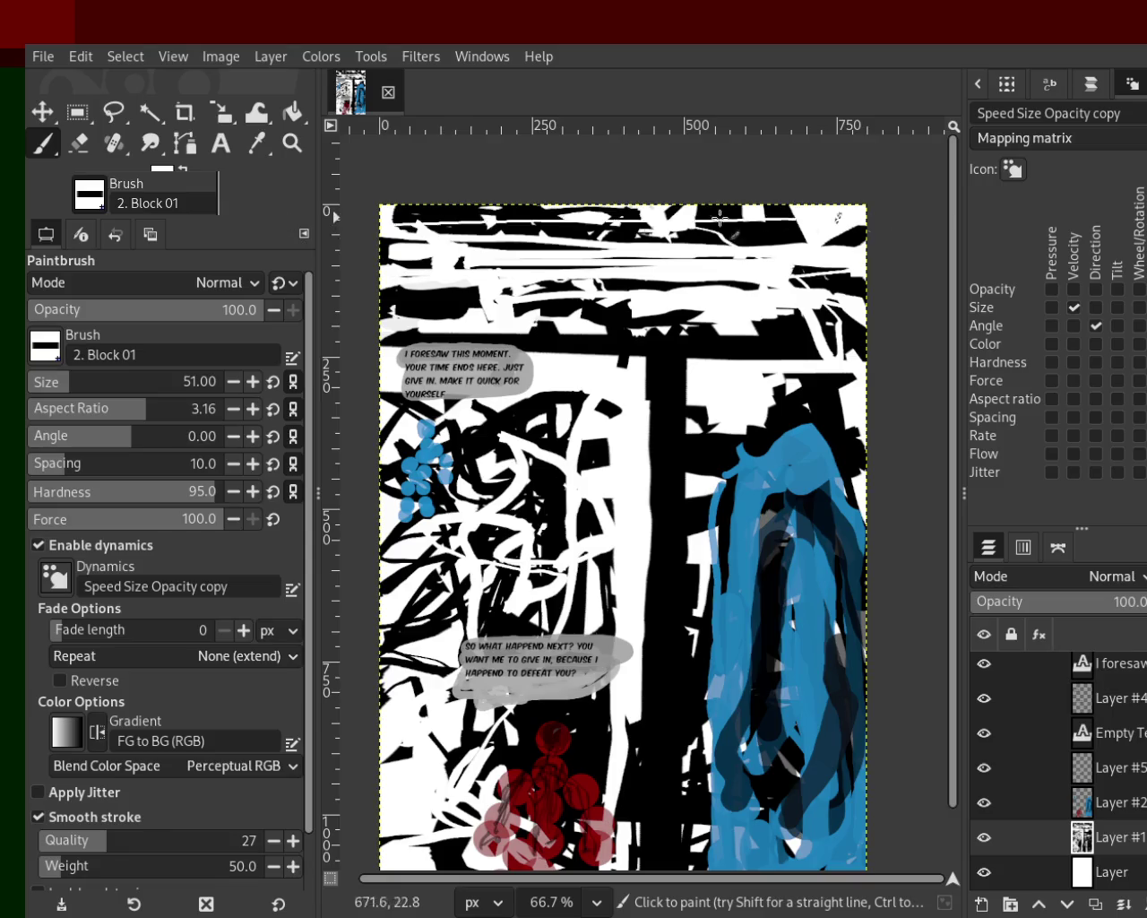
key(ctrl+z)
click(80, 143)
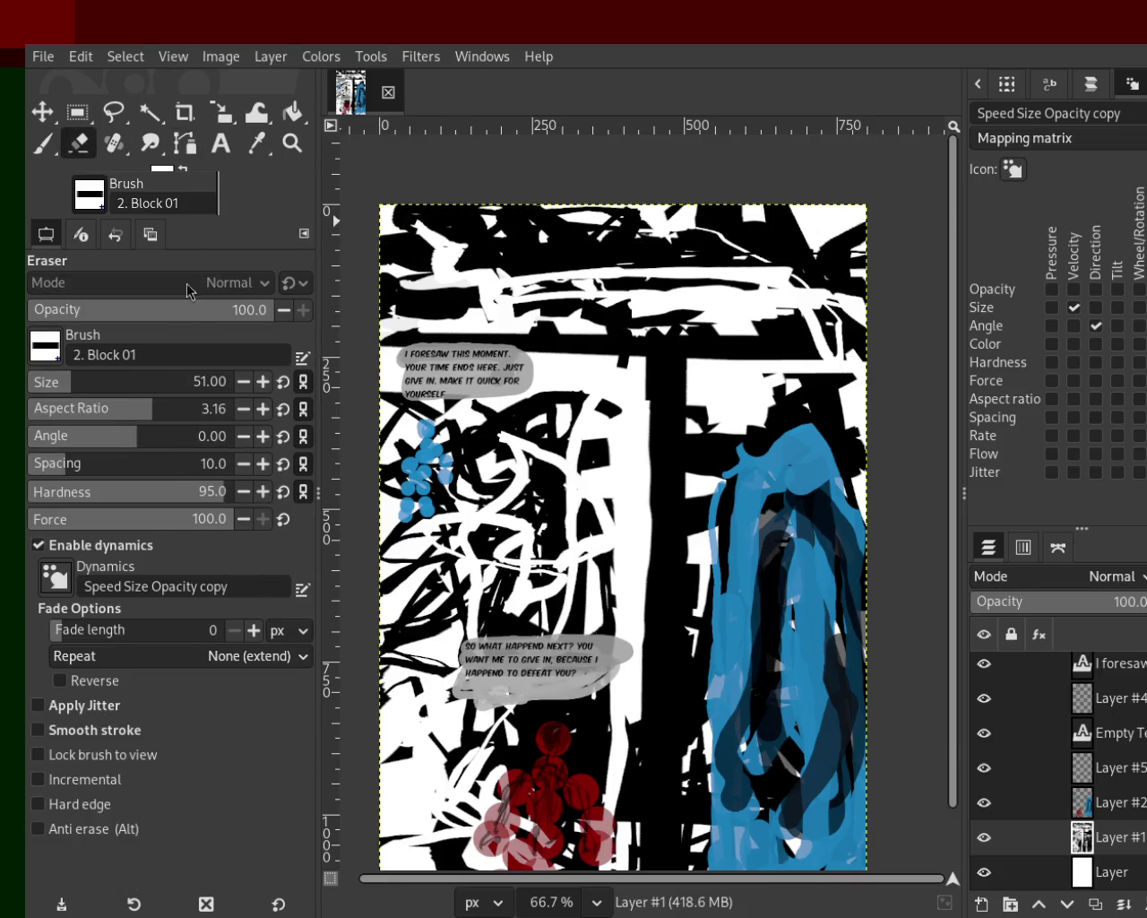
Step: Erase the black marks across the top of the page with the Eraser enlarged to size 277
mouse_move(391, 225)
mouse_down()
mouse_move(776, 229)
mouse_move(883, 259)
mouse_move(602, 286)
mouse_move(518, 307)
mouse_move(628, 337)
mouse_move(779, 332)
mouse_up()
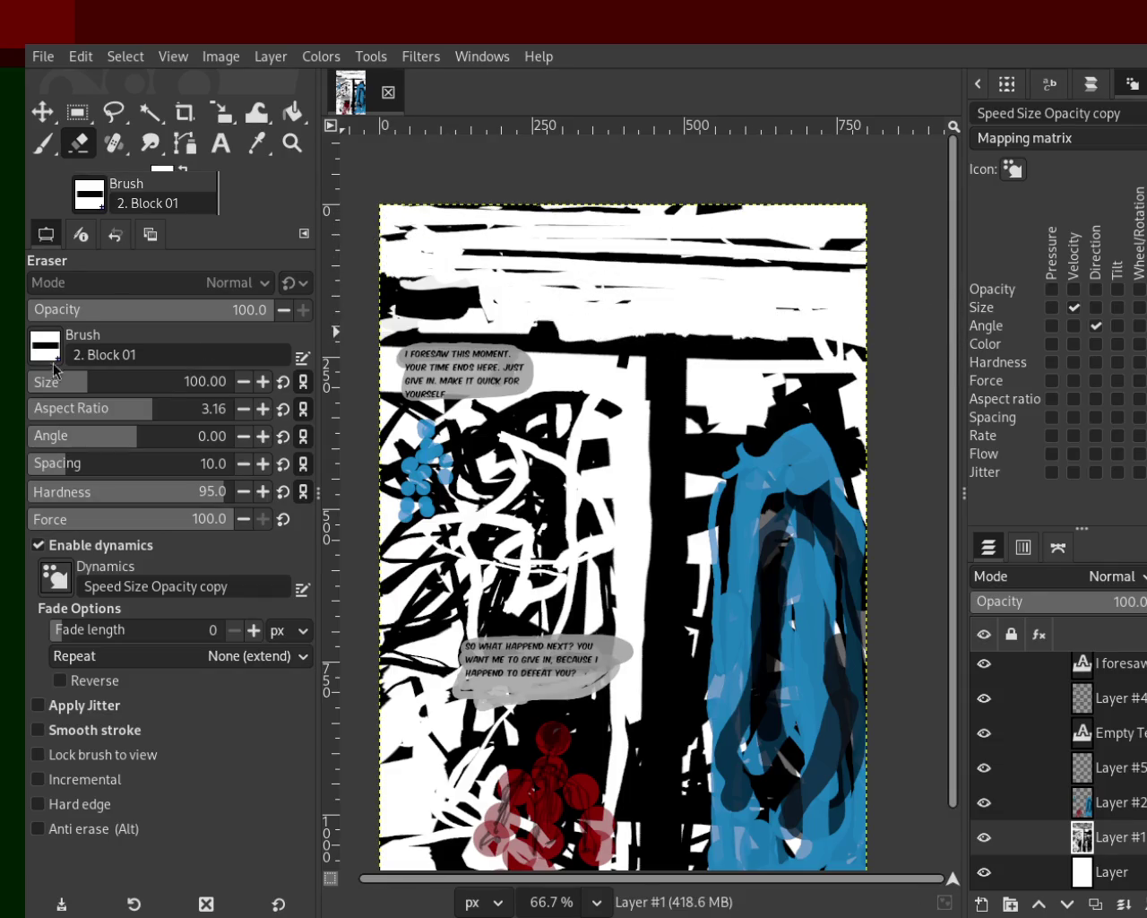
click(130, 388)
mouse_move(849, 288)
mouse_down()
mouse_move(804, 321)
mouse_move(338, 288)
mouse_up()
drag(893, 235, 650, 207)
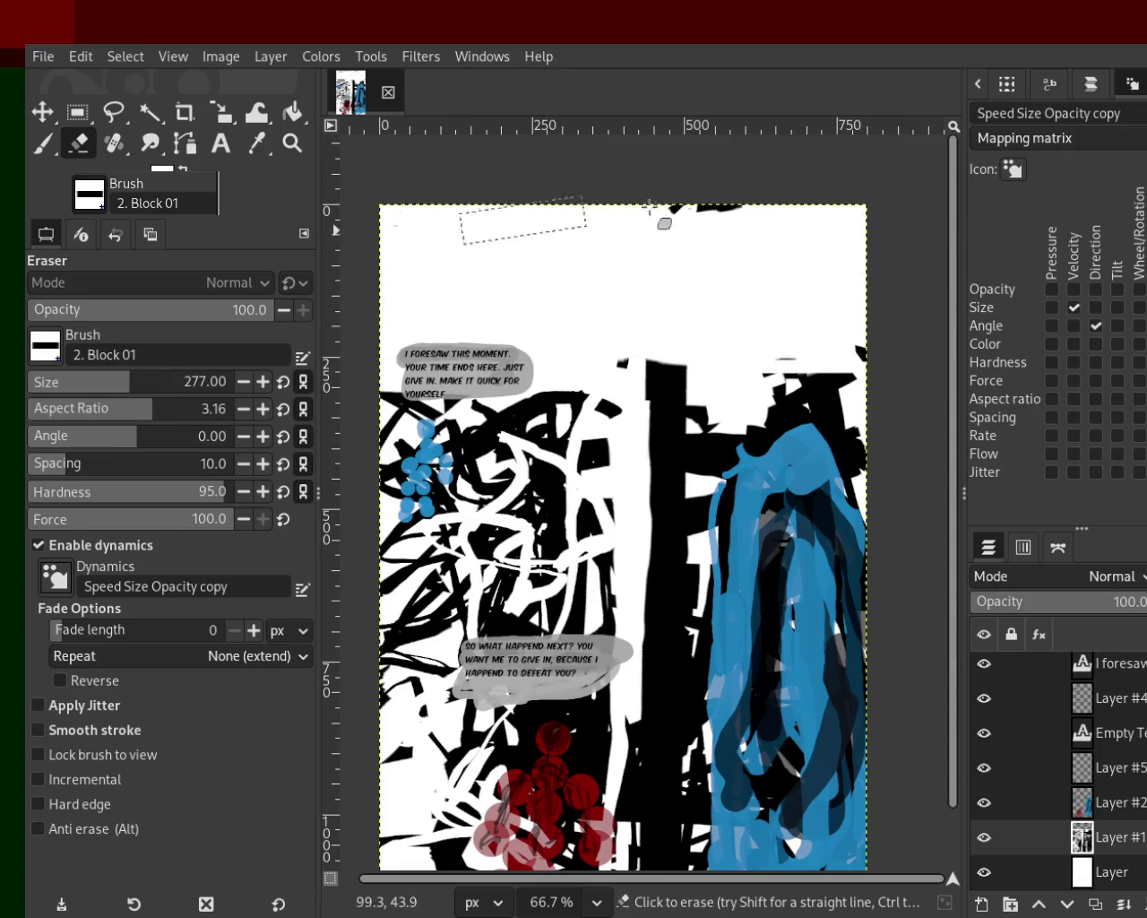
drag(835, 325, 817, 348)
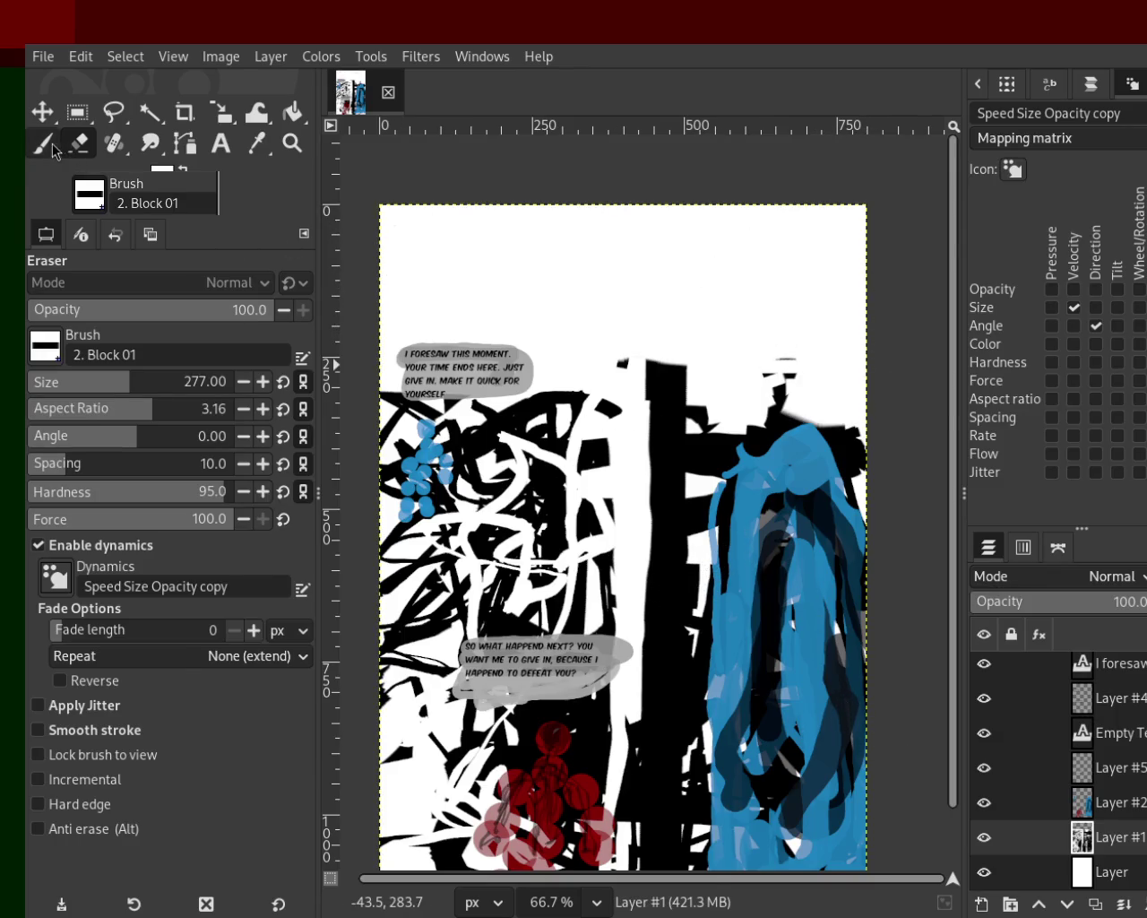
click(47, 144)
ctrl+click(668, 391)
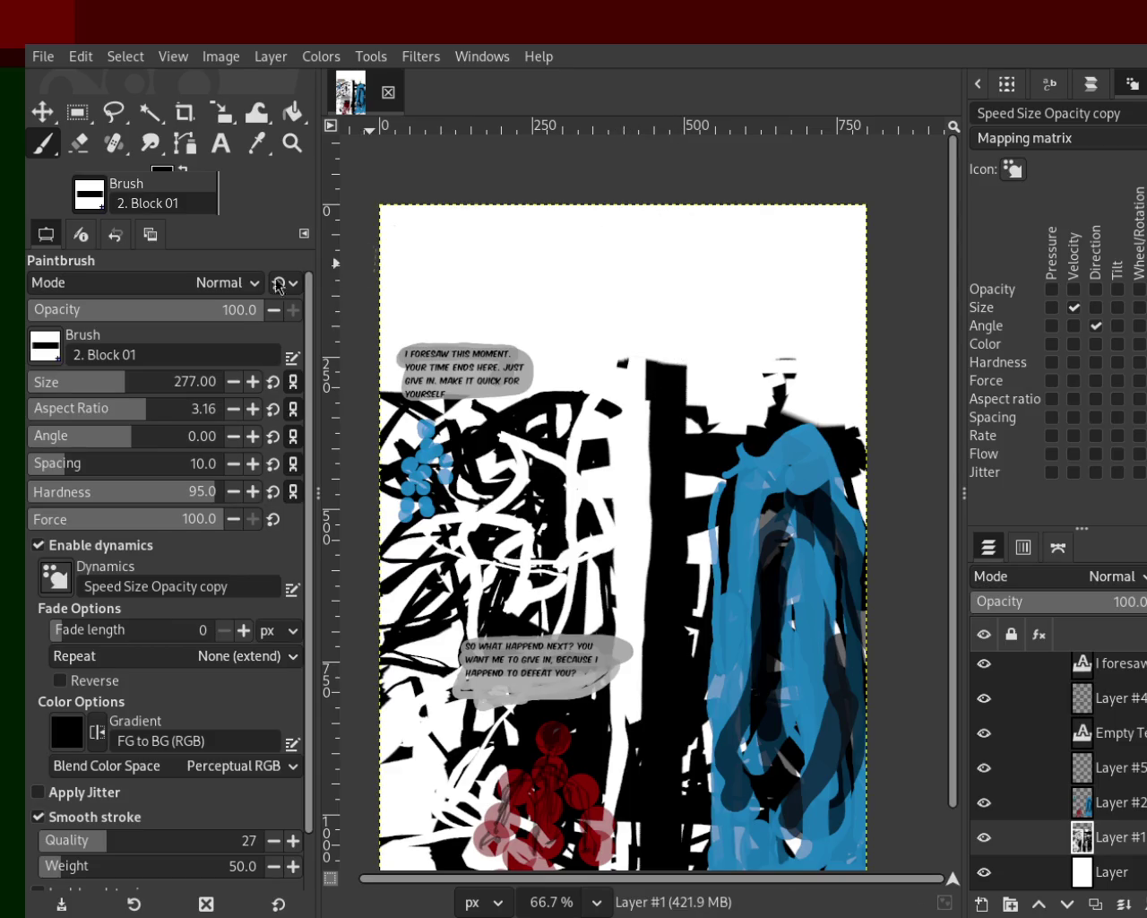
Step: Set the brush to size 96 and paint thick black strokes across the top, cut with white
drag(74, 376, 60, 380)
mouse_move(398, 264)
mouse_down()
mouse_move(550, 251)
mouse_move(683, 280)
mouse_move(641, 213)
mouse_move(935, 243)
mouse_up()
key(ctrl+z)
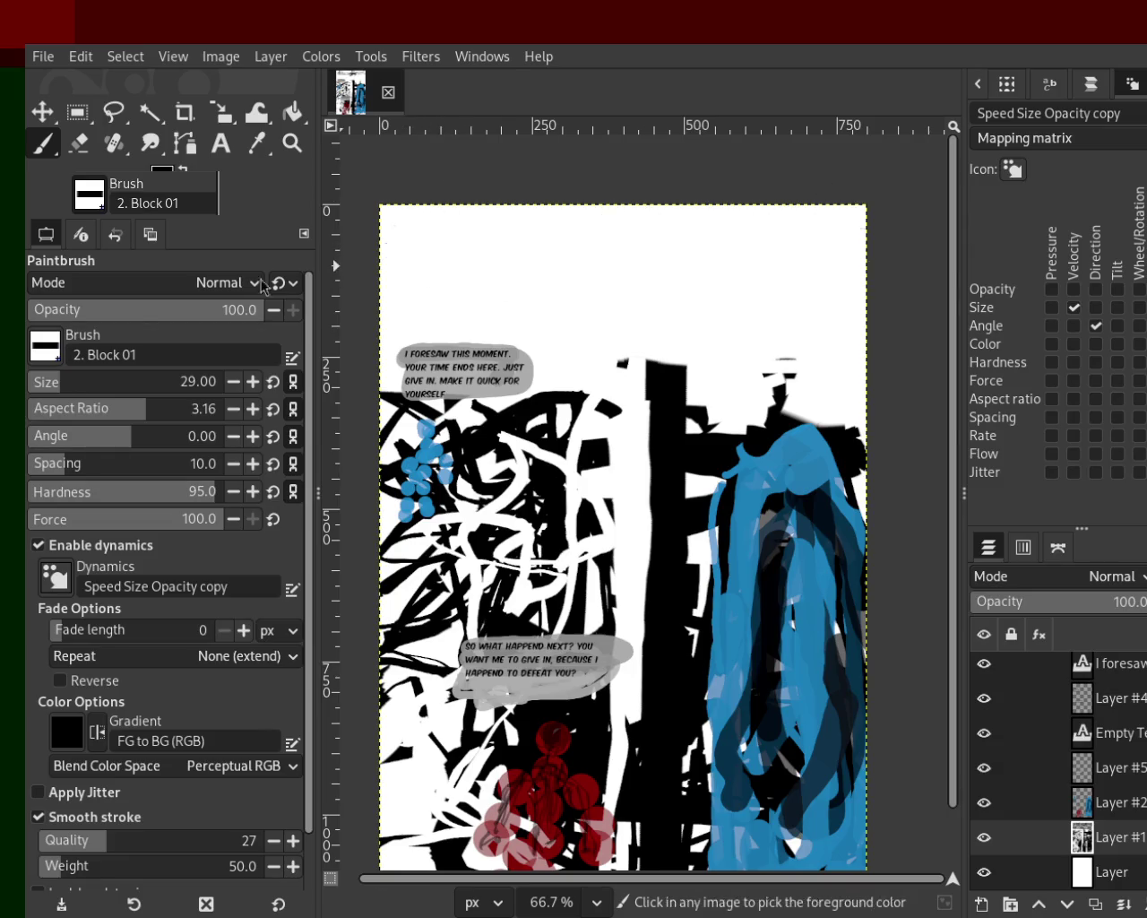
drag(74, 394, 85, 394)
mouse_move(627, 247)
mouse_down()
mouse_move(636, 256)
mouse_move(774, 204)
mouse_move(598, 247)
mouse_move(490, 229)
mouse_move(795, 242)
mouse_move(894, 294)
mouse_up()
key(x)
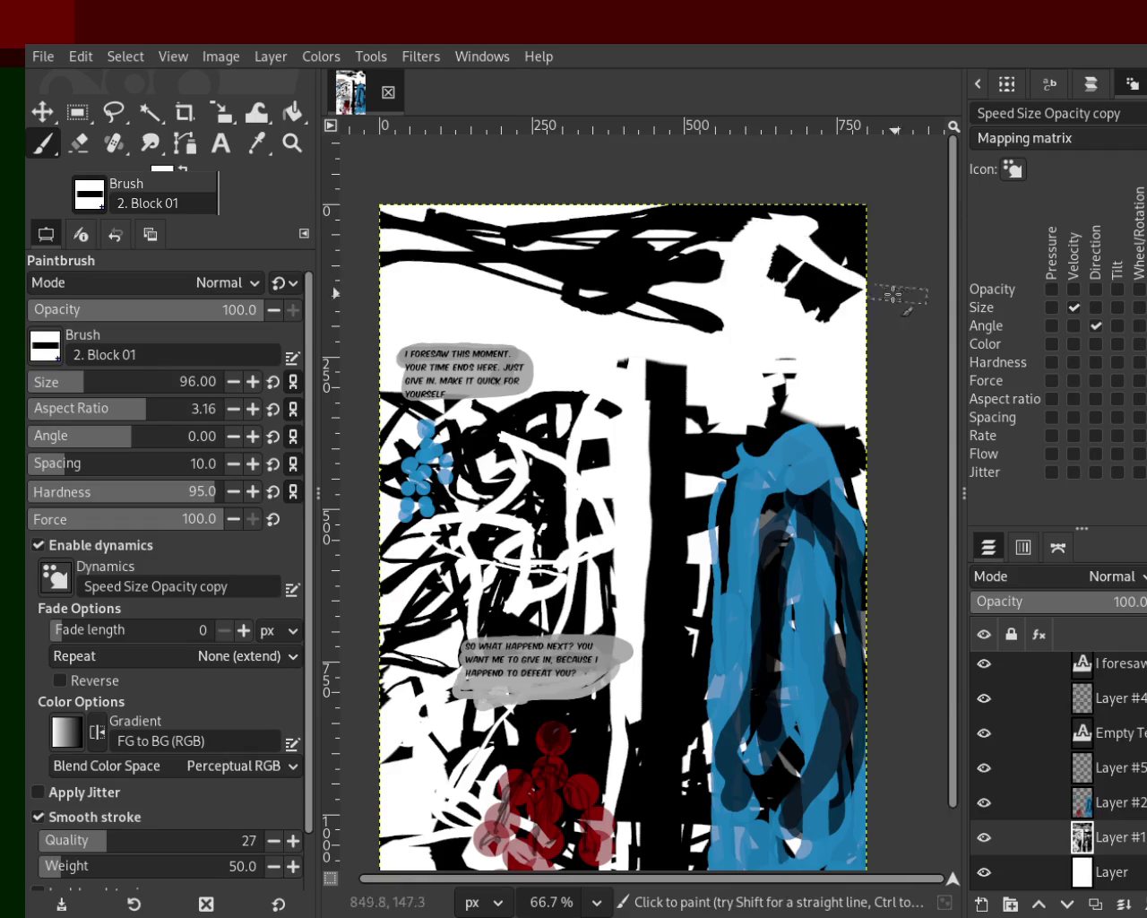
mouse_move(758, 262)
mouse_down()
mouse_move(470, 283)
mouse_move(398, 226)
mouse_up()
key(x)
Step: Refill the top right with black and sweep black strokes across the top band
mouse_move(885, 335)
mouse_down()
mouse_move(743, 285)
mouse_move(703, 298)
mouse_move(716, 293)
mouse_move(688, 261)
mouse_move(725, 233)
mouse_move(616, 290)
mouse_move(536, 276)
mouse_move(636, 259)
mouse_up()
key(ctrl+z)
key(x)
key(ctrl+z)
ctrl+click(814, 235)
mouse_move(815, 235)
mouse_down()
mouse_move(381, 253)
mouse_move(566, 306)
mouse_move(743, 321)
mouse_move(518, 259)
mouse_move(444, 259)
mouse_up()
Step: Cover the top-centre black shapes with white, then lay new black strokes across the top
ctrl+click(667, 222)
mouse_move(667, 222)
mouse_down()
mouse_move(537, 264)
mouse_move(824, 283)
mouse_up()
key(ctrl+z)
mouse_move(392, 251)
mouse_down()
mouse_move(568, 273)
mouse_move(782, 357)
mouse_up()
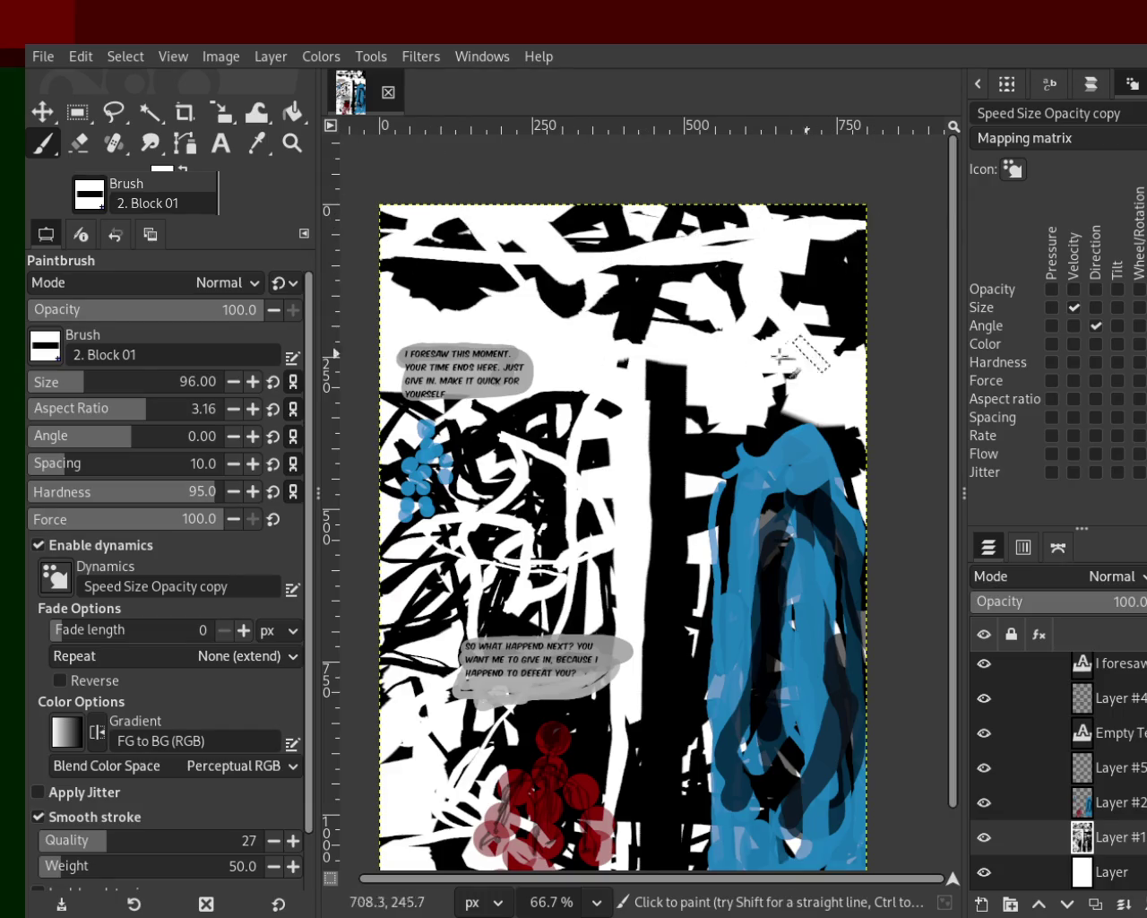
ctrl+click(781, 297)
mouse_move(782, 297)
mouse_down()
mouse_move(514, 256)
mouse_move(940, 218)
mouse_move(724, 271)
mouse_move(609, 224)
mouse_move(506, 268)
mouse_move(432, 215)
mouse_up()
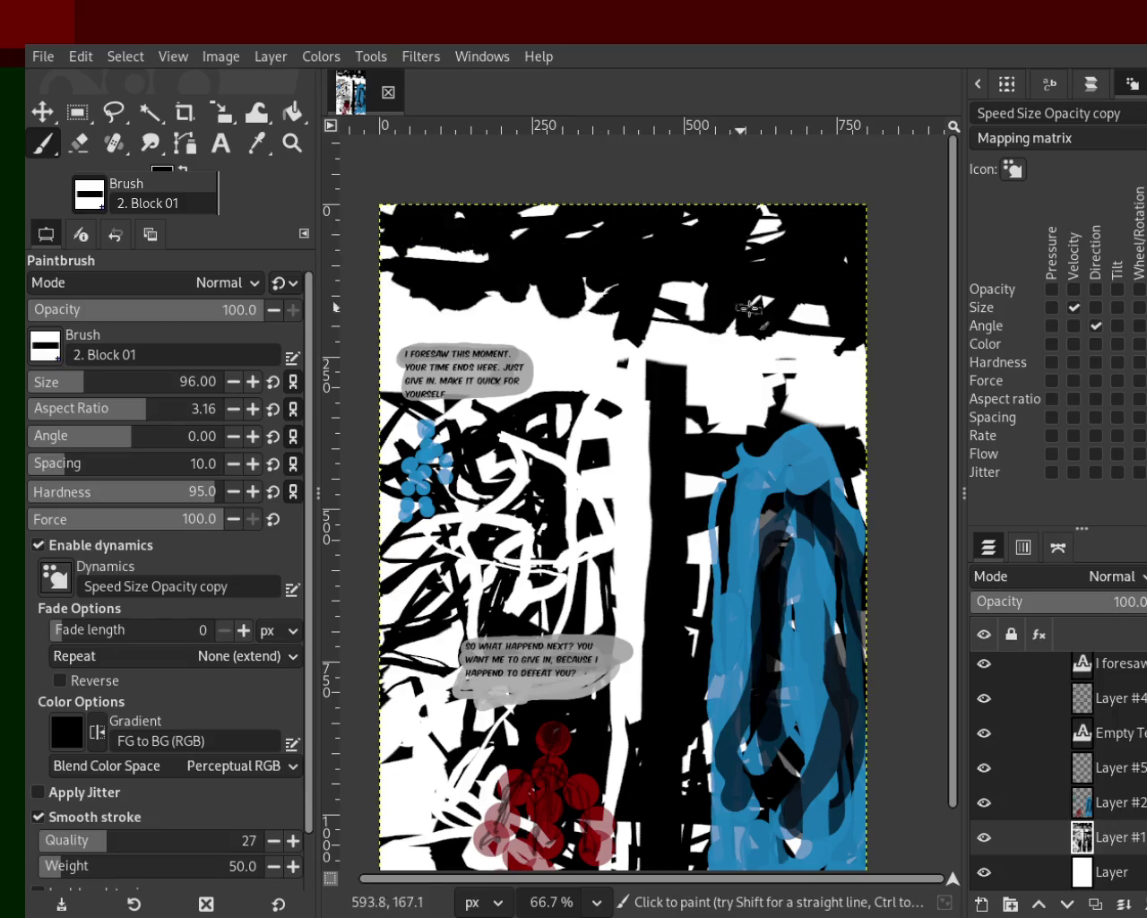
drag(749, 309, 512, 250)
Step: Interweave more white and black strokes across the upper band
ctrl+click(525, 338)
mouse_move(525, 319)
mouse_down()
mouse_move(761, 284)
mouse_move(724, 287)
mouse_up()
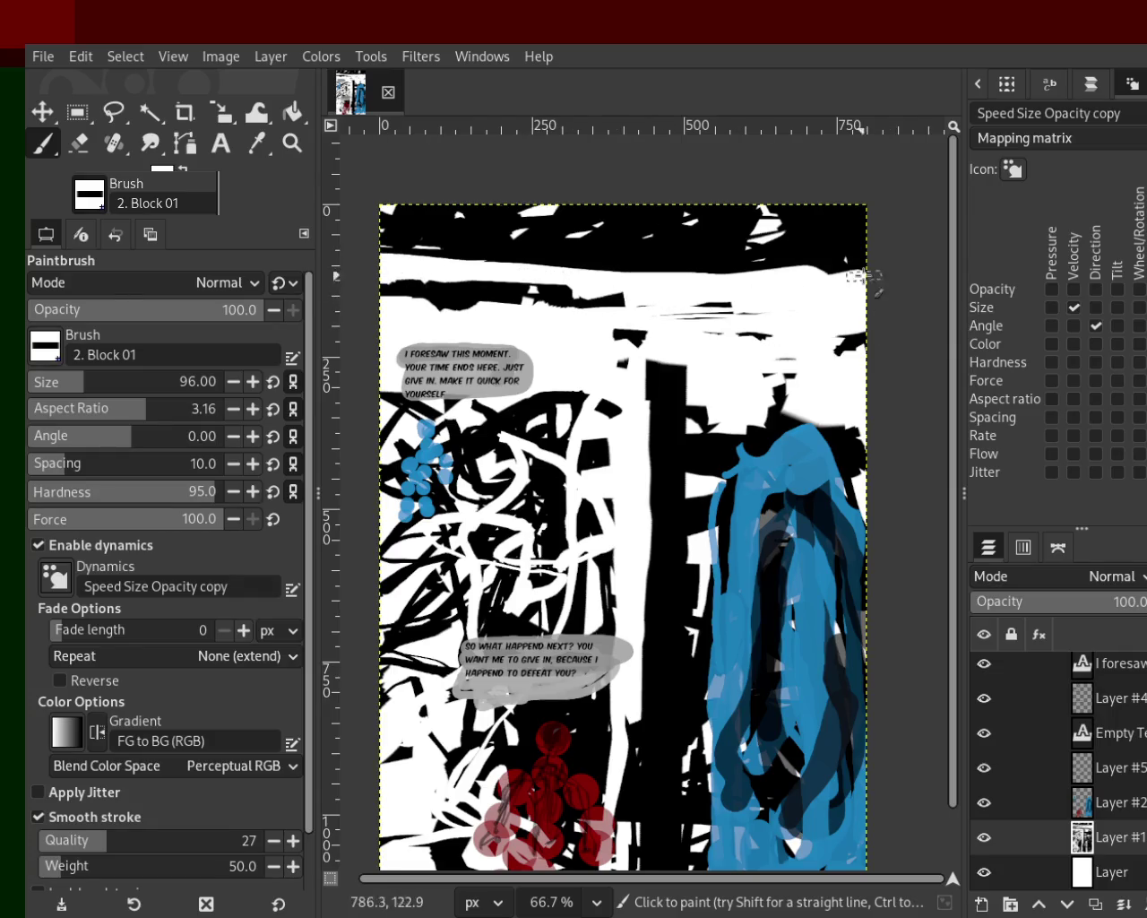
drag(862, 276, 350, 245)
ctrl+click(651, 243)
drag(651, 242, 381, 242)
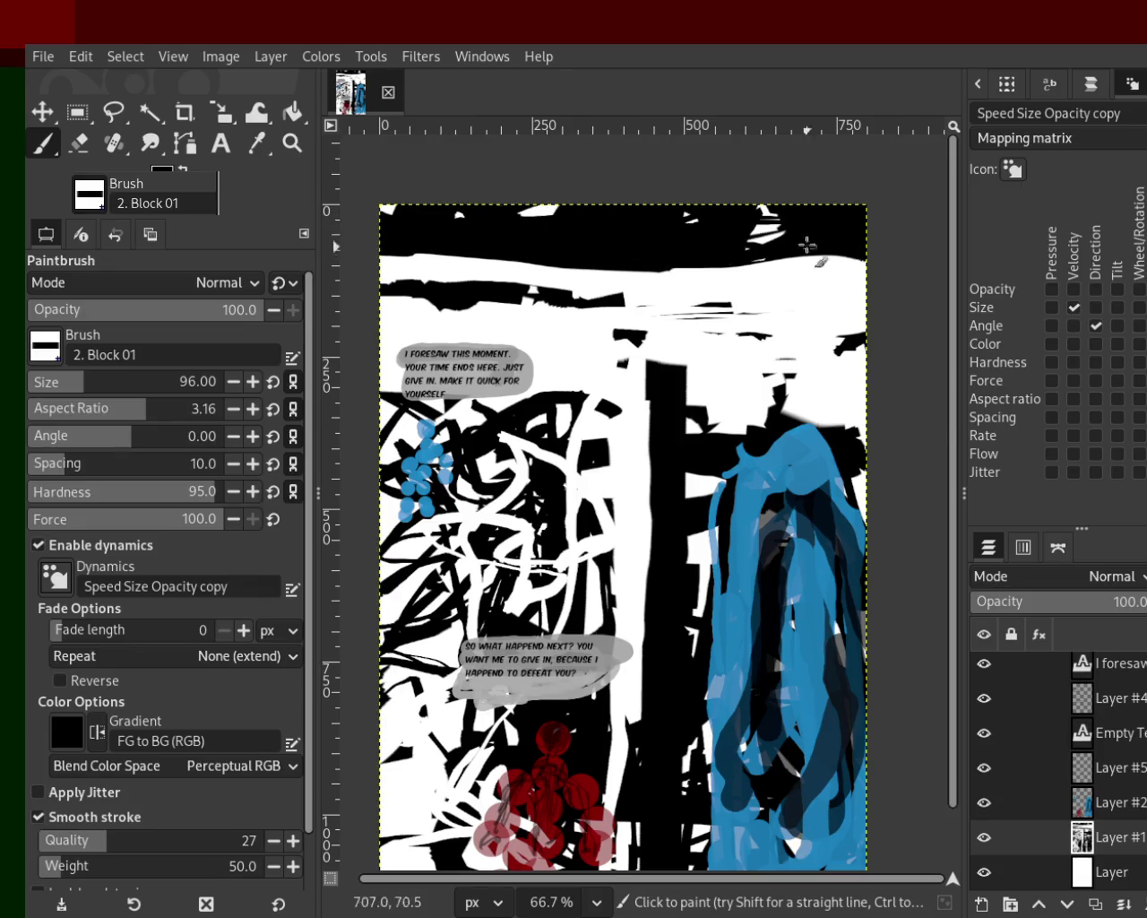
drag(687, 269, 301, 270)
ctrl+click(771, 299)
mouse_move(770, 298)
mouse_down()
mouse_move(522, 282)
mouse_move(738, 306)
mouse_move(678, 267)
mouse_move(548, 275)
mouse_move(400, 227)
mouse_move(842, 276)
mouse_move(637, 210)
mouse_move(402, 215)
mouse_move(581, 229)
mouse_move(627, 264)
mouse_up()
ctrl+click(841, 251)
click(292, 142)
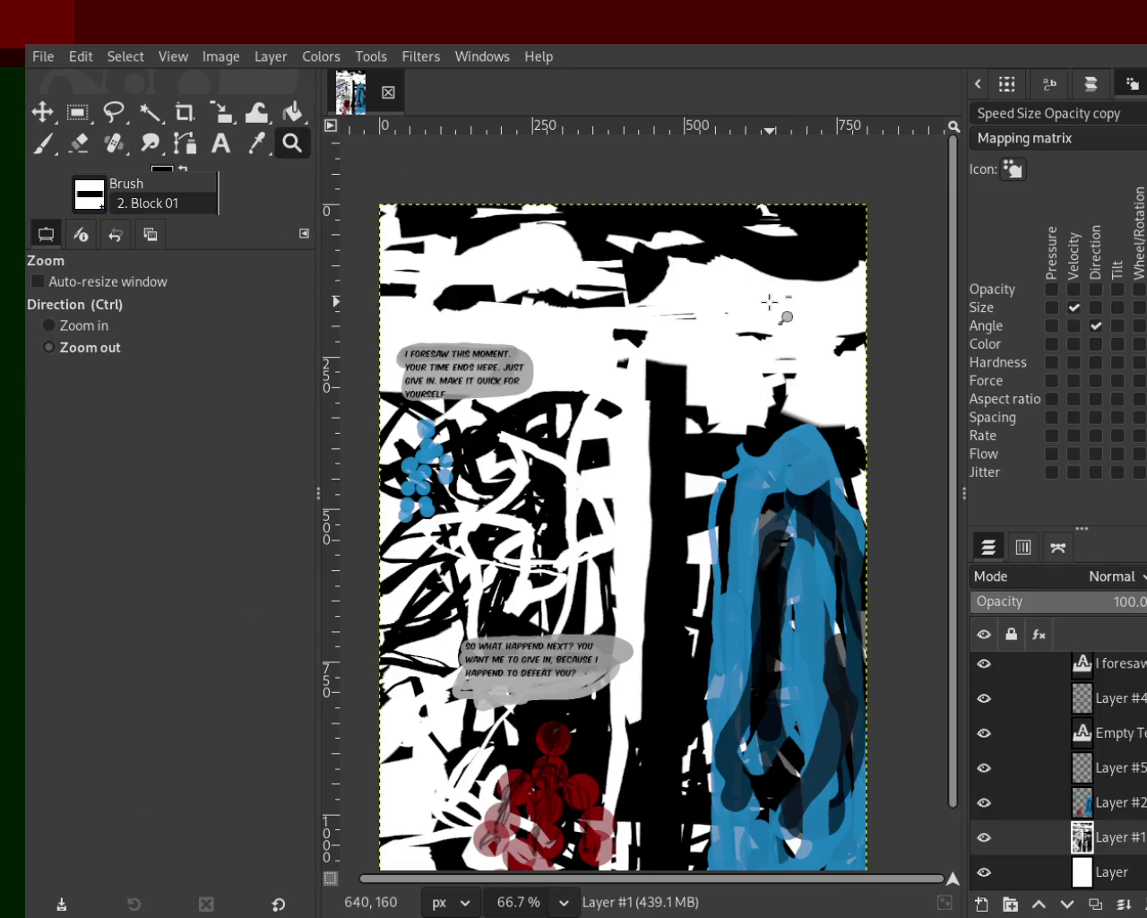
Step: Zoom to view the page and paint more black strokes across the top band
key(minus)
key(minus)
key(plus)
click(43, 143)
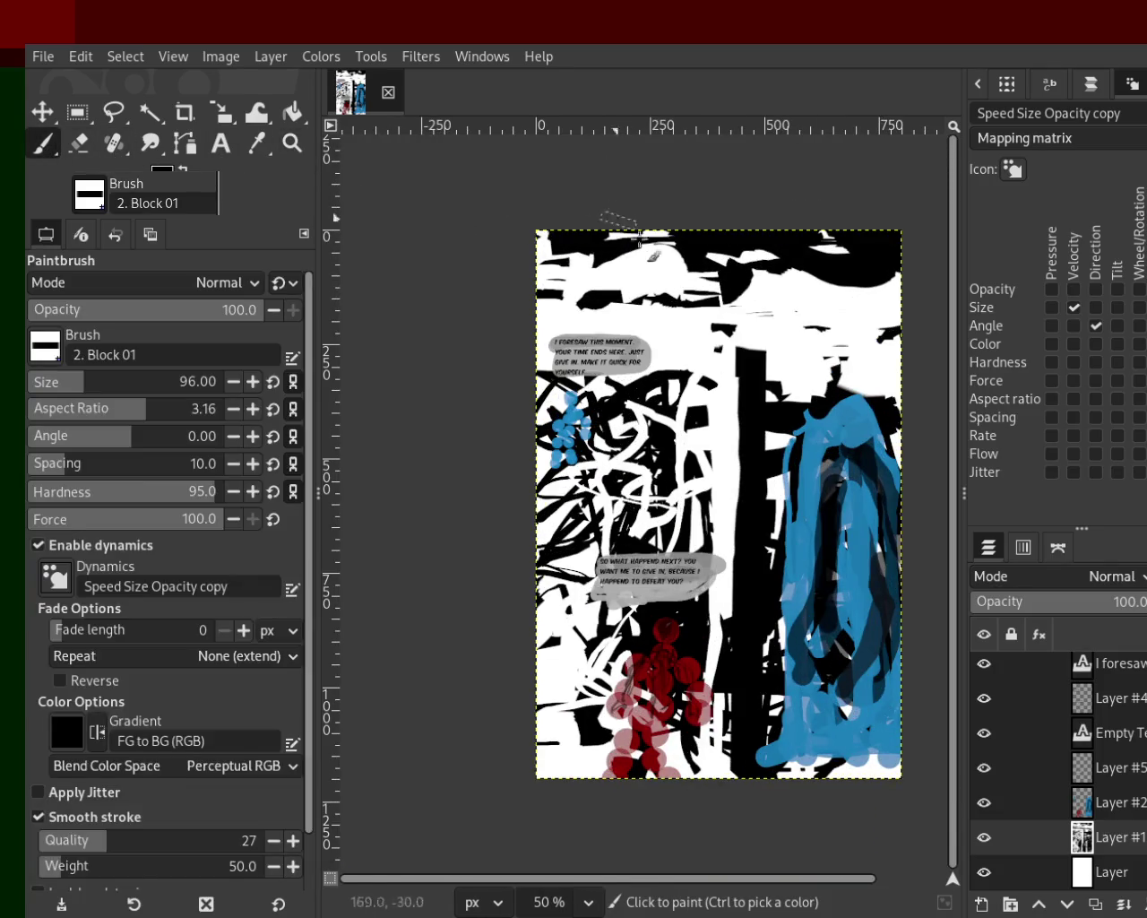
drag(636, 224, 610, 309)
mouse_move(699, 282)
mouse_down()
mouse_move(896, 287)
mouse_move(860, 277)
mouse_up()
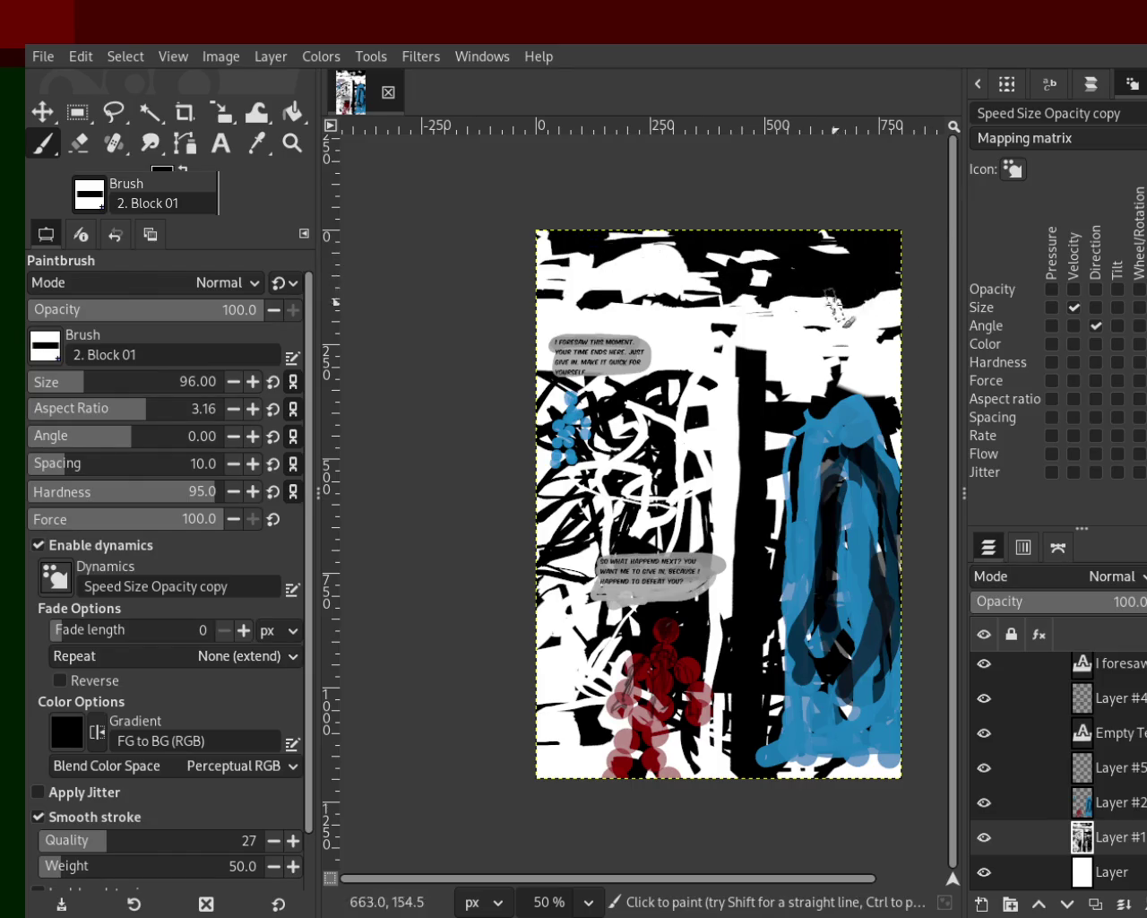
Step: Add a white stroke in the top area, then cover the top-right white patch with black
ctrl+click(653, 289)
mouse_move(654, 289)
mouse_down()
mouse_move(842, 313)
mouse_move(789, 302)
mouse_move(823, 280)
mouse_move(818, 264)
mouse_move(751, 288)
mouse_move(839, 276)
mouse_move(688, 284)
mouse_up()
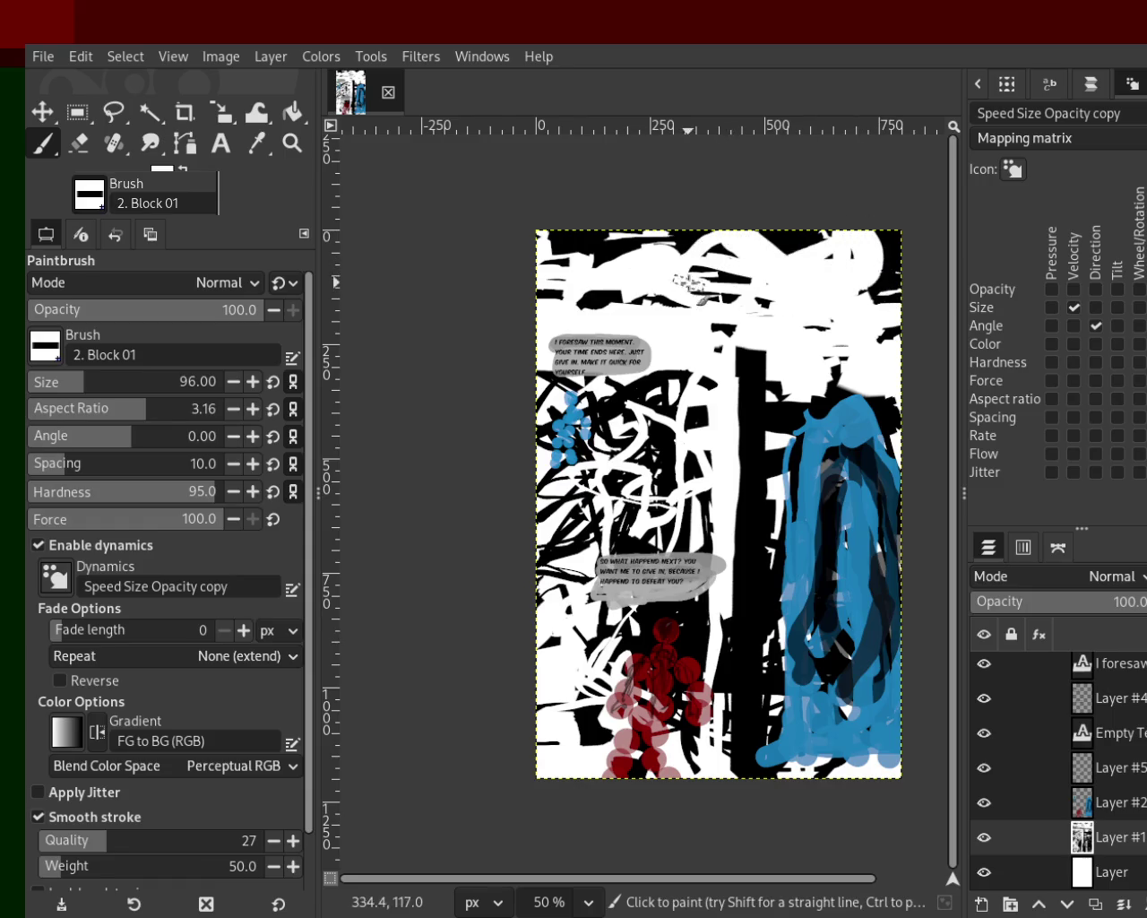
ctrl+click(607, 294)
mouse_move(607, 293)
mouse_down()
mouse_move(865, 296)
mouse_move(643, 285)
mouse_up()
mouse_move(771, 280)
mouse_down()
mouse_move(804, 275)
mouse_move(803, 285)
mouse_move(723, 312)
mouse_move(758, 333)
mouse_up()
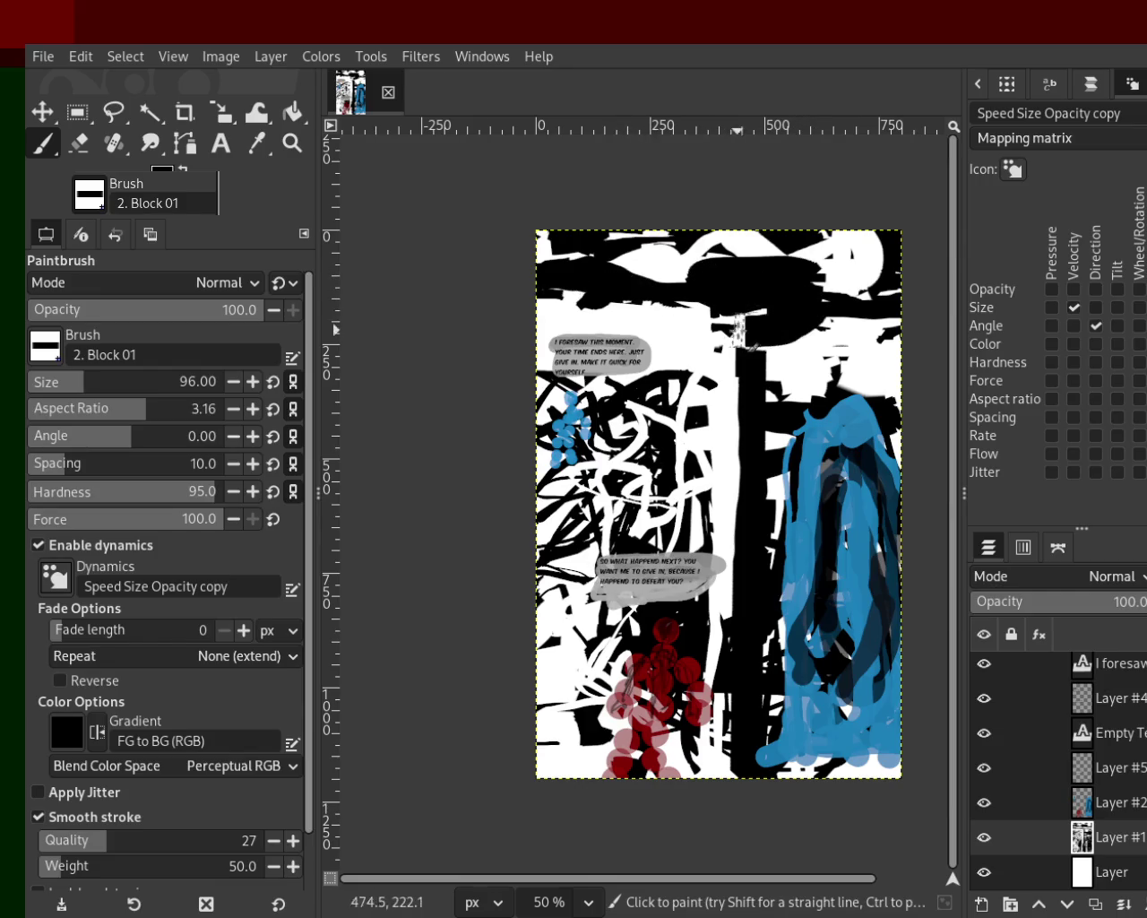
Step: Brush white over the black top band, then add thin black horizontal strokes
ctrl+click(667, 261)
mouse_move(668, 261)
mouse_down()
mouse_move(795, 260)
mouse_move(762, 256)
mouse_up()
key(ctrl+z)
drag(838, 281, 724, 315)
ctrl+click(793, 312)
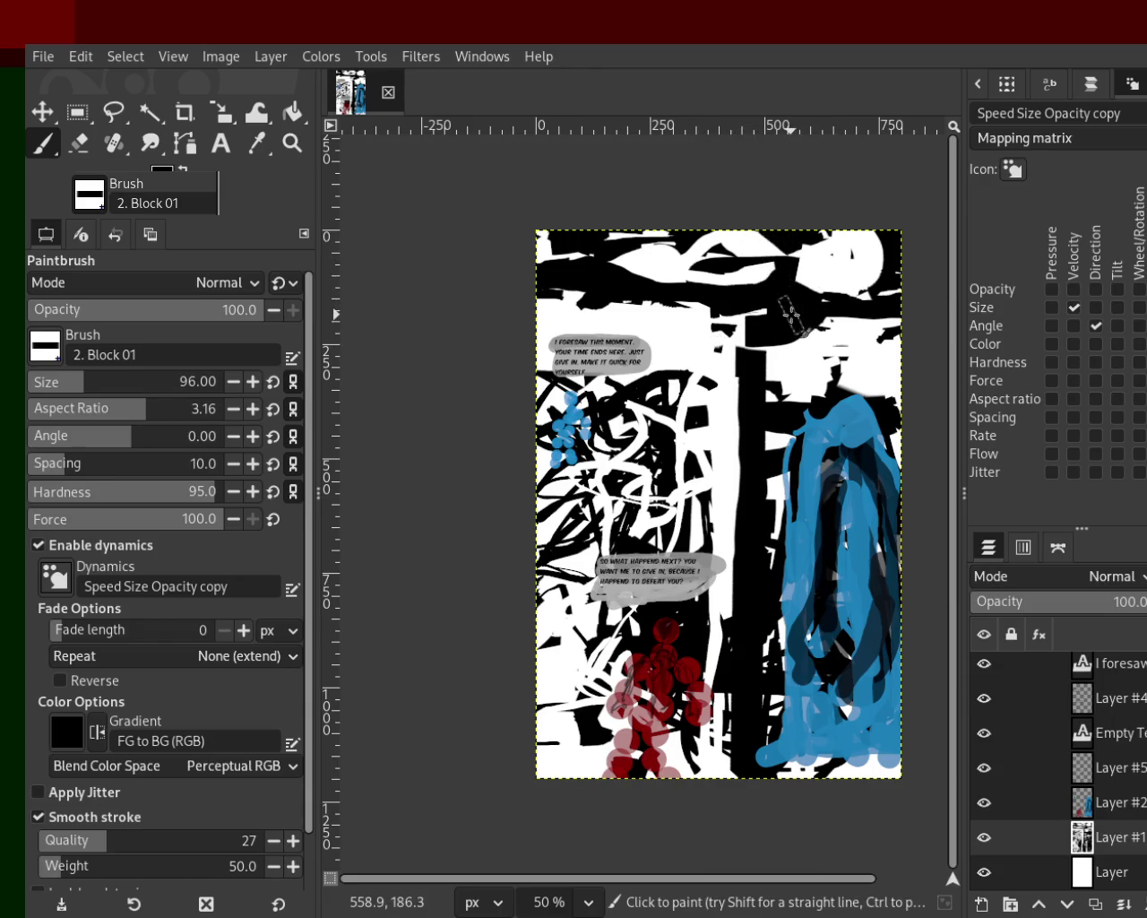
drag(537, 298, 560, 306)
drag(753, 313, 510, 308)
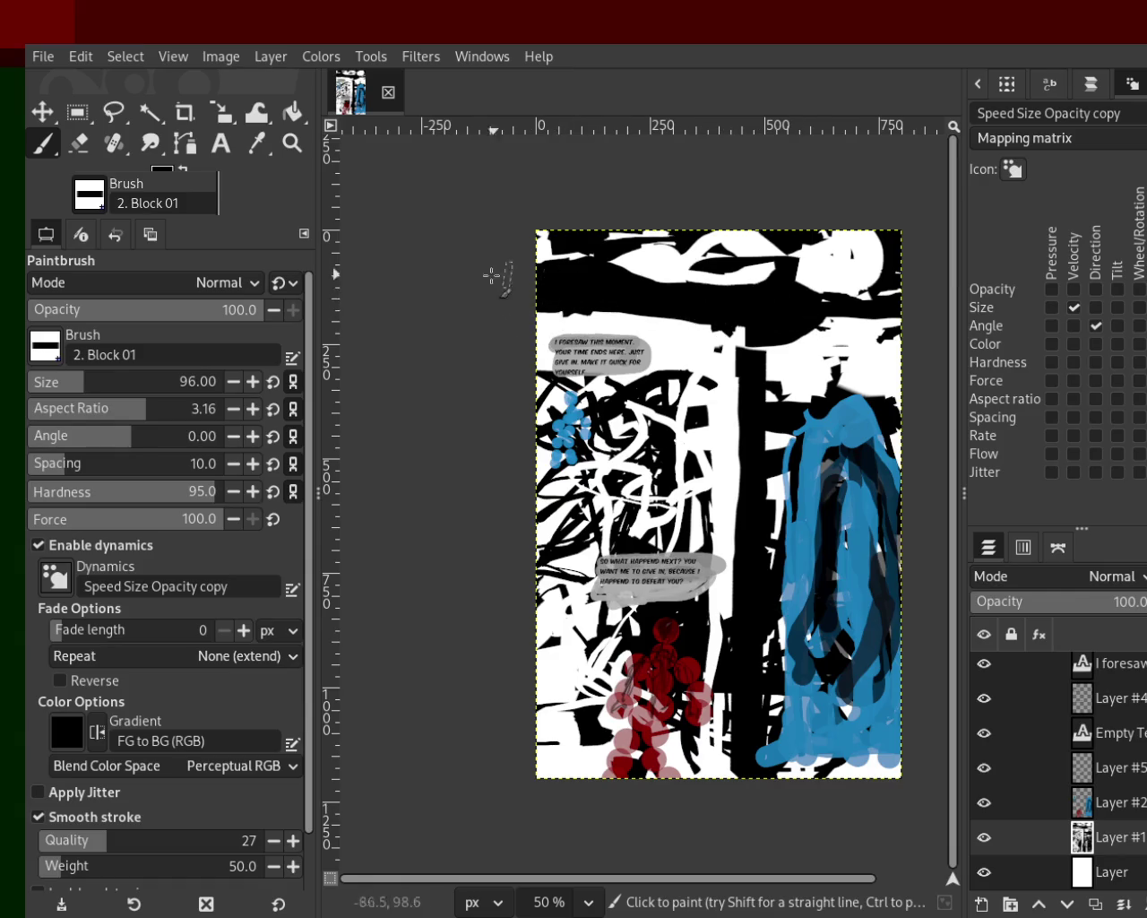
Step: Paint white horizontal strokes across the dark band
key(ctrl)
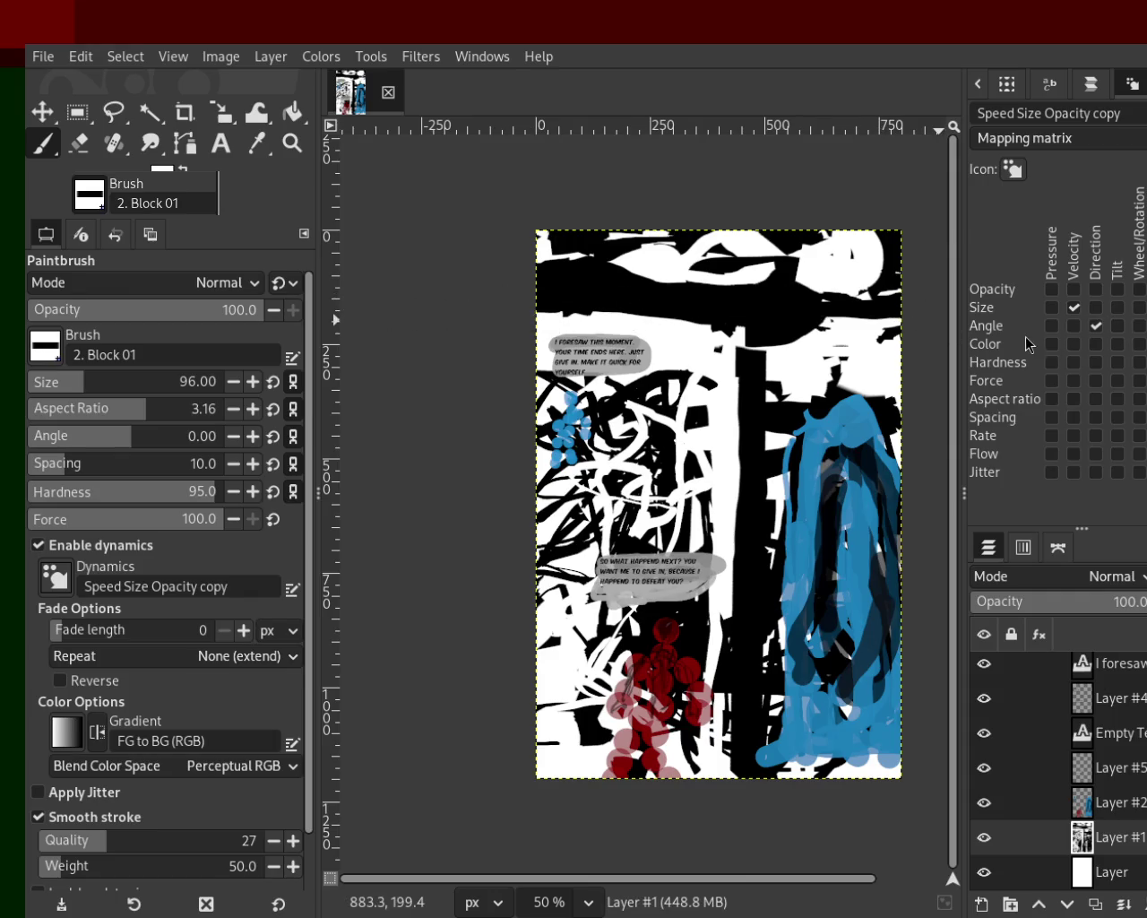
drag(914, 320, 679, 320)
drag(875, 315, 525, 323)
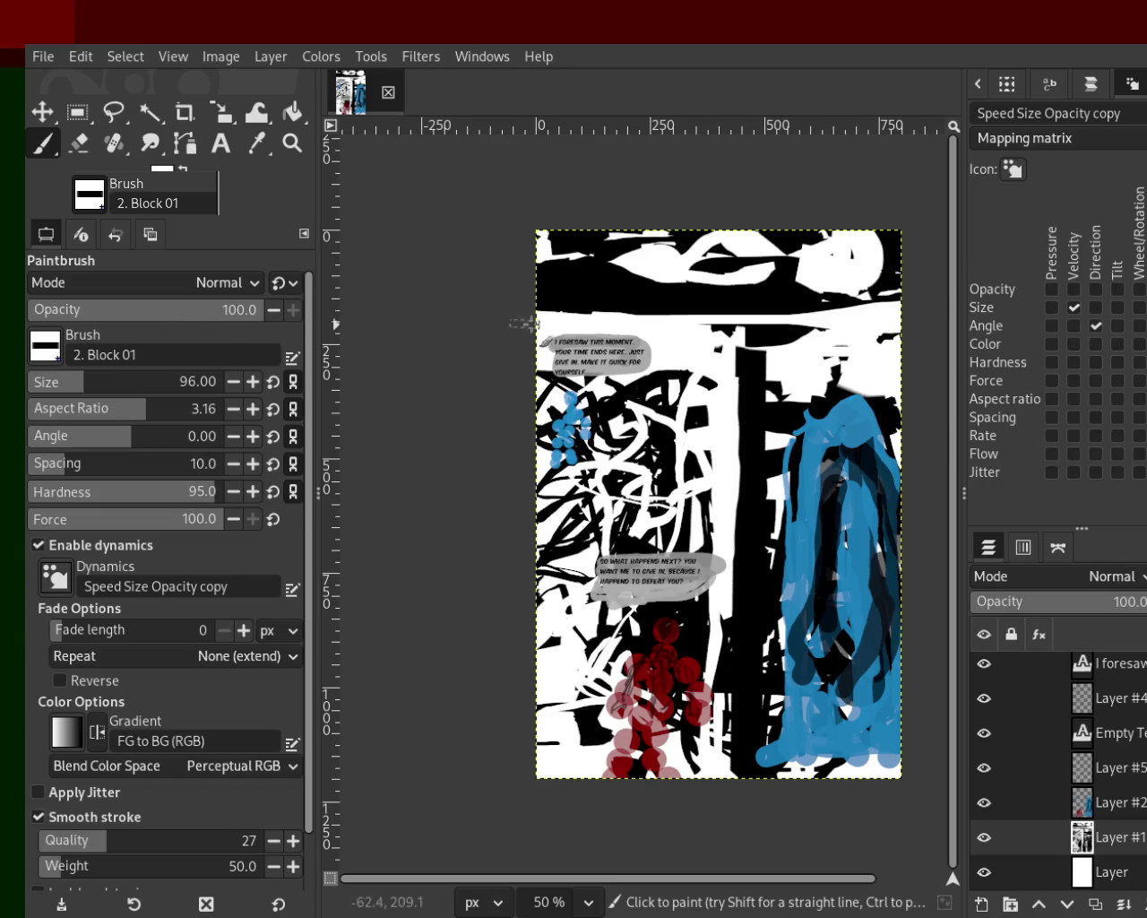
ctrl+click(799, 299)
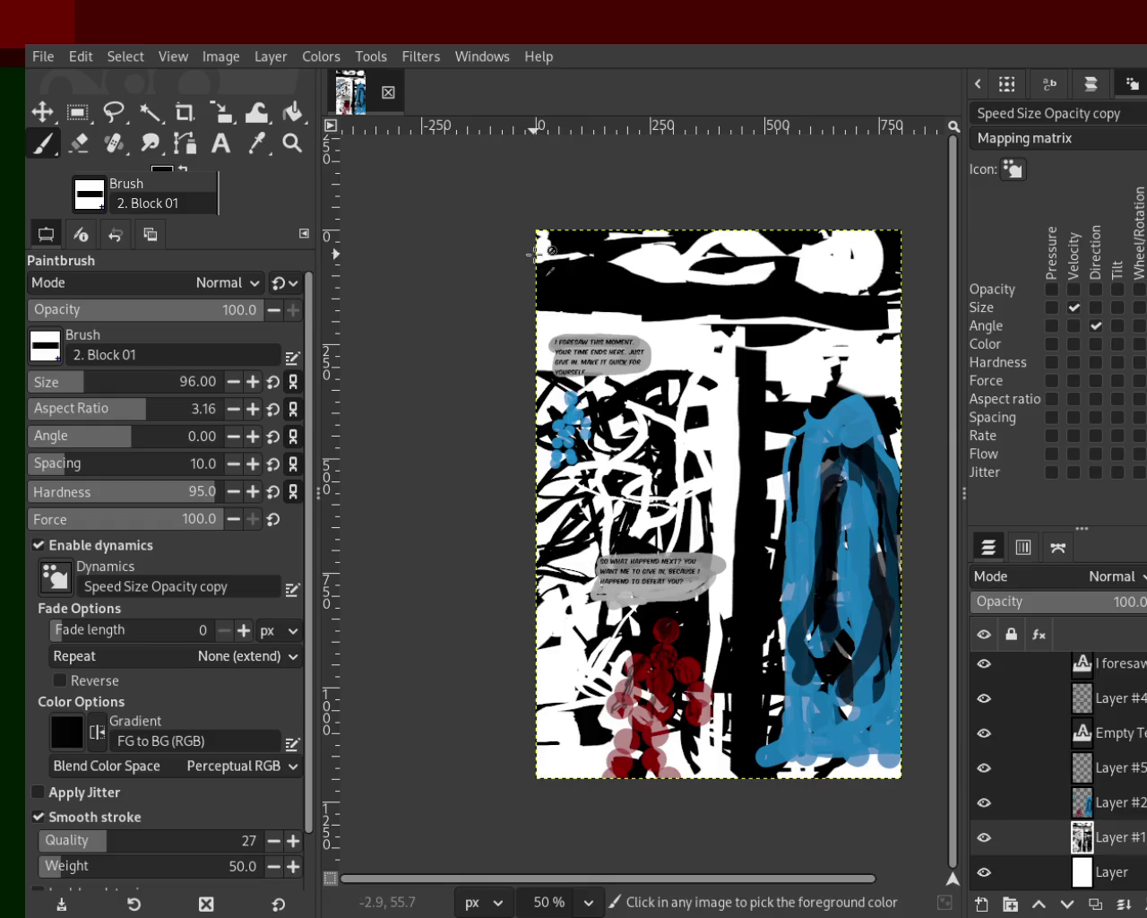
ctrl+click(658, 256)
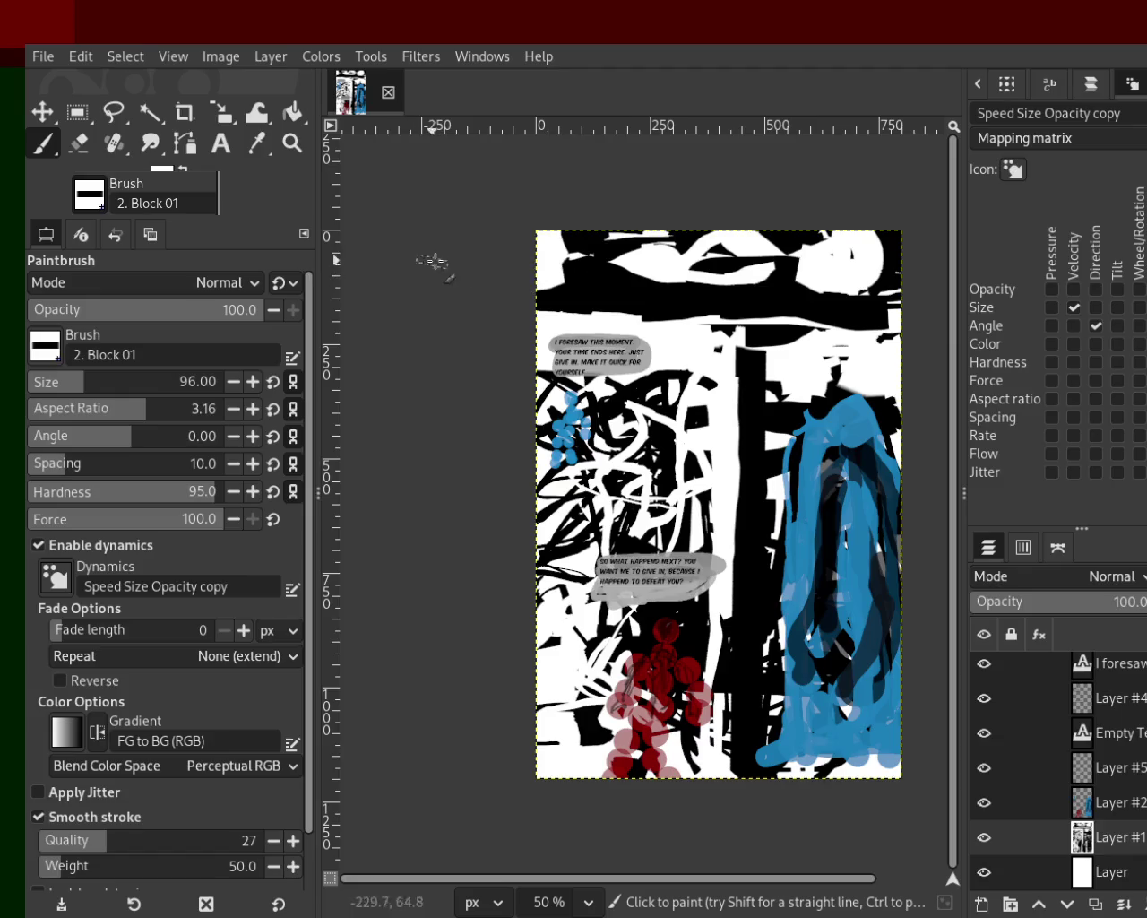
drag(727, 295, 542, 288)
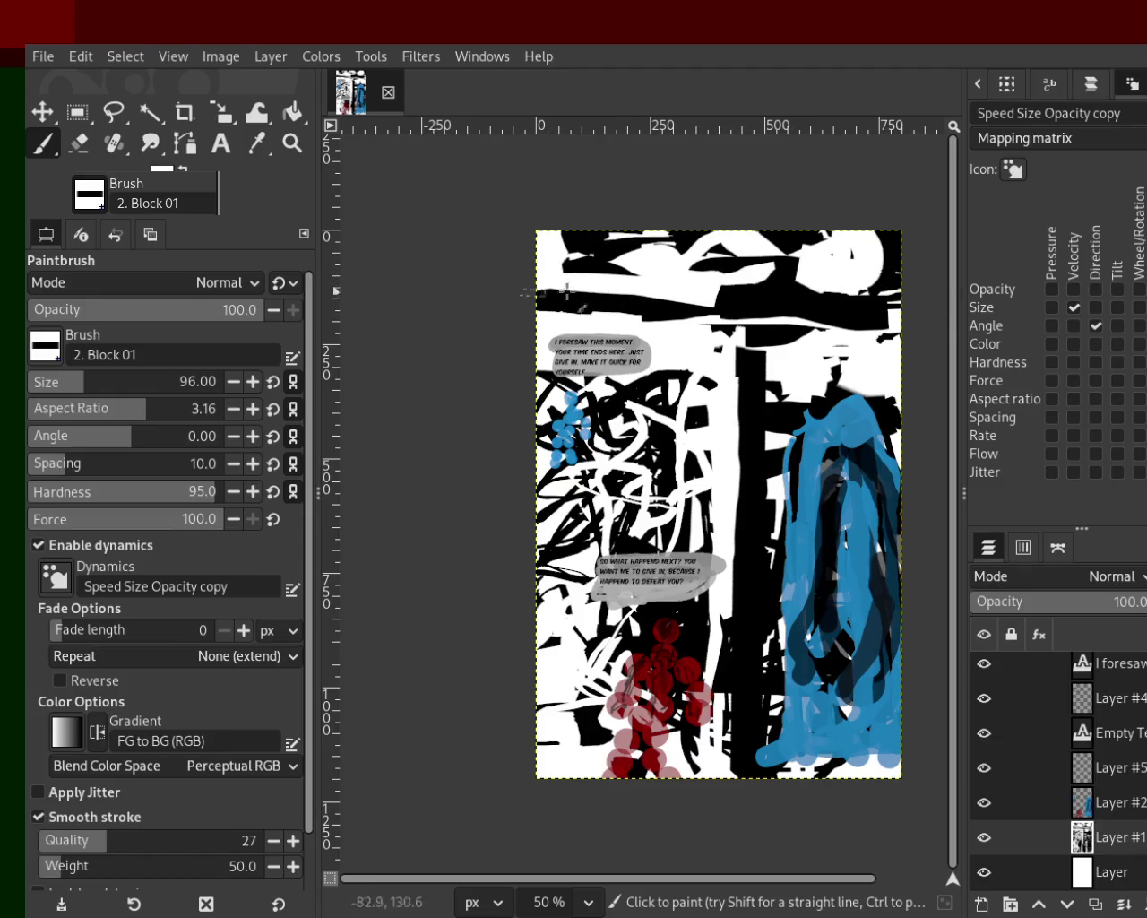
key(ctrl+z)
Step: Try further white strokes across the upper band, undo them, and make Layer #2 active
ctrl+click(594, 290)
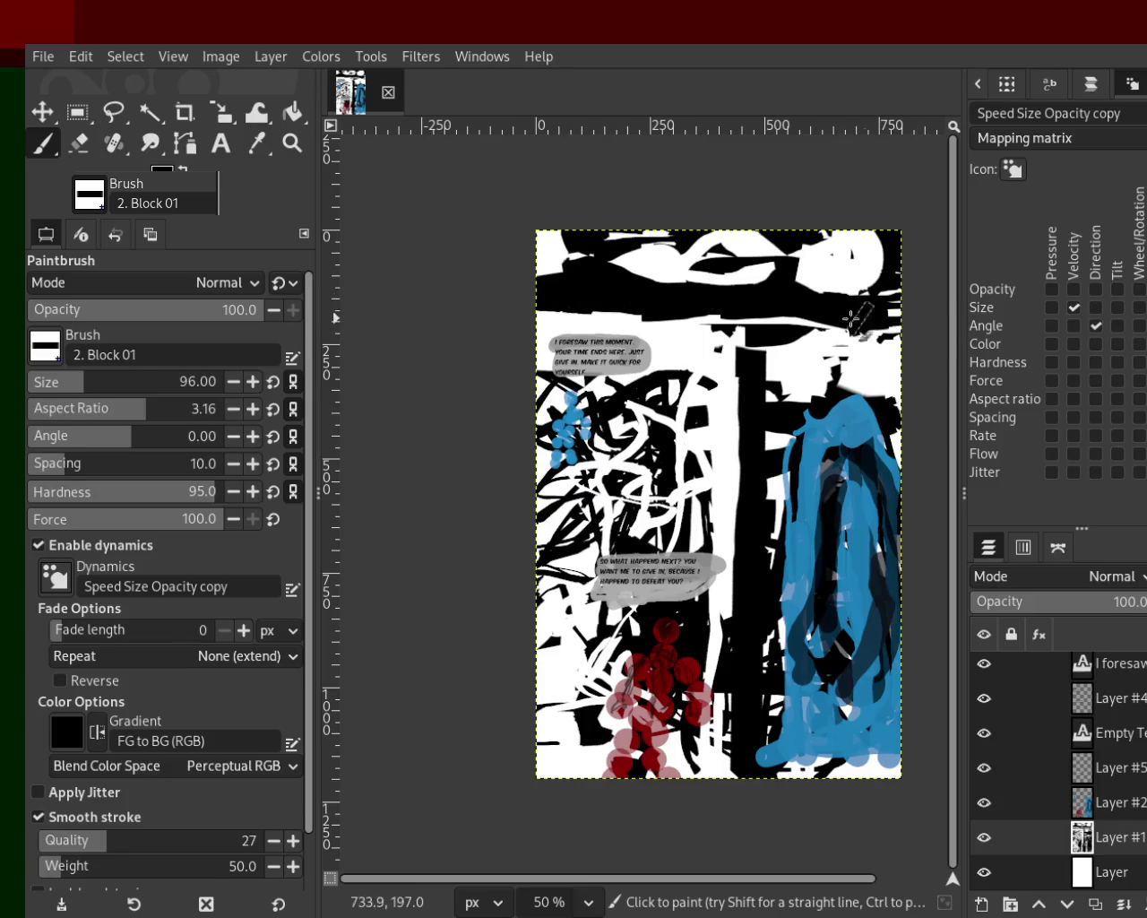
ctrl+click(562, 317)
mouse_move(563, 313)
mouse_down()
mouse_move(903, 311)
mouse_move(538, 309)
mouse_move(923, 306)
mouse_up()
key(ctrl+z)
key(ctrl+z)
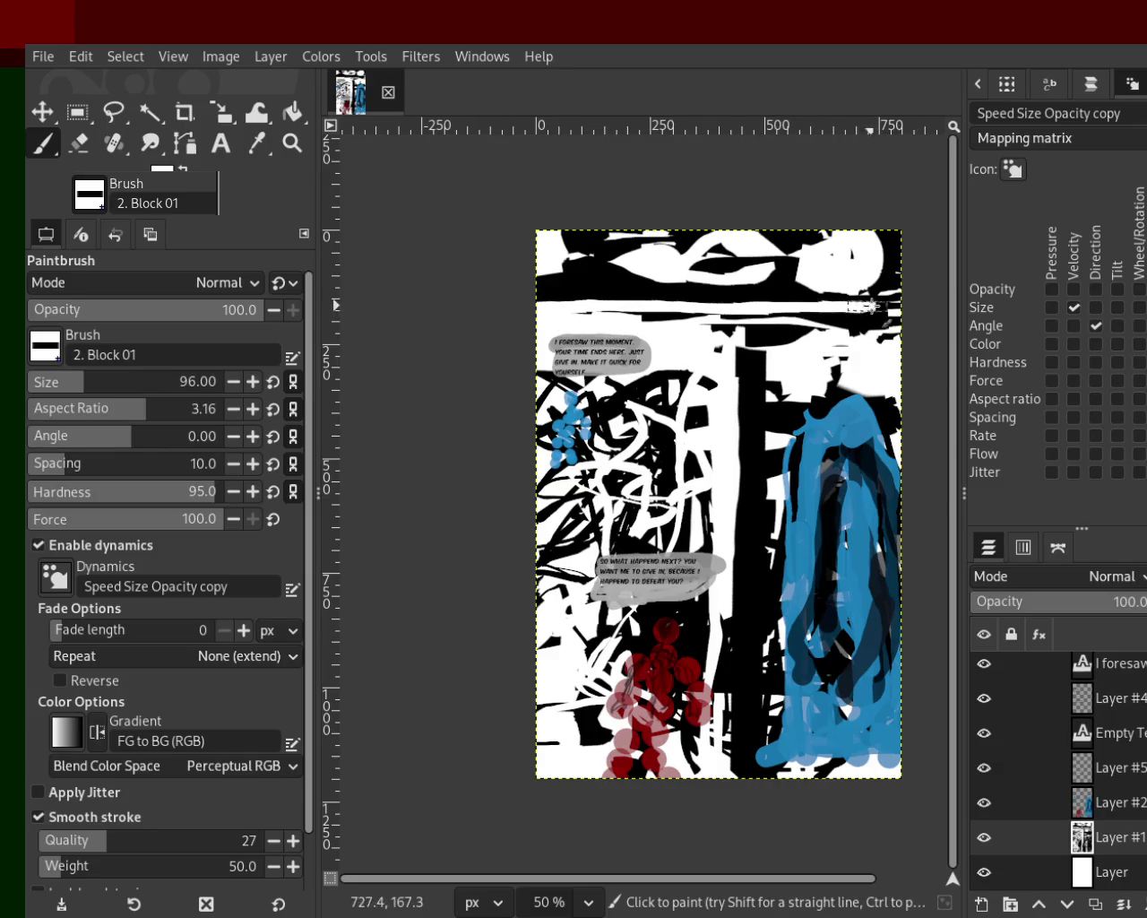
key(ctrl+z)
drag(638, 304, 931, 300)
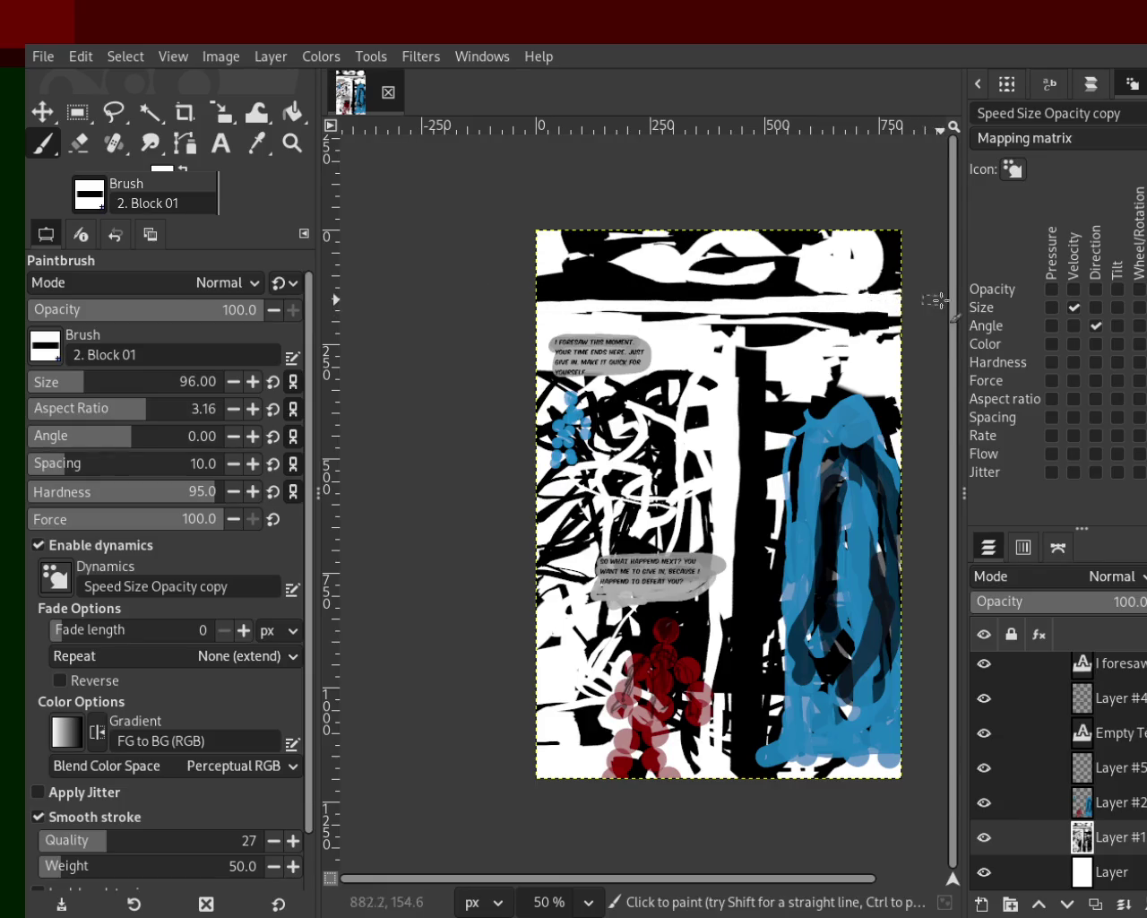
key(ctrl+z)
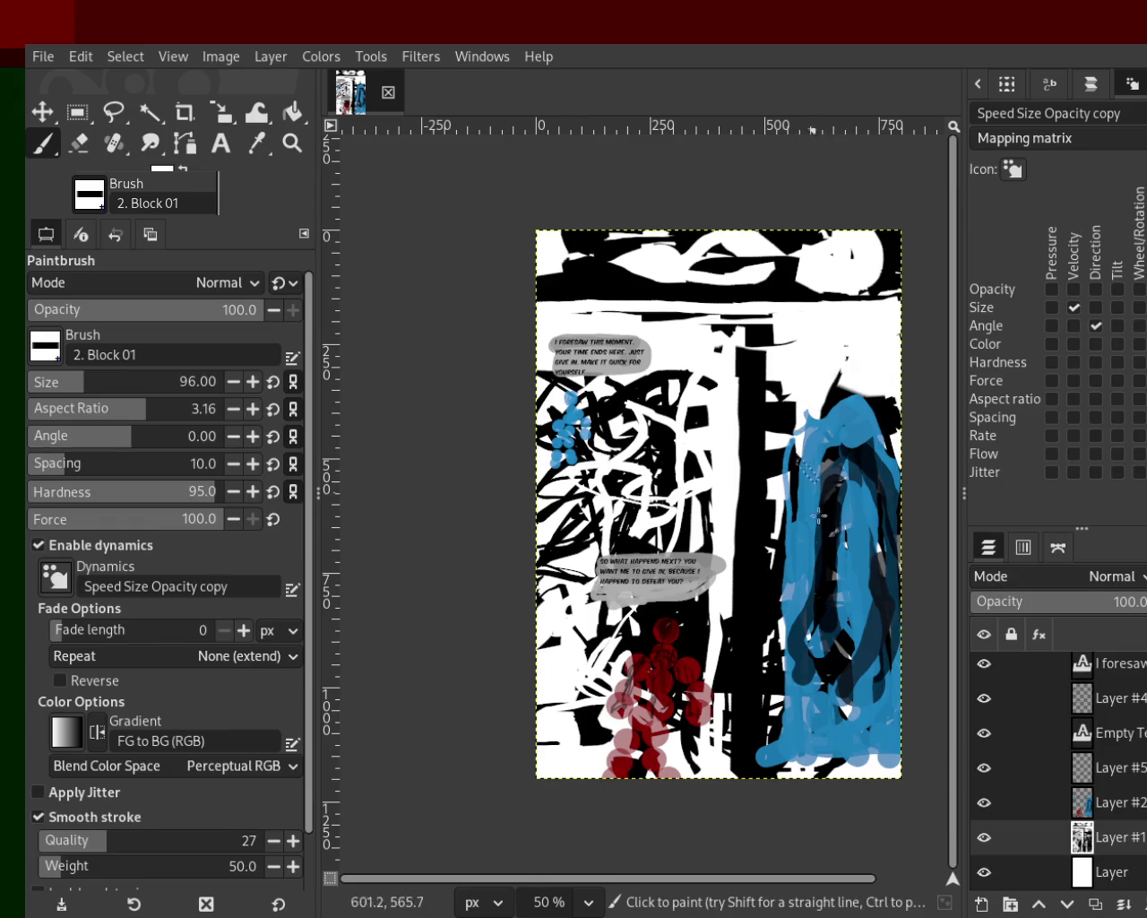
ctrl+click(787, 436)
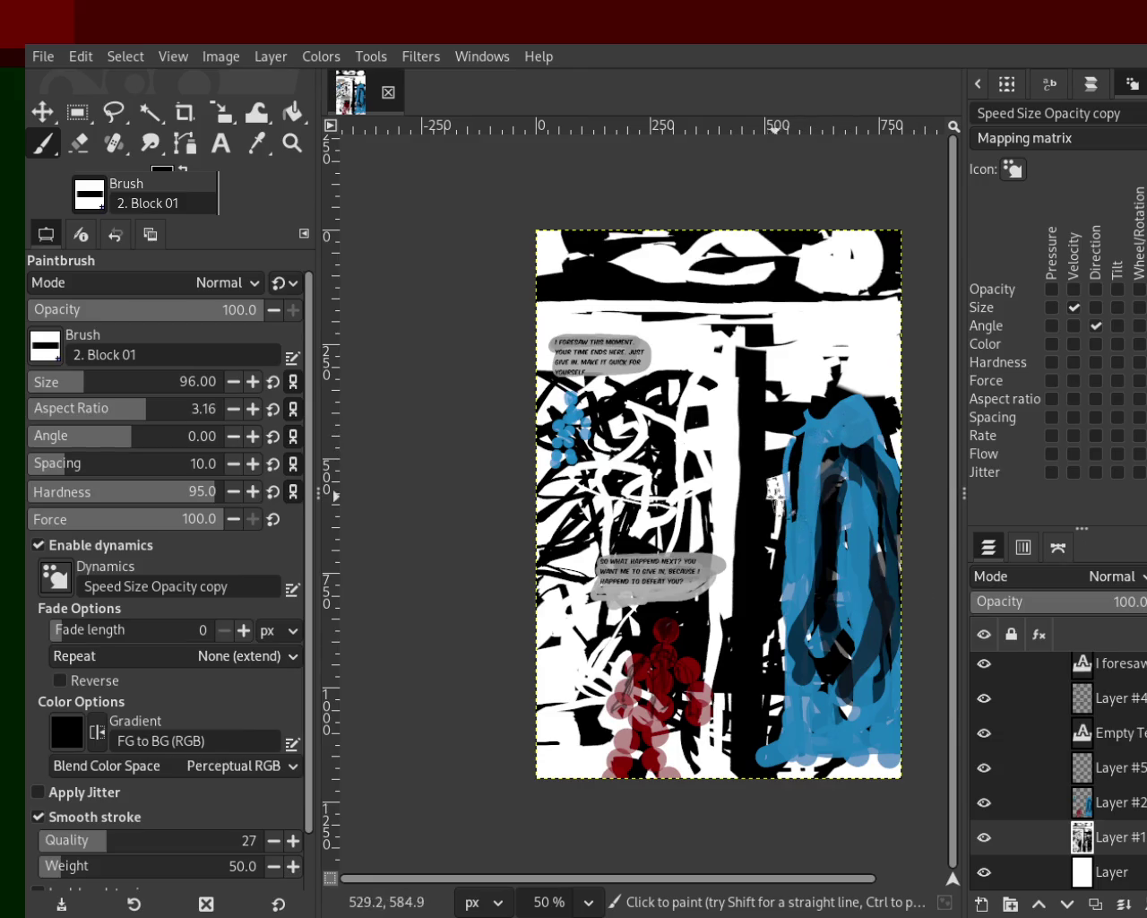
click(1077, 807)
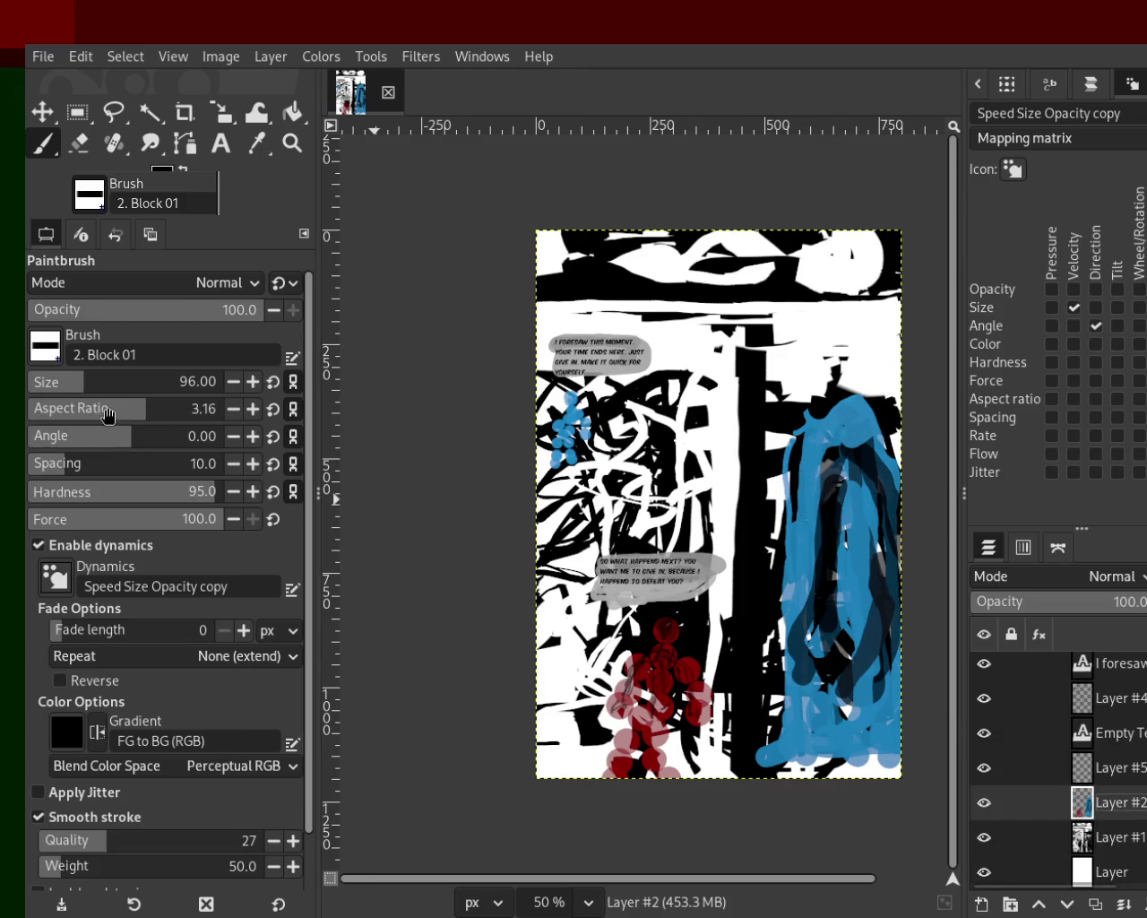
Step: Erase the blue figure on the right with a size 231 eraser on Layer #2
click(115, 380)
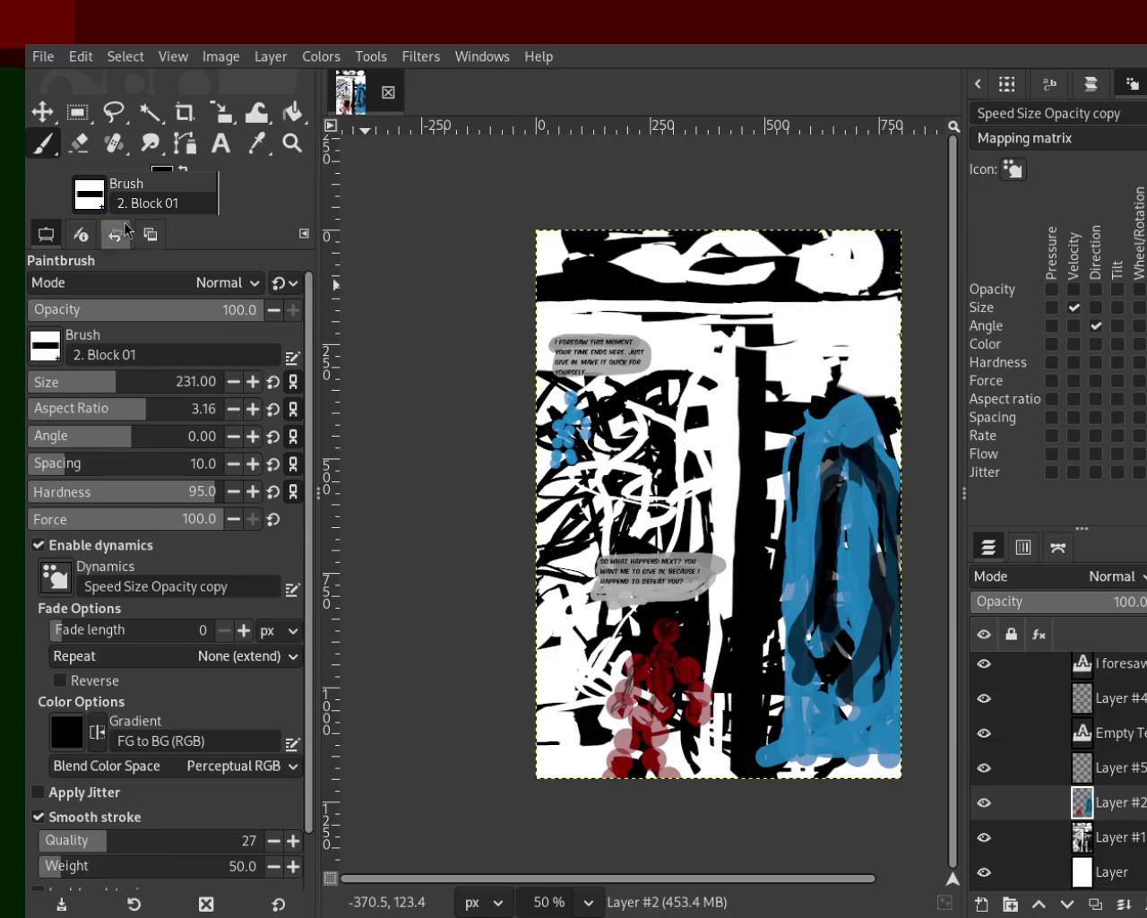
click(80, 143)
drag(864, 421, 878, 762)
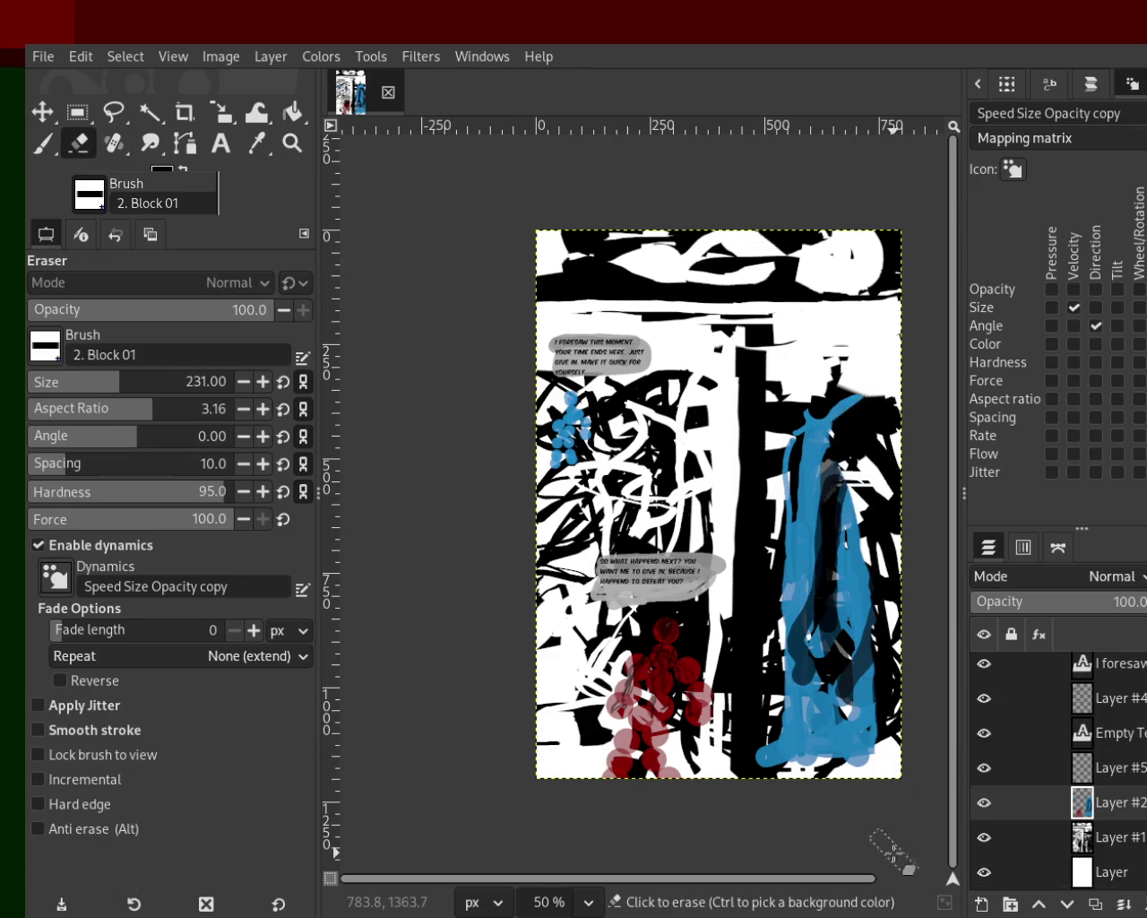
mouse_move(832, 479)
mouse_down()
mouse_move(829, 428)
mouse_move(769, 587)
mouse_move(790, 818)
mouse_move(770, 714)
mouse_up()
drag(826, 509, 865, 773)
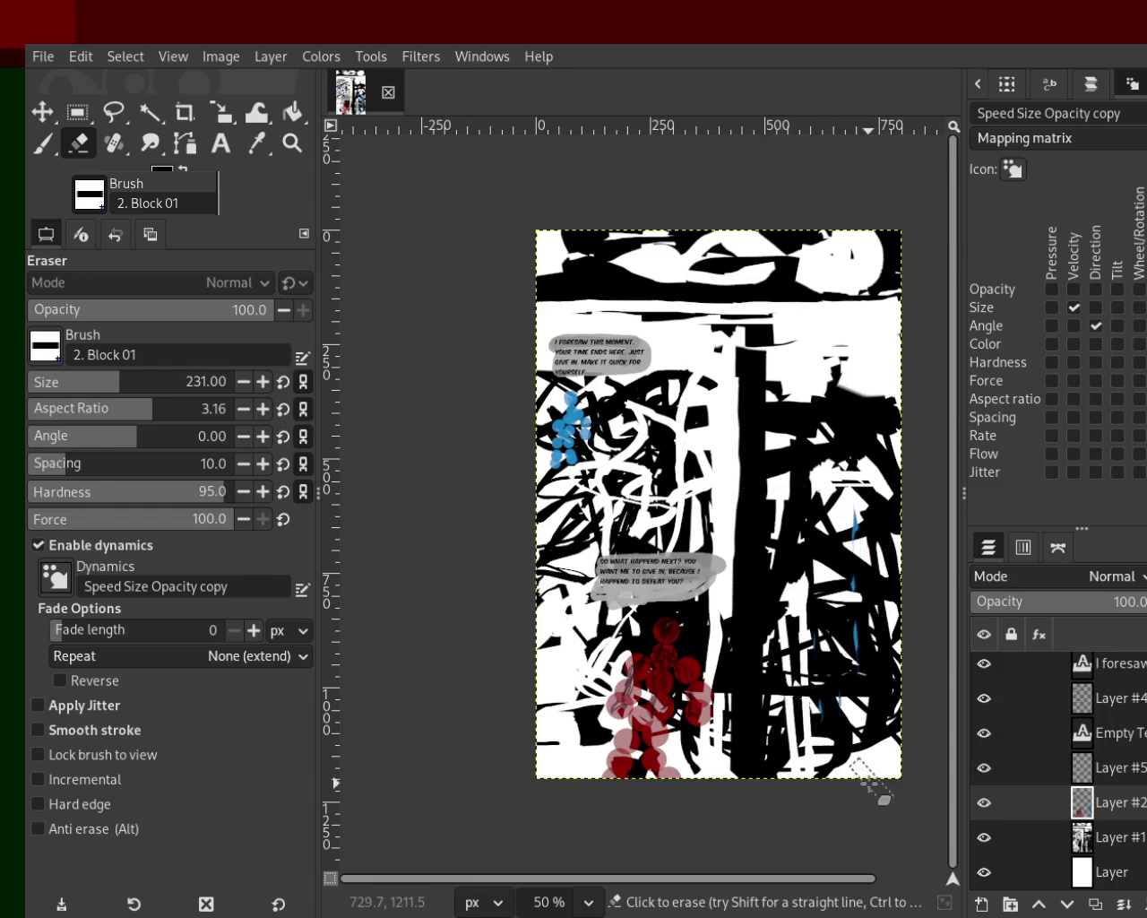
Step: Zoom between 33.3%, 50% and 66.7% to check the erased area
click(292, 143)
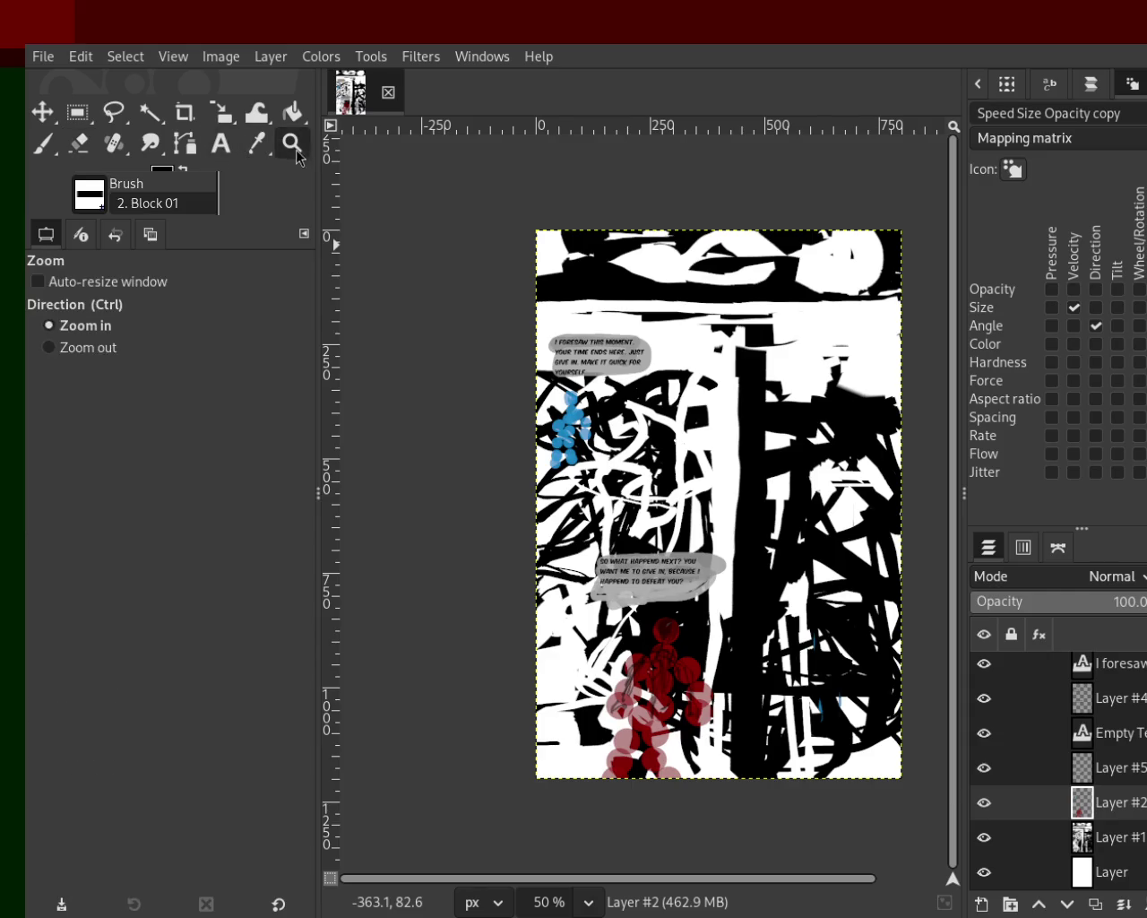
ctrl+click(759, 484)
click(768, 421)
ctrl+click(768, 421)
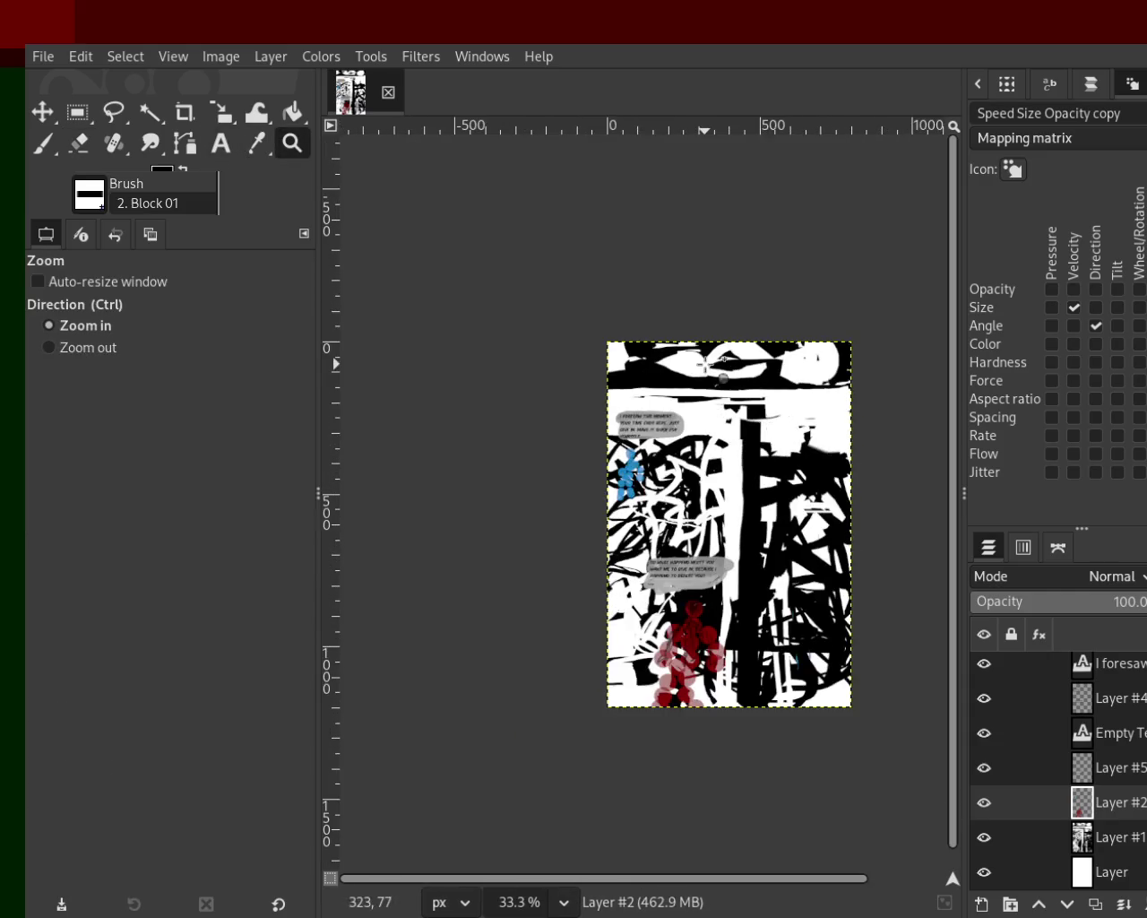
double_click(708, 366)
ctrl+click(713, 366)
click(701, 365)
ctrl+click(663, 371)
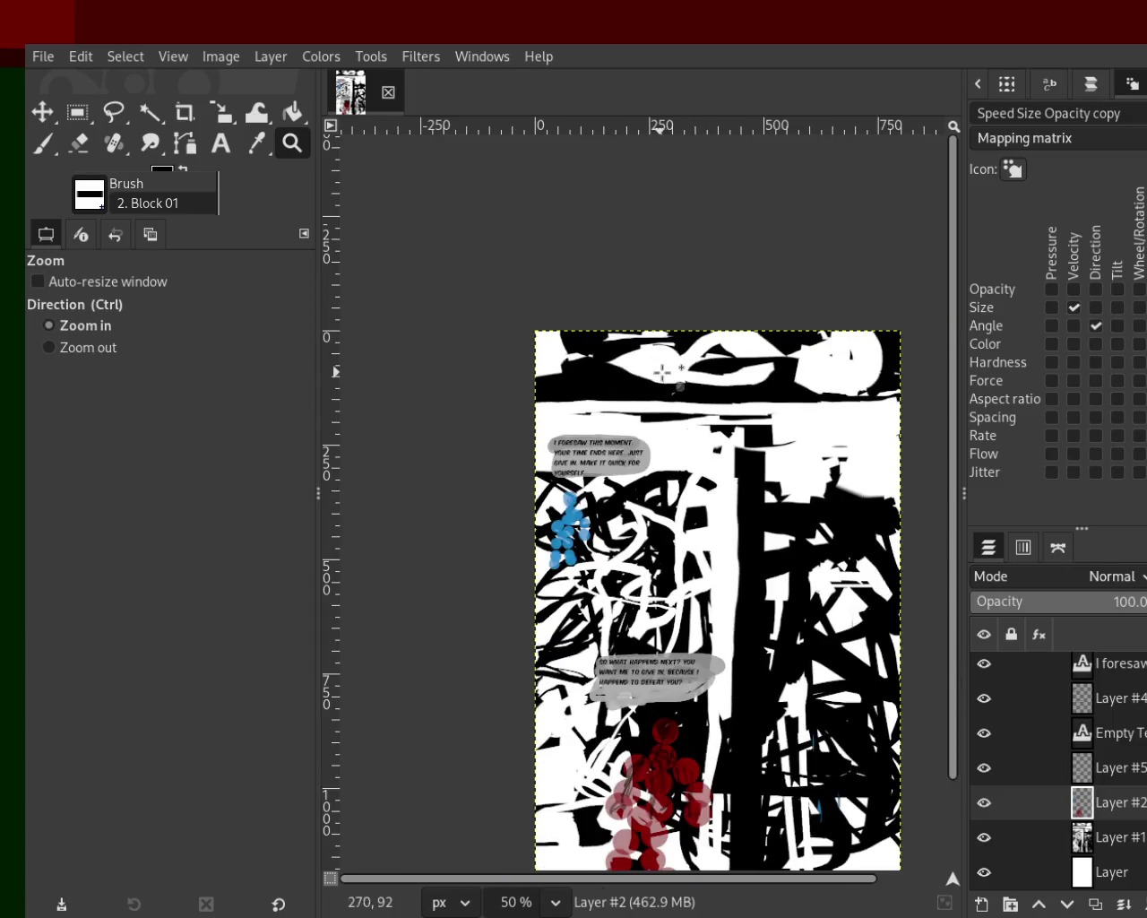
click(663, 372)
ctrl+click(663, 372)
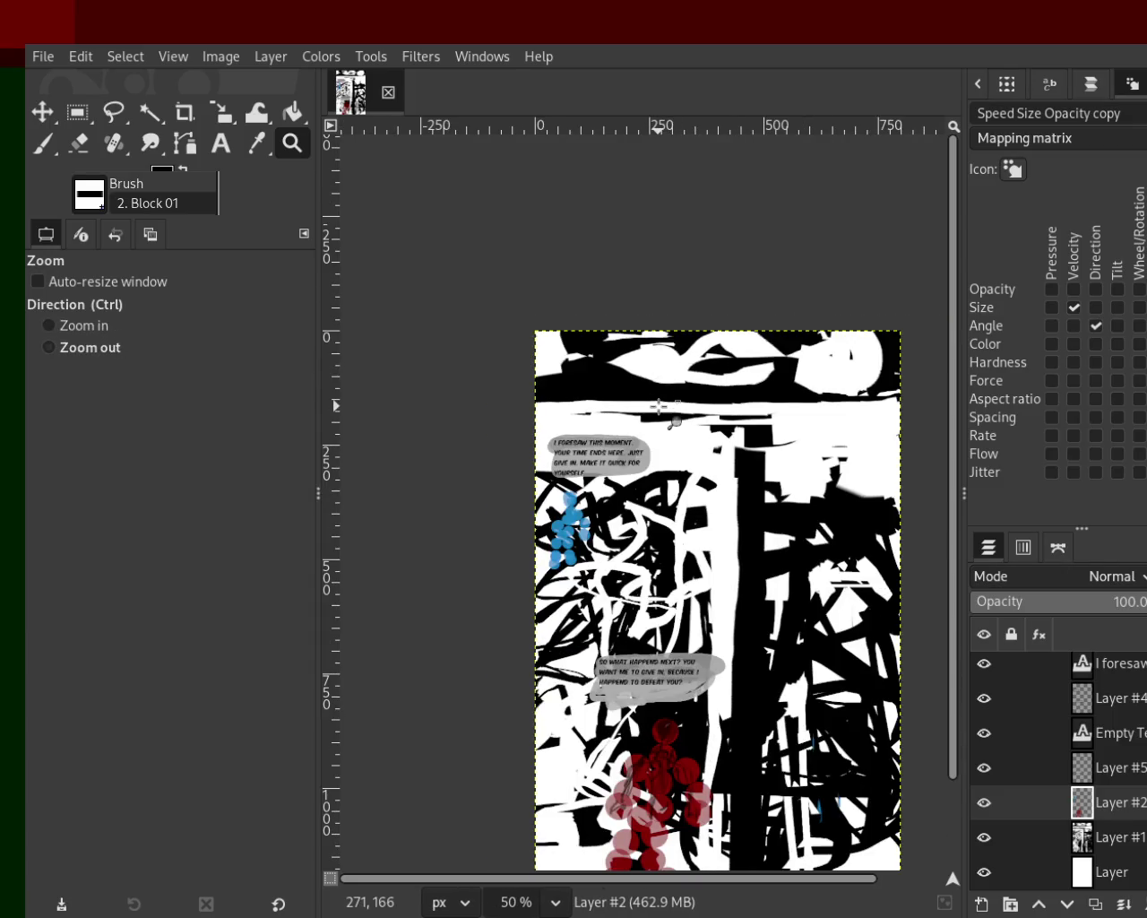
ctrl+click(659, 403)
double_click(669, 388)
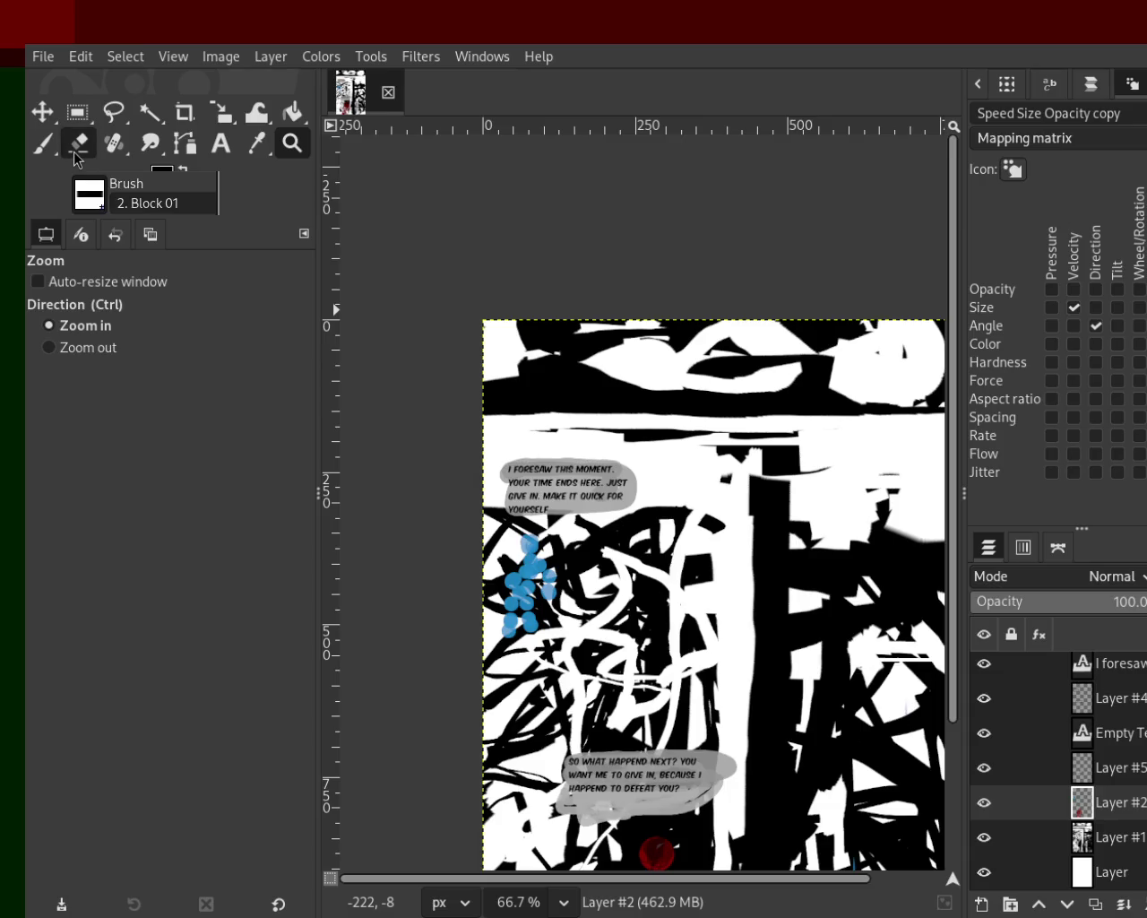
click(43, 142)
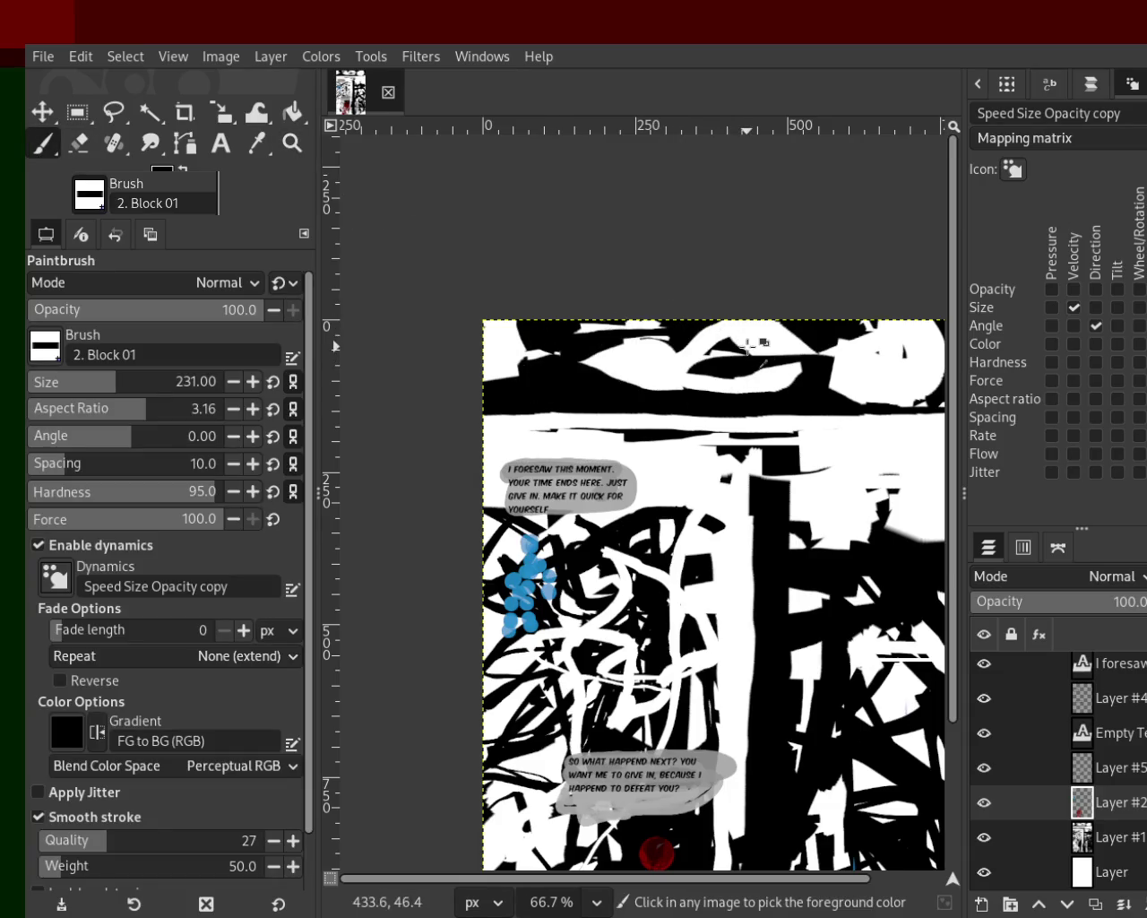
Step: Paint white over the black shapes along the top of the page
ctrl+click(743, 347)
drag(762, 349, 455, 348)
mouse_move(785, 339)
mouse_down()
mouse_move(583, 332)
mouse_move(410, 371)
mouse_move(627, 351)
mouse_move(541, 392)
mouse_up()
key(ctrl+z)
drag(684, 356, 513, 398)
key(ctrl+z)
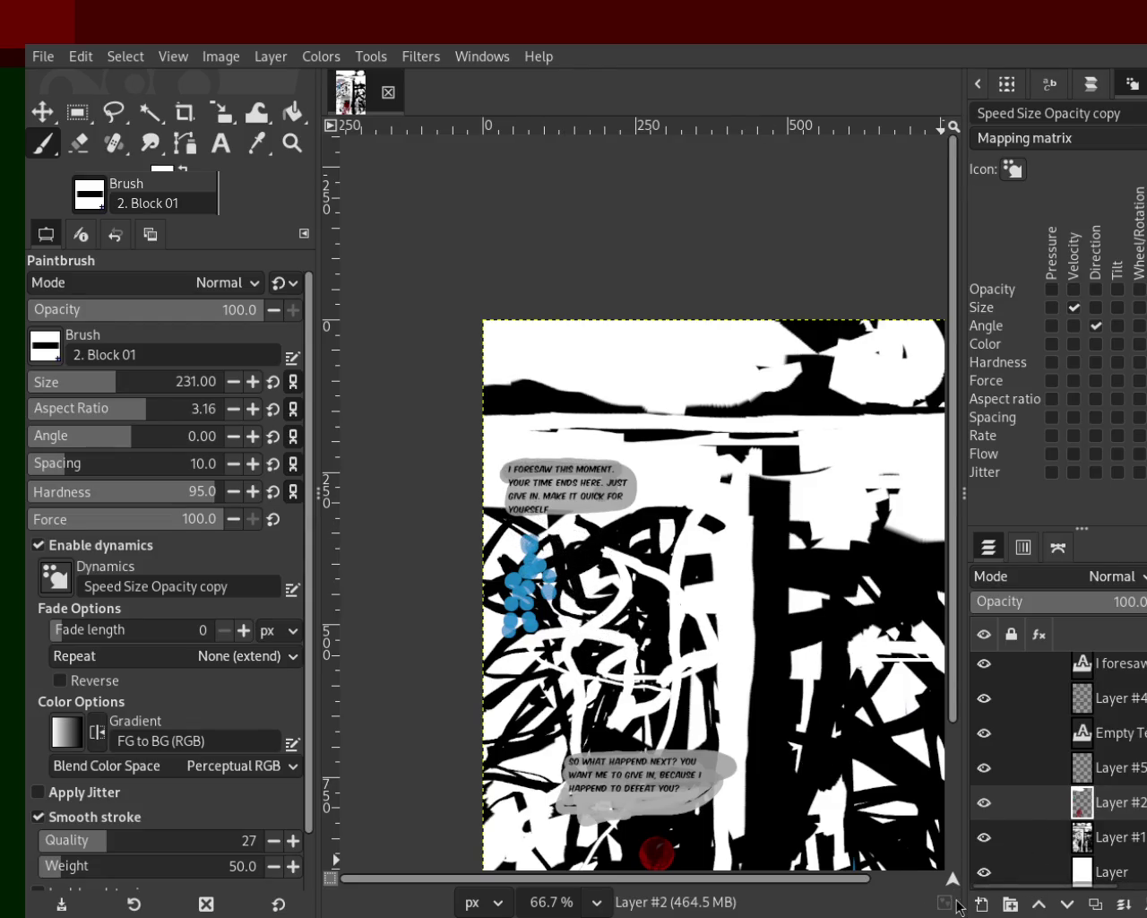
Step: Add a new empty layer, Layer #6, above Layer #2 and set the brush size to 40
key(shift+ctrl+n)
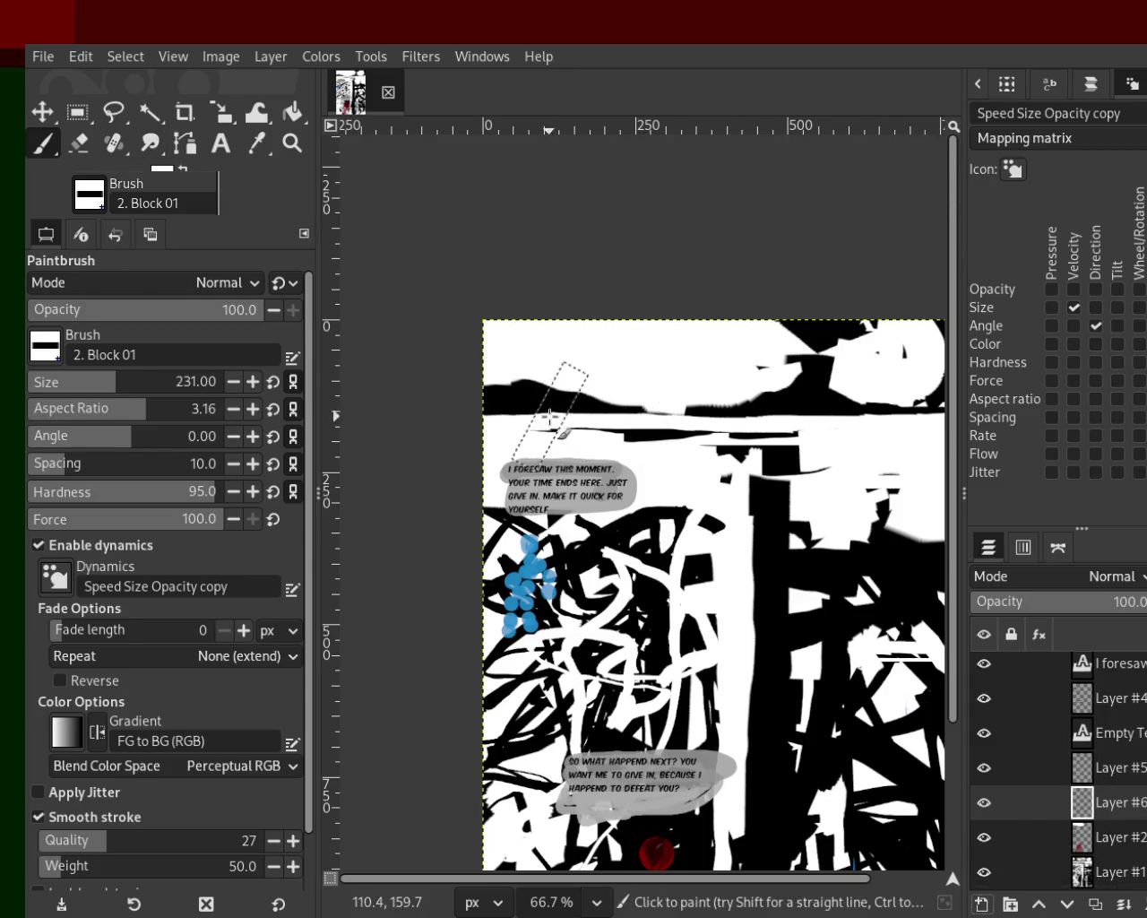
click(58, 383)
text(40)
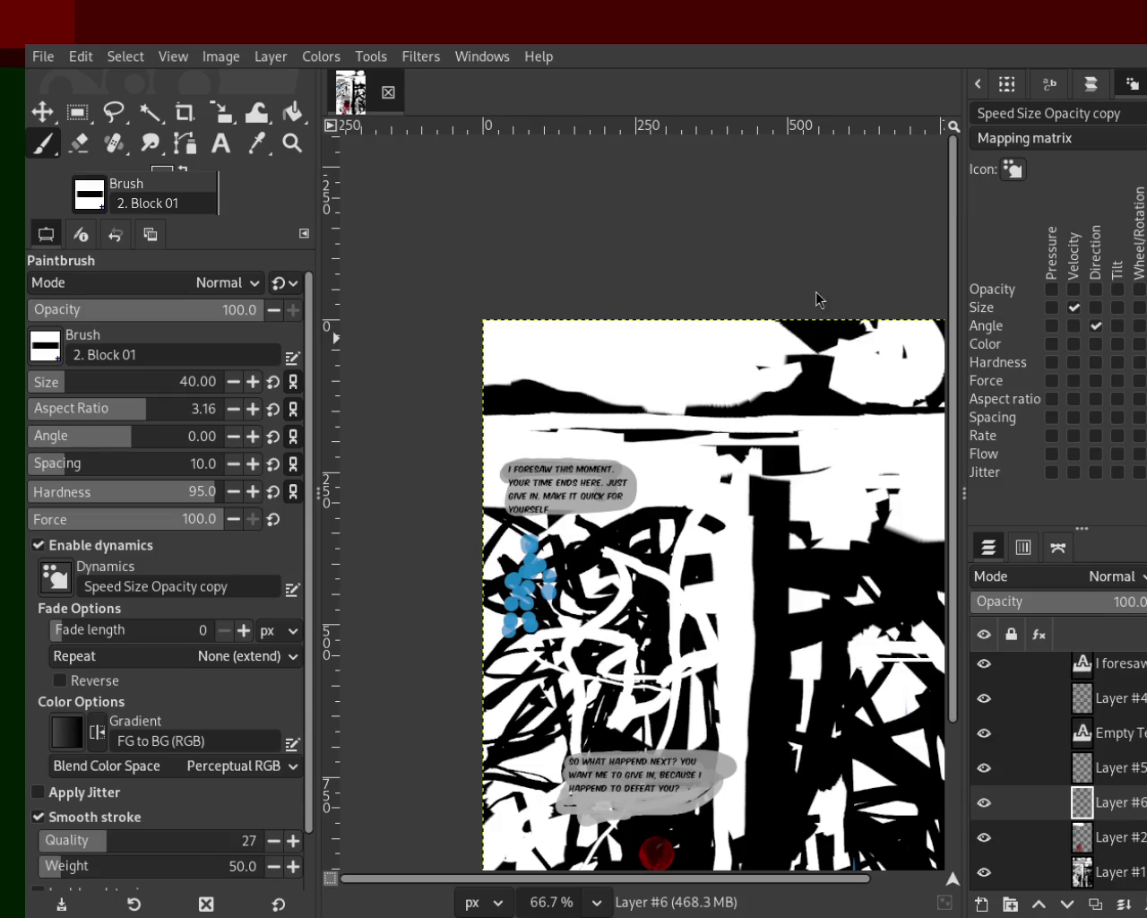
click(292, 143)
scroll(556, 570, down, 1)
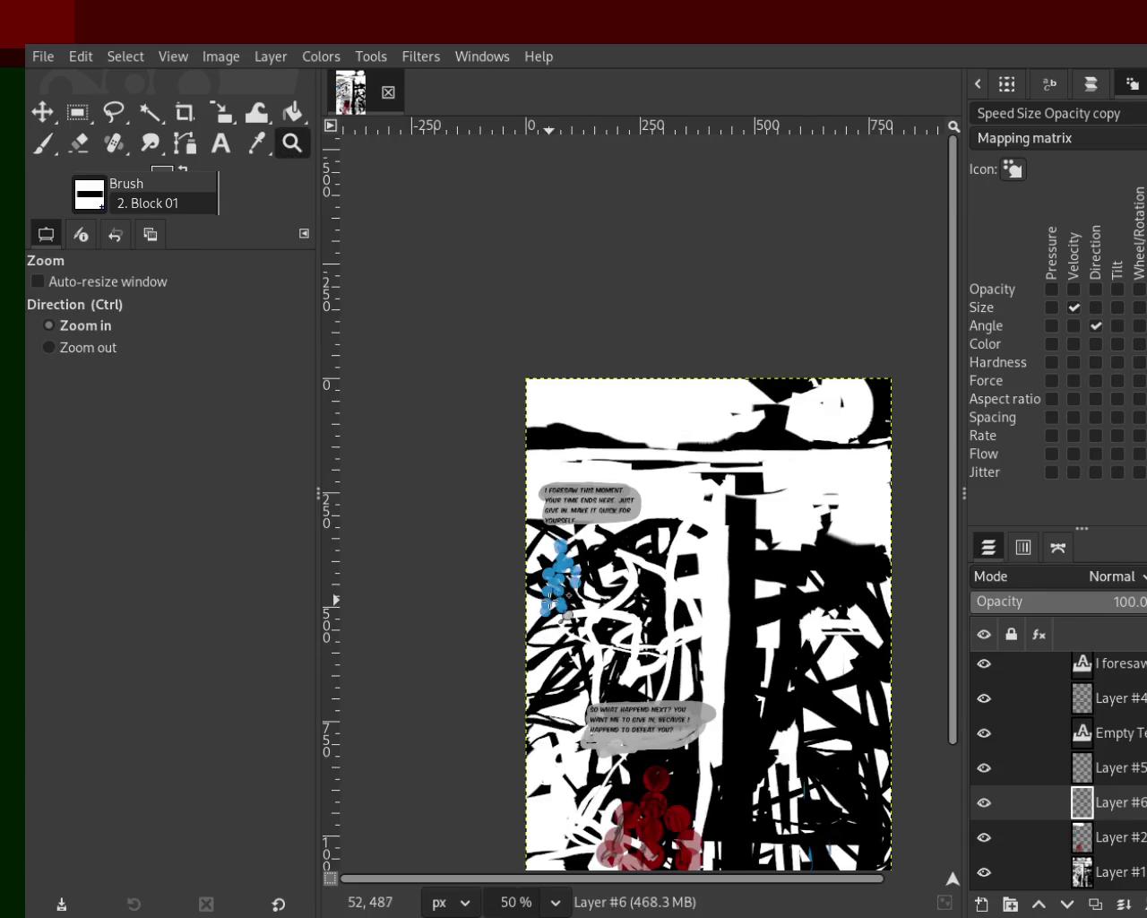
Step: Paint dark grey head, body and right-arm strokes over the blue reference dots
scroll(556, 570, up, 2)
scroll(557, 570, up, 3)
click(43, 143)
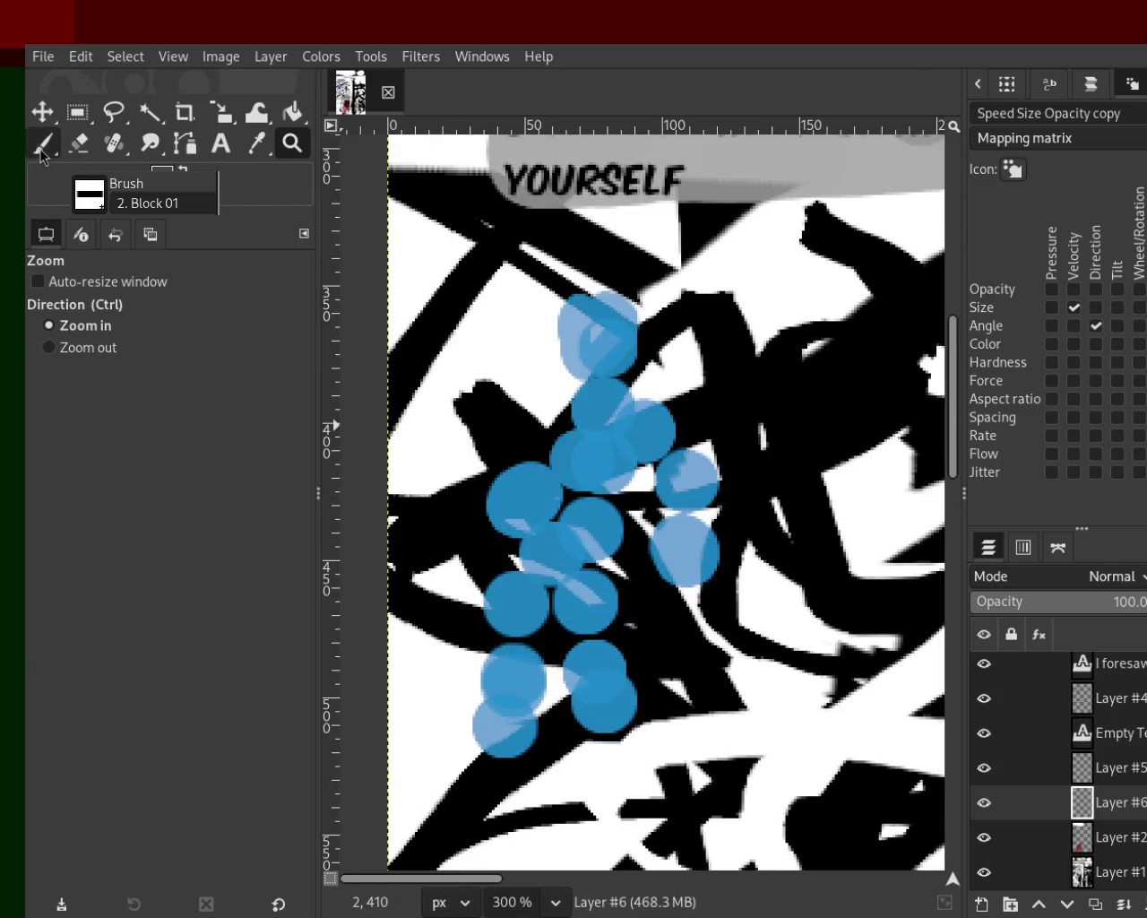
mouse_move(591, 309)
mouse_down()
mouse_move(592, 366)
mouse_move(606, 375)
mouse_move(592, 336)
mouse_move(592, 438)
mouse_move(566, 518)
mouse_up()
key(ctrl+z)
drag(578, 397, 538, 502)
mouse_move(618, 386)
mouse_down()
mouse_move(653, 427)
mouse_move(704, 557)
mouse_up()
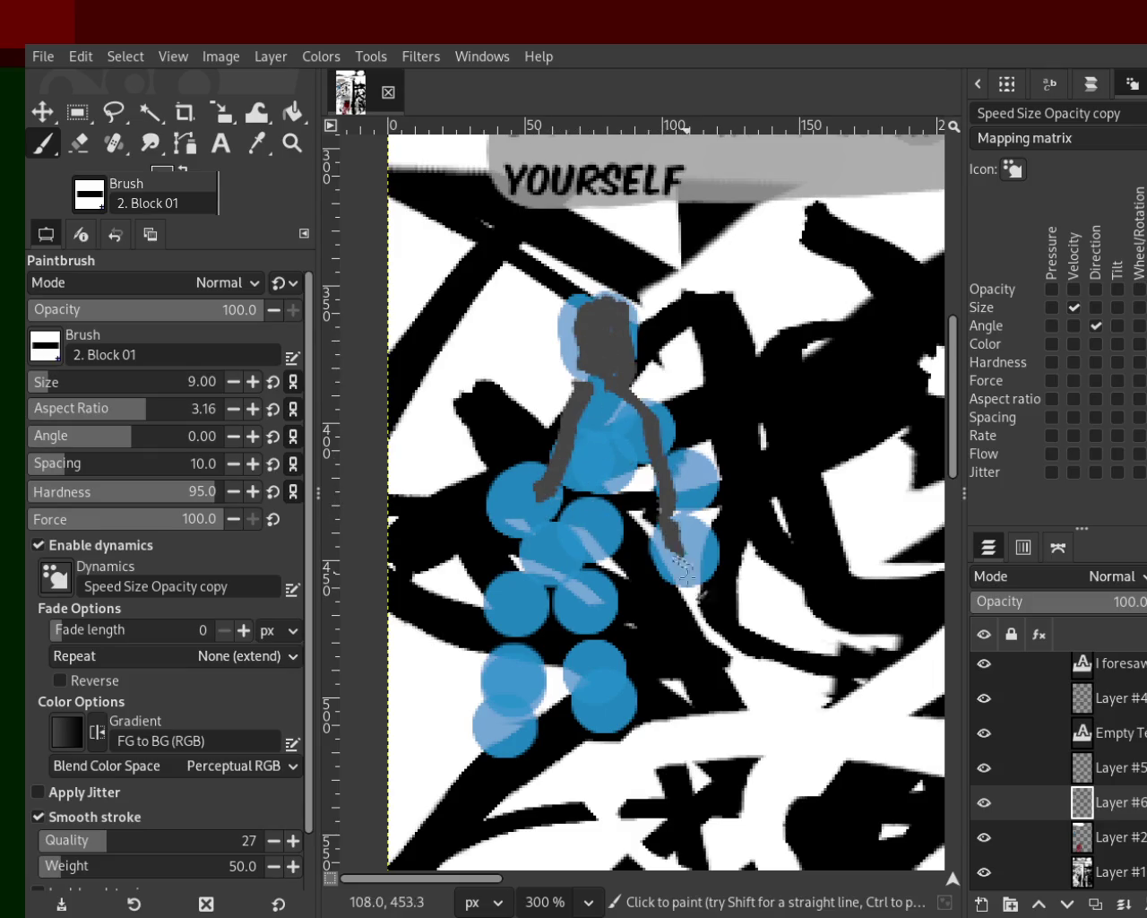
mouse_move(611, 403)
mouse_down()
mouse_move(594, 466)
mouse_move(599, 432)
mouse_move(603, 663)
mouse_up()
Step: Paint the figure's legs down from the torso, redoing several strokes
key(ctrl+z)
drag(578, 528, 605, 708)
mouse_move(595, 581)
mouse_down()
mouse_move(582, 513)
mouse_move(518, 643)
mouse_up()
drag(549, 591, 484, 760)
drag(520, 636, 576, 489)
key(ctrl+z)
drag(509, 613, 506, 694)
key(ctrl+z)
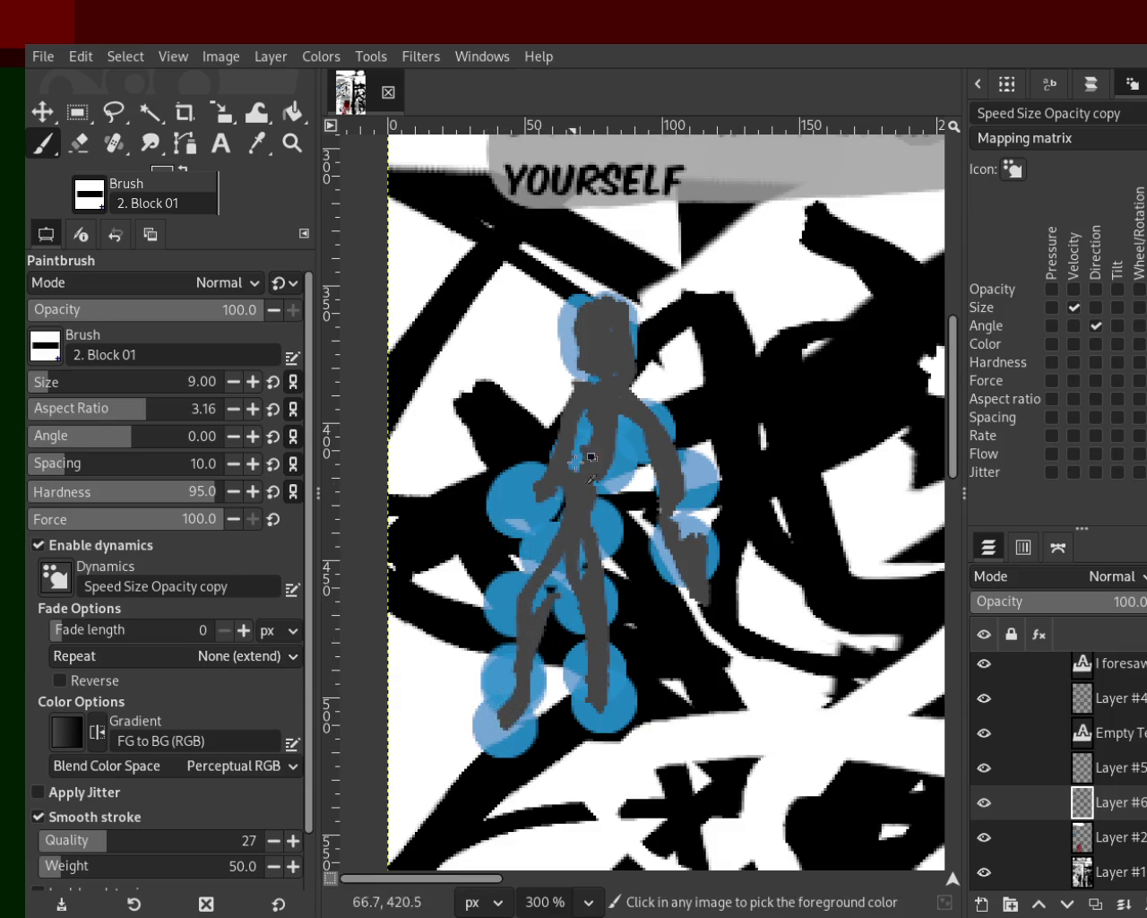
key(ctrl+z)
key(ctrl+z)
key(ctrl+z)
key(ctrl+z)
key(ctrl+z)
key(ctrl+z)
key(ctrl+y)
drag(630, 426, 561, 467)
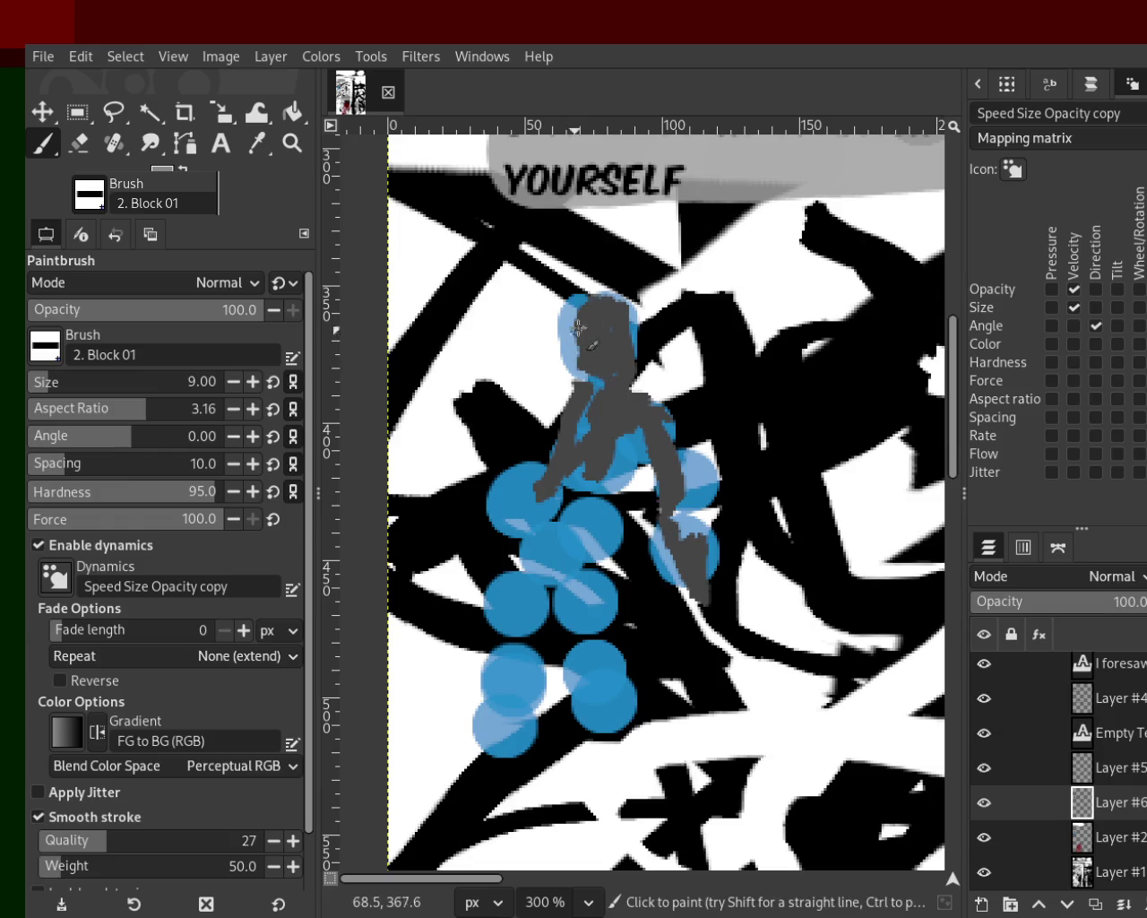
Step: Add lighter grey through the head and cover the blue torso with grey
drag(580, 329, 583, 481)
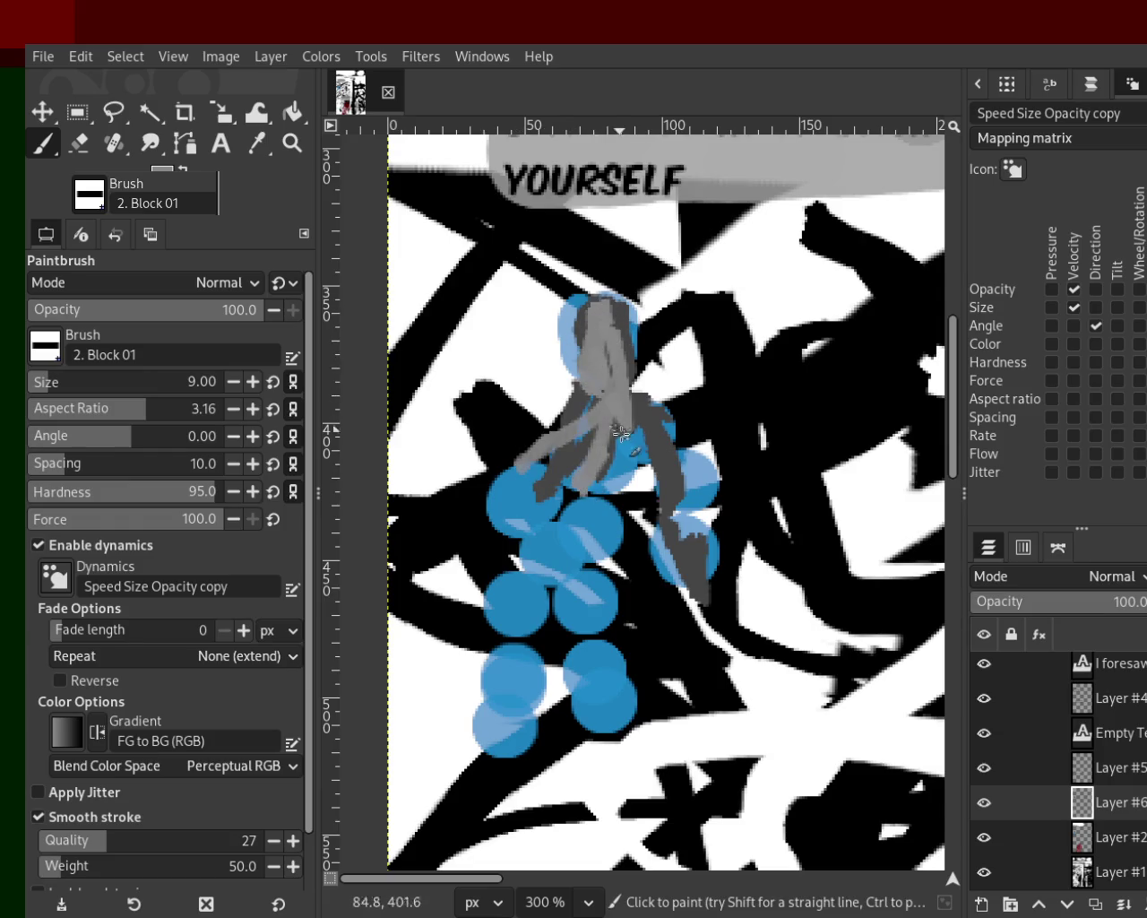
key(ctrl+z)
key(ctrl+z)
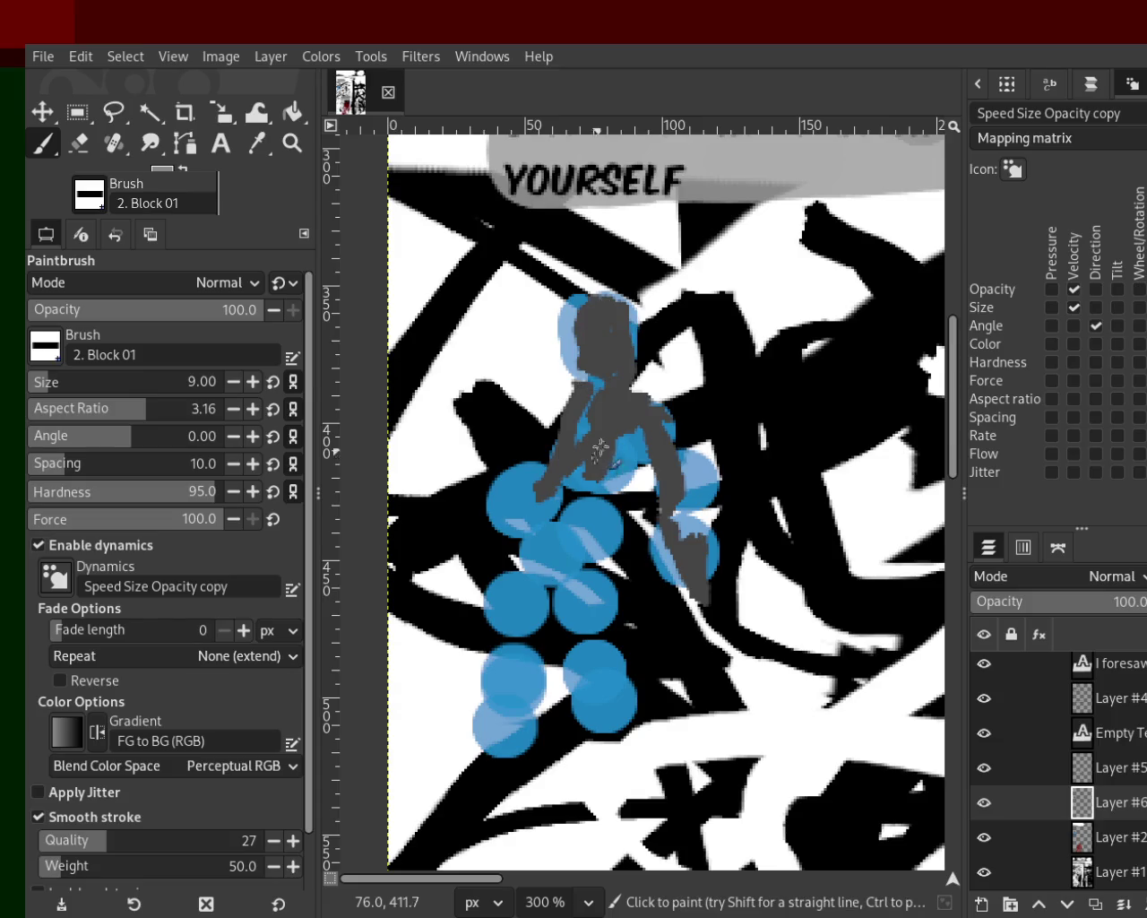
shift+click(598, 445)
key(ctrl+z)
mouse_move(518, 477)
mouse_down()
mouse_move(540, 495)
mouse_move(624, 416)
mouse_up()
key(ctrl+z)
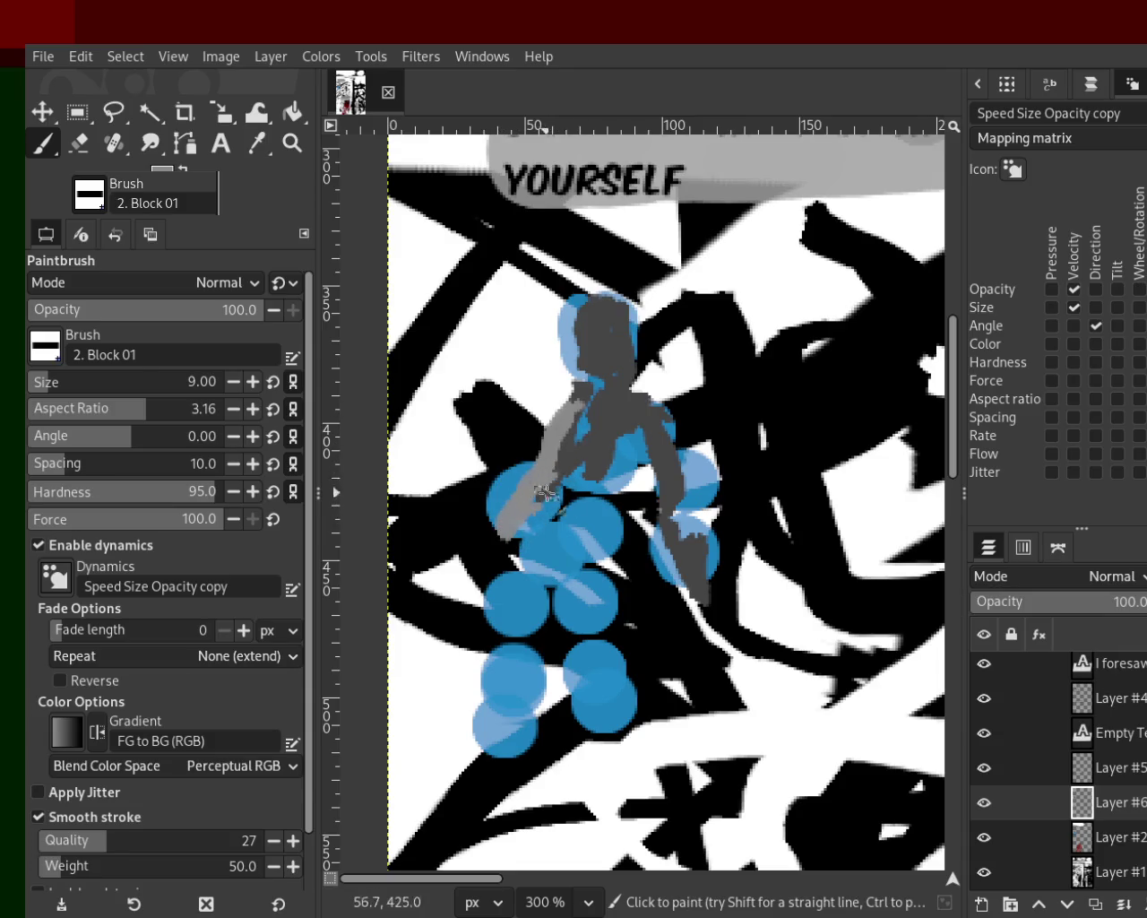
mouse_move(590, 484)
mouse_down()
mouse_move(602, 414)
mouse_move(690, 487)
mouse_move(683, 570)
mouse_up()
drag(594, 470, 591, 534)
key(ctrl+z)
drag(592, 462, 554, 552)
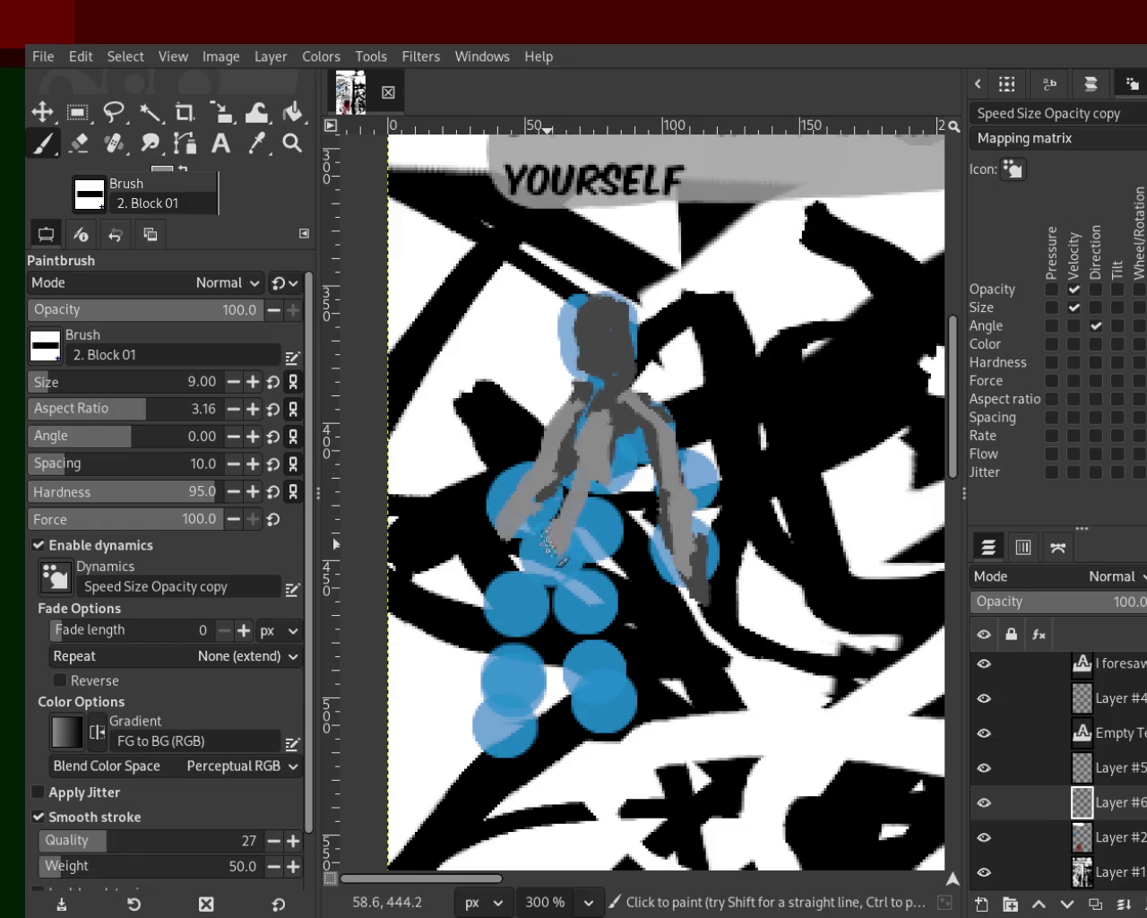
mouse_move(621, 533)
mouse_down()
mouse_move(612, 386)
mouse_move(601, 503)
mouse_up()
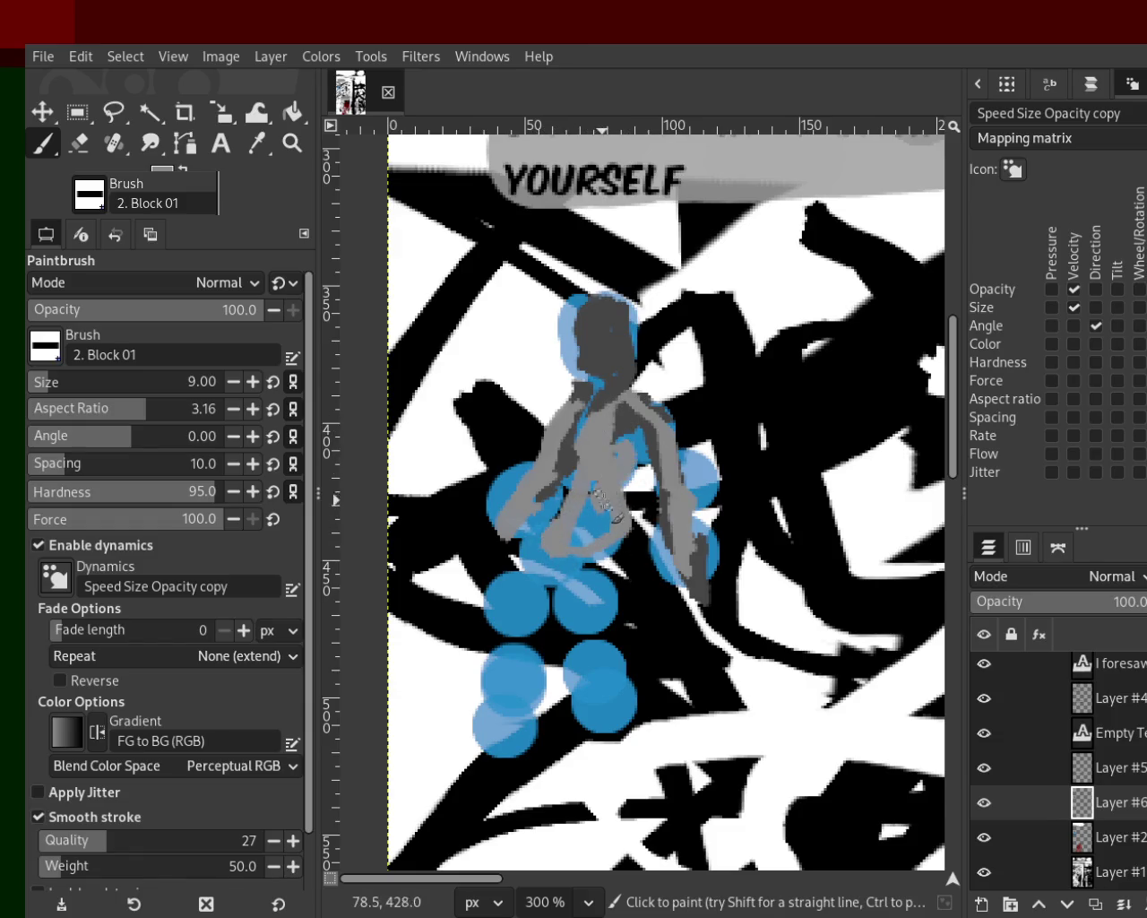
Step: Paint grey over both legs and the left arm, and lighten the head's centre
drag(537, 593, 478, 754)
mouse_move(587, 634)
mouse_down()
mouse_move(623, 733)
mouse_move(581, 717)
mouse_move(633, 777)
mouse_up()
drag(515, 728, 506, 772)
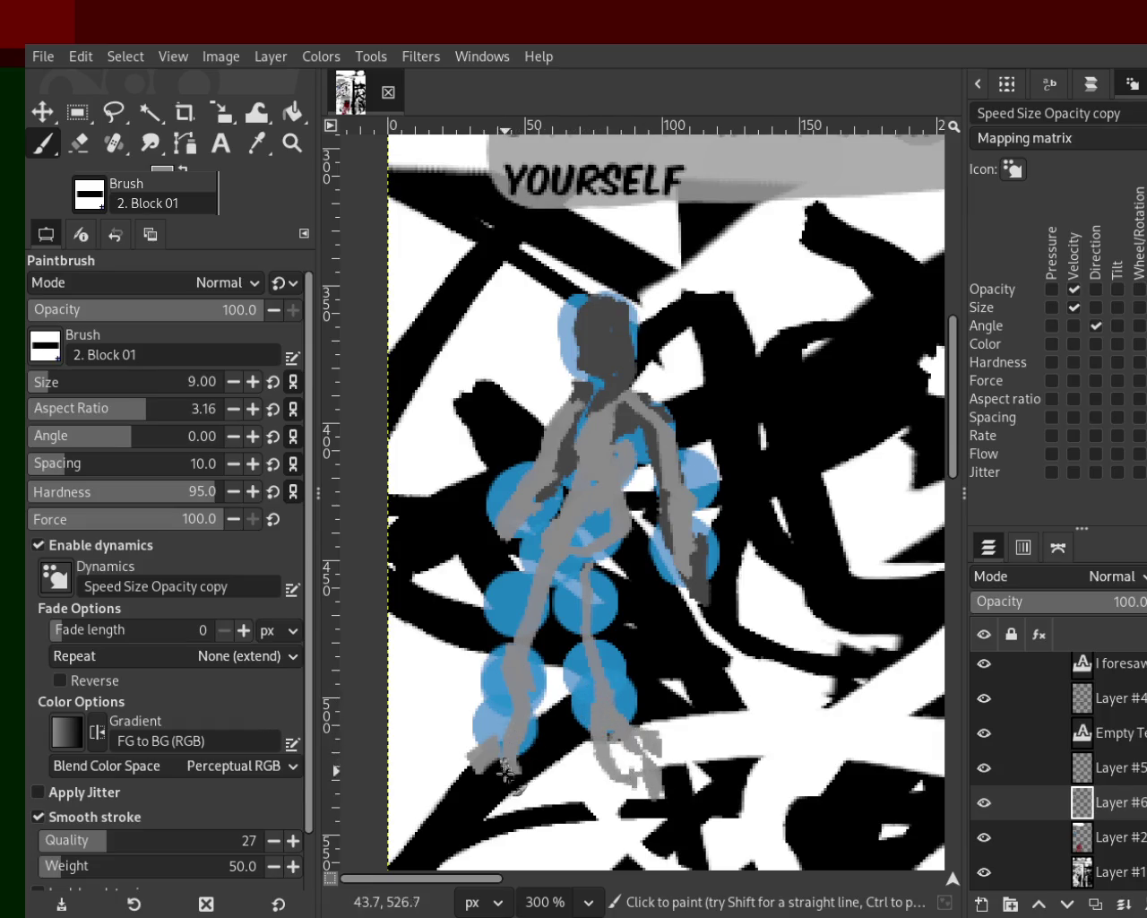
mouse_move(512, 715)
mouse_down()
mouse_move(520, 582)
mouse_move(570, 530)
mouse_move(523, 605)
mouse_move(559, 527)
mouse_move(513, 618)
mouse_move(574, 532)
mouse_move(498, 717)
mouse_up()
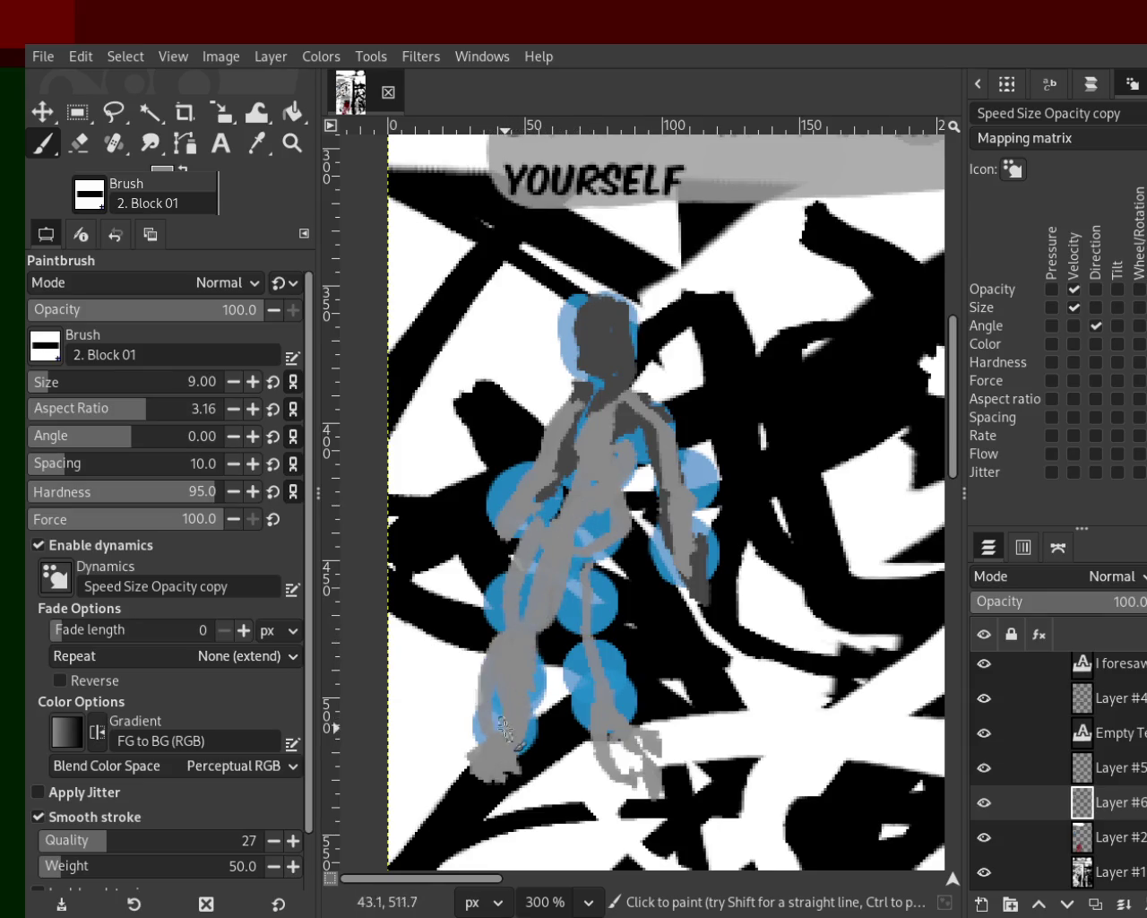
mouse_move(591, 587)
mouse_down()
mouse_move(590, 698)
mouse_move(608, 765)
mouse_up()
drag(514, 494, 476, 537)
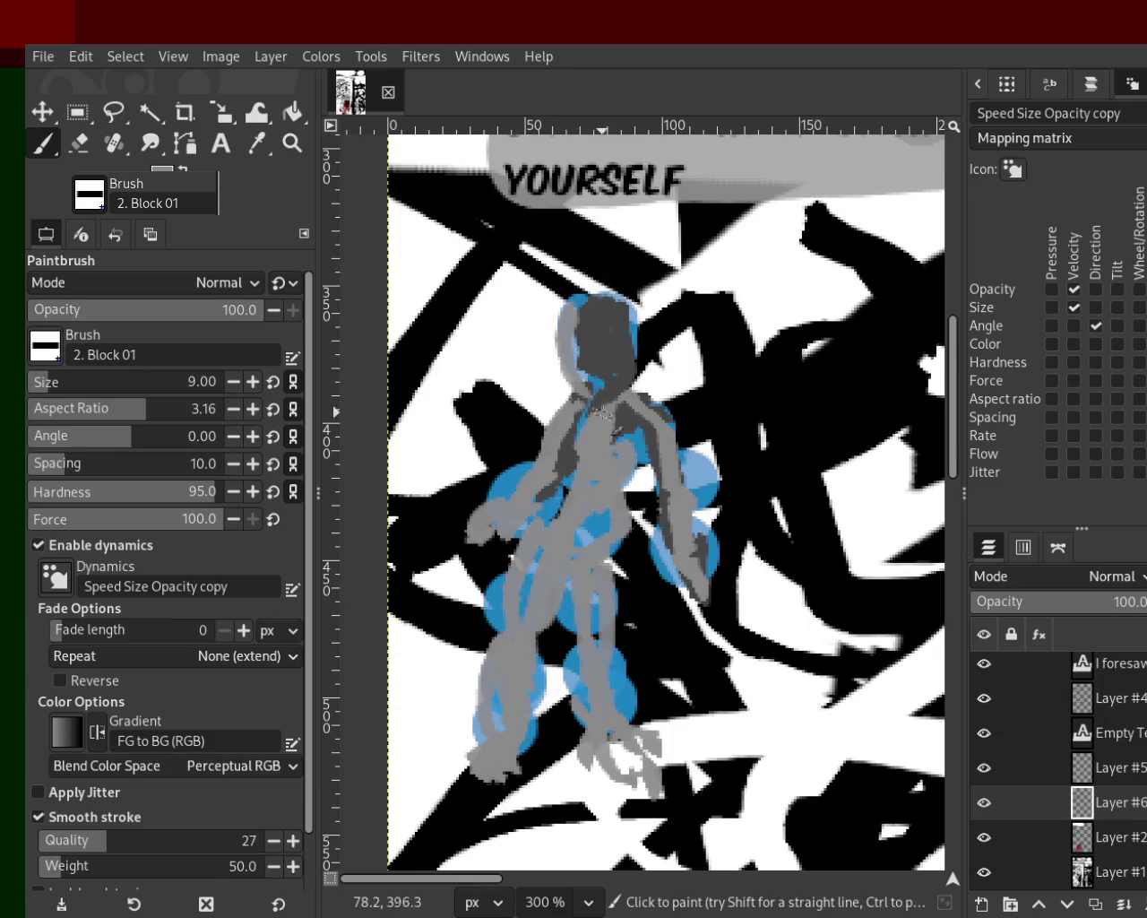
drag(602, 309, 598, 387)
mouse_move(986, 867)
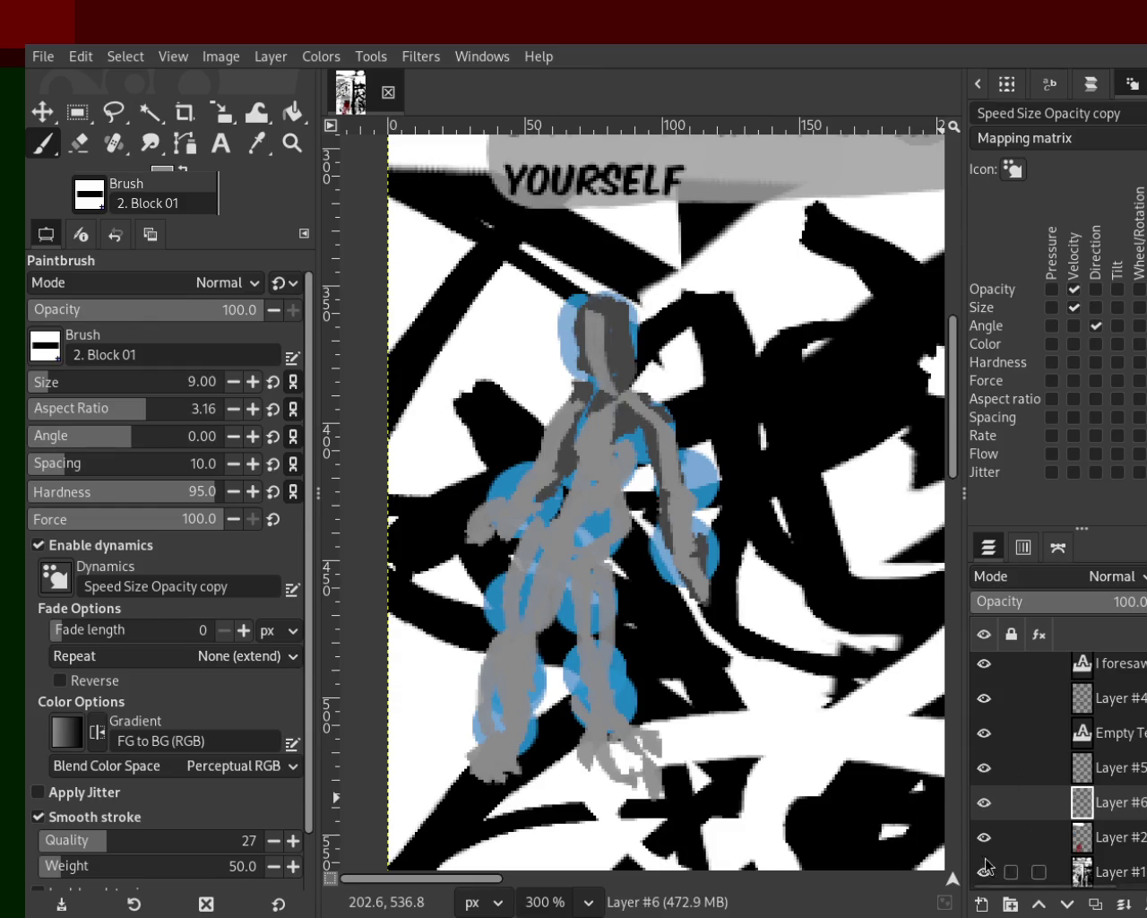
Step: Hide the blue reference figure, banner Layer #4, banner text and black scribble background layers
click(984, 838)
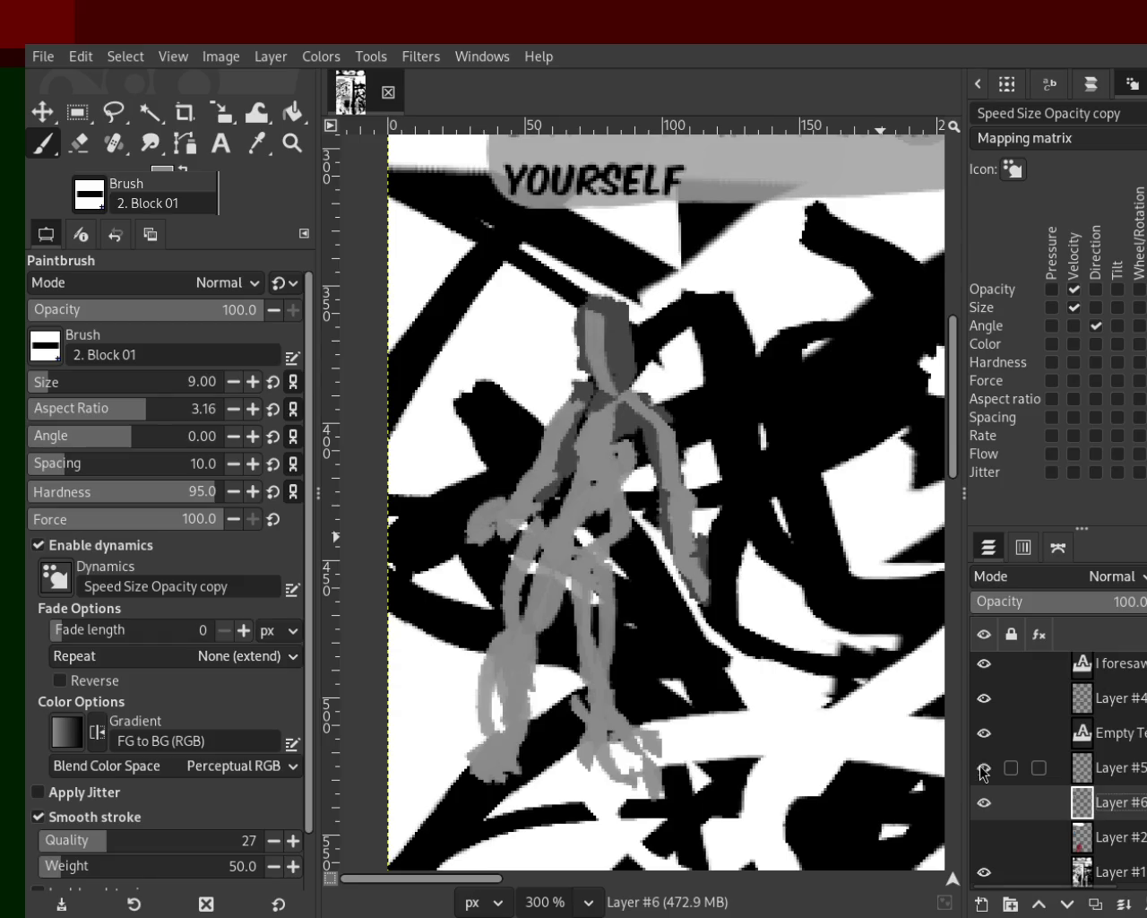
click(984, 698)
click(983, 663)
click(984, 872)
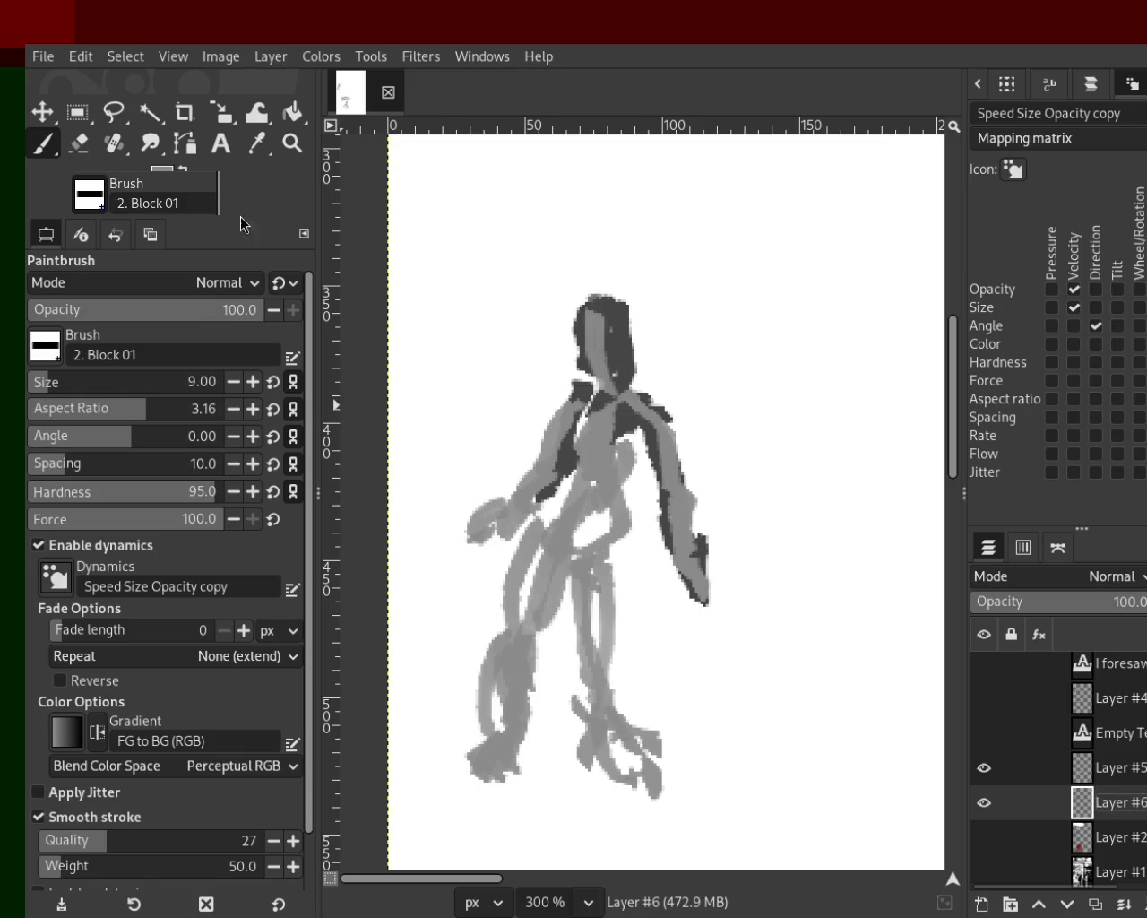
Step: Zoom in on the top-left figure and paint grey, then a picked darker grey, down its legs
key(z)
ctrl+click(550, 287)
ctrl+click(556, 358)
click(559, 401)
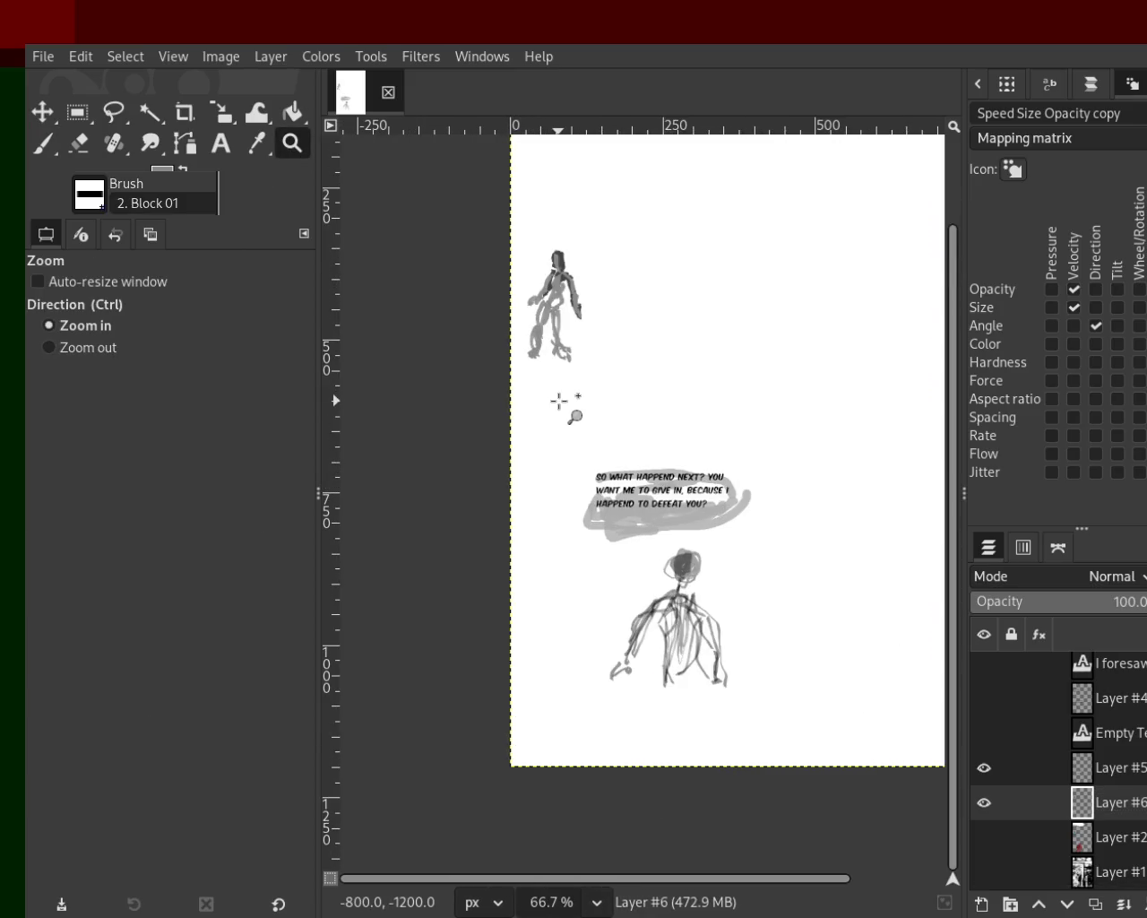
click(630, 559)
click(688, 686)
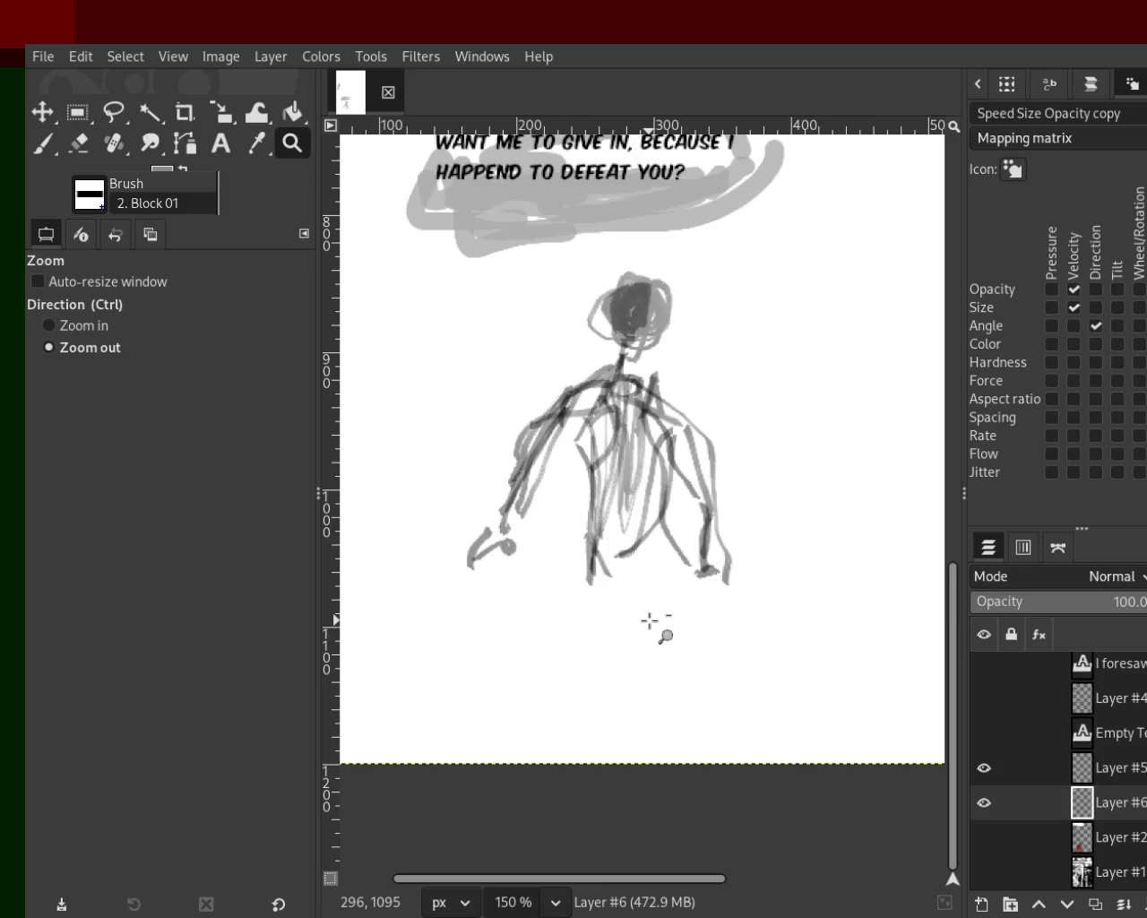
ctrl+click(648, 620)
ctrl+click(648, 618)
ctrl+click(600, 377)
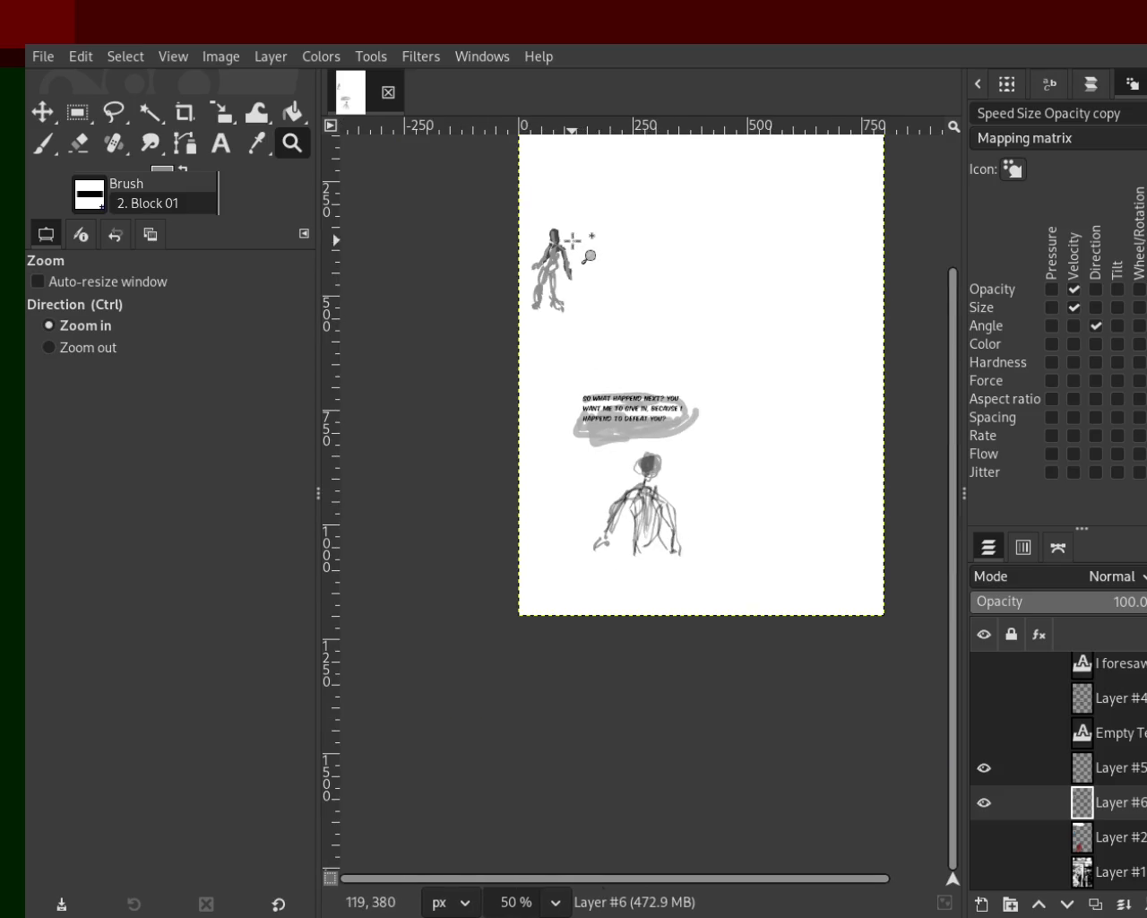
click(573, 251)
click(537, 260)
click(547, 296)
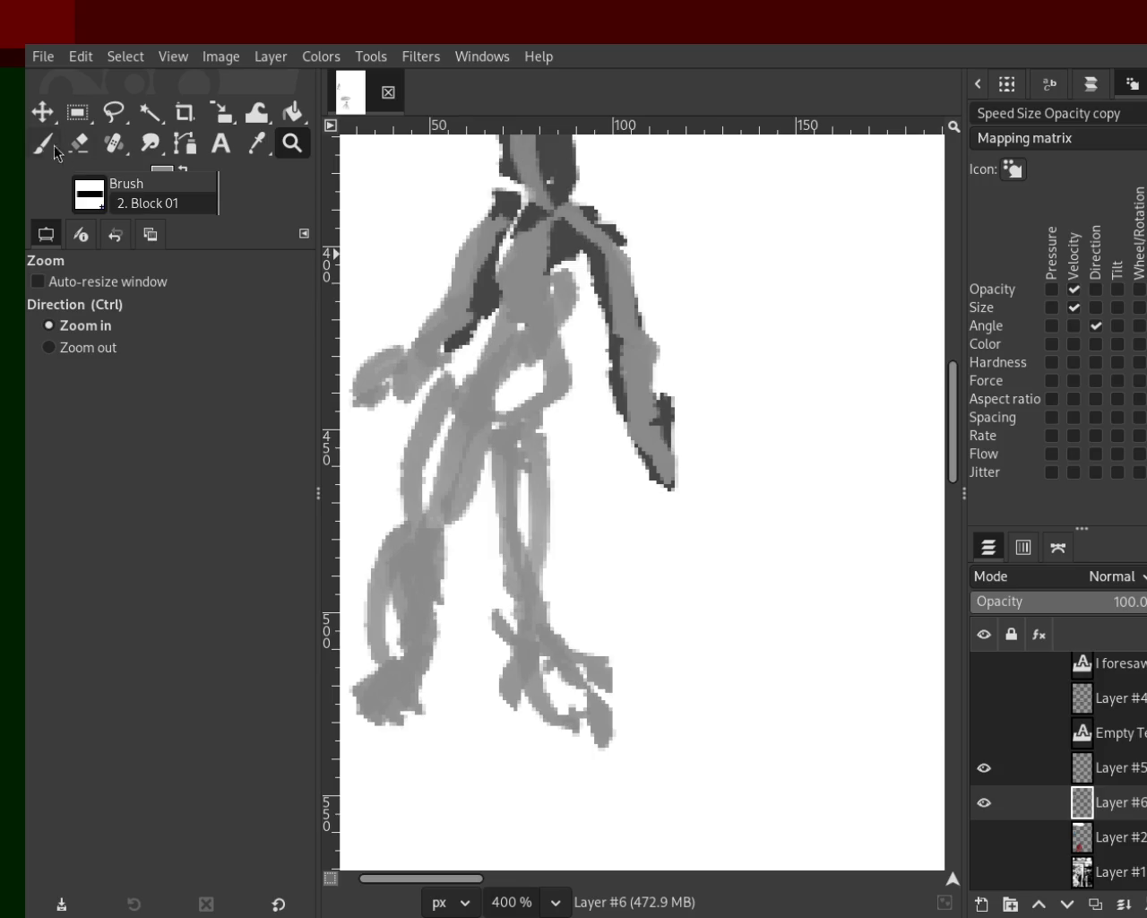
click(52, 144)
drag(533, 426, 525, 526)
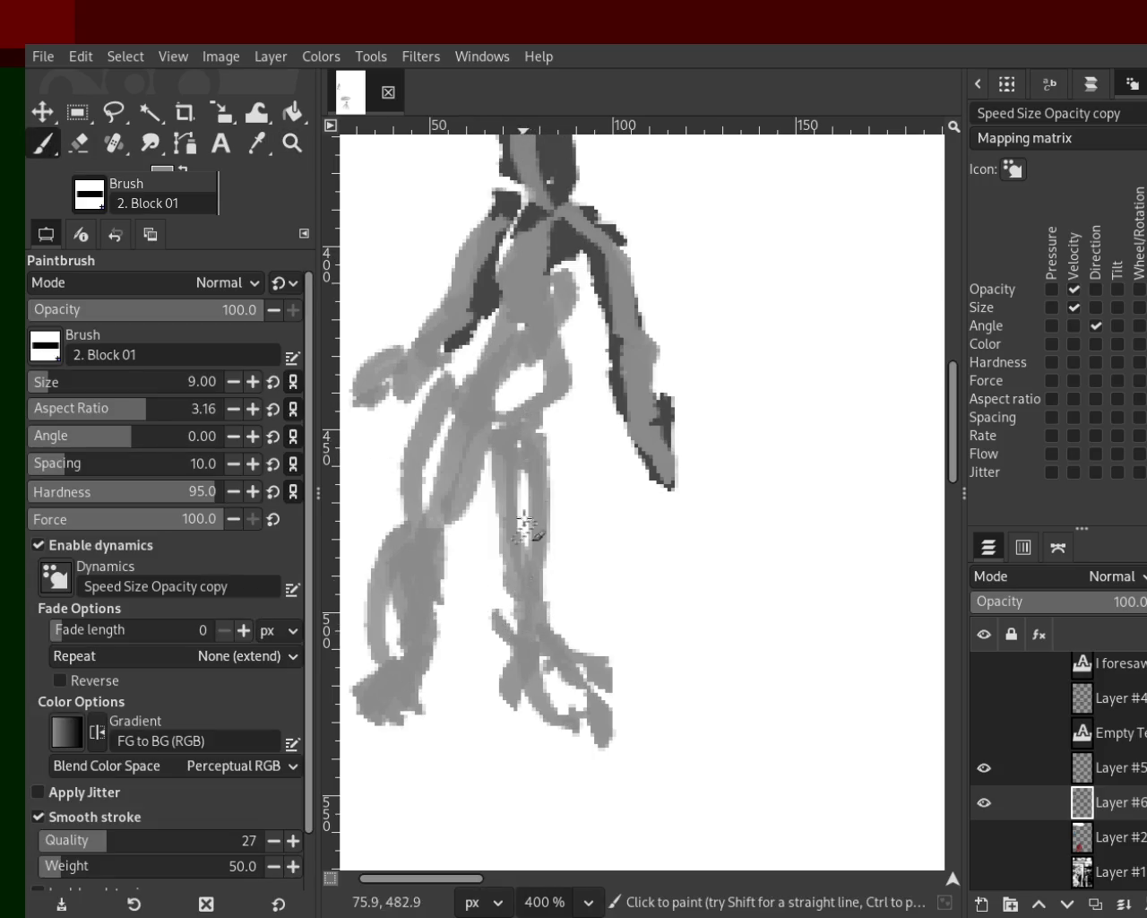
ctrl+click(615, 295)
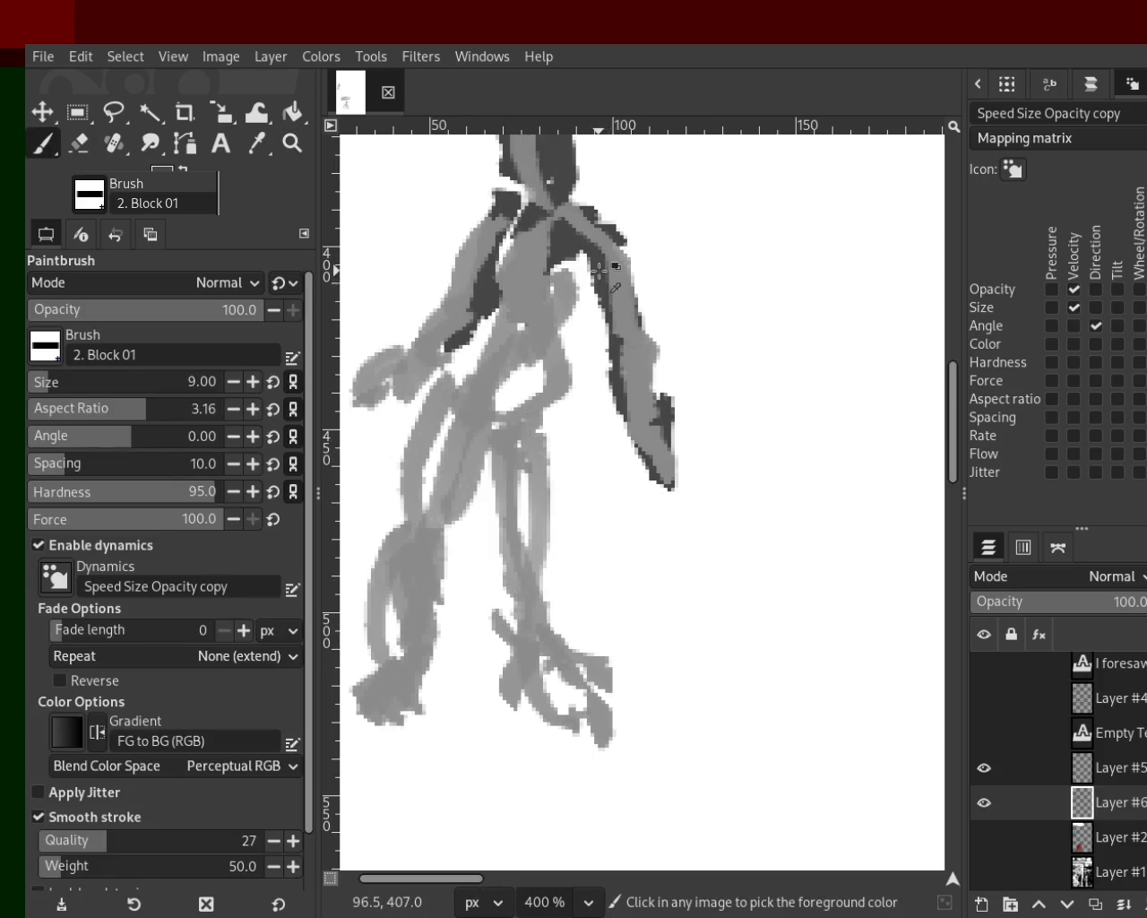
drag(543, 426, 506, 569)
Step: Rework the dark grey leg and foot shading, undoing trial strokes, ending with a stroke up the right leg
key(ctrl+z)
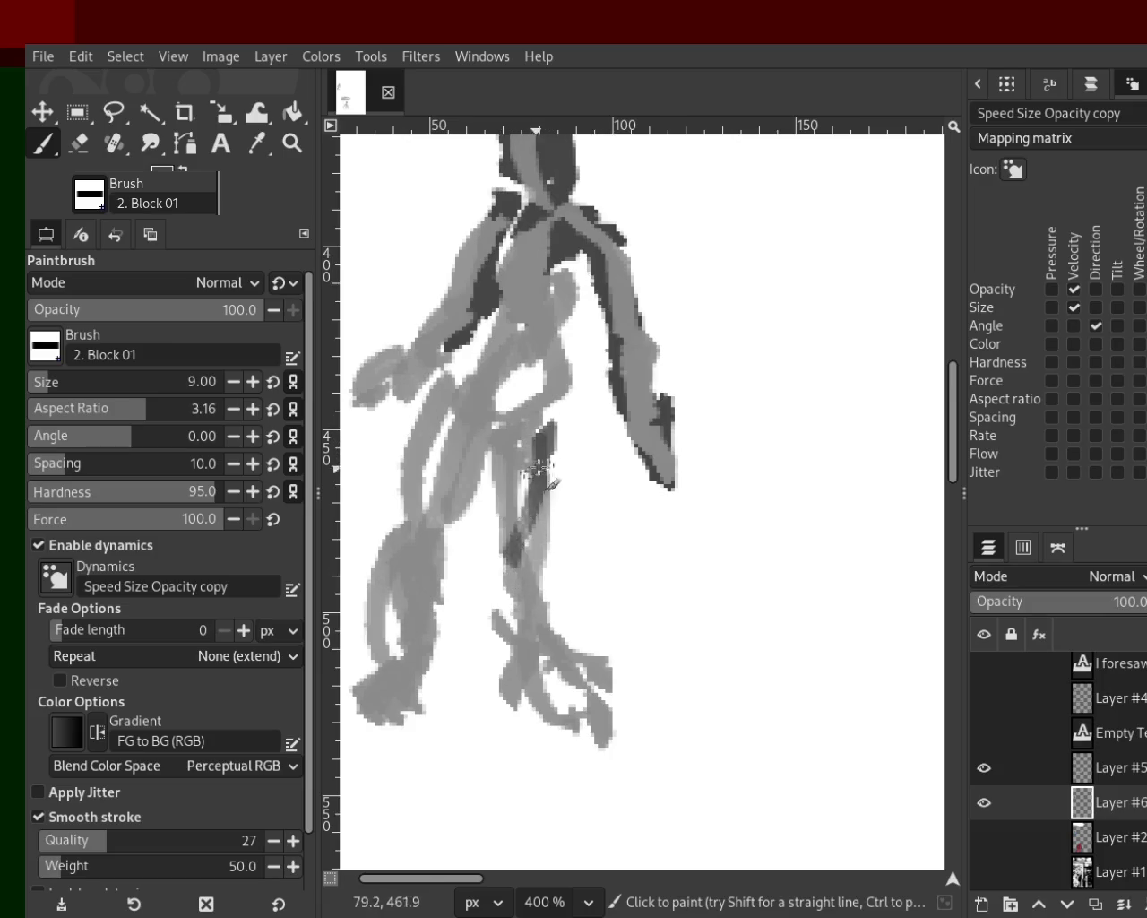
key(ctrl+z)
drag(543, 437, 508, 551)
key(ctrl+z)
key(ctrl+z)
mouse_move(541, 441)
mouse_down()
mouse_move(509, 581)
mouse_move(554, 543)
mouse_move(530, 573)
mouse_move(525, 641)
mouse_up()
key(ctrl+z)
key(ctrl+z)
key(ctrl+z)
mouse_move(519, 538)
mouse_down()
mouse_move(527, 631)
mouse_move(537, 622)
mouse_move(555, 691)
mouse_move(569, 676)
mouse_move(602, 730)
mouse_up()
key(ctrl+z)
mouse_move(418, 697)
mouse_down()
mouse_move(386, 668)
mouse_move(430, 546)
mouse_up()
key(ctrl+z)
mouse_move(399, 641)
mouse_down()
mouse_move(426, 502)
mouse_move(403, 681)
mouse_move(365, 694)
mouse_up()
key(ctrl+z)
key(ctrl+z)
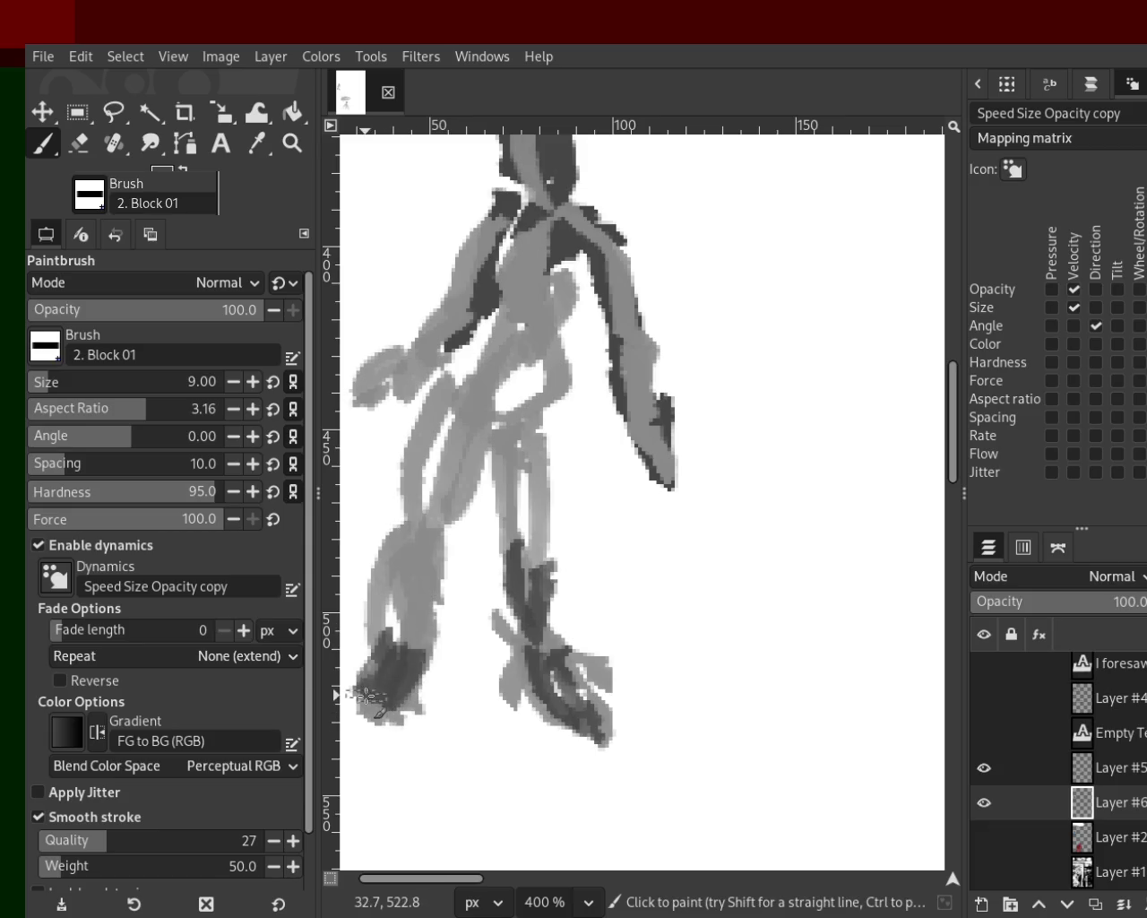
key(ctrl+z)
key(ctrl+z)
drag(537, 662, 534, 706)
key(ctrl+z)
drag(528, 627, 531, 441)
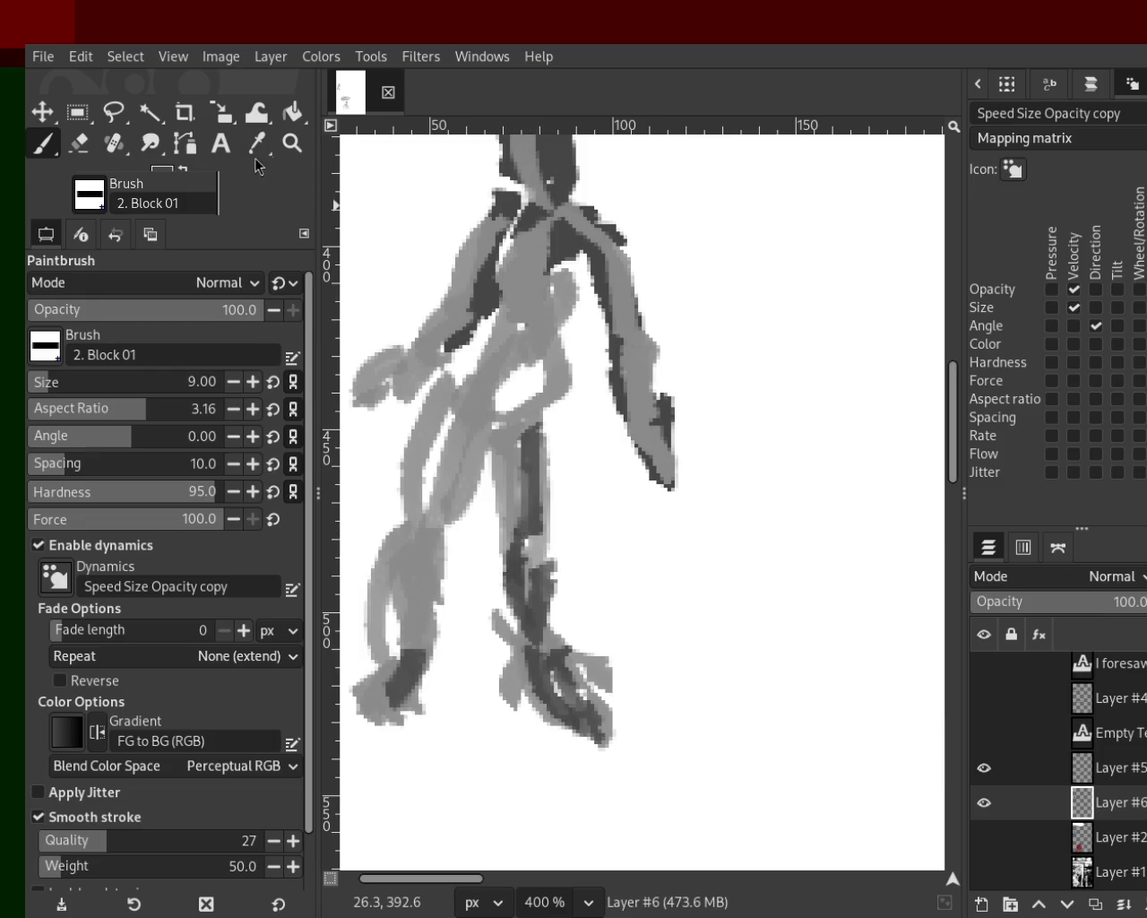
Step: Zoom out to see more of the page, then back in on the top-left figure
click(292, 143)
ctrl+click(700, 433)
ctrl+click(701, 434)
ctrl+click(701, 433)
click(701, 434)
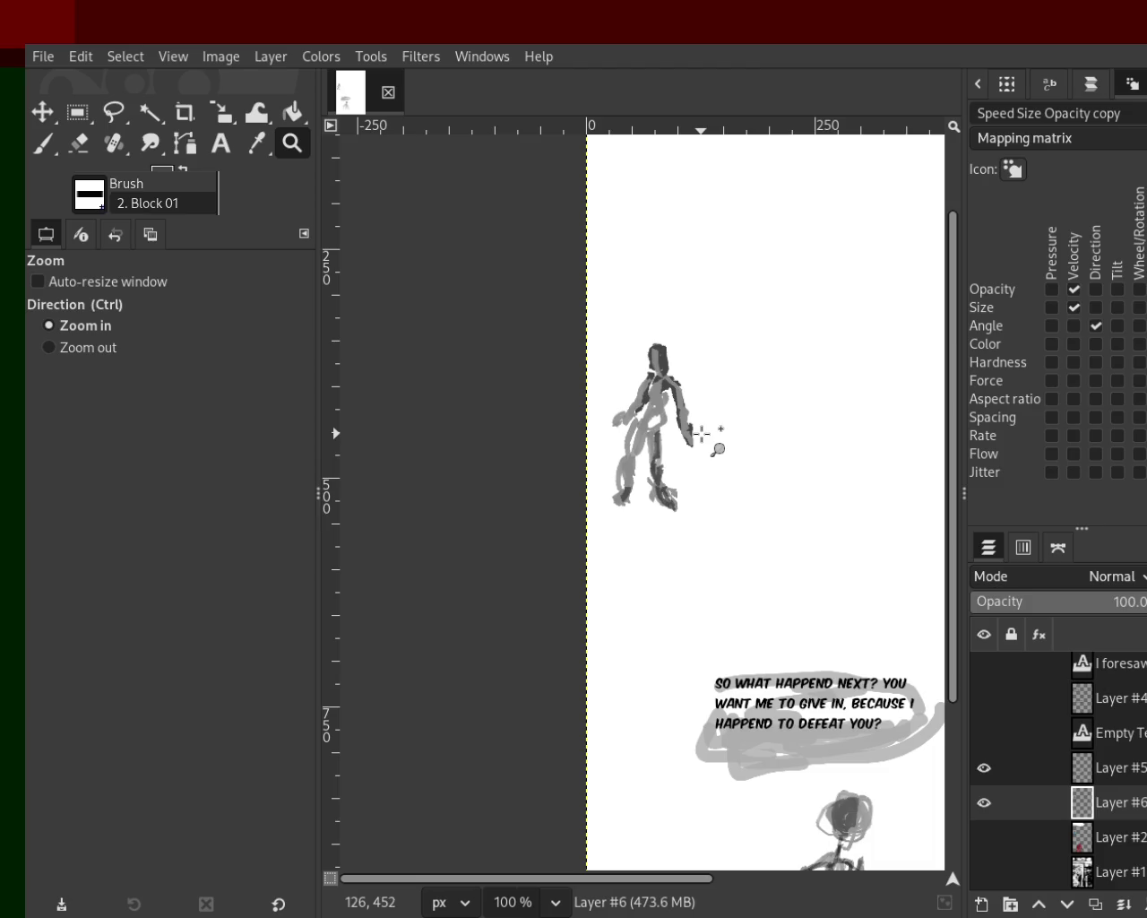
click(701, 434)
click(701, 434)
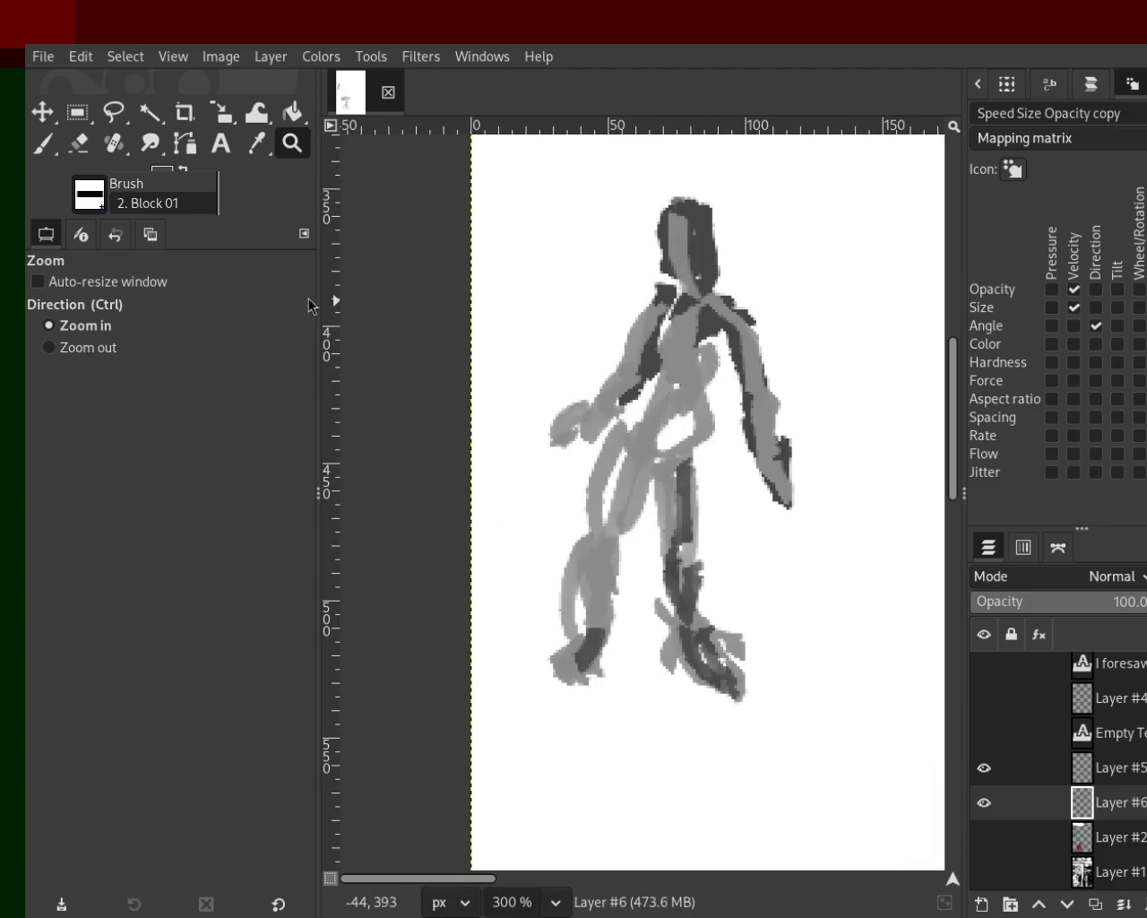
Step: Darken the figure's torso with scribbled strokes, undoing several trial strokes on the legs
click(42, 143)
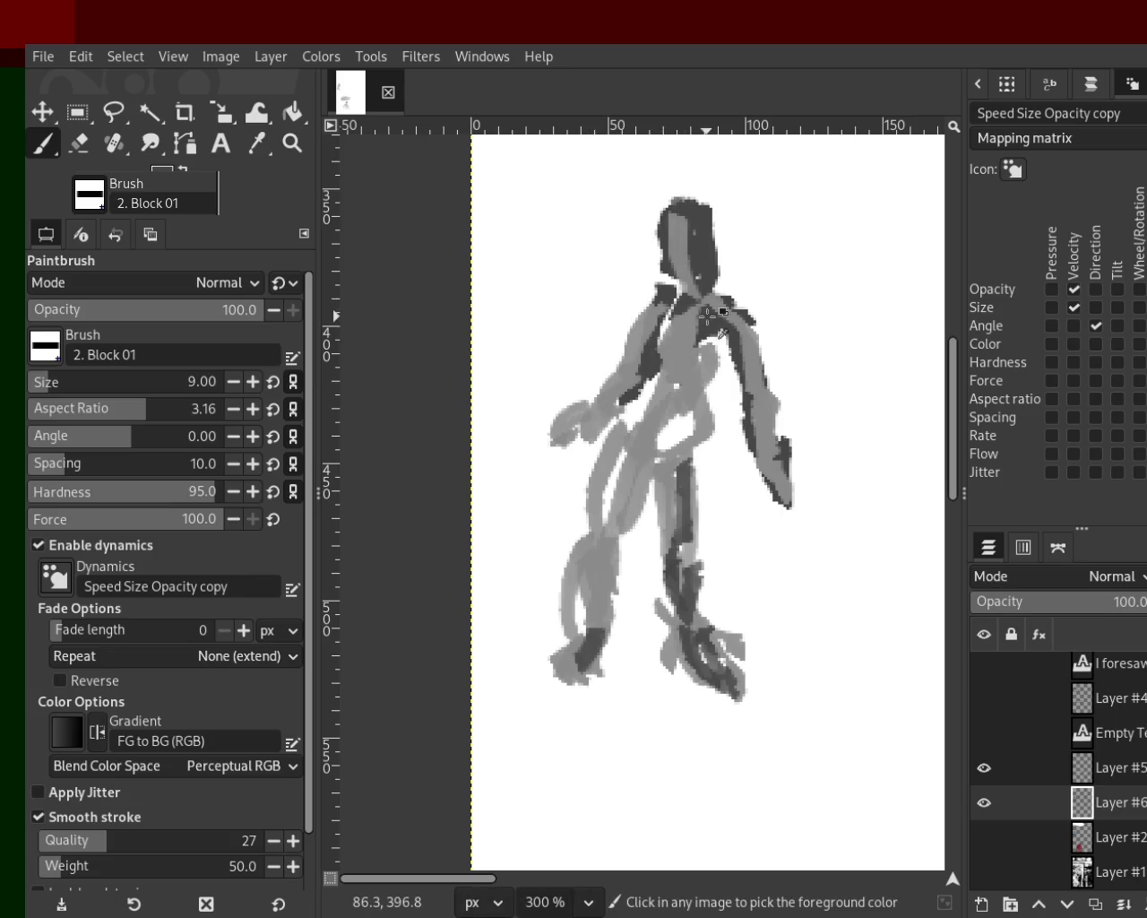
mouse_move(721, 339)
mouse_down()
mouse_move(680, 428)
mouse_move(710, 340)
mouse_move(672, 428)
mouse_move(659, 405)
mouse_up()
mouse_move(661, 405)
mouse_down()
mouse_move(624, 468)
mouse_move(635, 462)
mouse_move(615, 523)
mouse_up()
key(ctrl+z)
drag(651, 467, 640, 560)
key(ctrl+z)
mouse_move(688, 459)
mouse_down()
mouse_move(683, 587)
mouse_move(694, 669)
mouse_up()
key(ctrl+z)
Step: Sample a darker grey to shade the left thigh and repaint the lower left leg lighter
ctrl+click(663, 492)
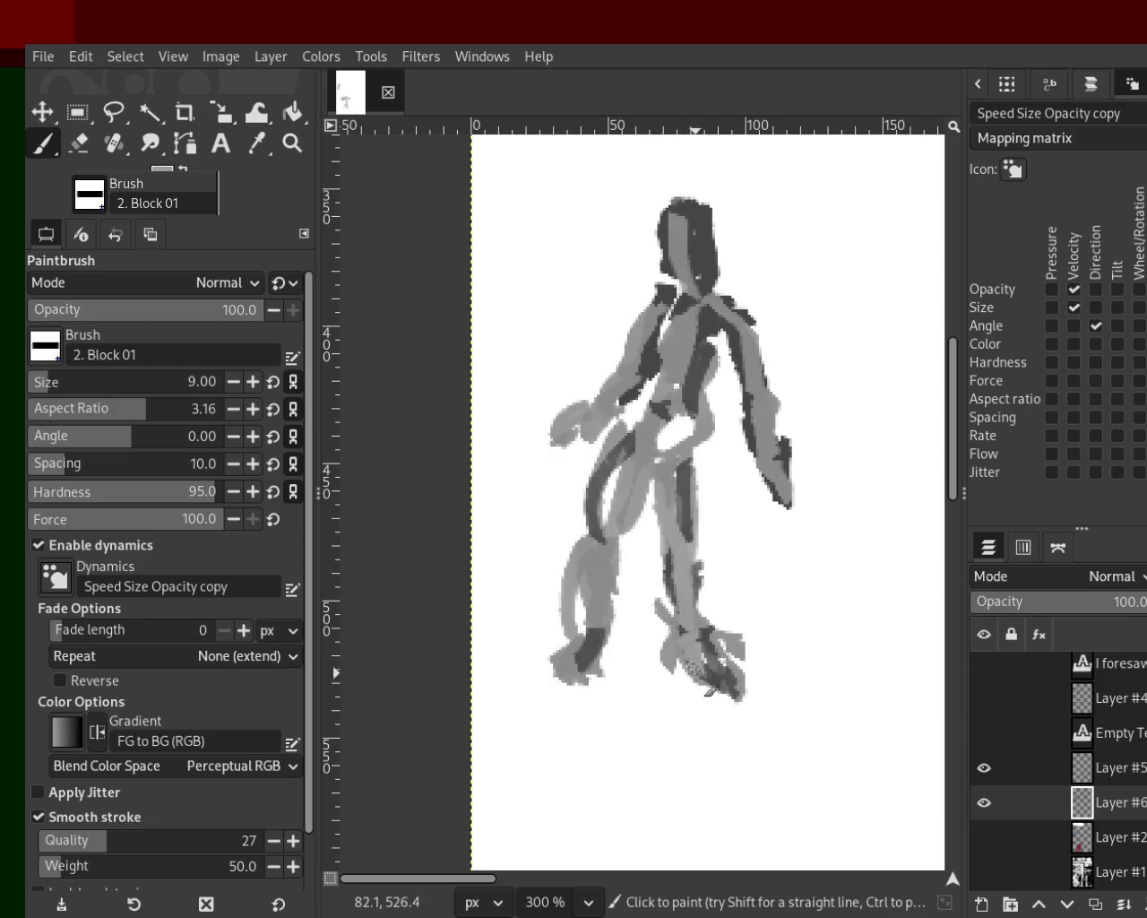
ctrl+click(621, 498)
ctrl+click(629, 449)
mouse_move(629, 450)
mouse_down()
mouse_move(582, 622)
mouse_move(573, 608)
mouse_move(595, 548)
mouse_move(592, 613)
mouse_move(571, 614)
mouse_up()
ctrl+click(602, 550)
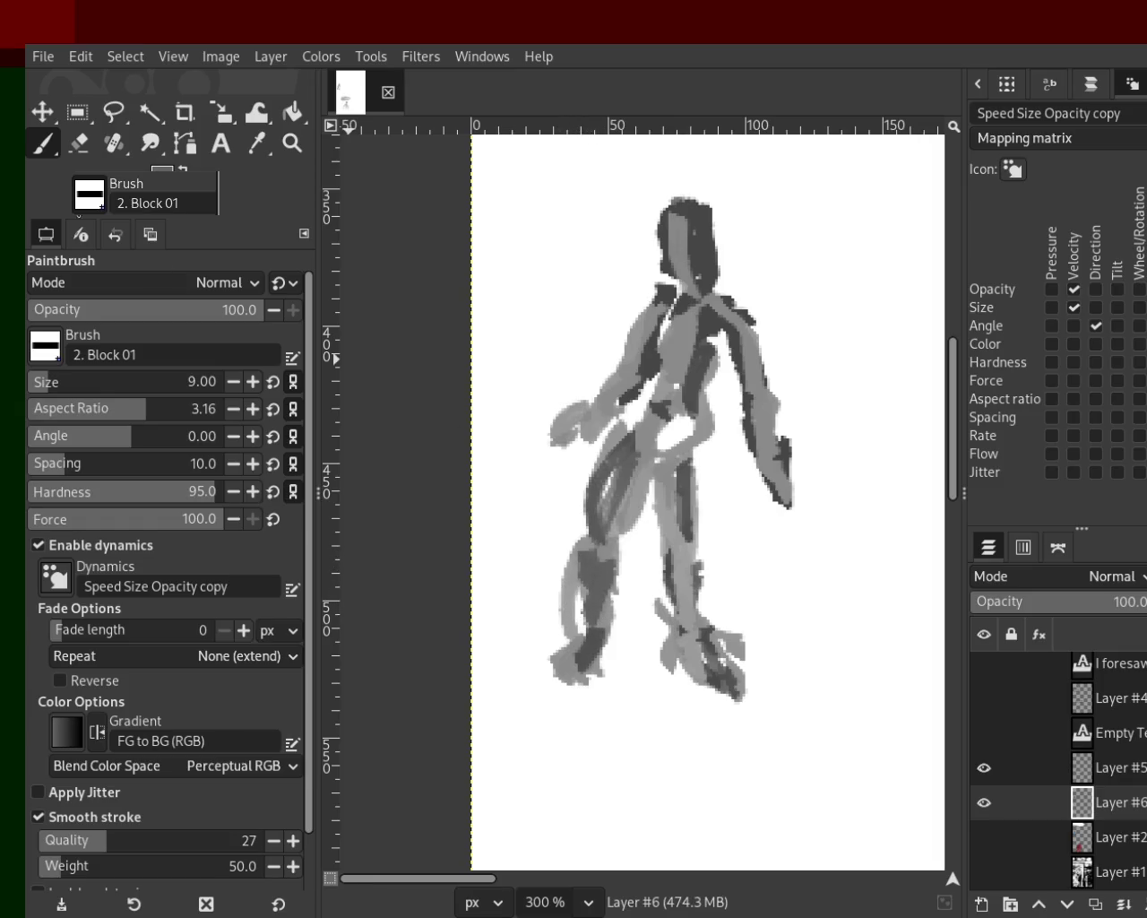
click(80, 143)
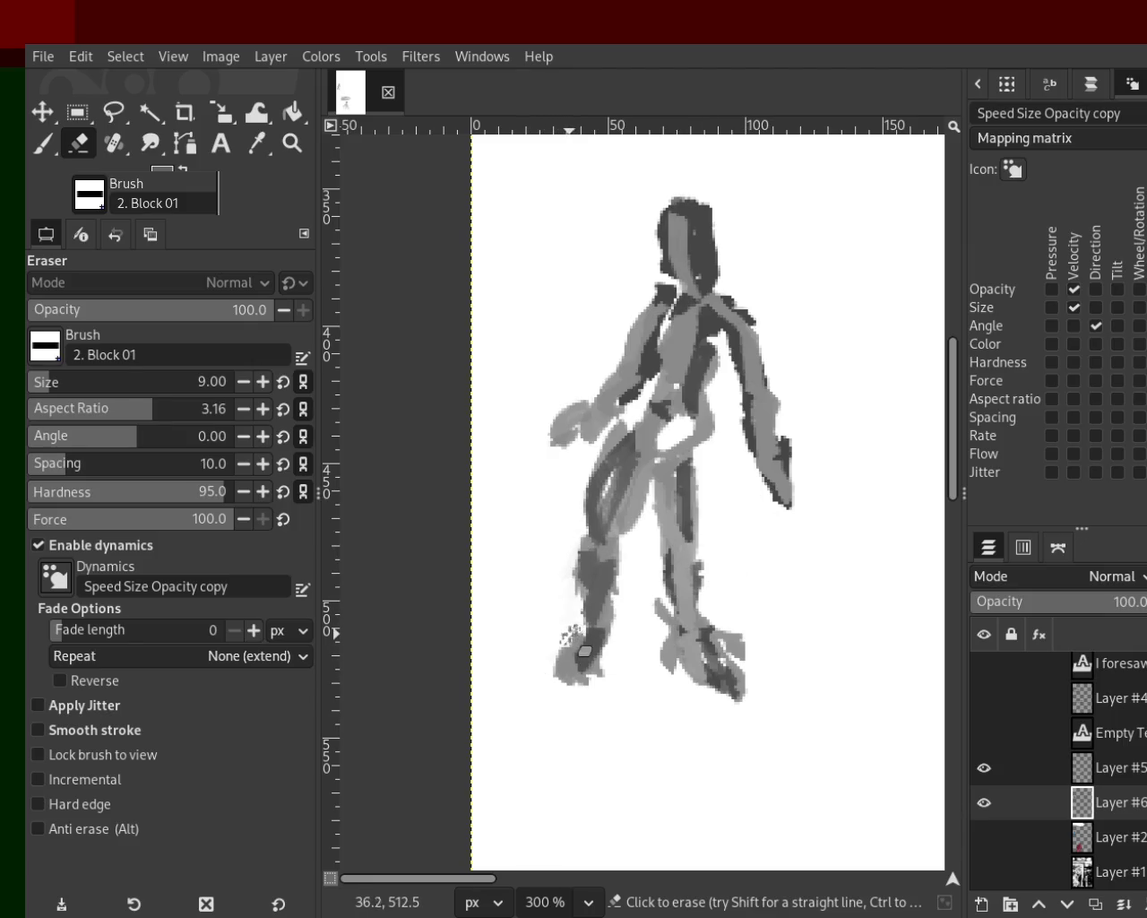
Step: Erase stray grey at the right foot tip, the top of the left hand and the hip
key(ctrl)
drag(670, 602, 766, 717)
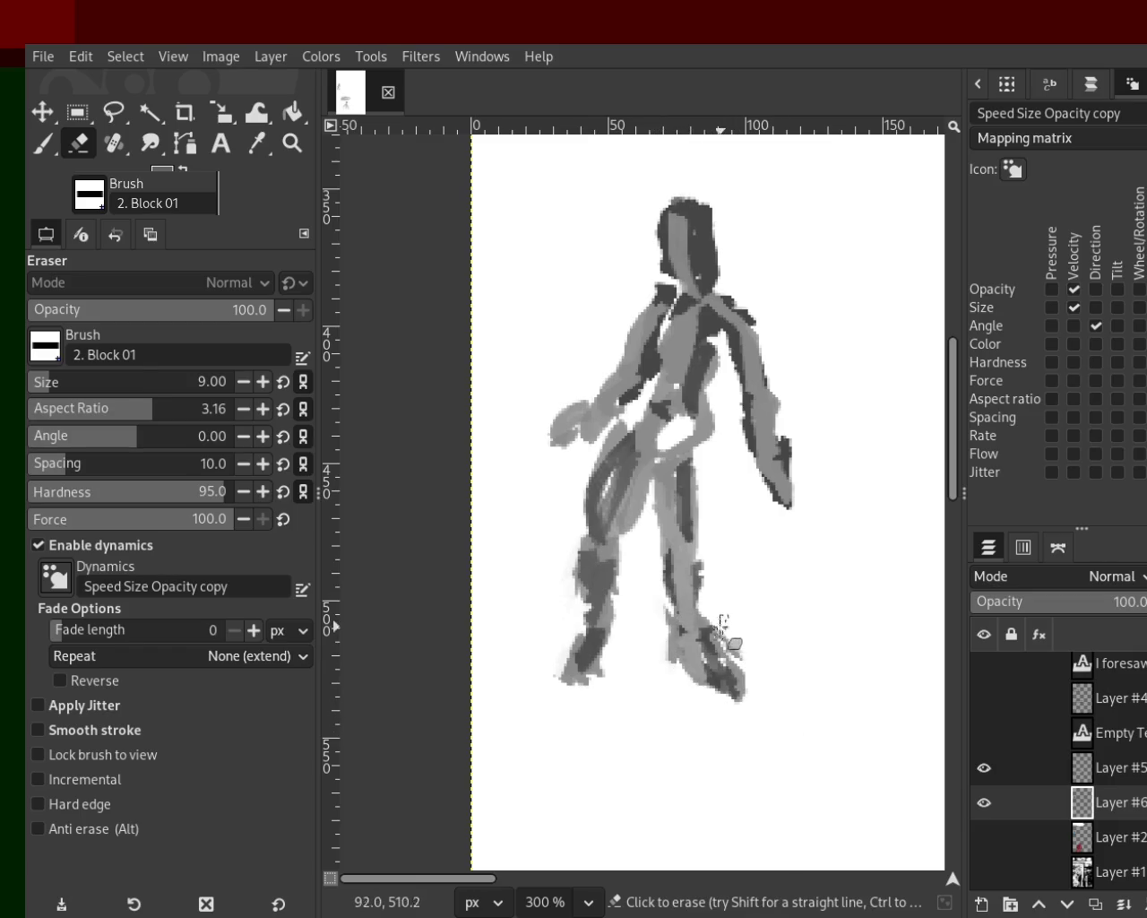
drag(743, 647, 742, 686)
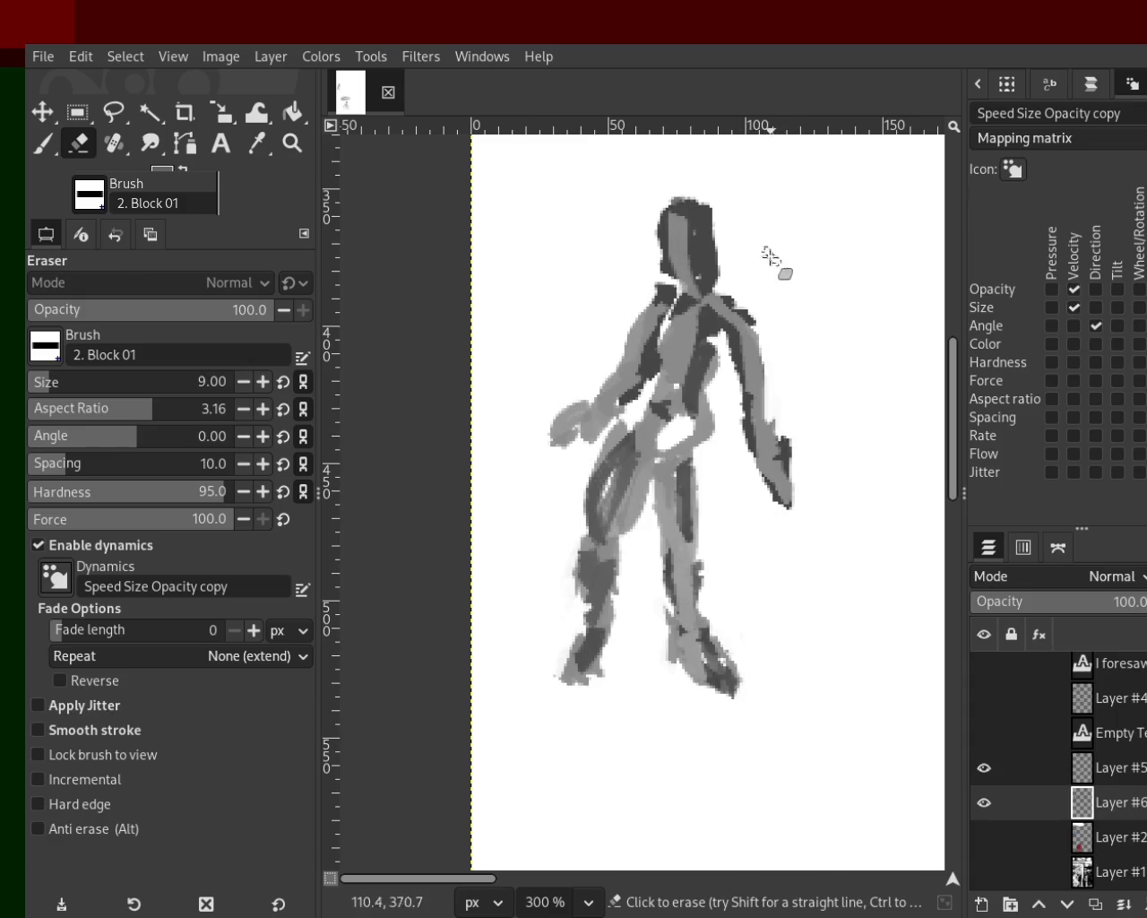
drag(598, 410, 557, 405)
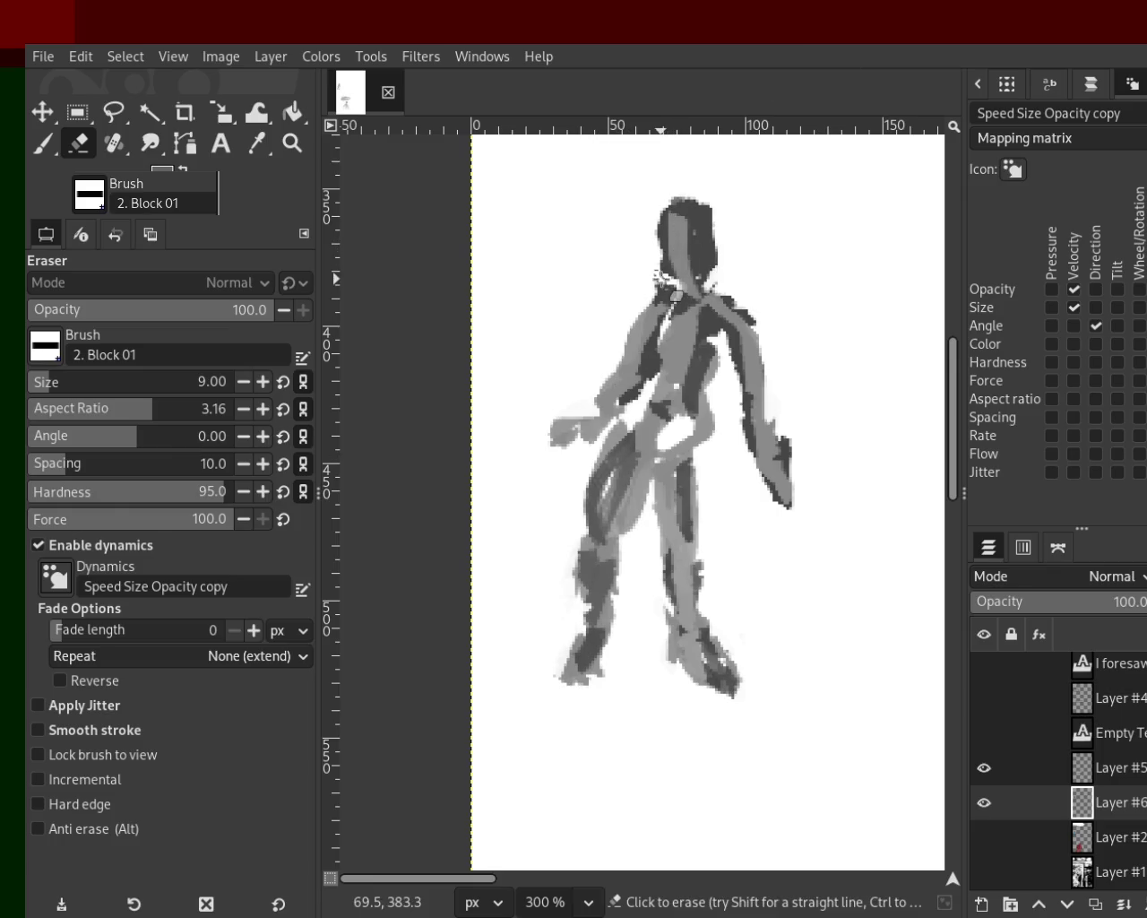
drag(667, 446, 703, 408)
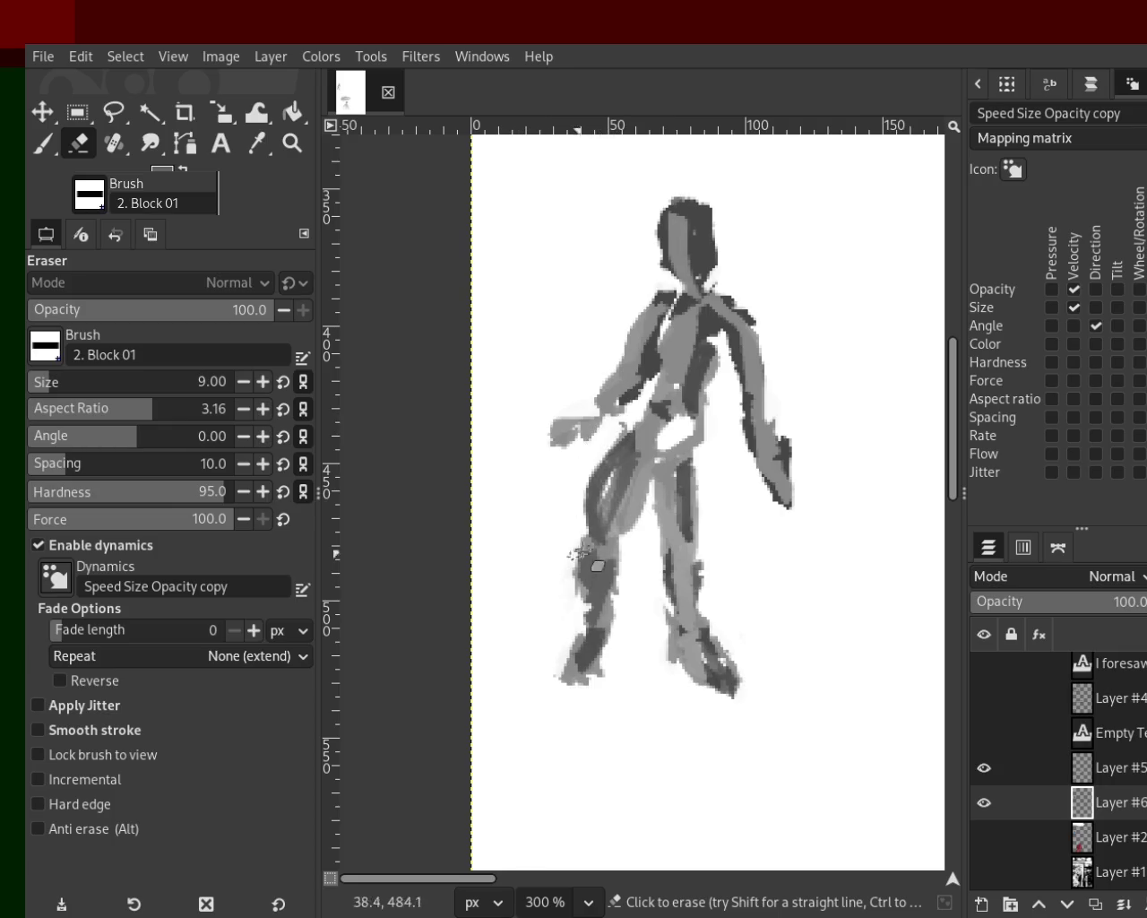
Step: Pick greys from the figure and darken the right leg and both lower legs and feet
key(p)
ctrl+click(686, 474)
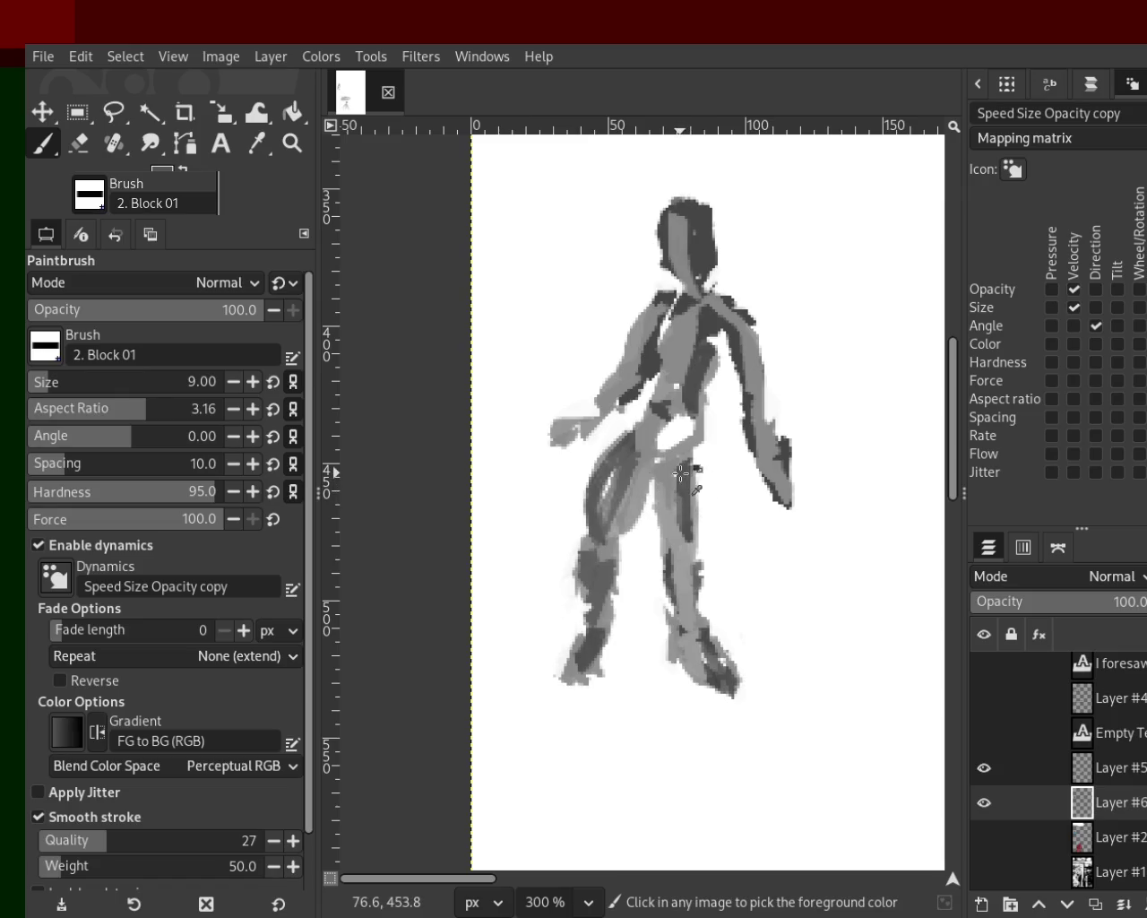
ctrl+click(699, 457)
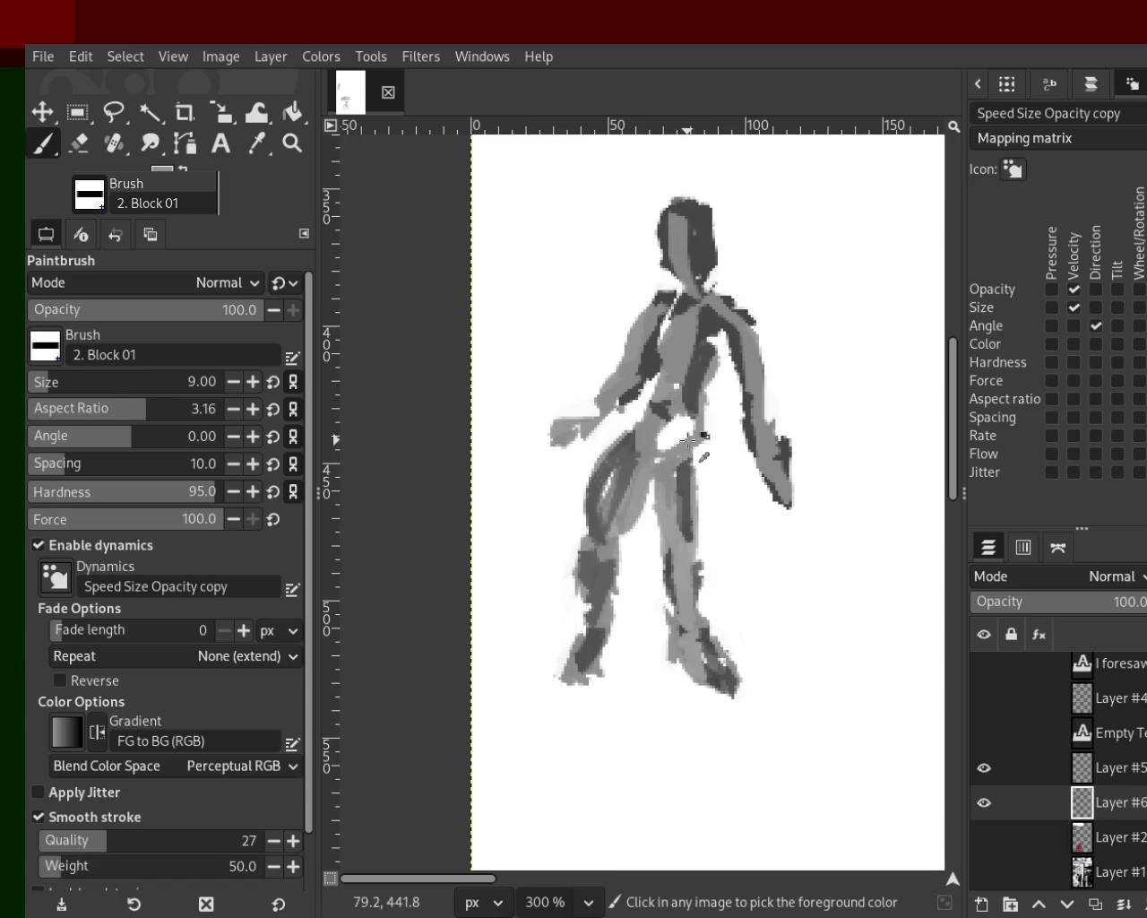
drag(666, 538, 668, 621)
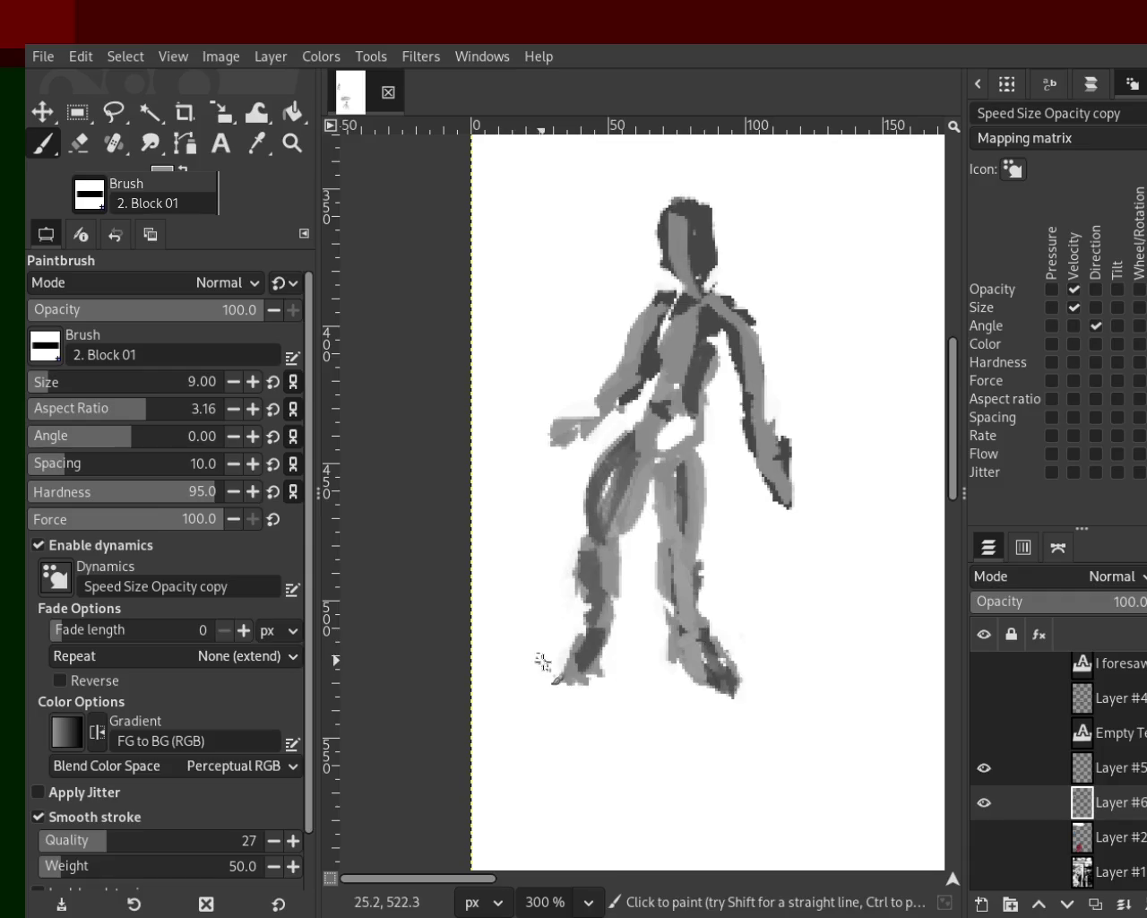
ctrl+click(582, 642)
key(ctrl)
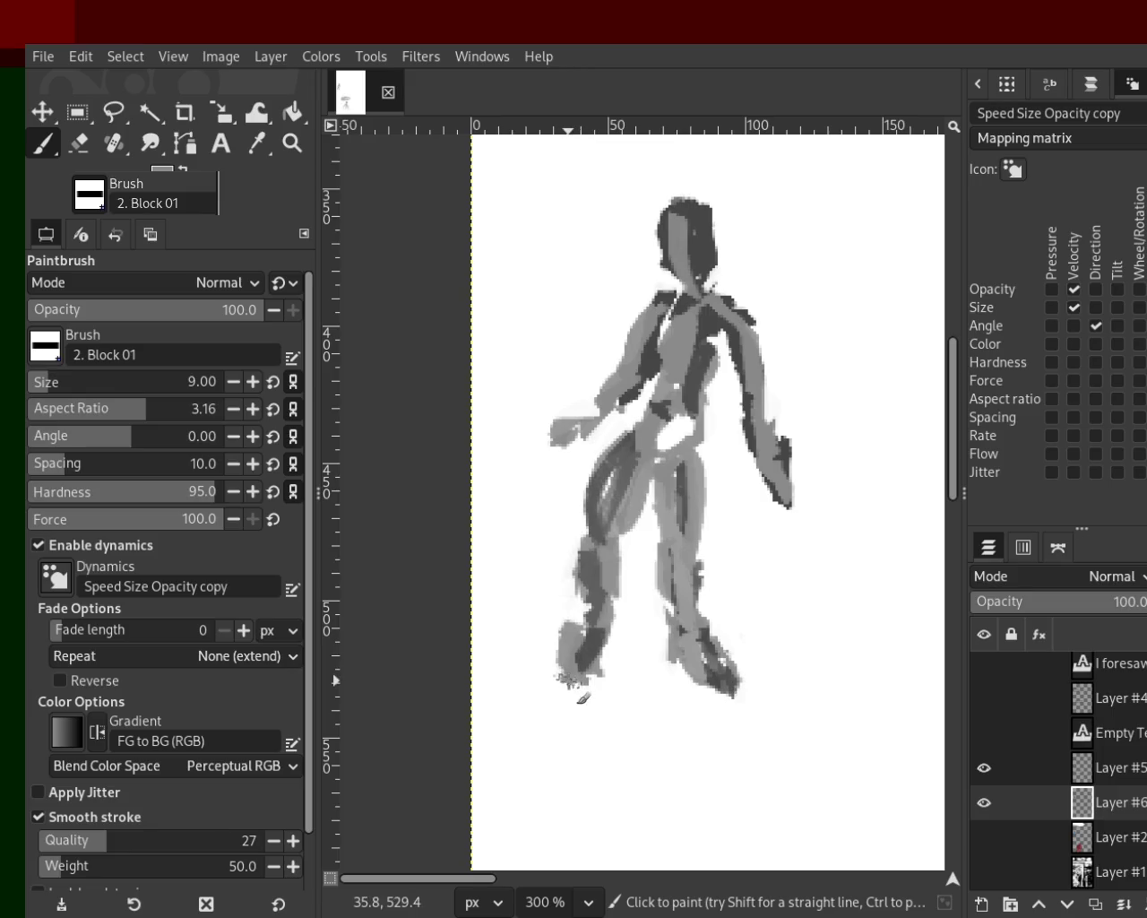
drag(580, 640, 583, 679)
mouse_move(691, 628)
mouse_down()
mouse_move(729, 689)
mouse_move(731, 672)
mouse_move(707, 662)
mouse_up()
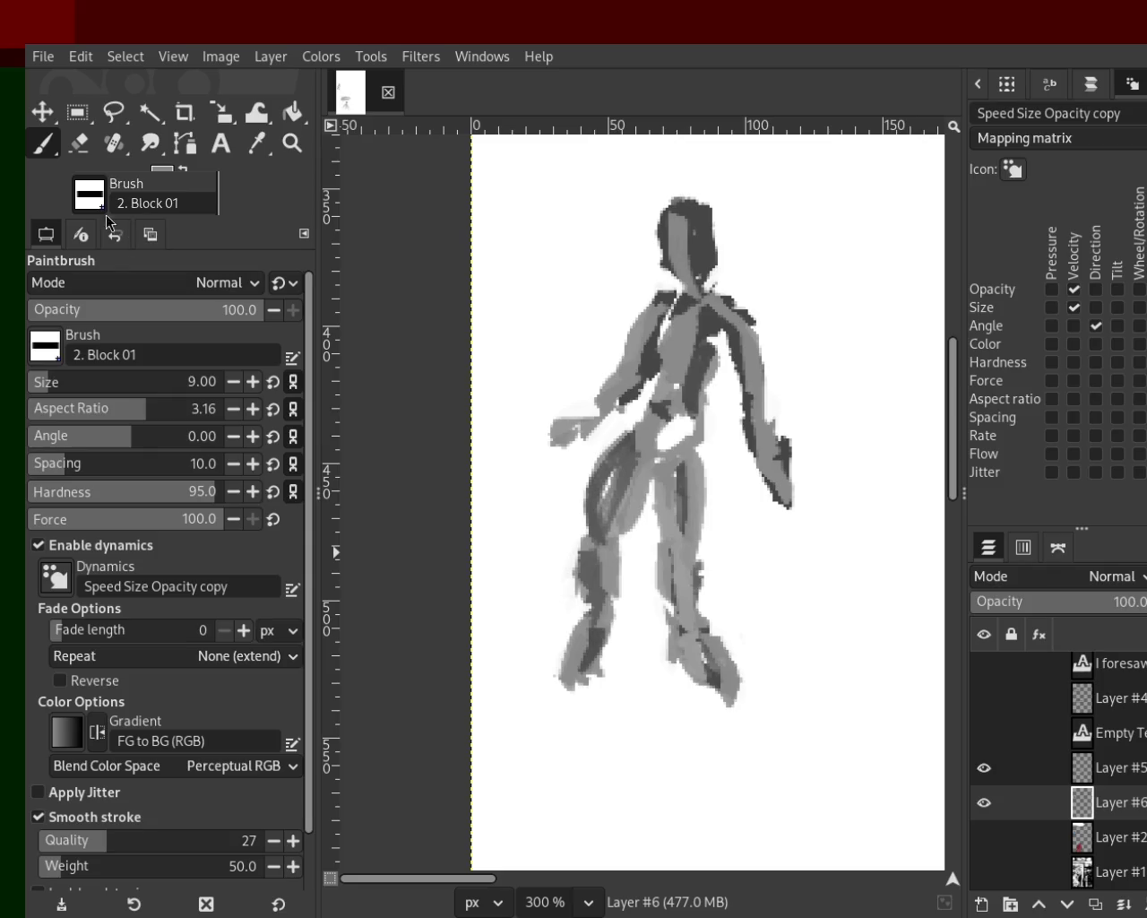
Step: Erase stray strokes around the right foot and the grey patch at the left knee
click(82, 144)
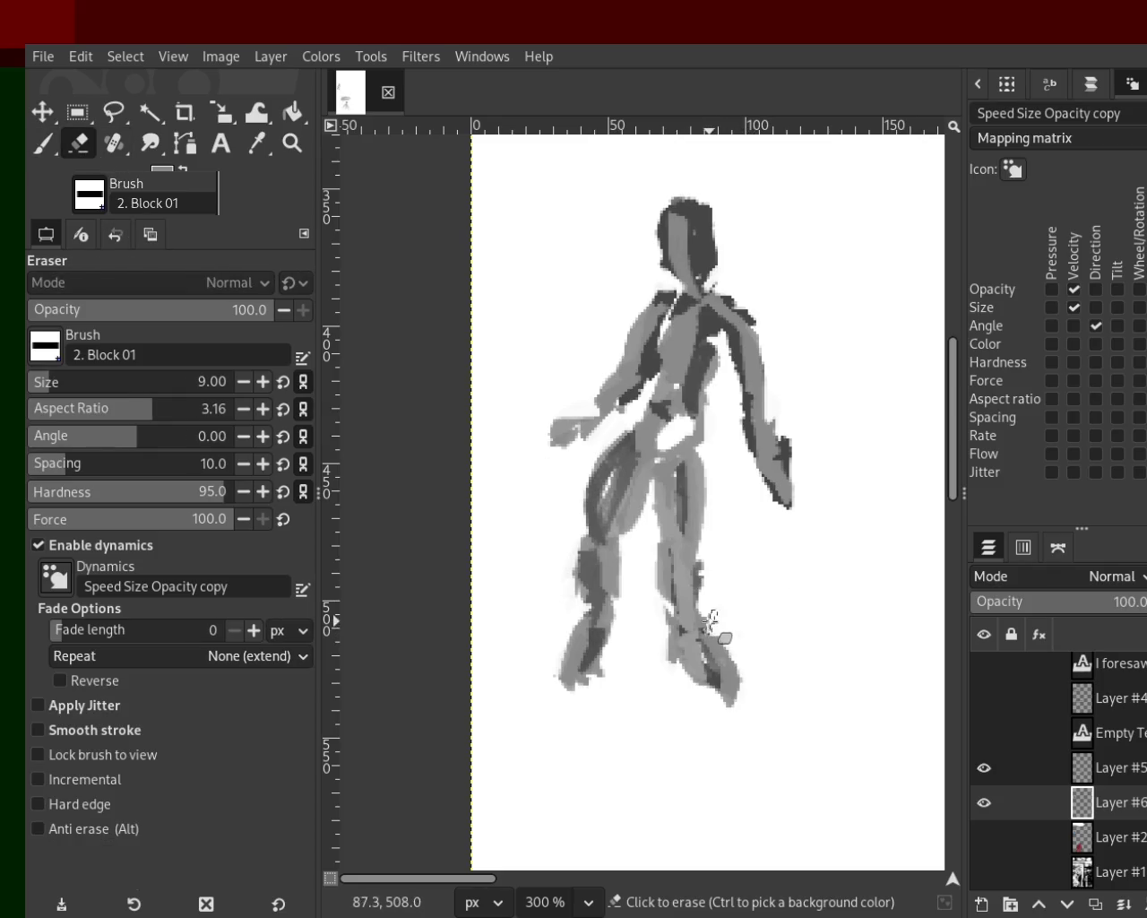
drag(704, 612, 750, 697)
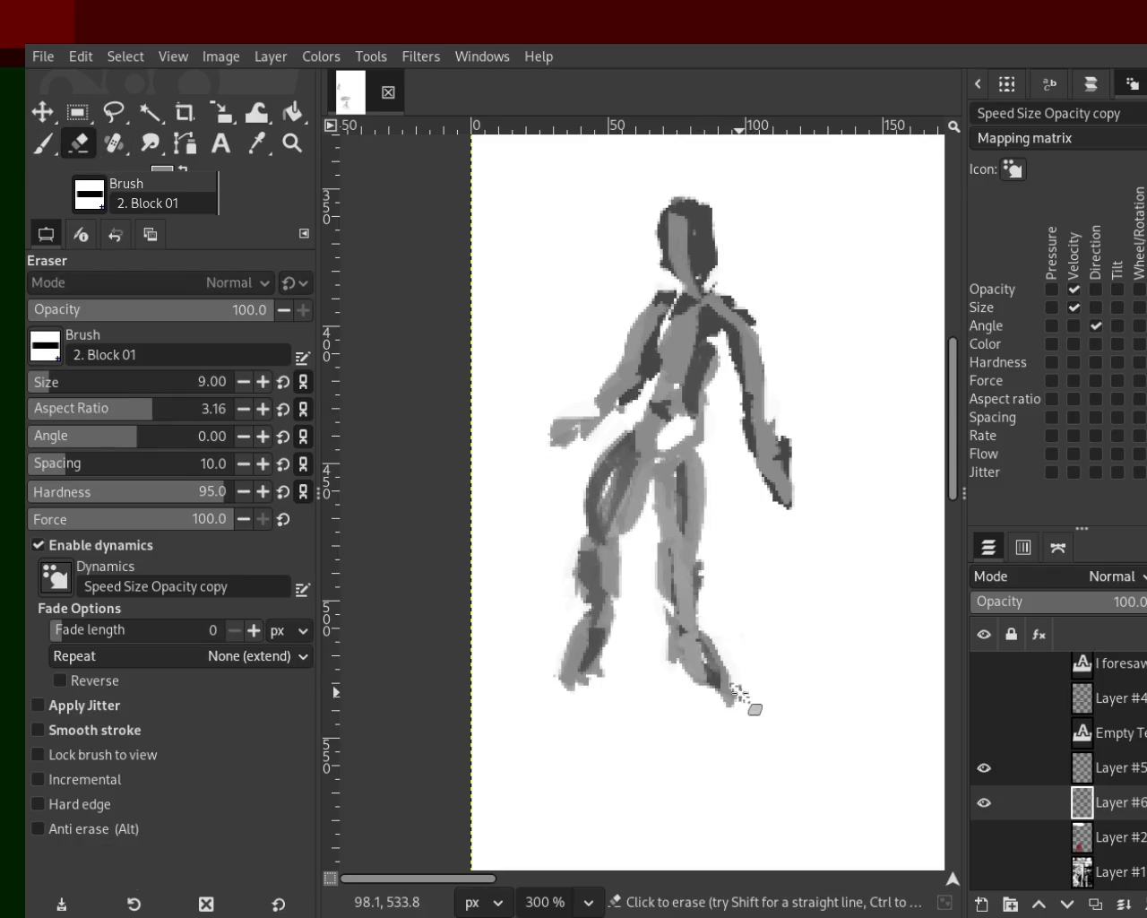
mouse_move(604, 605)
mouse_down()
mouse_move(613, 627)
mouse_move(559, 628)
mouse_move(587, 620)
mouse_up()
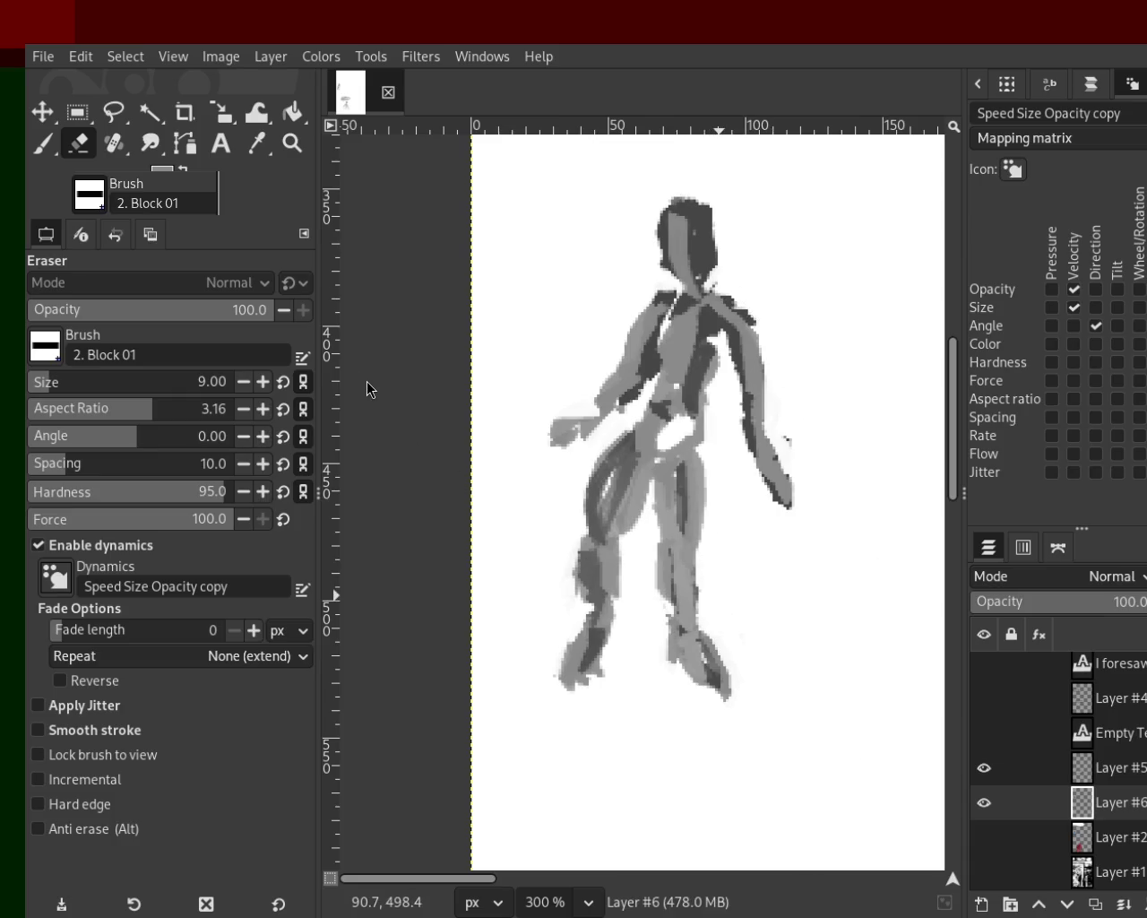
click(292, 143)
ctrl+scroll(553, 403, down, 5)
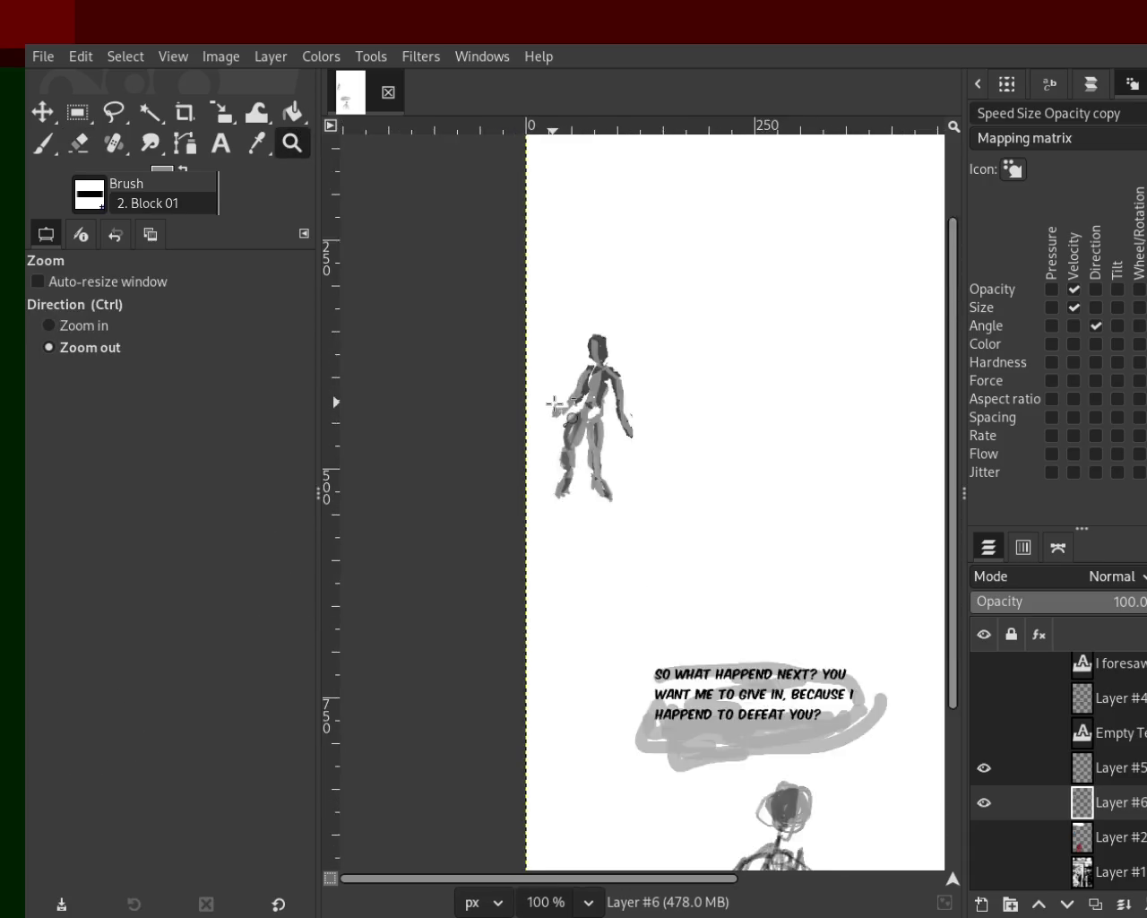
Step: Zoom in on the figure and erase part of the dark stroke on its left leg
click(625, 618)
click(625, 618)
ctrl+click(624, 627)
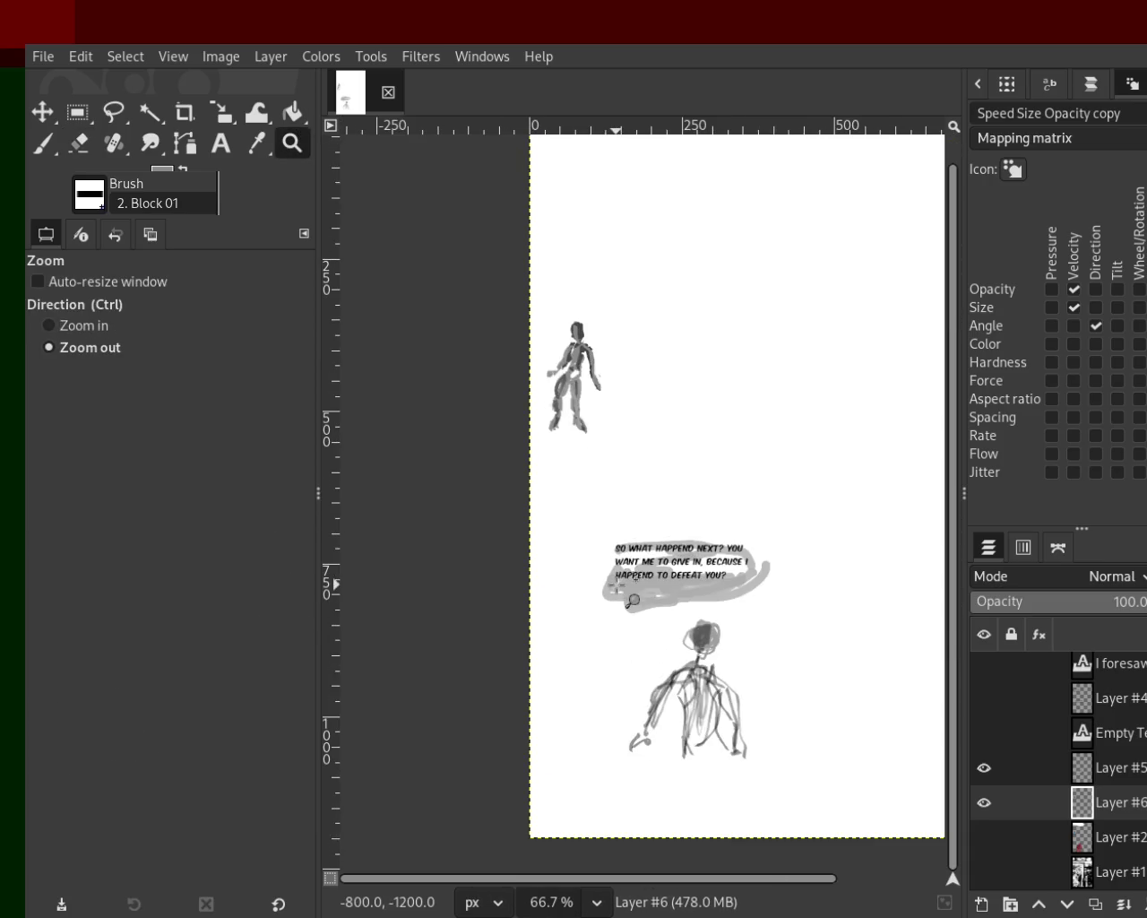
double_click(602, 428)
ctrl+scroll(599, 383, up, 1)
ctrl+scroll(599, 384, down, 1)
ctrl+scroll(523, 336, up, 4)
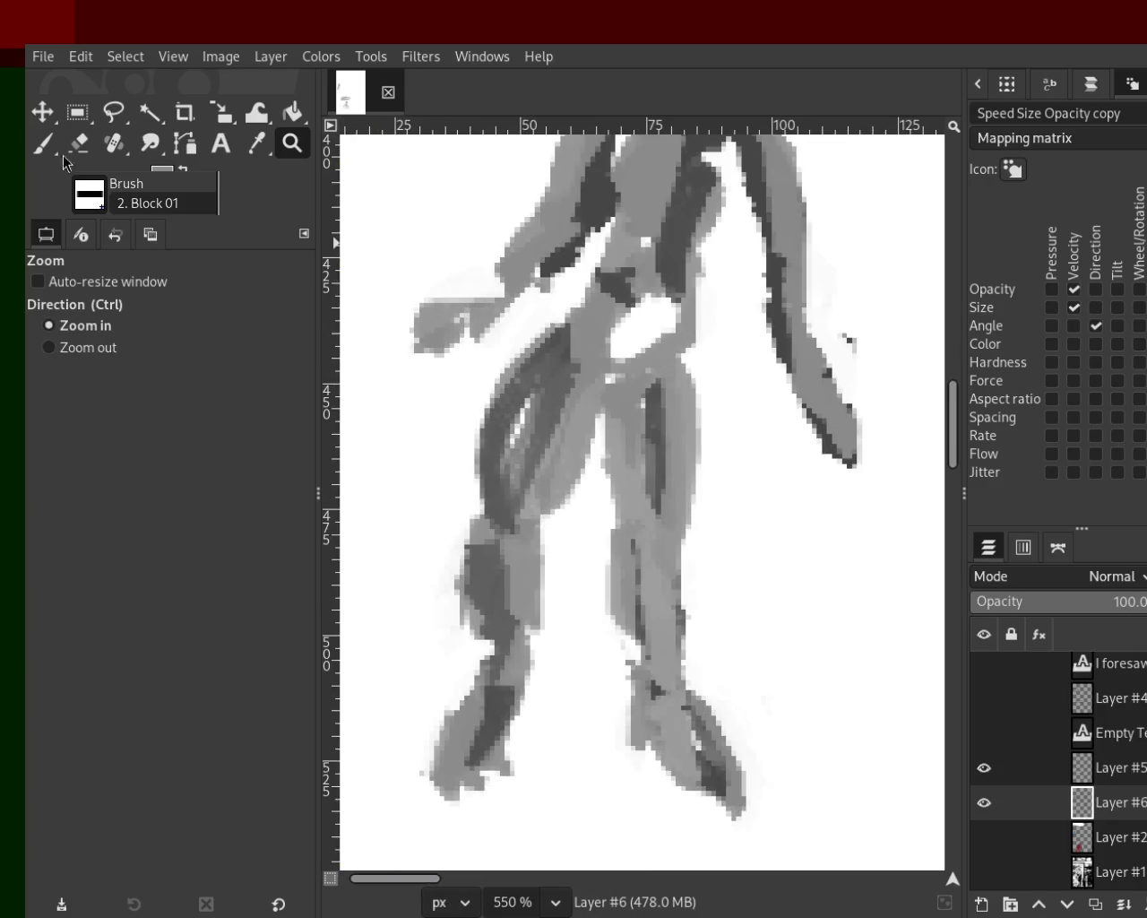
click(78, 142)
drag(530, 342, 475, 503)
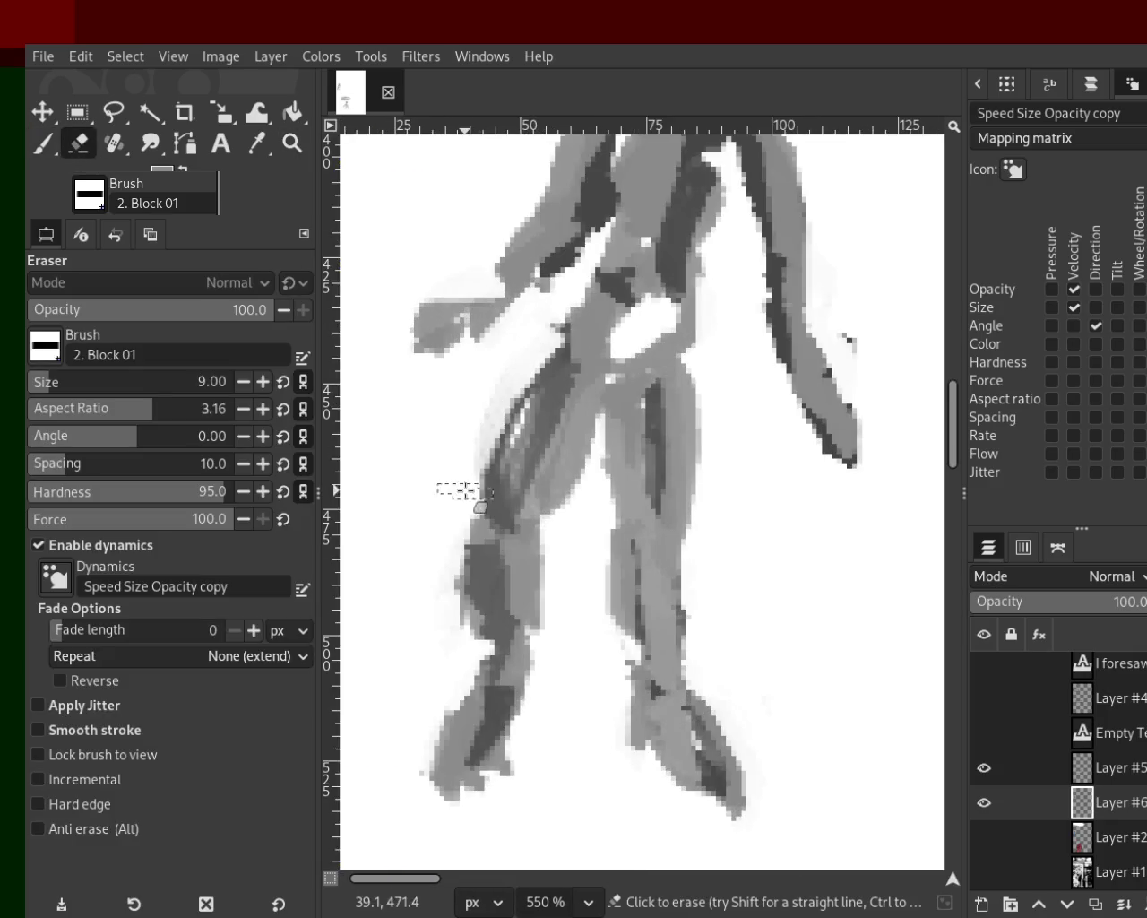
Step: Show the 'I foresaw' text, Layer #4 speech bubbles, colour figure and scribble background layers again
click(292, 142)
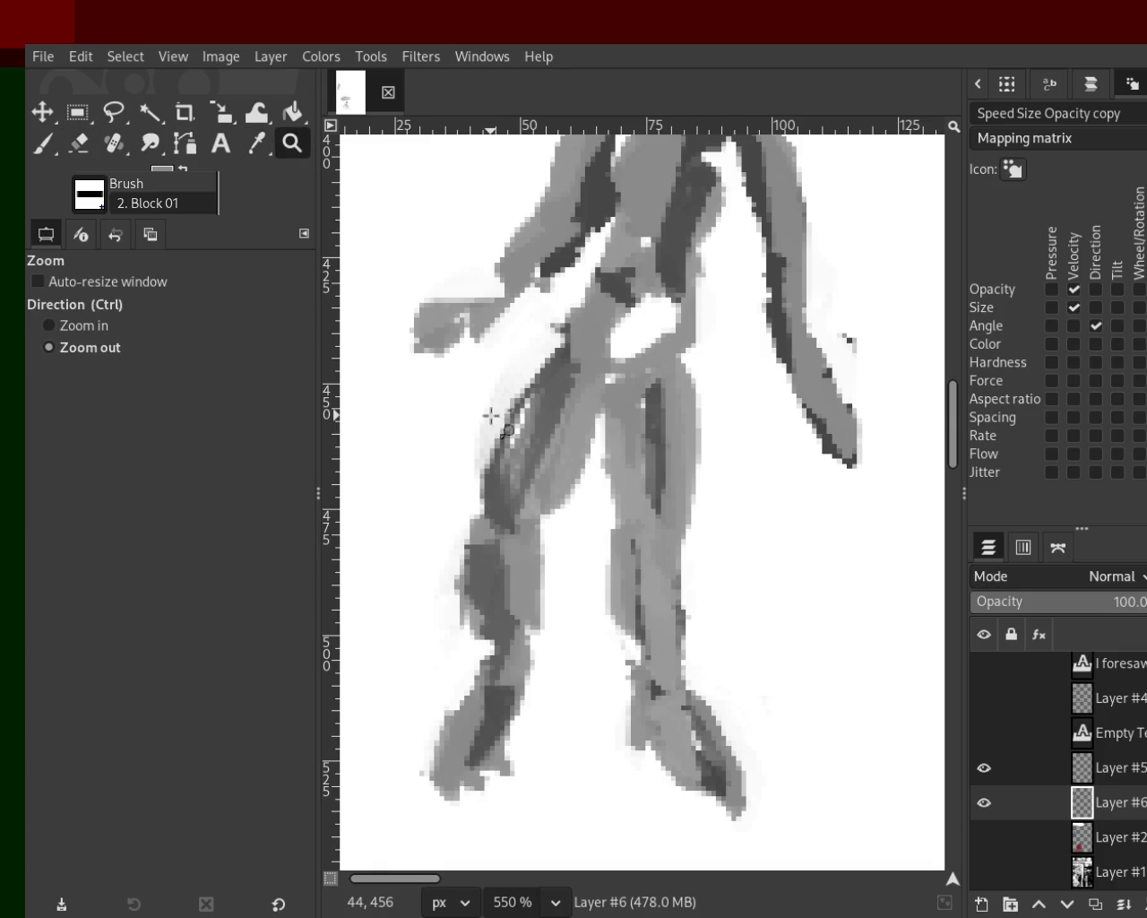
ctrl+scroll(537, 394, down, 3)
ctrl+scroll(558, 377, down, 1)
ctrl+scroll(606, 364, down, 1)
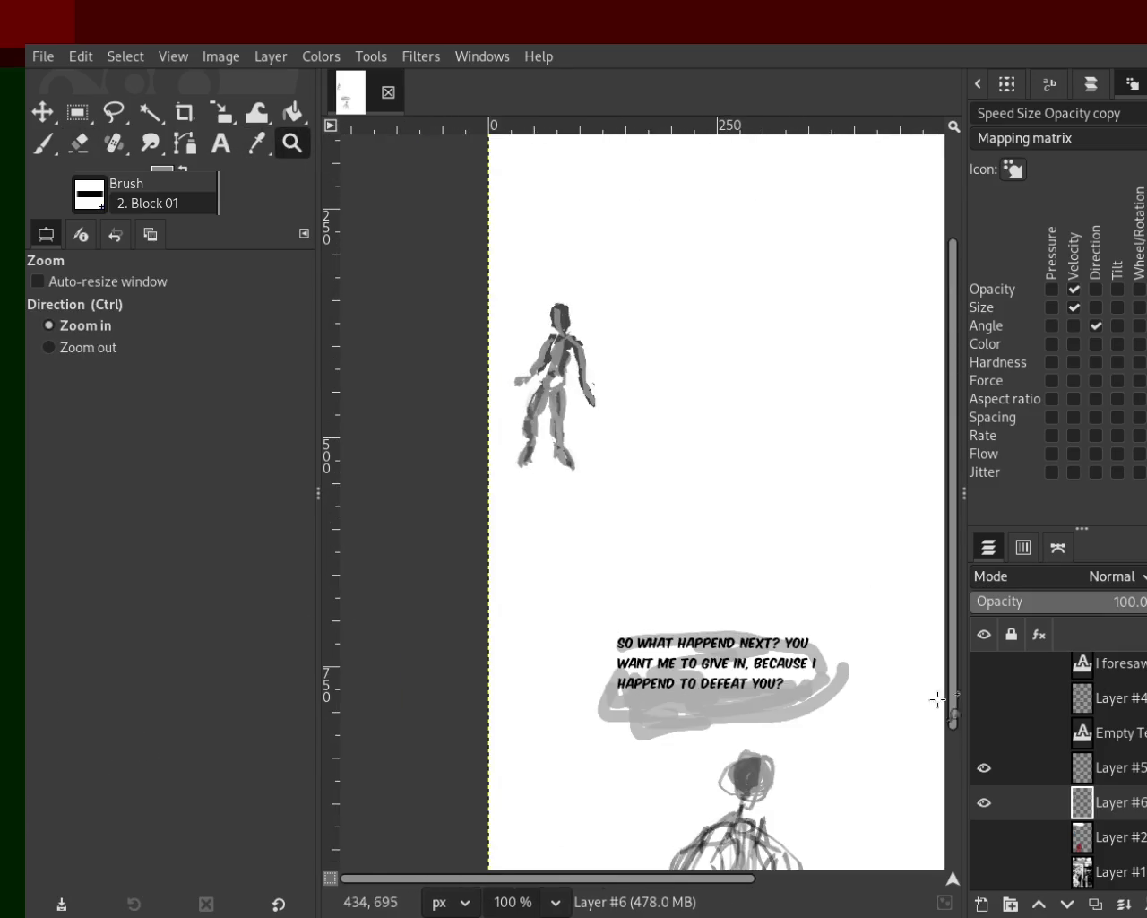
click(984, 663)
drag(985, 699, 988, 732)
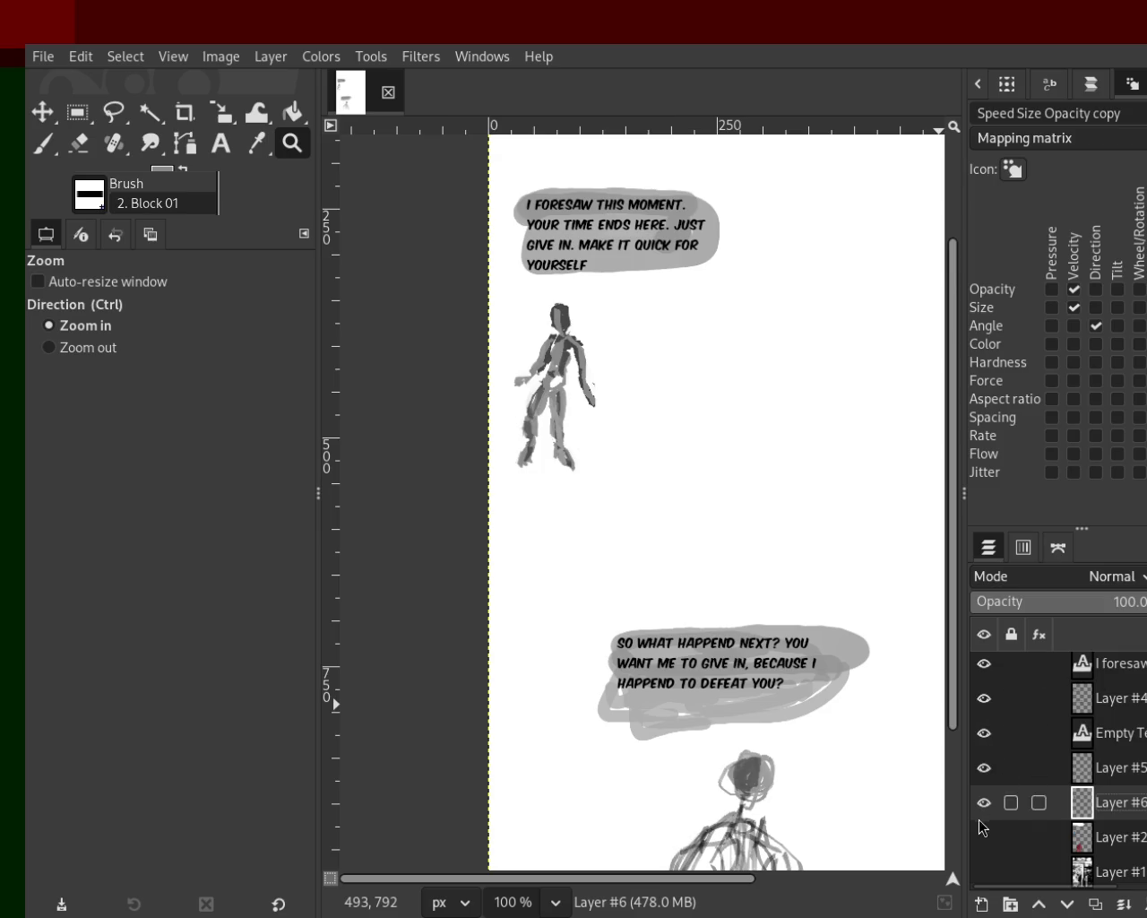
drag(983, 836, 985, 874)
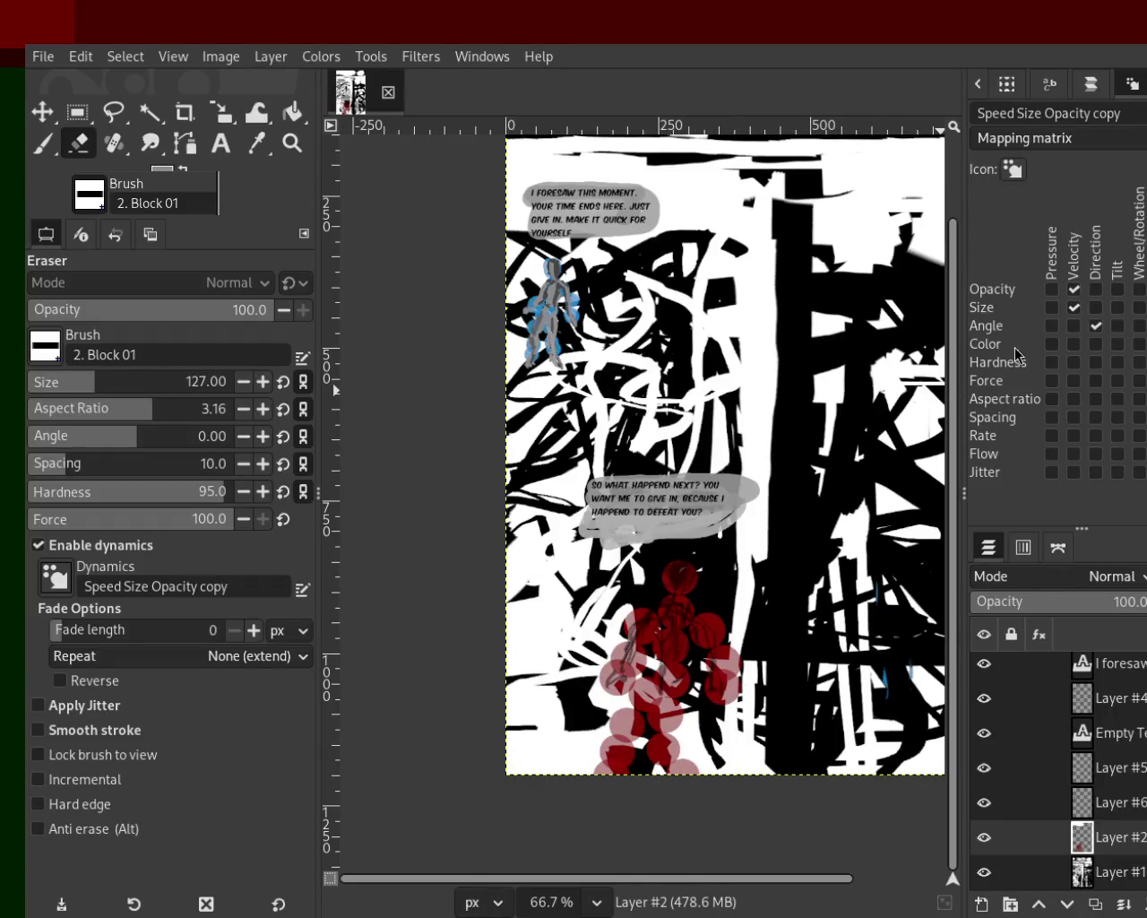
Step: Turn off Velocity for eraser opacity and erase the red figure and small pink mark near the bottom
click(1073, 289)
click(1073, 307)
mouse_move(664, 668)
mouse_down()
mouse_move(699, 735)
mouse_move(729, 671)
mouse_move(634, 638)
mouse_move(665, 857)
mouse_move(688, 733)
mouse_move(678, 846)
mouse_move(667, 609)
mouse_move(633, 813)
mouse_move(608, 780)
mouse_move(617, 679)
mouse_up()
drag(614, 621, 630, 644)
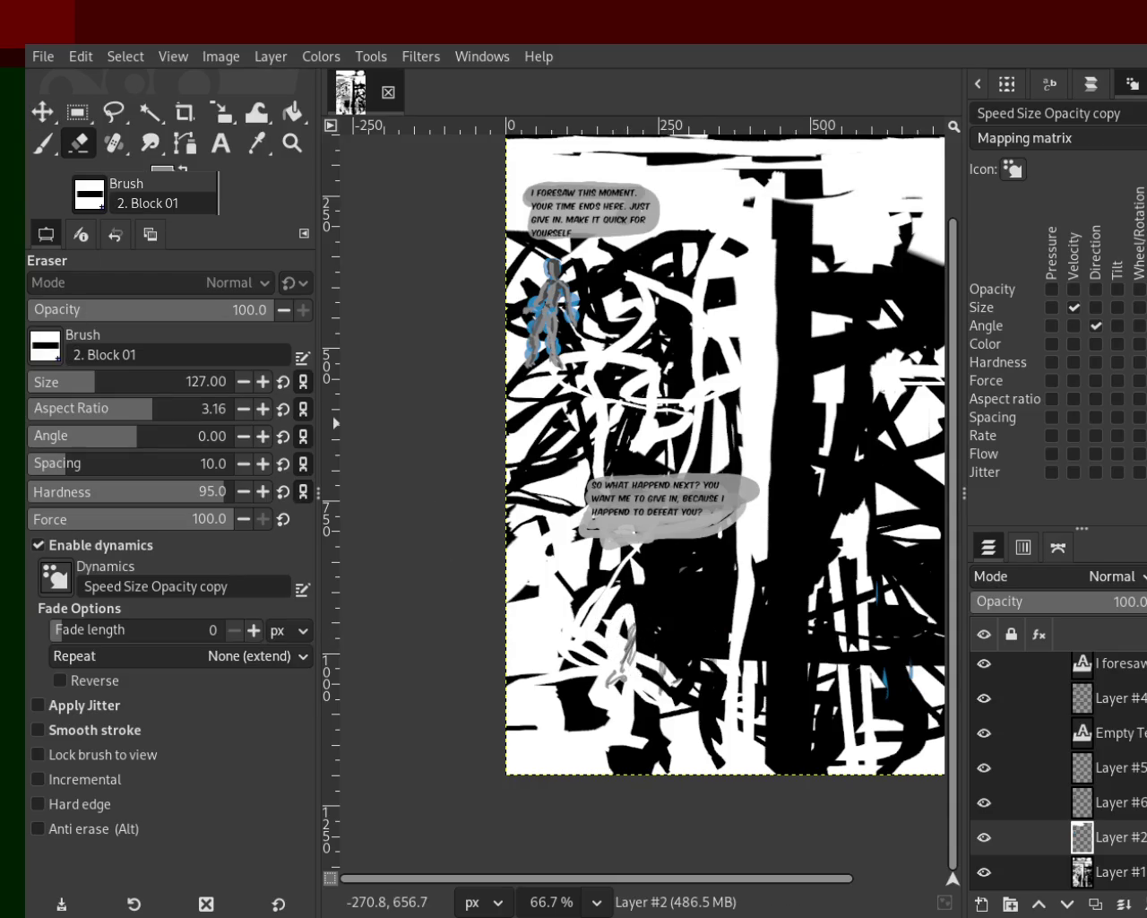
click(42, 143)
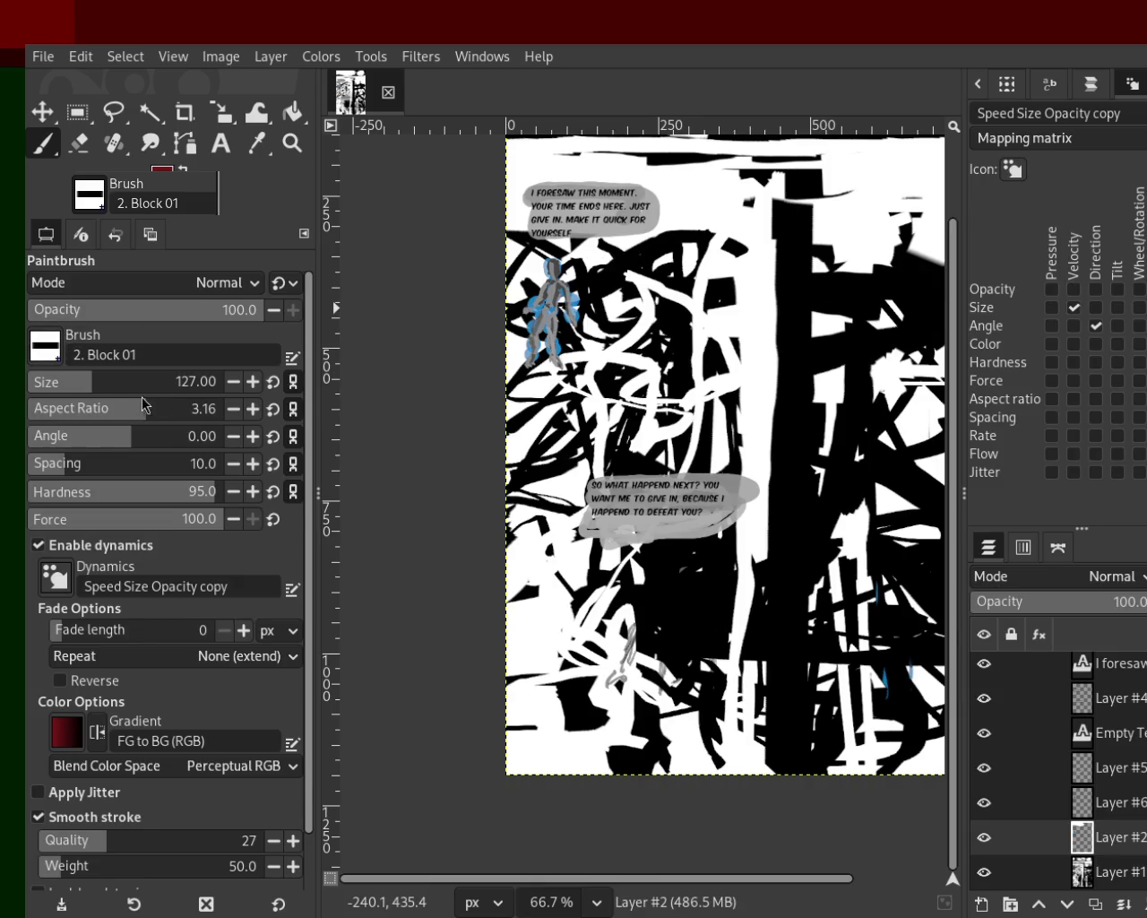
Step: With a Hardness 100 brush at size 257, dab dark red over, below and beneath the lower bubble
click(90, 382)
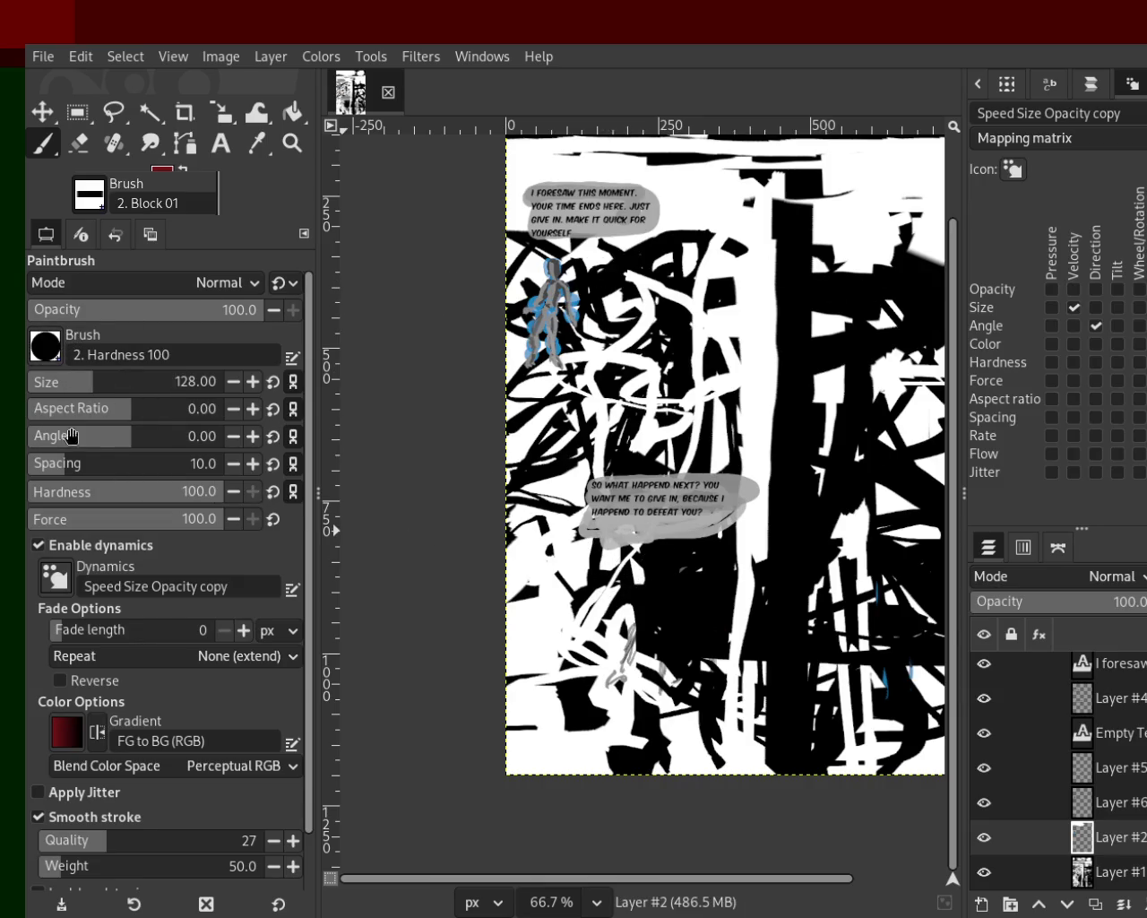
click(120, 382)
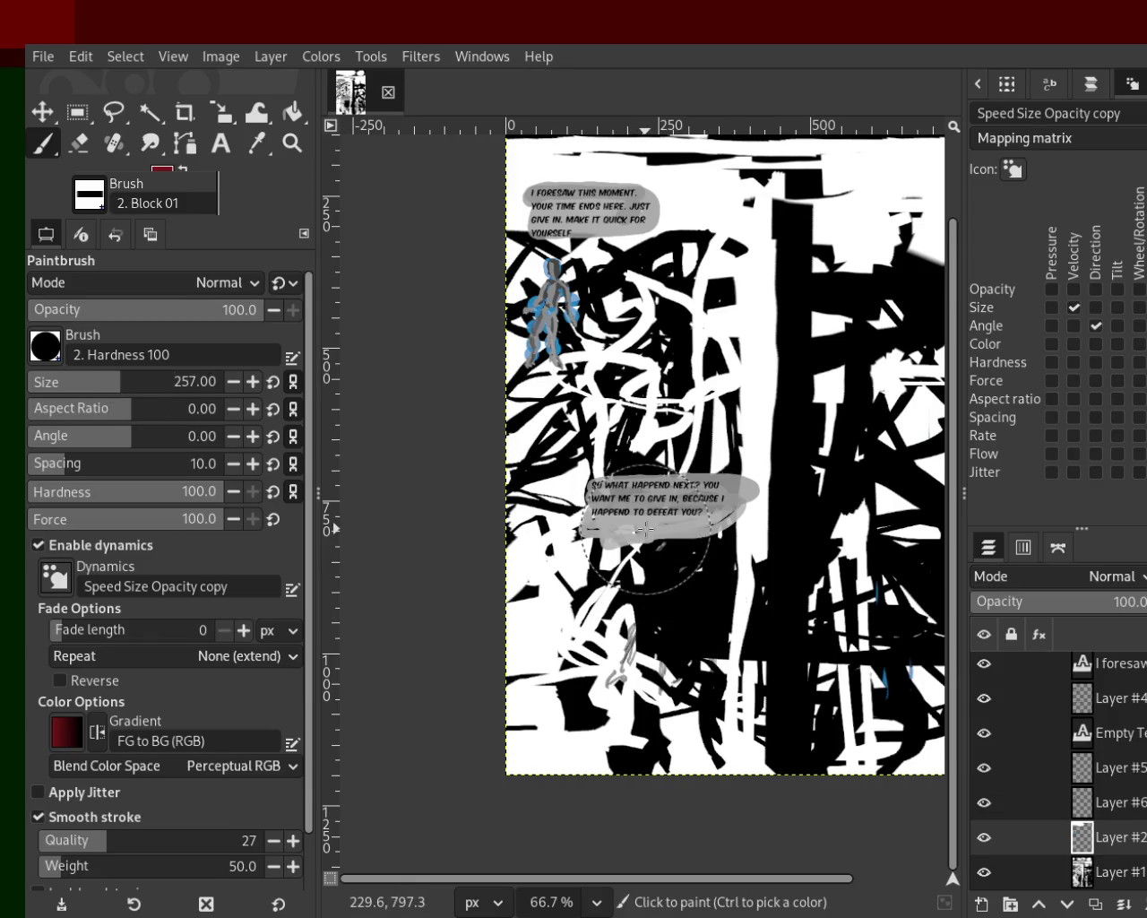
click(649, 563)
click(645, 659)
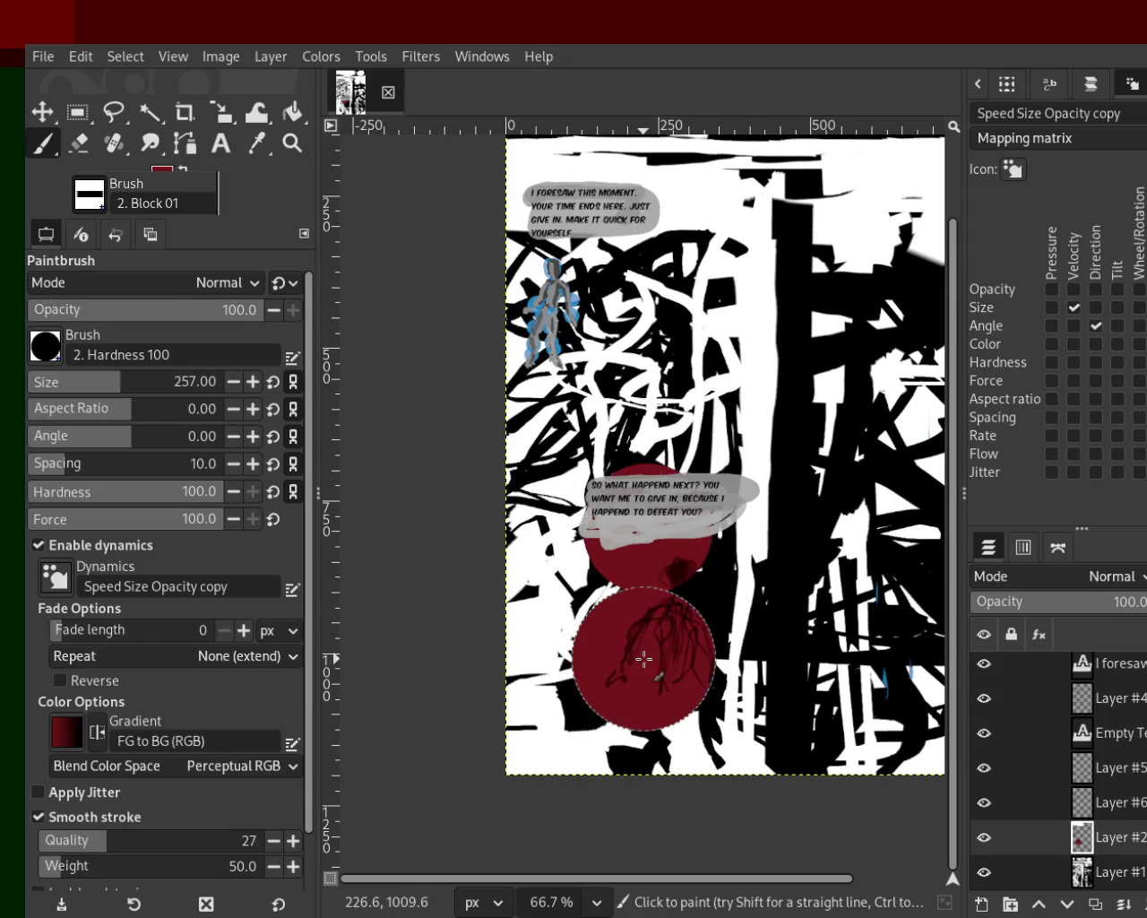
click(643, 791)
Step: Add dark-red dabs at the lower-left edge, right of centre and bottom right, redoing misplaced ones
click(515, 684)
key(ctrl+z)
click(537, 717)
key(ctrl+z)
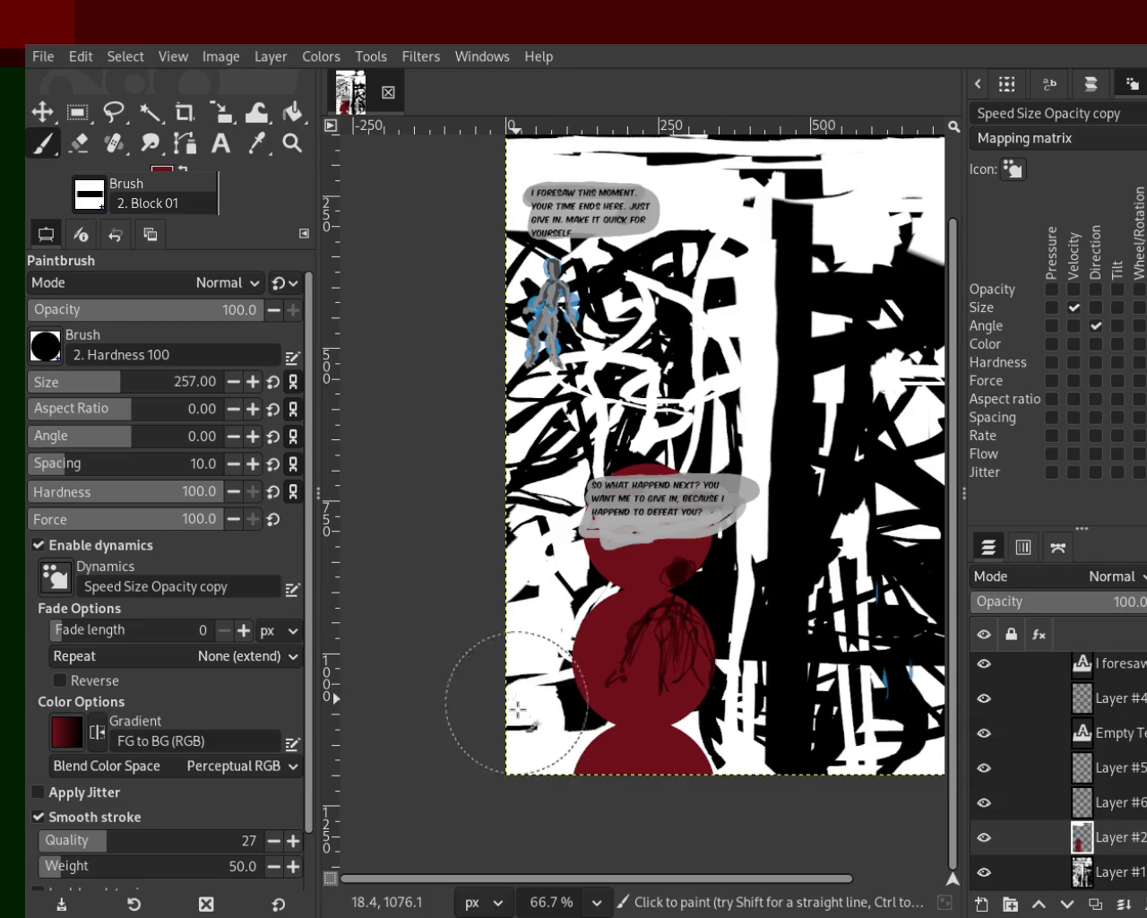
click(517, 708)
click(761, 699)
click(808, 793)
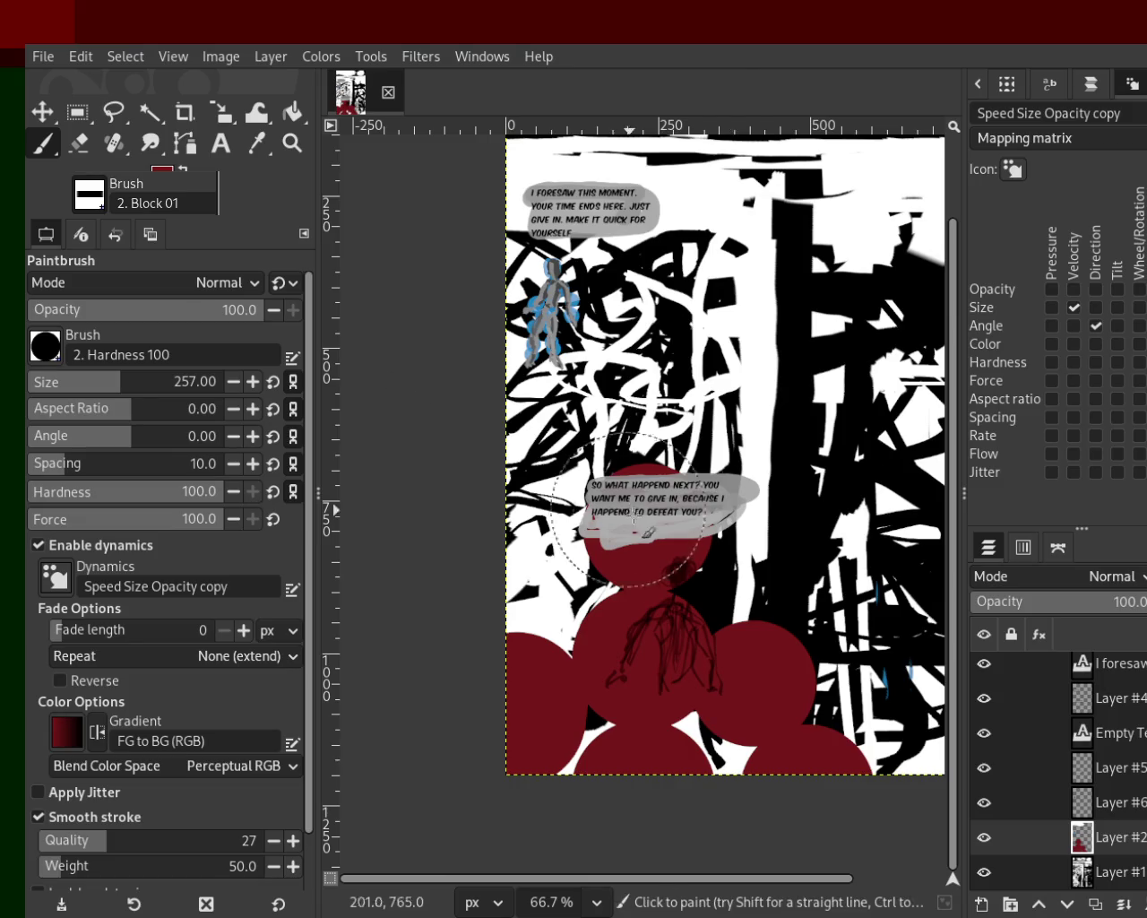
click(292, 143)
ctrl+click(645, 425)
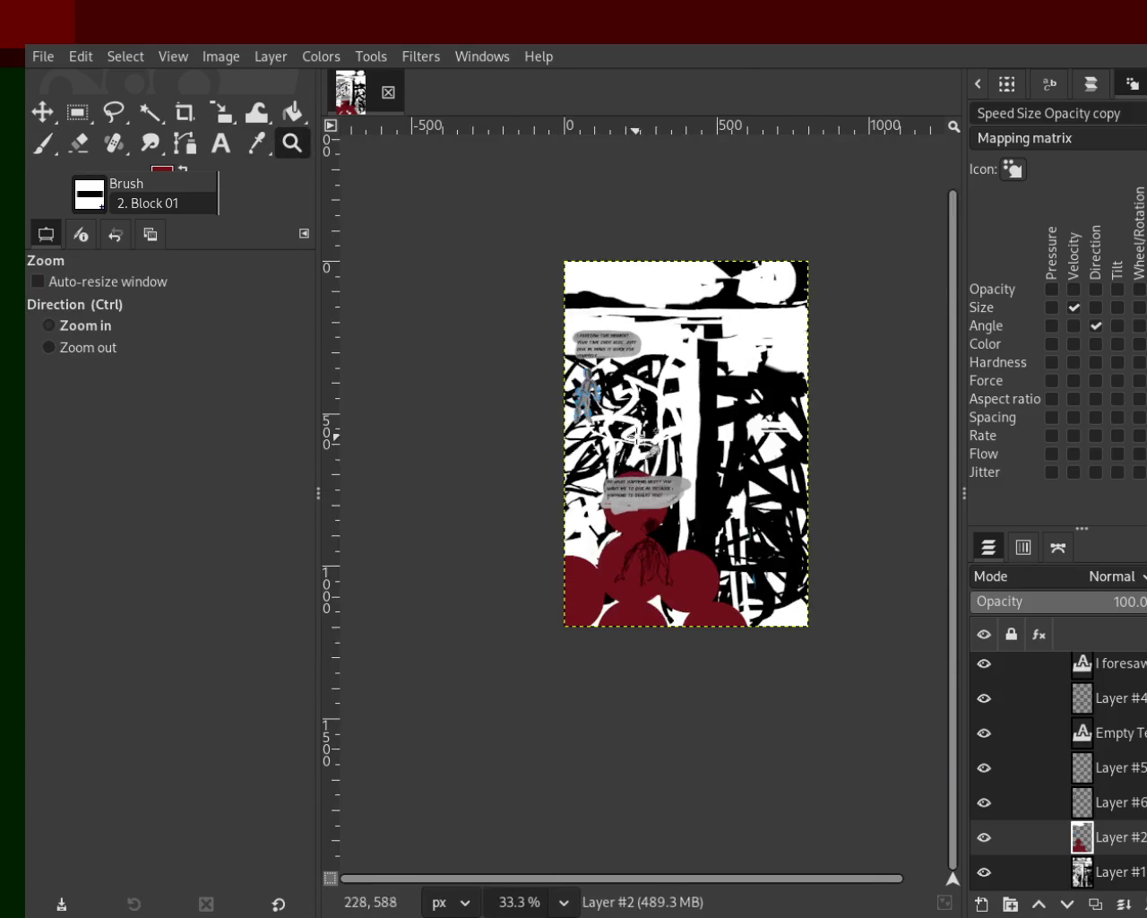
Step: Review the page at various zoom levels, then save it as 88.xcf with Ctrl+S
click(645, 425)
click(645, 425)
click(587, 395)
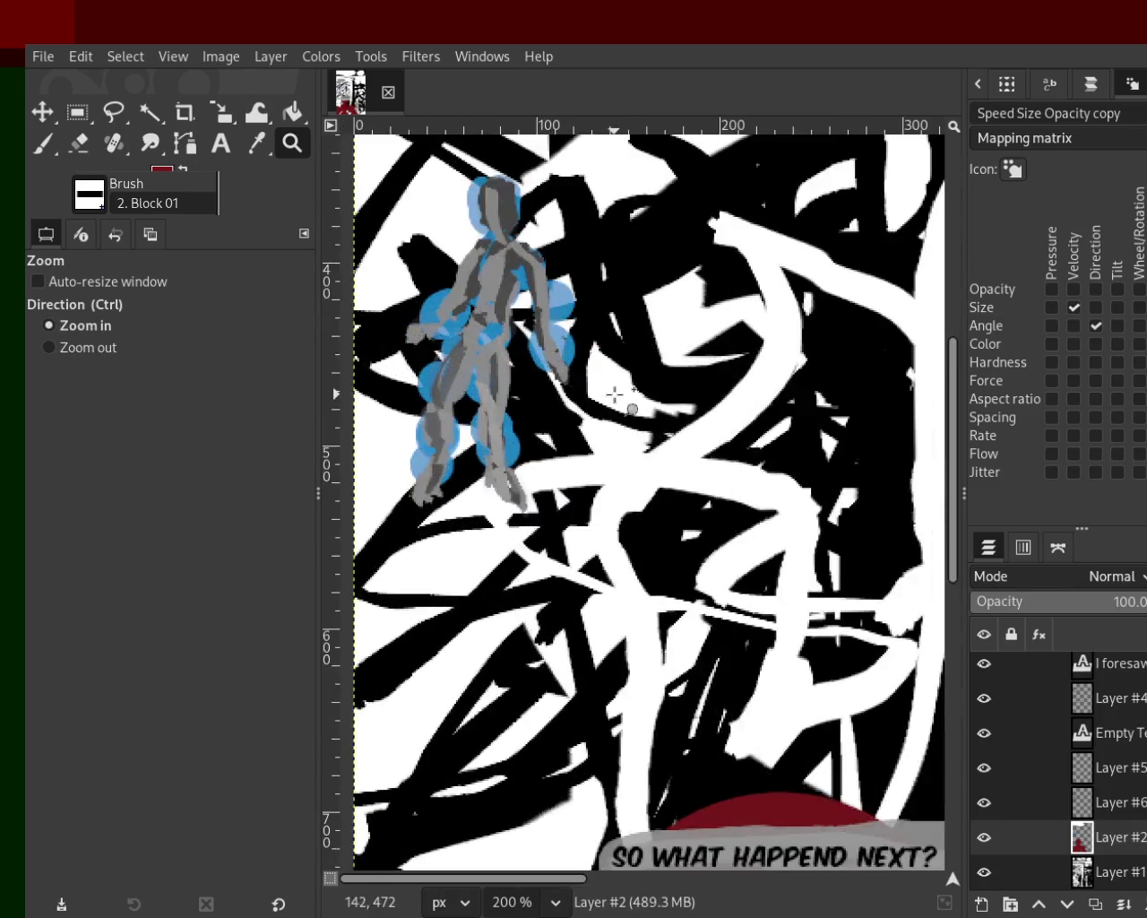
ctrl+click(574, 382)
ctrl+click(574, 382)
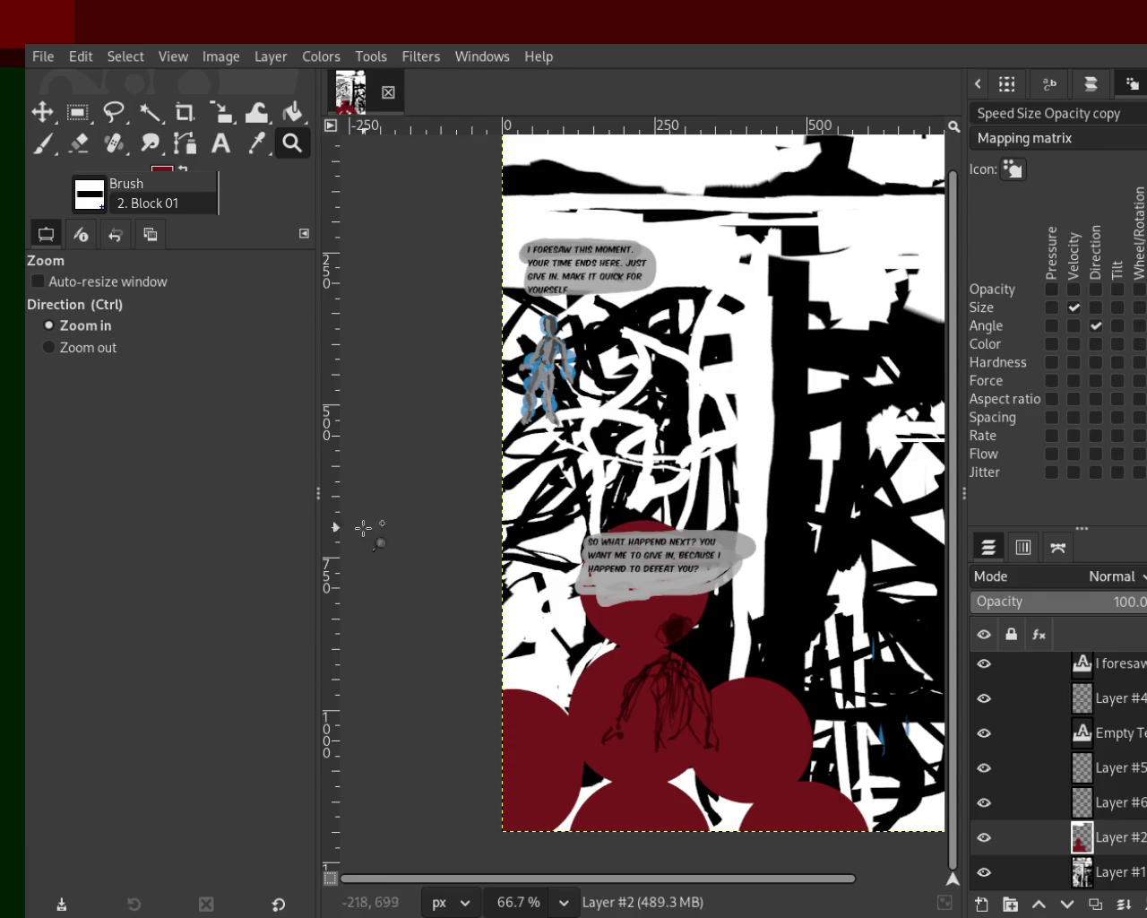
ctrl+click(582, 359)
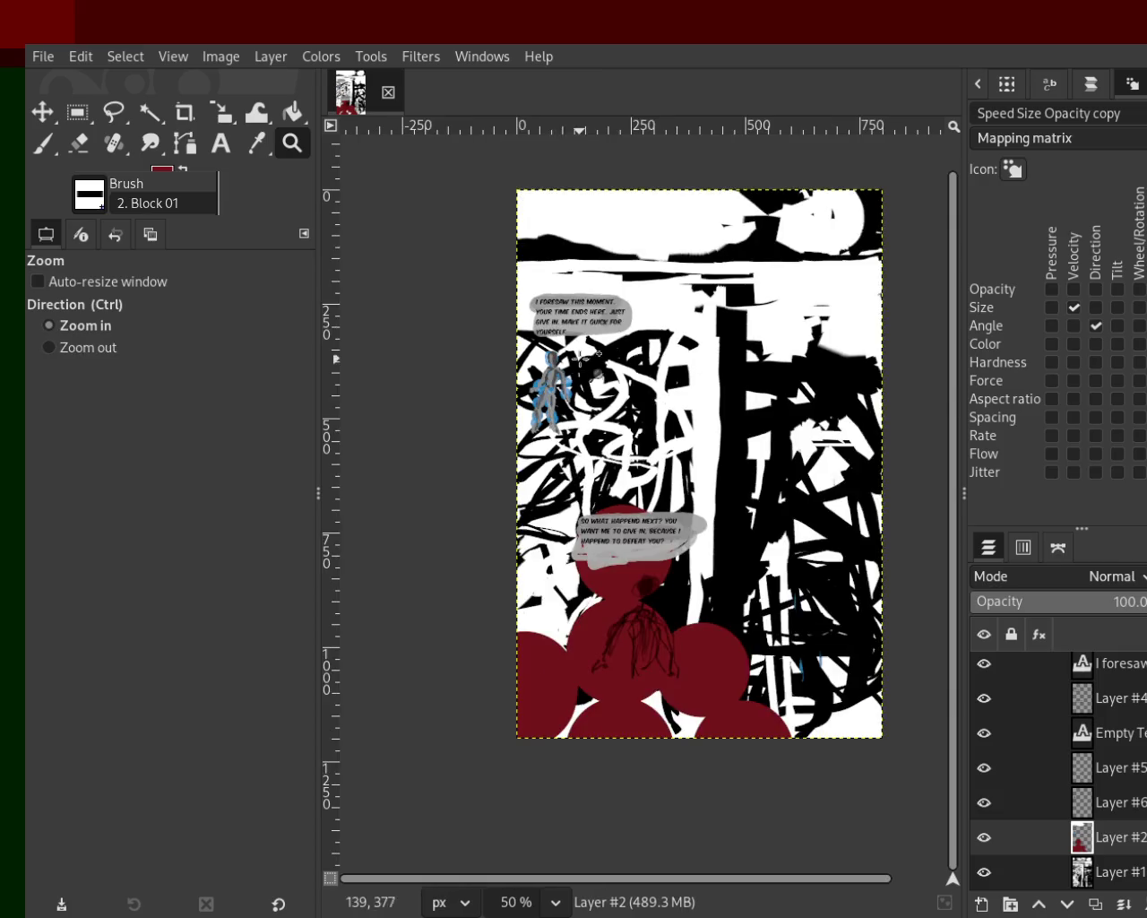
click(578, 358)
click(578, 359)
ctrl+click(580, 359)
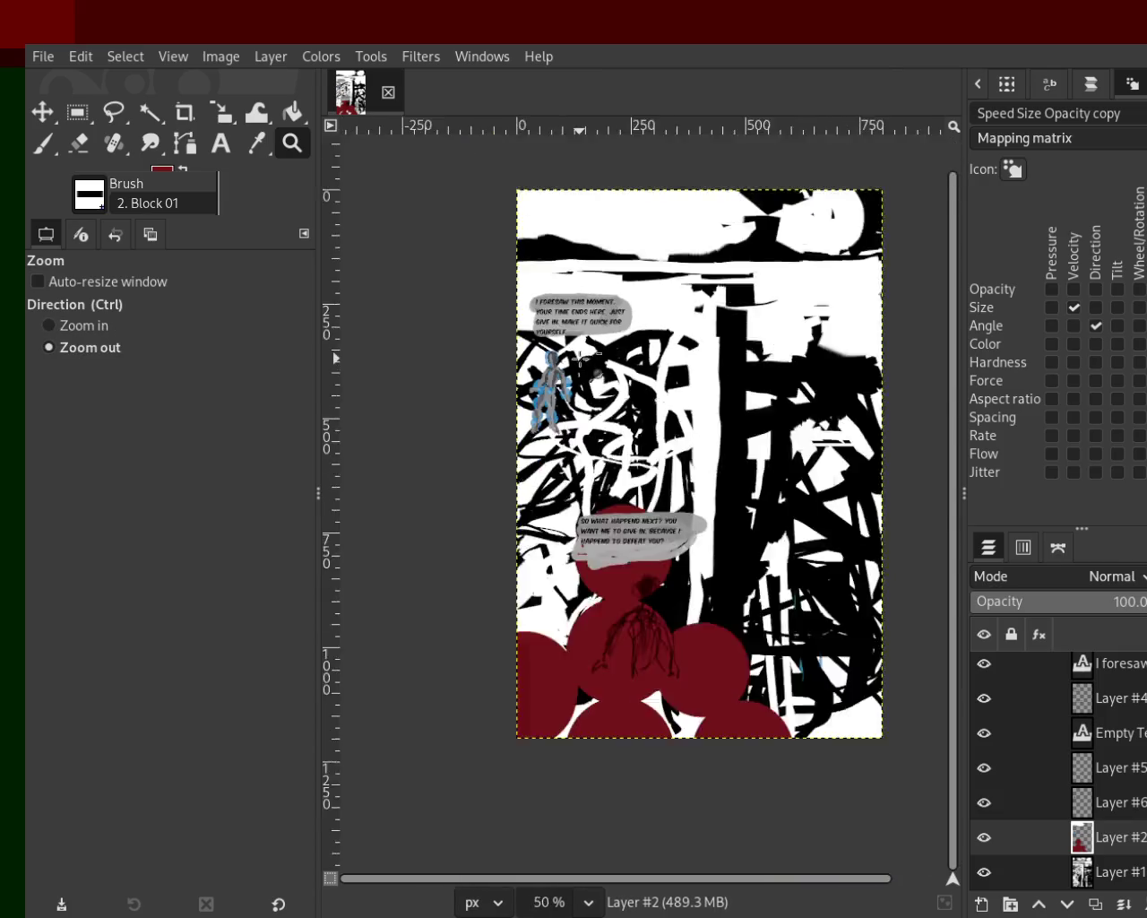
ctrl+click(585, 345)
click(587, 341)
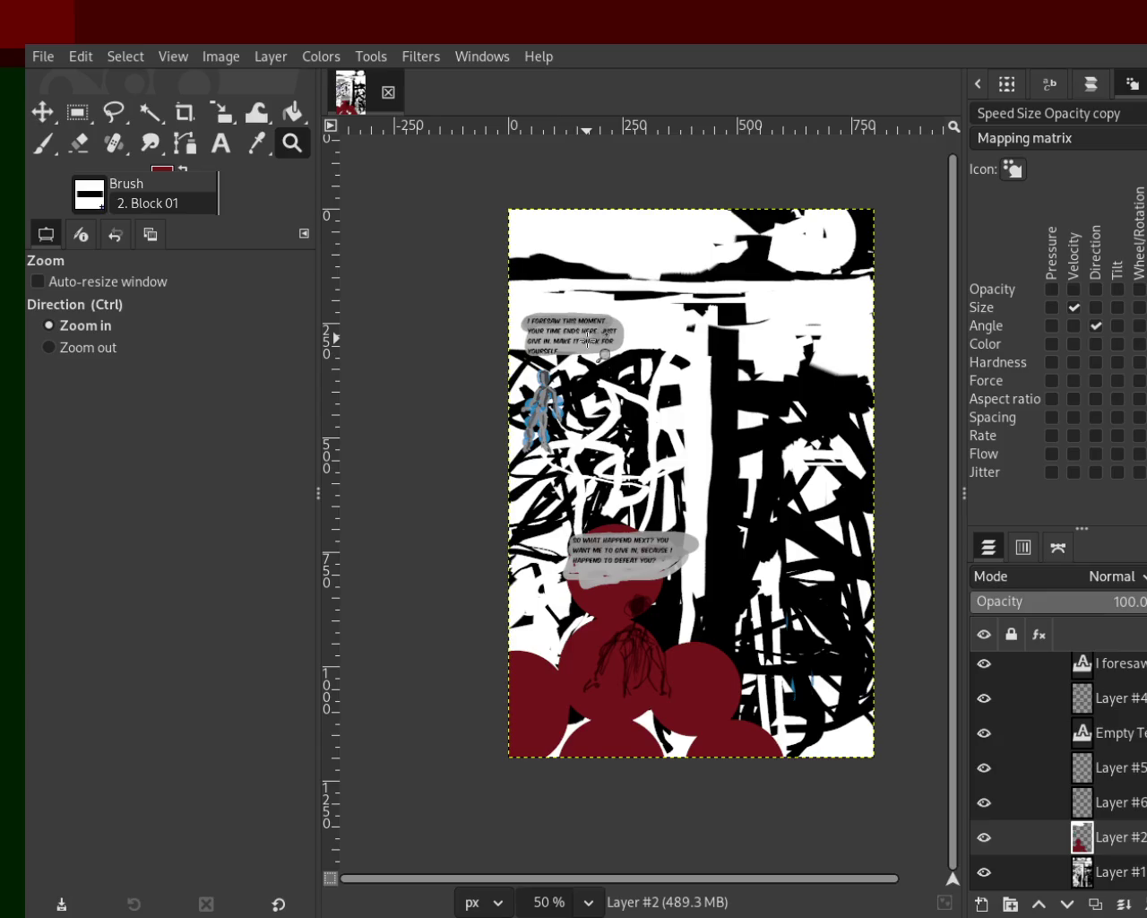
ctrl+click(583, 340)
click(596, 301)
click(601, 300)
ctrl+click(600, 300)
ctrl+click(600, 301)
key(ctrl+s)
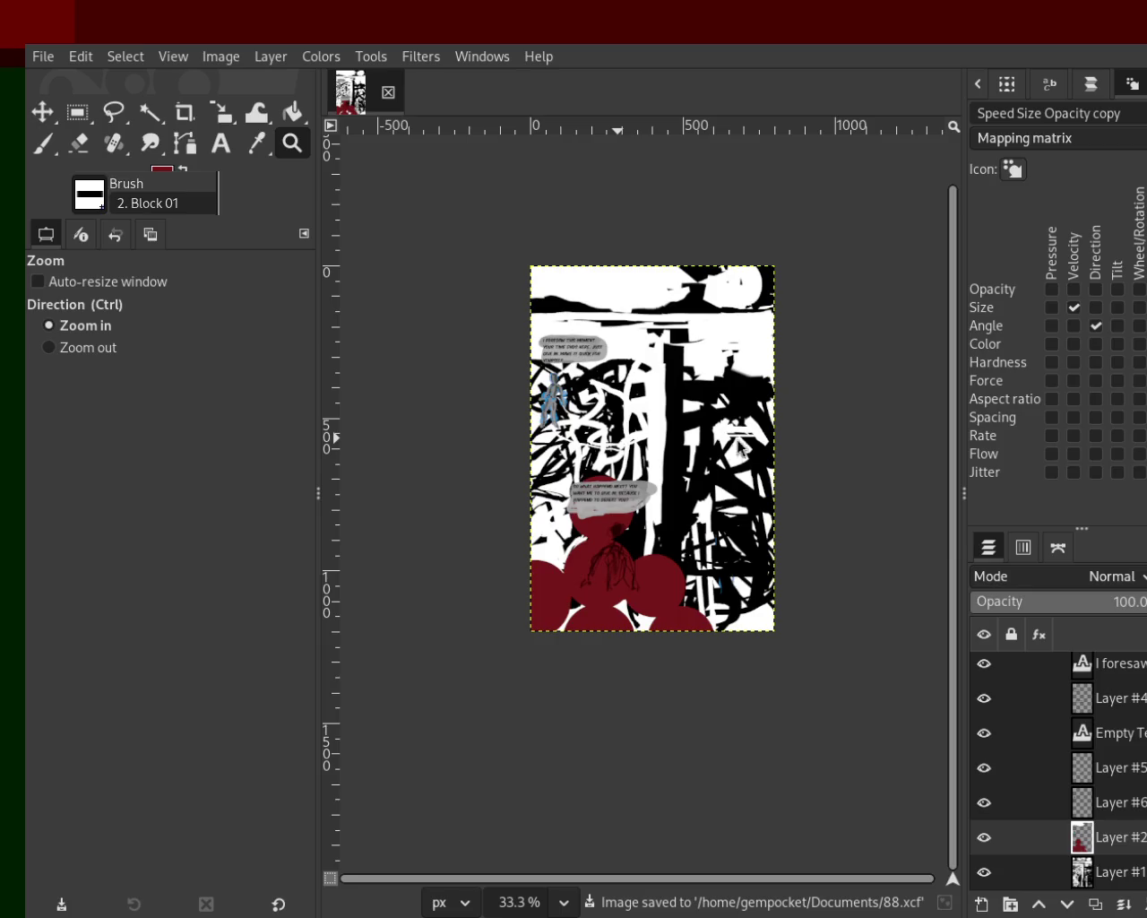
Step: Adjust the zoom to frame the whole comic page
ctrl+click(672, 446)
click(679, 436)
ctrl+click(679, 402)
click(688, 371)
ctrl+click(688, 372)
click(649, 336)
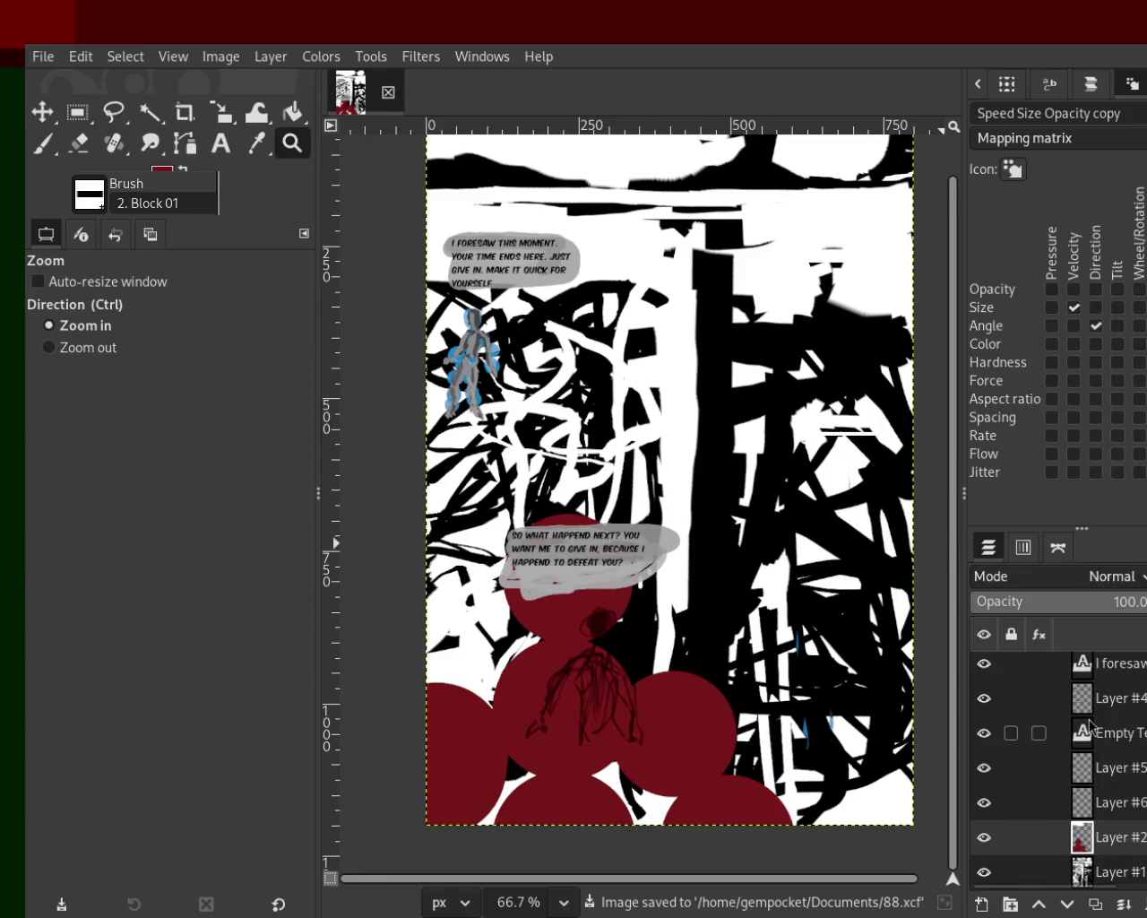
Step: Toggle the speech bubble, 'I foresaw' text, grey smear and grey figure layers to compare them
double_click(984, 699)
click(984, 698)
click(984, 698)
click(984, 665)
double_click(983, 665)
click(984, 698)
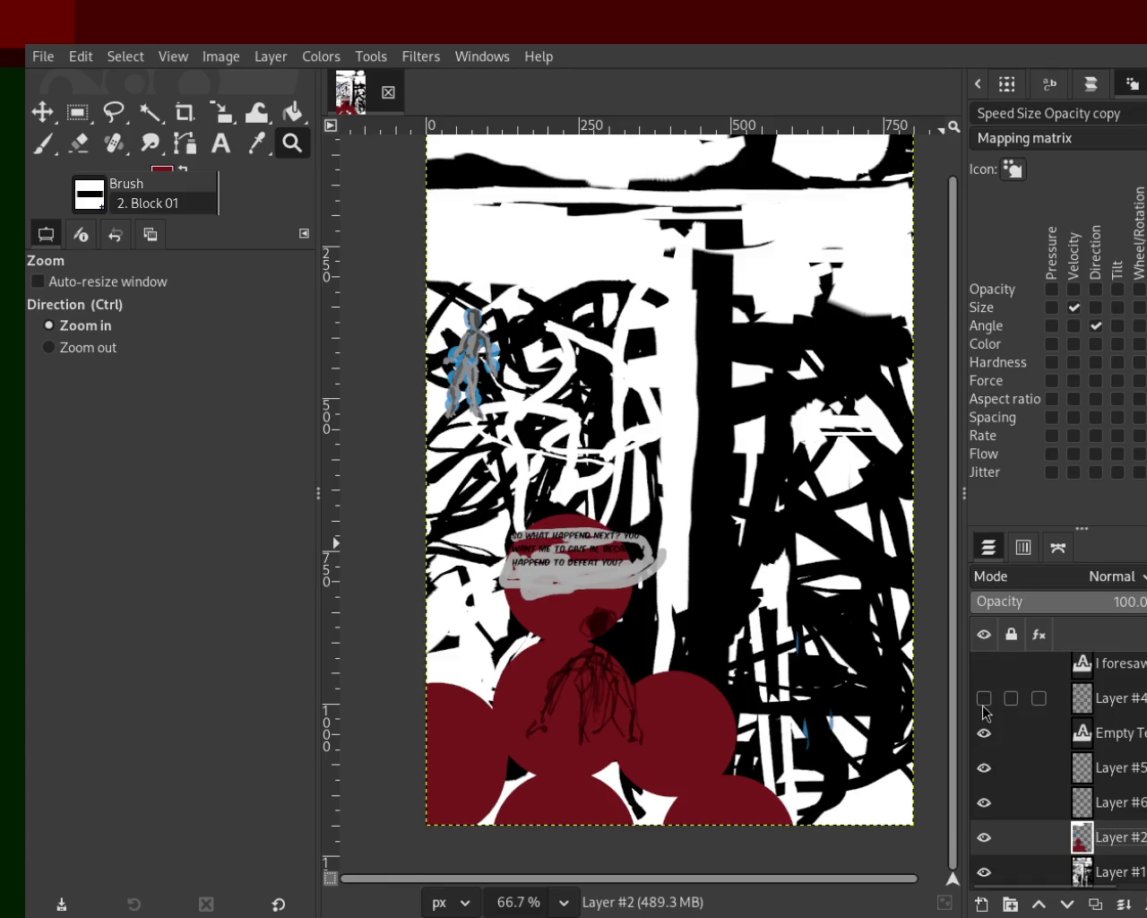
click(984, 767)
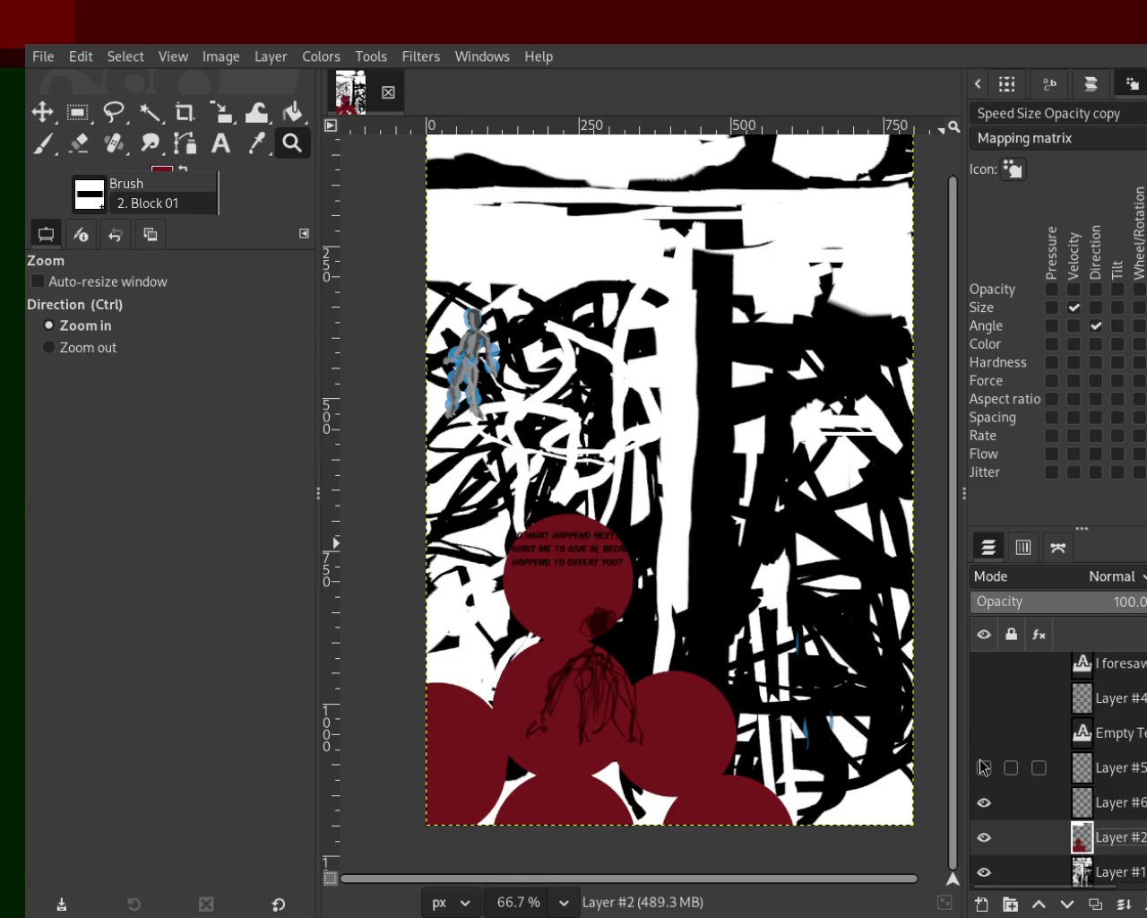
click(983, 802)
click(983, 802)
Step: Flip the red circles and black scribble layers off and on, leaving both visible
click(978, 837)
click(978, 837)
click(979, 837)
click(978, 837)
click(978, 837)
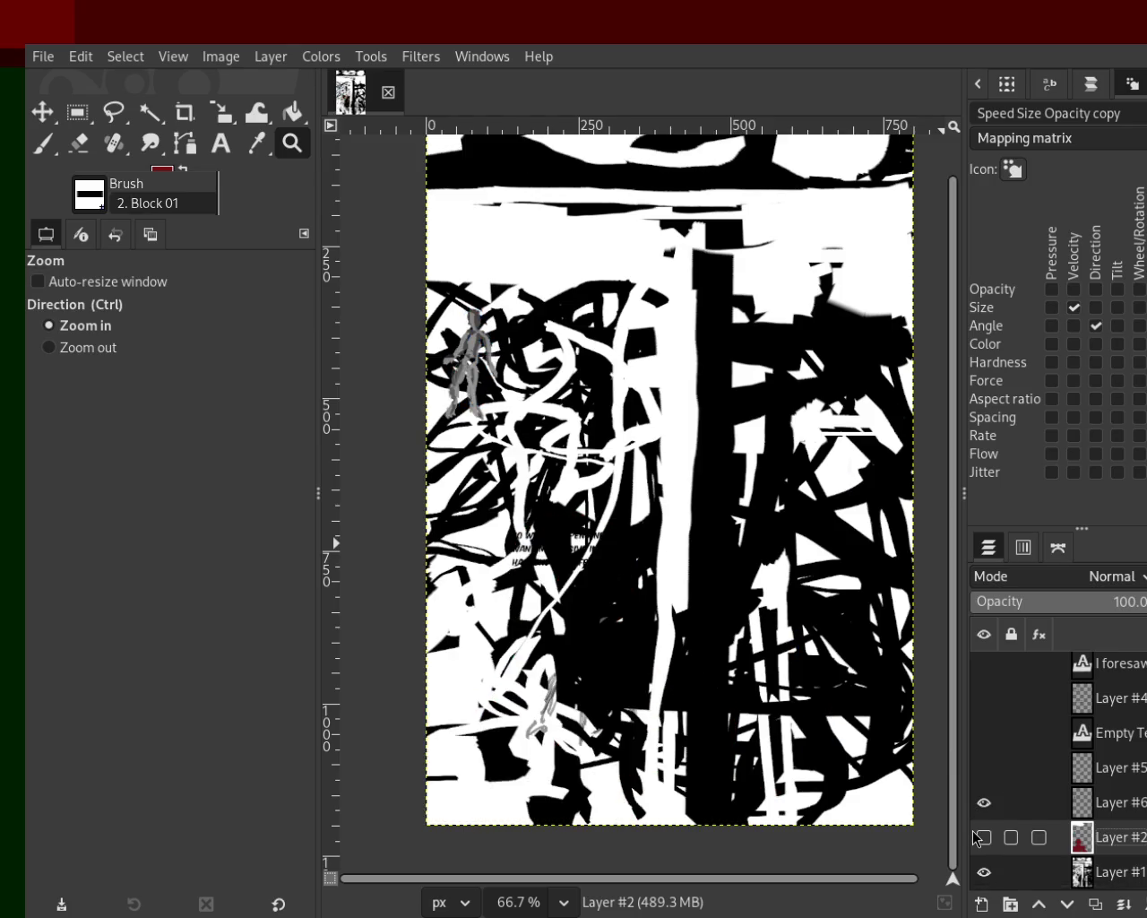
click(984, 872)
click(984, 872)
click(984, 872)
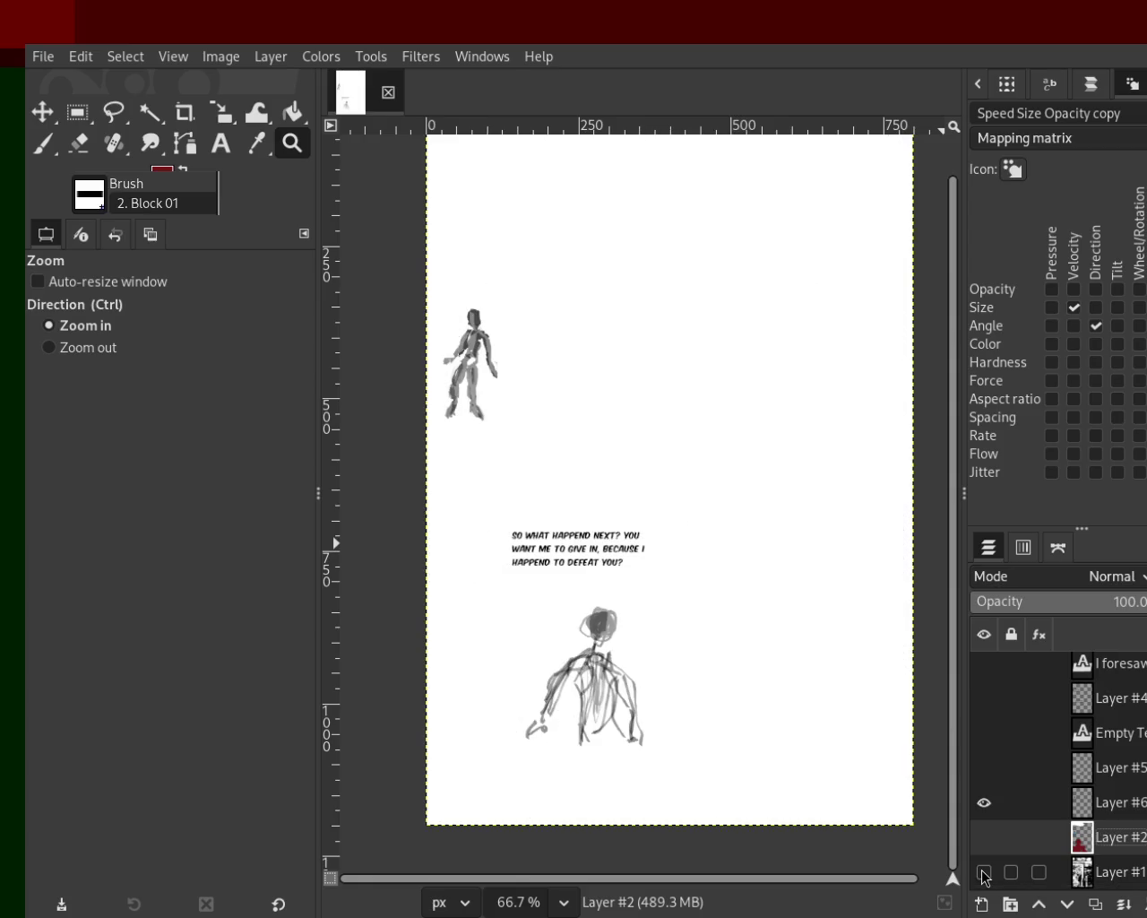
click(984, 871)
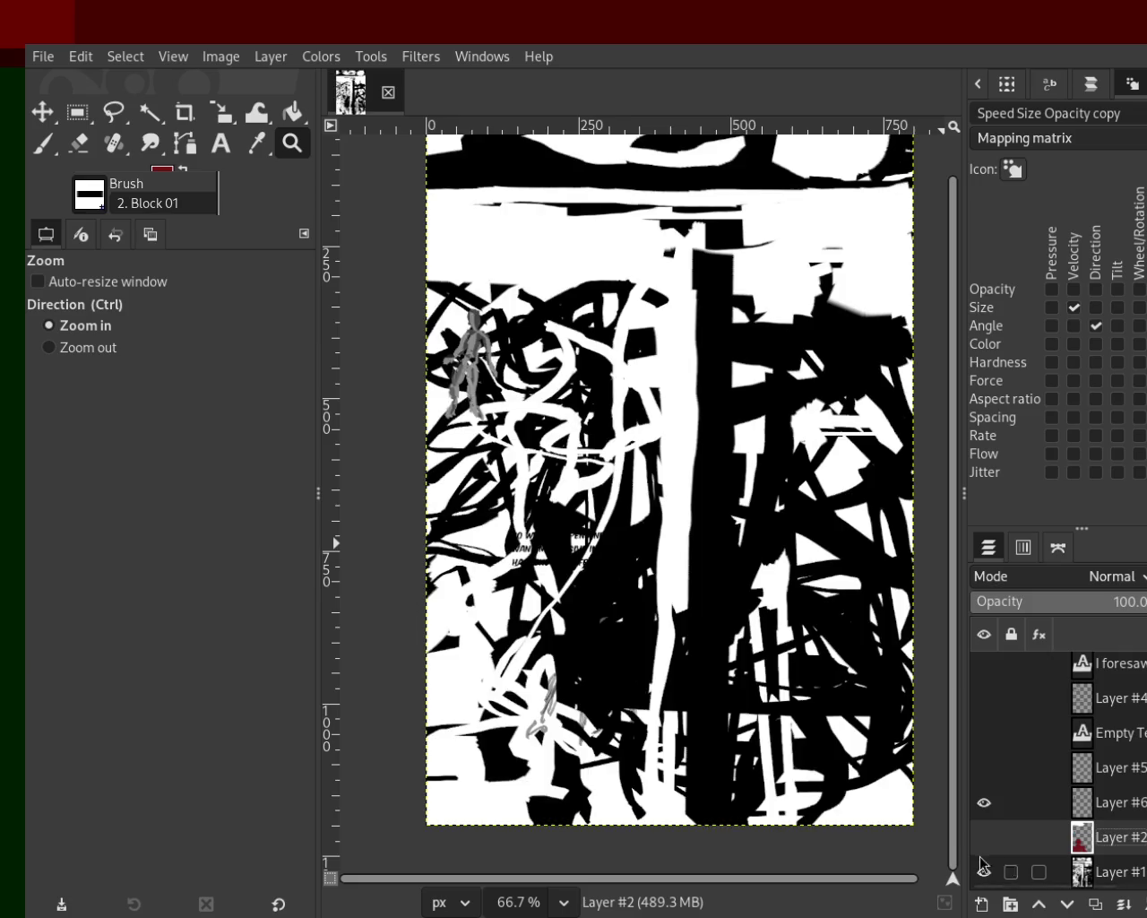
click(982, 839)
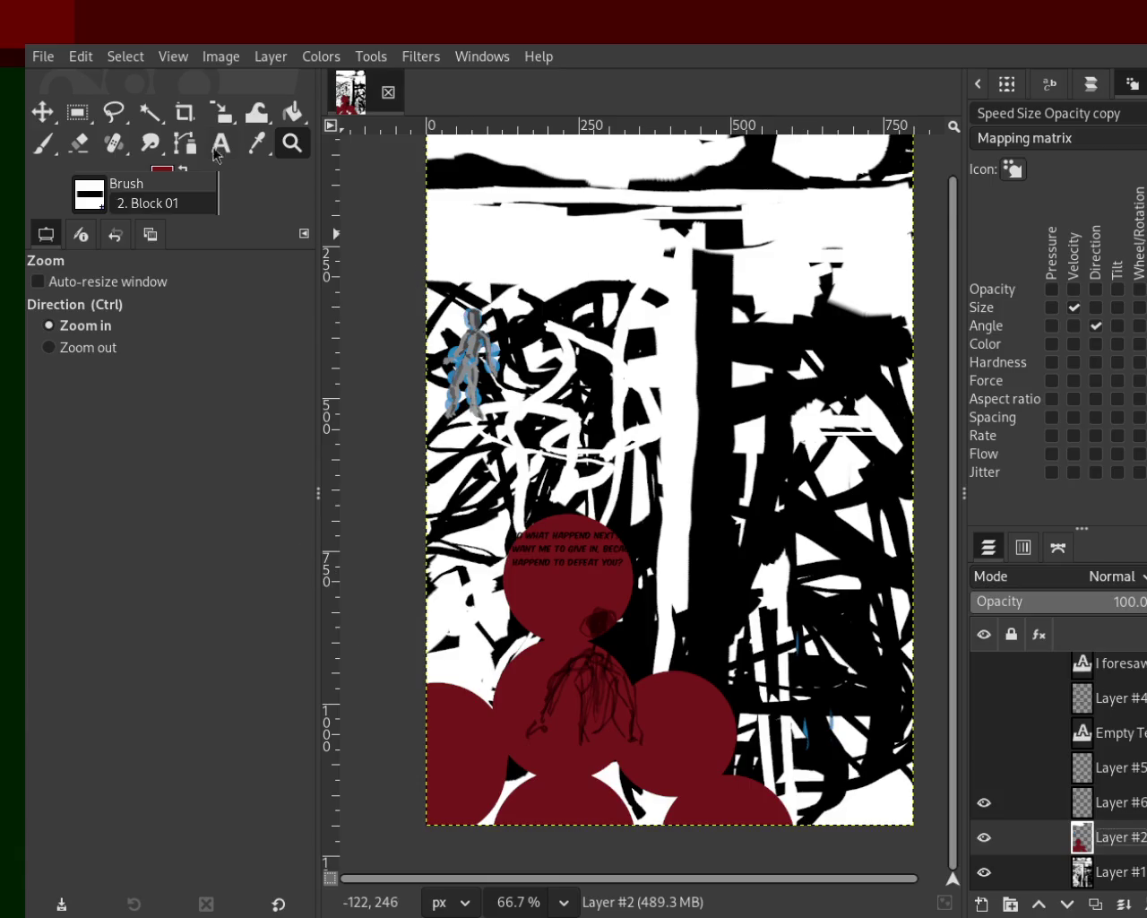
scroll(617, 383, down, 2)
Step: Zoom the page view out and back in, enlarging the area around the red circles
scroll(555, 349, up, 1)
scroll(534, 320, up, 3)
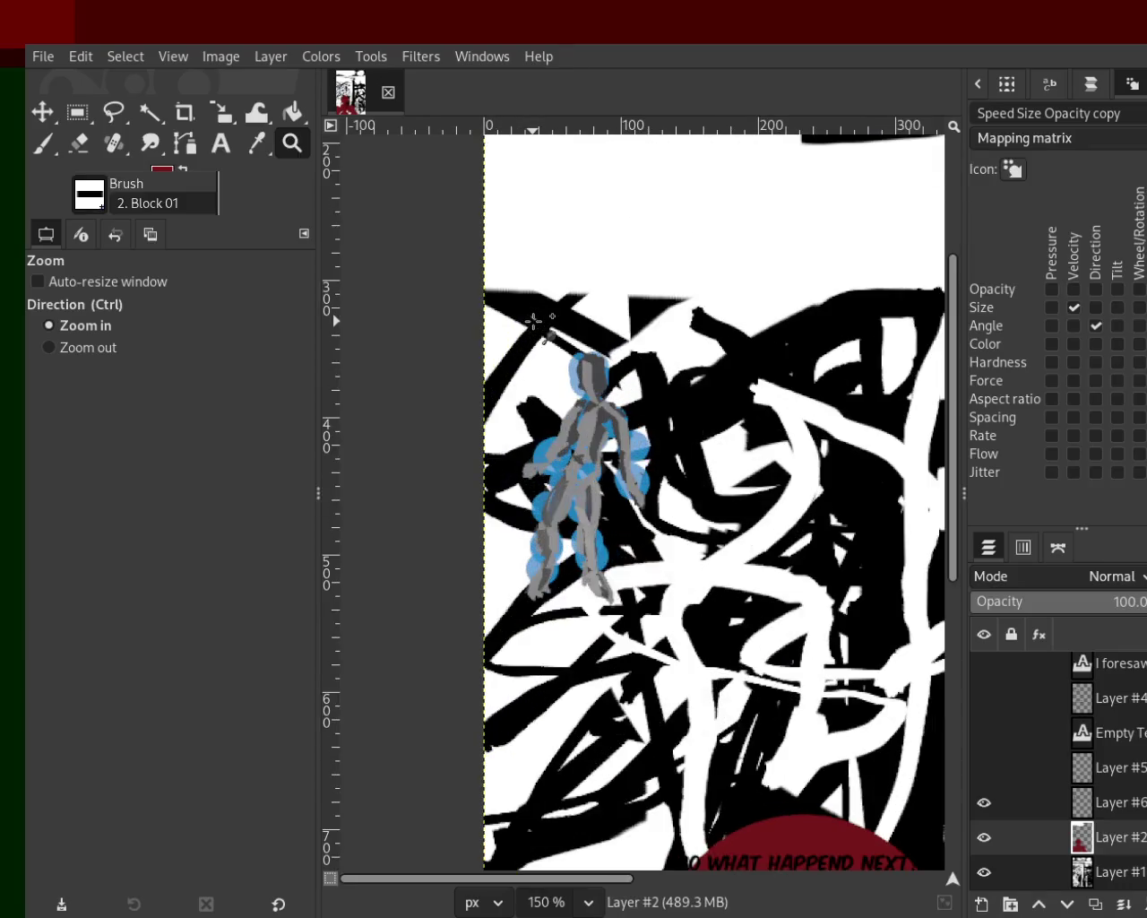
scroll(534, 320, down, 1)
scroll(574, 286, down, 2)
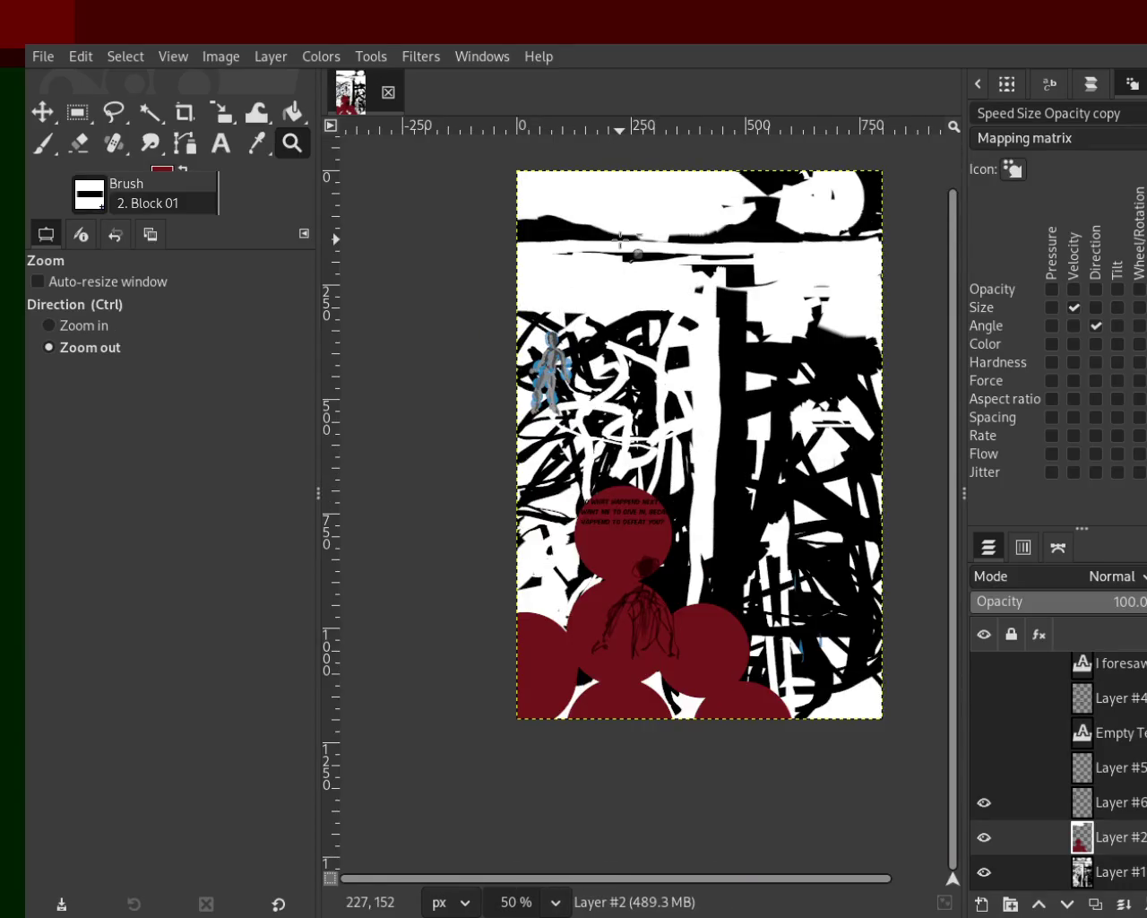
scroll(620, 238, down, 1)
scroll(651, 213, up, 1)
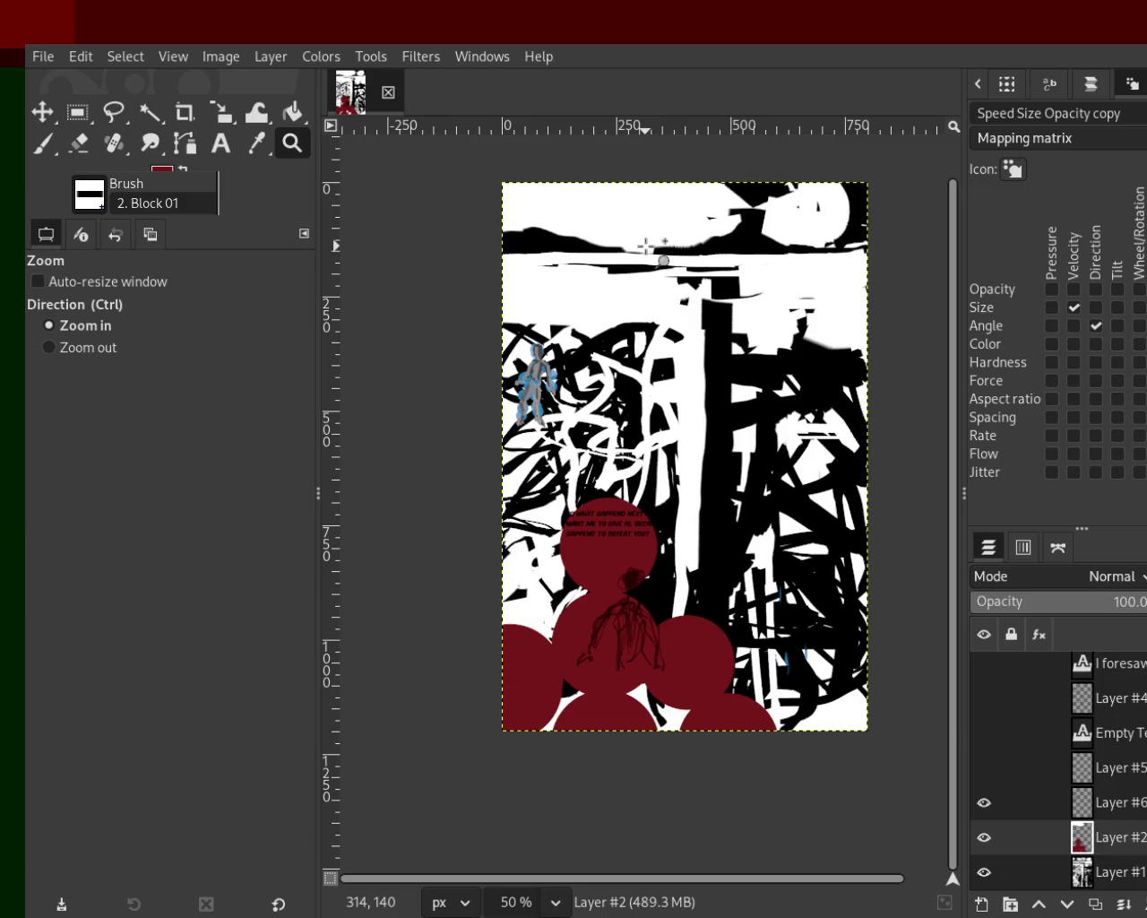
key(ctrl)
ctrl+click(644, 257)
click(661, 338)
click(735, 533)
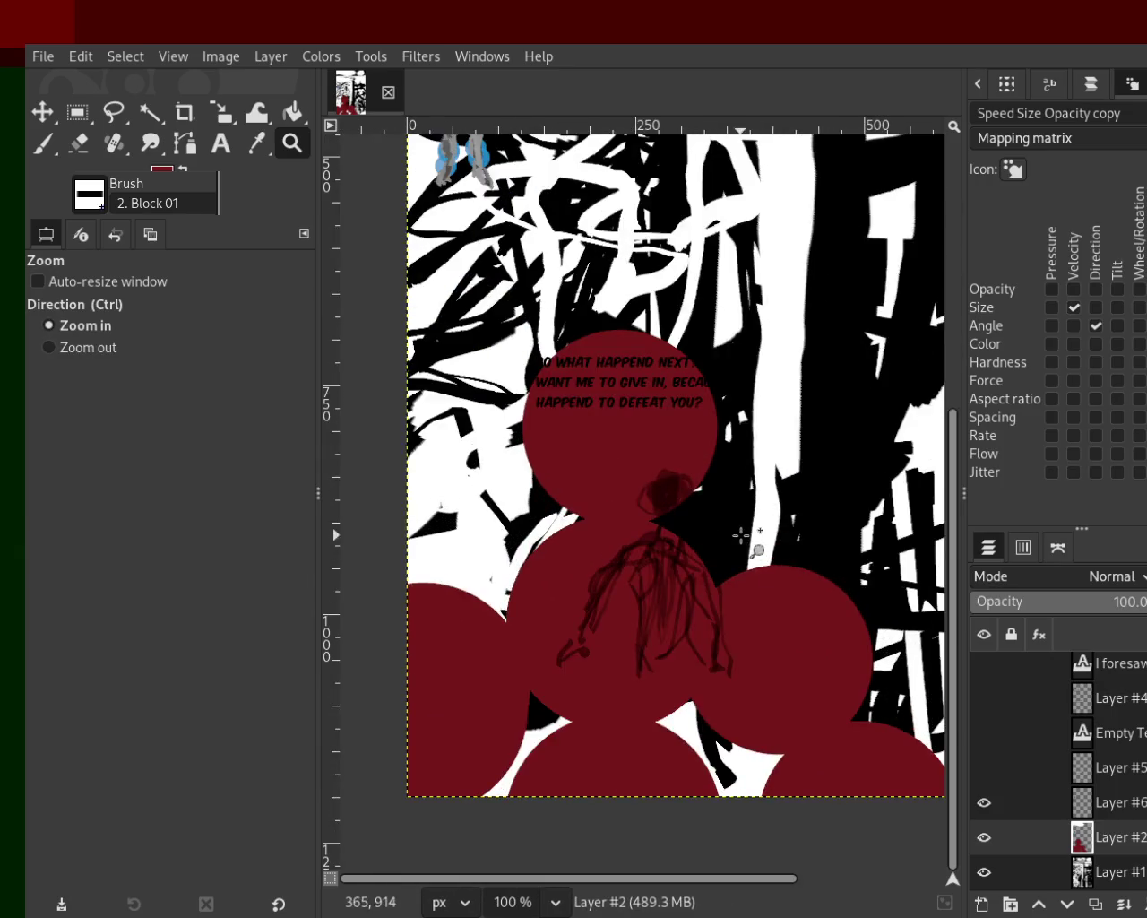
mouse_move(1000, 840)
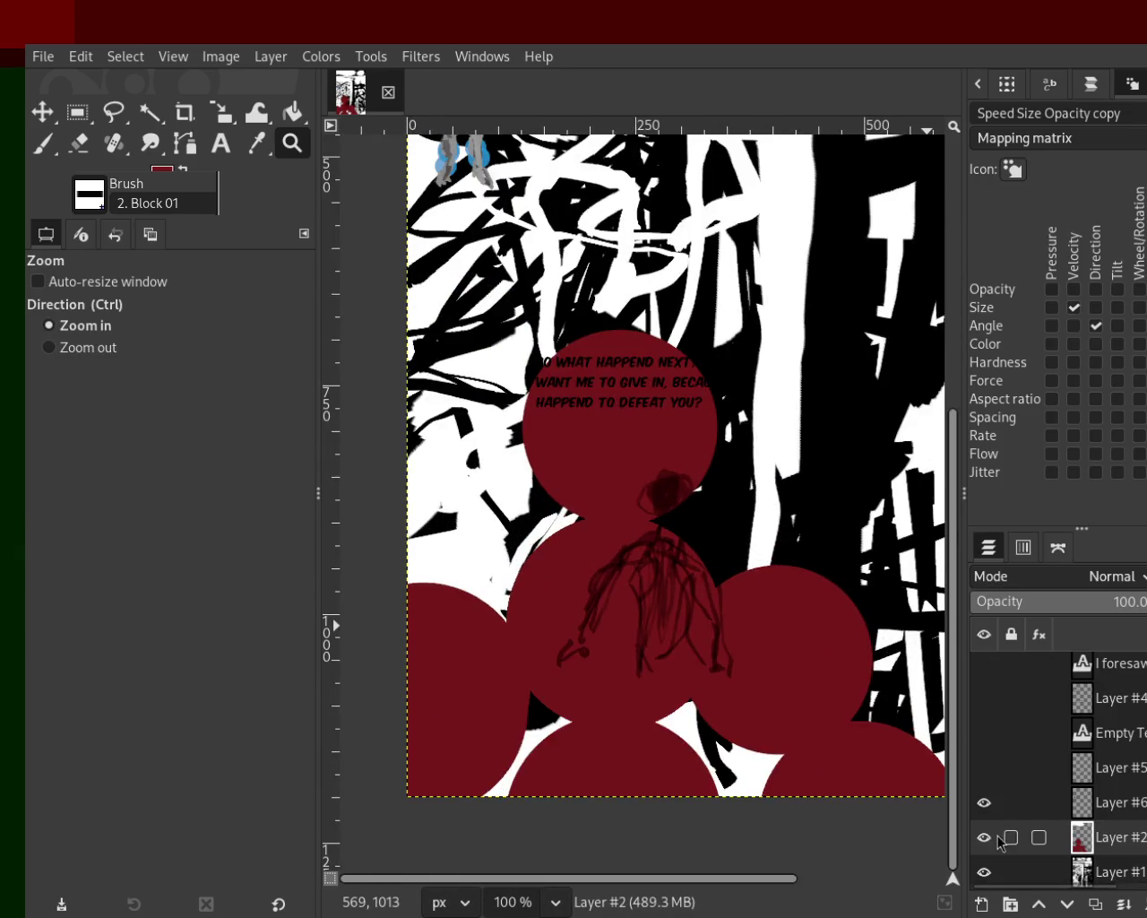
Step: Hide the red circles layer (Layer #2) and the black scribble layer (Layer #1)
click(984, 837)
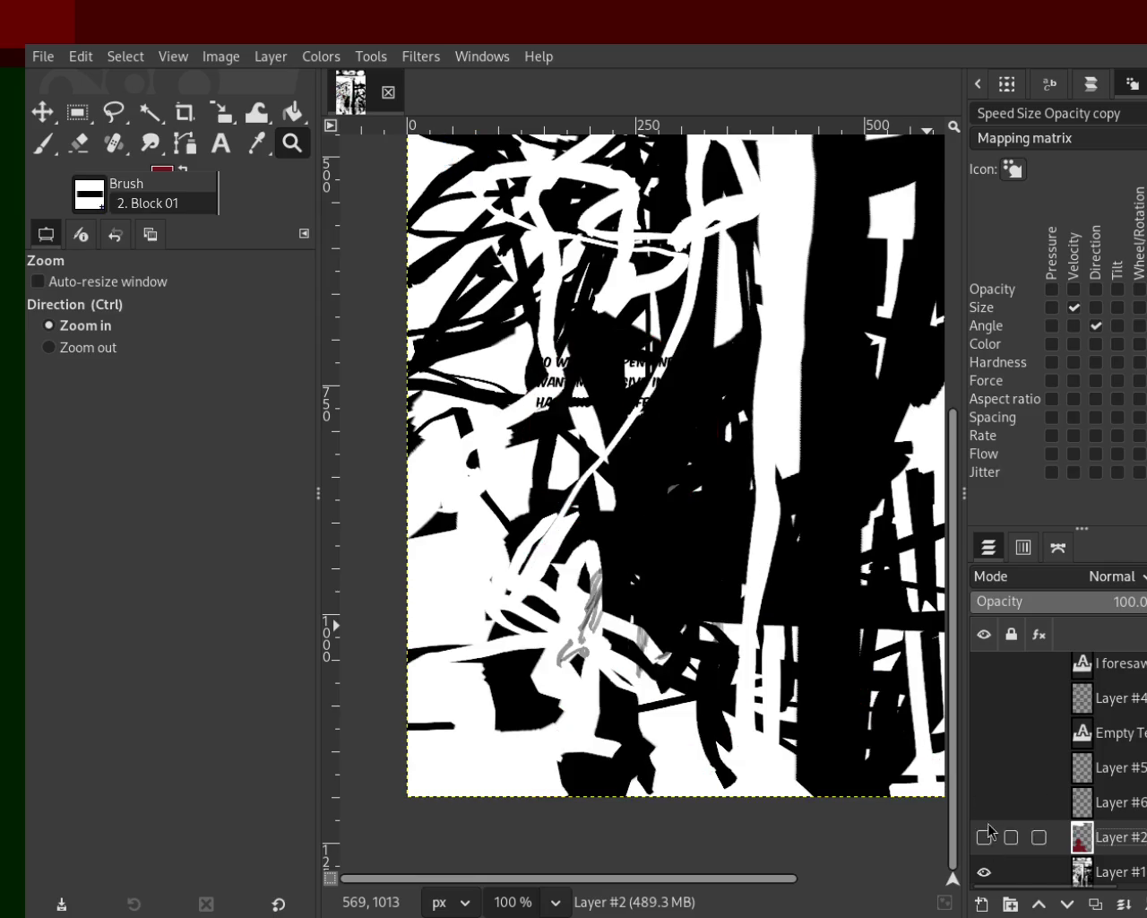
click(984, 871)
scroll(1039, 861, down, 1)
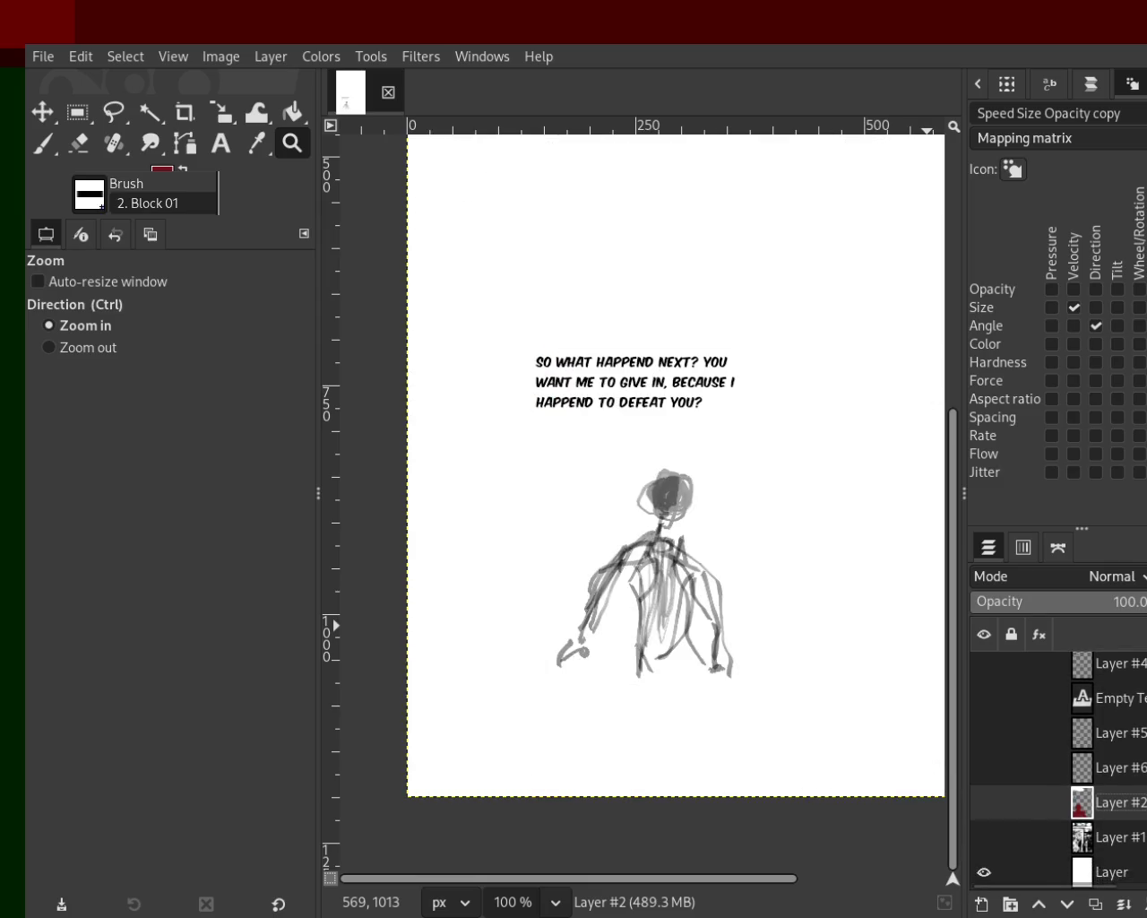
Step: Briefly preview the background, scribble, red circles and Layer #6 layers, leaving the last three hidden
click(984, 871)
click(984, 871)
click(984, 837)
click(984, 837)
click(984, 802)
click(984, 802)
click(984, 767)
click(984, 767)
Step: Check the 'So what' text and Layer #3 figure, then return the zoom to 50%
scroll(984, 735, up, 3)
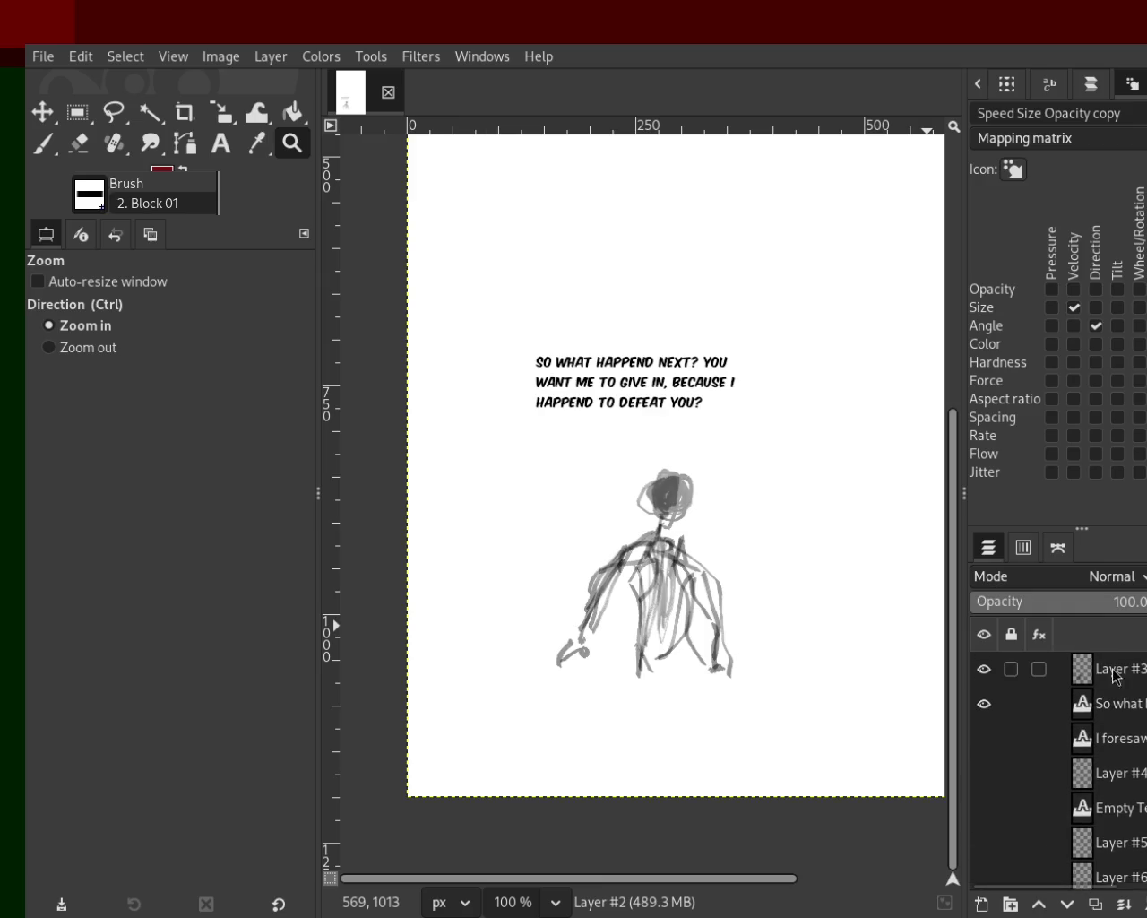
click(983, 703)
click(984, 703)
click(984, 704)
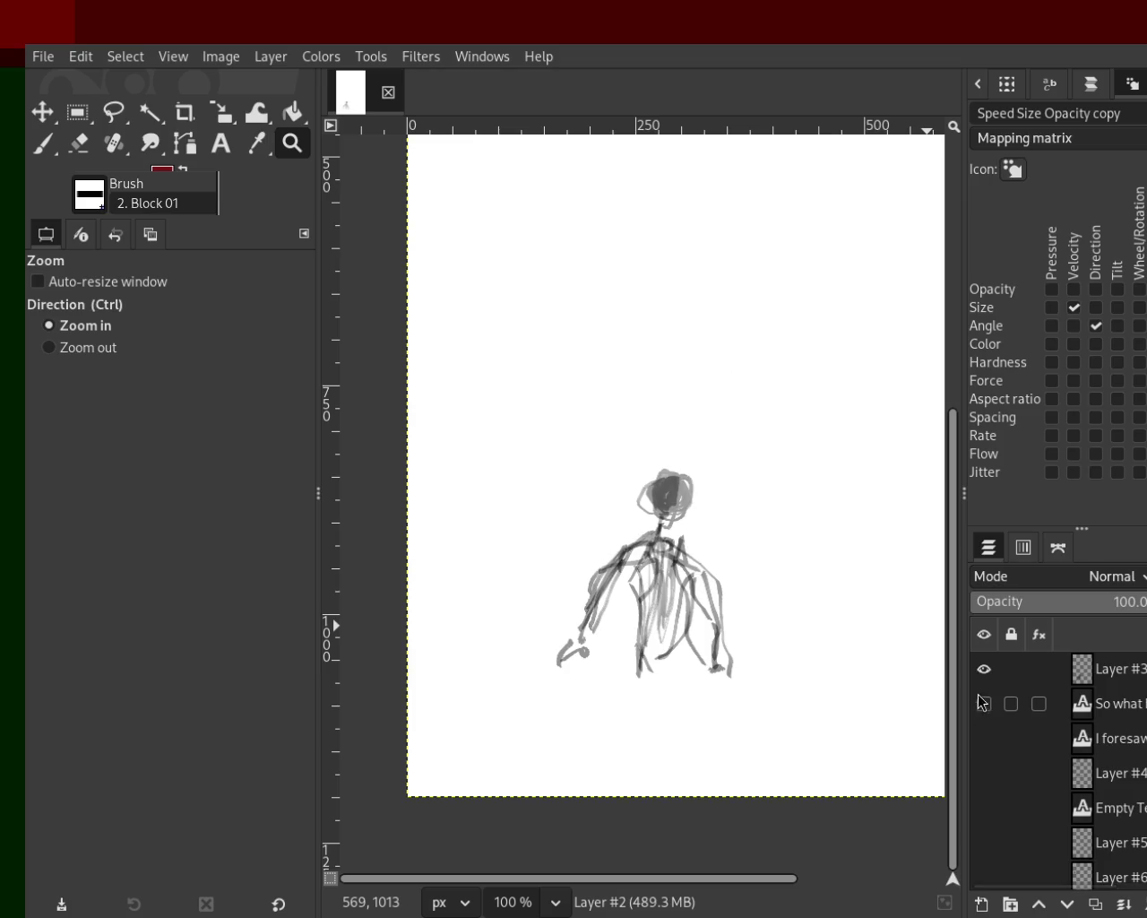
click(984, 669)
click(984, 668)
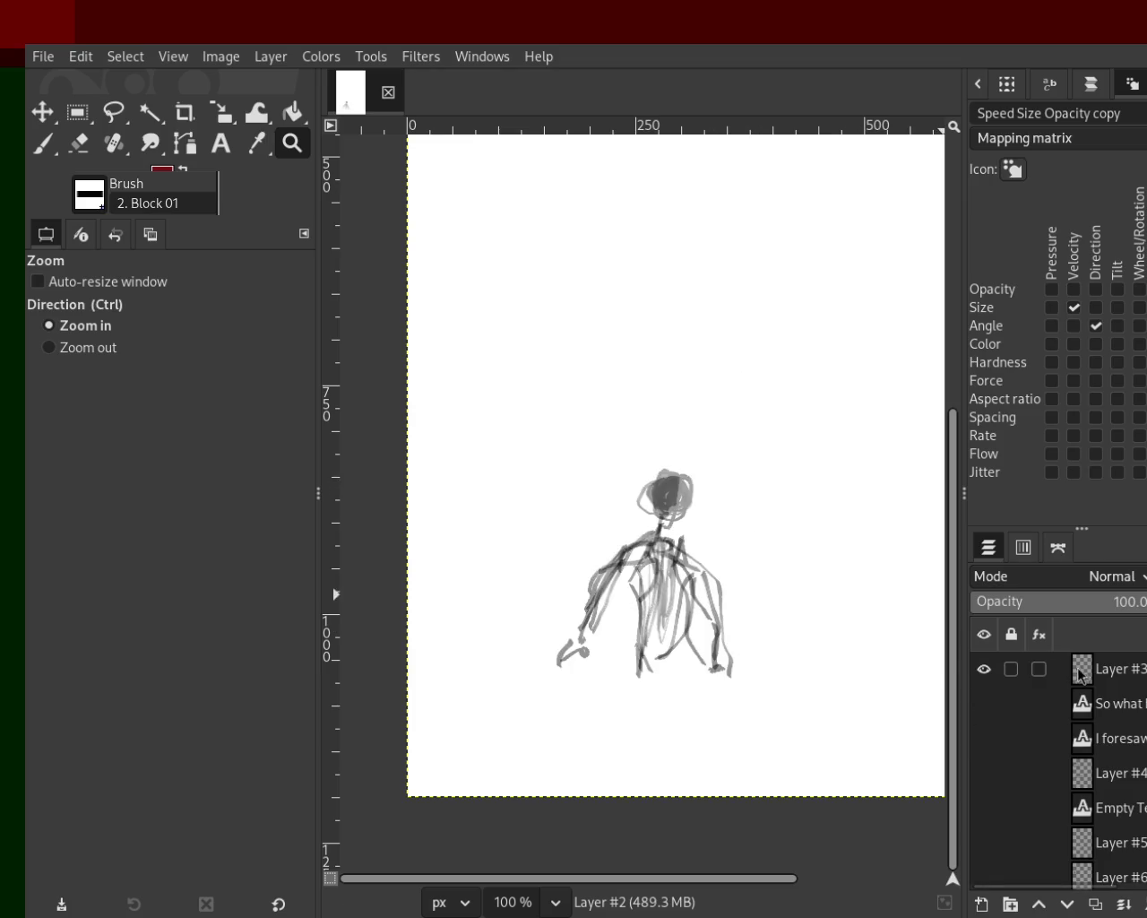
ctrl+click(668, 415)
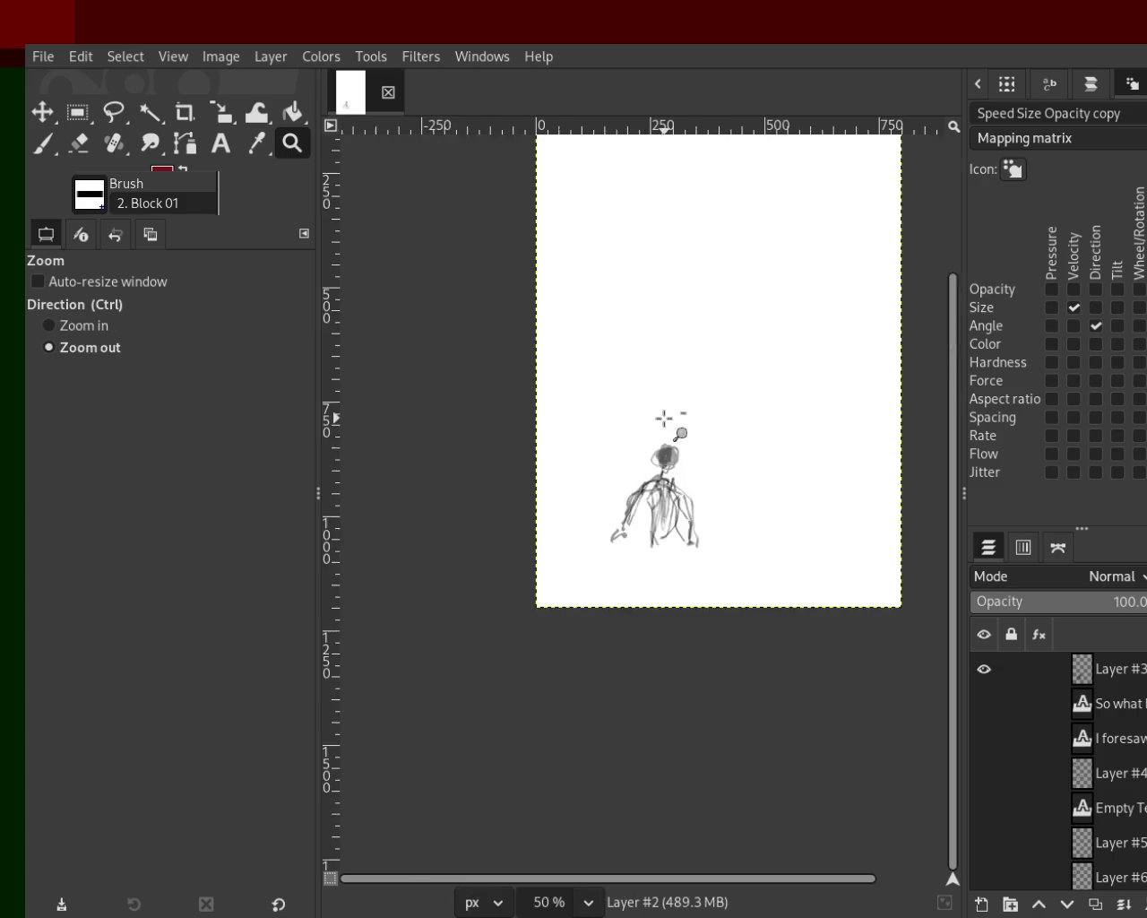
ctrl+click(663, 418)
click(708, 323)
Step: Hide Layer #3 and the speech text, and preview Layer #4's grey strokes
click(984, 668)
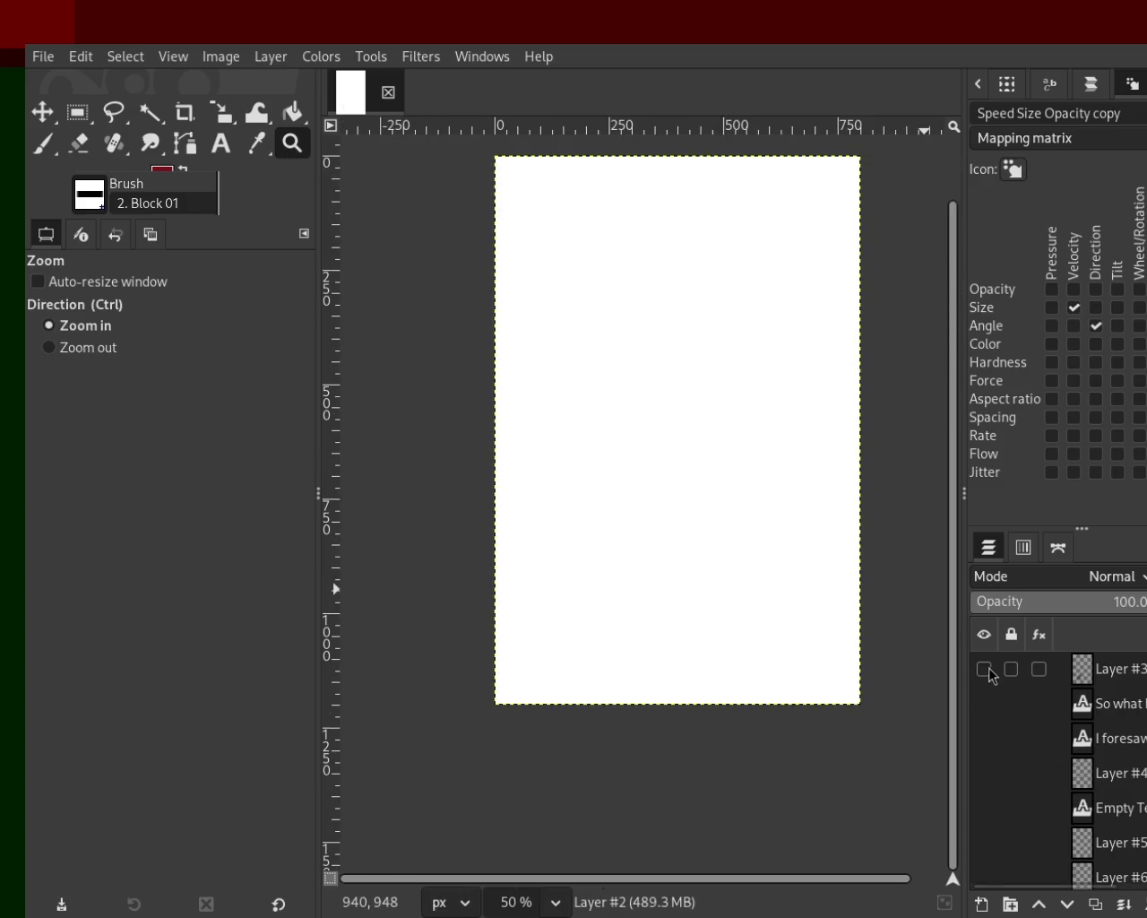
click(984, 703)
click(984, 703)
click(983, 772)
click(983, 773)
mouse_move(986, 773)
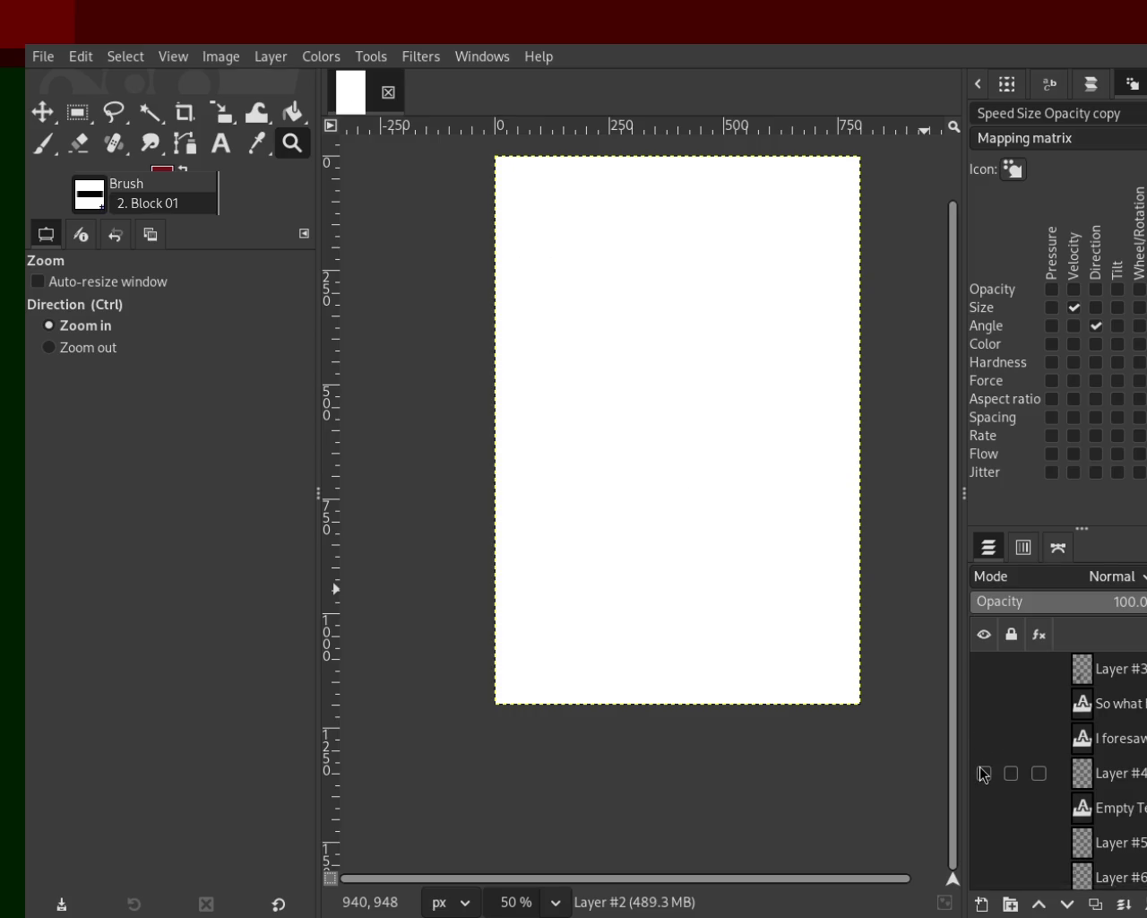
Step: Move Layer #4 below the empty text layer and Layer #3 below Layer #4
click(1109, 782)
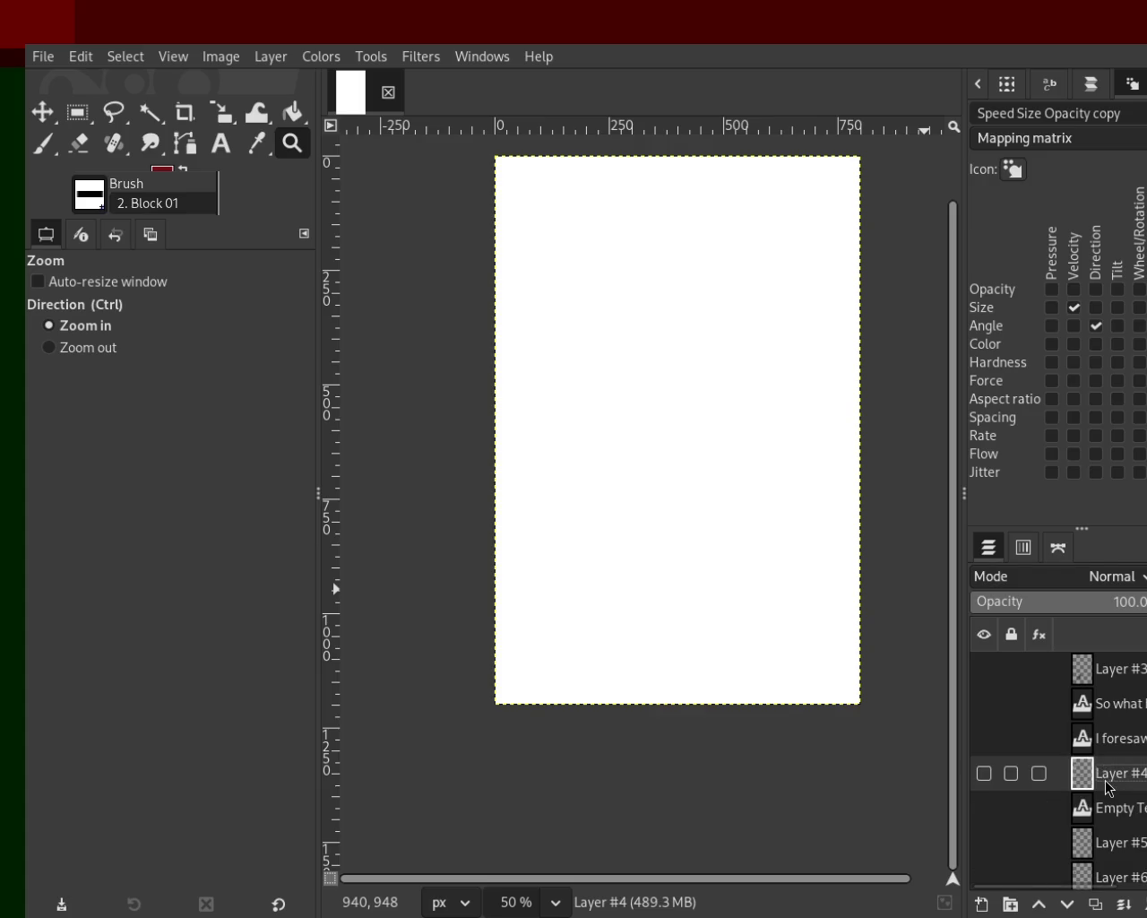
drag(1109, 785, 1118, 817)
click(1099, 672)
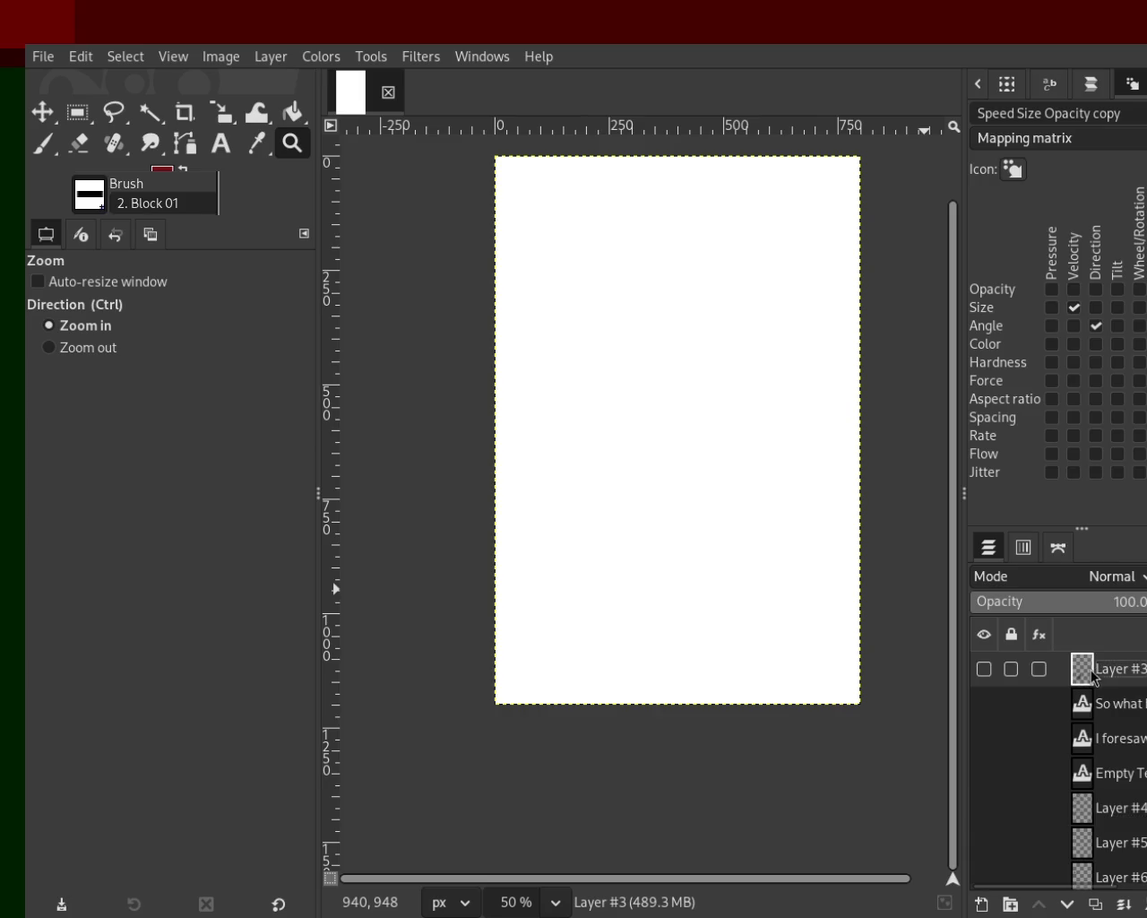
click(984, 669)
click(984, 669)
drag(1080, 673, 1099, 821)
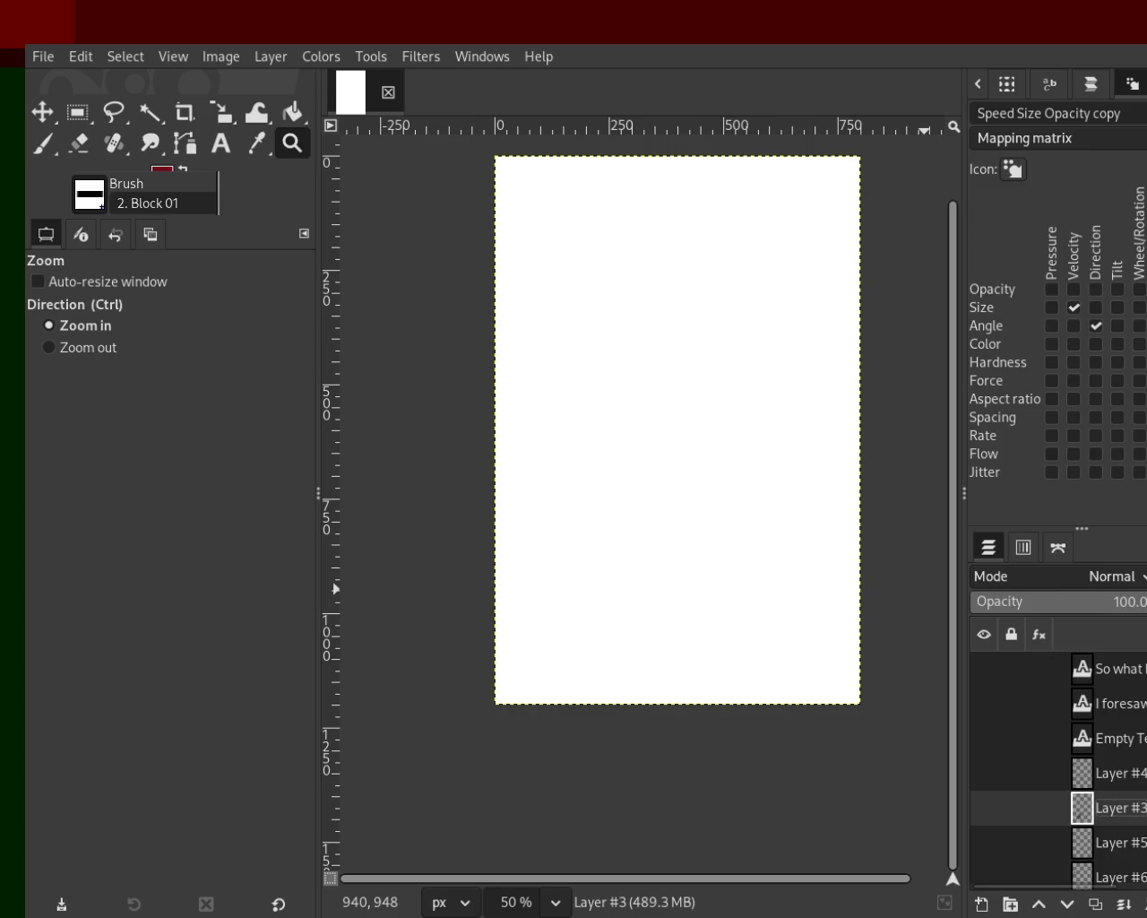
Step: Rename Layer #4 to 'bubbles' and make it visible
click(1115, 776)
click(1118, 775)
text(bubbles)
key(Return)
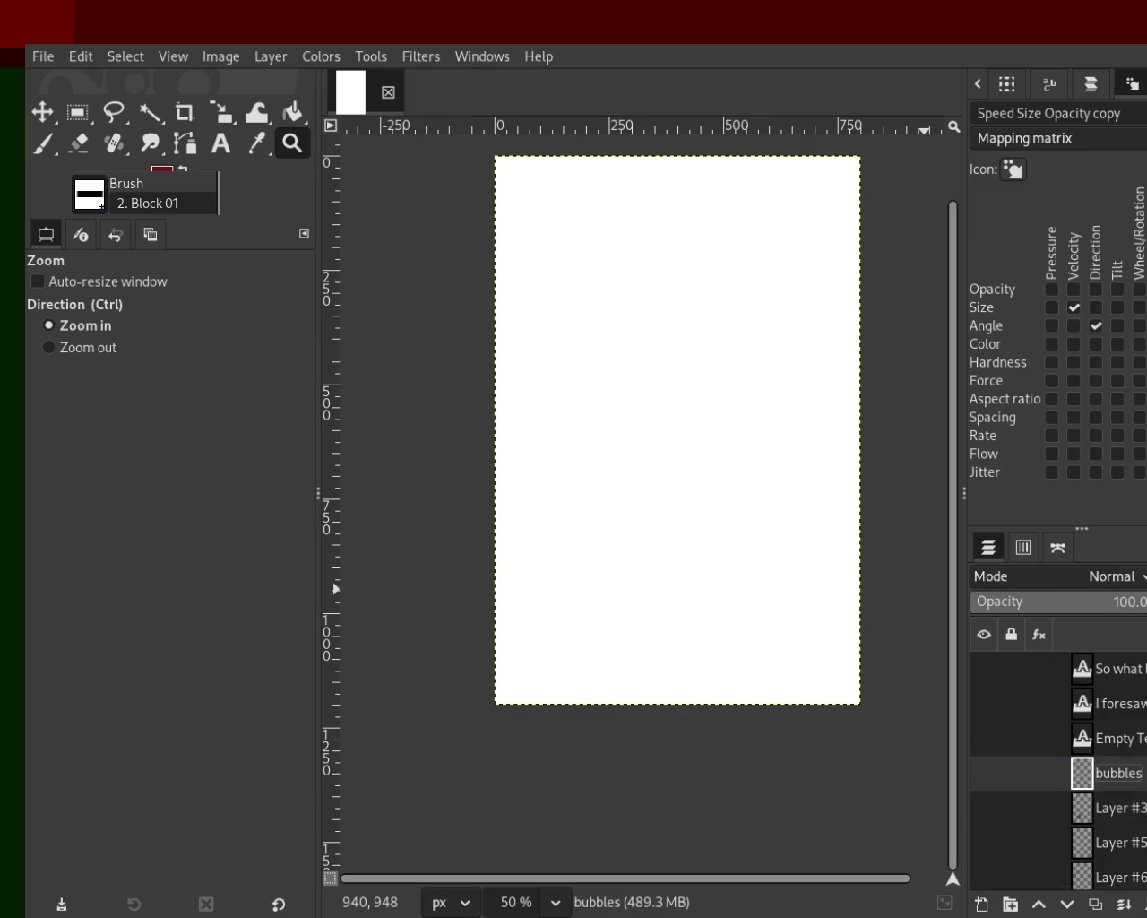
click(979, 774)
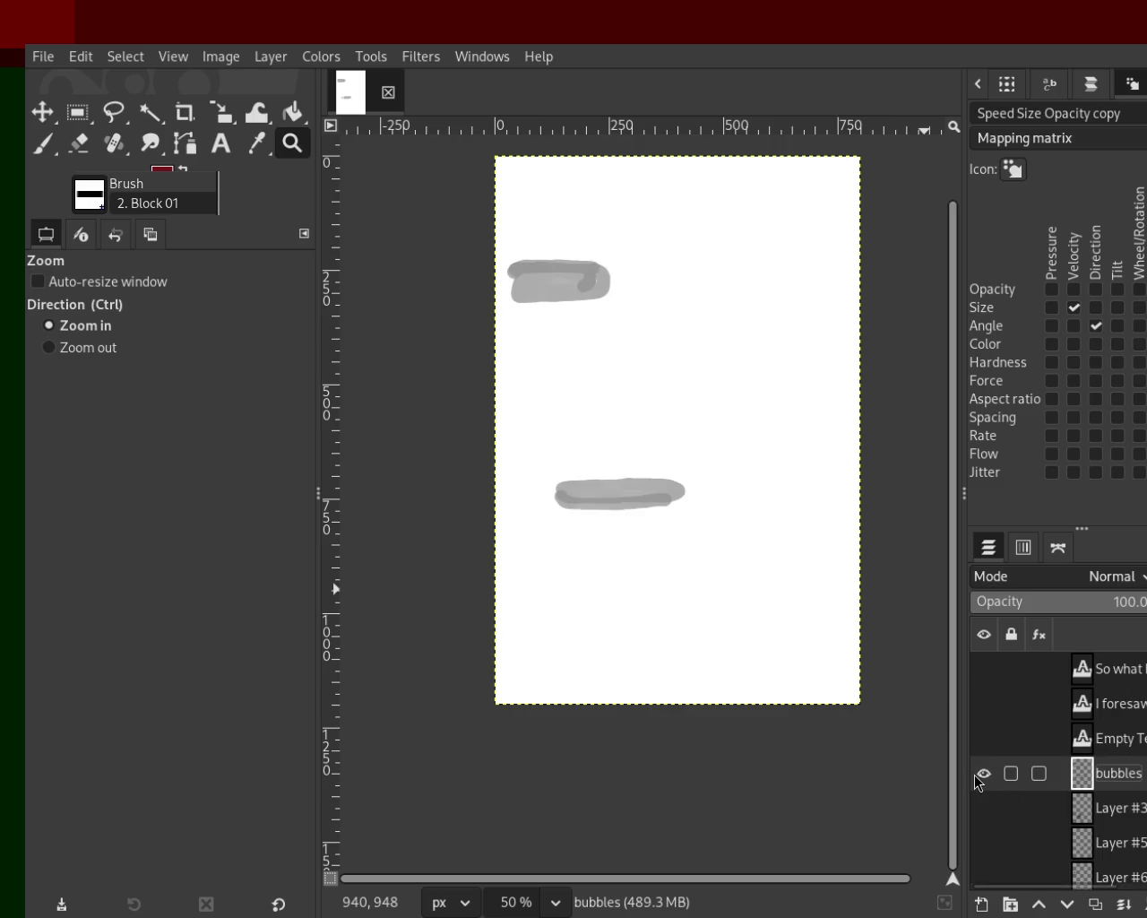
Step: Hide the bubbles layer and delete Layer #5 with its grey scribble
click(983, 772)
click(983, 807)
click(983, 807)
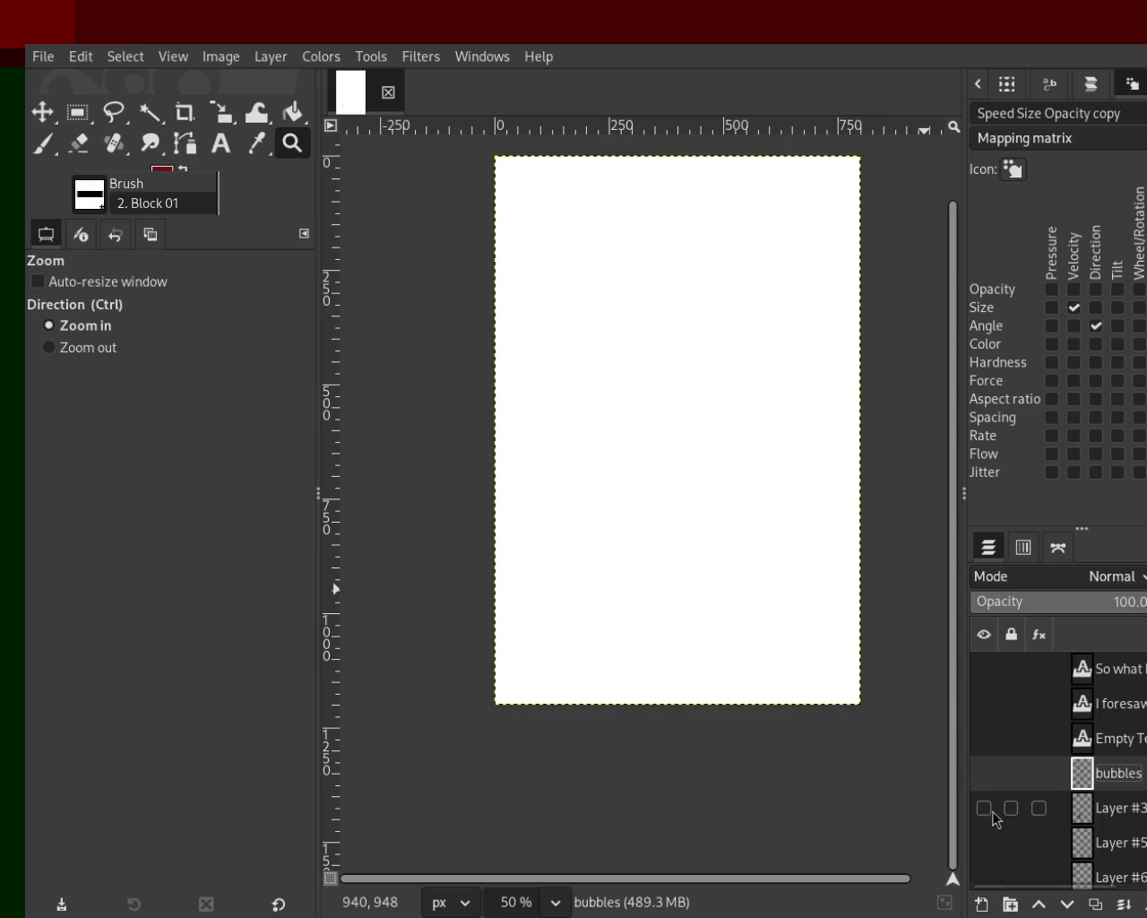
click(993, 840)
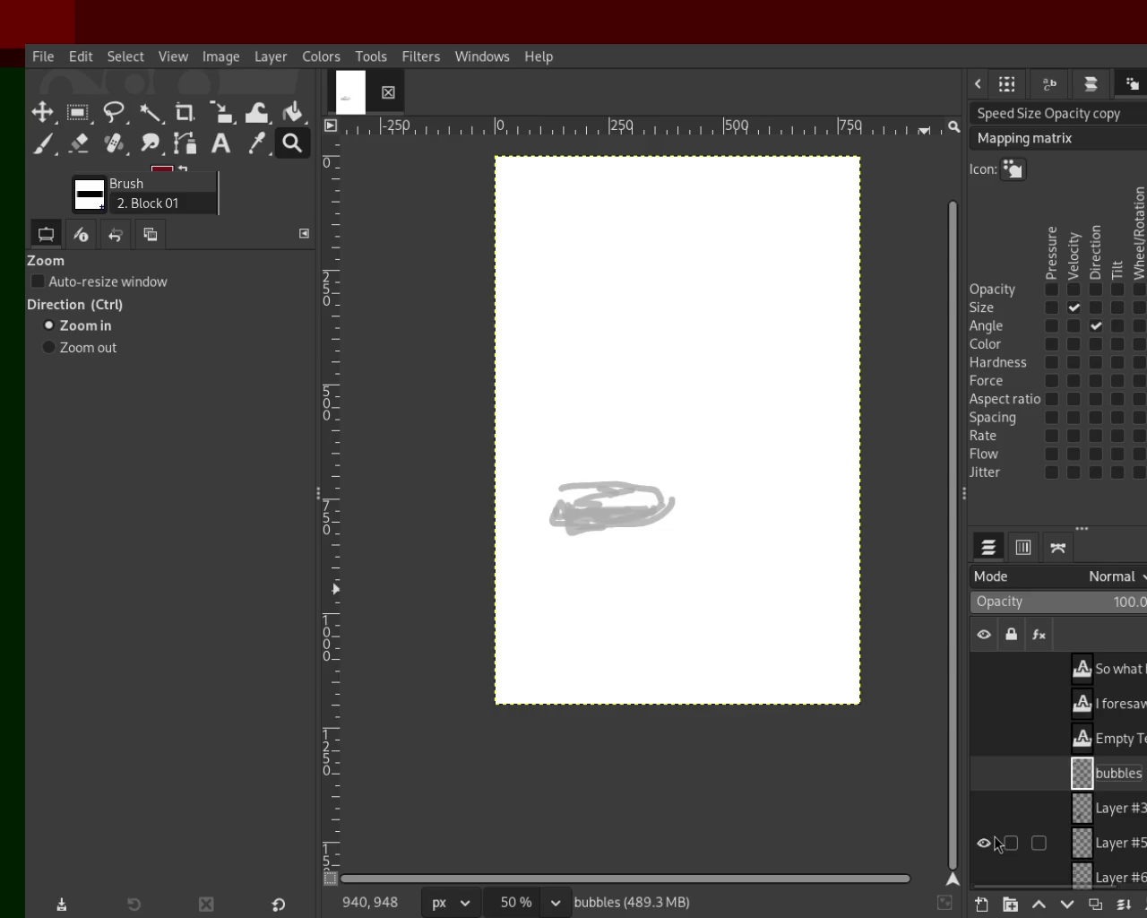
click(1116, 851)
key(Delete)
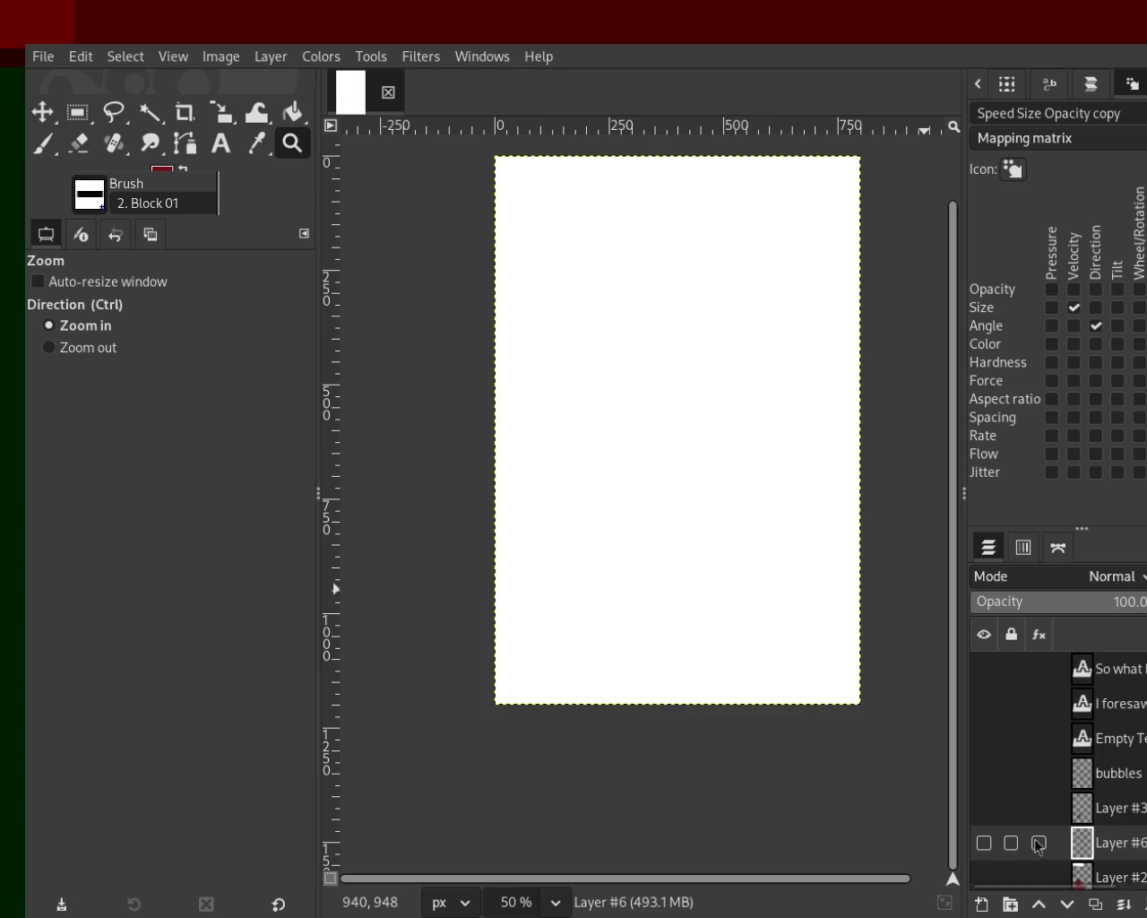
Step: Show Layer #3 and erase its sketched figure near the page bottom with the Eraser
click(984, 843)
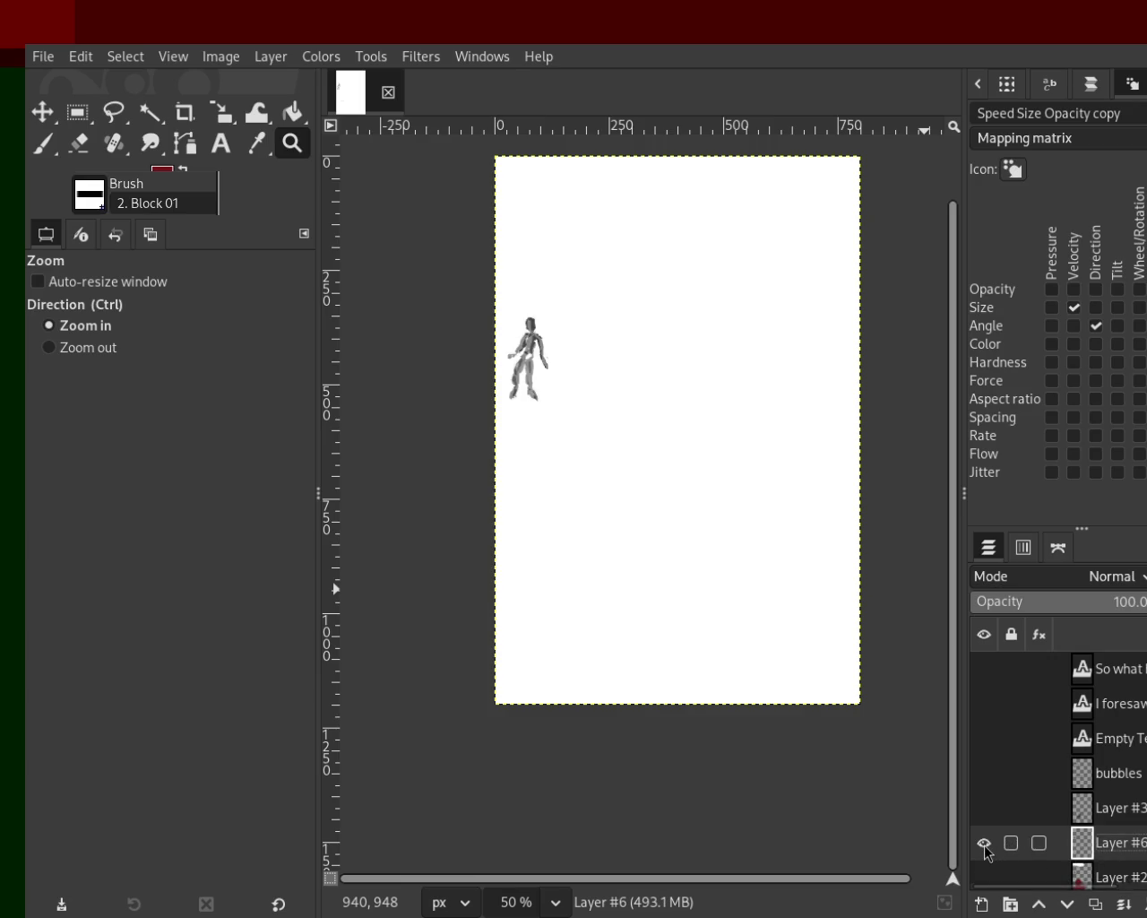
click(984, 843)
click(983, 810)
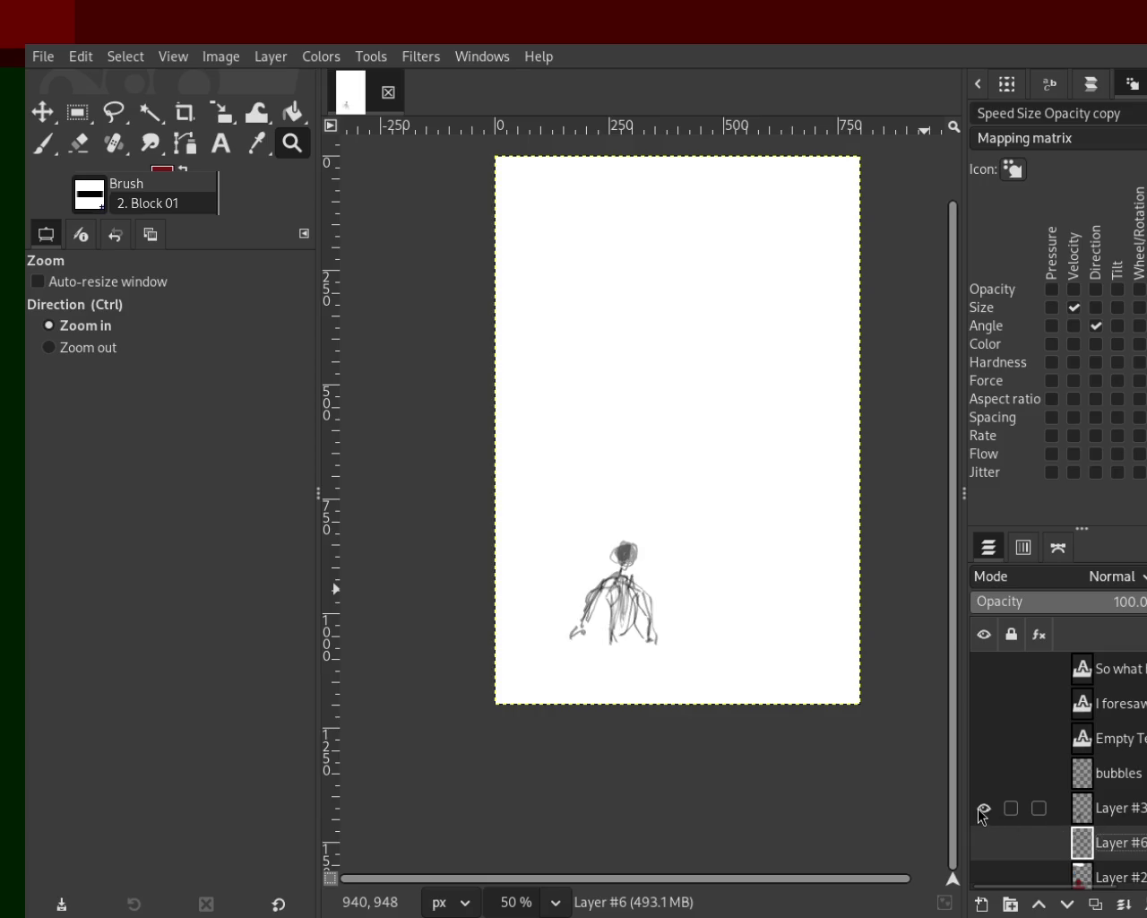
click(983, 809)
click(983, 809)
click(79, 143)
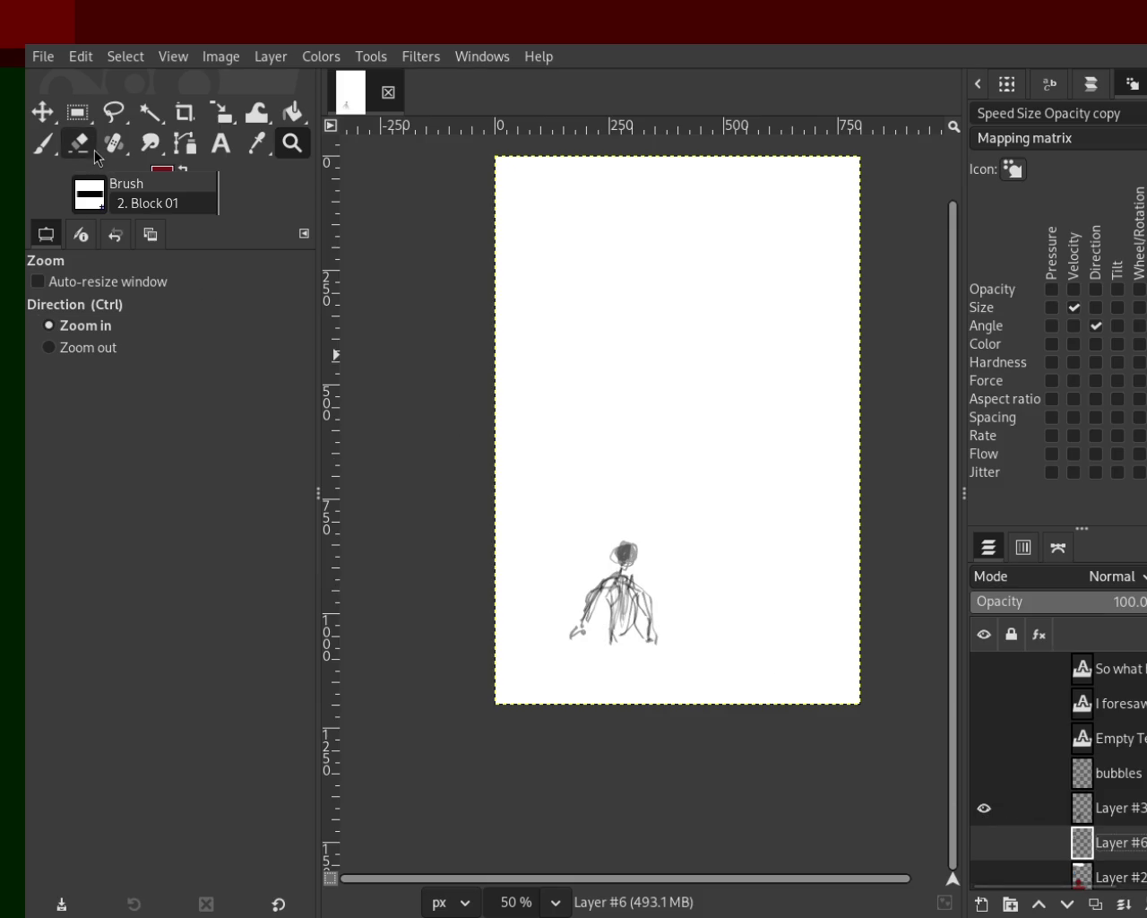
click(1110, 809)
mouse_move(645, 582)
mouse_down()
mouse_move(615, 640)
mouse_move(622, 550)
mouse_move(578, 632)
mouse_up()
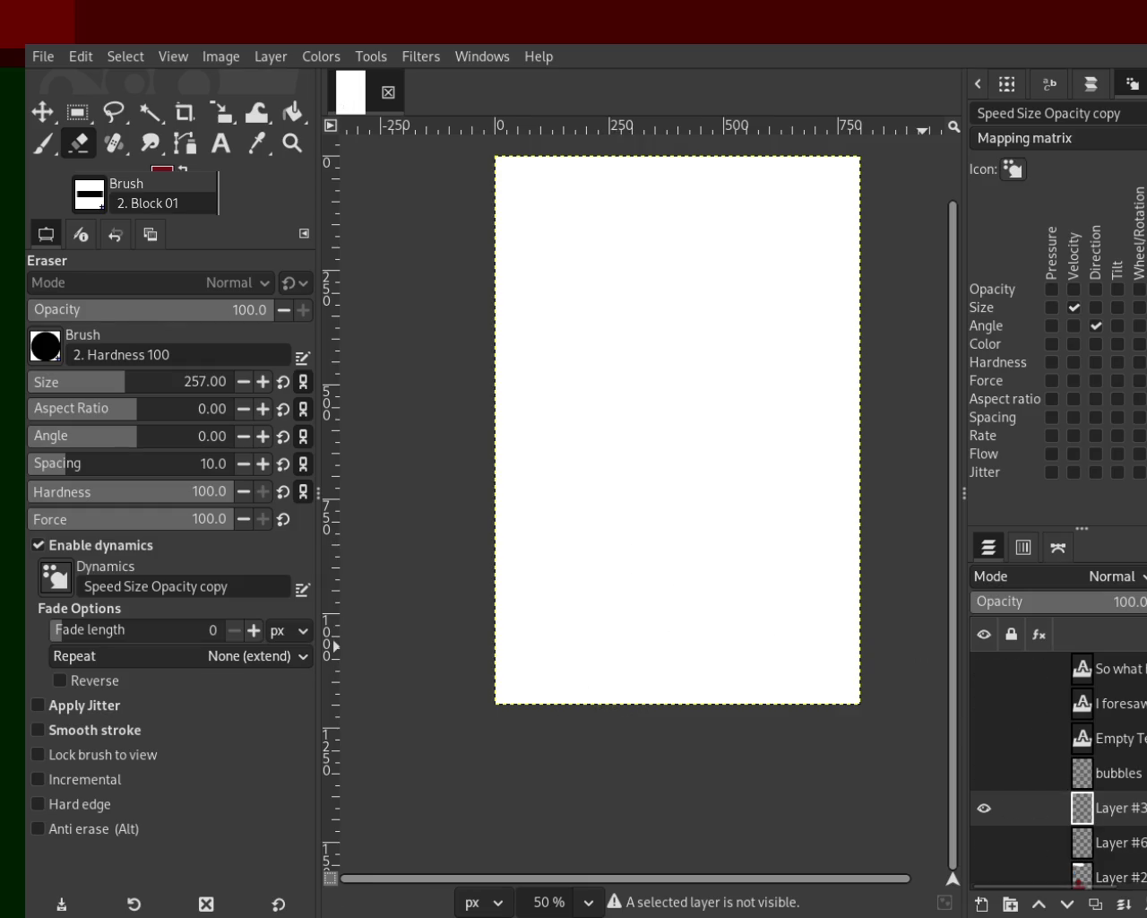
Step: Rename Layer #3 and Layer #6 to 'character', making Layer #6 visible
double_click(1115, 808)
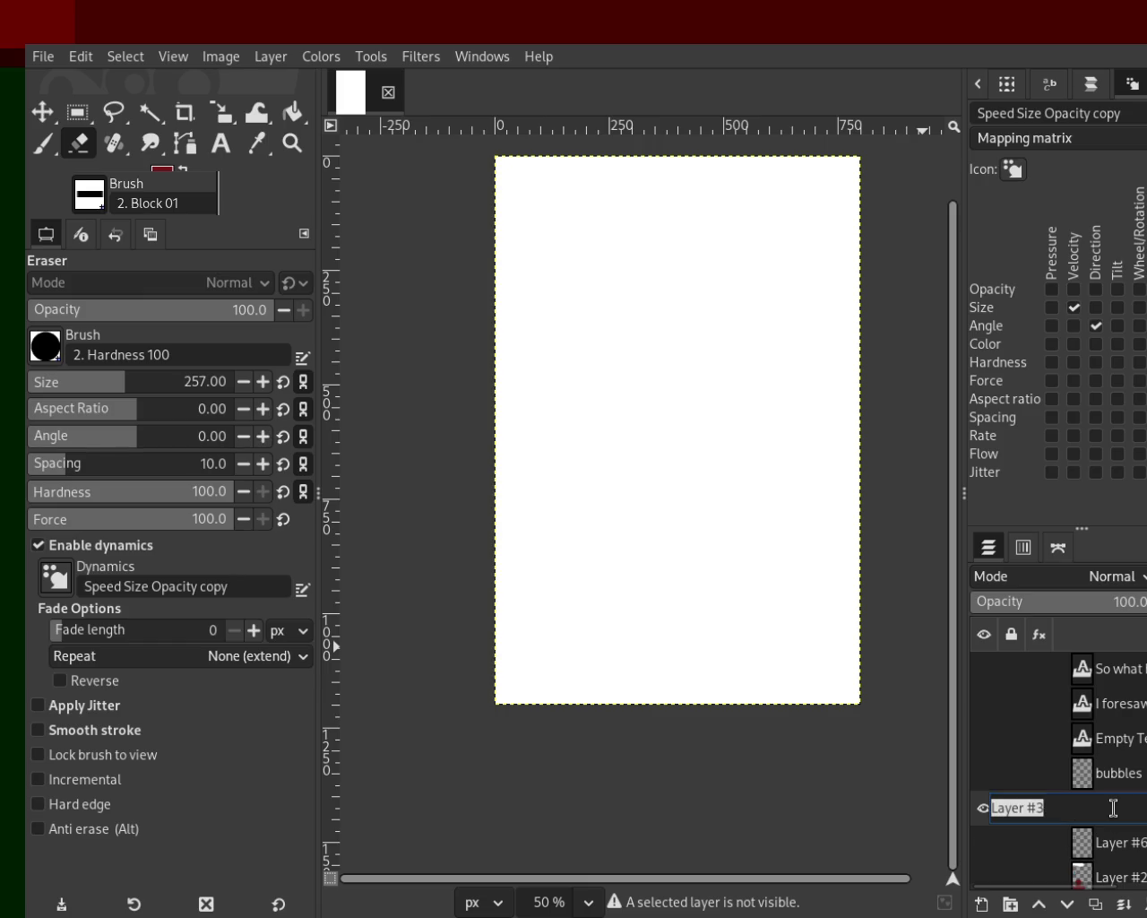
text(re)
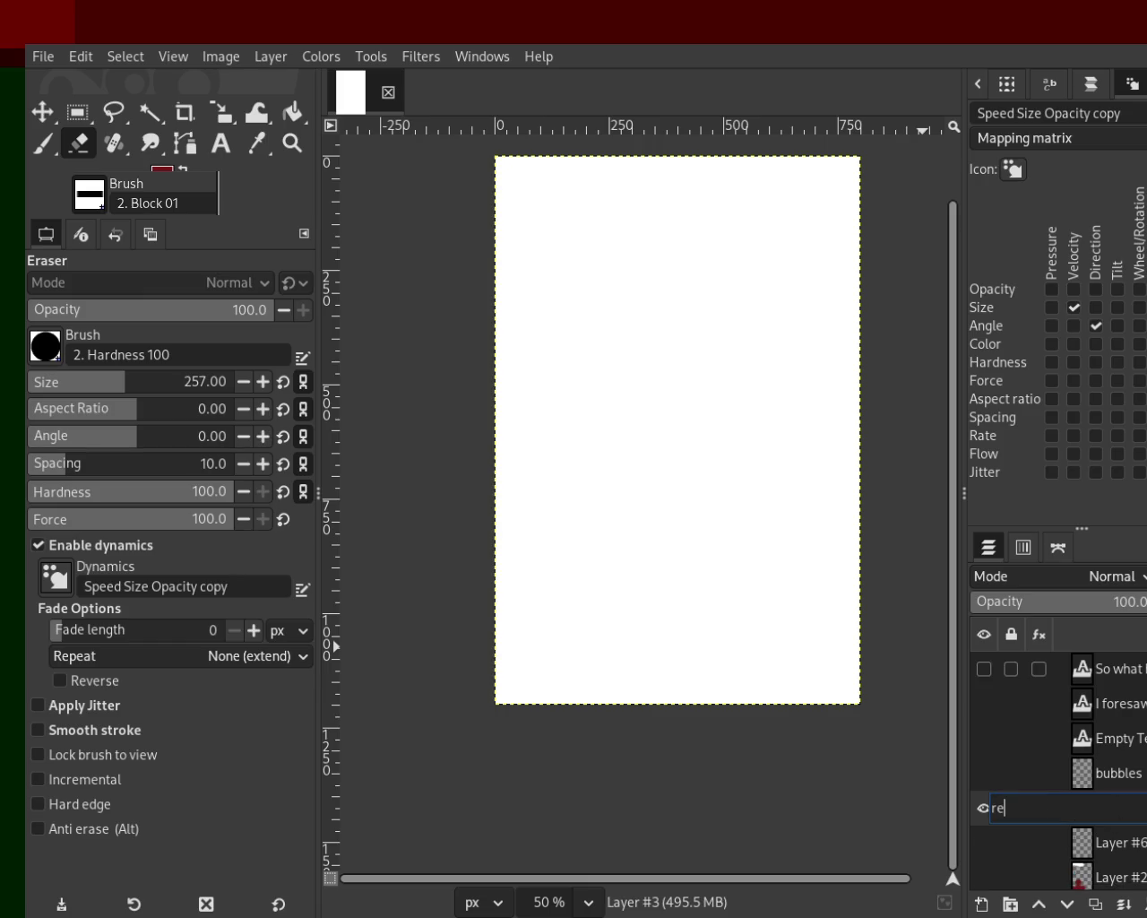
text(character)
key(Return)
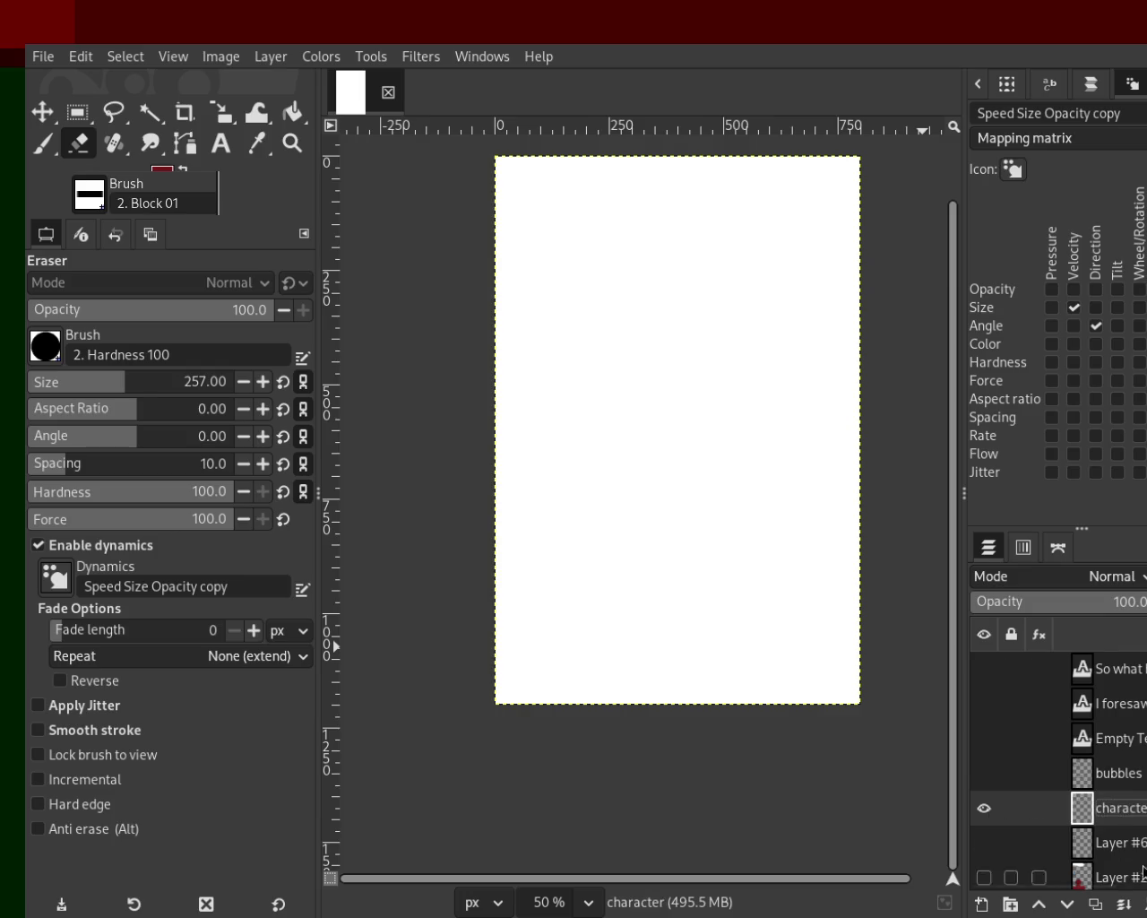
click(1111, 843)
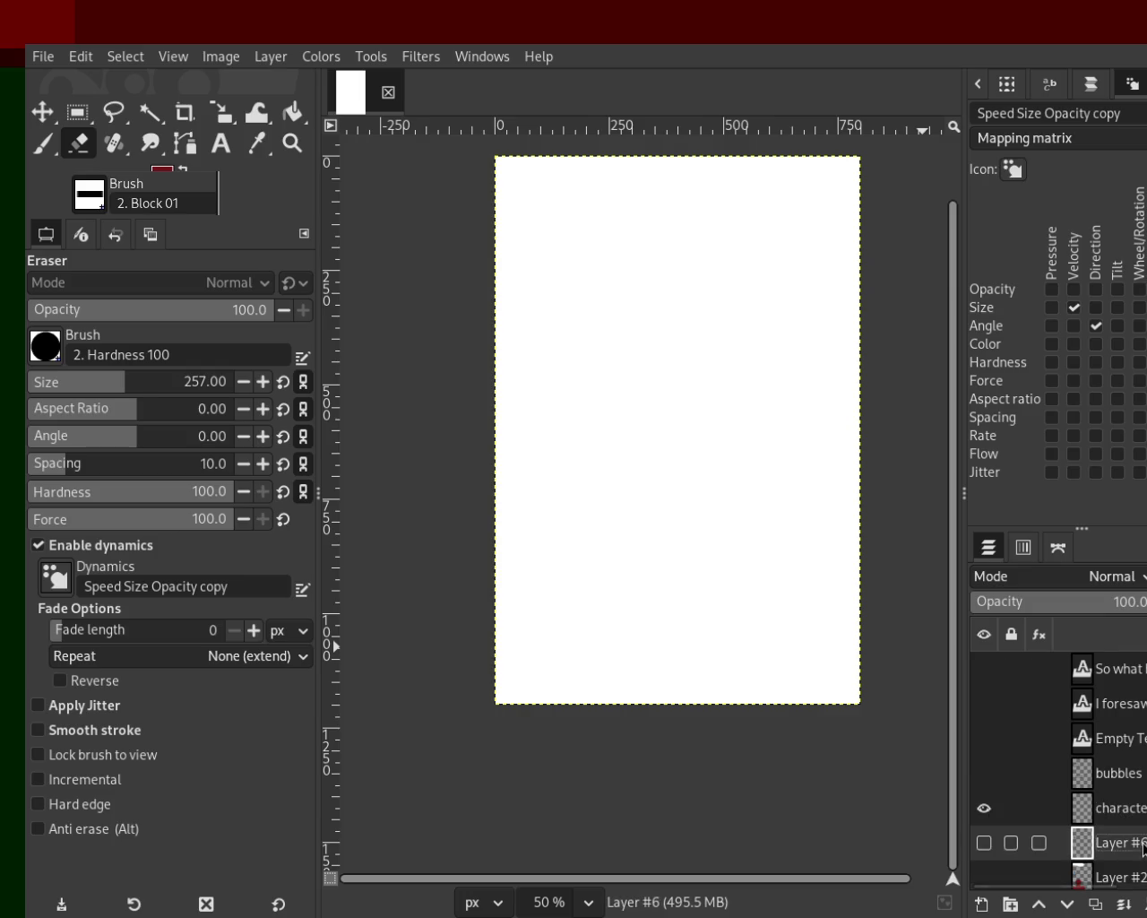
click(983, 843)
double_click(1111, 842)
text(character)
key(Return)
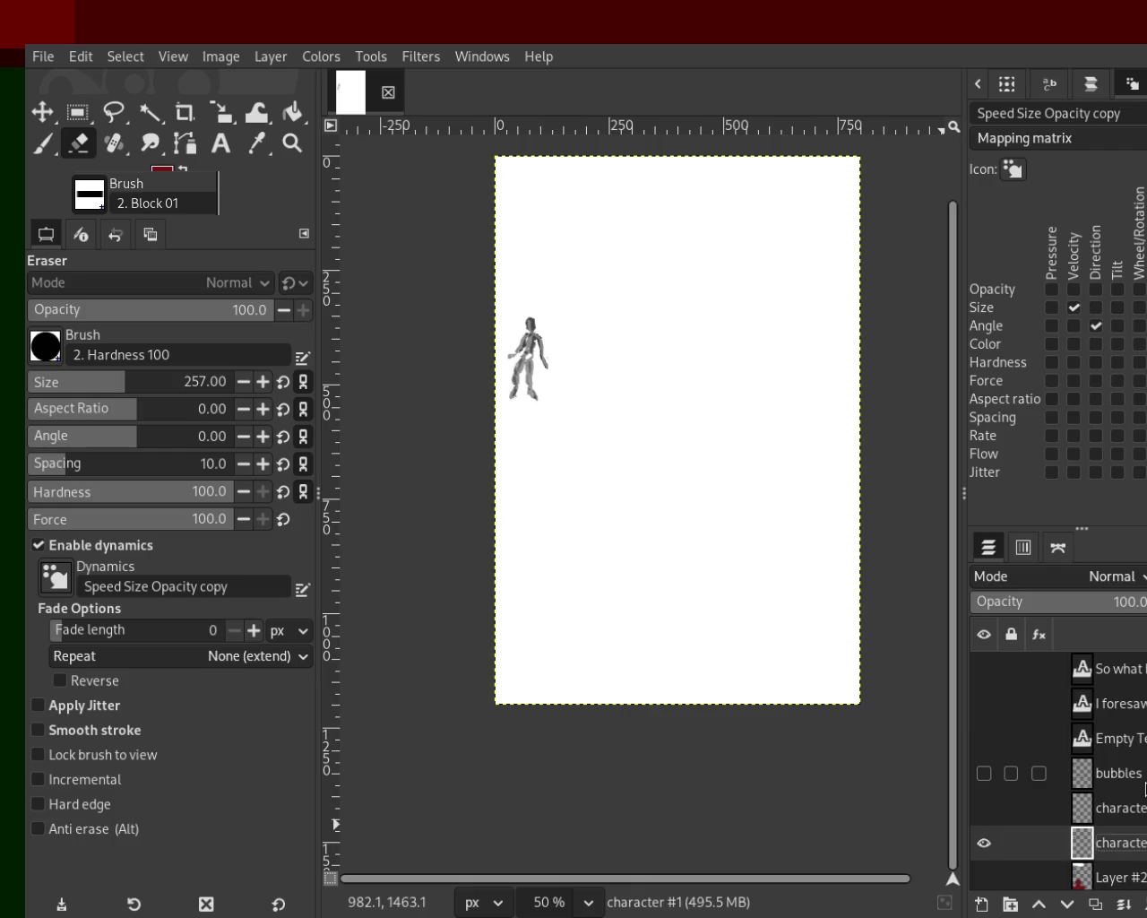
Step: Toggle the two character layers' visibility, ending with both shown
click(983, 807)
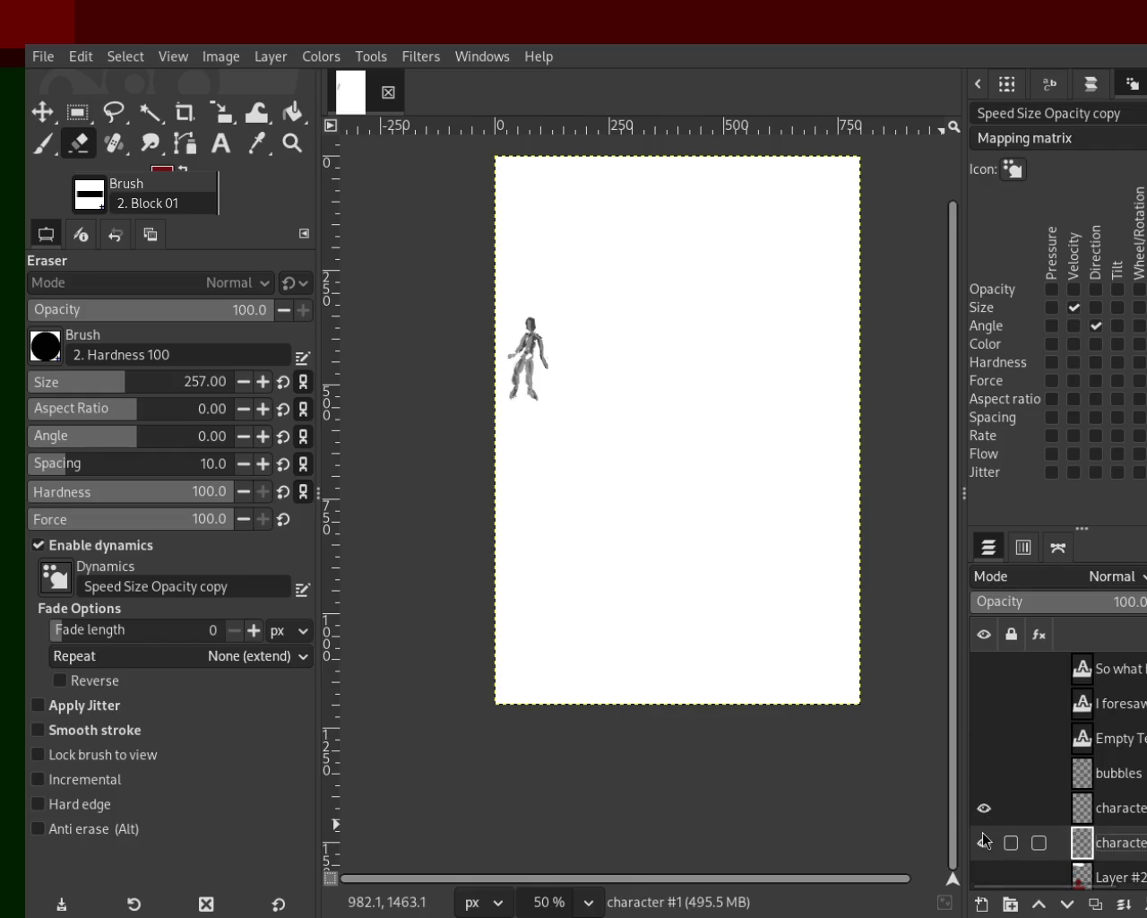
click(983, 843)
click(983, 808)
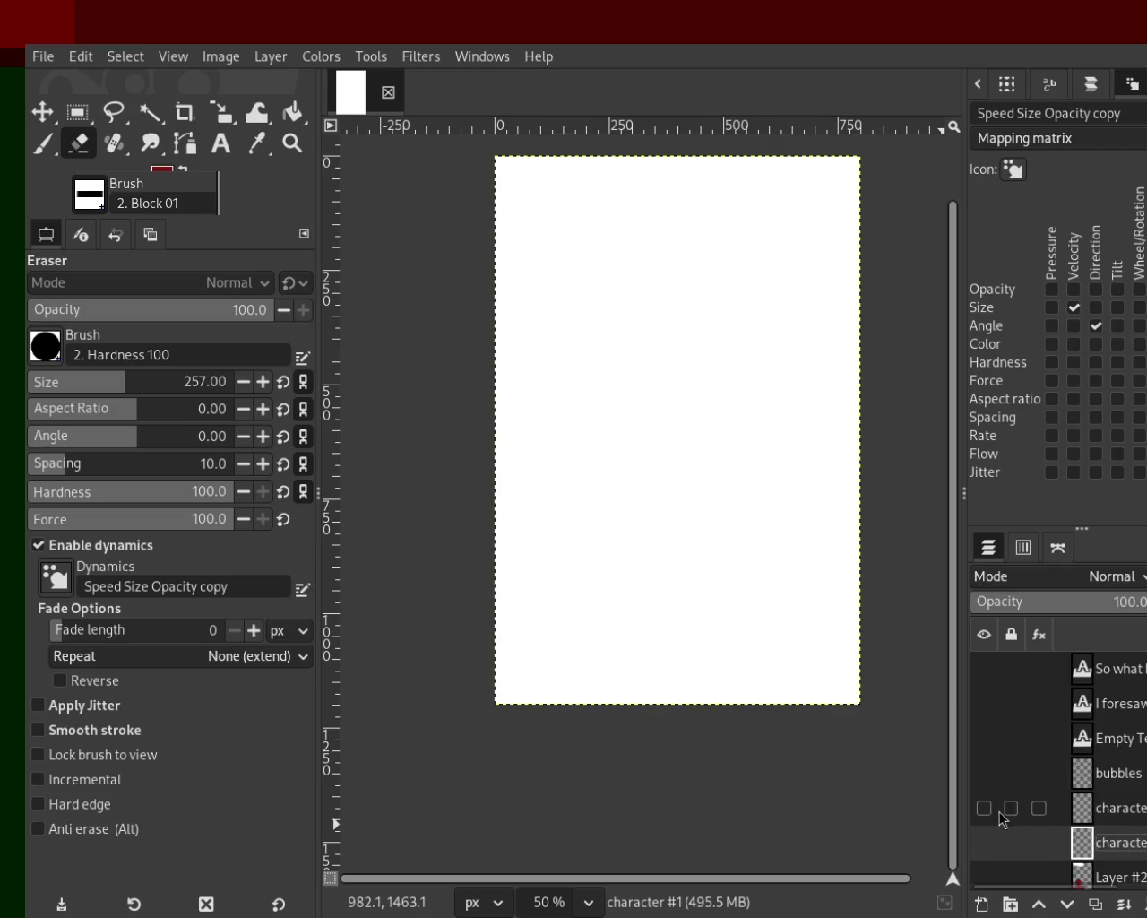
click(996, 811)
click(989, 811)
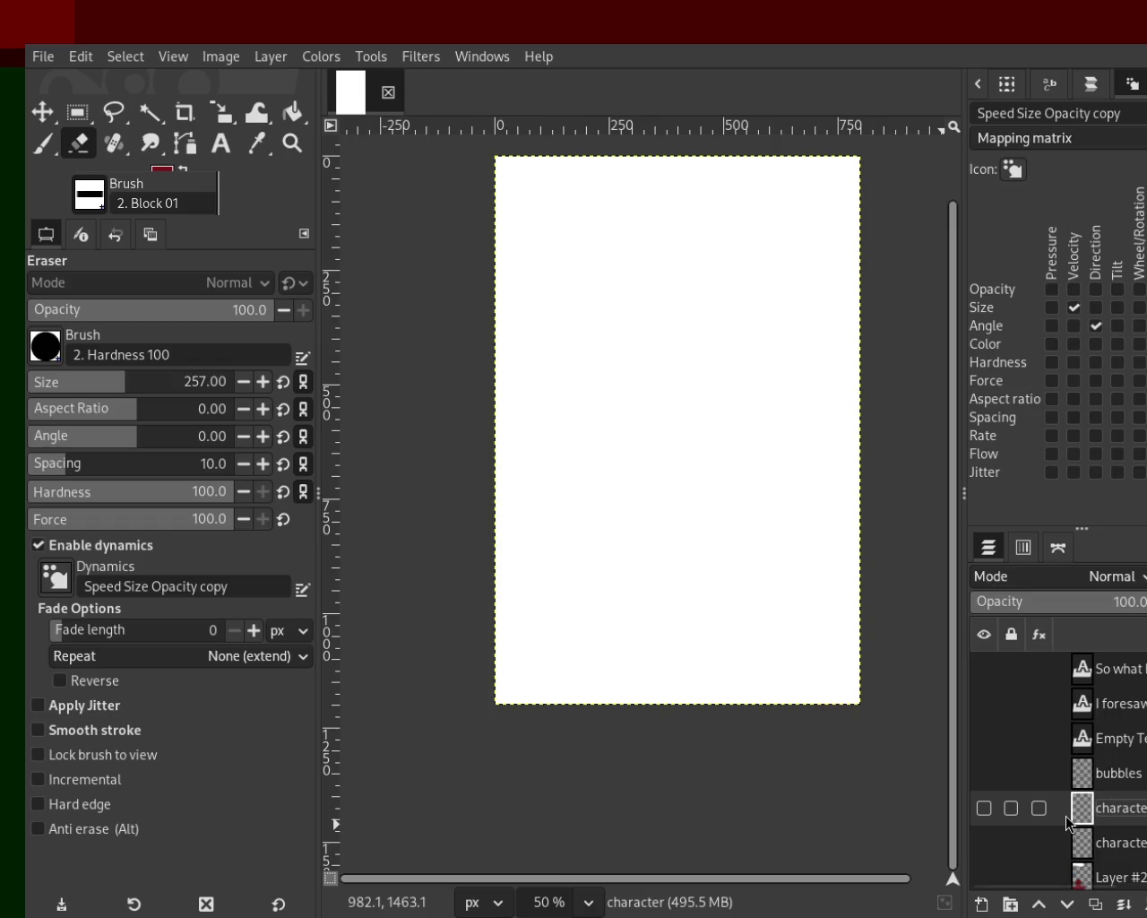
click(984, 807)
click(983, 842)
Step: Undo the layer renames, then erase the remaining sketched figure from Layer #3
key(ctrl+z)
key(ctrl+z)
key(ctrl+z)
key(ctrl+z)
key(ctrl+z)
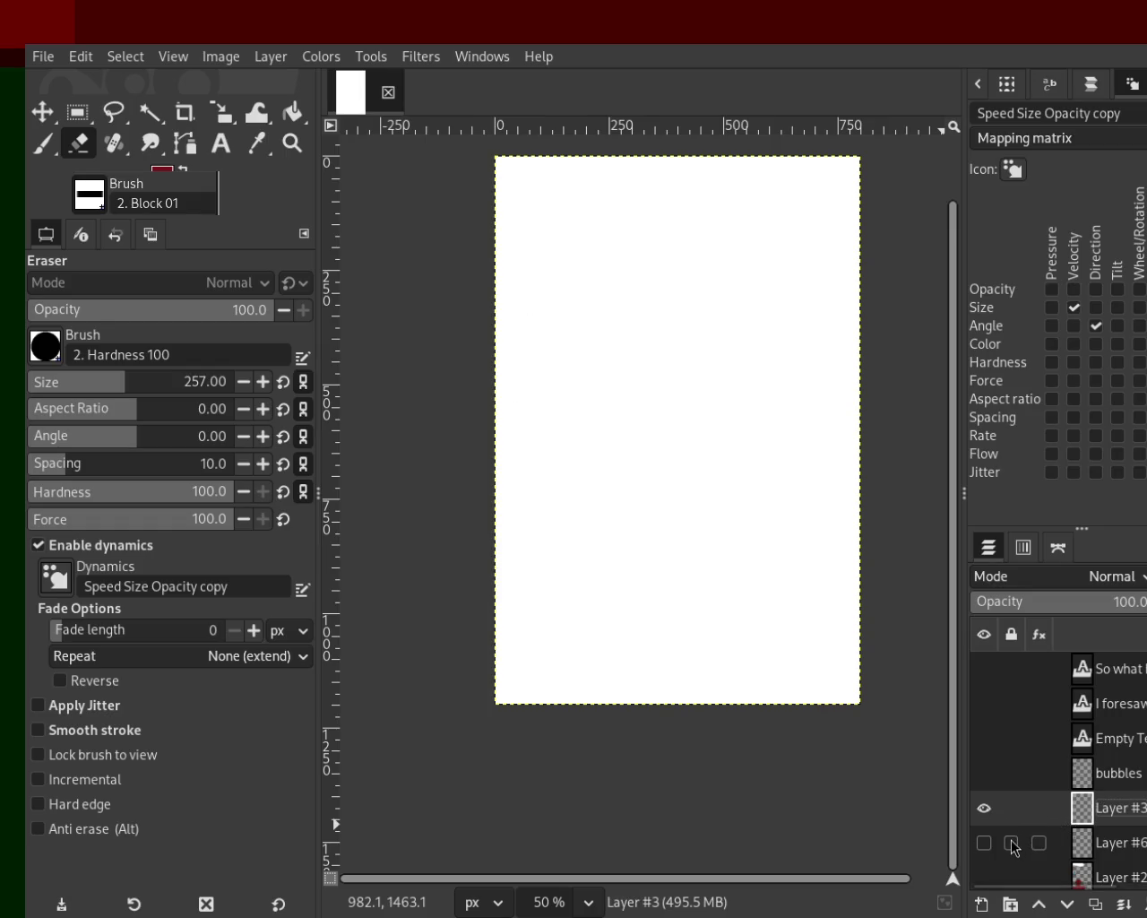
key(ctrl+y)
key(ctrl+z)
key(ctrl+z)
click(985, 810)
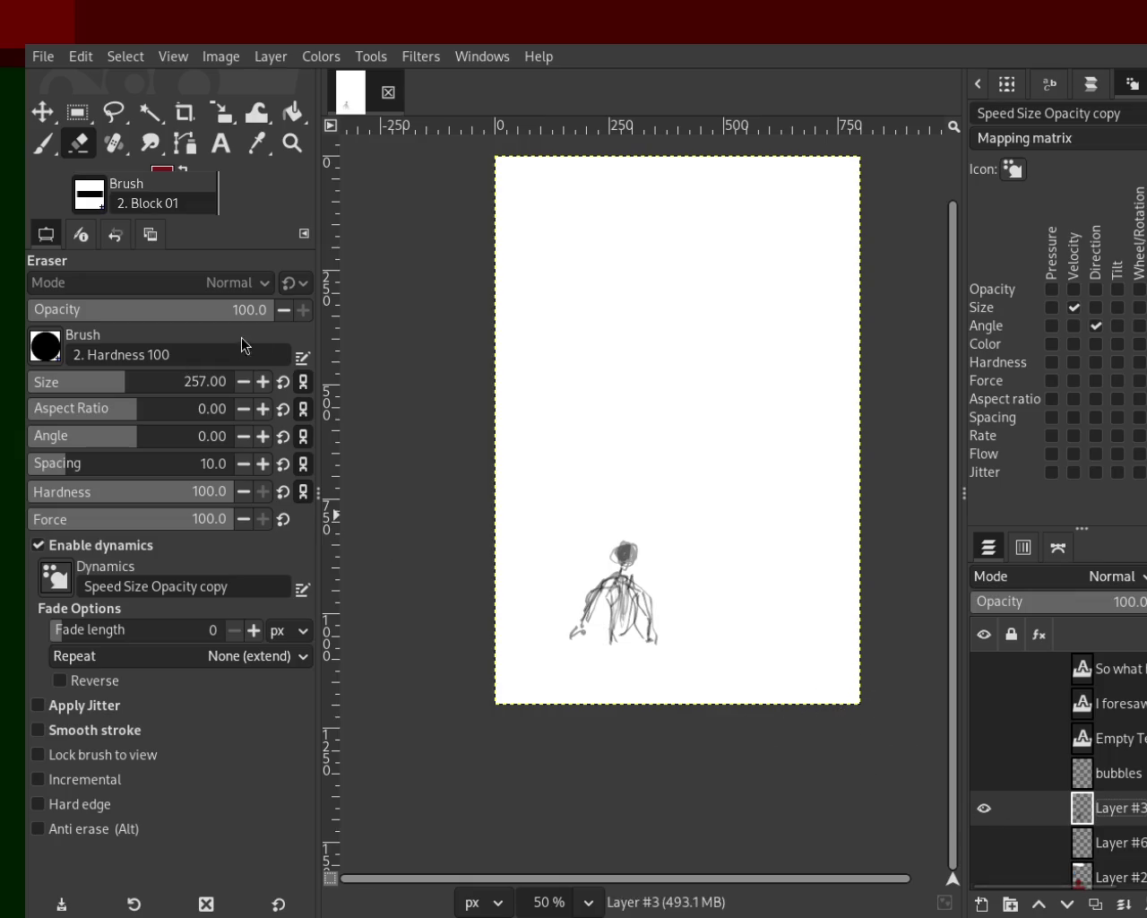
drag(550, 615, 613, 680)
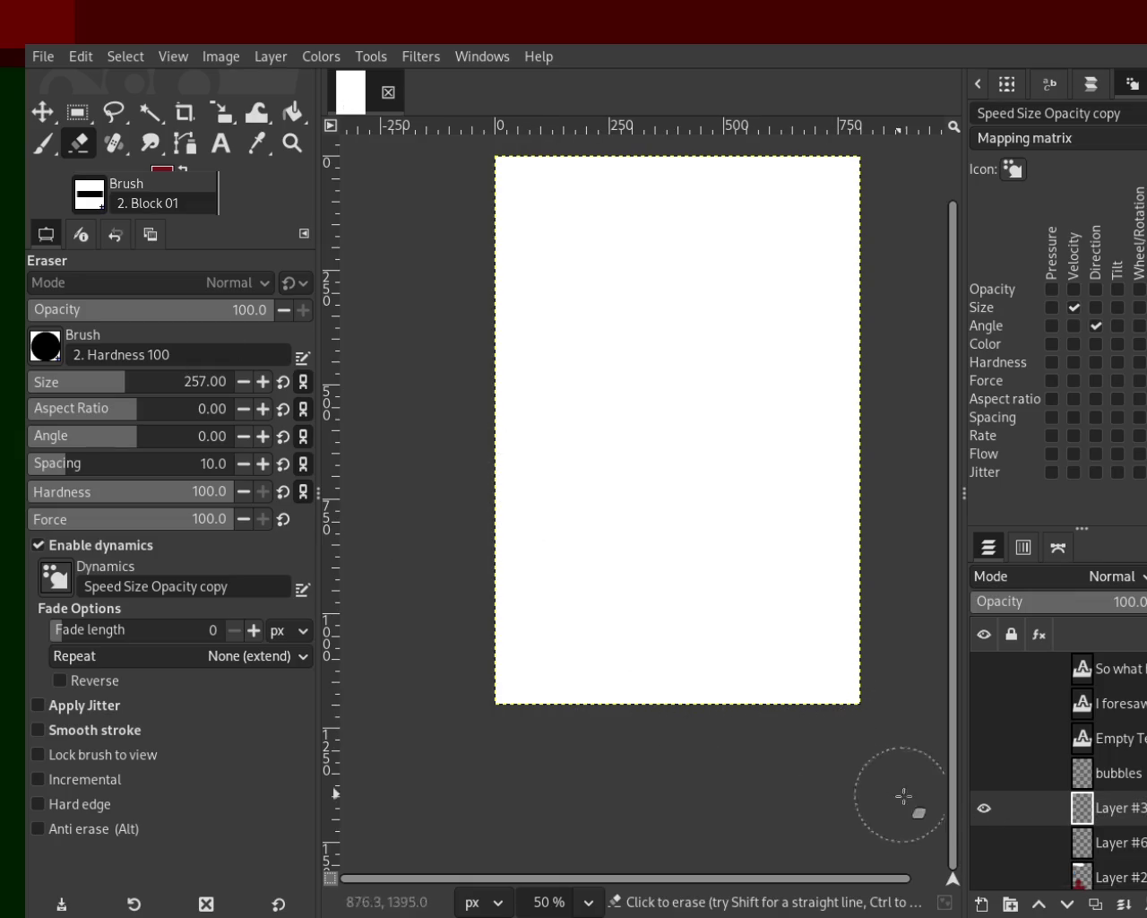
double_click(1140, 809)
Step: Name Layer #3 'characters' and show Layer #2's red circles again
text(characters)
key(Return)
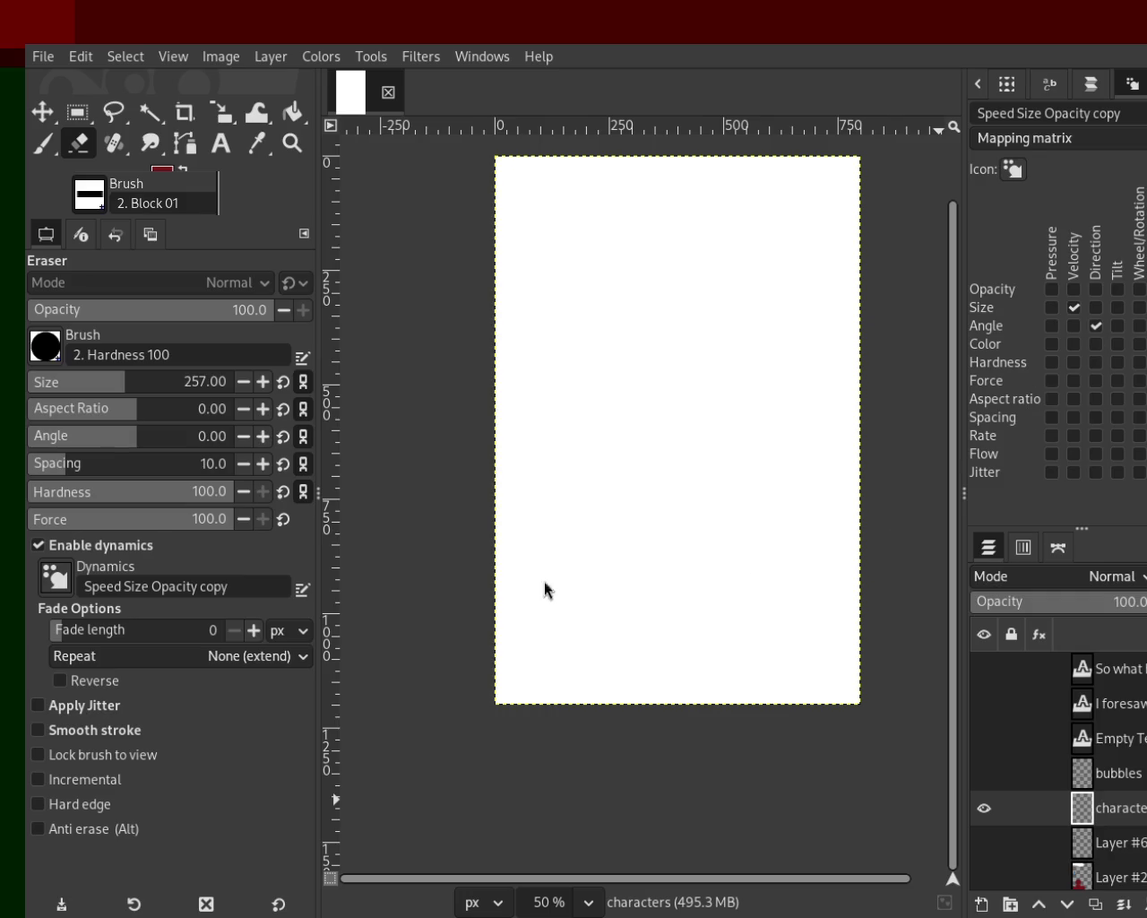
mouse_move(1000, 875)
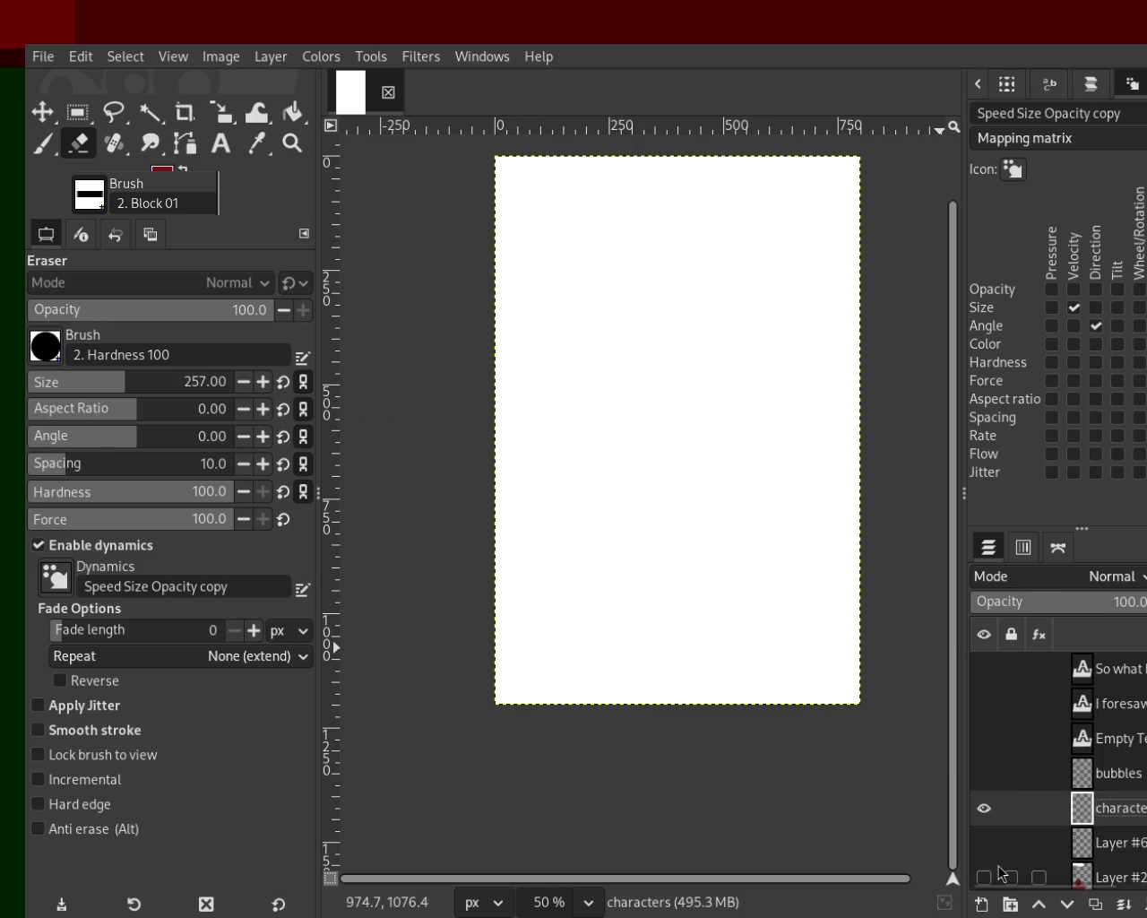
click(984, 877)
Step: With default colours and a size-25 Paintbrush, paint the figure's grey head loop
click(43, 144)
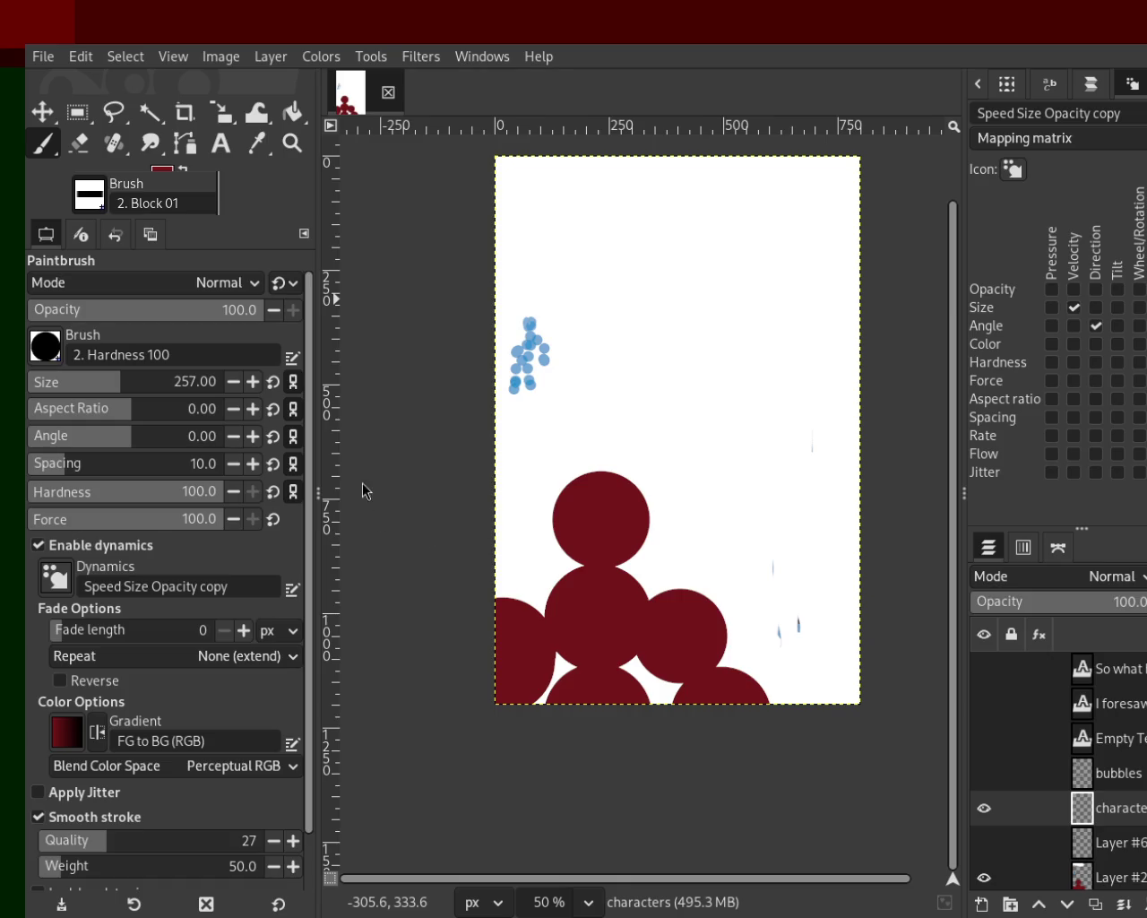
key(d)
click(45, 381)
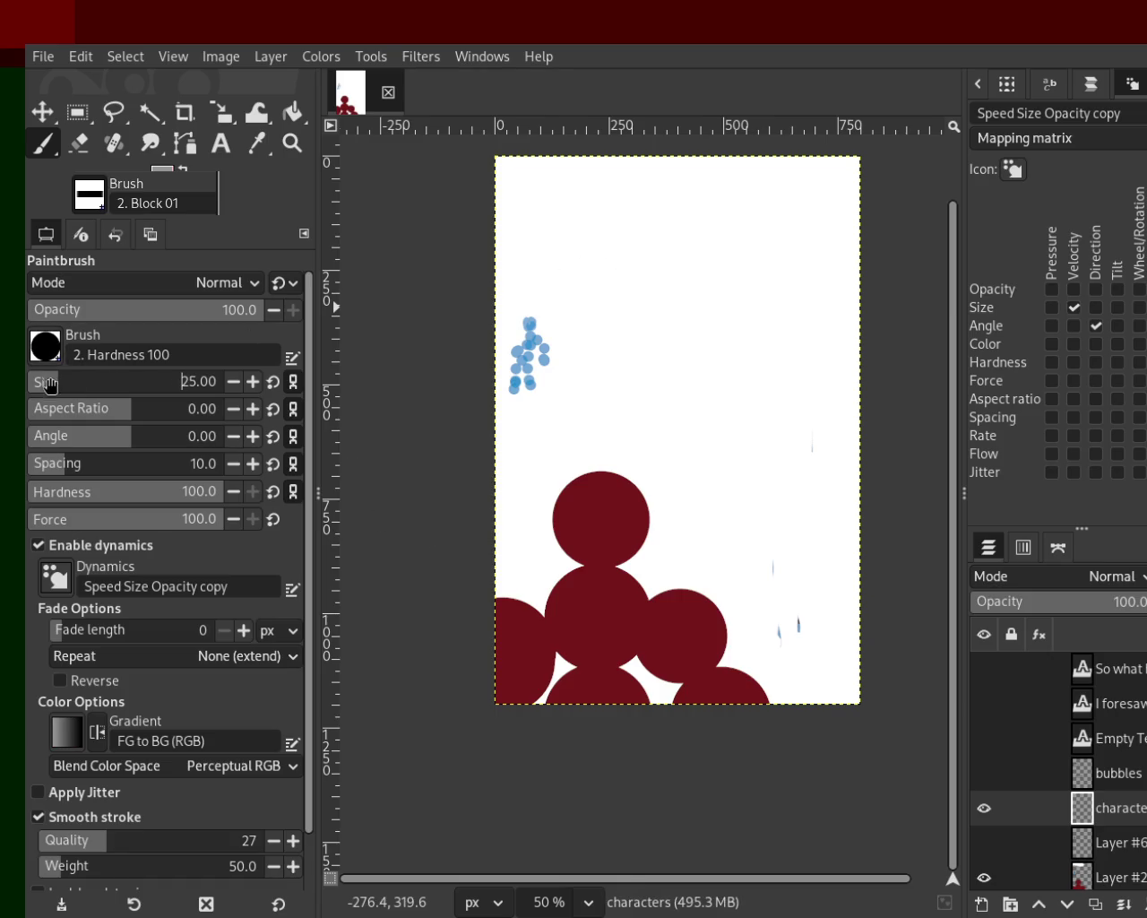
mouse_move(601, 510)
mouse_down()
mouse_move(618, 509)
mouse_move(588, 480)
mouse_move(623, 503)
mouse_move(583, 541)
mouse_up()
mouse_move(603, 482)
mouse_down()
mouse_move(569, 532)
mouse_move(600, 537)
mouse_move(603, 556)
mouse_move(538, 632)
mouse_move(484, 645)
mouse_move(616, 572)
mouse_move(502, 590)
mouse_up()
key(ctrl+z)
Step: Paint grey strands down from the neck and fill the figure's torso over the circles
mouse_move(583, 565)
mouse_down()
mouse_move(497, 590)
mouse_move(495, 647)
mouse_move(658, 614)
mouse_move(730, 701)
mouse_move(686, 665)
mouse_up()
mouse_move(618, 566)
mouse_down()
mouse_move(694, 684)
mouse_move(557, 693)
mouse_up()
key(ctrl+z)
mouse_move(574, 587)
mouse_down()
mouse_move(540, 699)
mouse_move(556, 702)
mouse_up()
drag(596, 610, 618, 708)
mouse_move(601, 579)
mouse_down()
mouse_move(611, 690)
mouse_move(592, 687)
mouse_up()
mouse_move(578, 627)
mouse_down()
mouse_move(583, 694)
mouse_move(618, 673)
mouse_move(605, 688)
mouse_up()
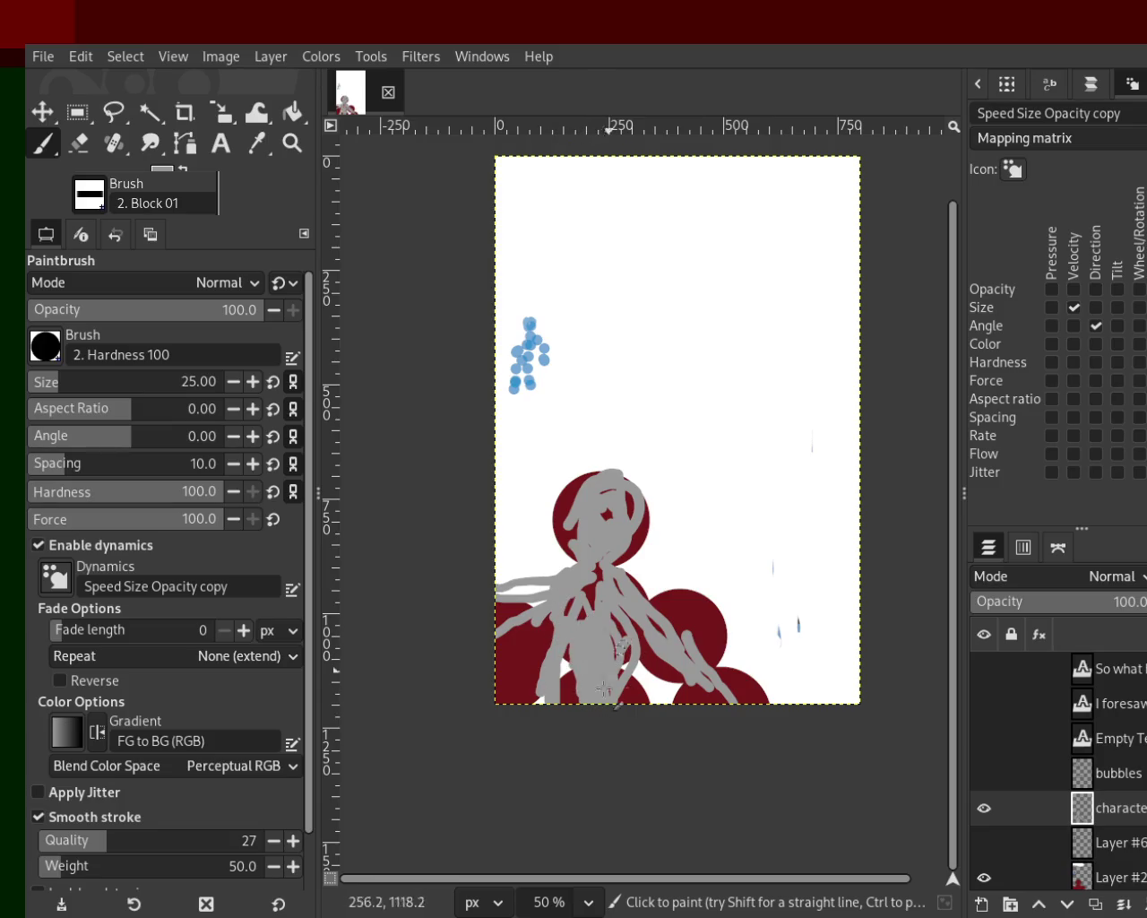
scroll(51, 381, down, 4)
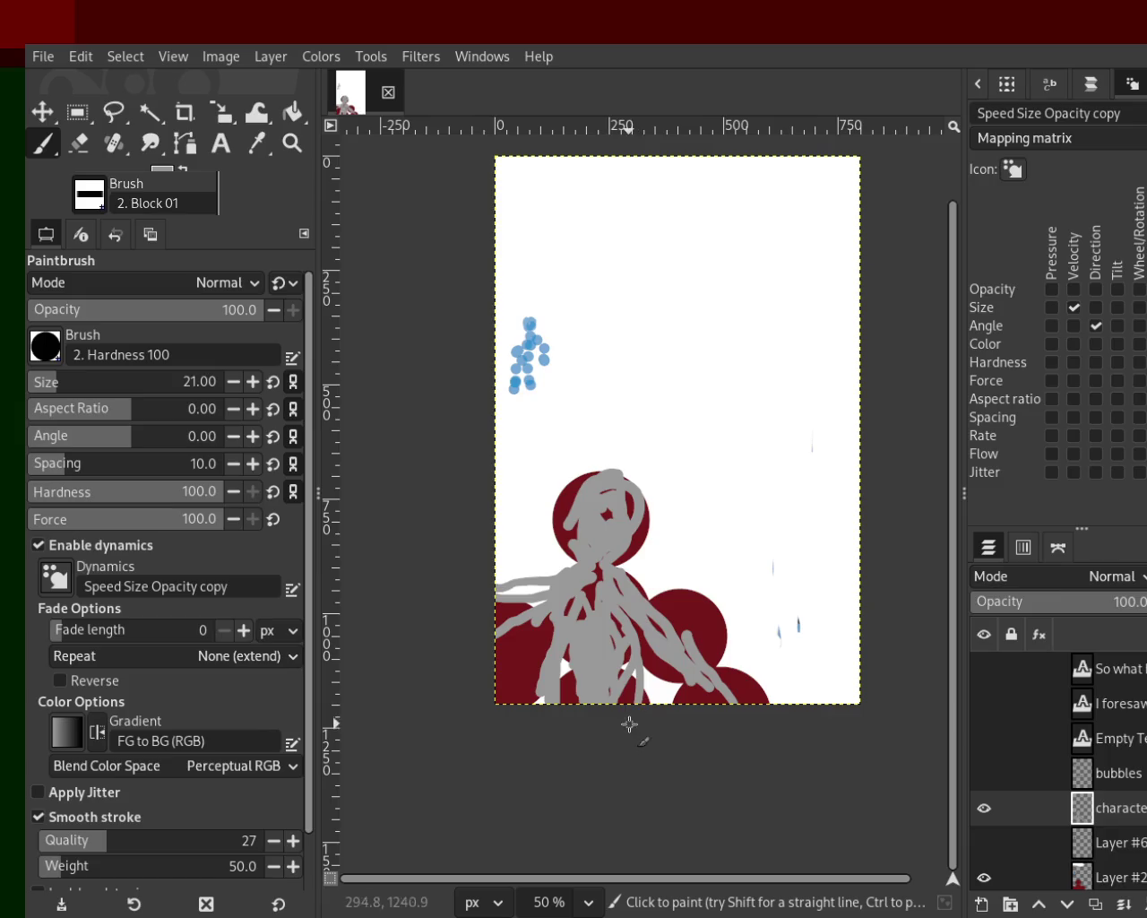
drag(536, 623, 489, 713)
mouse_move(559, 597)
mouse_down()
mouse_move(475, 688)
mouse_move(498, 685)
mouse_up()
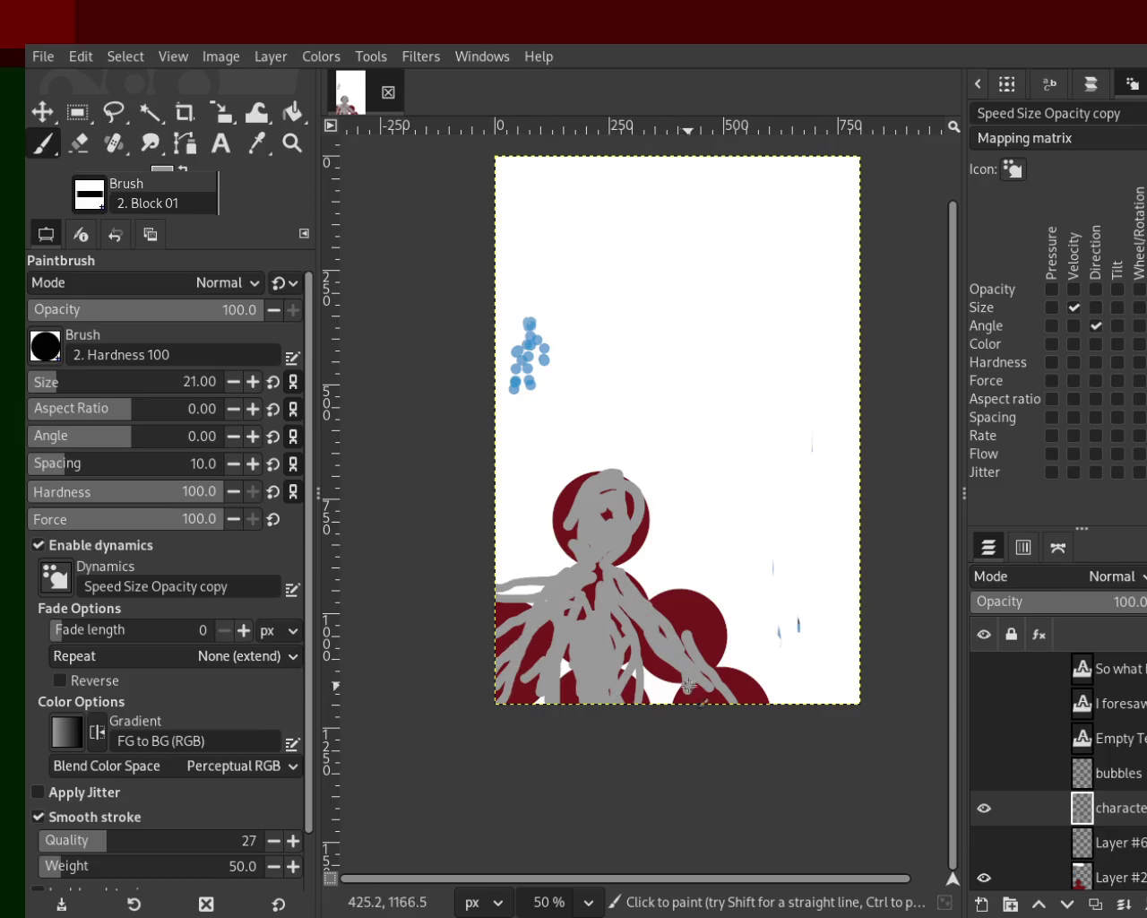
Step: Erase stray grey strands on the figure's right, left edge and beside the head
click(78, 143)
mouse_move(728, 601)
mouse_down()
mouse_move(685, 631)
mouse_move(714, 665)
mouse_up()
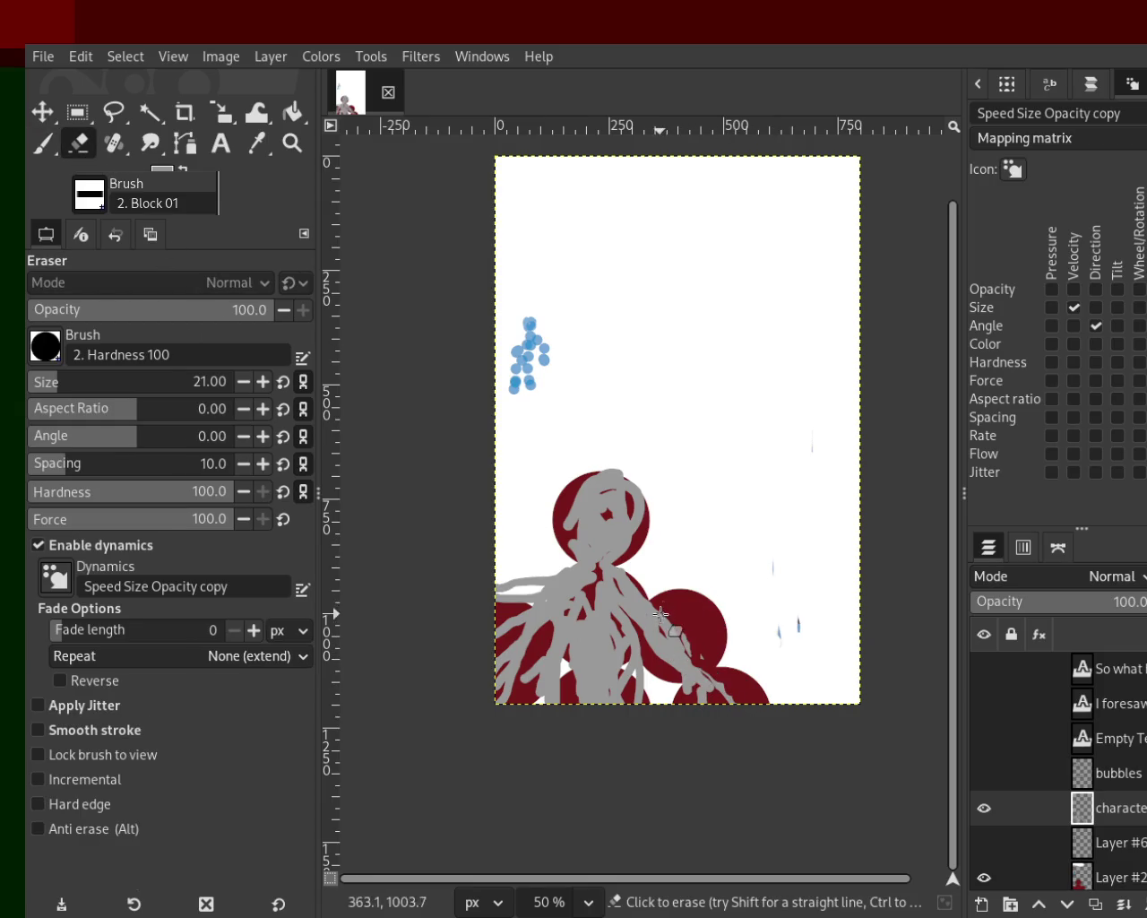
mouse_move(501, 548)
mouse_down()
mouse_move(539, 563)
mouse_move(518, 640)
mouse_move(488, 621)
mouse_up()
mouse_move(650, 538)
mouse_down()
mouse_move(637, 484)
mouse_move(623, 564)
mouse_up()
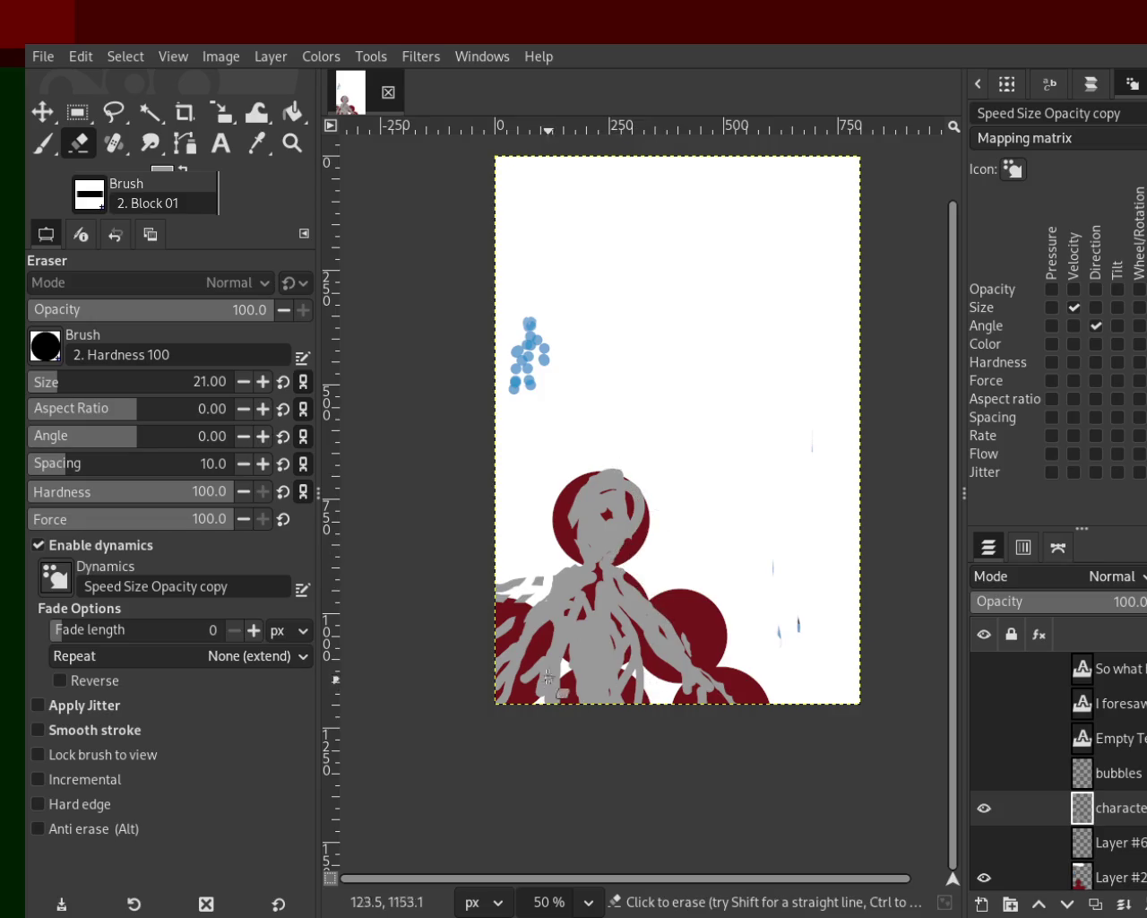
drag(501, 606, 516, 584)
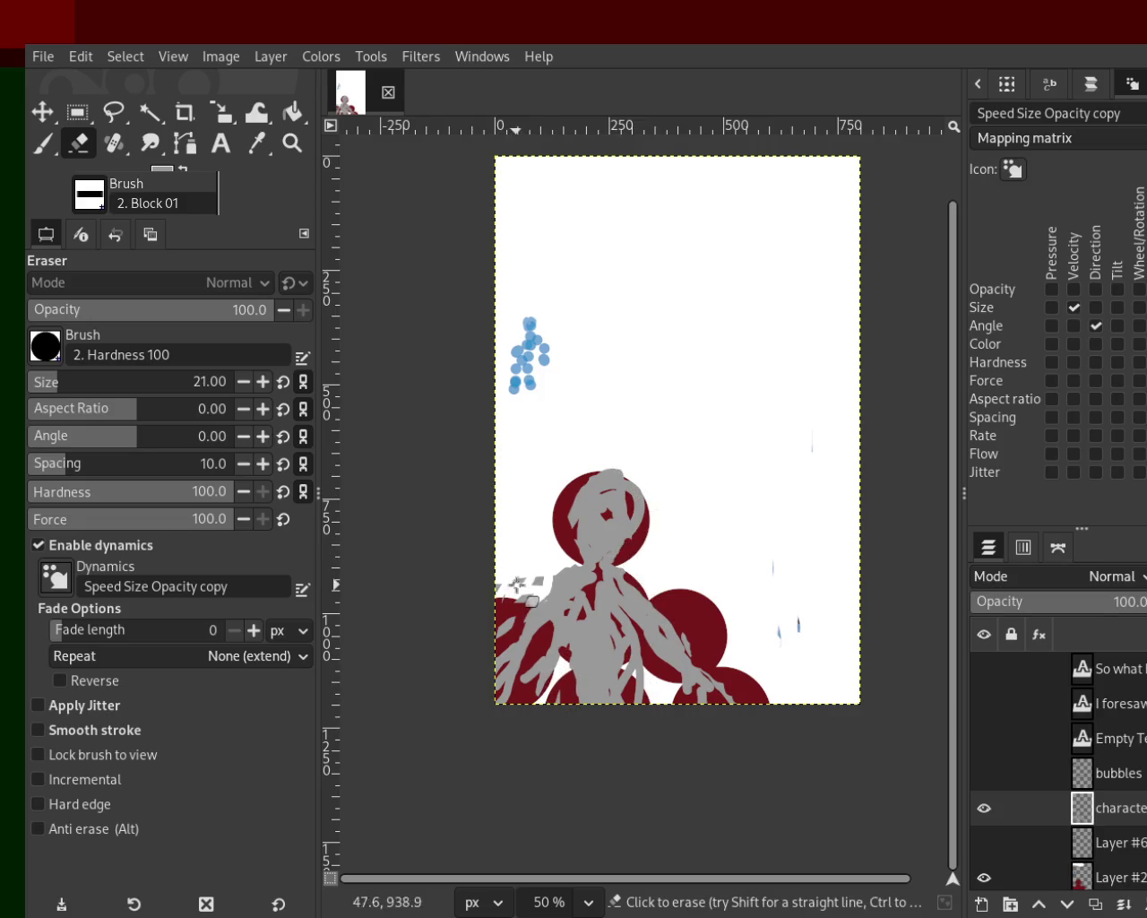
mouse_move(494, 639)
mouse_down()
mouse_move(526, 600)
mouse_move(484, 639)
mouse_move(507, 581)
mouse_move(519, 583)
mouse_up()
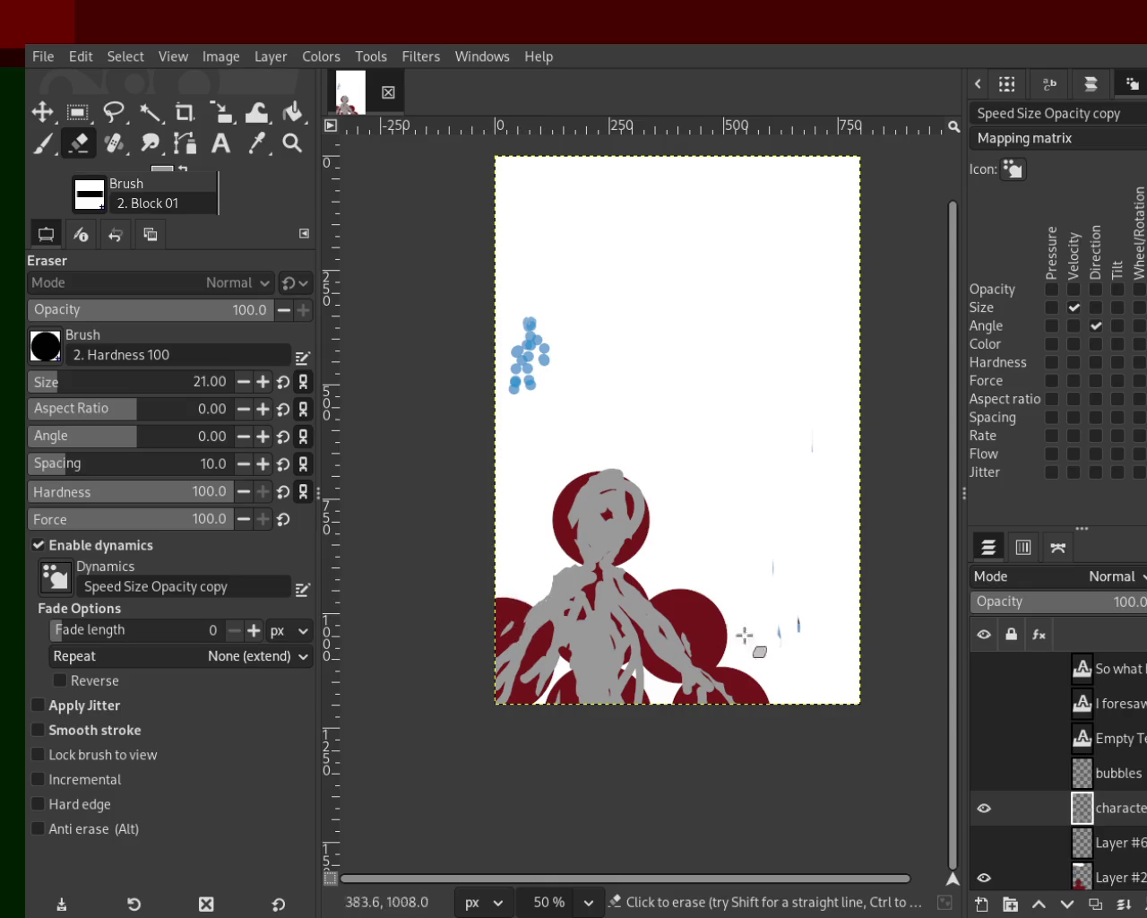
Step: With the red circles hidden, fill in the figure's left arm and hand, then show the circles again
click(986, 880)
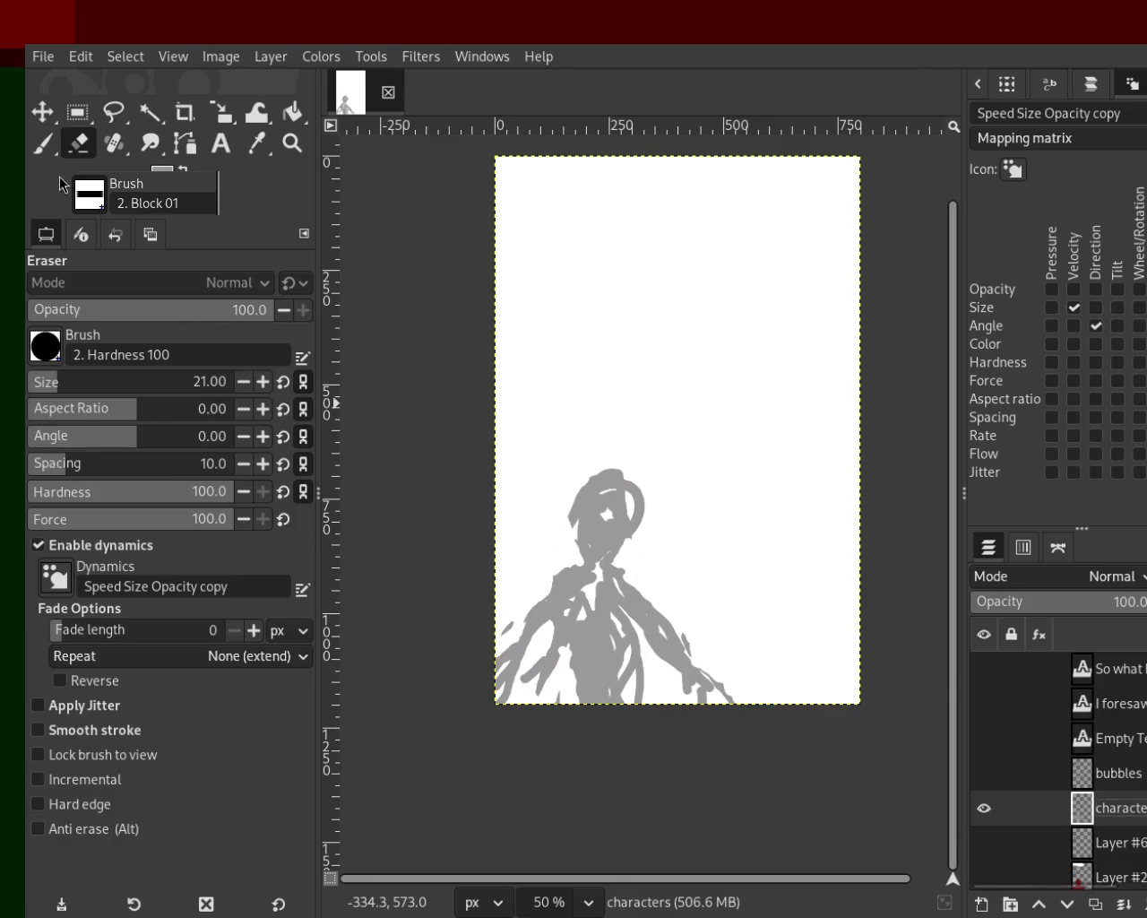
click(42, 143)
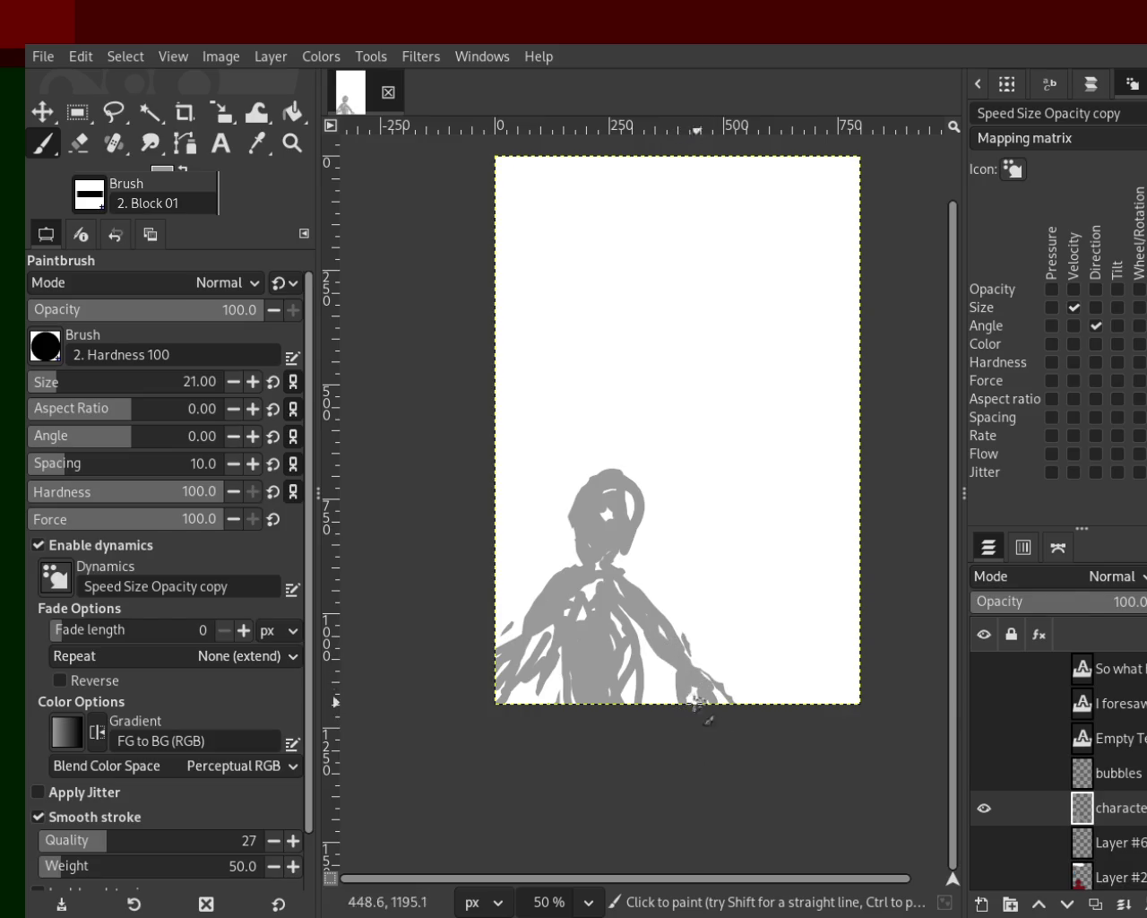
drag(550, 630, 550, 630)
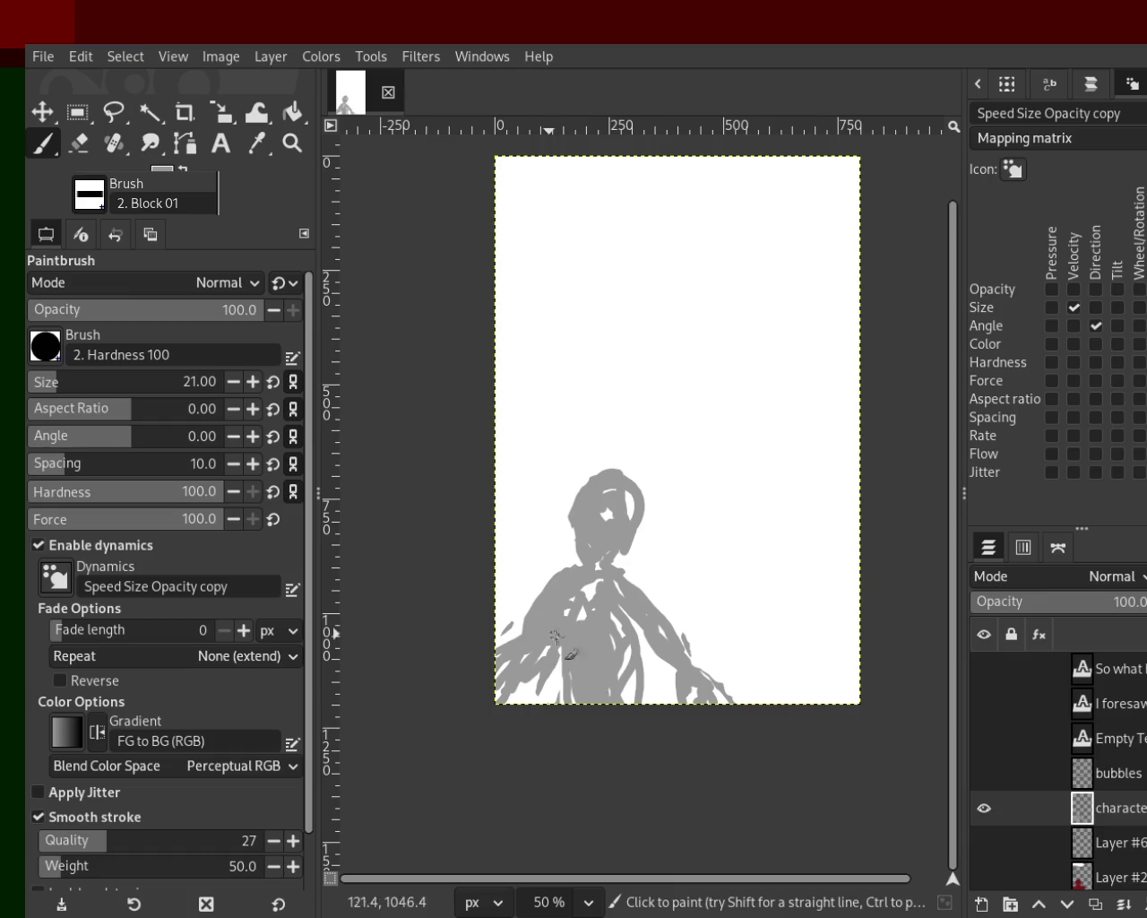
click(982, 876)
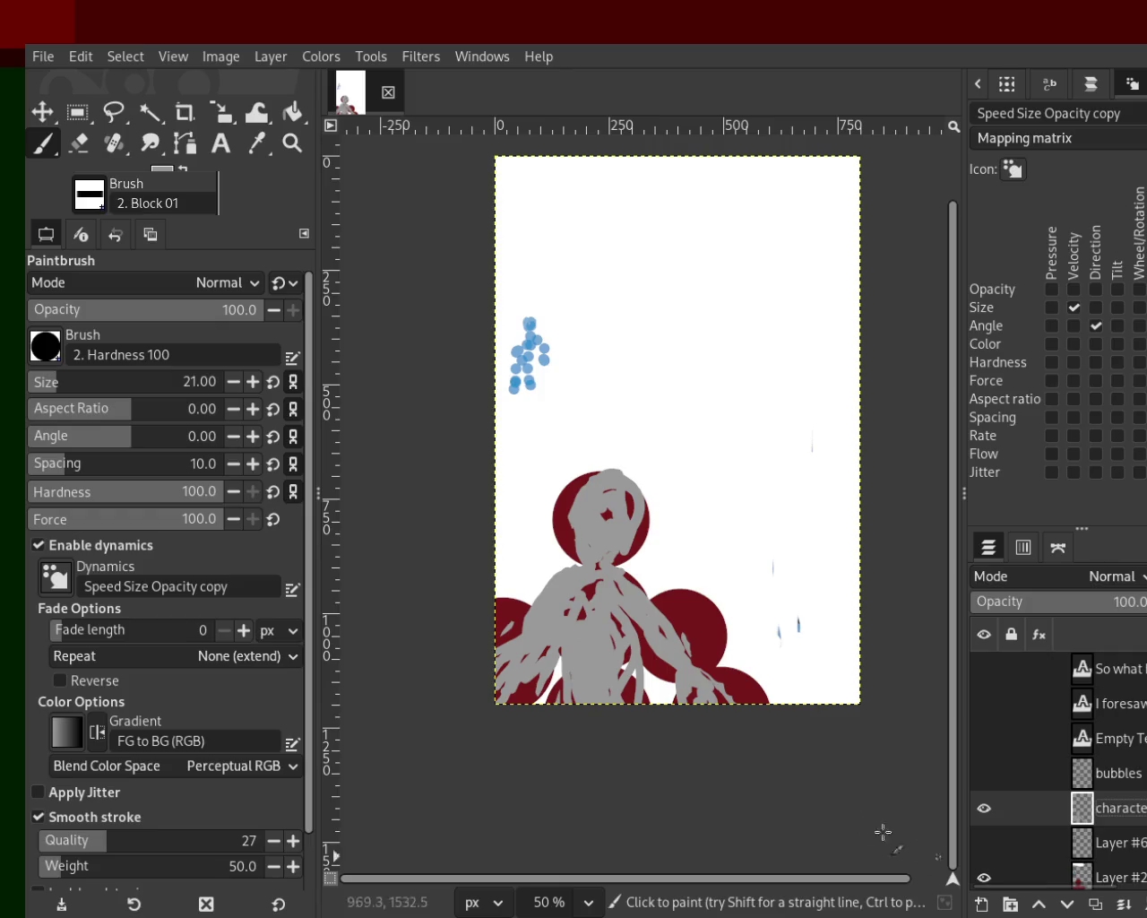
Step: Erase grey from the chest, left arm and right hand; repaint the left shoulder and lower torso
click(78, 142)
mouse_move(565, 598)
mouse_down()
mouse_move(573, 554)
mouse_move(483, 641)
mouse_move(525, 606)
mouse_move(542, 674)
mouse_move(483, 684)
mouse_up()
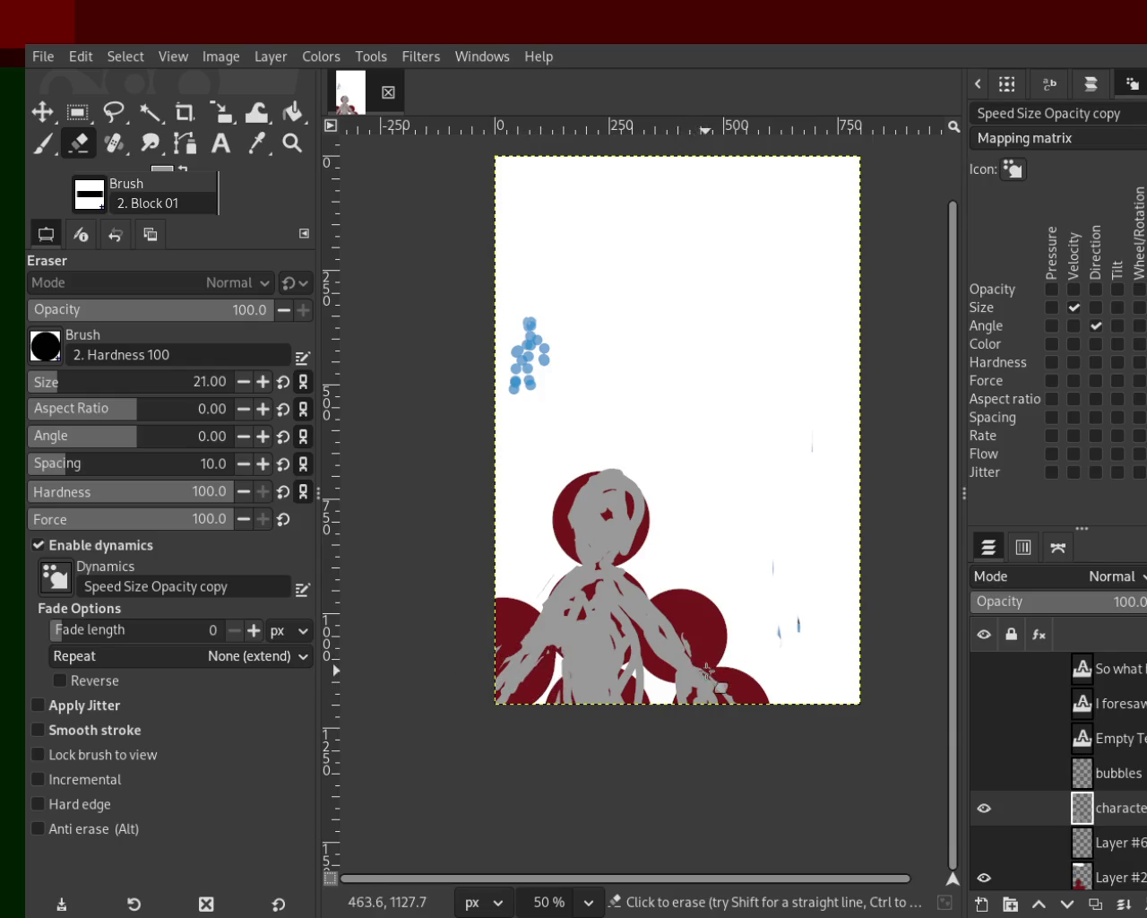
mouse_move(671, 671)
mouse_down()
mouse_move(681, 697)
mouse_move(746, 688)
mouse_up()
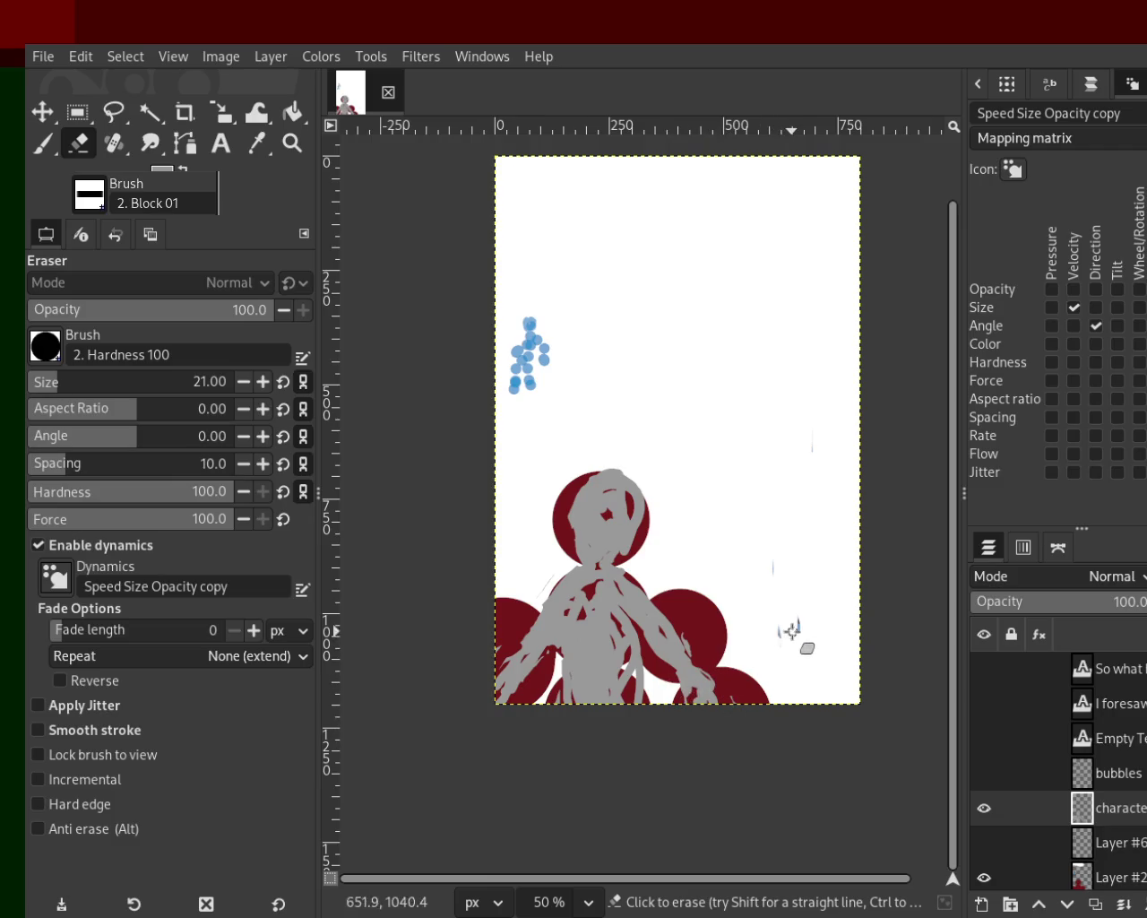
click(42, 143)
drag(541, 606, 524, 642)
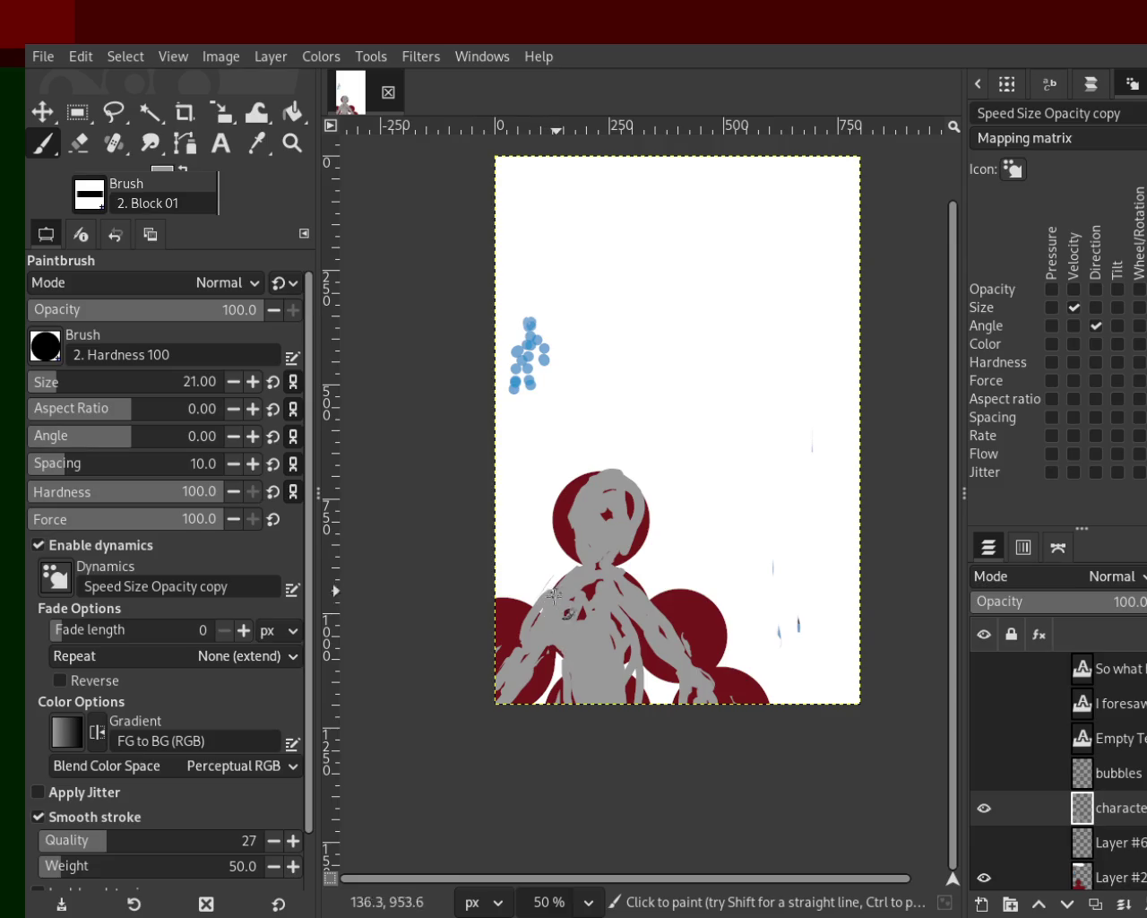
mouse_move(561, 663)
mouse_down()
mouse_move(562, 703)
mouse_move(544, 721)
mouse_up()
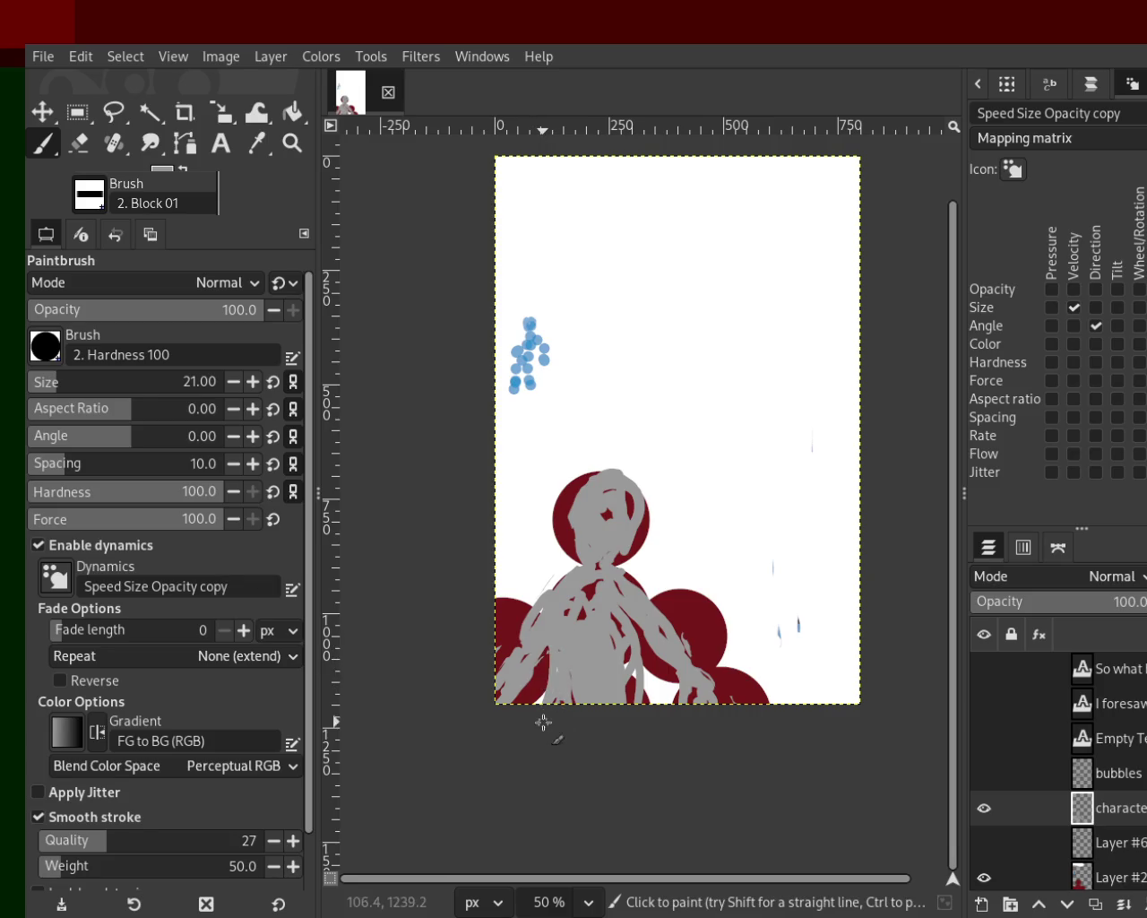
drag(612, 636, 618, 678)
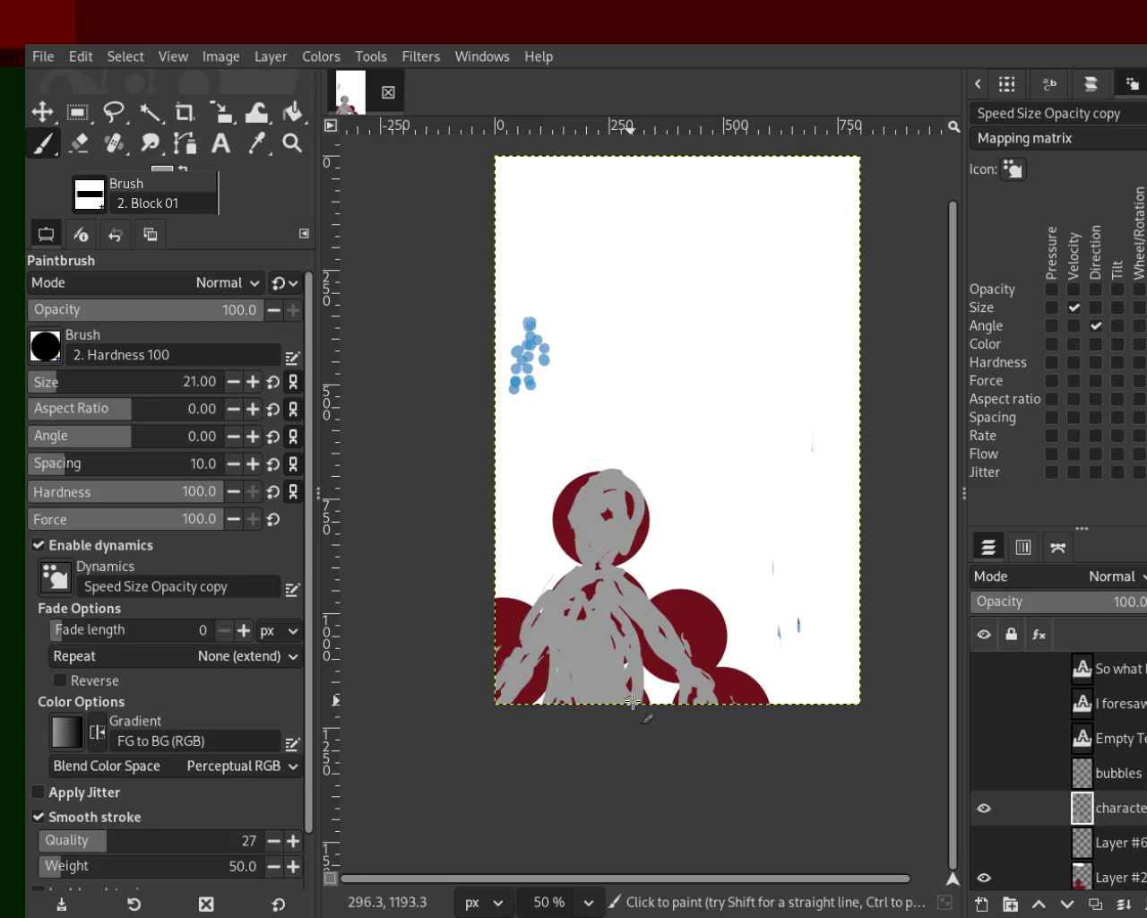
mouse_move(1111, 807)
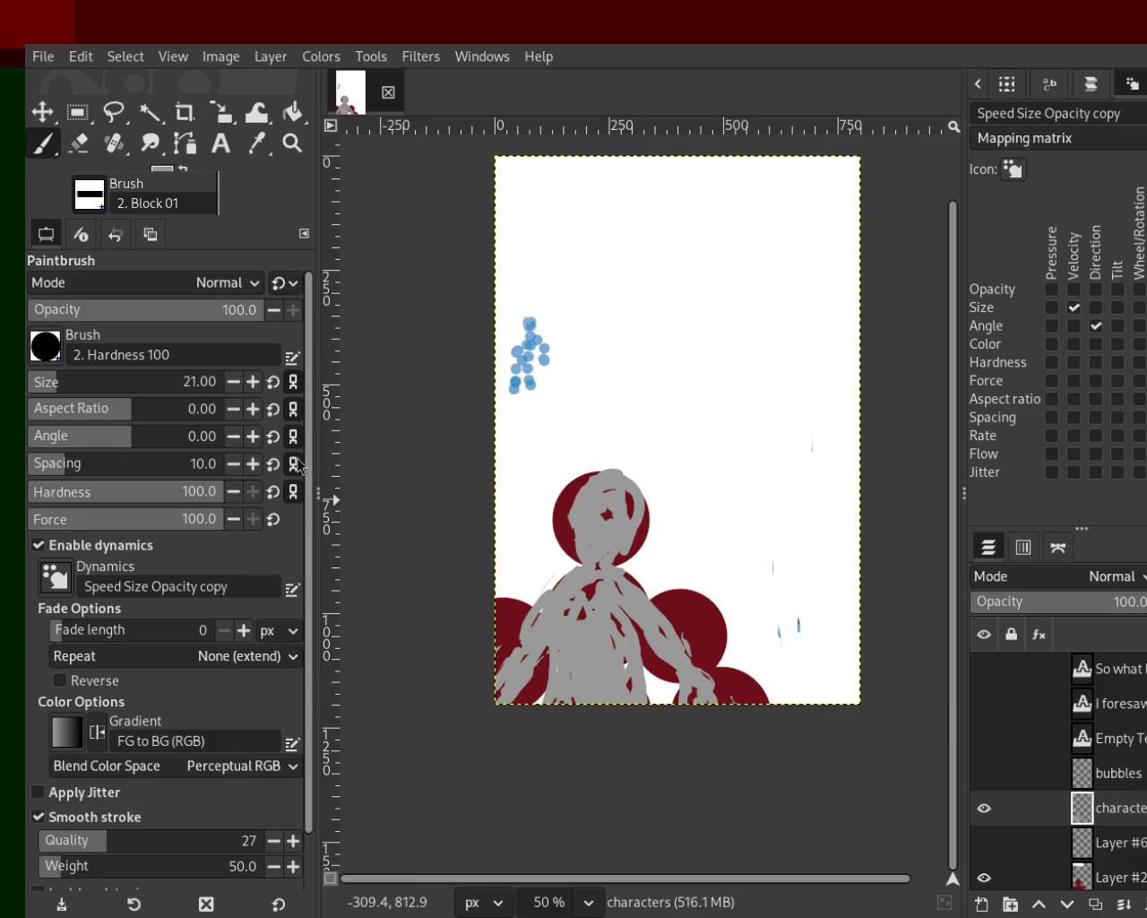
click(79, 142)
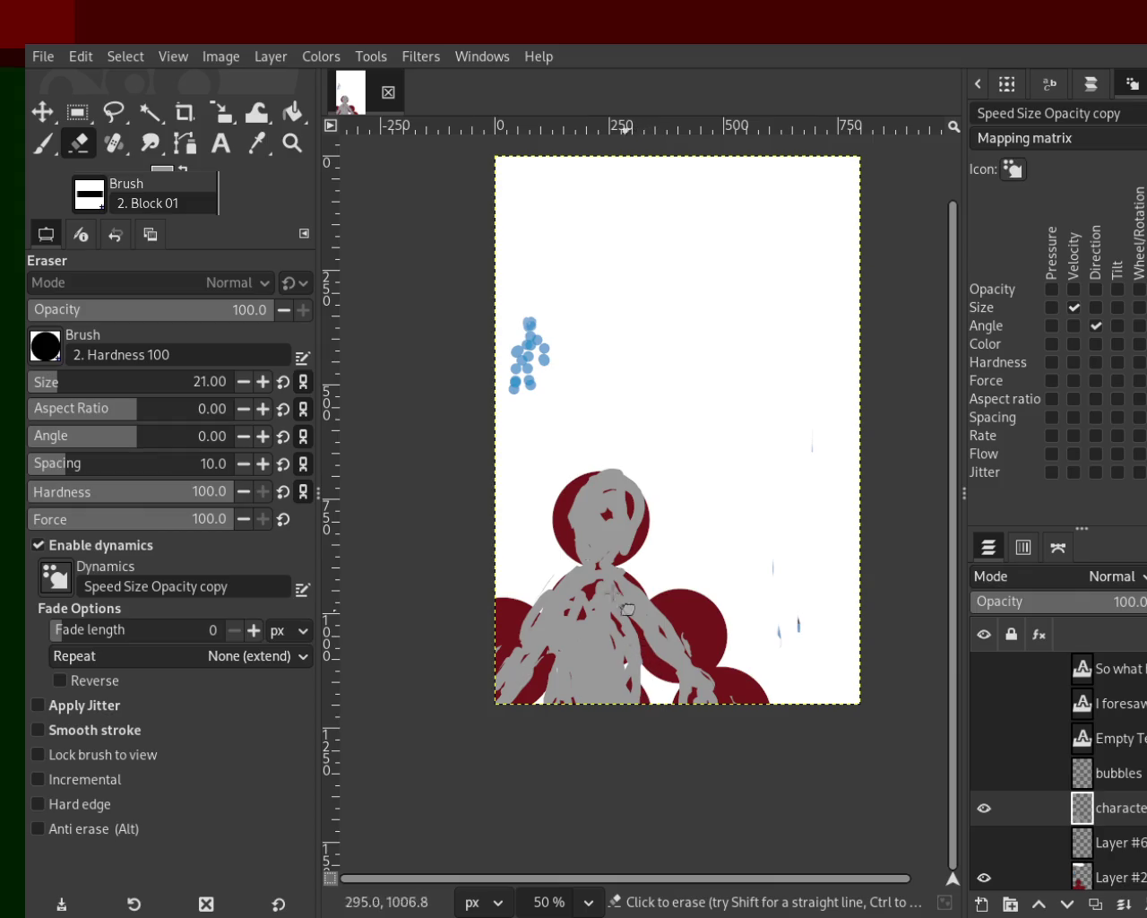
Step: Show the small figure on Layer #6 and the big figure, keeping Layer #2's red circles hidden
click(984, 842)
click(984, 807)
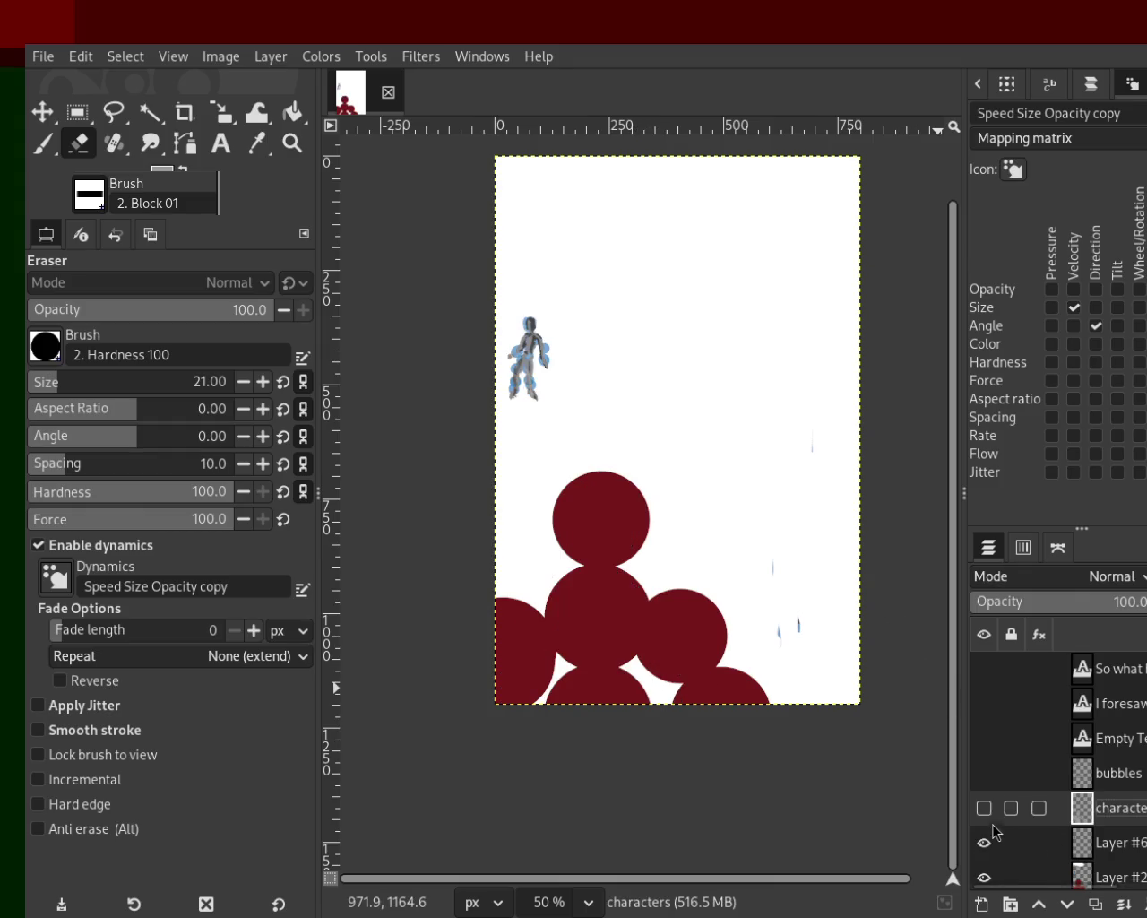
click(984, 878)
click(984, 843)
click(984, 808)
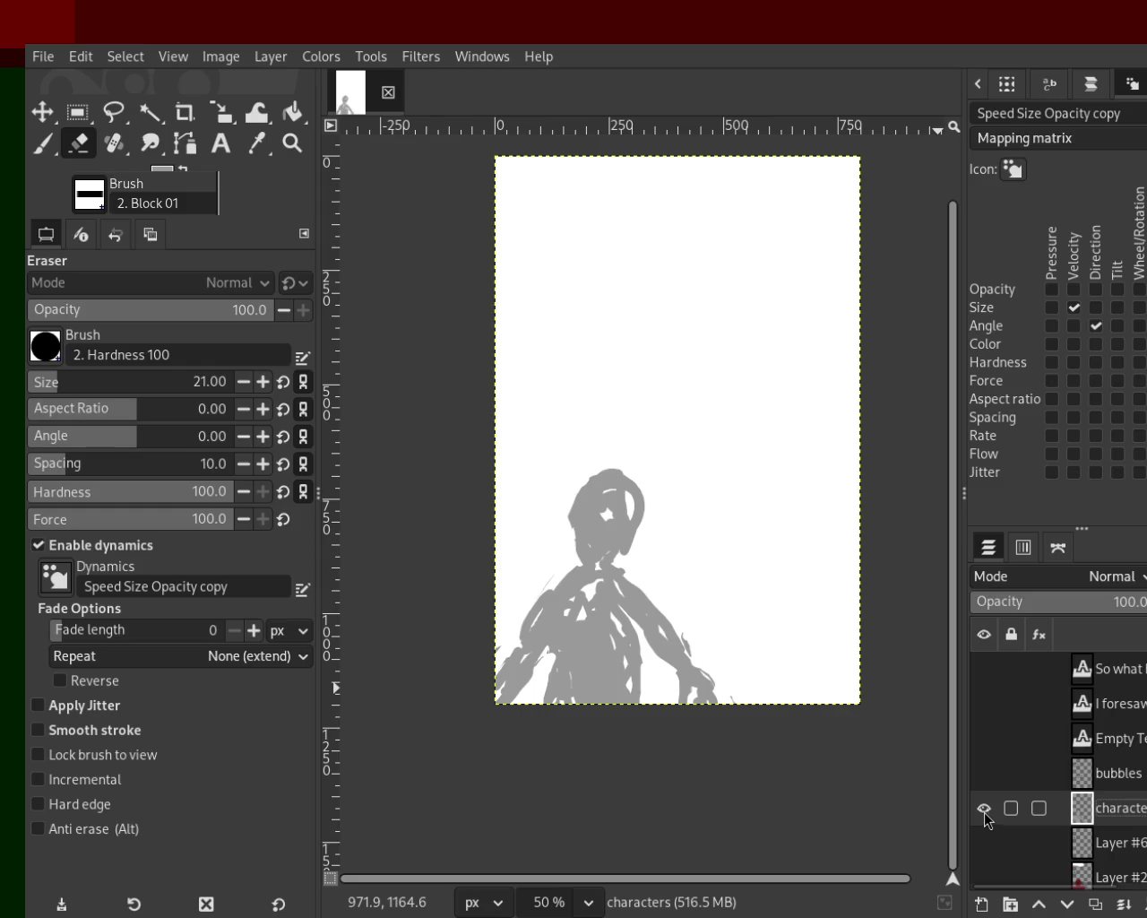
click(984, 773)
click(984, 772)
click(983, 844)
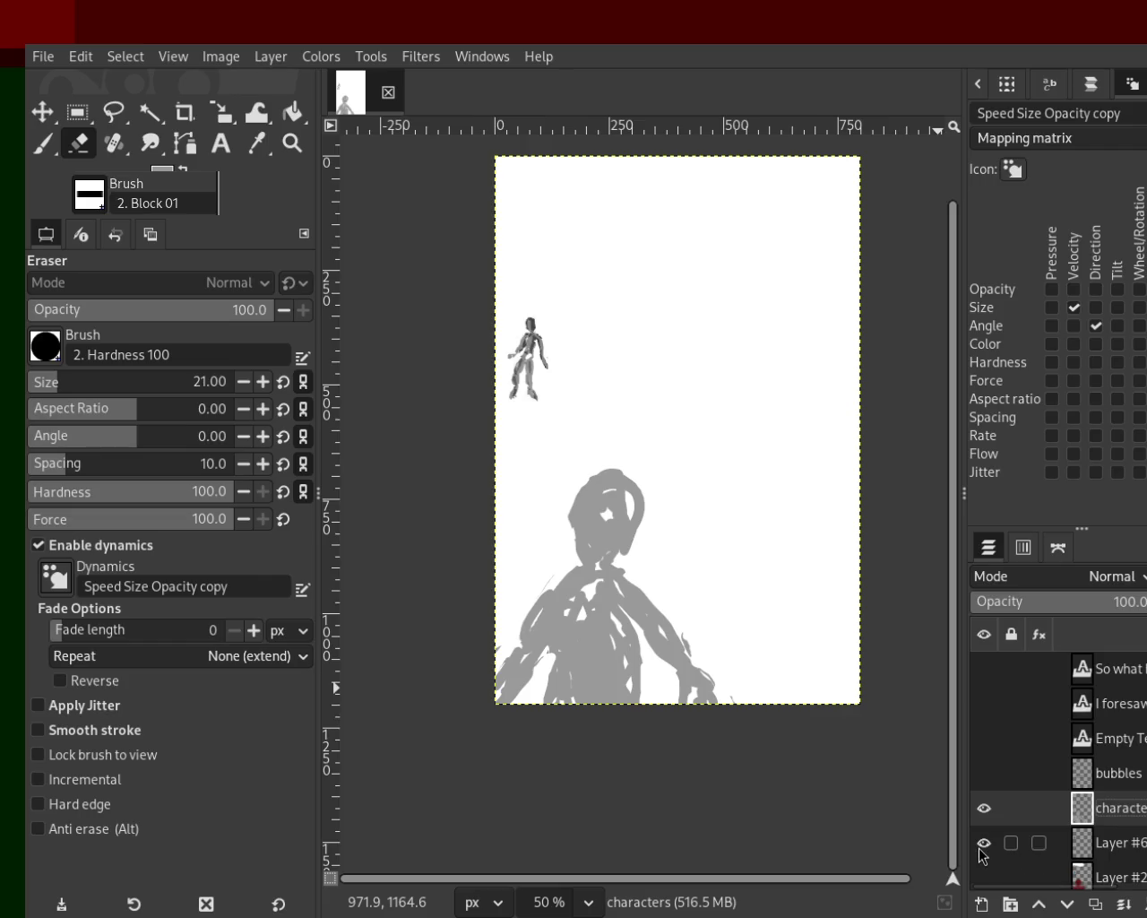
Step: Zoom in on the small figure to check it, then back out to the whole page
click(293, 143)
ctrl+click(432, 261)
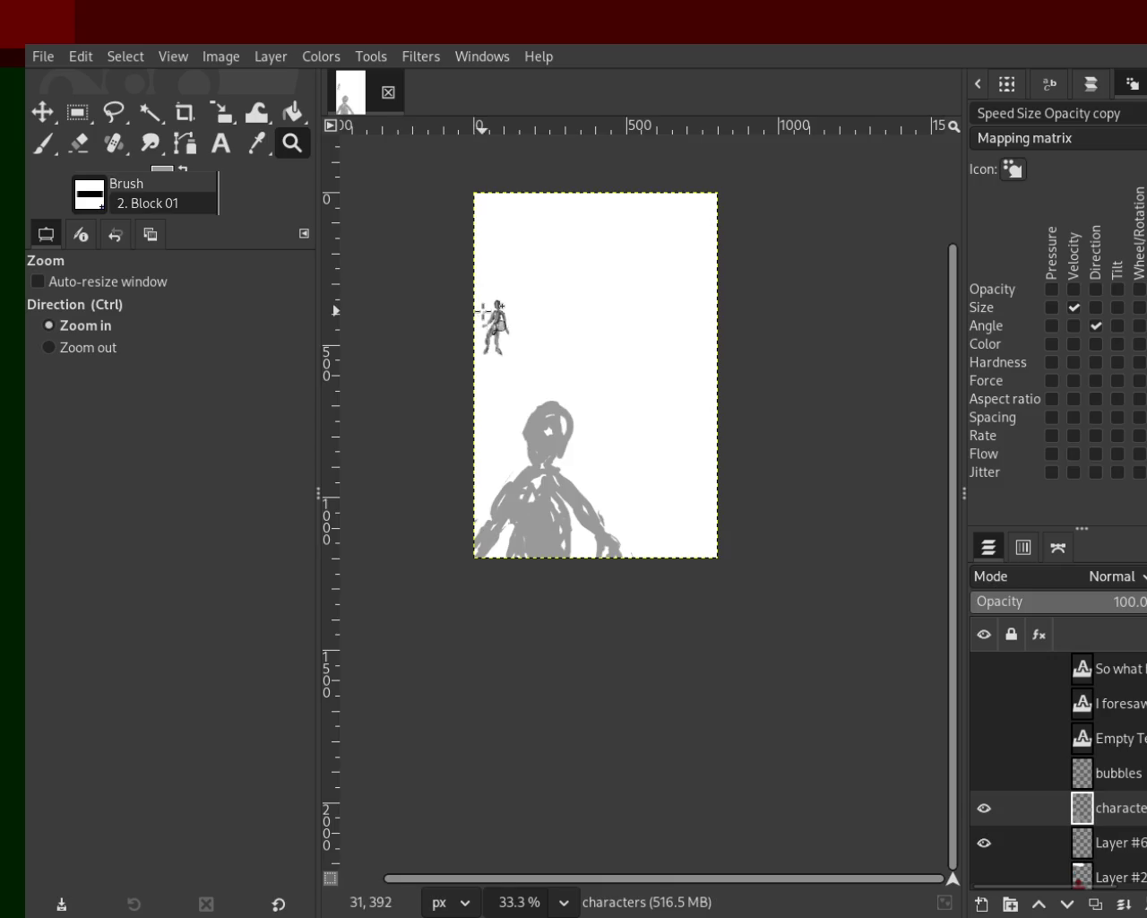
click(482, 310)
click(482, 310)
ctrl+click(482, 310)
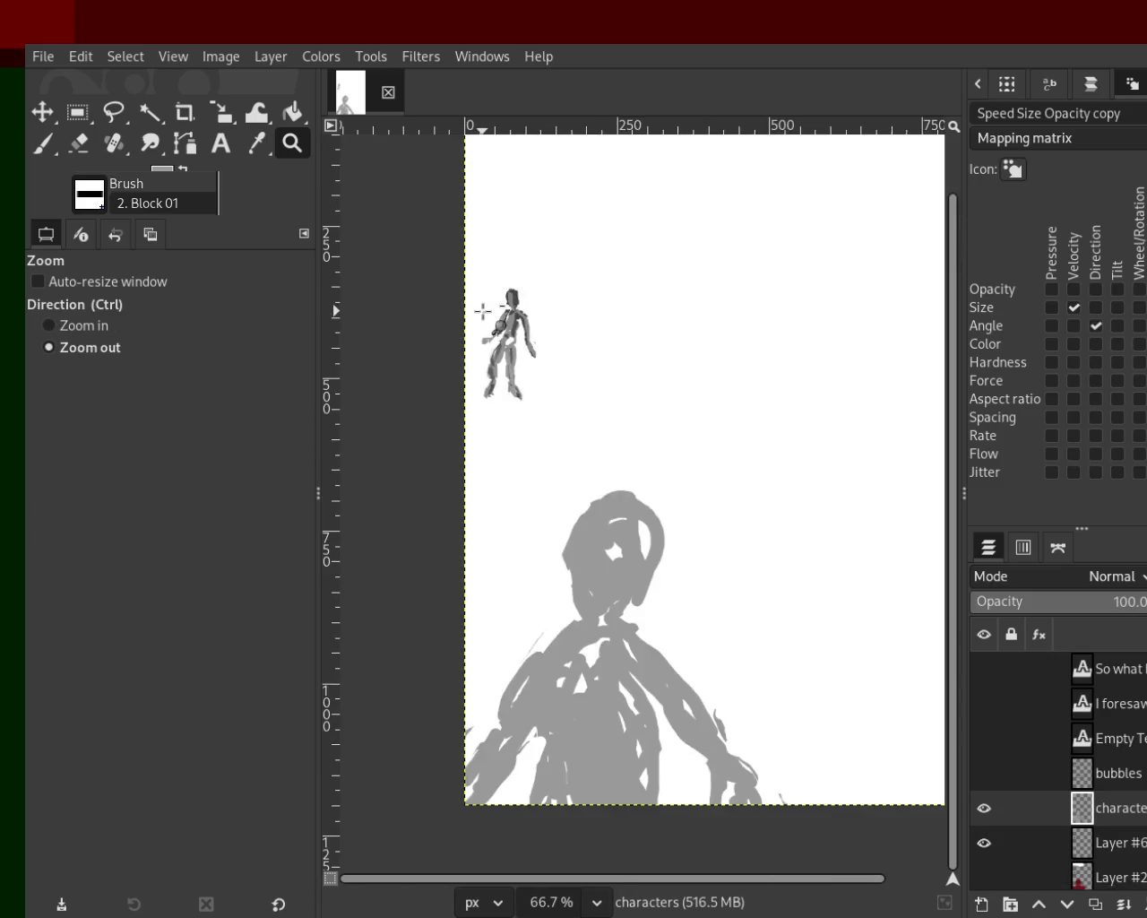
ctrl+click(482, 311)
Step: Show the 'So what' and 'I foresaw' speech texts and the grey bubbles behind them
click(983, 668)
click(983, 704)
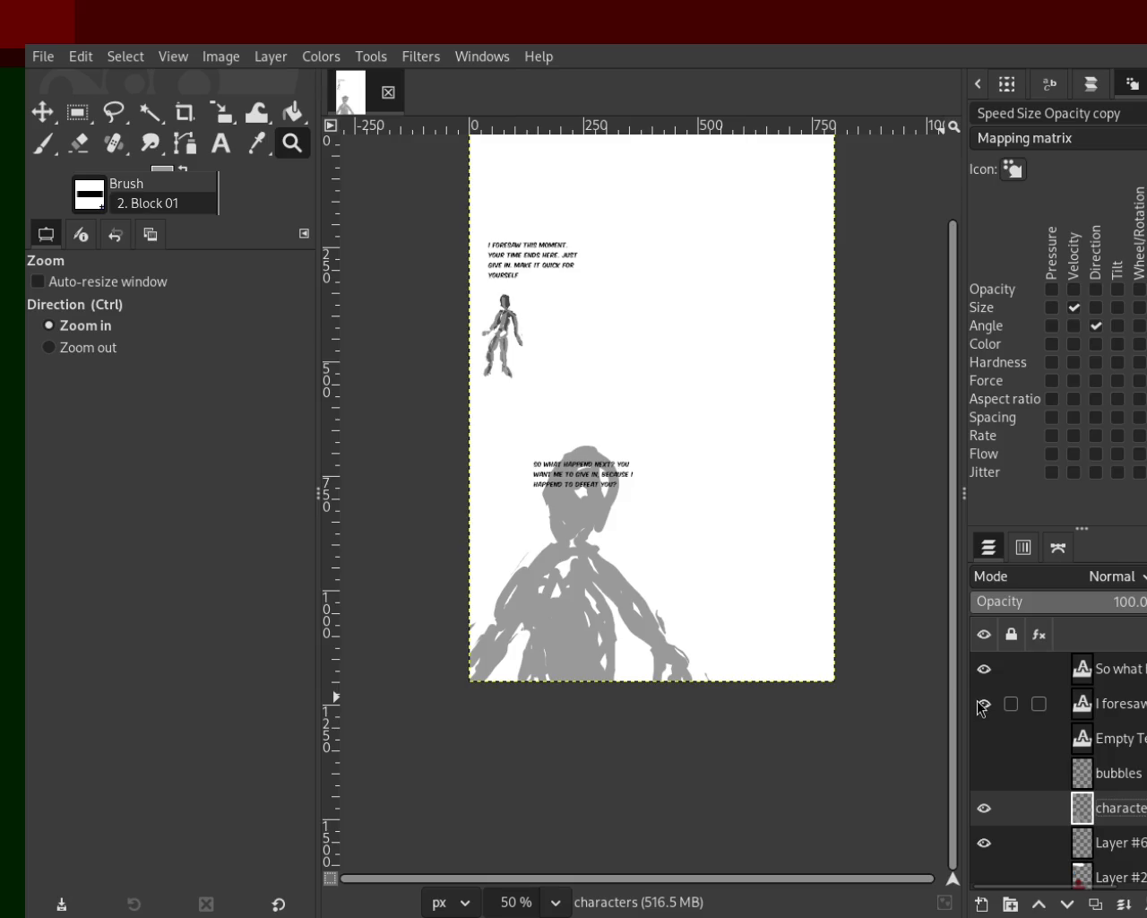
click(983, 771)
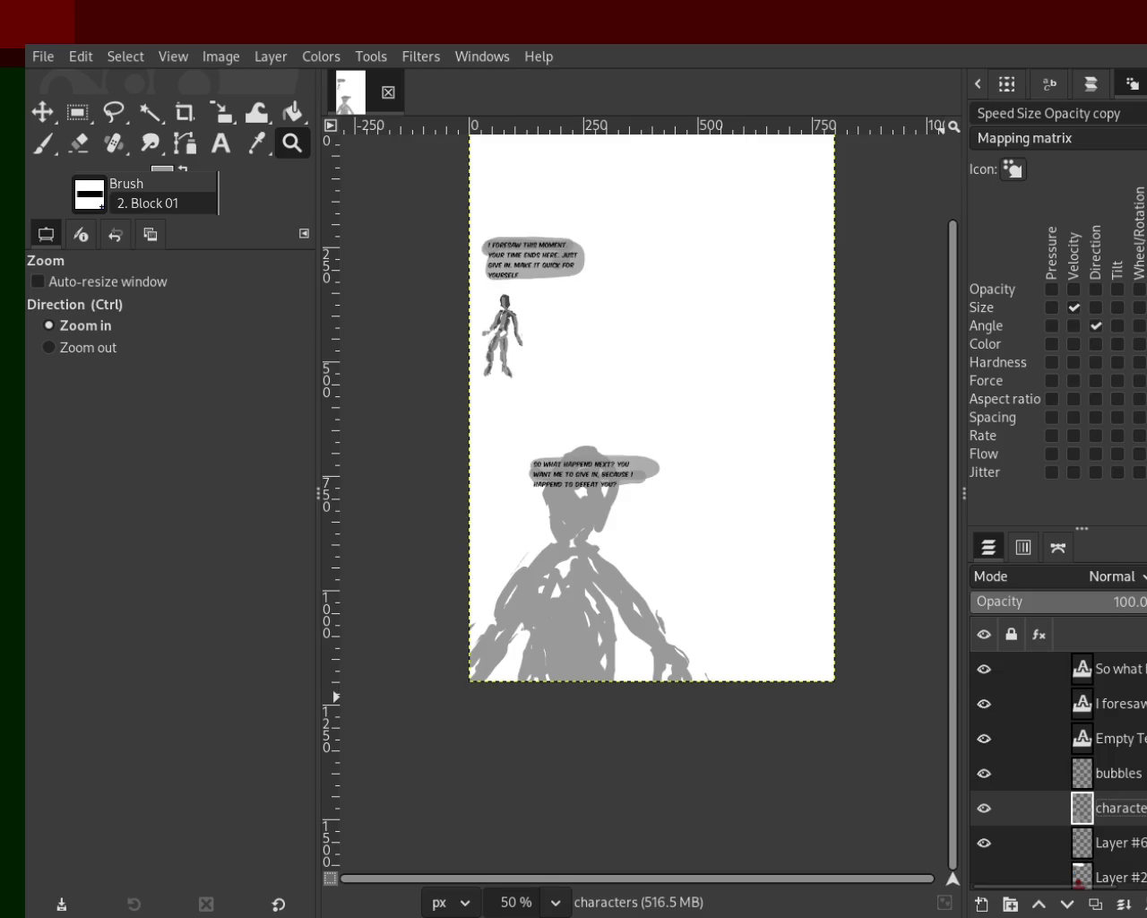
scroll(981, 811, down, 2)
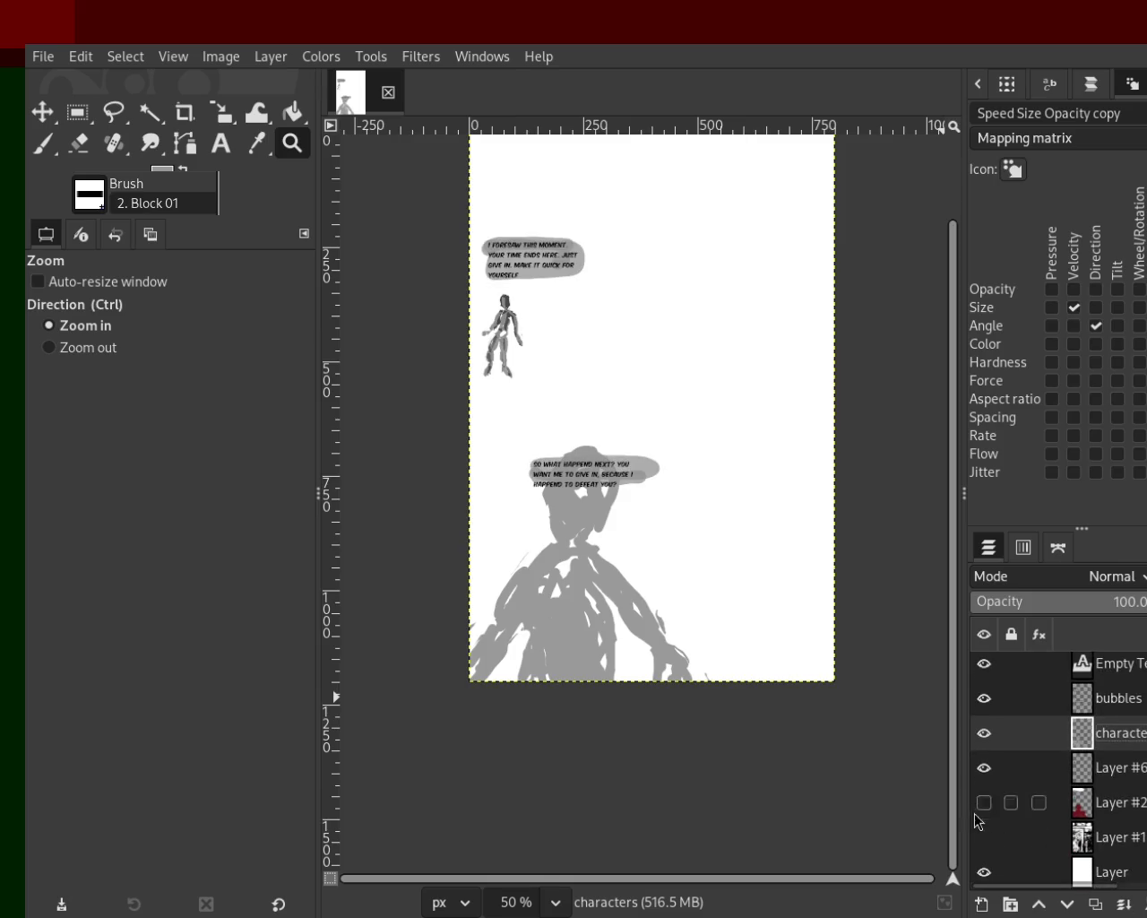
Step: Make Layer #1's black-and-white scribble background visible, leaving Layer #2's red shapes hidden
click(983, 802)
click(983, 802)
click(983, 837)
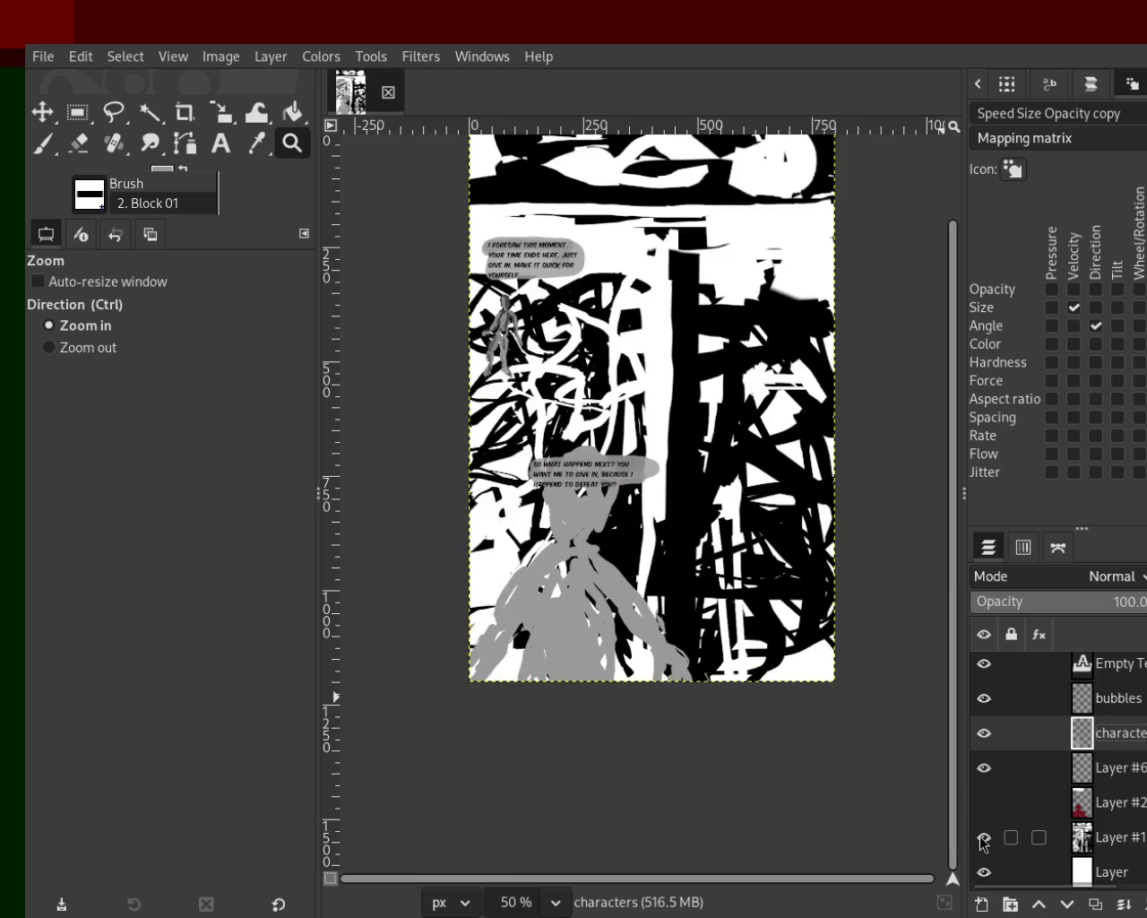
Step: Zoom in to inspect the top speech bubble and the small figure against the background
ctrl+click(592, 332)
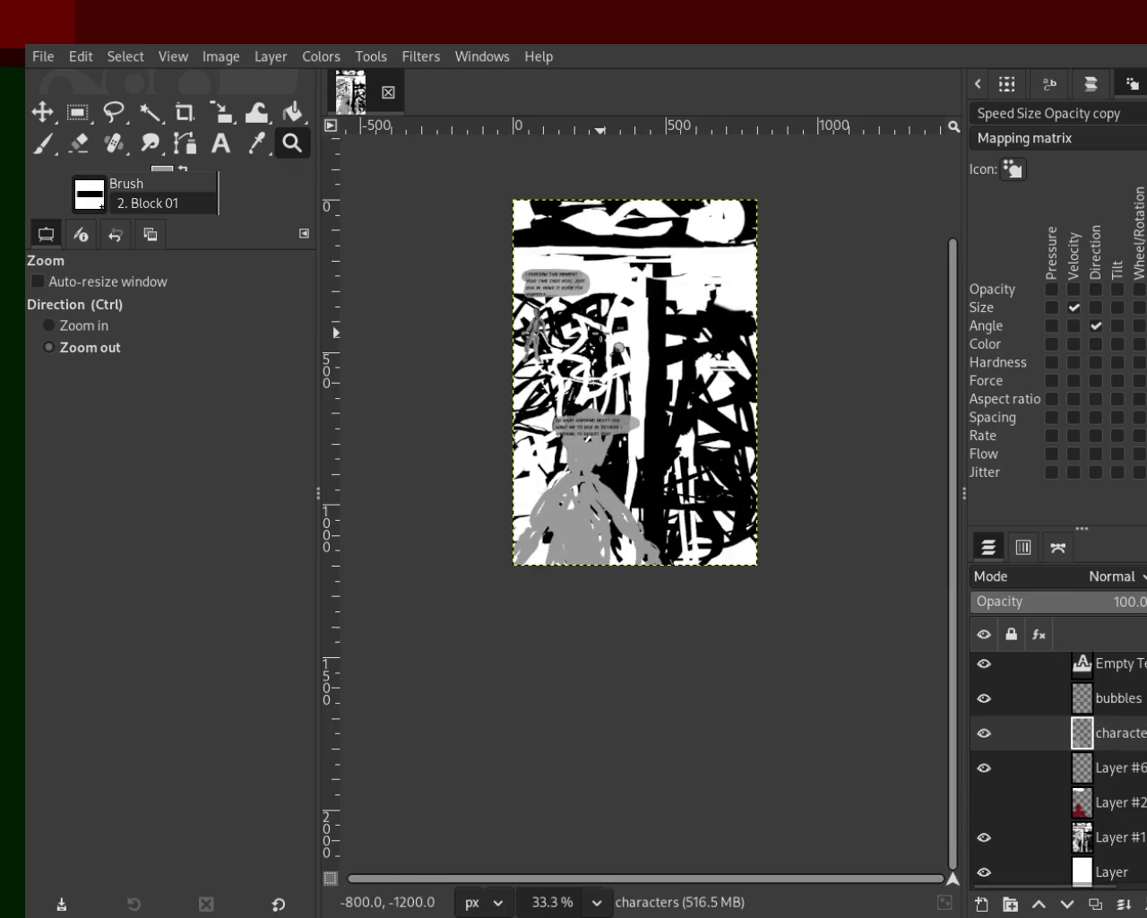
click(557, 331)
click(558, 334)
ctrl+click(582, 374)
click(591, 372)
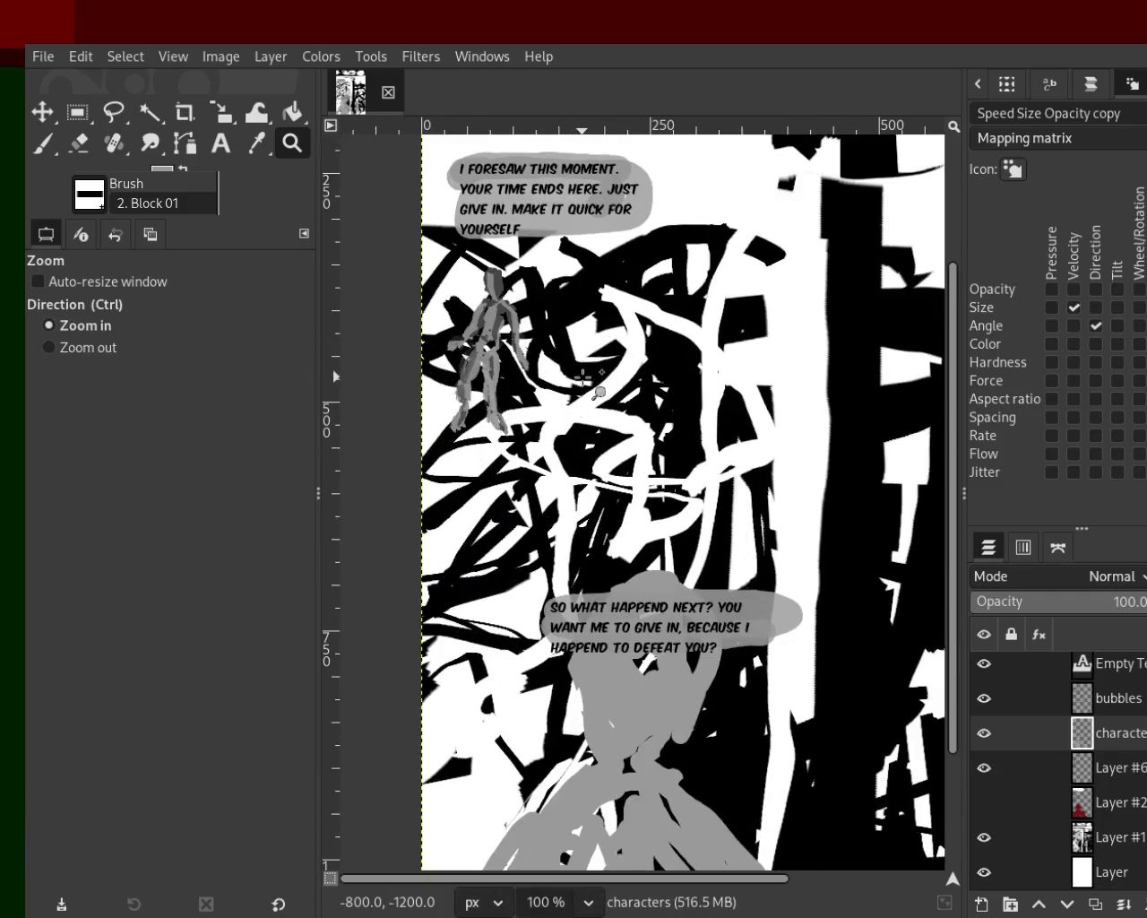
ctrl+click(595, 372)
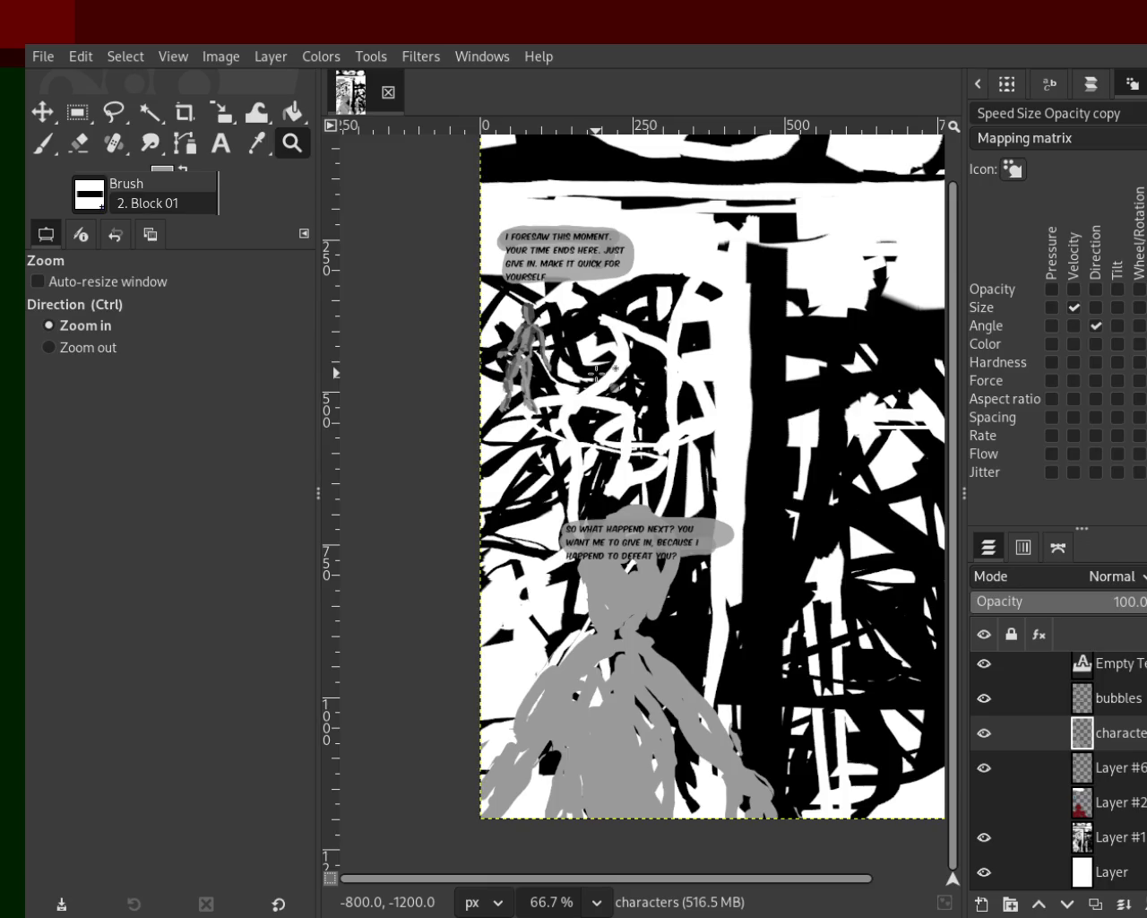
ctrl+click(594, 370)
click(594, 370)
click(593, 370)
click(593, 371)
click(593, 370)
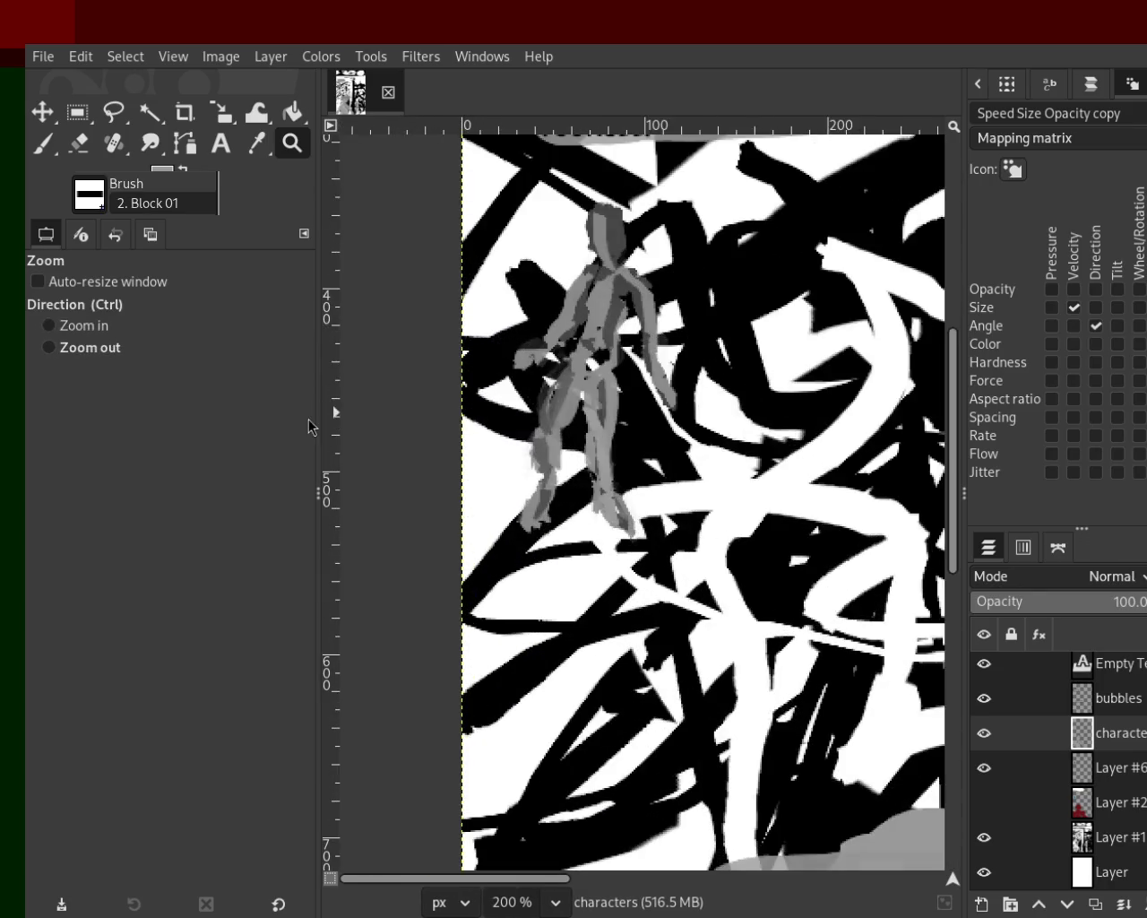
Step: Zoom back out to the whole page showing both speech bubbles and recentre it
ctrl+click(403, 416)
ctrl+click(402, 415)
ctrl+click(402, 416)
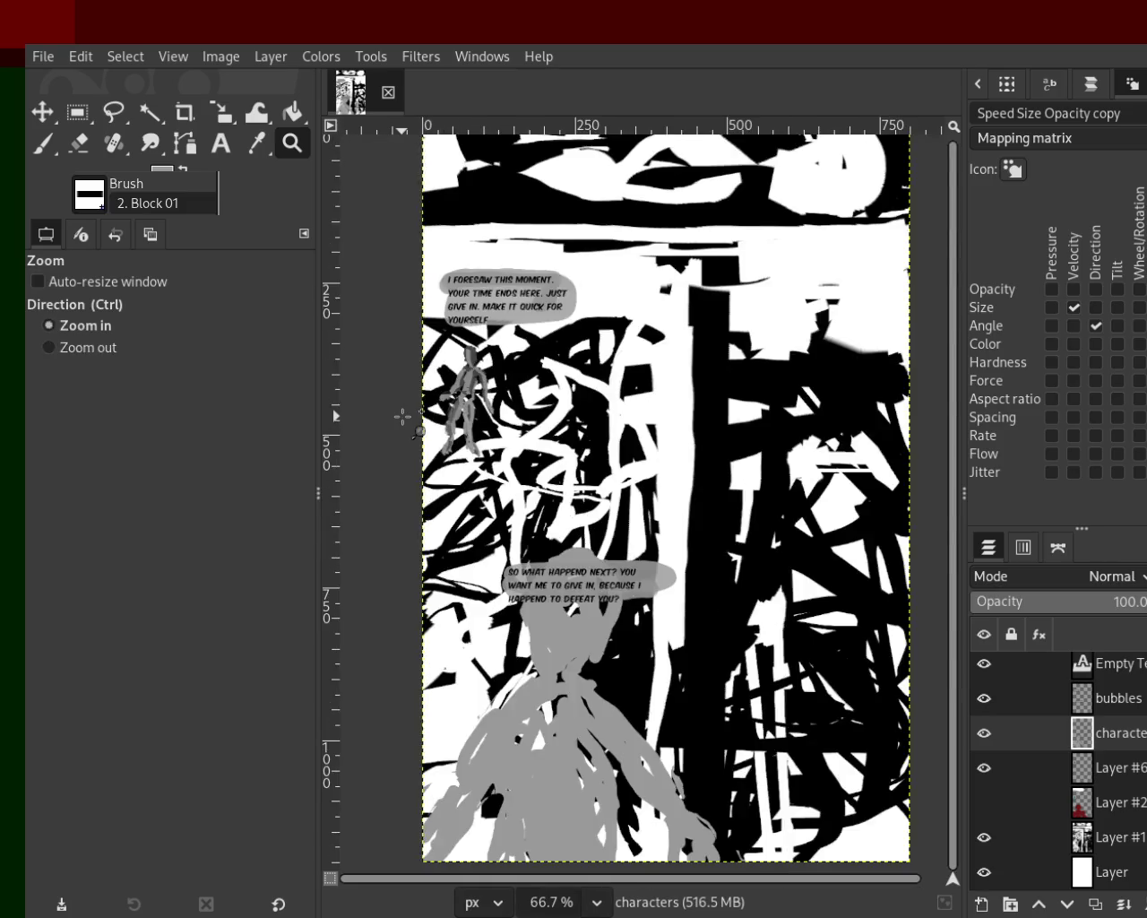
ctrl+click(403, 416)
ctrl+click(402, 409)
click(483, 223)
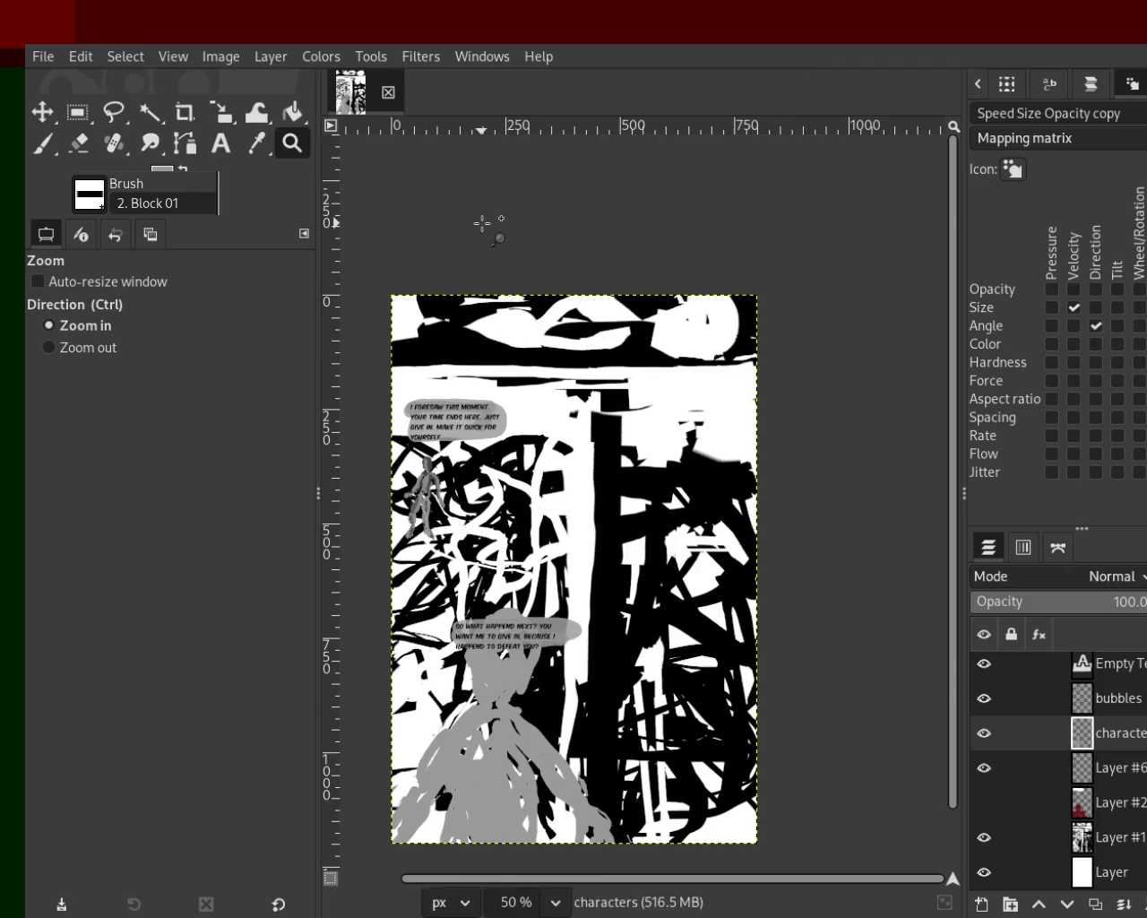
Step: Save the image as 88.xcf
key(ctrl+s)
ctrl+click(651, 399)
click(540, 522)
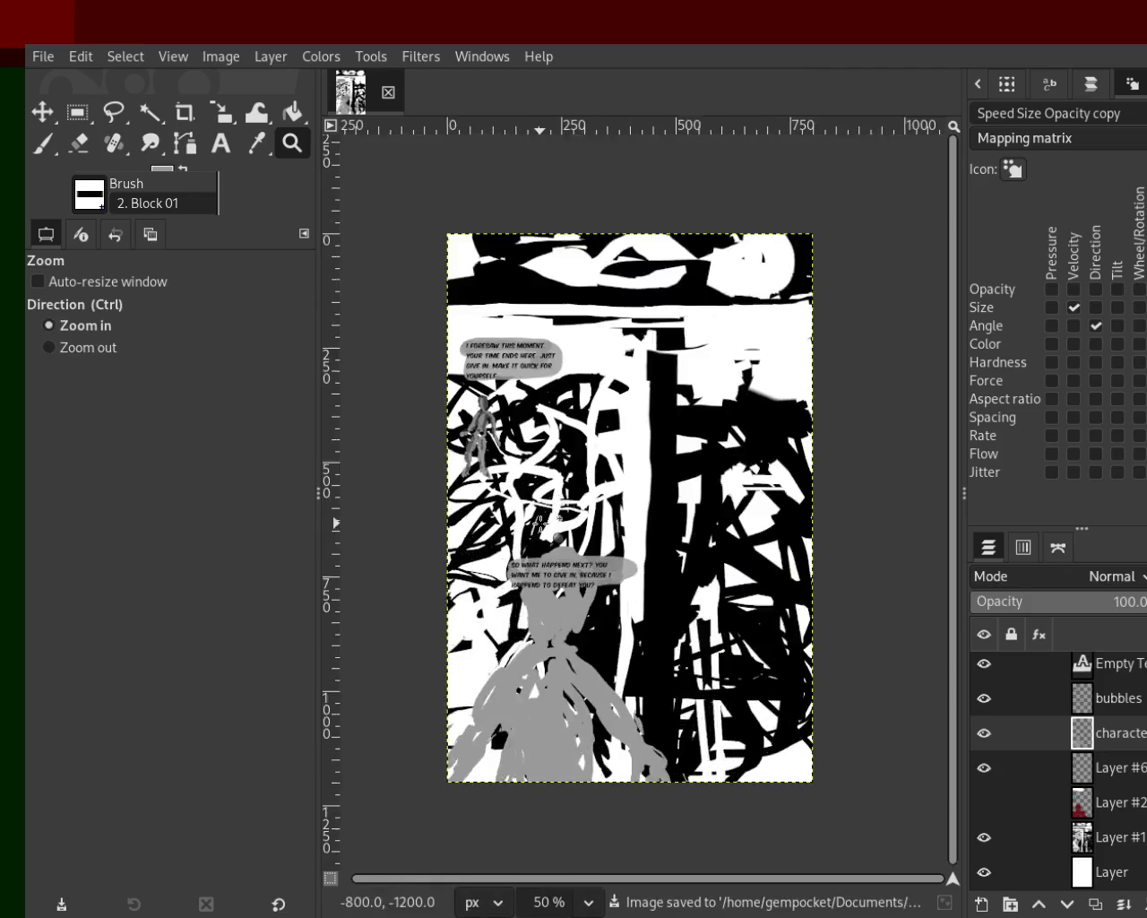
click(573, 448)
ctrl+click(614, 358)
click(650, 401)
ctrl+click(651, 459)
click(699, 627)
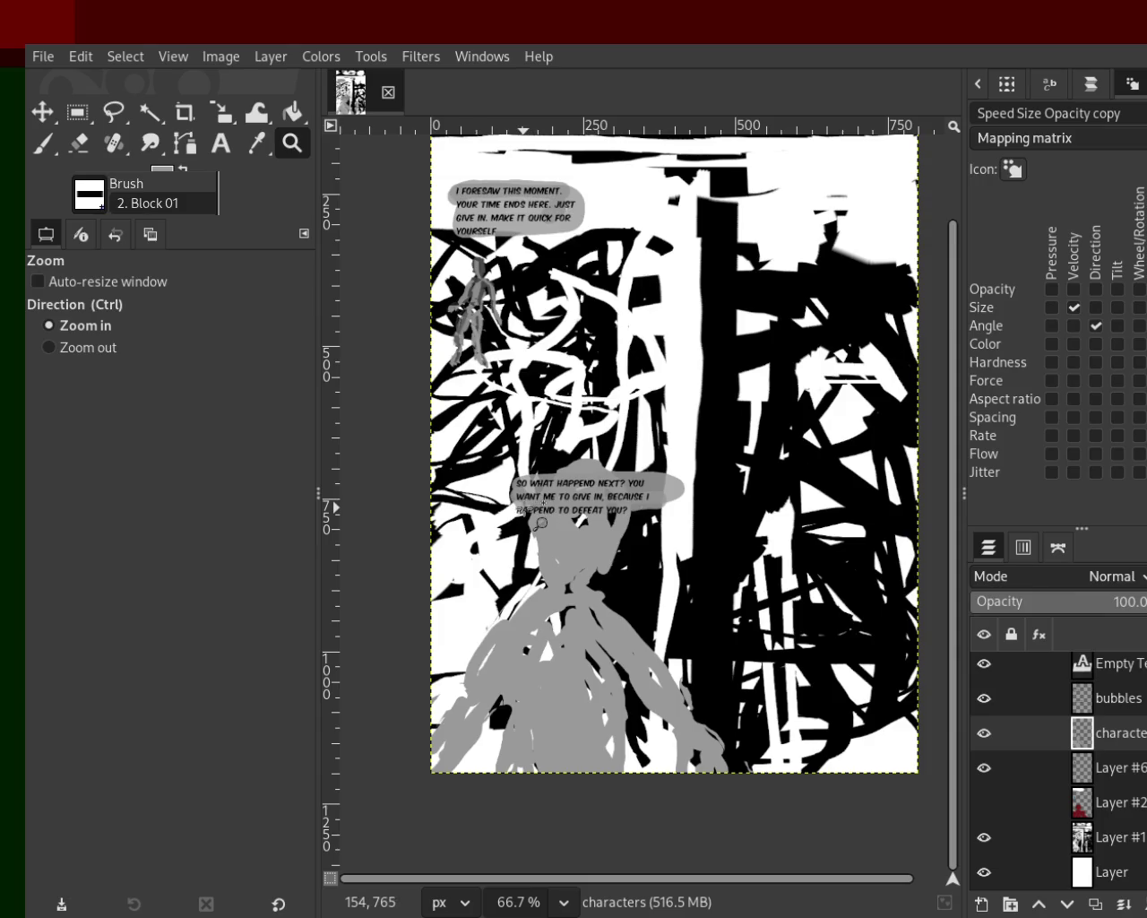
ctrl+click(618, 376)
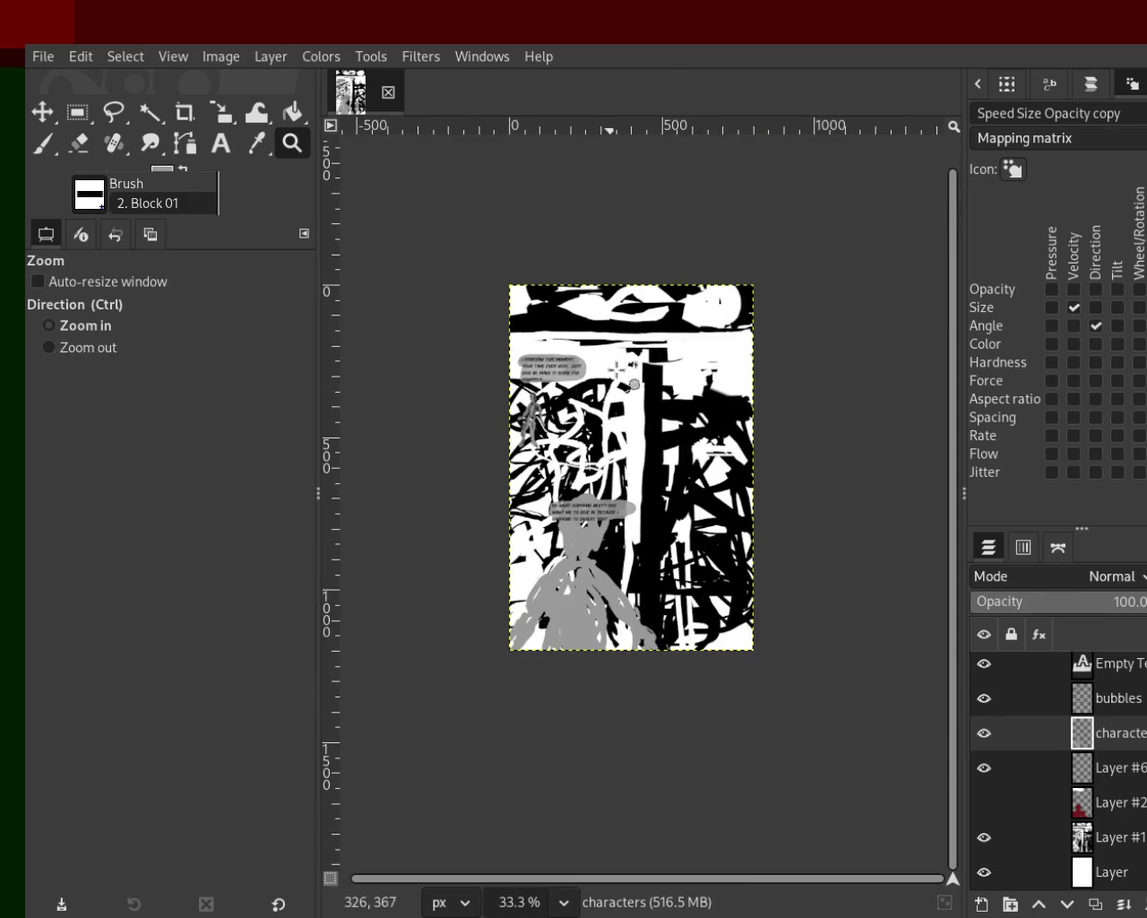
click(619, 367)
double_click(621, 360)
ctrl+click(619, 359)
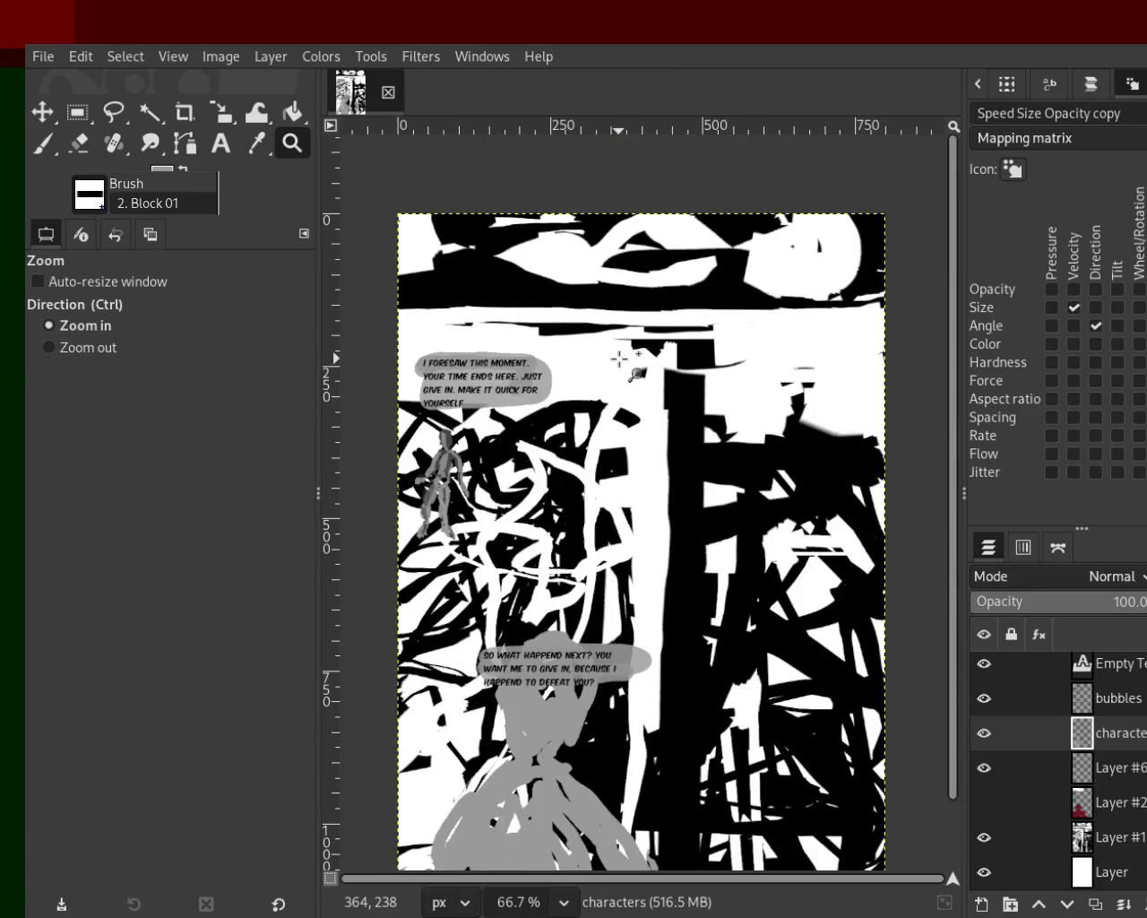
ctrl+click(619, 360)
double_click(620, 367)
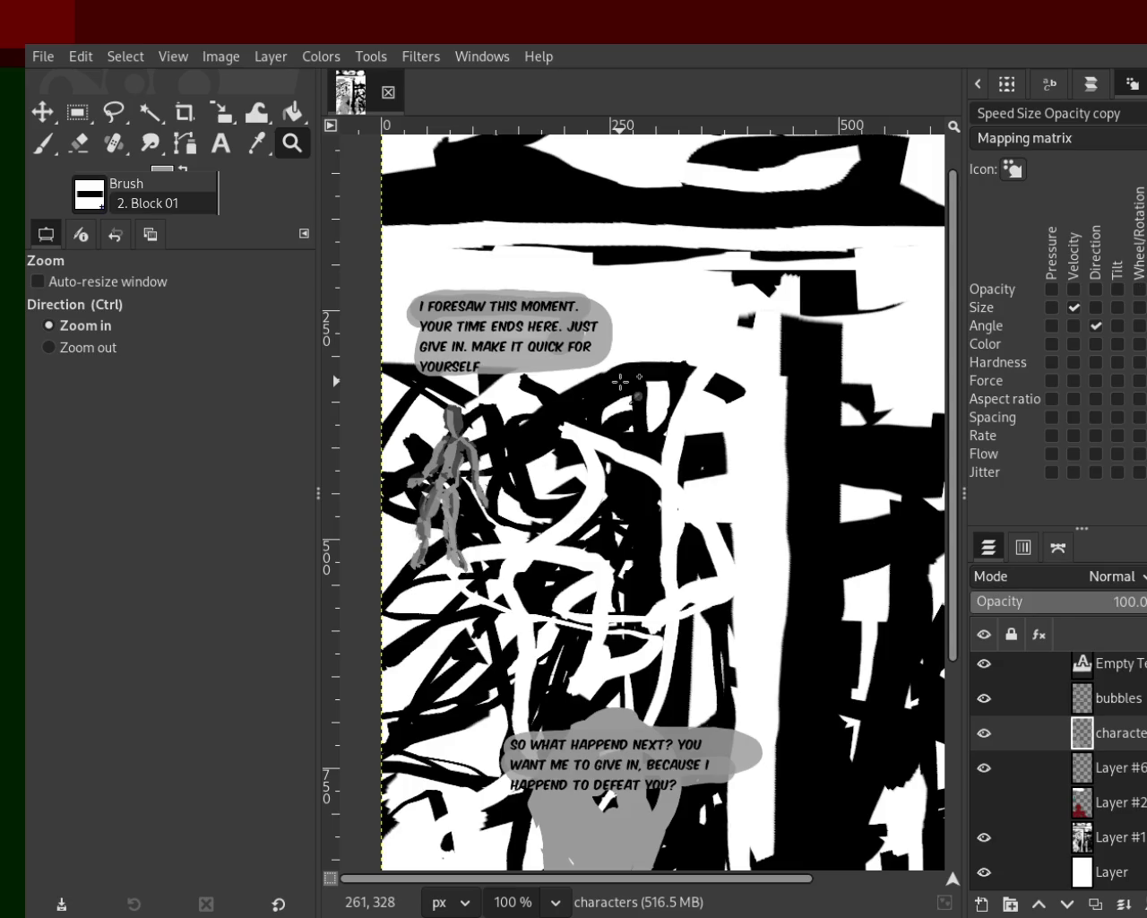
ctrl+click(706, 347)
click(632, 485)
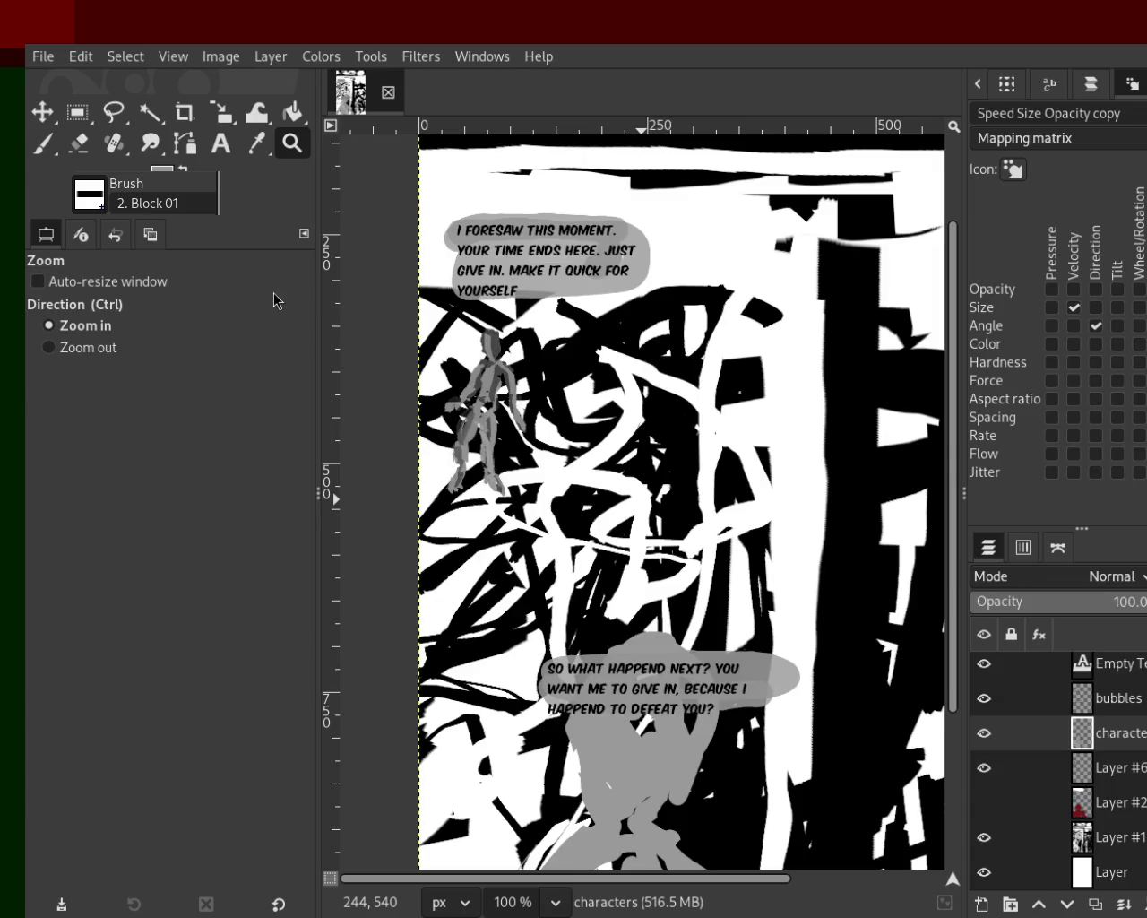
ctrl+click(556, 383)
ctrl+scroll(544, 383, up, 2)
ctrl+scroll(687, 384, down, 1)
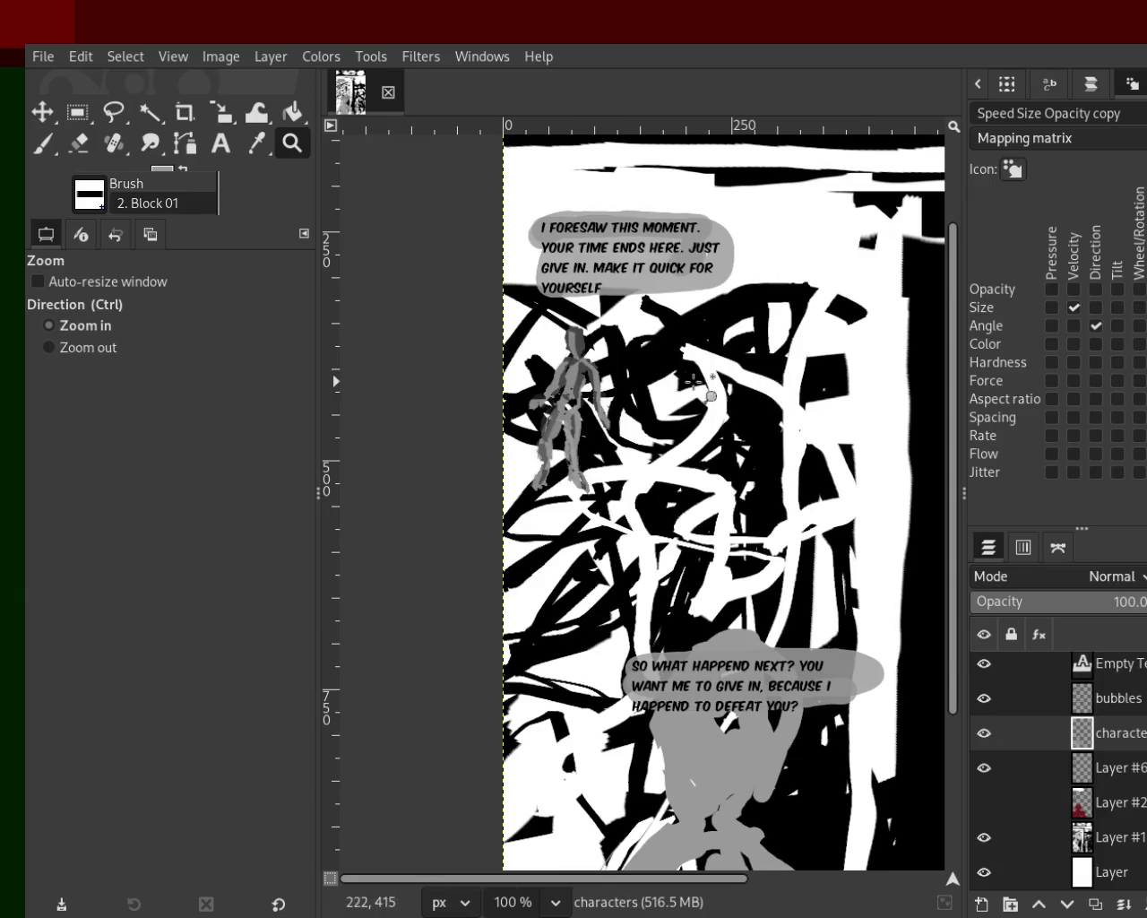
scroll(632, 337, up, 1)
ctrl+scroll(632, 337, down, 1)
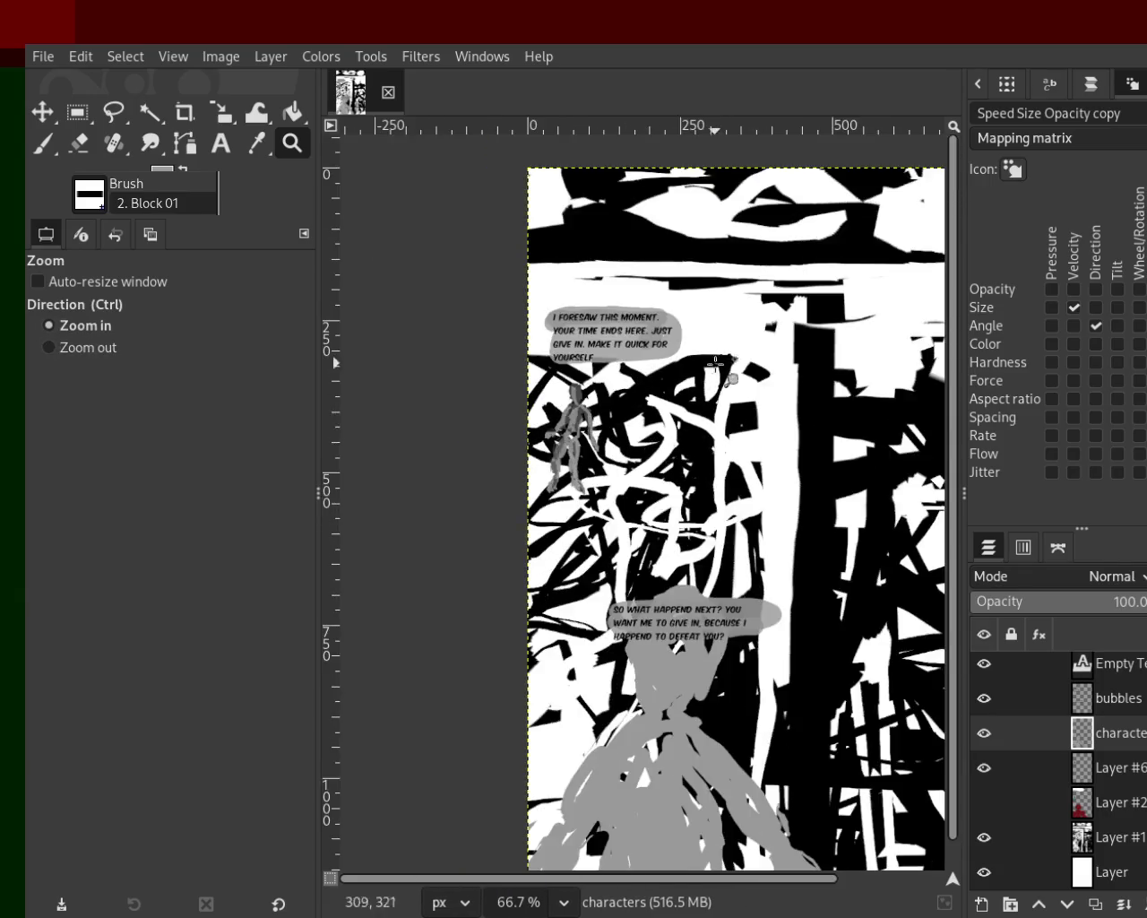
ctrl+scroll(655, 463, up, 10)
ctrl+scroll(698, 411, up, 1)
ctrl+scroll(698, 410, down, 3)
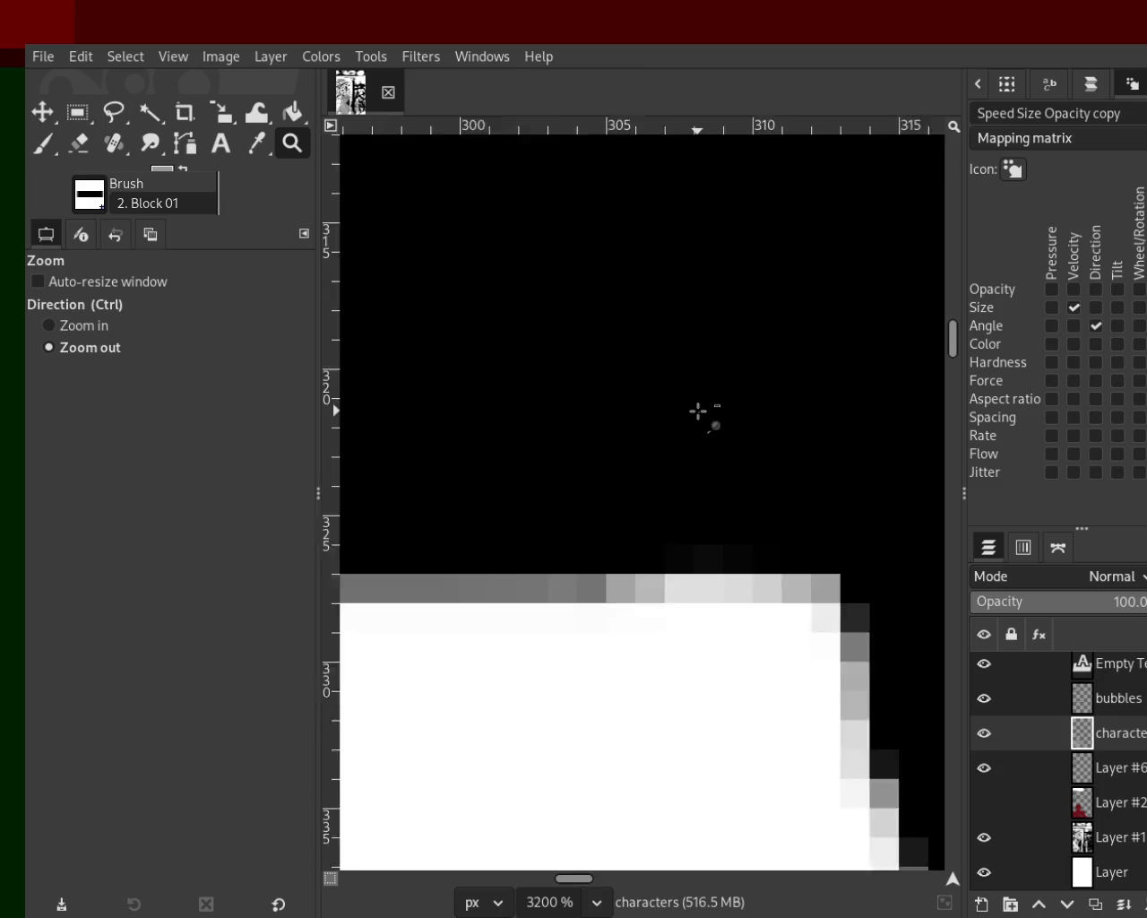
ctrl+scroll(698, 410, down, 4)
ctrl+scroll(698, 411, down, 2)
ctrl+scroll(698, 410, down, 2)
ctrl+scroll(698, 410, down, 3)
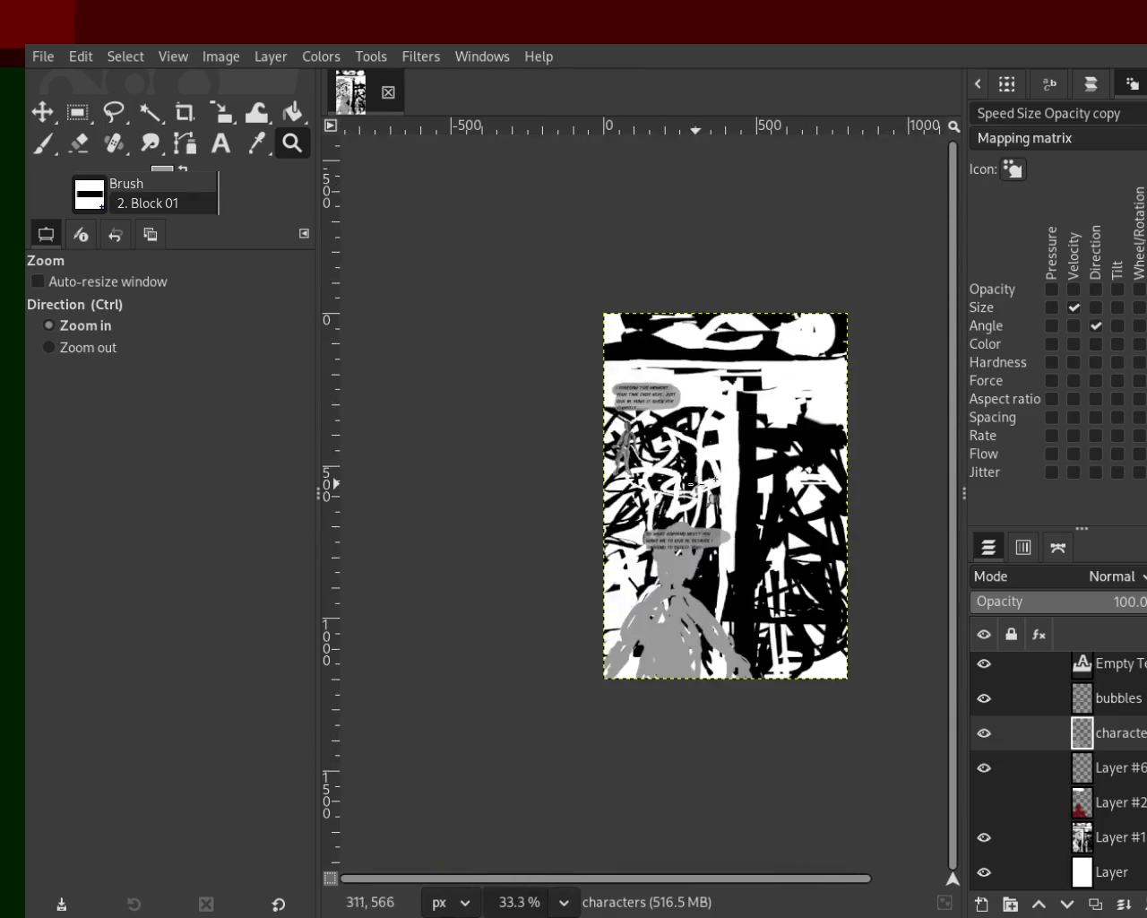
ctrl+scroll(693, 479, up, 2)
ctrl+scroll(692, 479, up, 1)
ctrl+scroll(693, 479, down, 1)
ctrl+scroll(693, 479, up, 1)
ctrl+scroll(681, 471, up, 1)
ctrl+scroll(681, 470, down, 1)
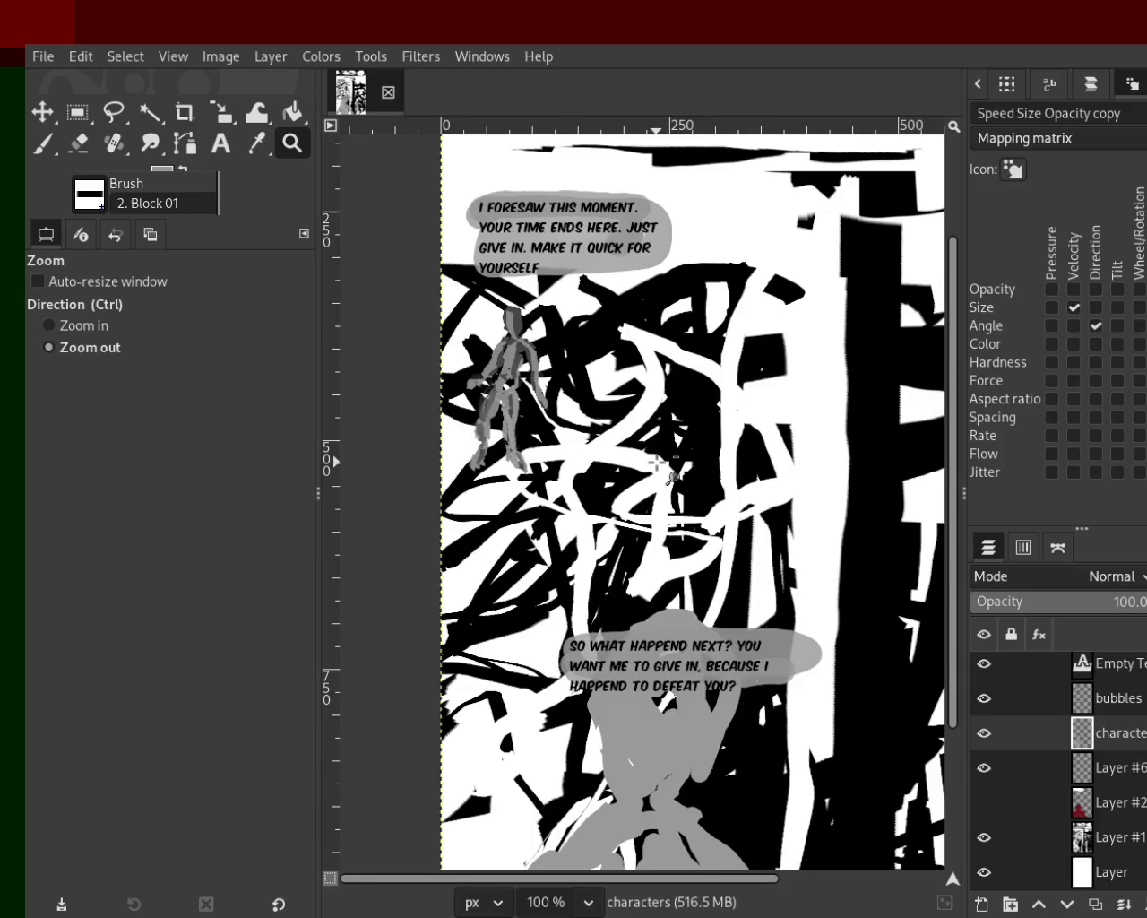
ctrl+scroll(667, 461, up, 1)
ctrl+scroll(660, 455, down, 1)
click(660, 455)
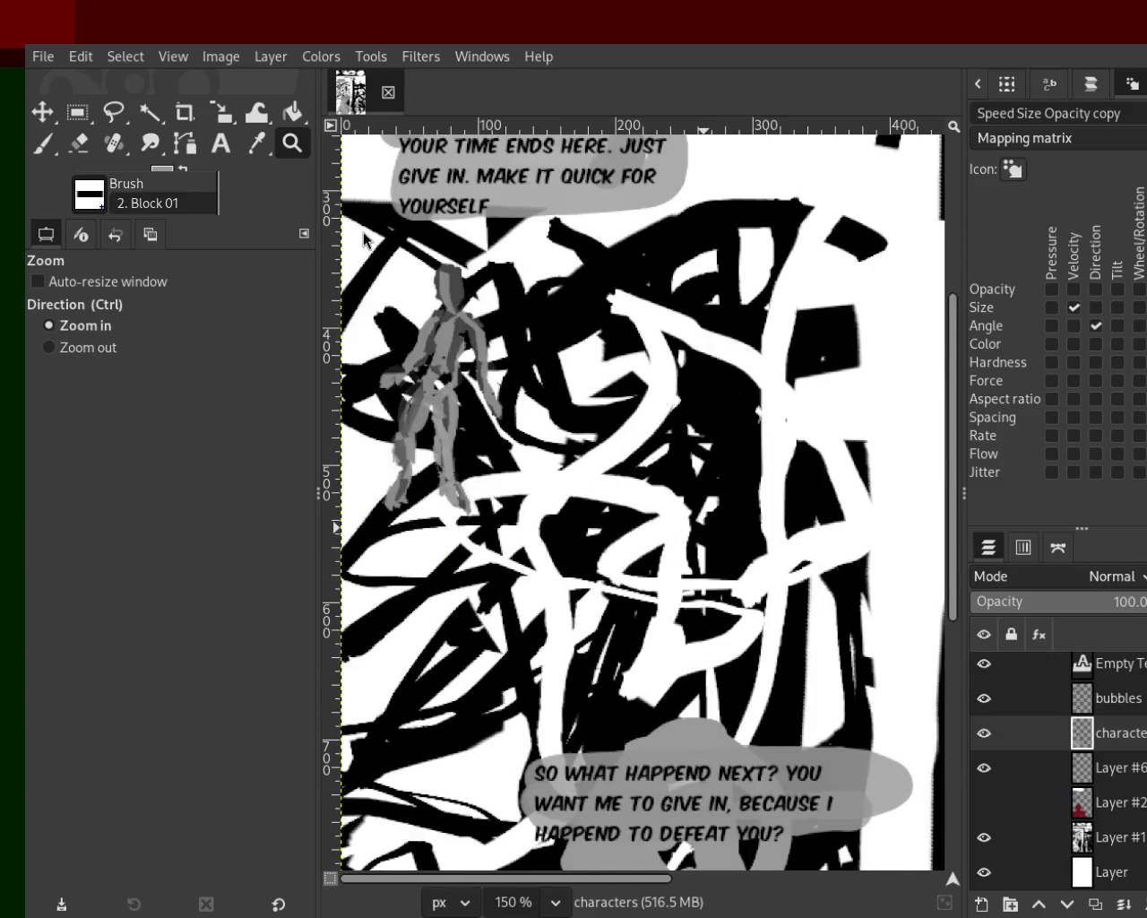
ctrl+scroll(681, 538, down, 1)
ctrl+scroll(681, 538, up, 1)
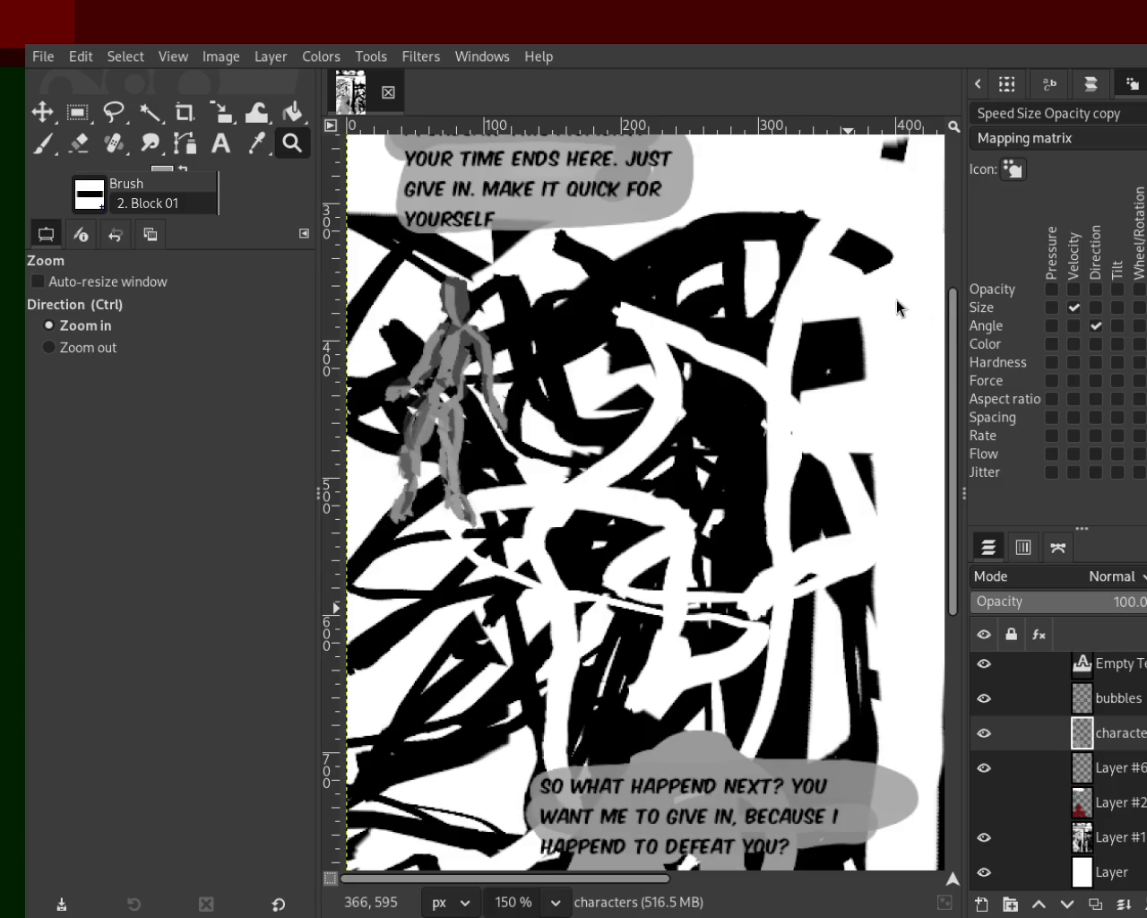
Step: Zoom the view out to 66.7% and recentre the comic page
key(ctrl)
scroll(609, 310, down, 2)
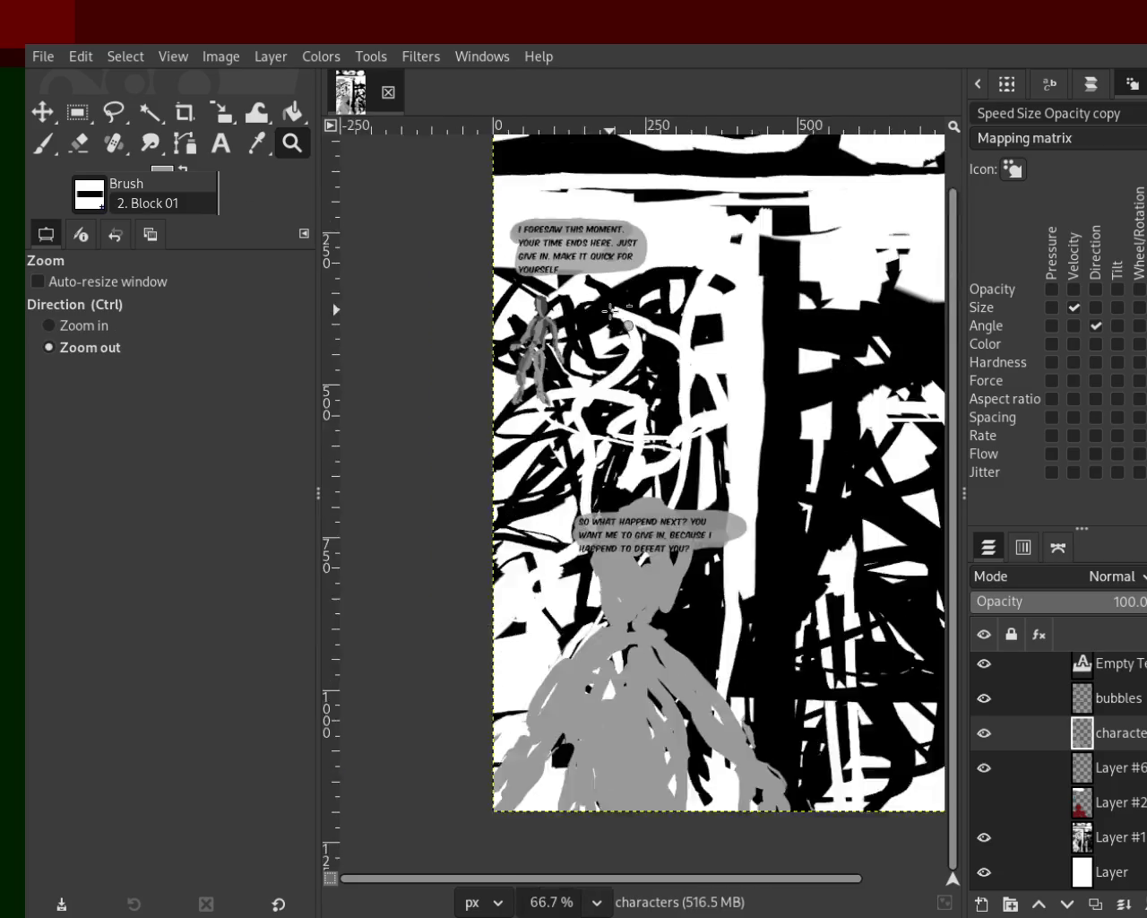
scroll(609, 287, down, 1)
scroll(609, 269, up, 1)
scroll(610, 266, down, 1)
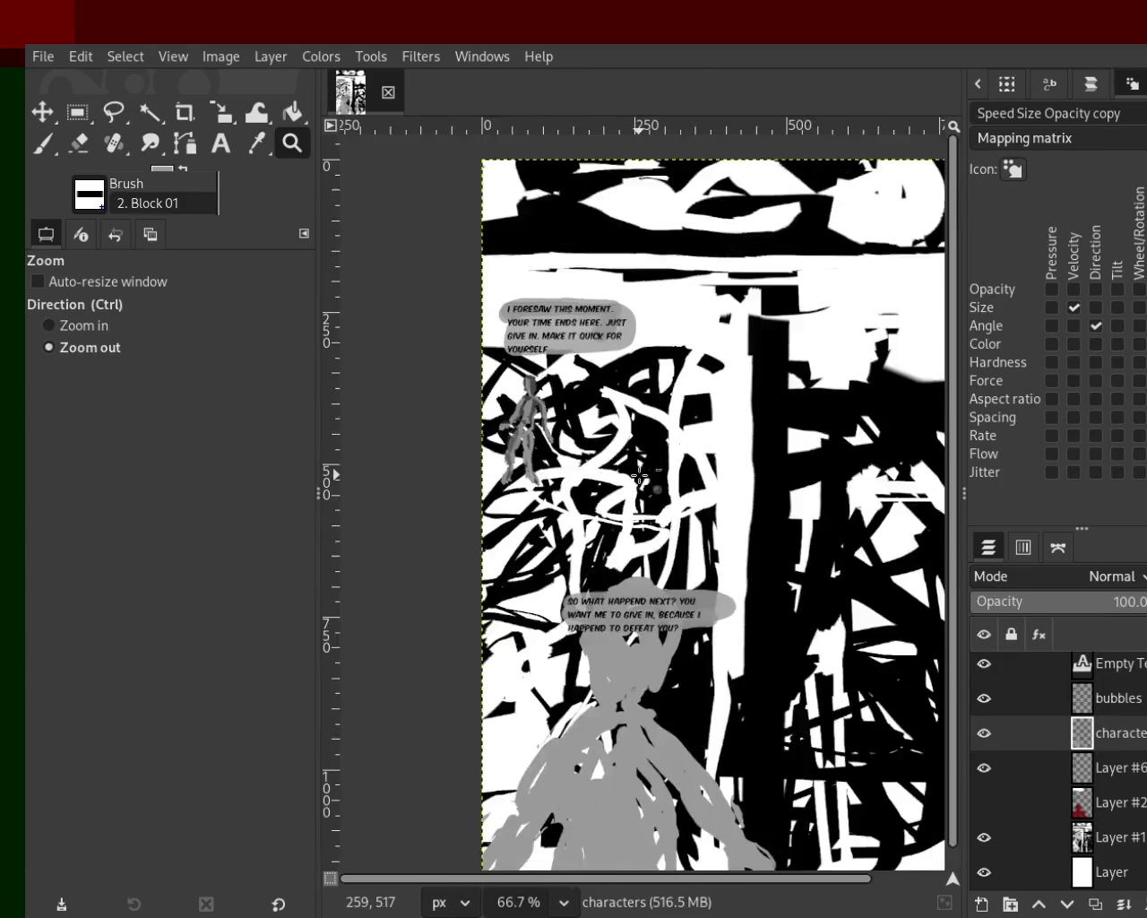
ctrl+click(655, 520)
click(815, 522)
ctrl+click(815, 522)
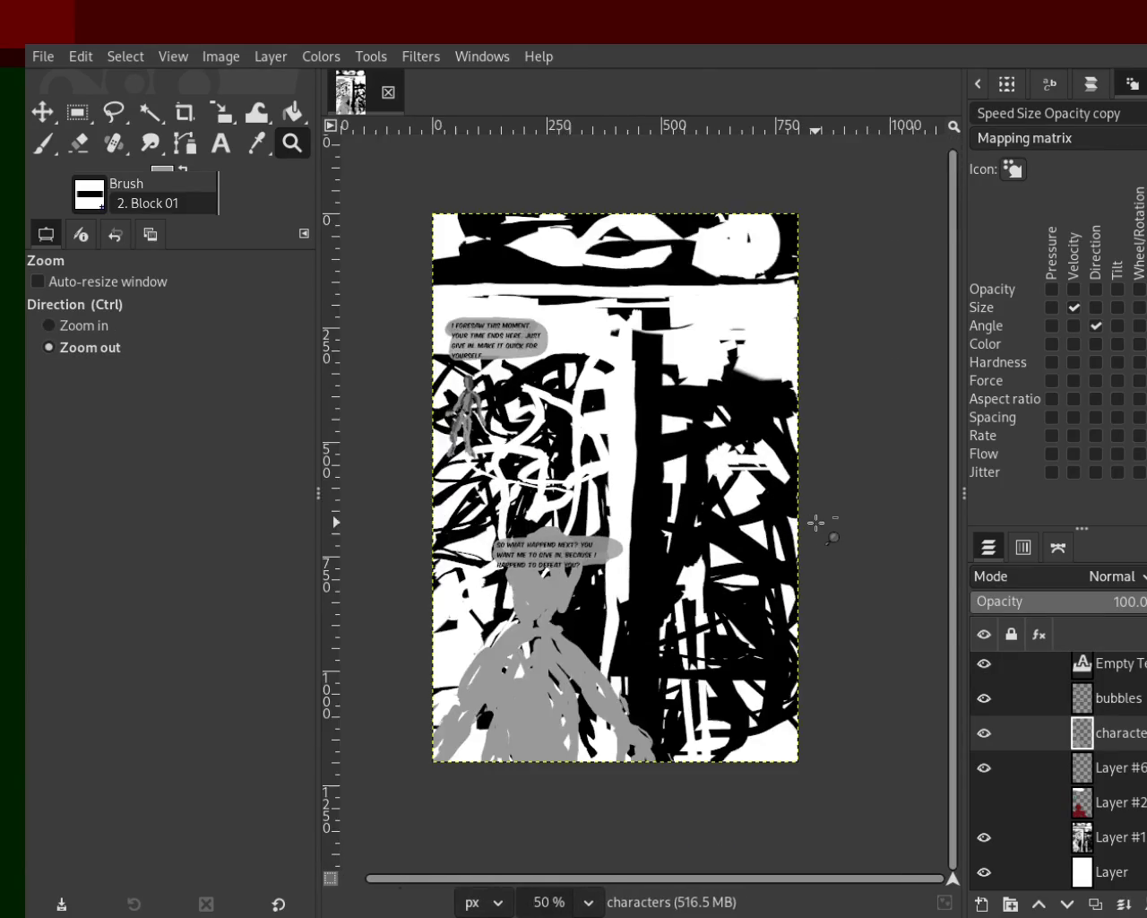
click(571, 492)
ctrl+click(566, 439)
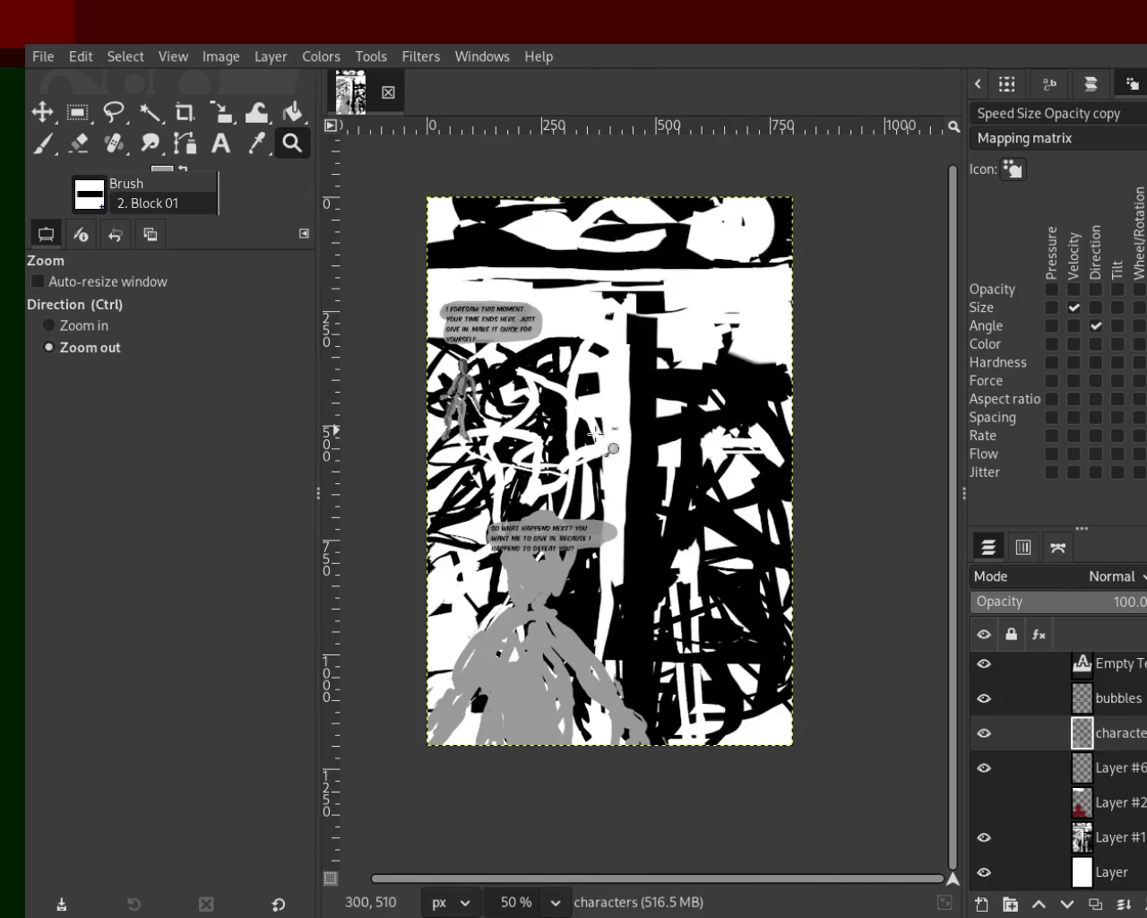
click(856, 525)
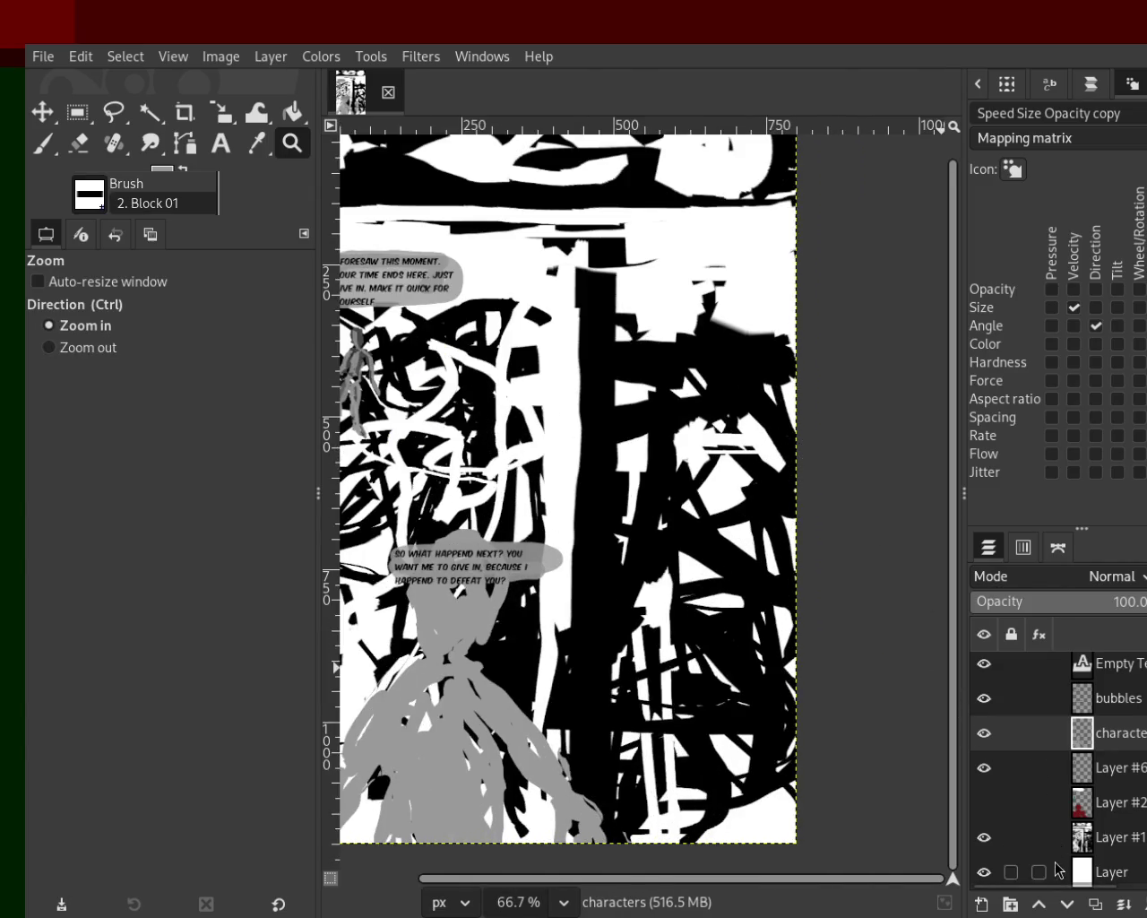
Step: Compare the characters layer on and off, leave it hidden, and select Layer #6
click(985, 733)
click(985, 733)
click(984, 734)
click(985, 734)
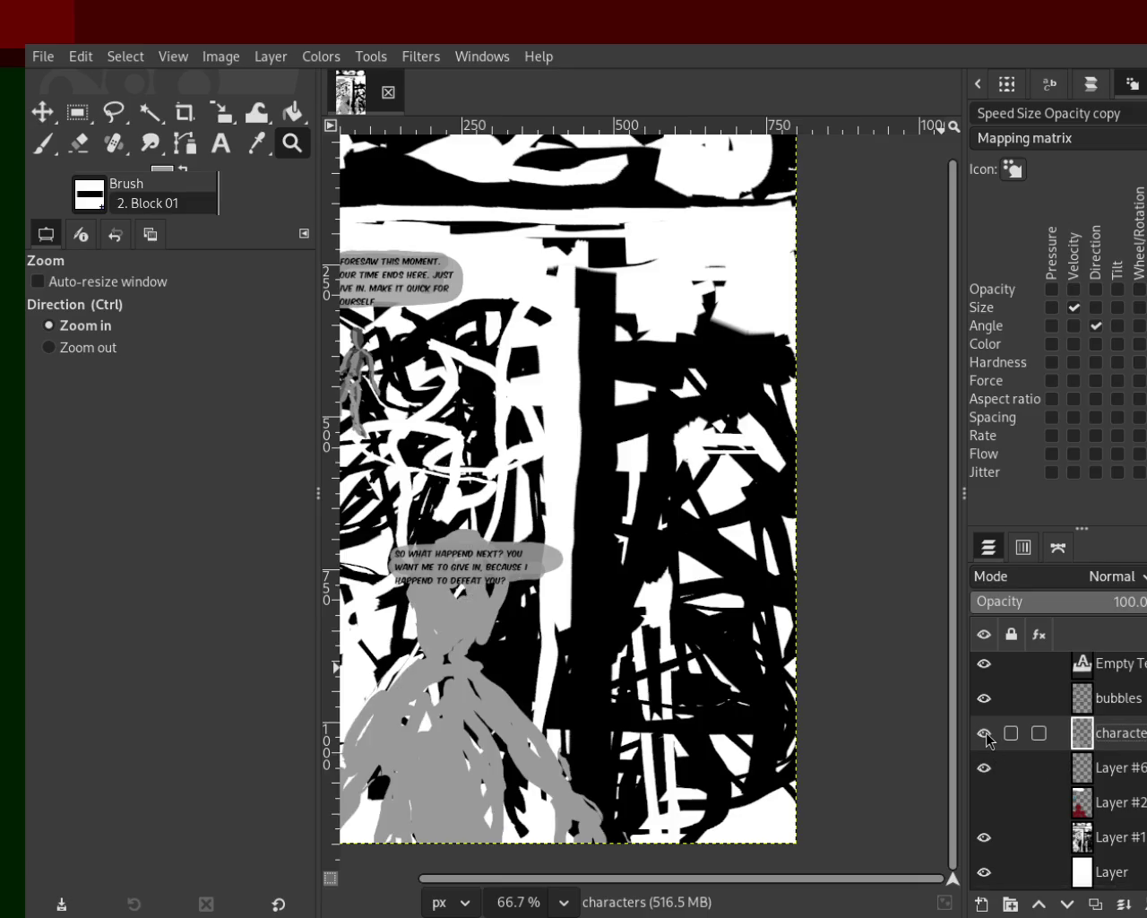
click(985, 733)
click(984, 768)
click(984, 768)
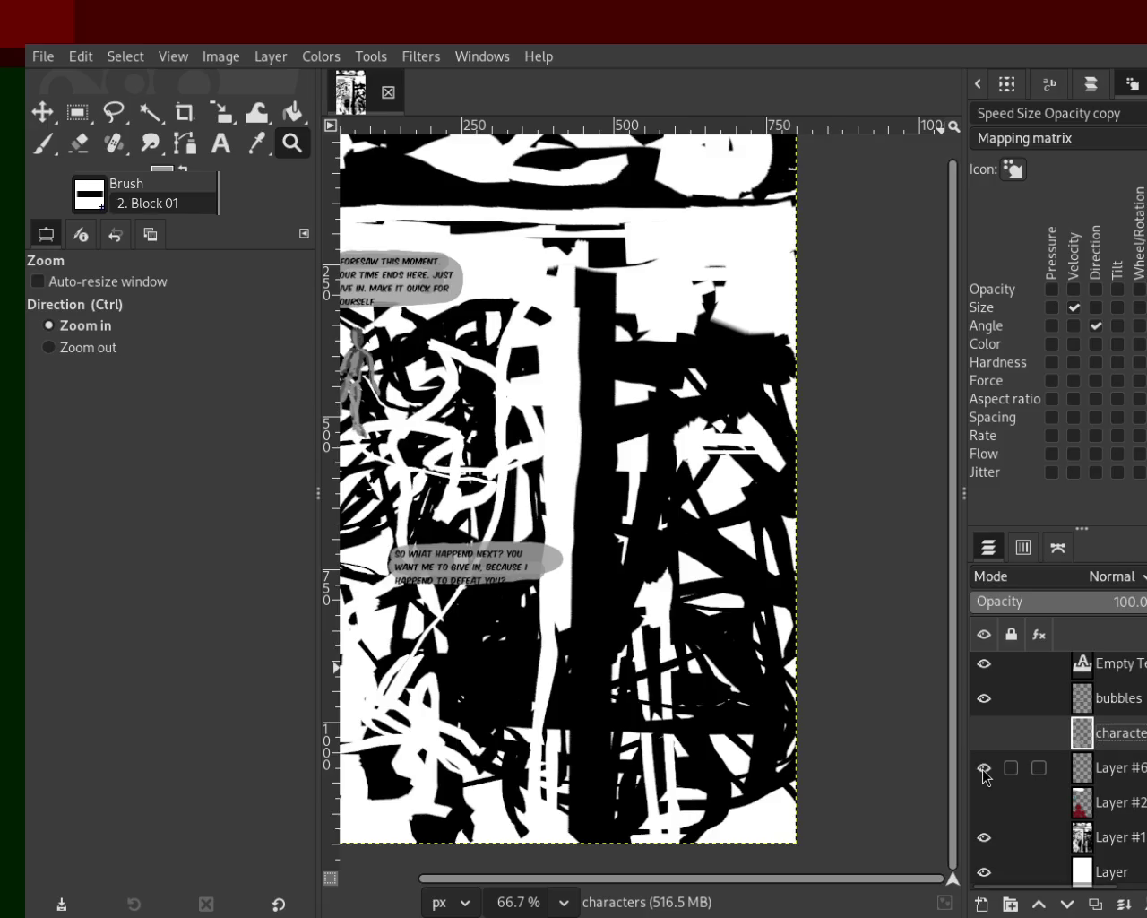
click(1110, 776)
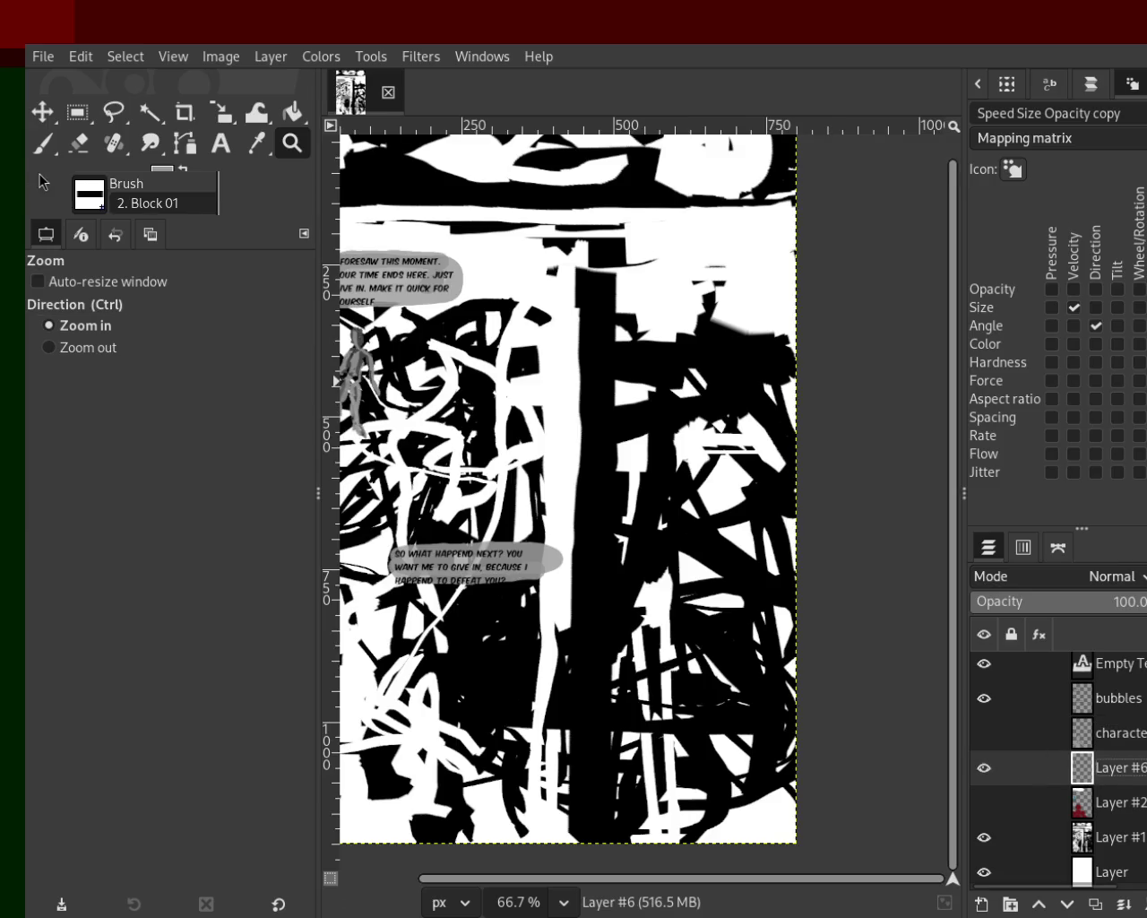
Step: Paint three trial grey strokes on Layer #6 and undo them, then select Layer #2
click(43, 145)
drag(780, 422, 768, 688)
key(ctrl+z)
mouse_move(740, 345)
mouse_down()
mouse_move(726, 435)
mouse_move(677, 405)
mouse_up()
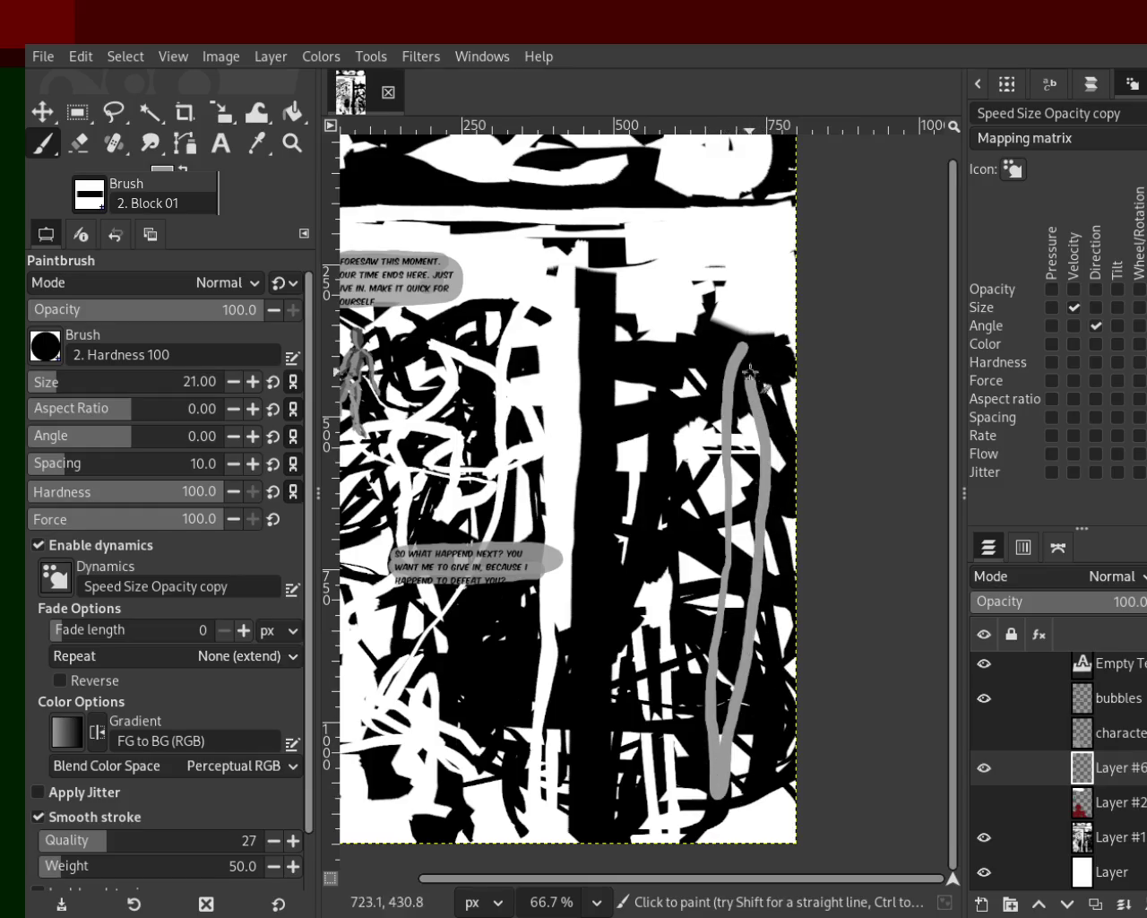
key(ctrl+z)
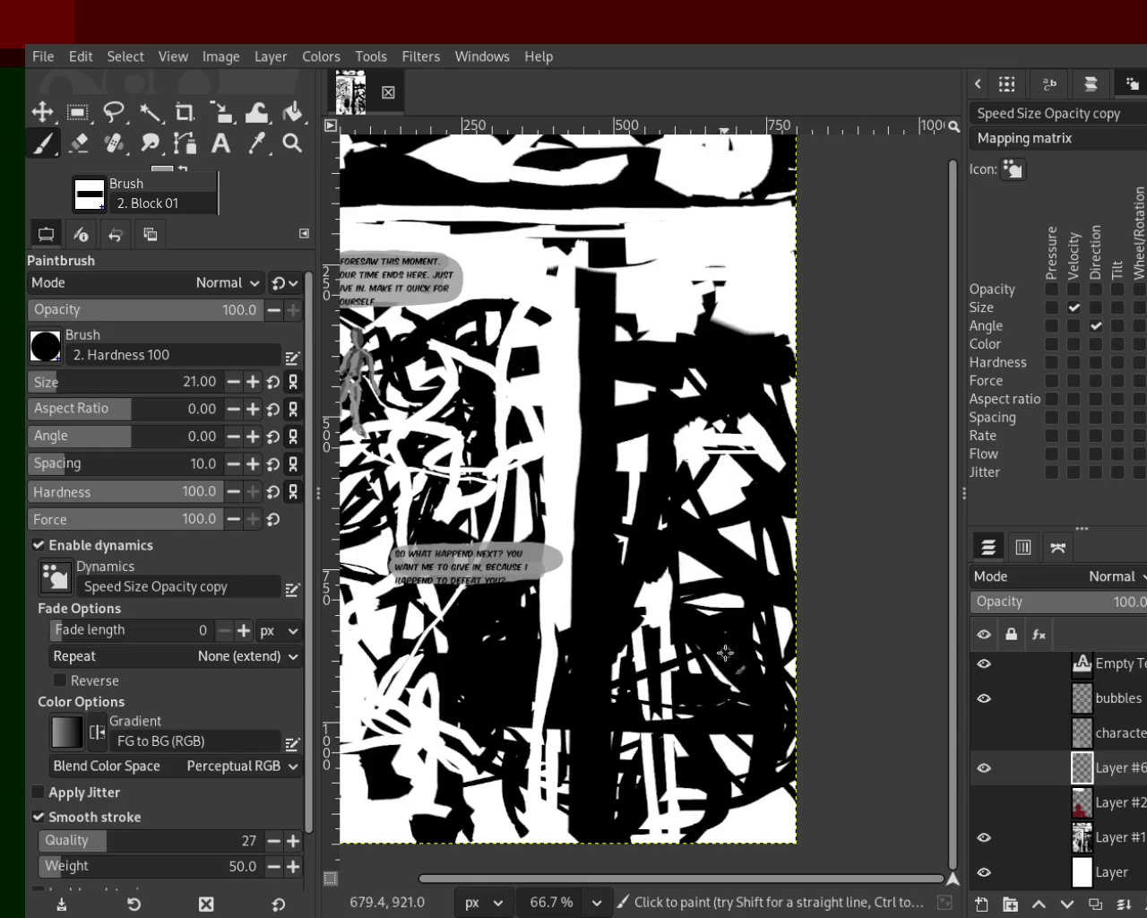
mouse_move(679, 344)
mouse_down()
mouse_move(706, 599)
mouse_move(699, 466)
mouse_move(735, 457)
mouse_move(732, 664)
mouse_up()
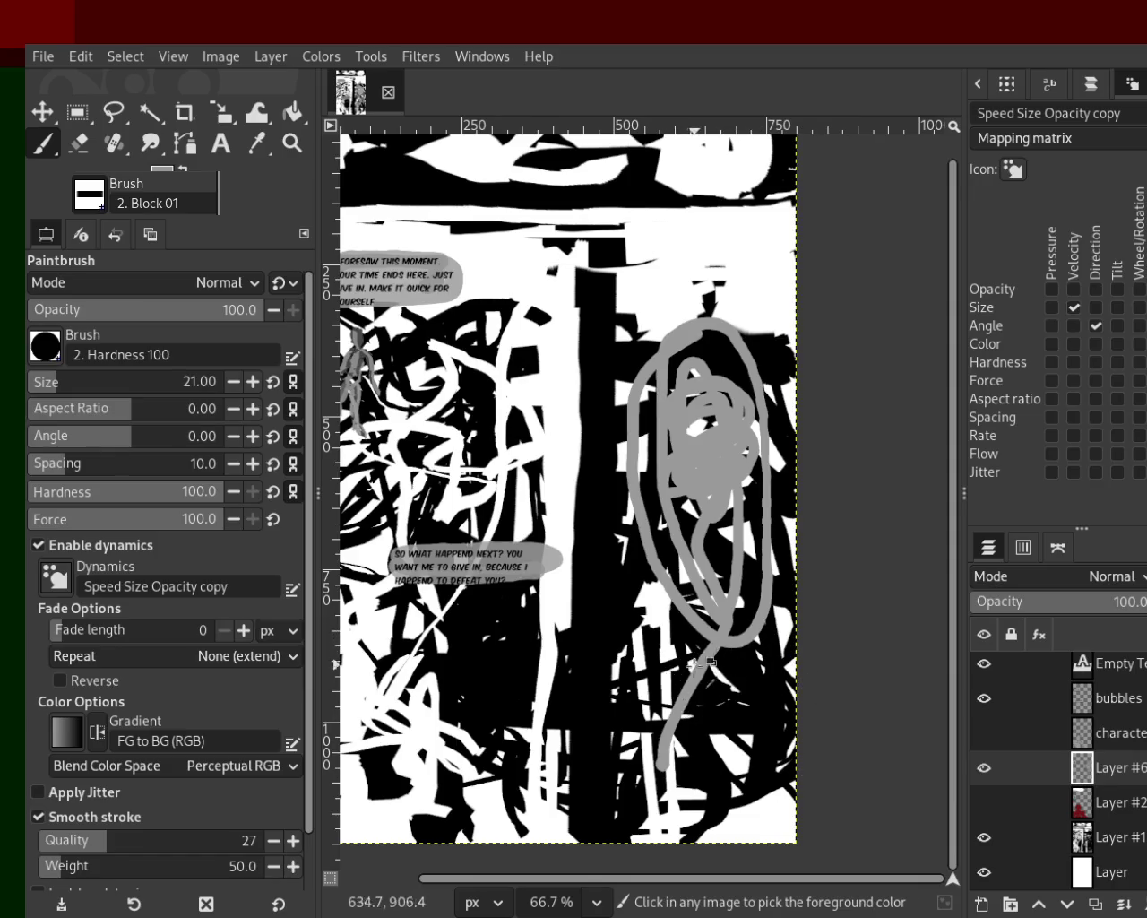
key(ctrl+z)
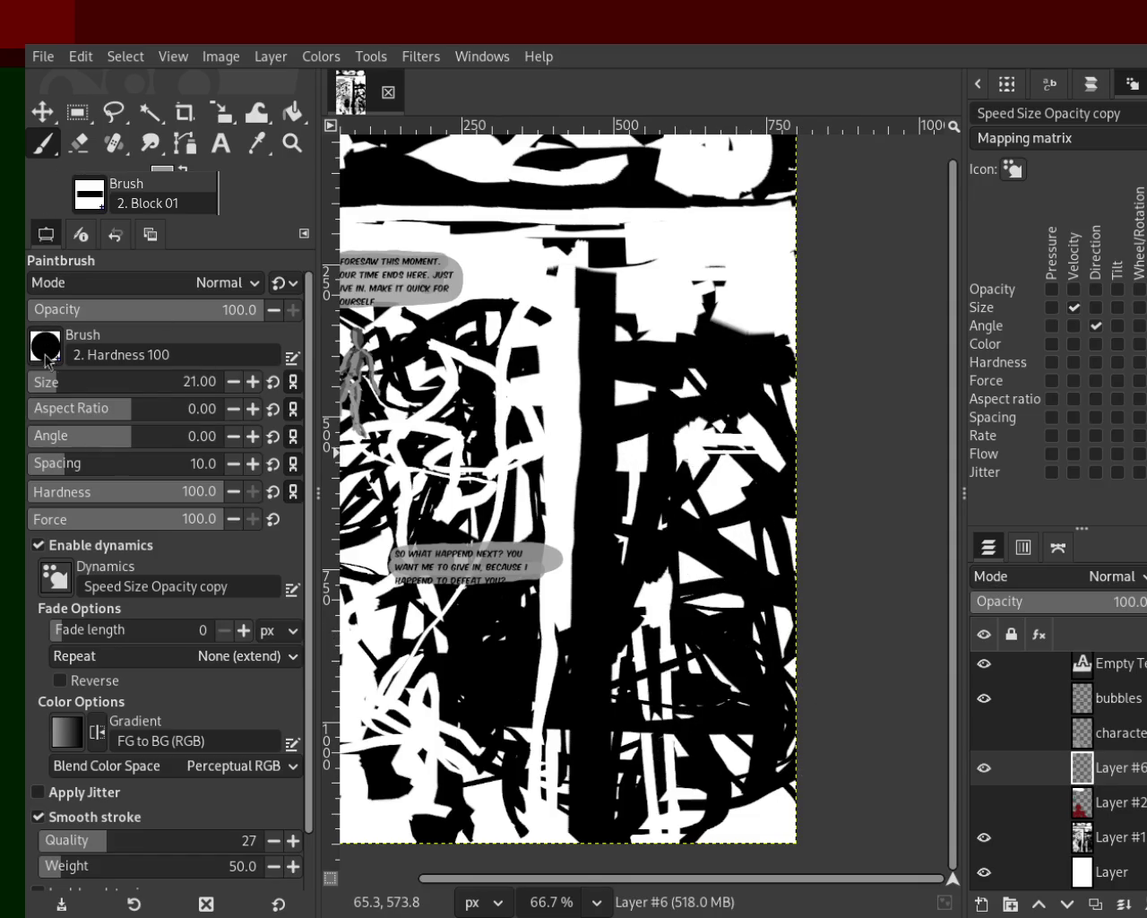
click(1040, 802)
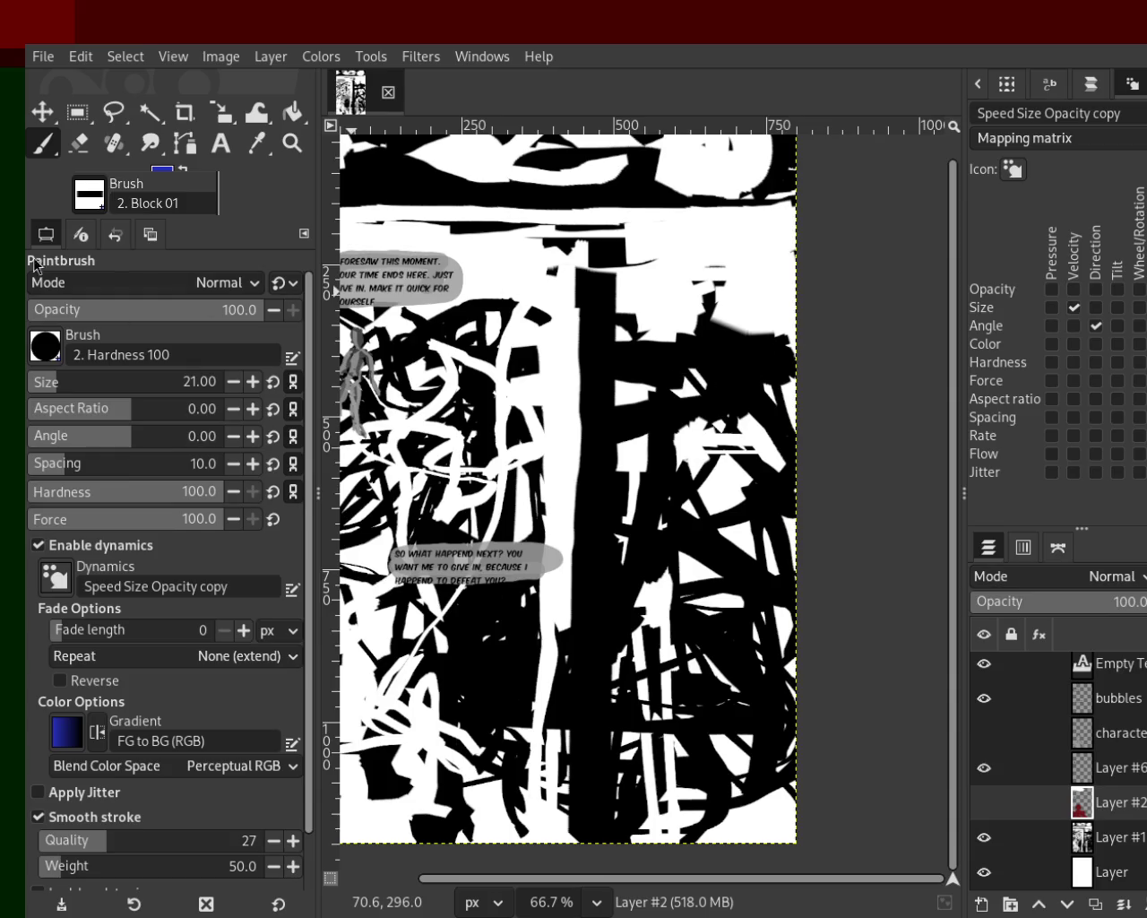
Step: Enlarge the brush to 472, show Layer #2, and try two blue dabs before undoing them
click(77, 384)
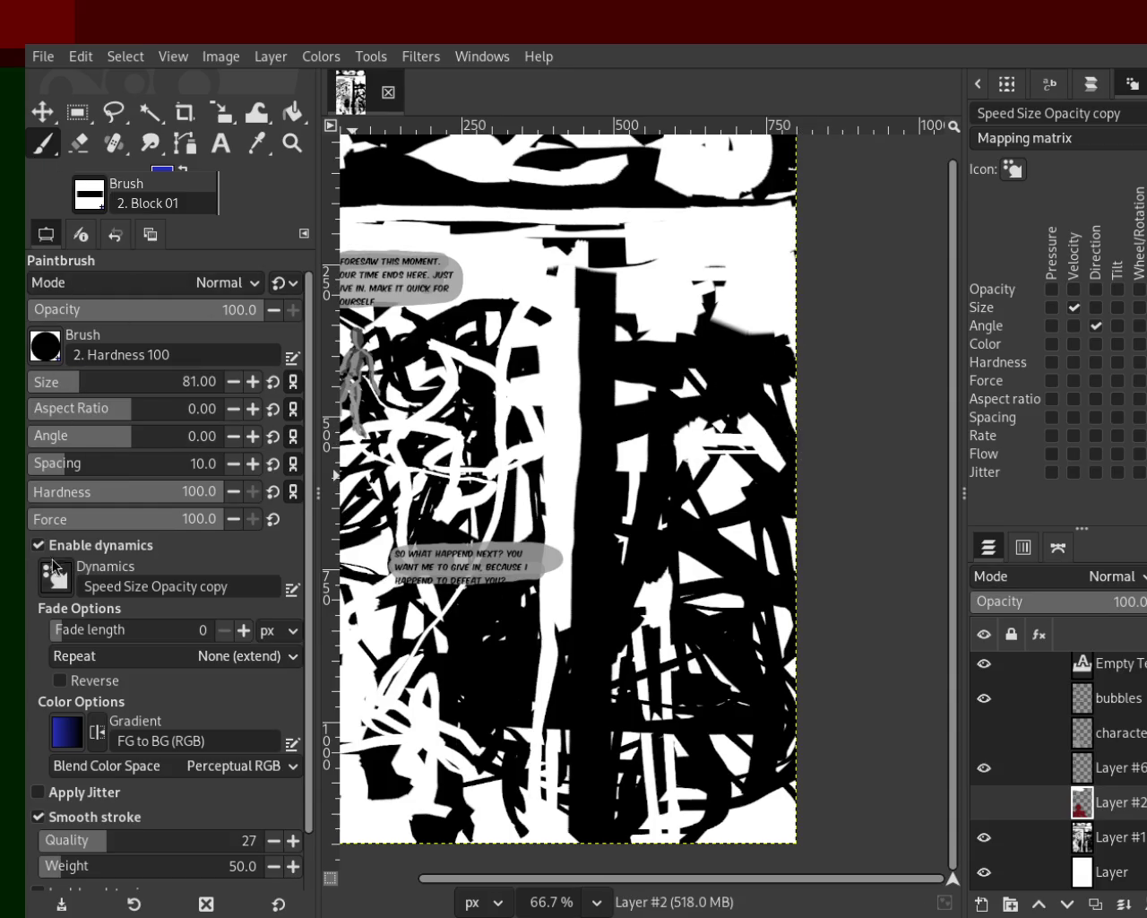
drag(64, 387, 157, 387)
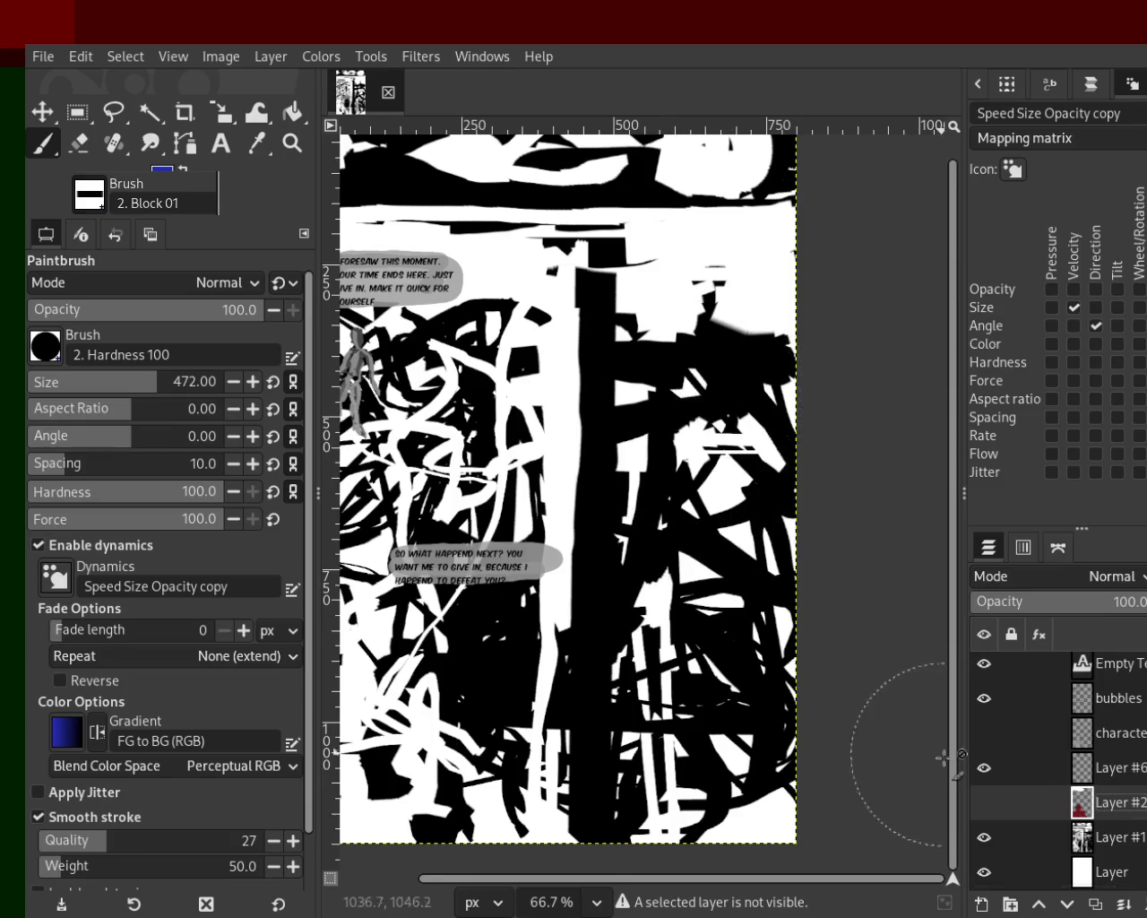
click(984, 802)
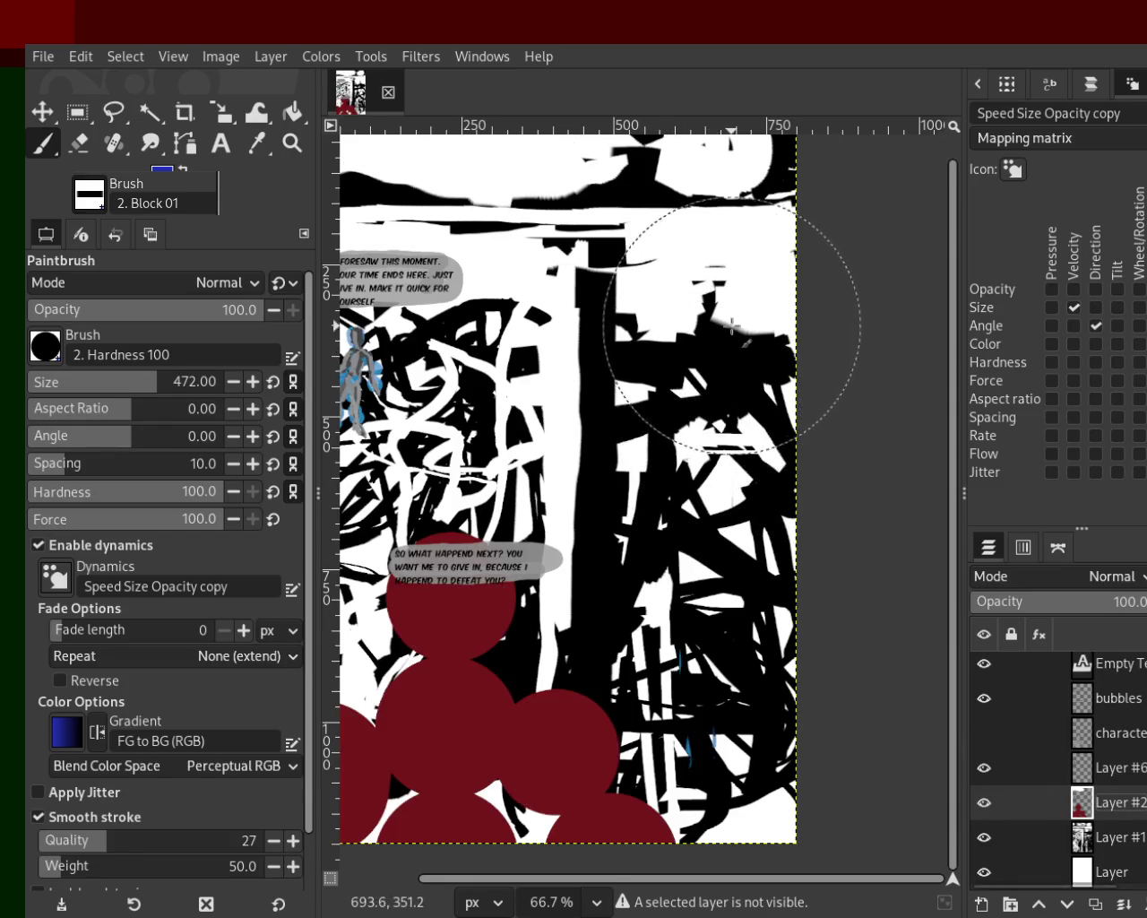
click(733, 426)
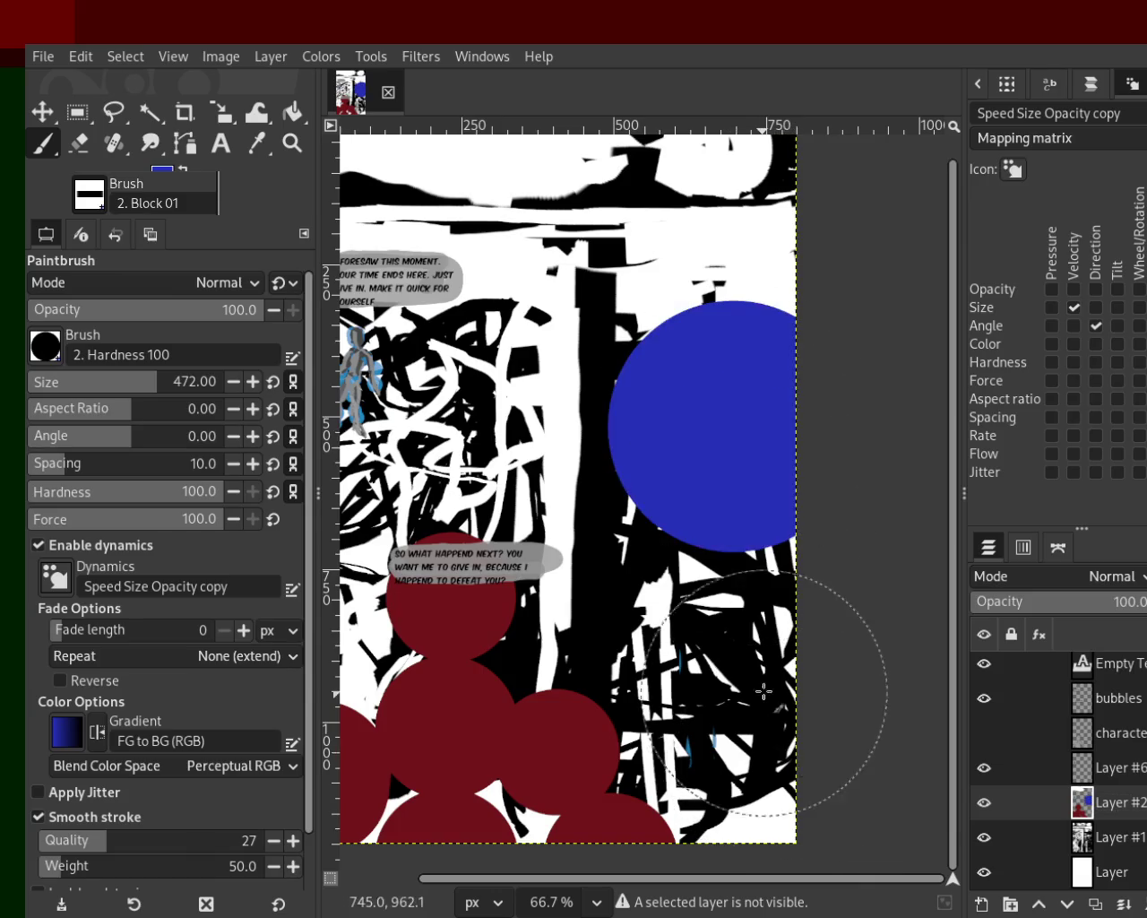
click(733, 672)
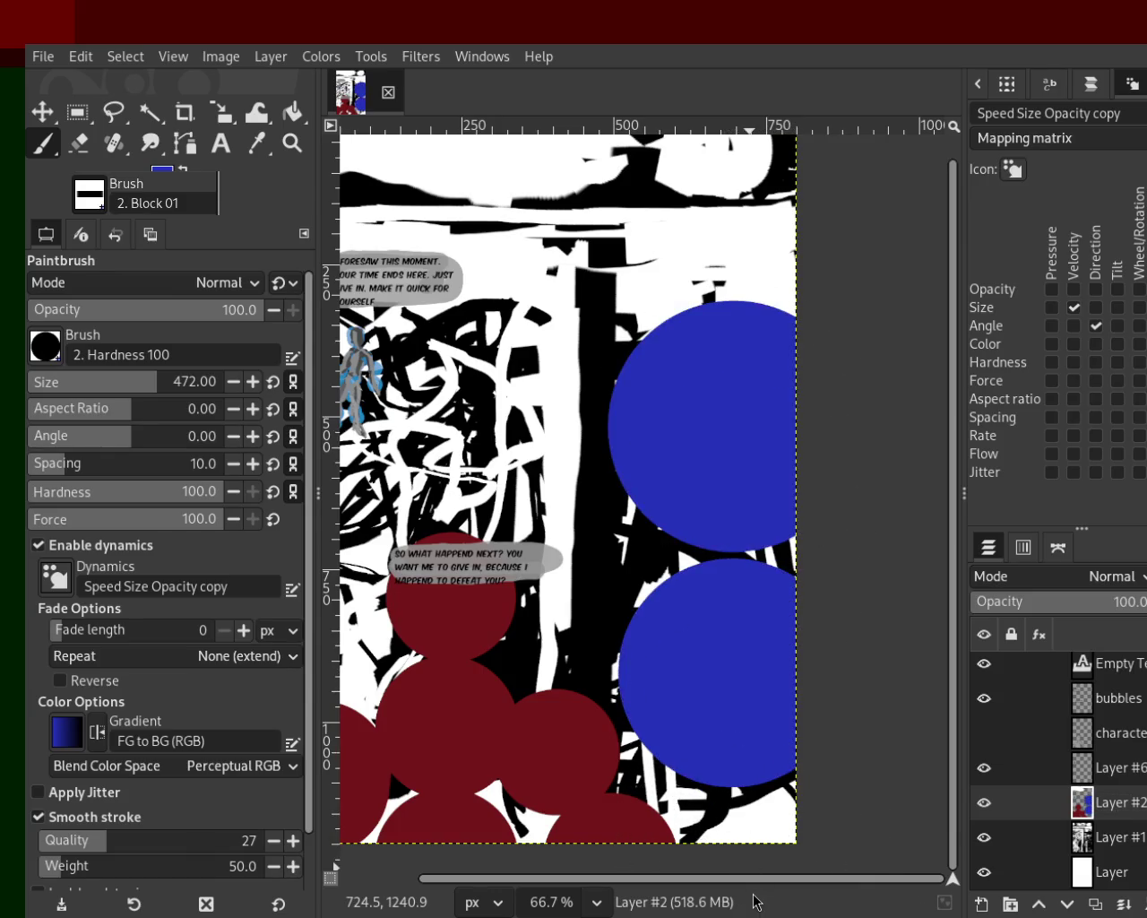
key(ctrl+z)
key(ctrl+z)
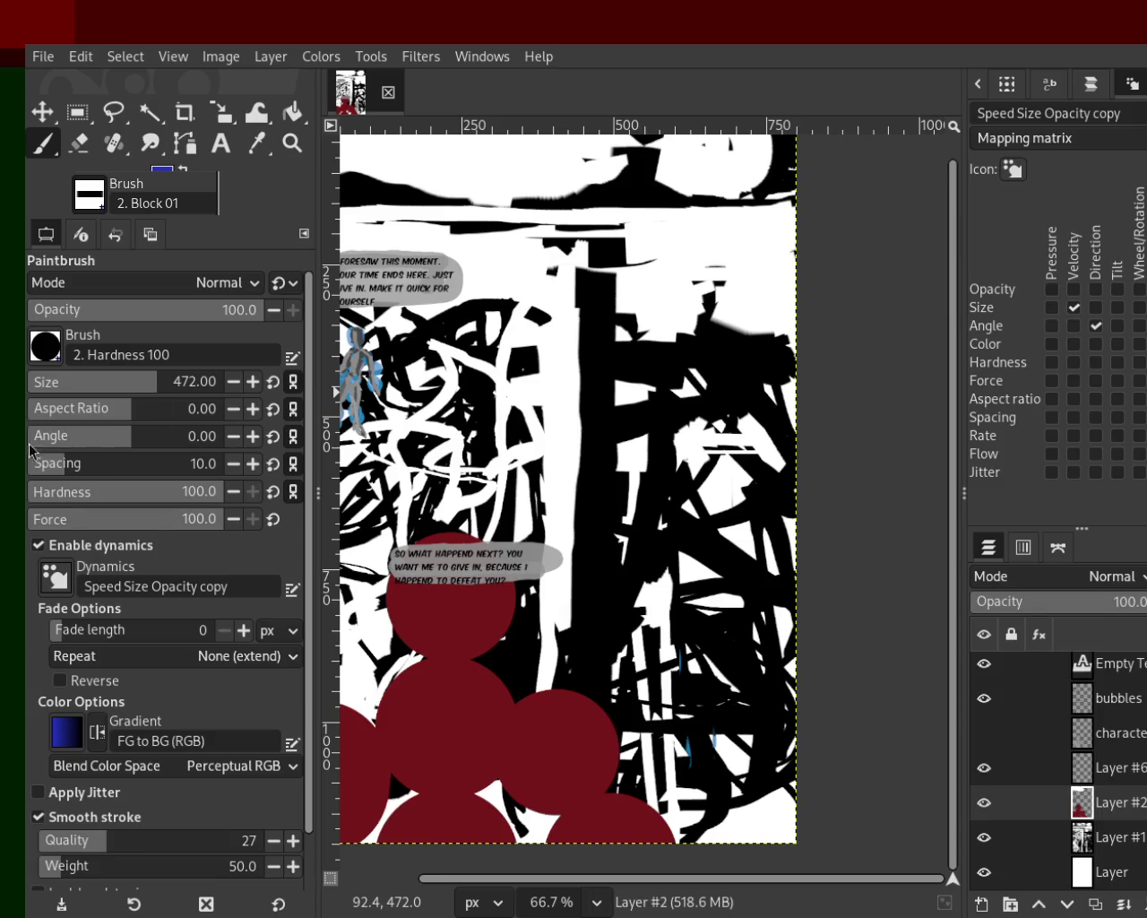
Step: Set brush size 1063 and opacity 28, then stamp a translucent navy circle on the right
drag(100, 381, 173, 377)
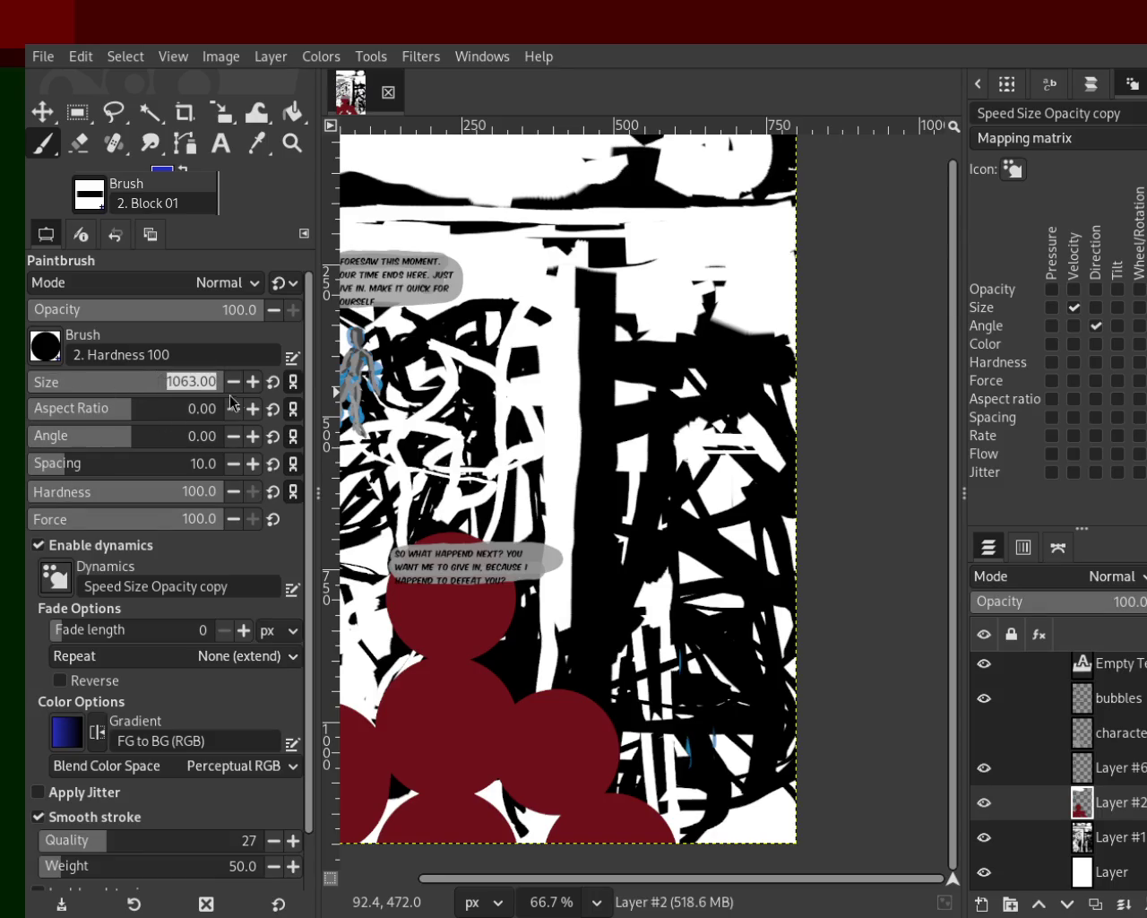
click(806, 569)
key(ctrl+z)
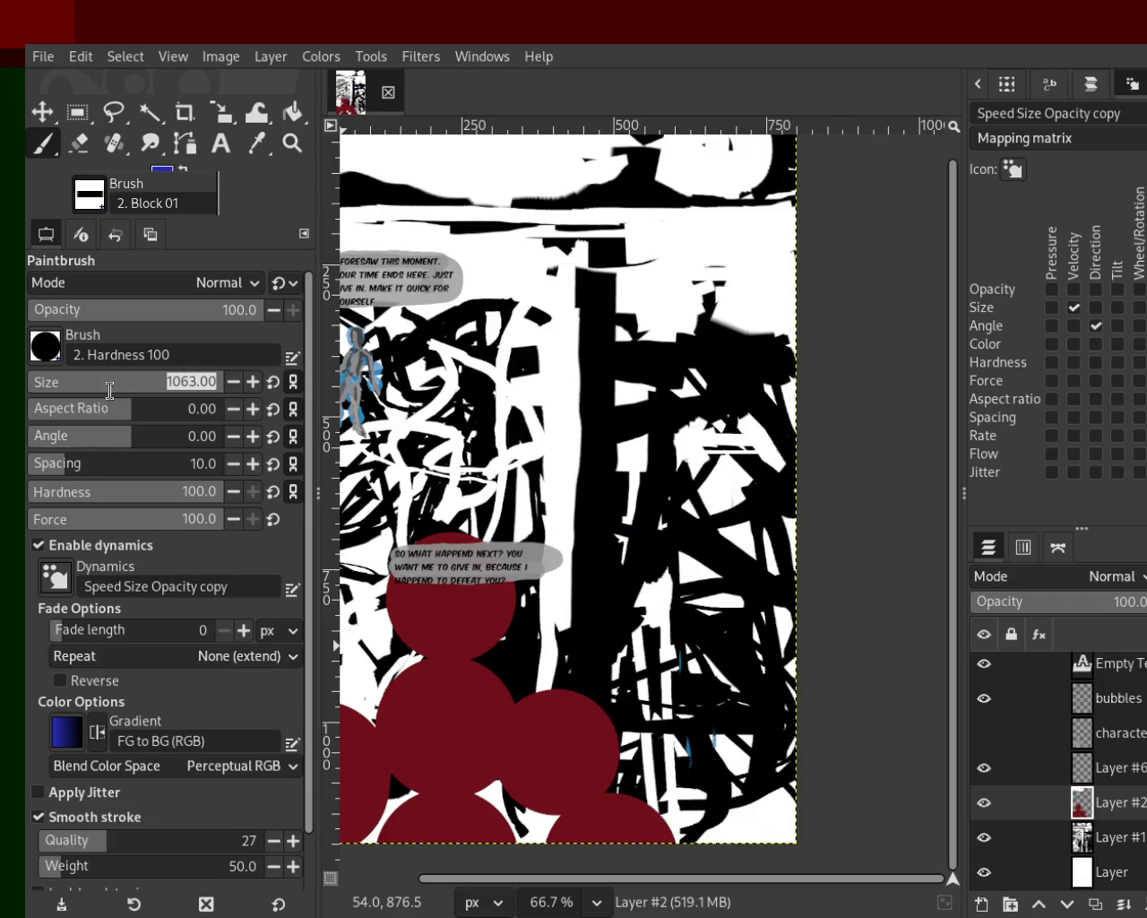
click(98, 314)
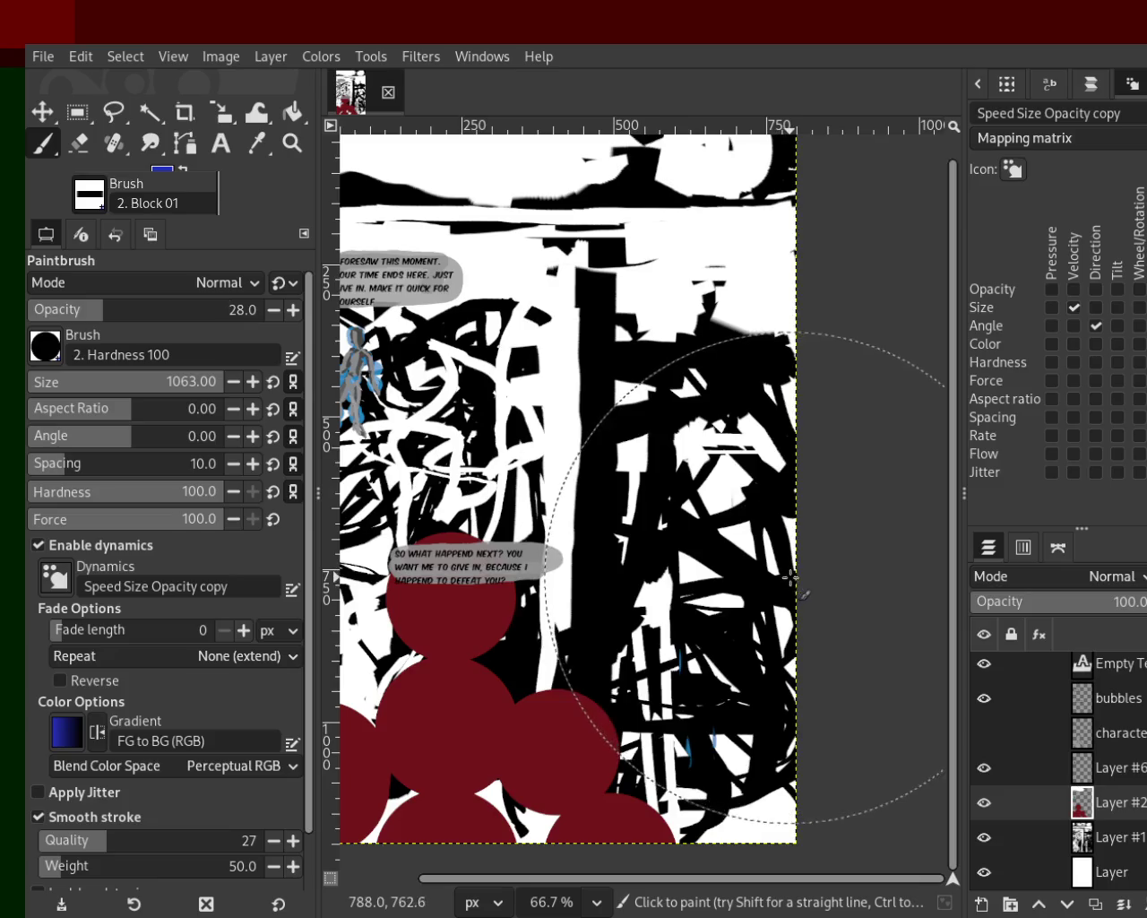
click(792, 577)
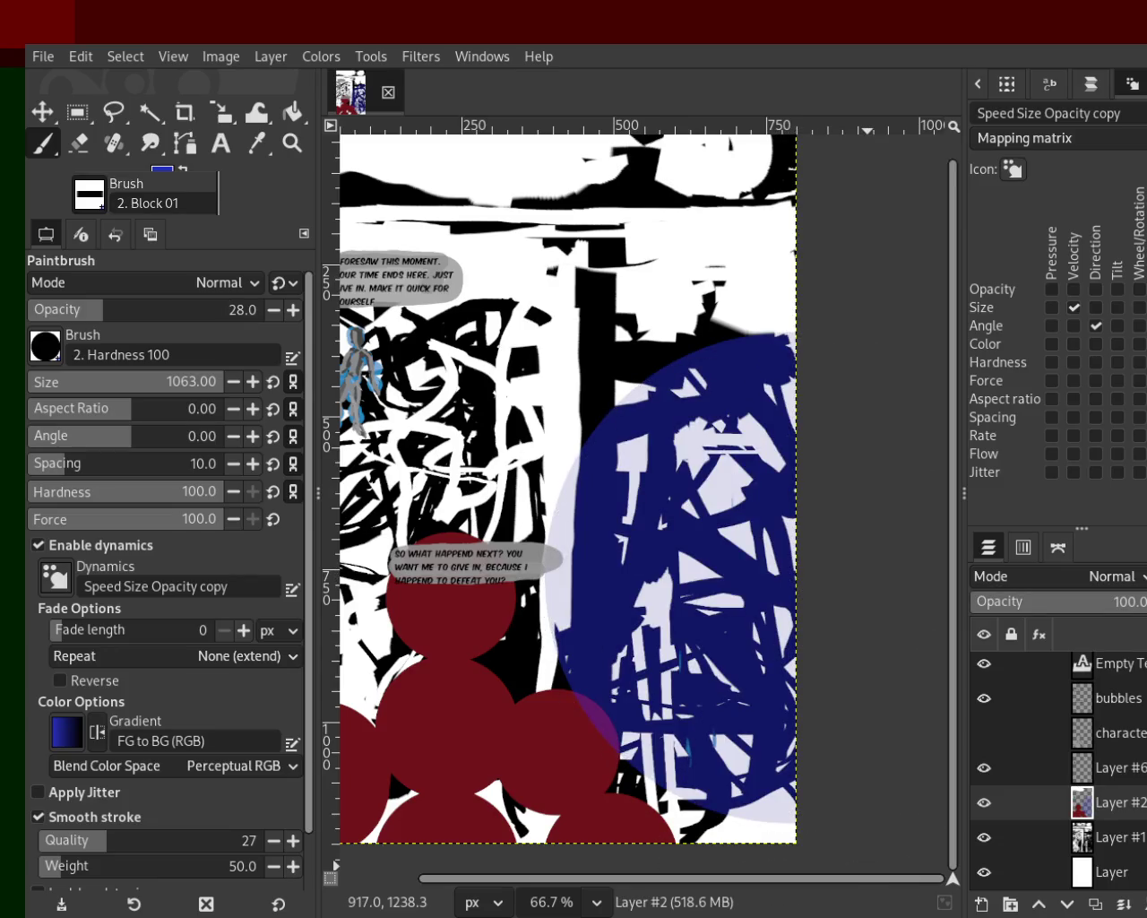
Step: Zoom out to view the whole page, then zoom back in and return to the Paintbrush
click(269, 151)
click(292, 144)
double_click(696, 458)
double_click(696, 458)
ctrl+click(696, 458)
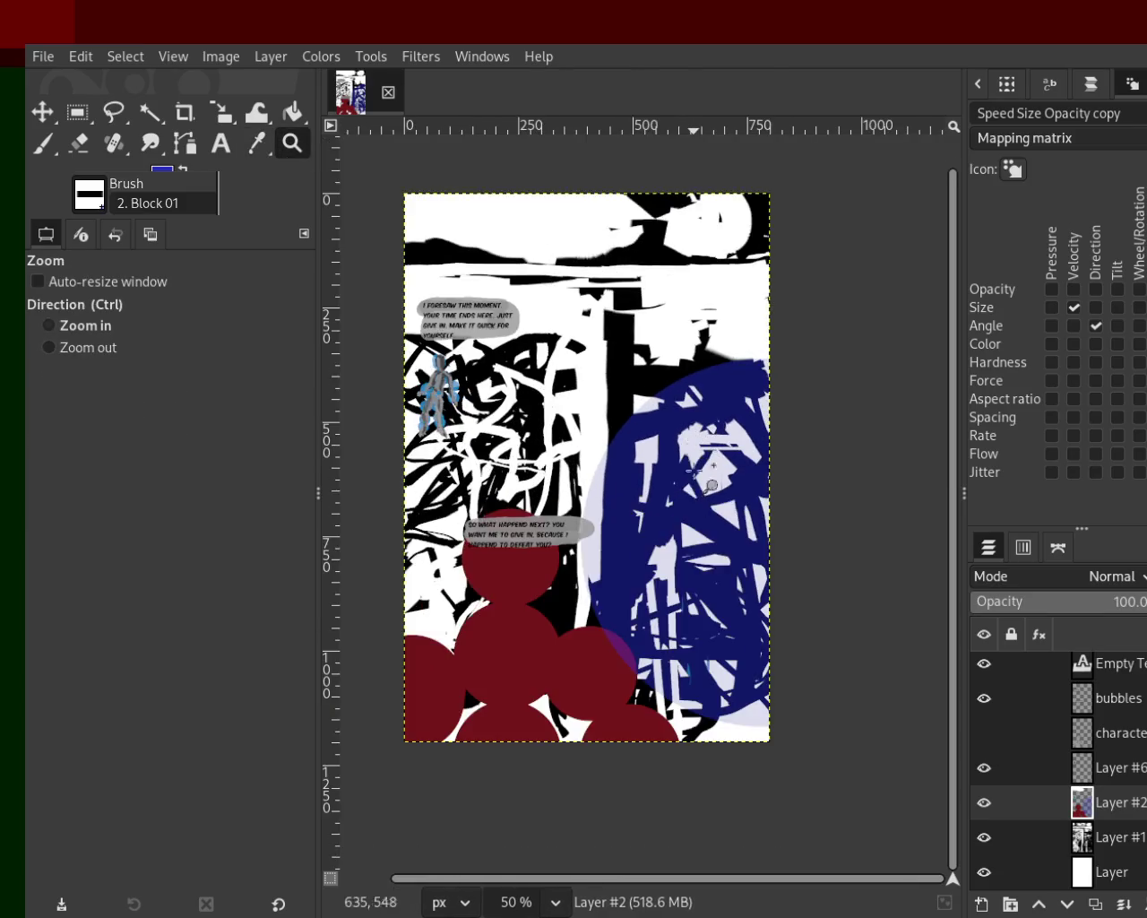
click(696, 469)
click(43, 143)
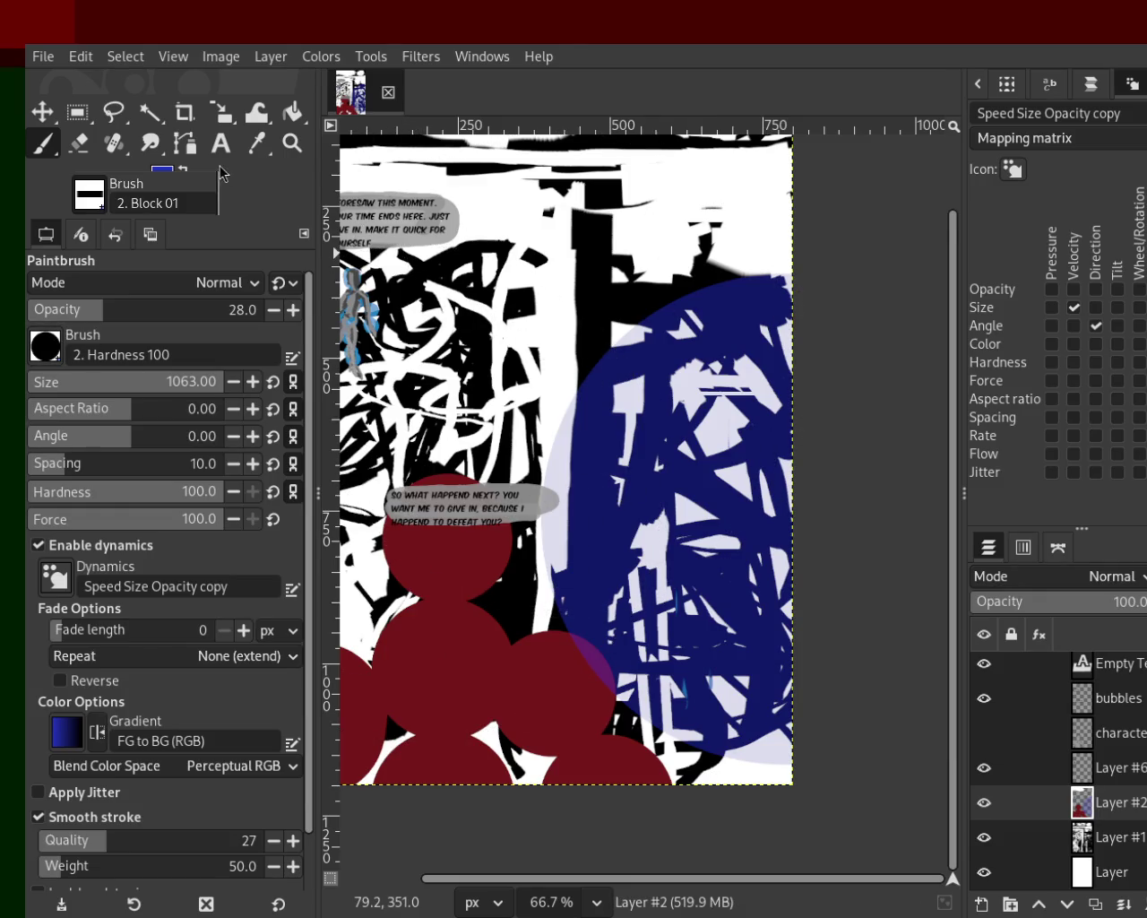
click(293, 142)
scroll(483, 289, down, 2)
triple_click(484, 290)
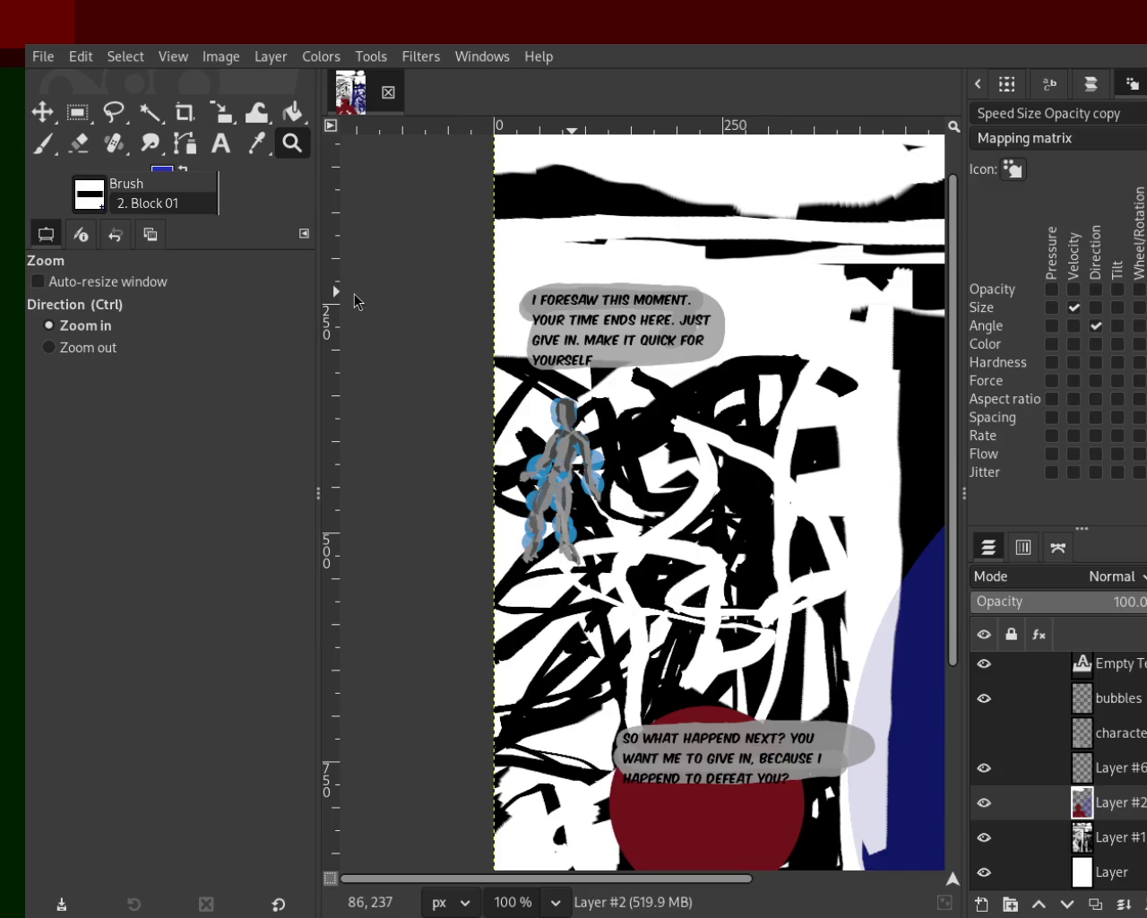
ctrl+click(641, 355)
ctrl+click(641, 355)
ctrl+click(640, 355)
ctrl+click(815, 479)
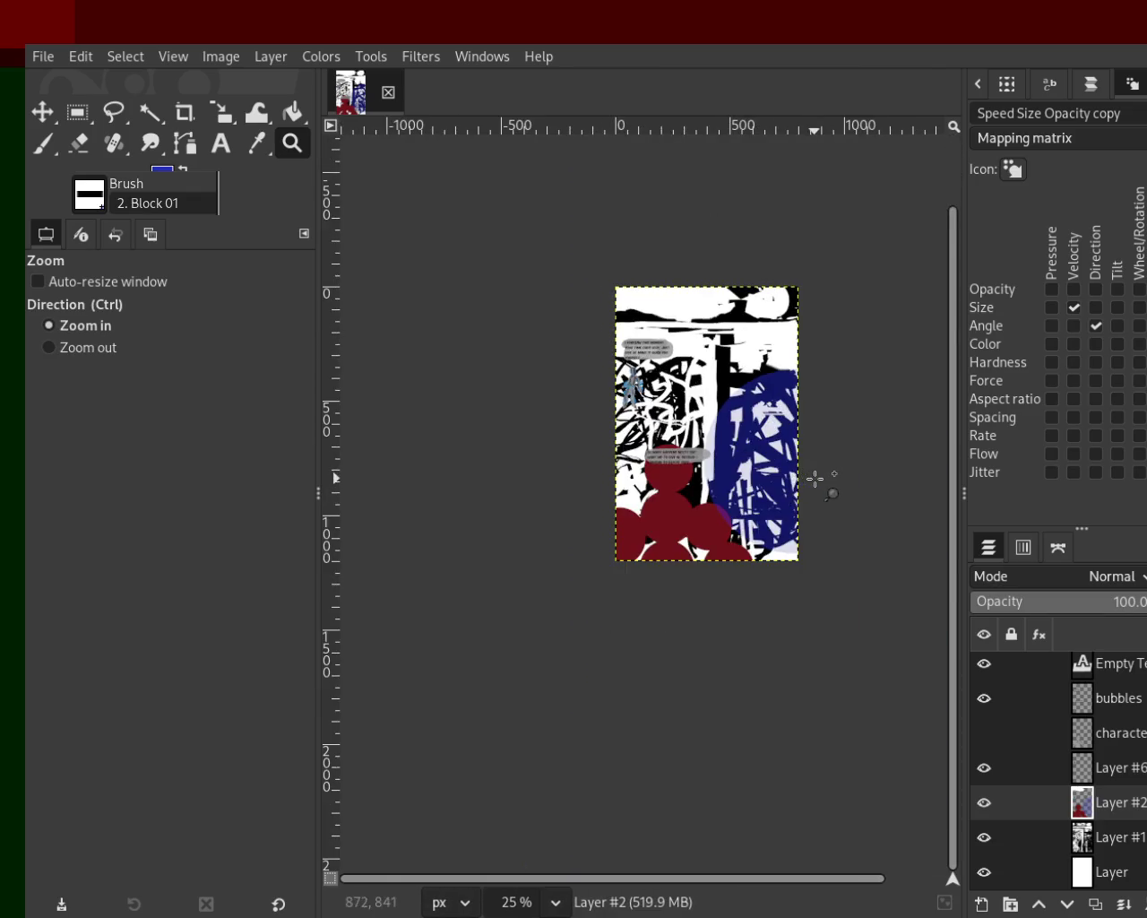
click(814, 478)
click(814, 478)
ctrl+click(814, 479)
click(811, 466)
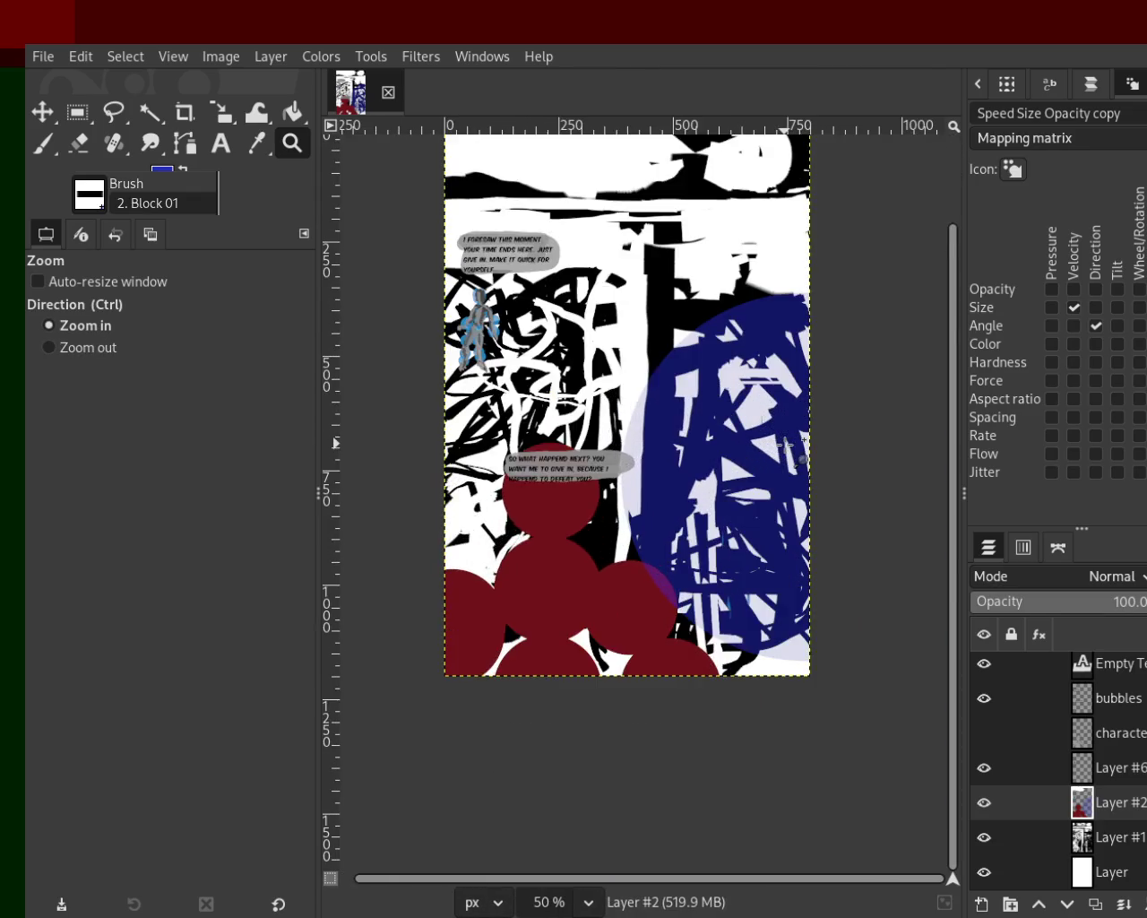
click(816, 457)
ctrl+click(818, 451)
click(807, 439)
ctrl+click(923, 457)
click(896, 484)
ctrl+click(895, 502)
ctrl+click(894, 502)
click(888, 359)
ctrl+click(867, 432)
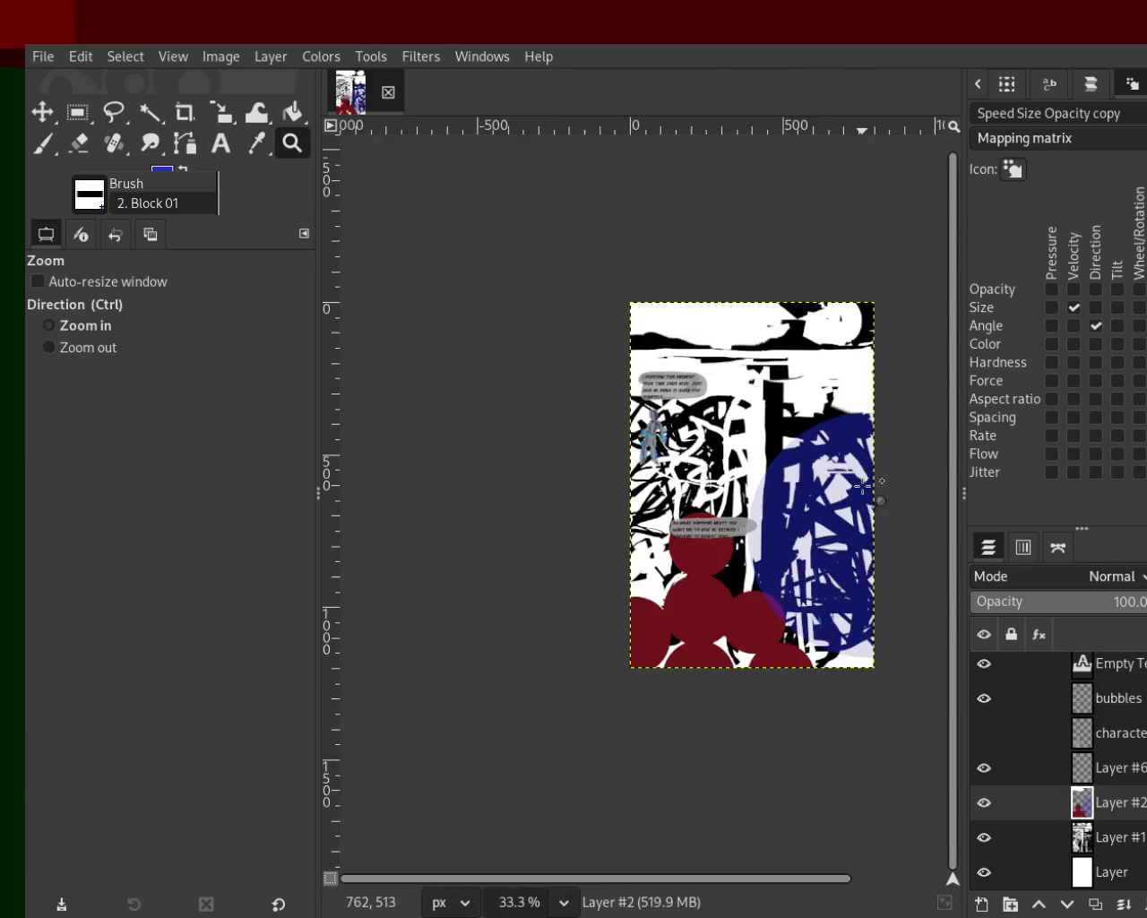
click(869, 538)
click(858, 359)
ctrl+click(653, 430)
click(653, 430)
ctrl+click(730, 484)
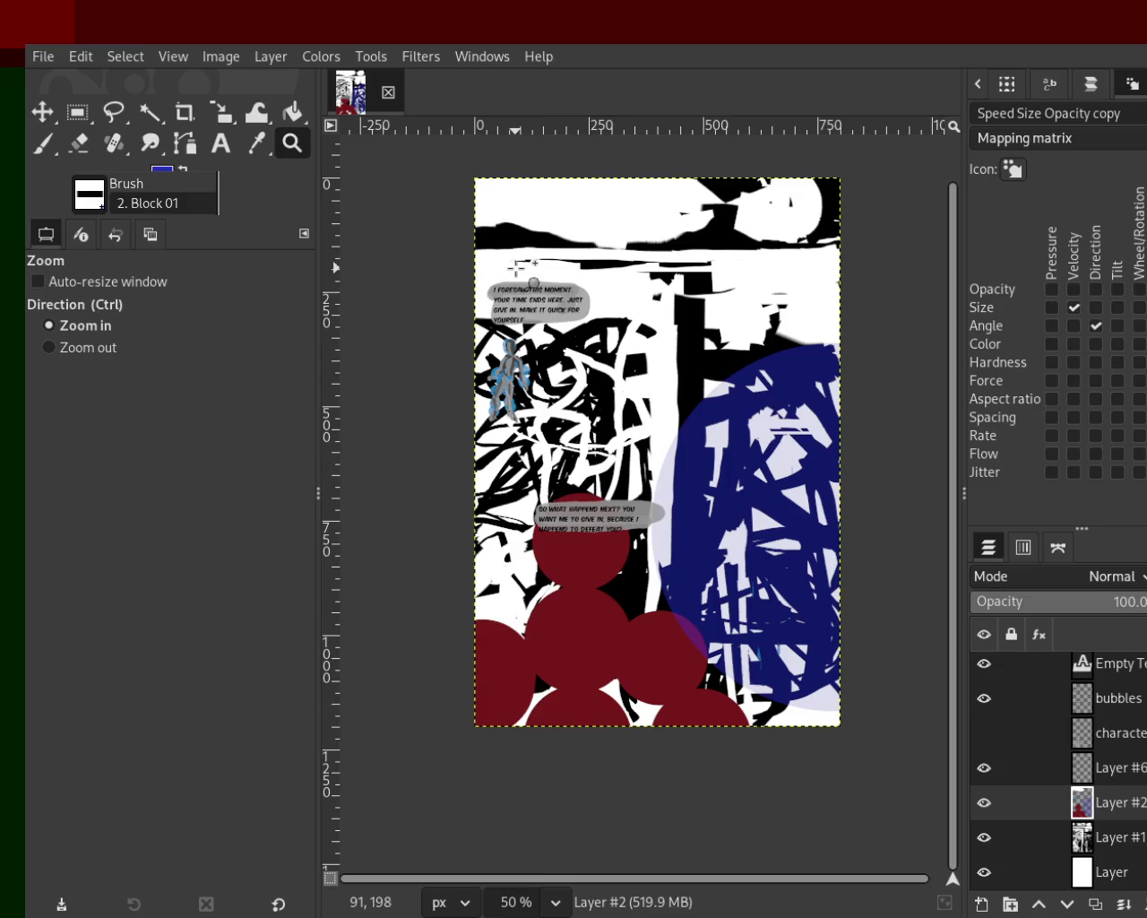
Step: Toggle the text layer and the speech bubbles layer to check their contents
click(984, 663)
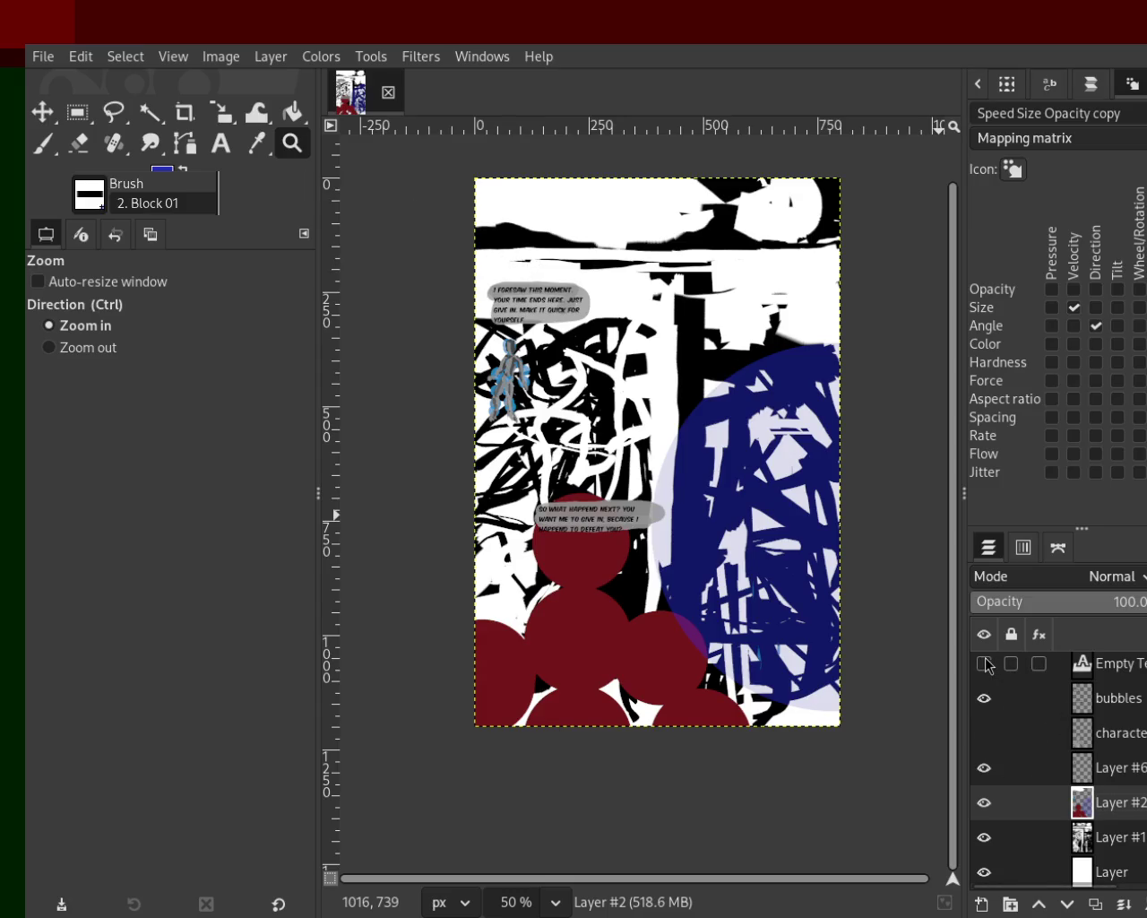
click(984, 664)
click(985, 698)
click(985, 698)
click(985, 698)
click(985, 698)
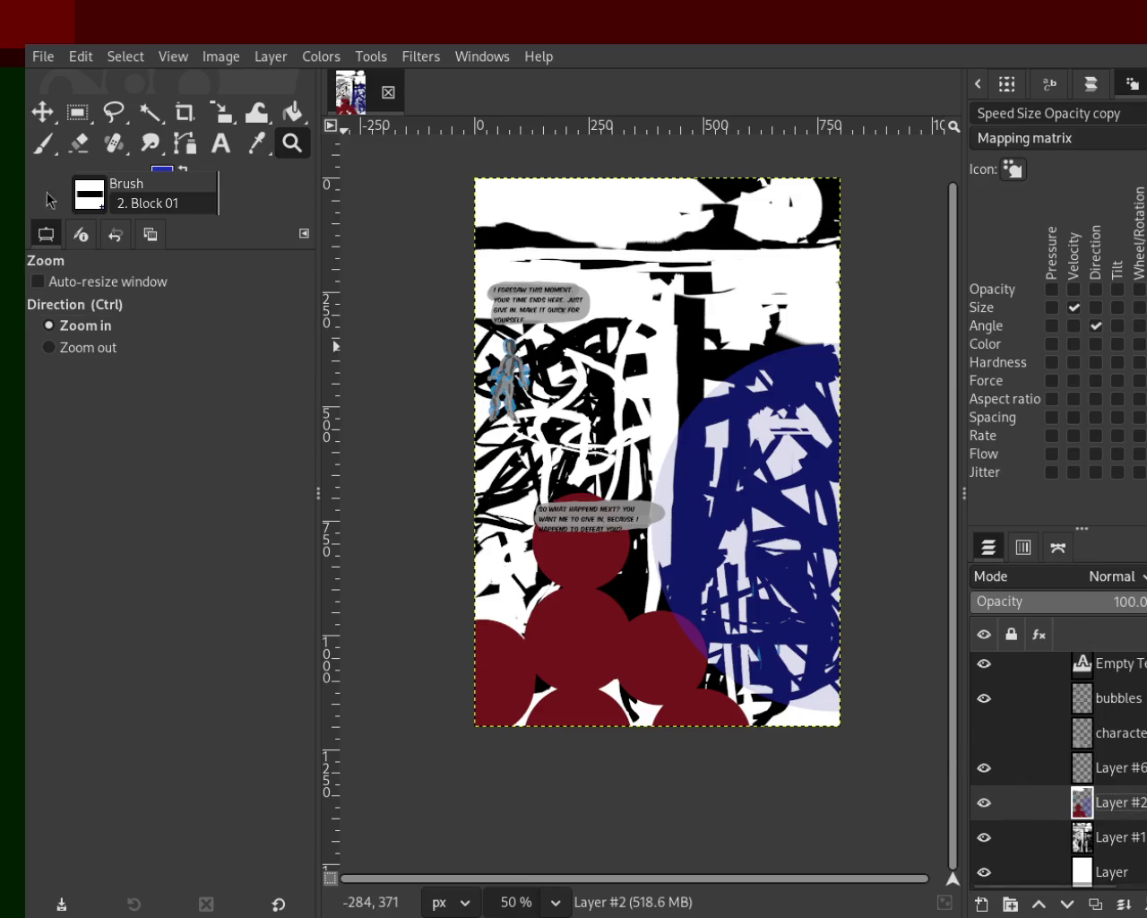
Step: Hide and reshow Layer #6 and Layer #1 to see what each holds
click(1087, 769)
click(985, 767)
click(984, 767)
click(1091, 802)
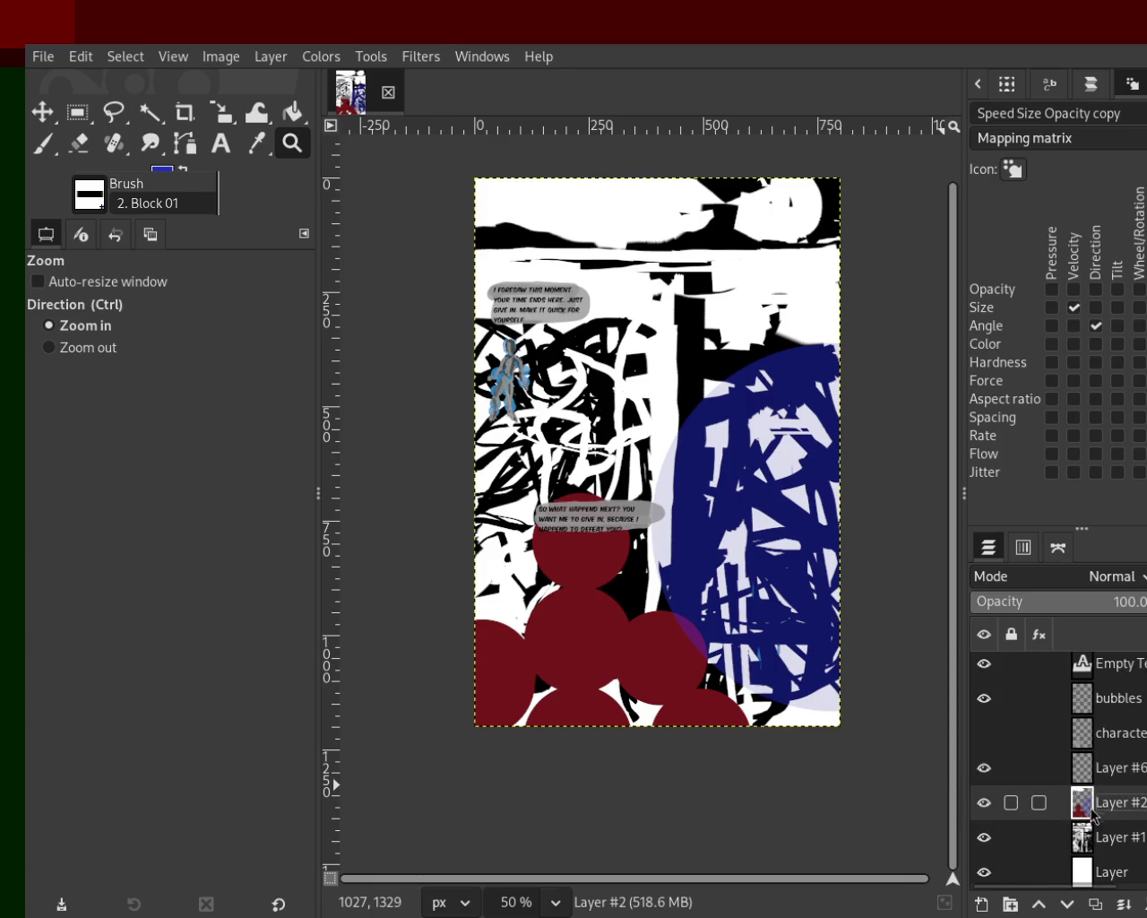
click(1084, 837)
click(985, 837)
click(985, 837)
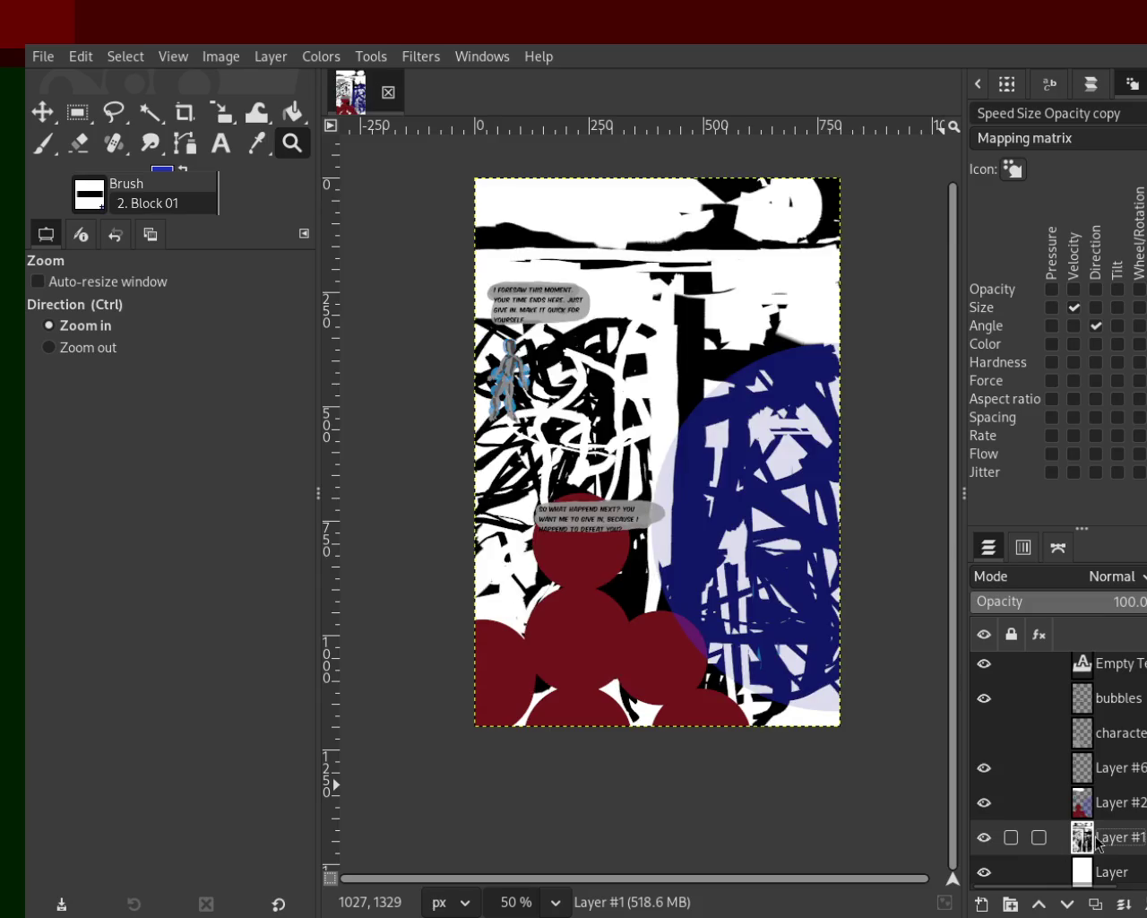
Step: Compare Layer #6 on and off, then make it the working layer with the Paintbrush
click(985, 767)
click(985, 767)
click(985, 767)
click(985, 767)
click(1108, 771)
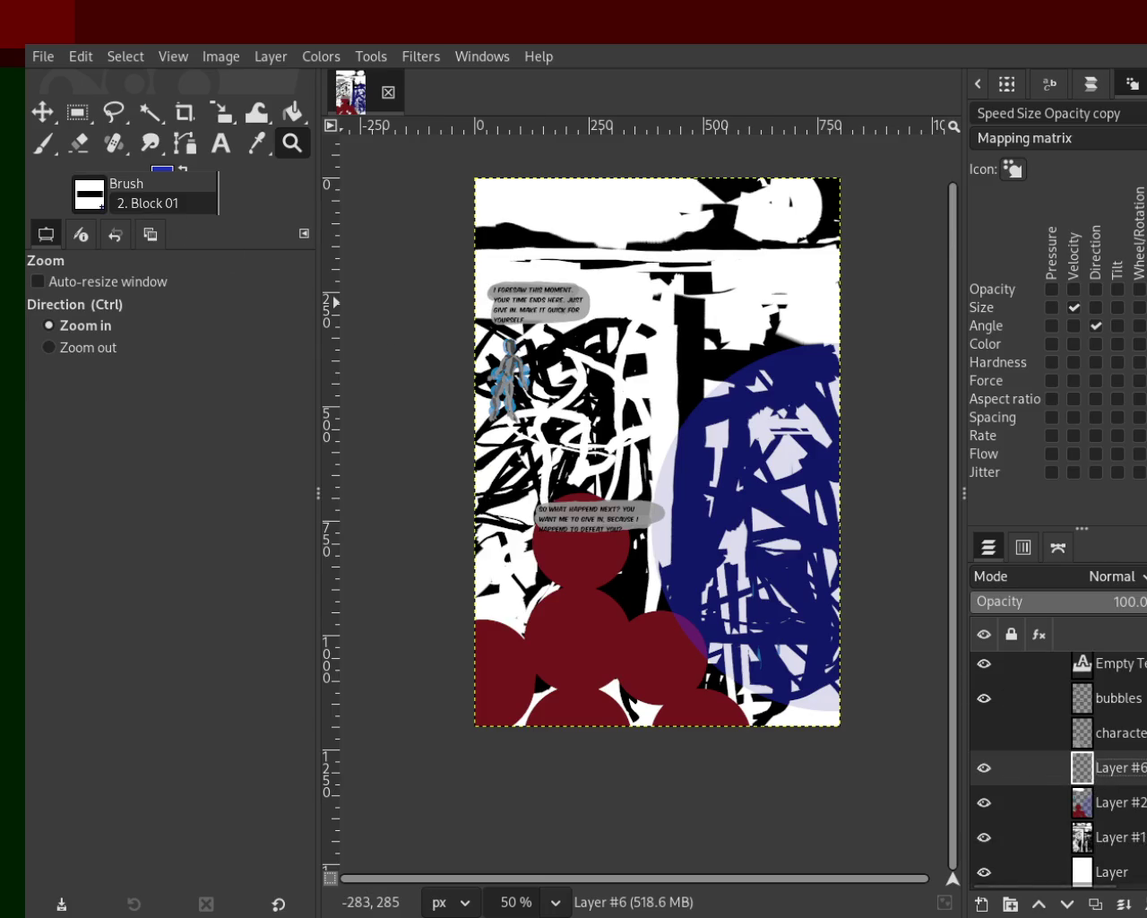
click(44, 149)
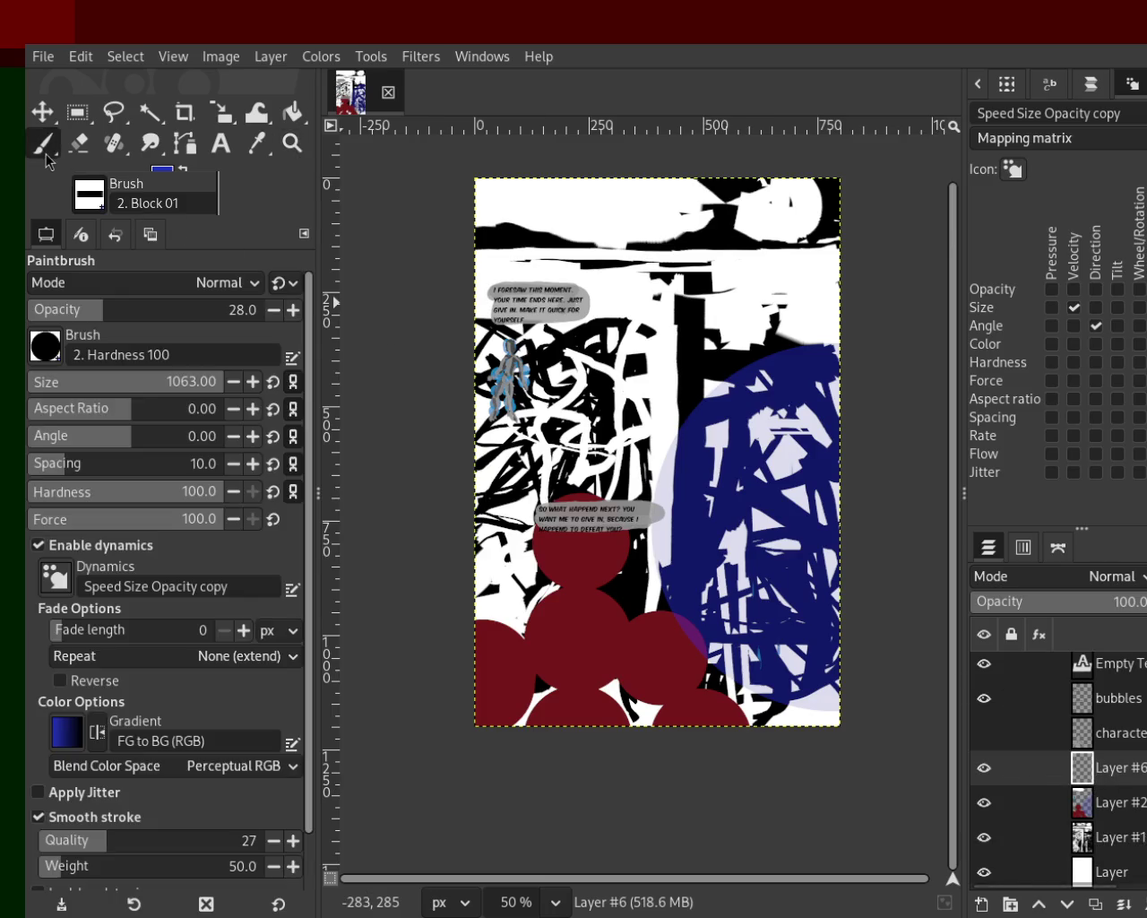
Step: Pick light grey from the canvas and set the brush to size 82, opacity 100
ctrl+click(537, 369)
drag(834, 436, 815, 595)
key(ctrl+z)
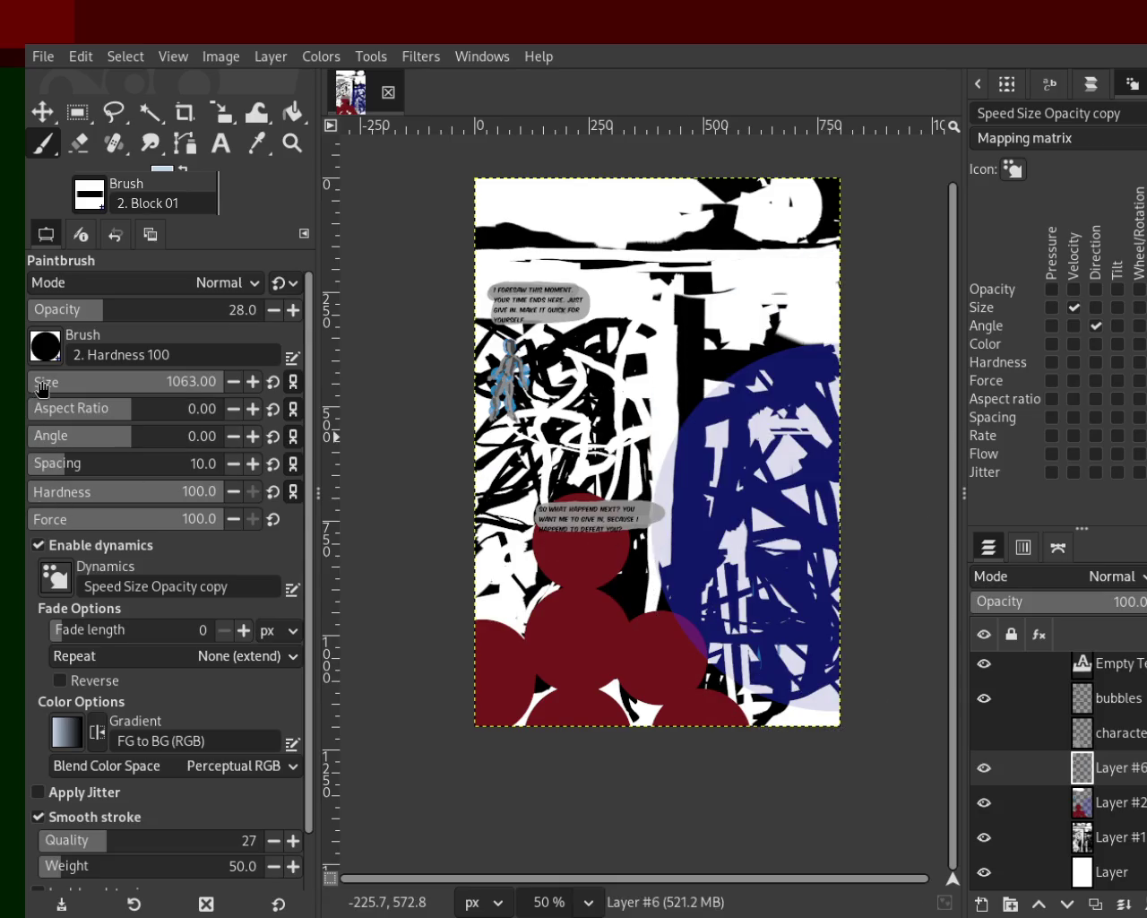
click(41, 389)
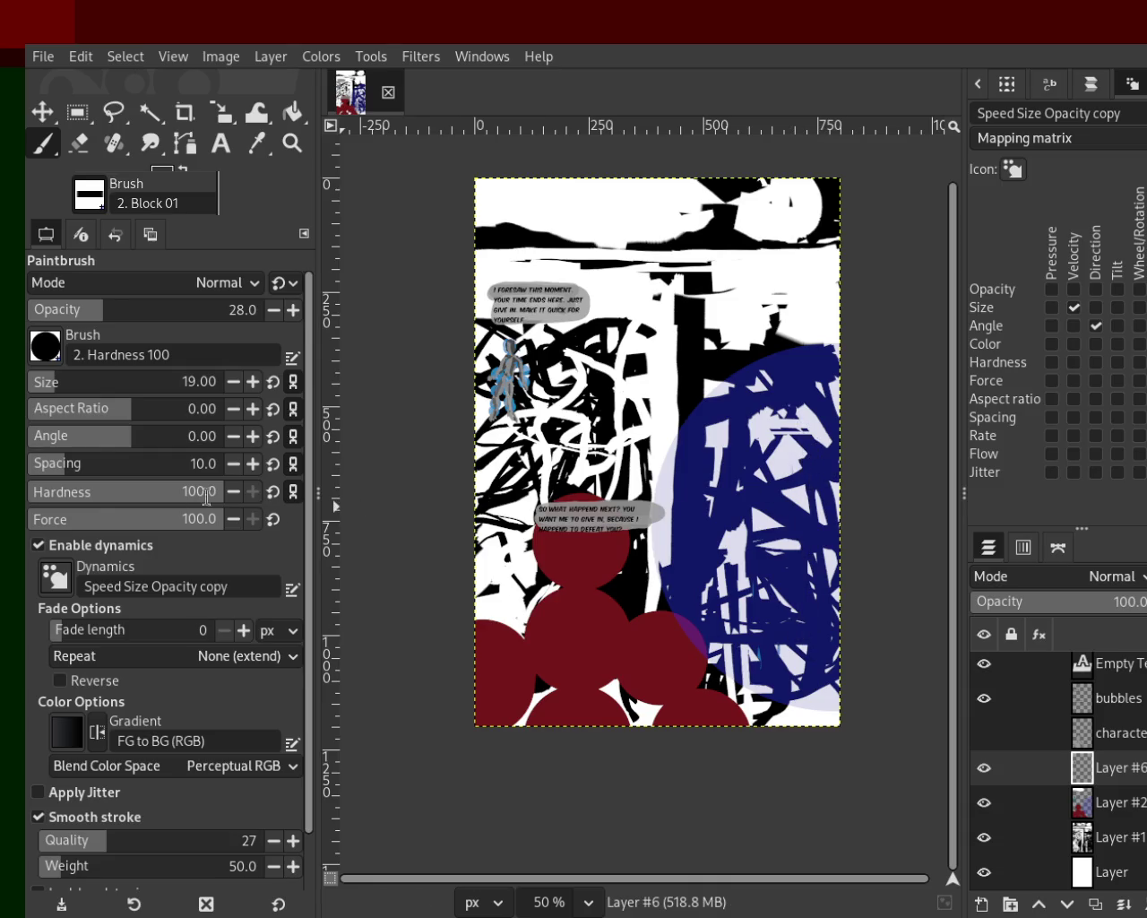
drag(71, 385, 78, 384)
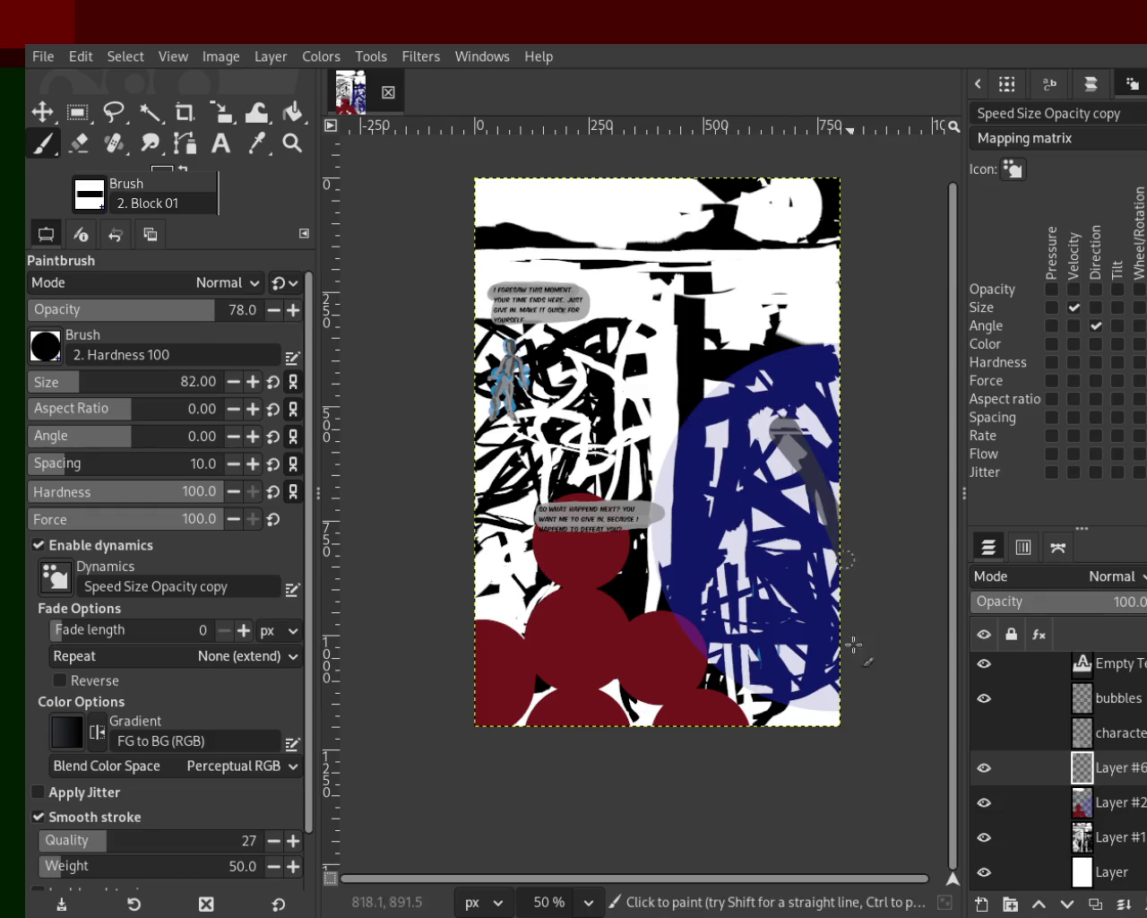
drag(806, 421, 798, 403)
key(ctrl+z)
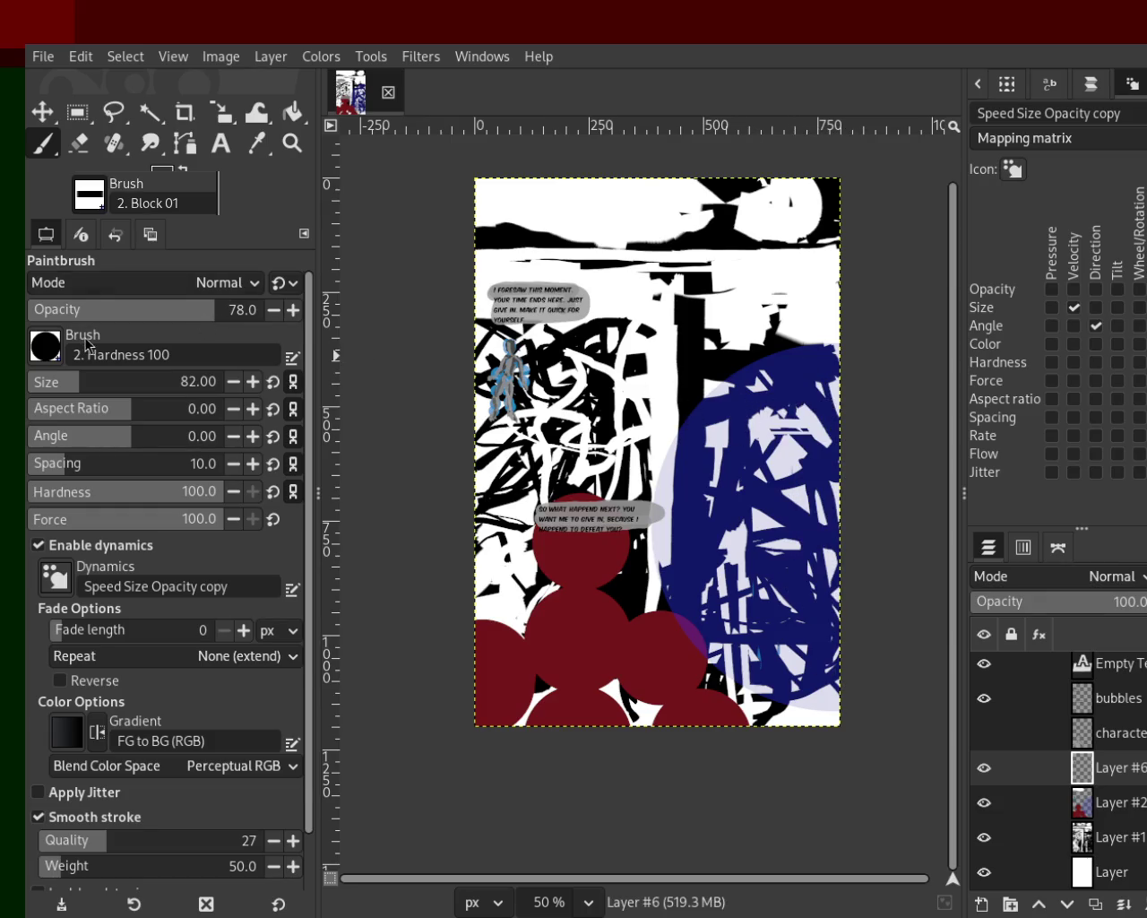
drag(102, 309, 425, 340)
Step: Paint the figure's light grey W-shaped base strokes over the blue area
drag(820, 628, 818, 609)
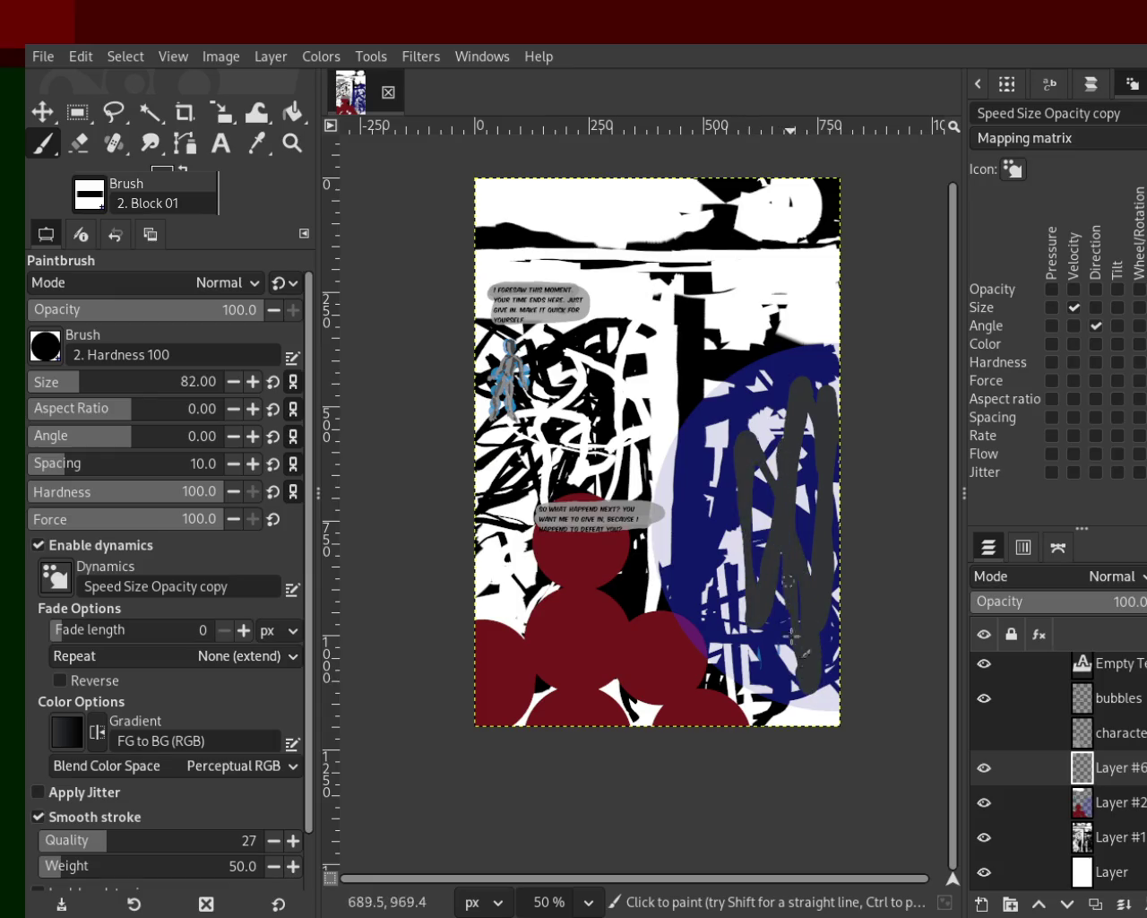
drag(757, 530, 827, 564)
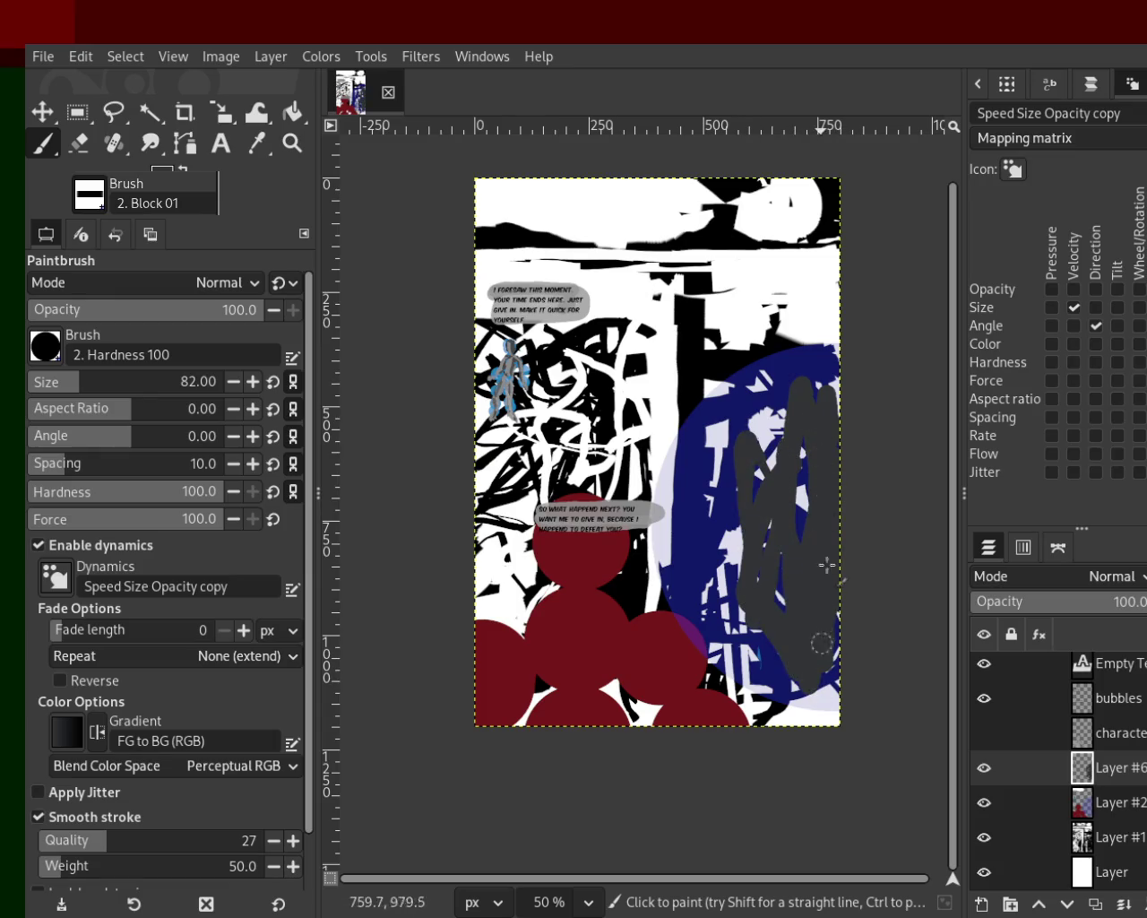
ctrl+click(758, 396)
mouse_move(762, 439)
mouse_down()
mouse_move(836, 530)
mouse_move(832, 567)
mouse_up()
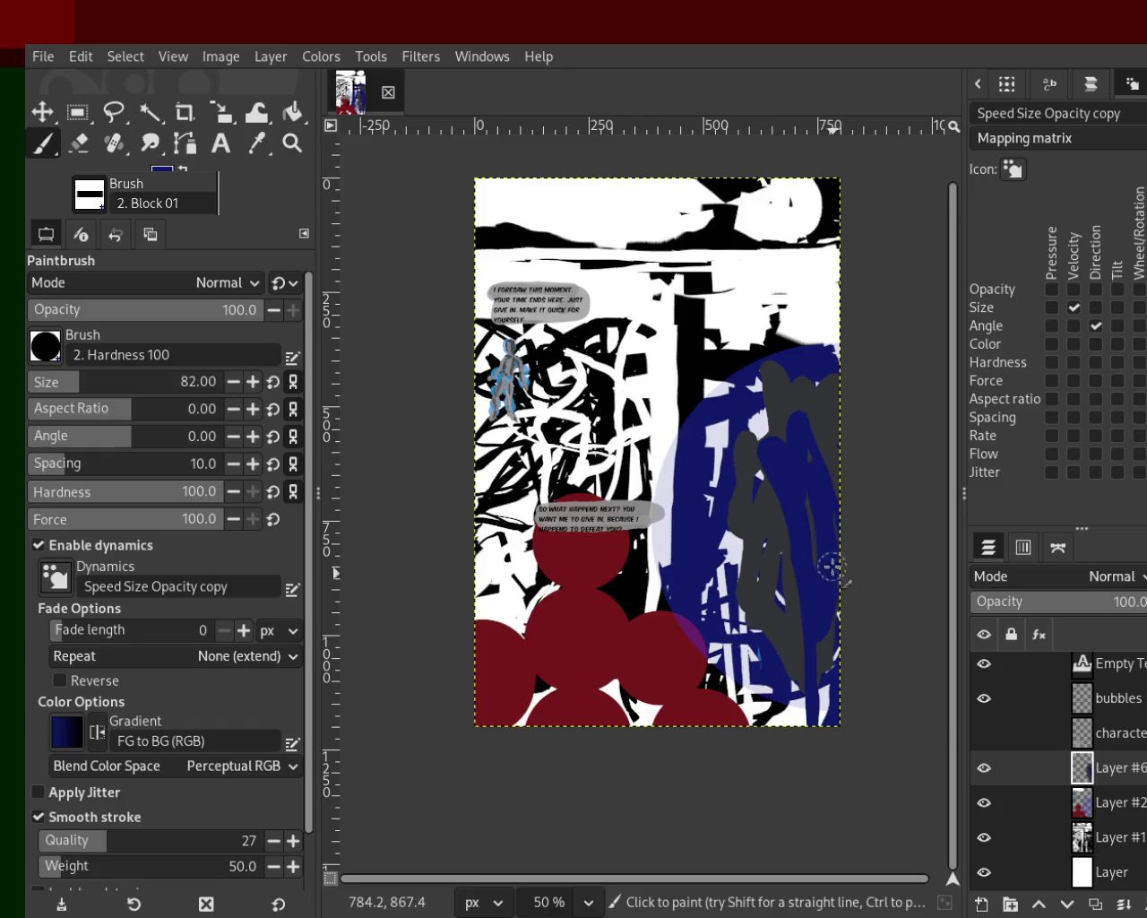
key(ctrl+z)
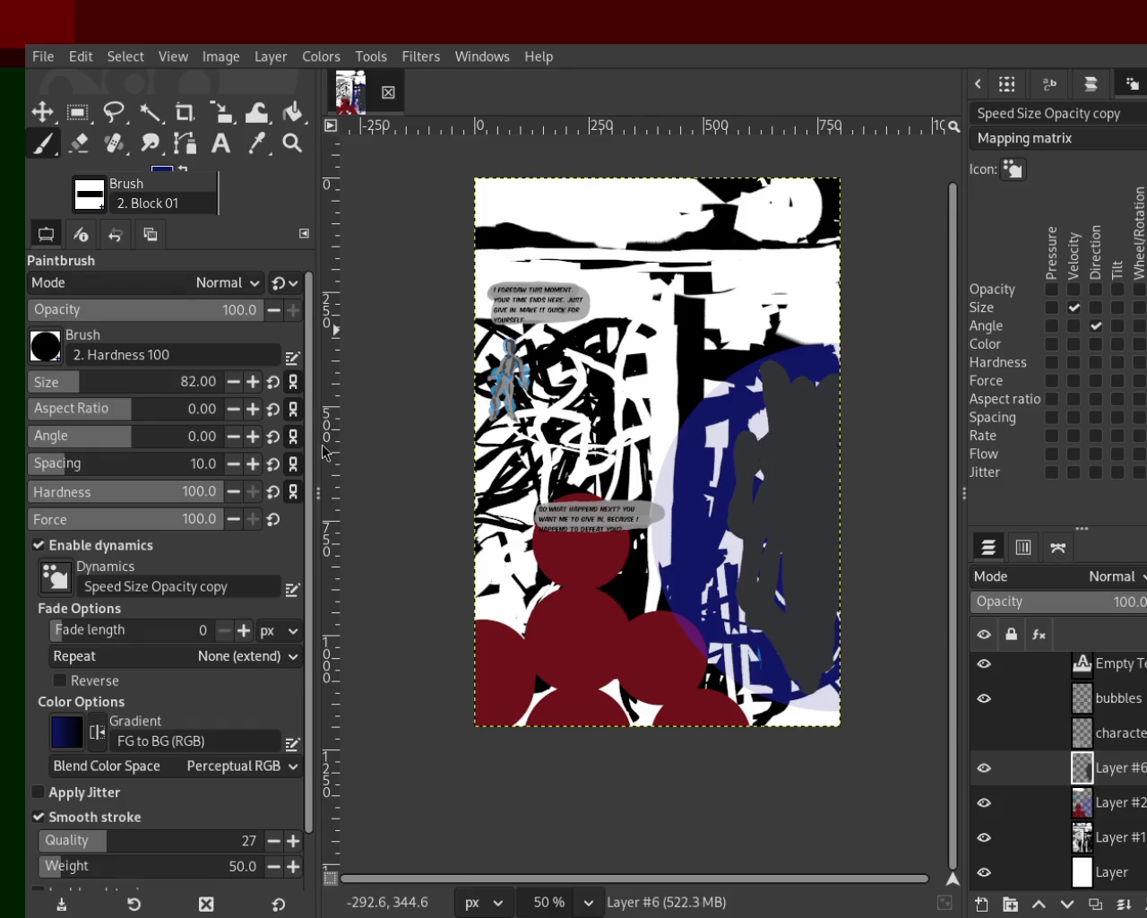
mouse_move(829, 466)
mouse_down()
mouse_move(826, 418)
mouse_move(812, 494)
mouse_move(818, 708)
mouse_move(813, 441)
mouse_move(731, 444)
mouse_move(758, 441)
mouse_move(778, 509)
mouse_up()
mouse_move(743, 605)
mouse_down()
mouse_move(762, 502)
mouse_move(779, 645)
mouse_up()
mouse_move(779, 448)
mouse_down()
mouse_move(806, 381)
mouse_move(712, 475)
mouse_move(706, 637)
mouse_up()
Step: Arc dark grey over the figure's top and left, then add light grey strokes across it
ctrl+click(837, 391)
mouse_move(810, 421)
mouse_down()
mouse_move(820, 713)
mouse_move(766, 632)
mouse_move(811, 650)
mouse_move(768, 570)
mouse_up()
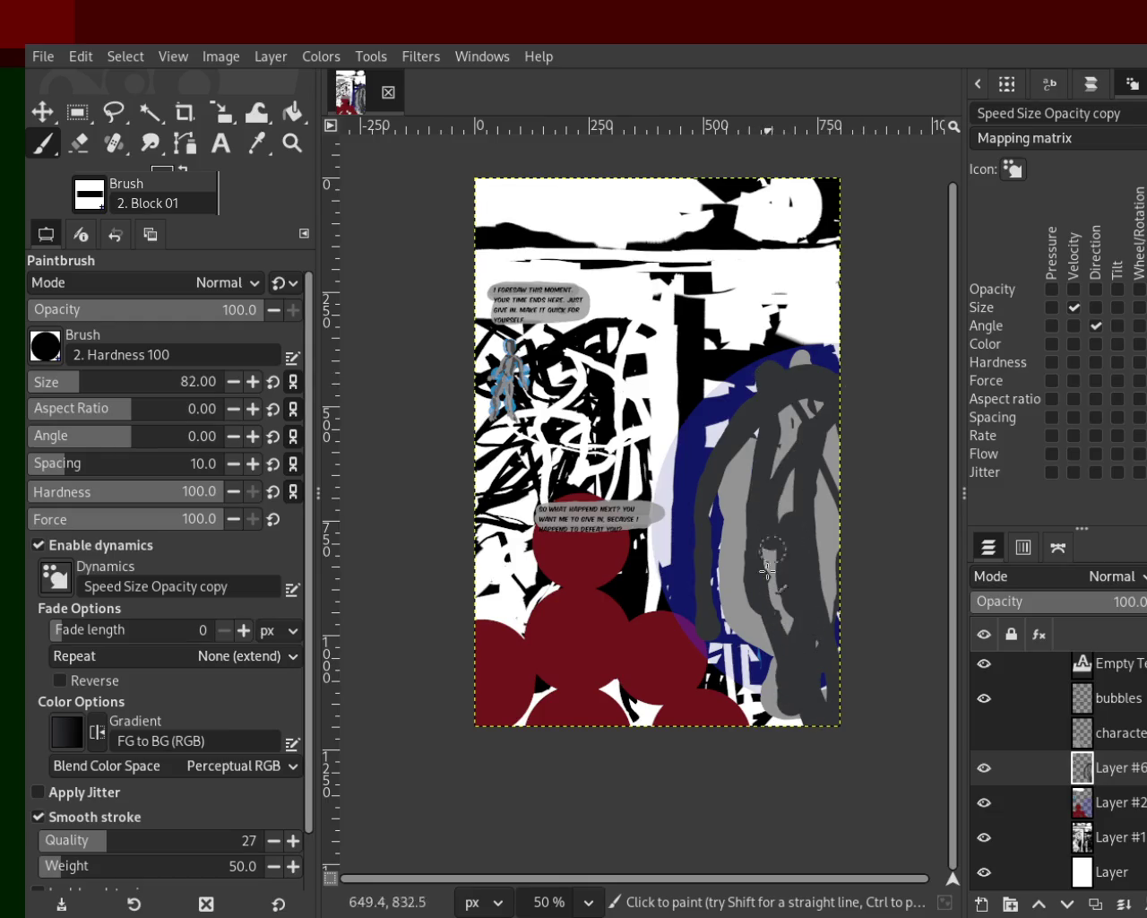
ctrl+click(833, 447)
drag(834, 447, 750, 594)
drag(814, 384, 755, 620)
key(ctrl+z)
drag(744, 502, 827, 694)
drag(766, 398, 784, 487)
key(ctrl+z)
drag(781, 361, 781, 526)
key(ctrl+z)
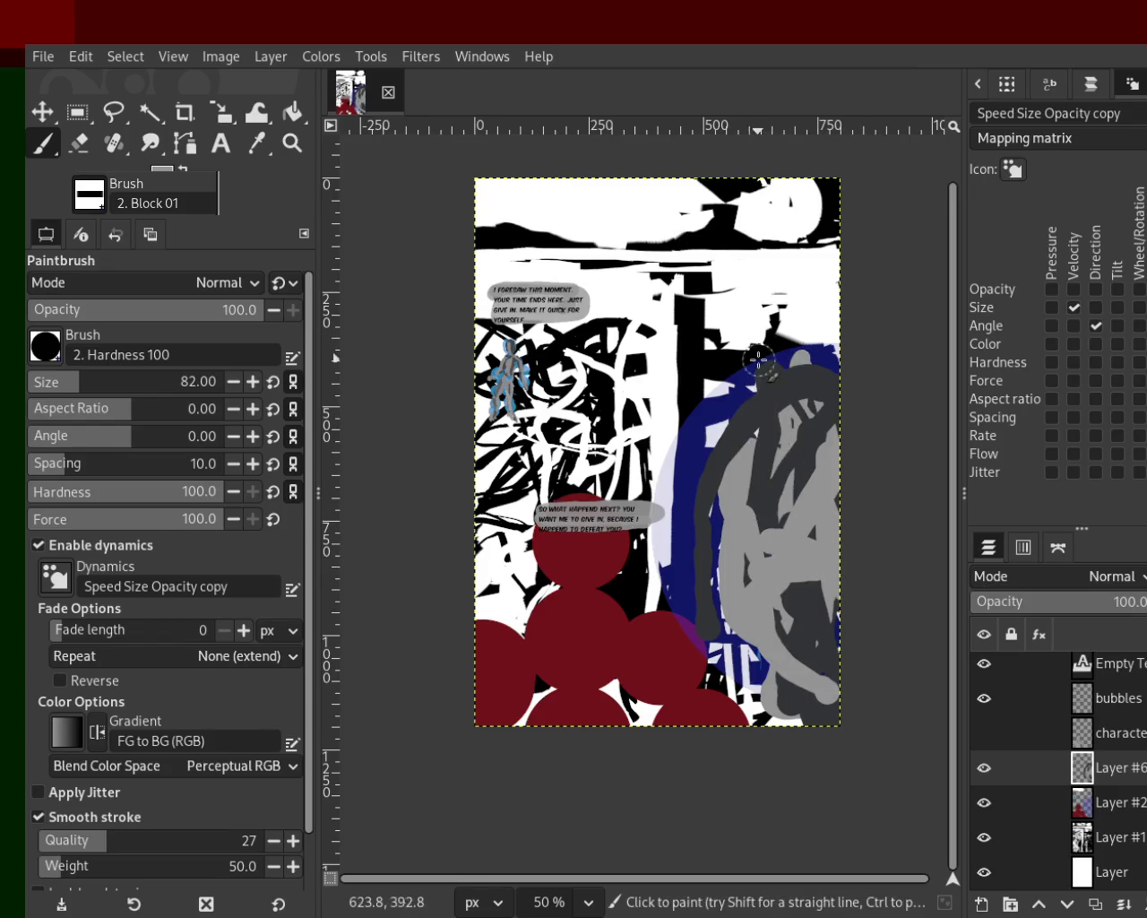
Step: Paint two dark blue strokes down the figure and retry grey body fills
ctrl+click(779, 354)
drag(779, 357, 727, 560)
drag(769, 395, 784, 712)
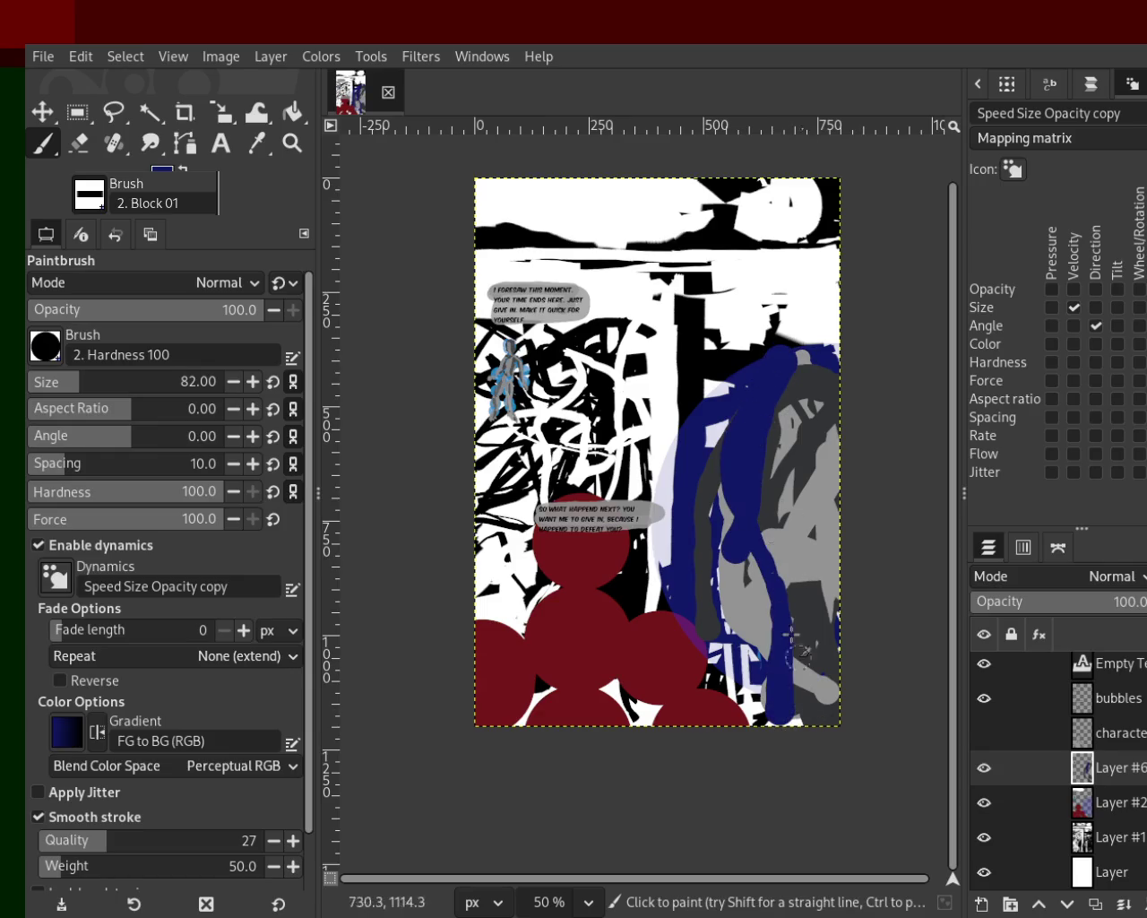
ctrl+click(802, 473)
drag(801, 473, 726, 641)
key(ctrl+z)
mouse_move(806, 408)
mouse_down()
mouse_move(762, 462)
mouse_move(770, 692)
mouse_move(801, 713)
mouse_move(774, 679)
mouse_up()
key(ctrl+z)
Step: Add a light grey horizontal stroke and dark grey on the figure's upper right and right edge
ctrl+click(779, 404)
drag(779, 404, 717, 708)
mouse_move(765, 531)
mouse_down()
mouse_move(769, 693)
mouse_move(778, 508)
mouse_move(831, 542)
mouse_move(800, 688)
mouse_up()
key(ctrl+z)
ctrl+click(807, 537)
ctrl+click(821, 601)
mouse_move(821, 601)
mouse_down()
mouse_move(759, 483)
mouse_move(719, 520)
mouse_up()
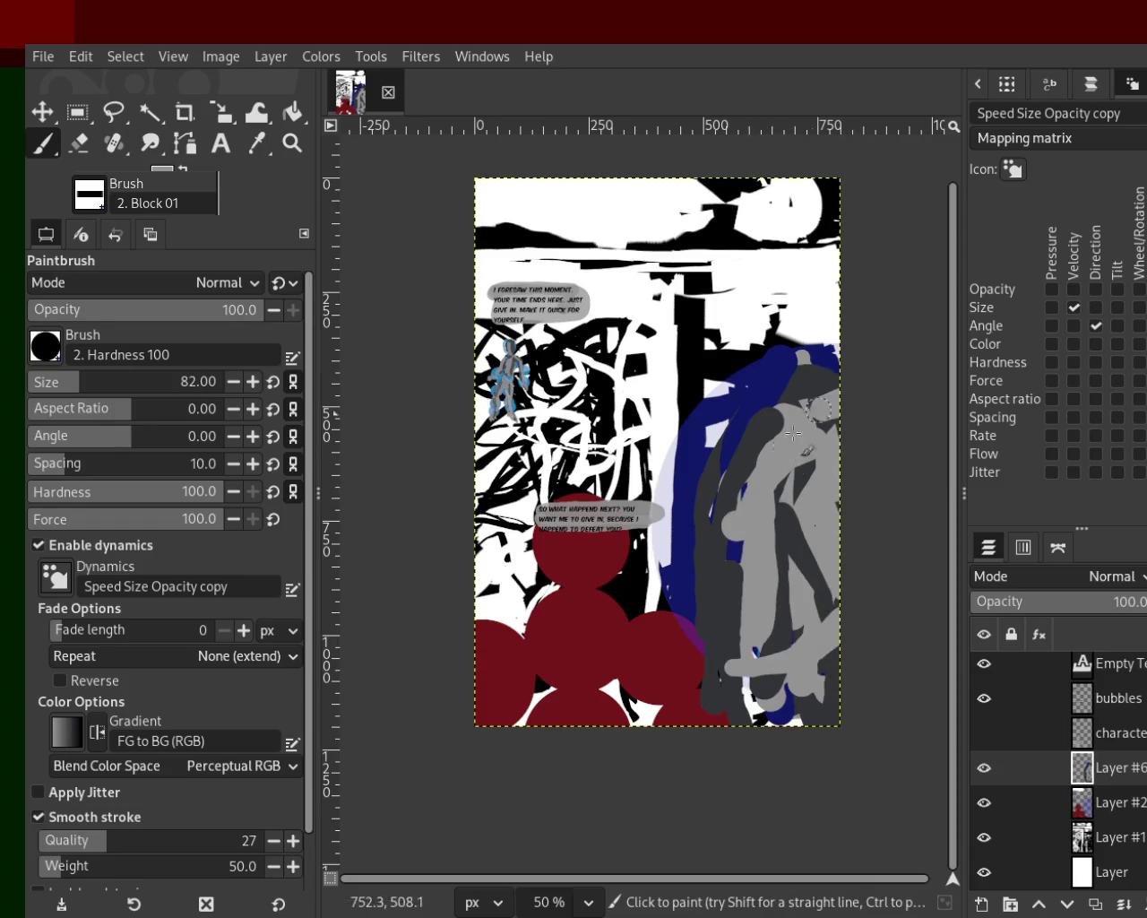
ctrl+click(832, 404)
mouse_move(833, 404)
mouse_down()
mouse_move(748, 547)
mouse_move(756, 497)
mouse_up()
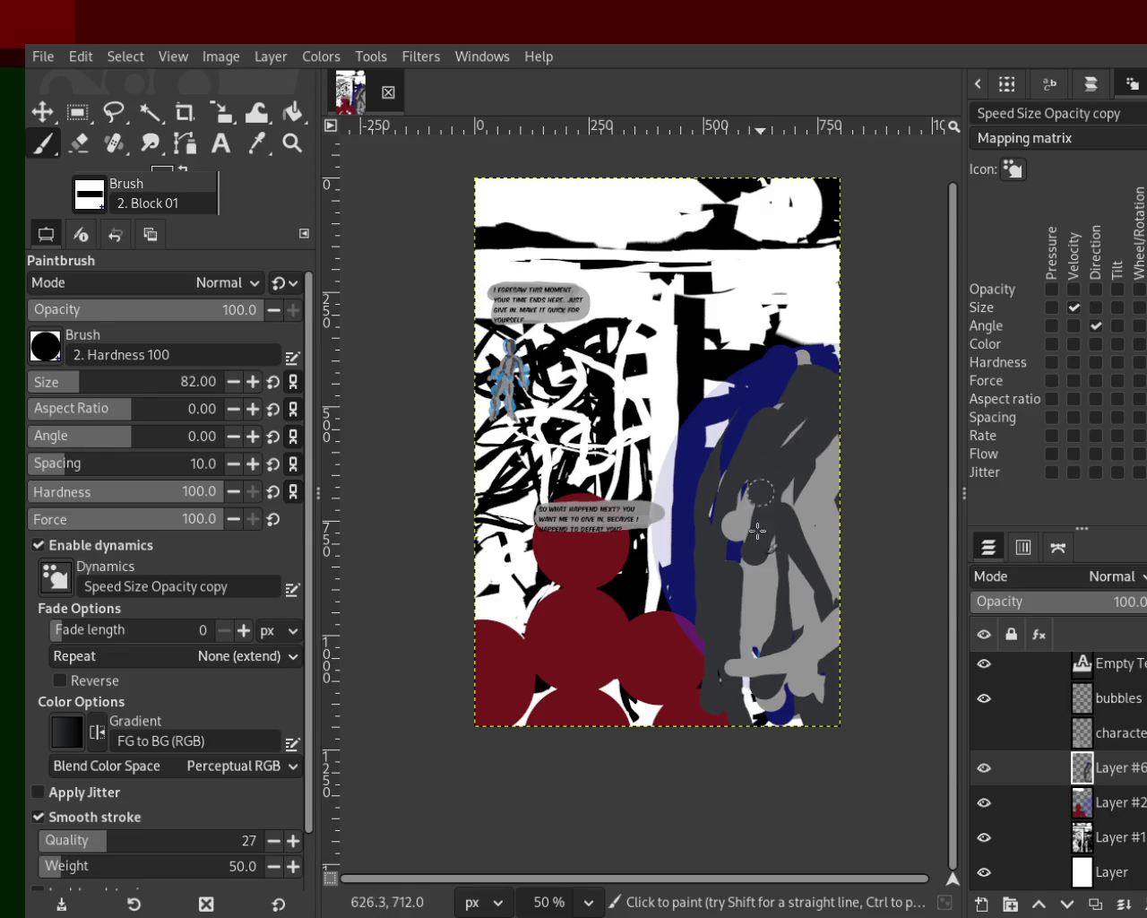
drag(852, 532, 811, 627)
drag(789, 439, 744, 601)
key(ctrl+z)
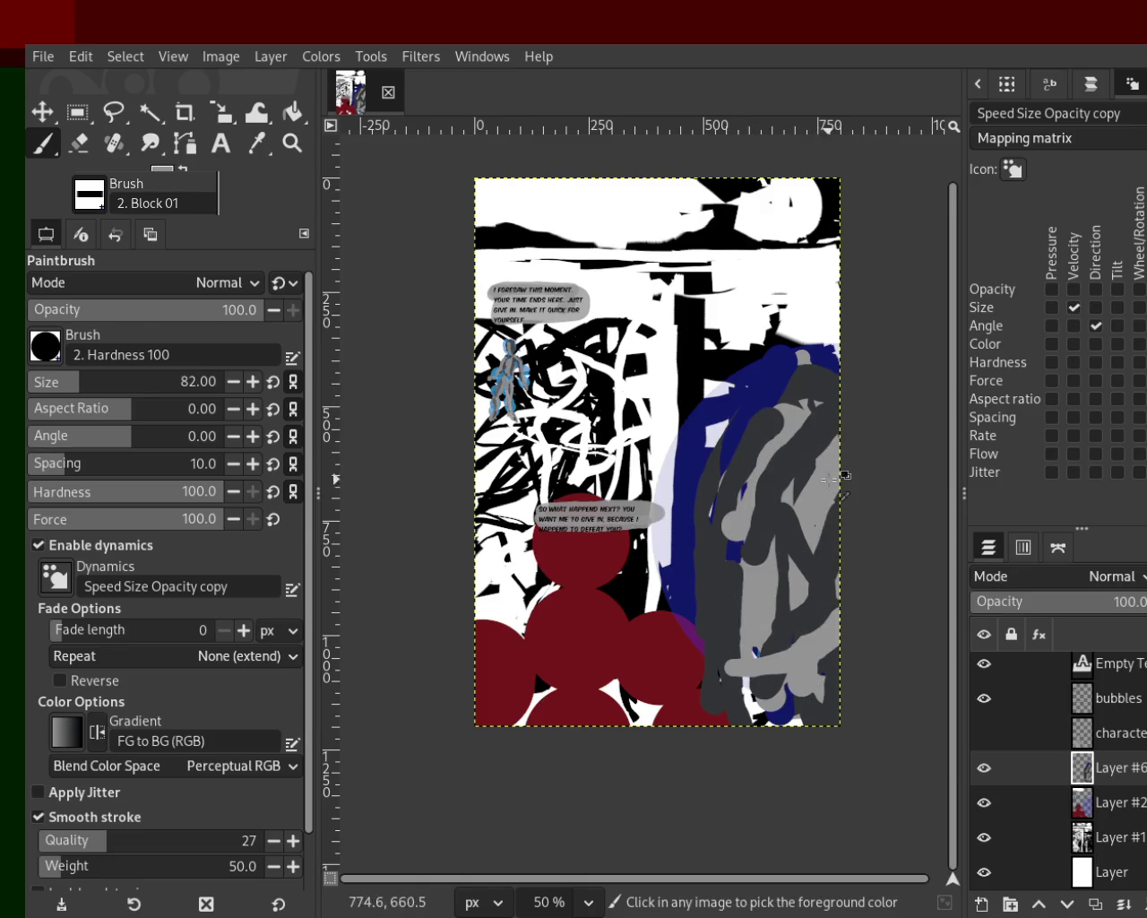
Step: Add a light grey loop and a stroke running down the figure, undoing a dark grey top
ctrl+click(833, 448)
drag(834, 449, 793, 560)
ctrl+click(829, 403)
drag(820, 358, 756, 570)
key(ctrl+z)
drag(807, 394, 750, 590)
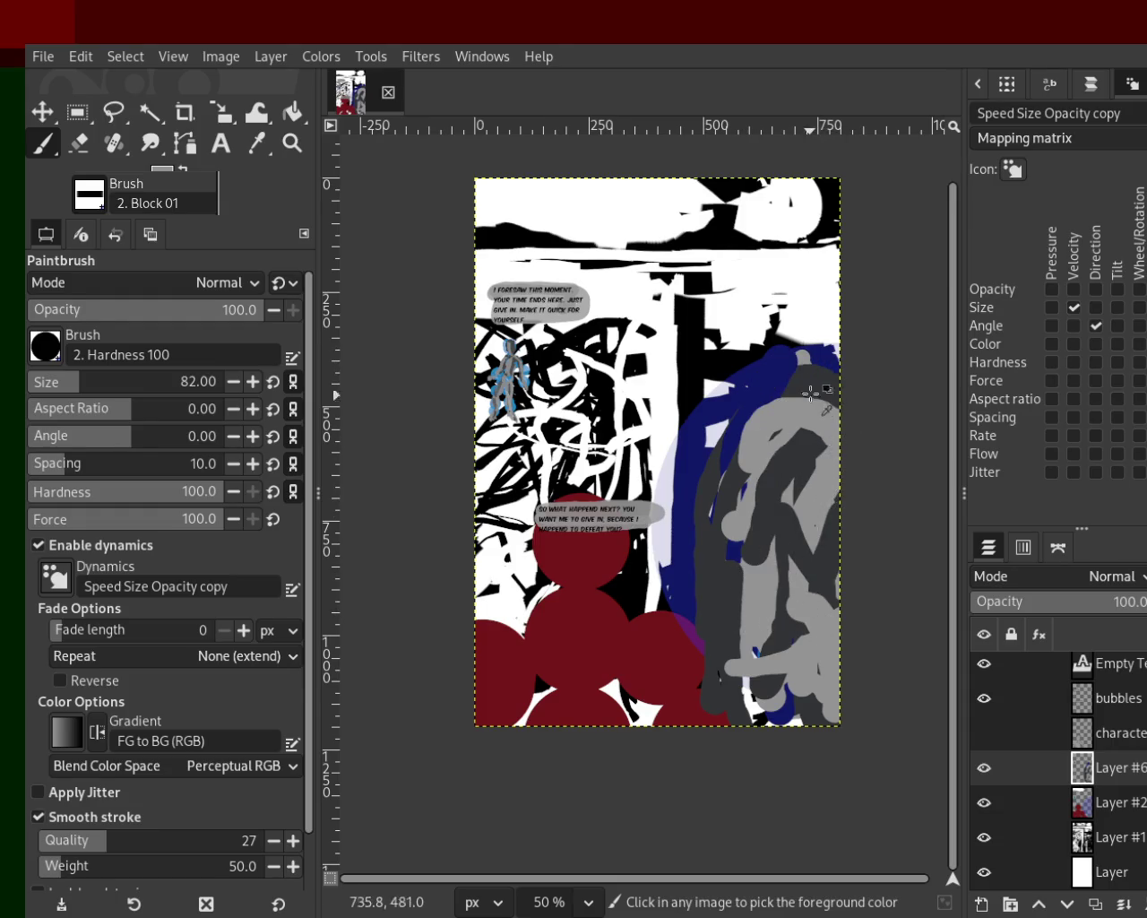
ctrl+click(811, 394)
drag(811, 394, 713, 511)
key(ctrl+z)
Step: Undo several figure strokes and repaint dense dark grey strokes in a looped heart-like shape
drag(806, 385, 753, 645)
key(ctrl+z)
key(ctrl+z)
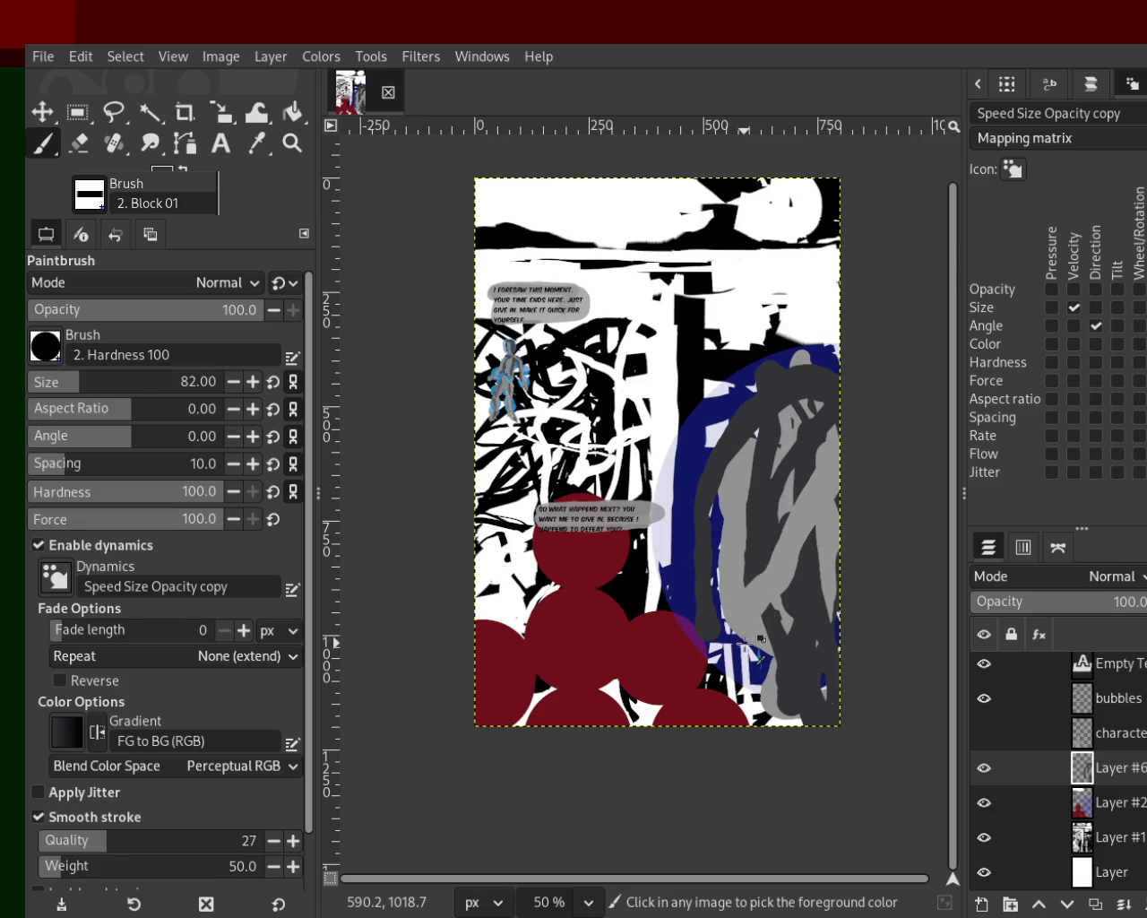
key(ctrl+z)
key(ctrl+z)
key(ctrl+z)
key(ctrl+z)
key(ctrl+z)
key(ctrl+z)
key(ctrl+z)
key(ctrl+z)
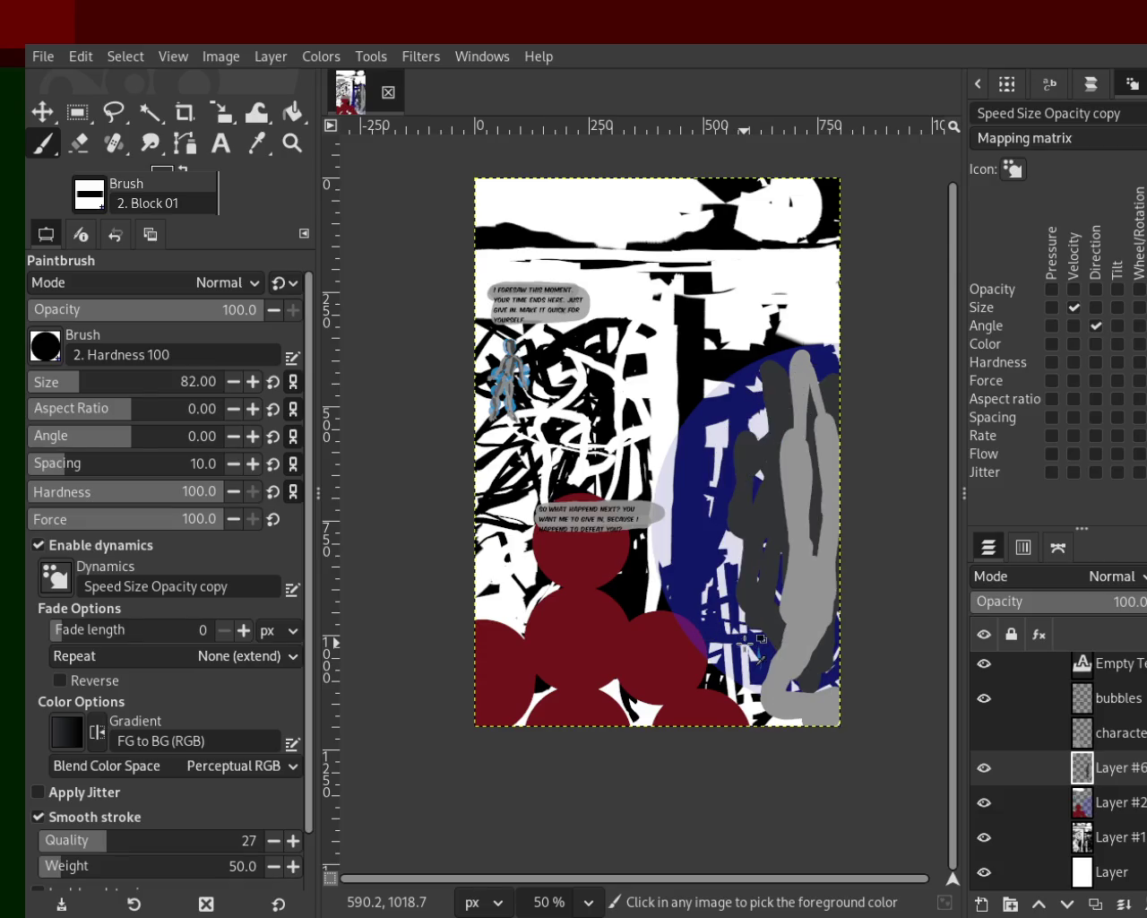
key(ctrl+z)
key(ctrl+z)
key(ctrl+z)
key(ctrl+z)
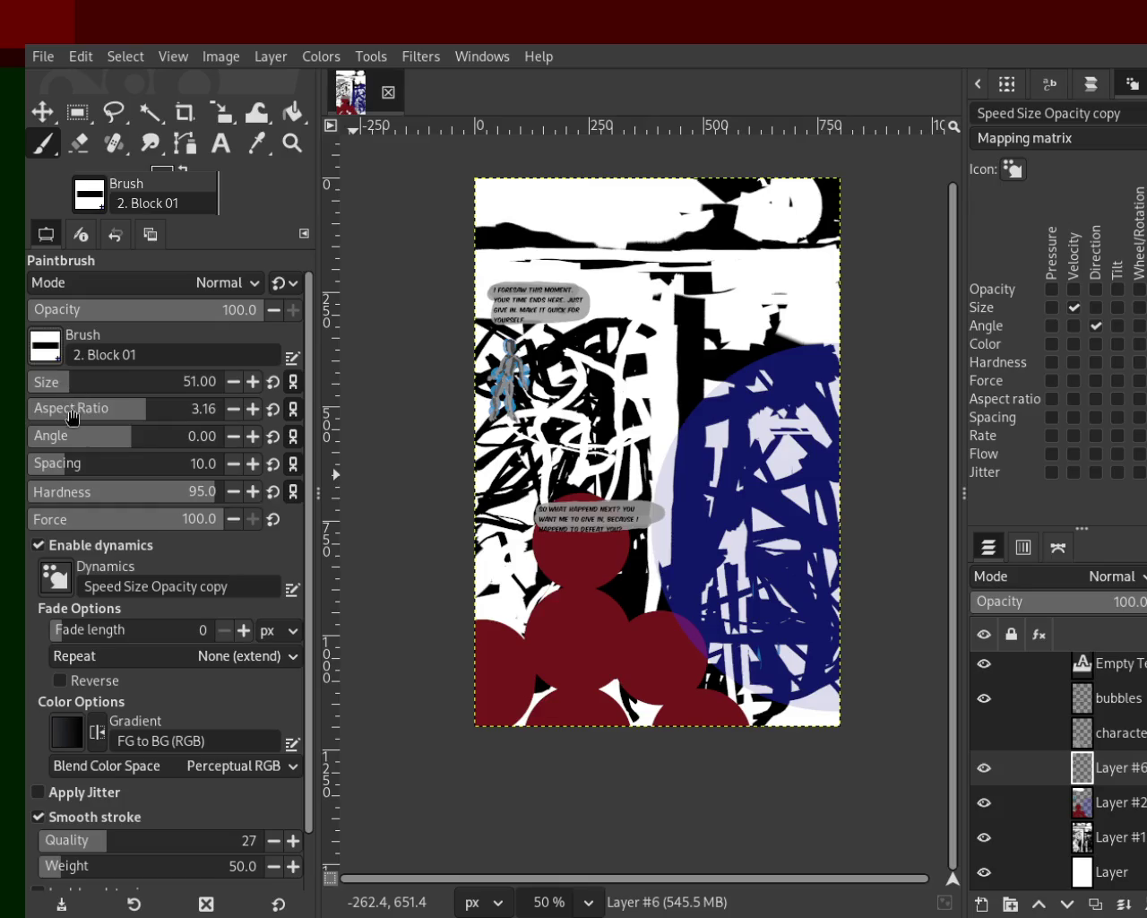
drag(823, 466, 814, 650)
mouse_move(831, 432)
mouse_down()
mouse_move(748, 556)
mouse_move(820, 475)
mouse_up()
mouse_move(778, 430)
mouse_down()
mouse_move(812, 454)
mouse_move(789, 492)
mouse_move(839, 464)
mouse_up()
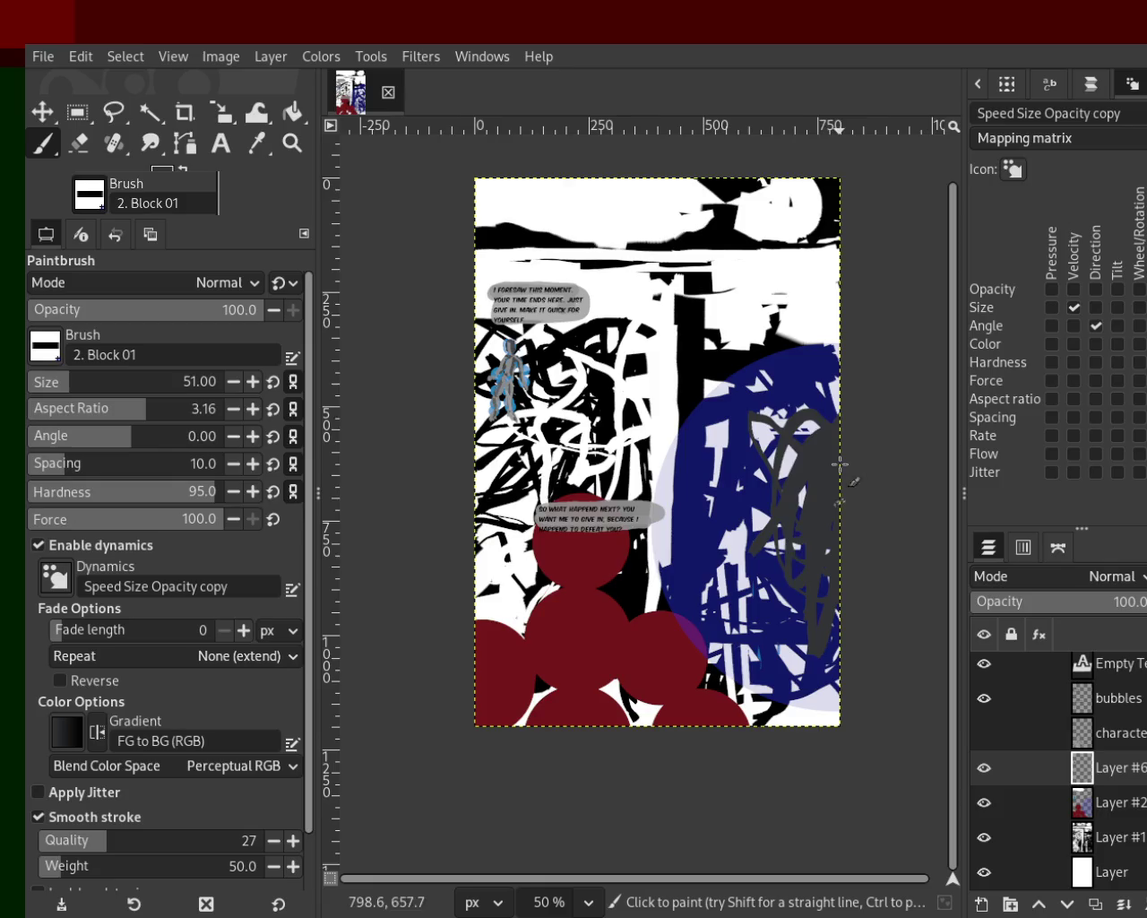
drag(766, 535, 790, 632)
mouse_move(766, 552)
mouse_down()
mouse_move(744, 433)
mouse_move(742, 592)
mouse_up()
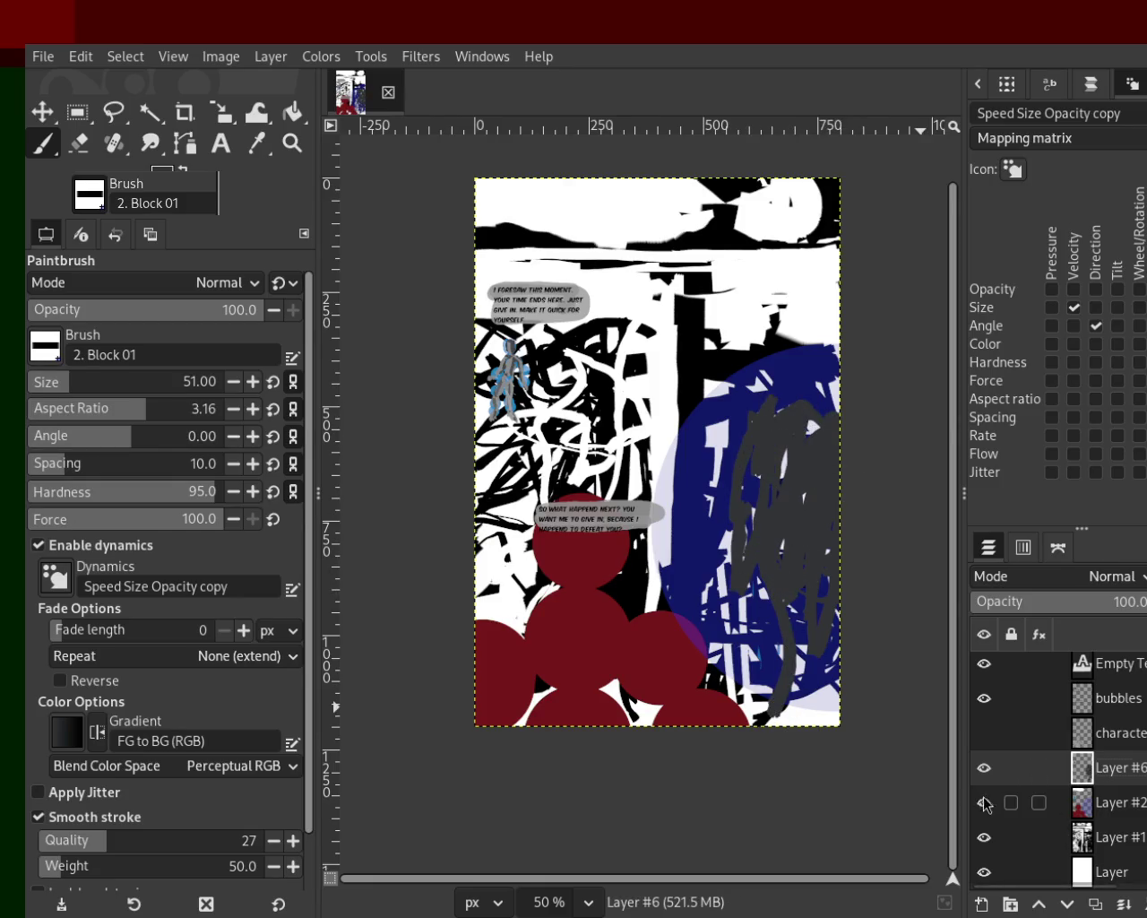
Step: Show the characters layer, checking Layers #2 and #6, and add a dark grey zig-zag
click(984, 803)
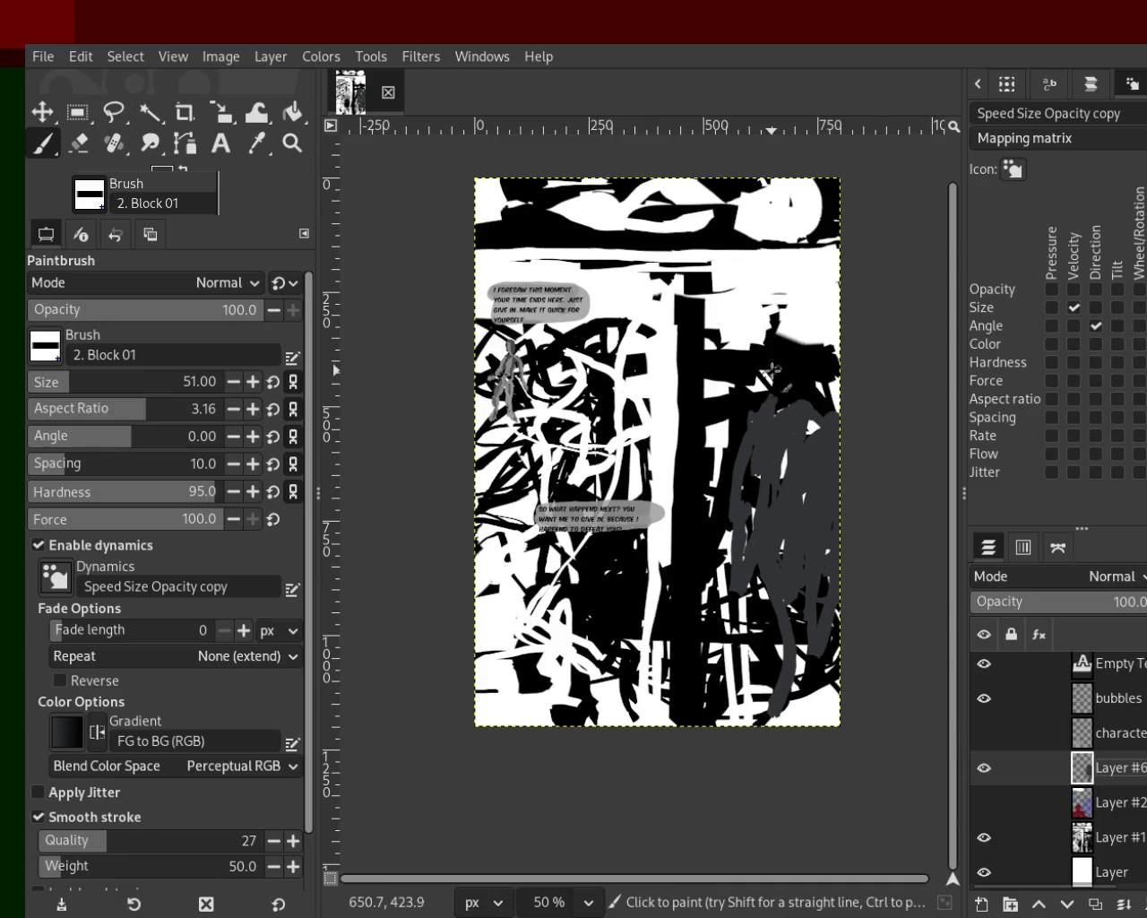
click(984, 732)
click(984, 768)
click(986, 768)
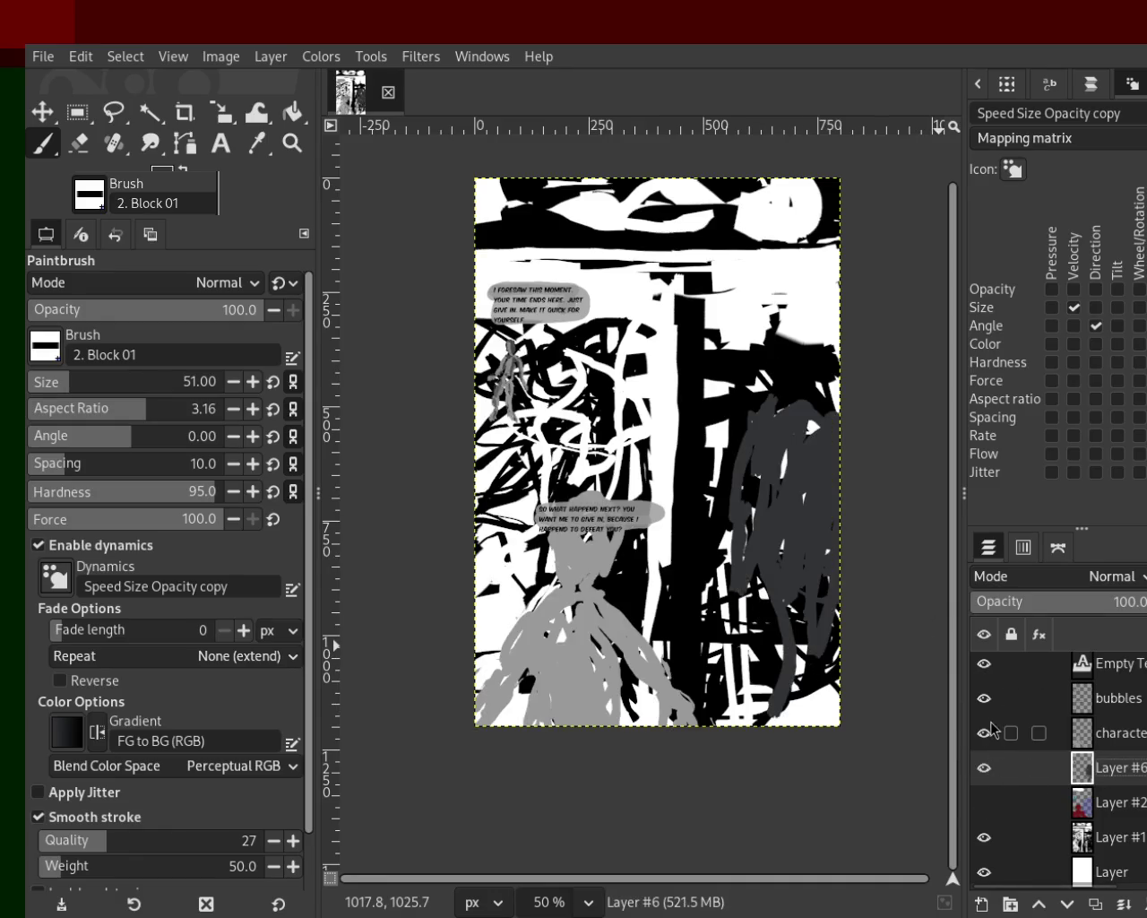
click(984, 802)
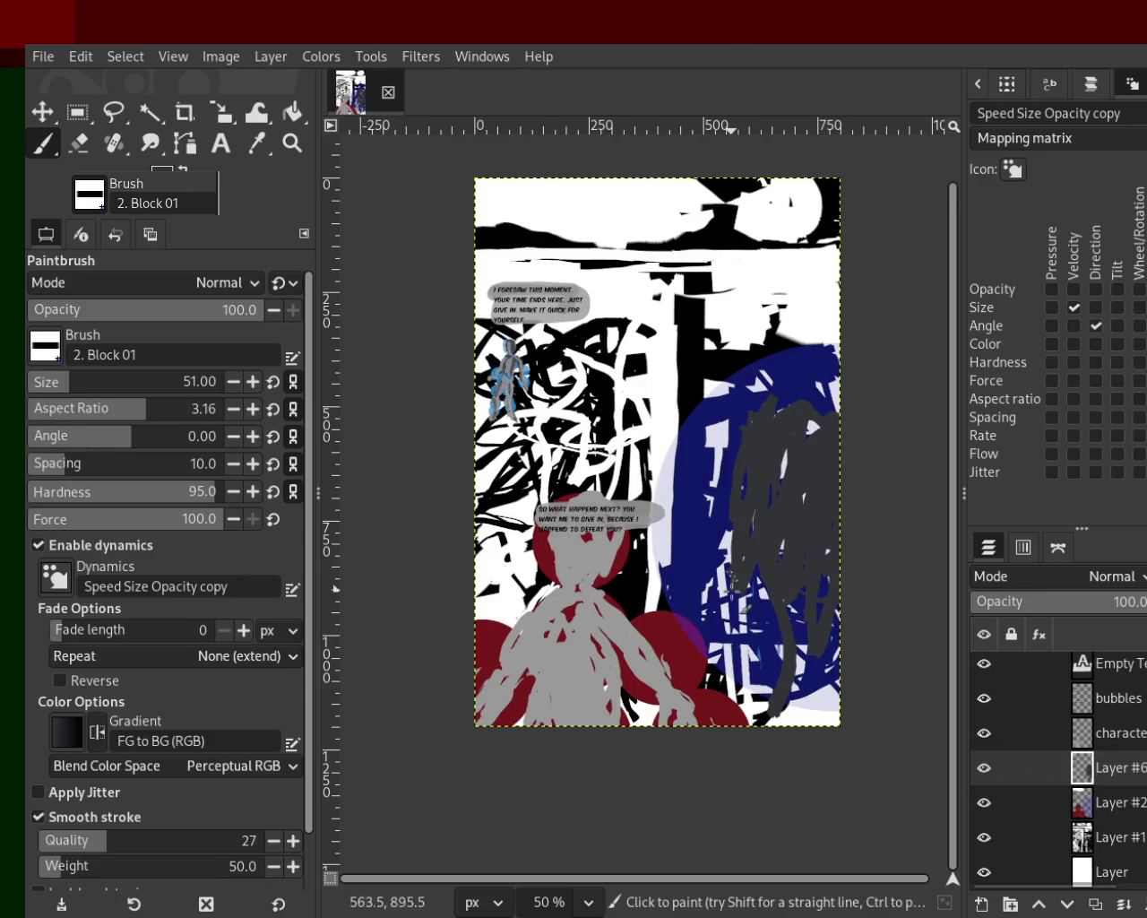
drag(732, 468, 703, 483)
Step: Paint dark grey strokes on the lower right, then undo a trial dark-blue stroke
drag(719, 617, 805, 689)
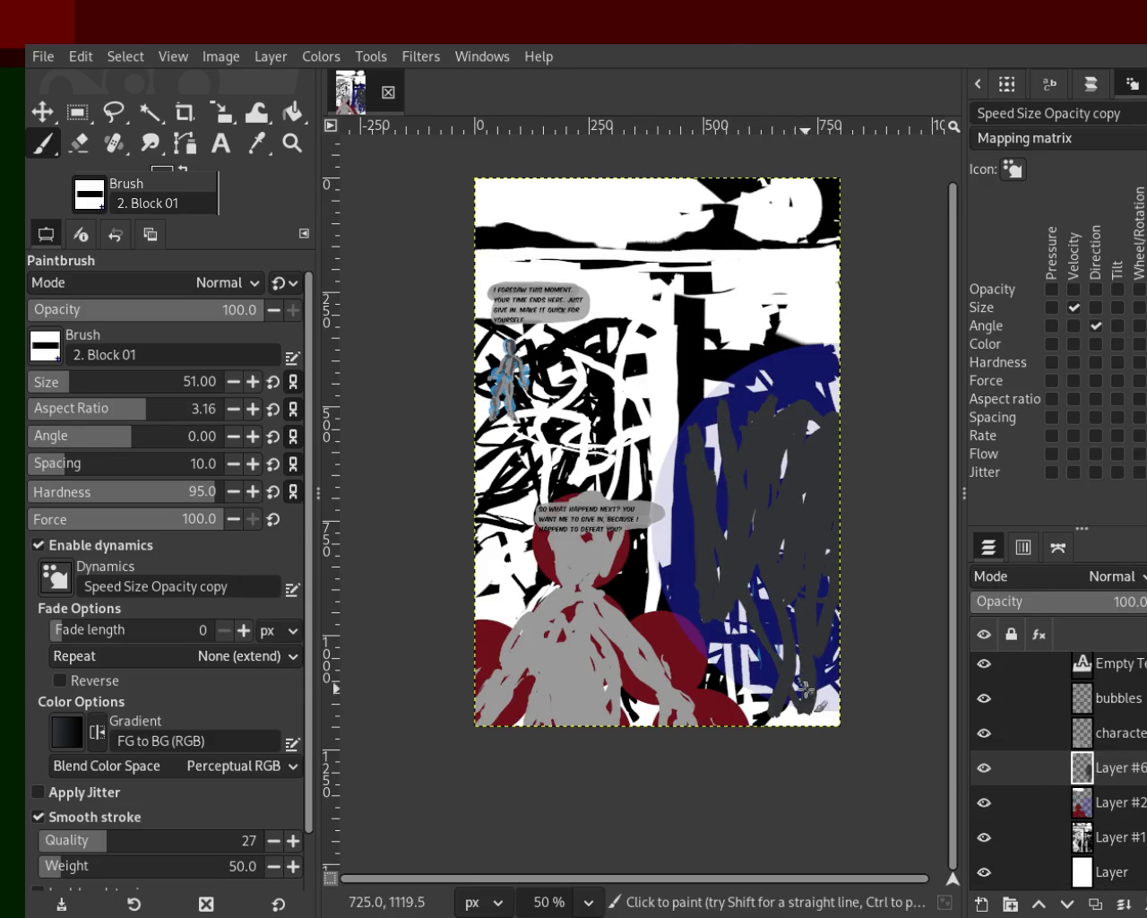
ctrl+click(749, 388)
mouse_move(761, 399)
mouse_down()
mouse_move(785, 567)
mouse_move(809, 547)
mouse_up()
key(ctrl+z)
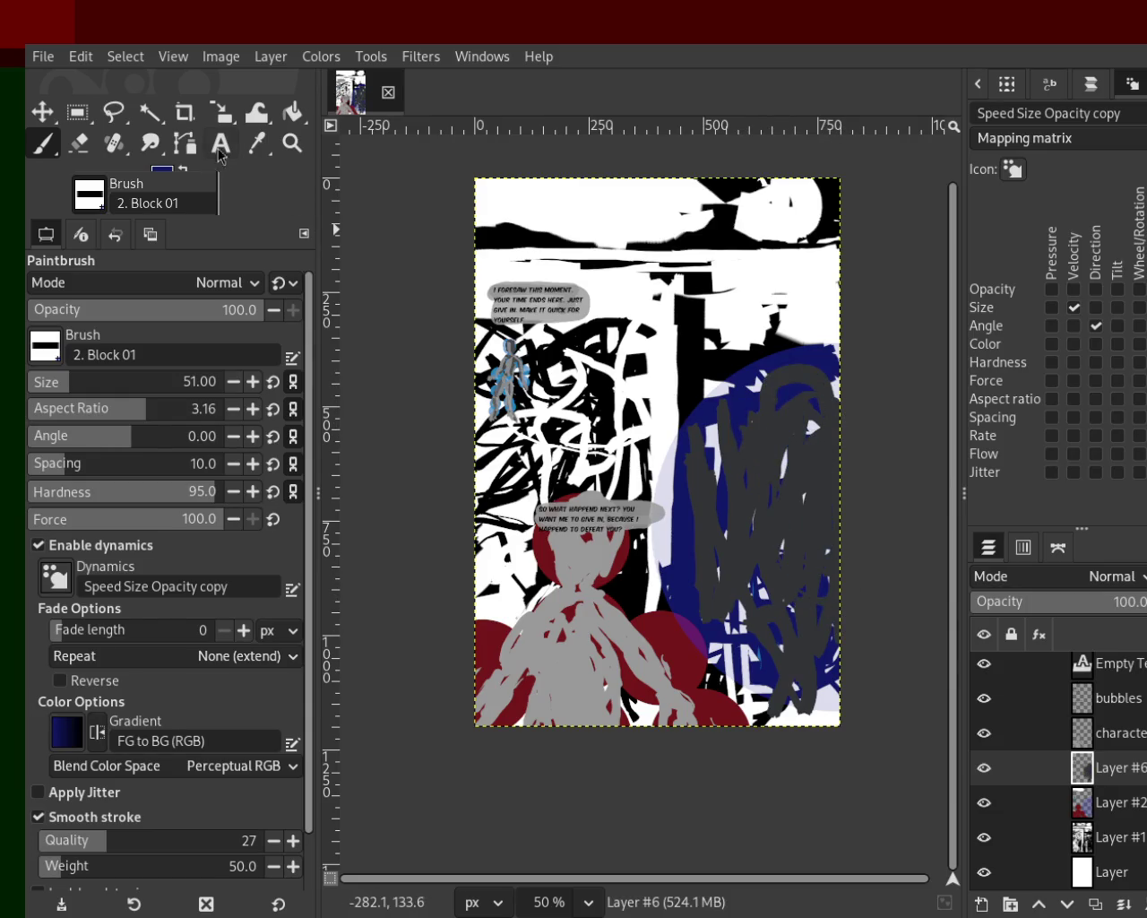
Step: Erase parts of the dark strokes, then repaint dark grey over the blue area
click(78, 143)
mouse_move(747, 413)
mouse_down()
mouse_move(866, 569)
mouse_move(757, 507)
mouse_move(838, 587)
mouse_up()
click(41, 148)
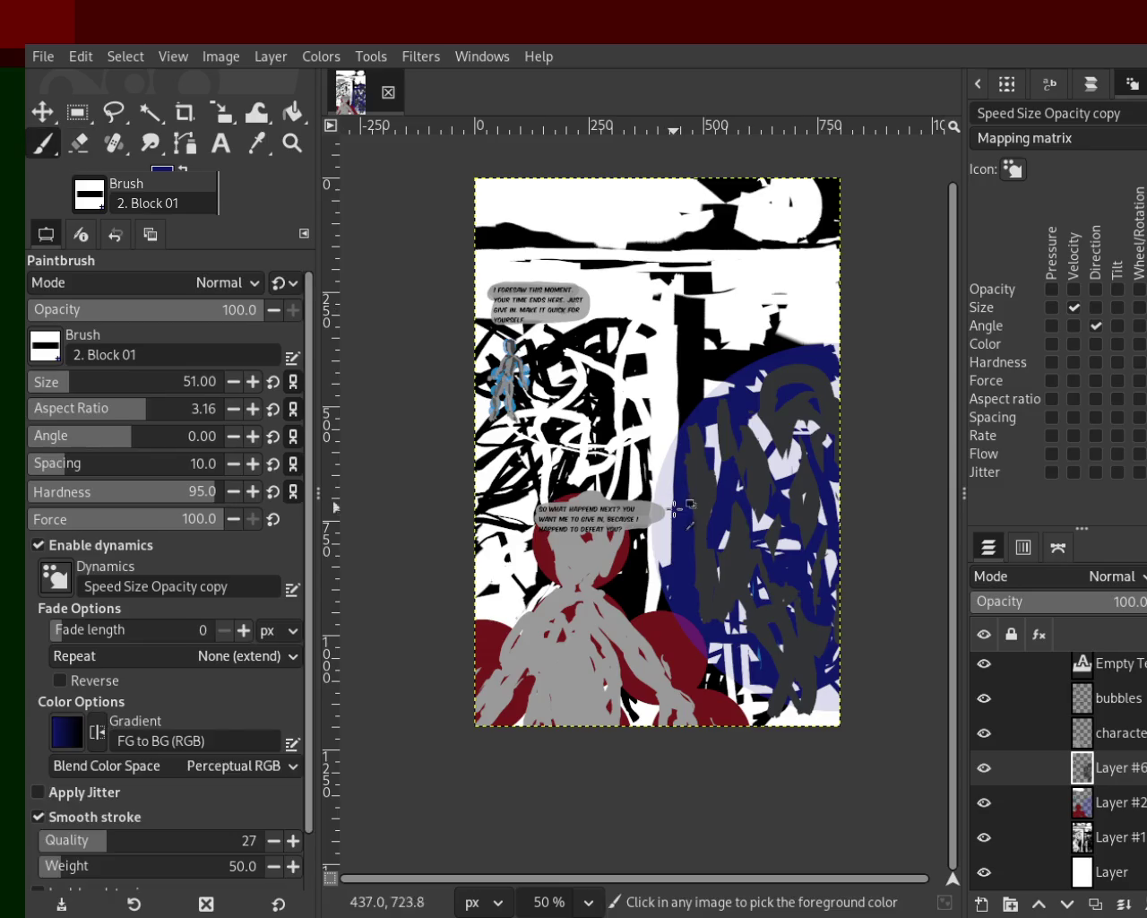
ctrl+click(714, 562)
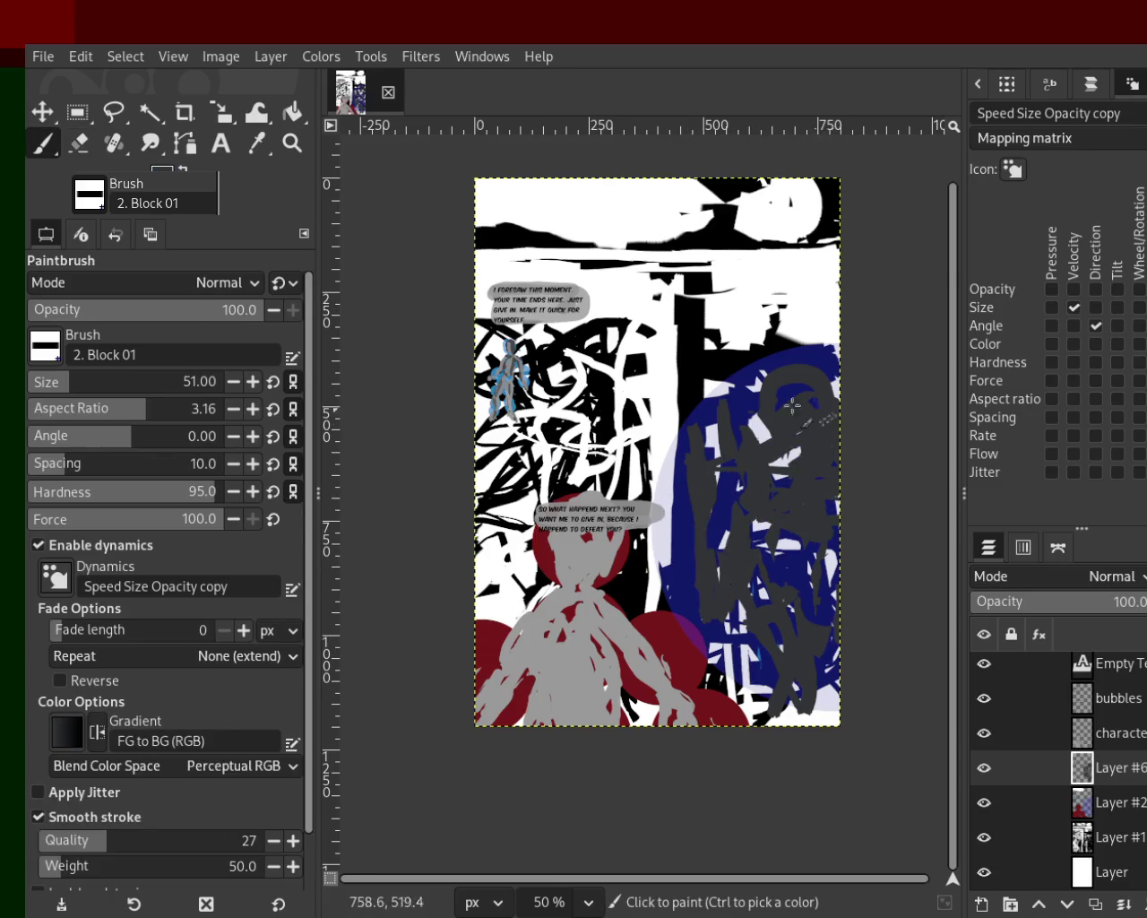
mouse_move(810, 568)
mouse_down()
mouse_move(851, 614)
mouse_move(801, 476)
mouse_up()
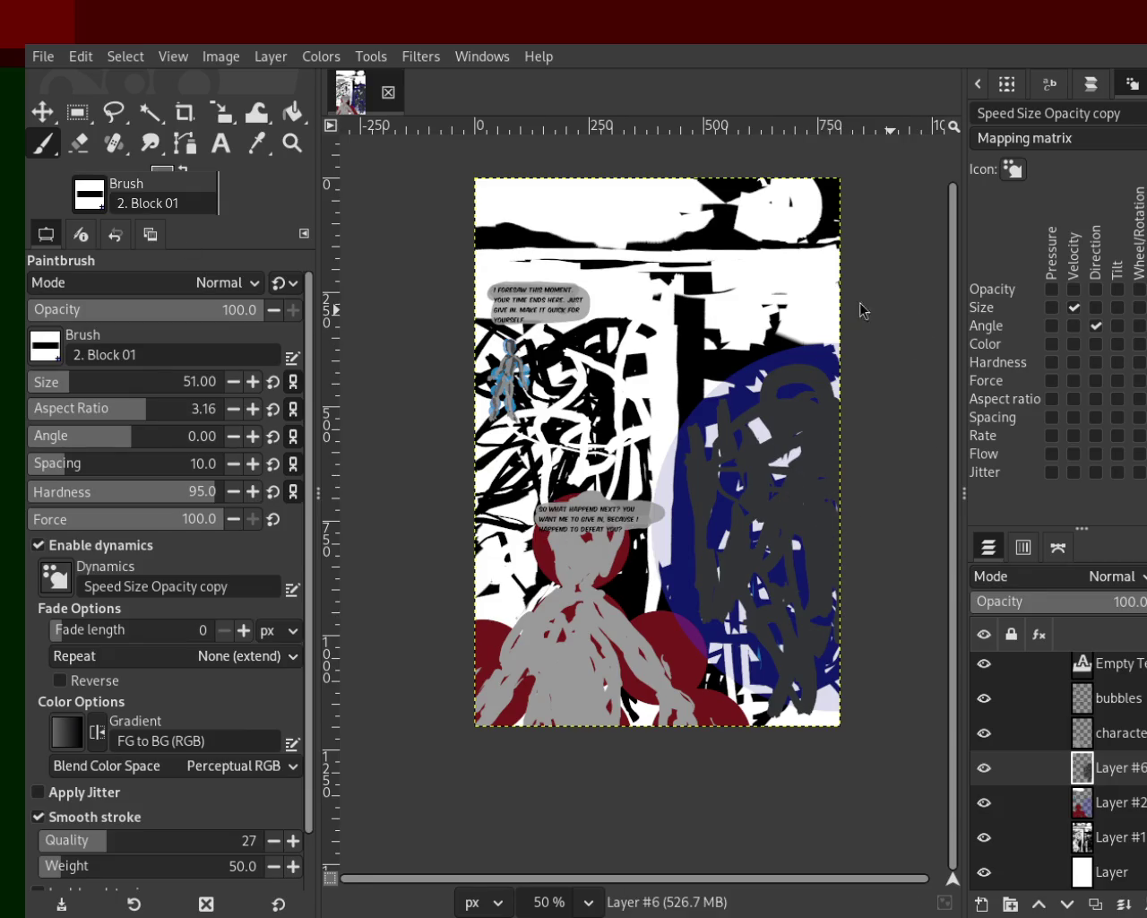
Step: Add lighter grey strokes across the right figure, redoing one that went wrong
mouse_move(788, 468)
mouse_down()
mouse_move(814, 479)
mouse_move(805, 594)
mouse_up()
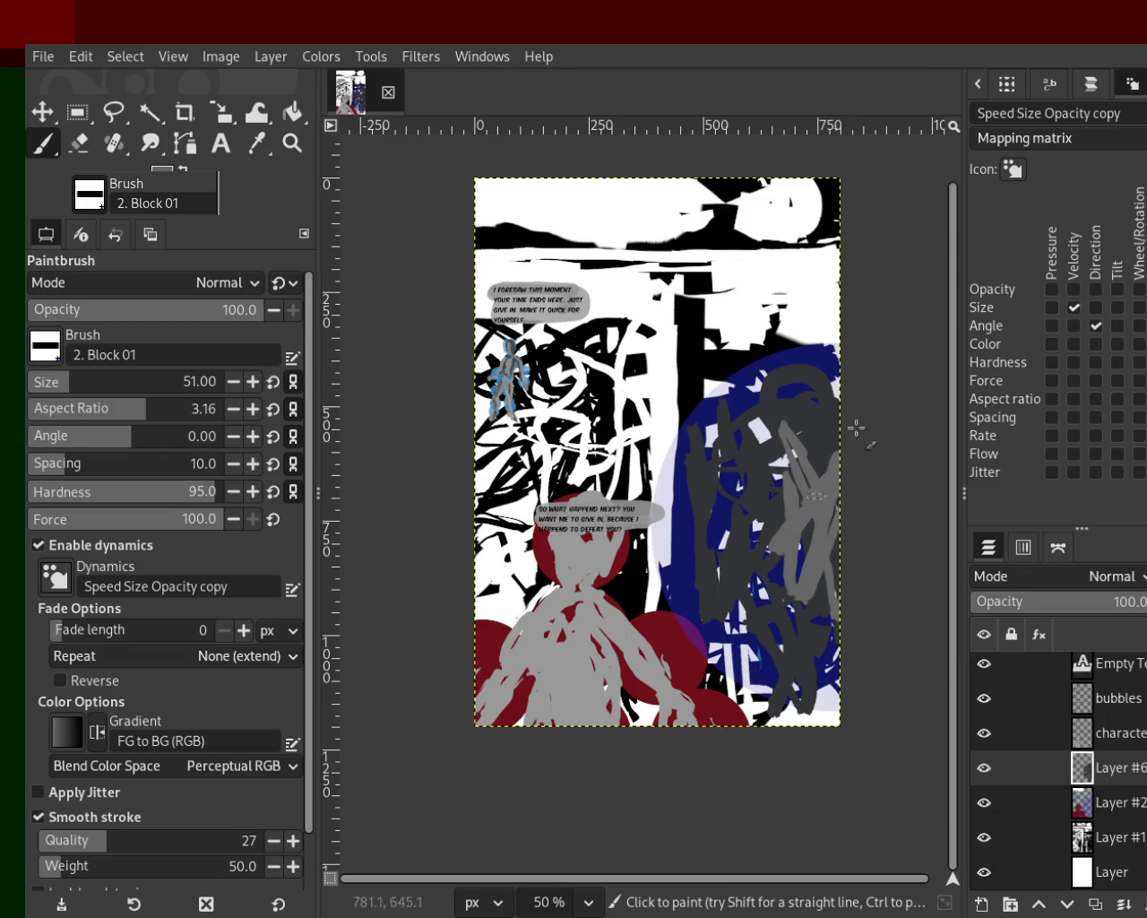
mouse_move(735, 509)
mouse_down()
mouse_move(772, 645)
mouse_move(825, 563)
mouse_up()
key(ctrl+z)
mouse_move(833, 412)
mouse_down()
mouse_move(846, 501)
mouse_move(759, 553)
mouse_move(838, 491)
mouse_move(776, 439)
mouse_up()
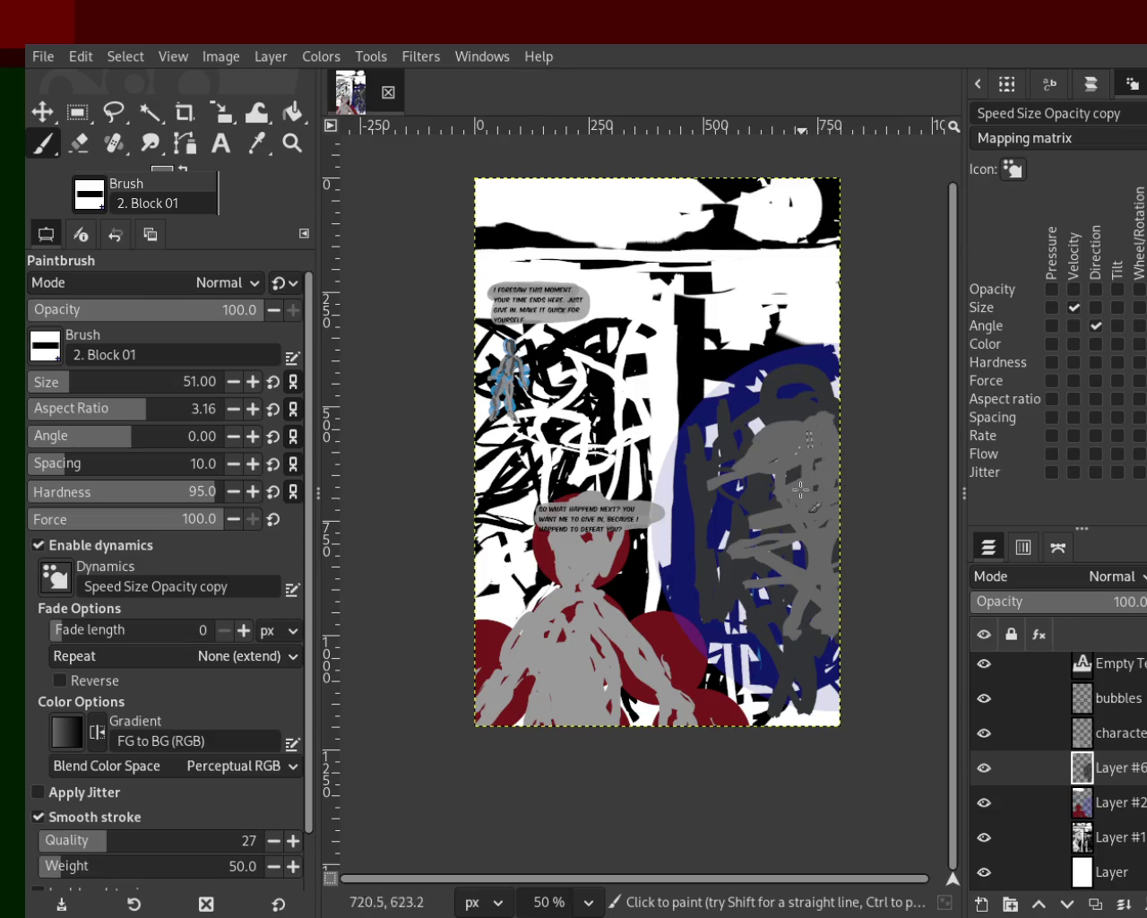
Step: Paint dark grey strokes down the figure, replacing one undone stroke
ctrl+click(764, 412)
mouse_move(764, 412)
mouse_down()
mouse_move(730, 560)
mouse_move(807, 439)
mouse_move(818, 654)
mouse_up()
key(ctrl+z)
mouse_move(778, 407)
mouse_down()
mouse_move(818, 626)
mouse_move(842, 502)
mouse_move(811, 618)
mouse_up()
Step: Layer light grey strokes over the figure, undoing stray curves and adding an upward stroke
ctrl+click(804, 461)
drag(820, 475, 793, 620)
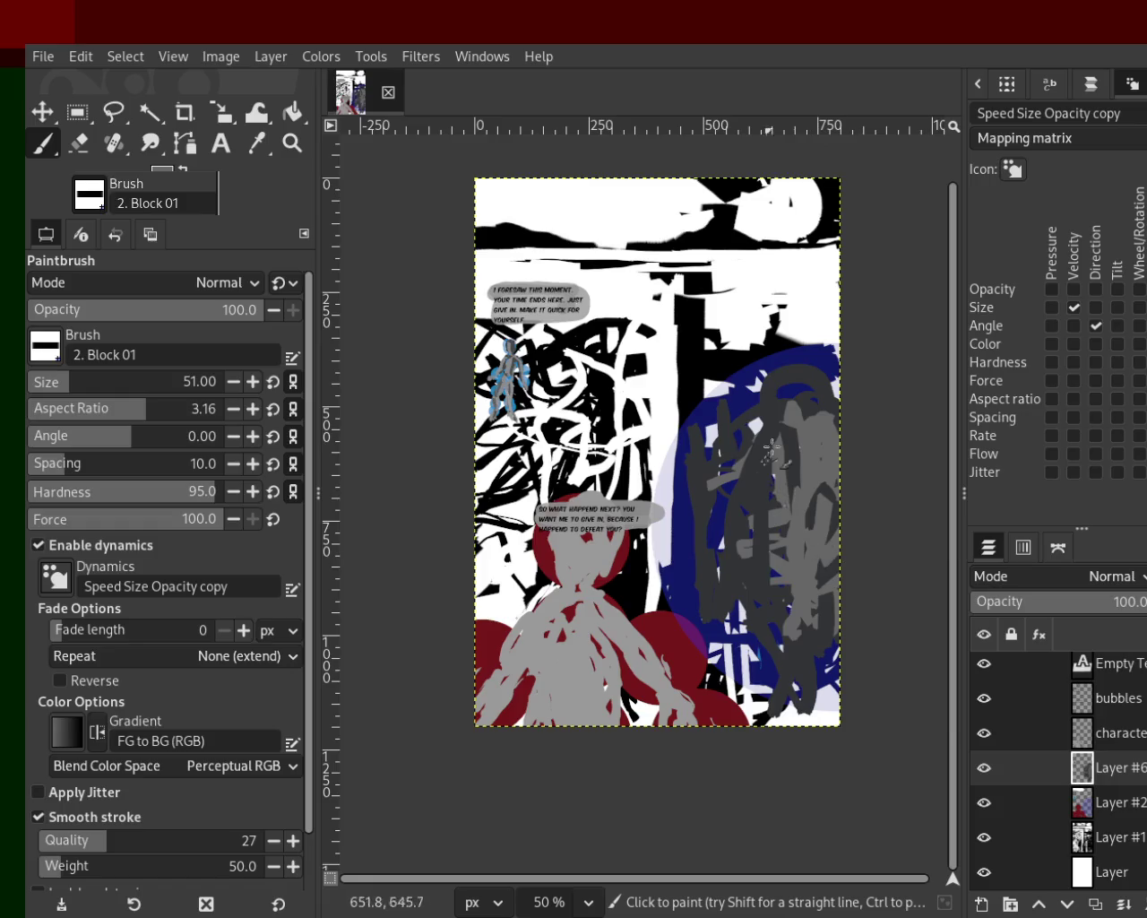
drag(771, 445, 784, 483)
drag(729, 716, 766, 637)
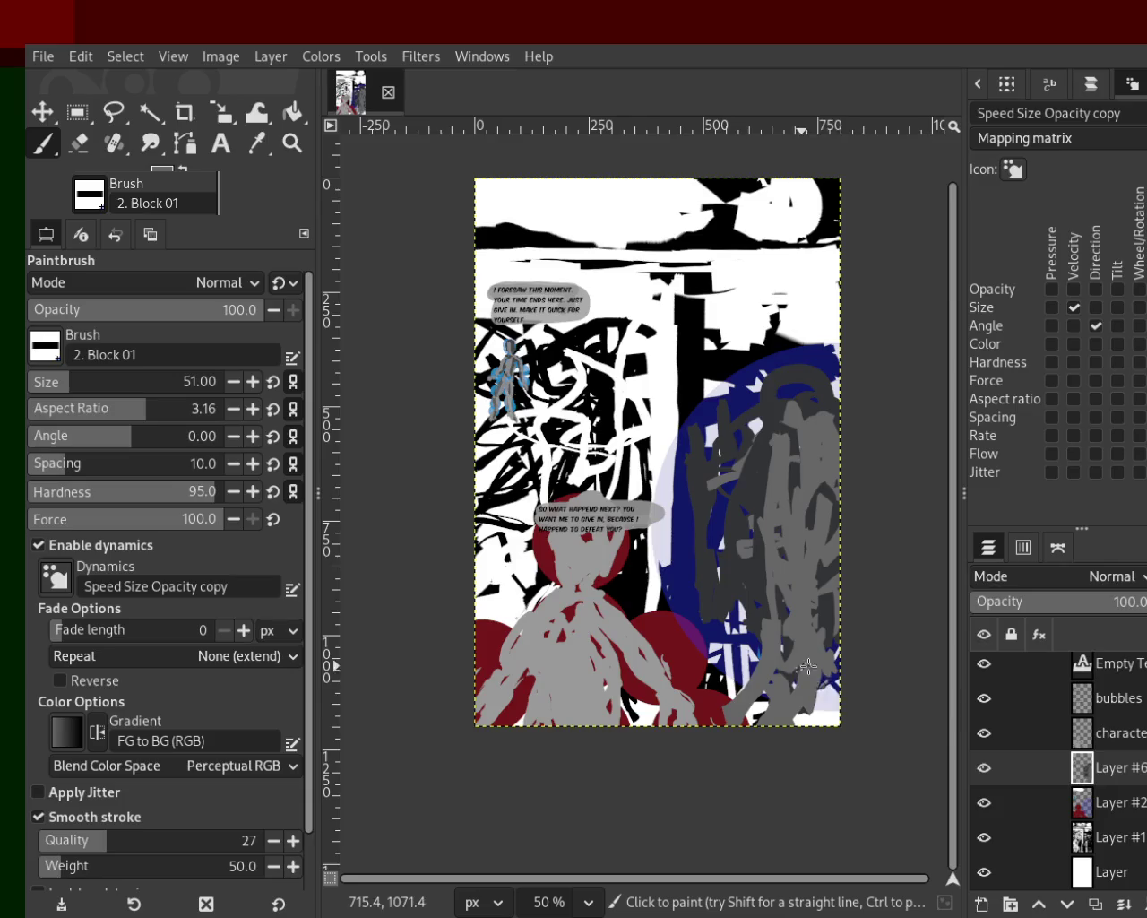
key(ctrl+z)
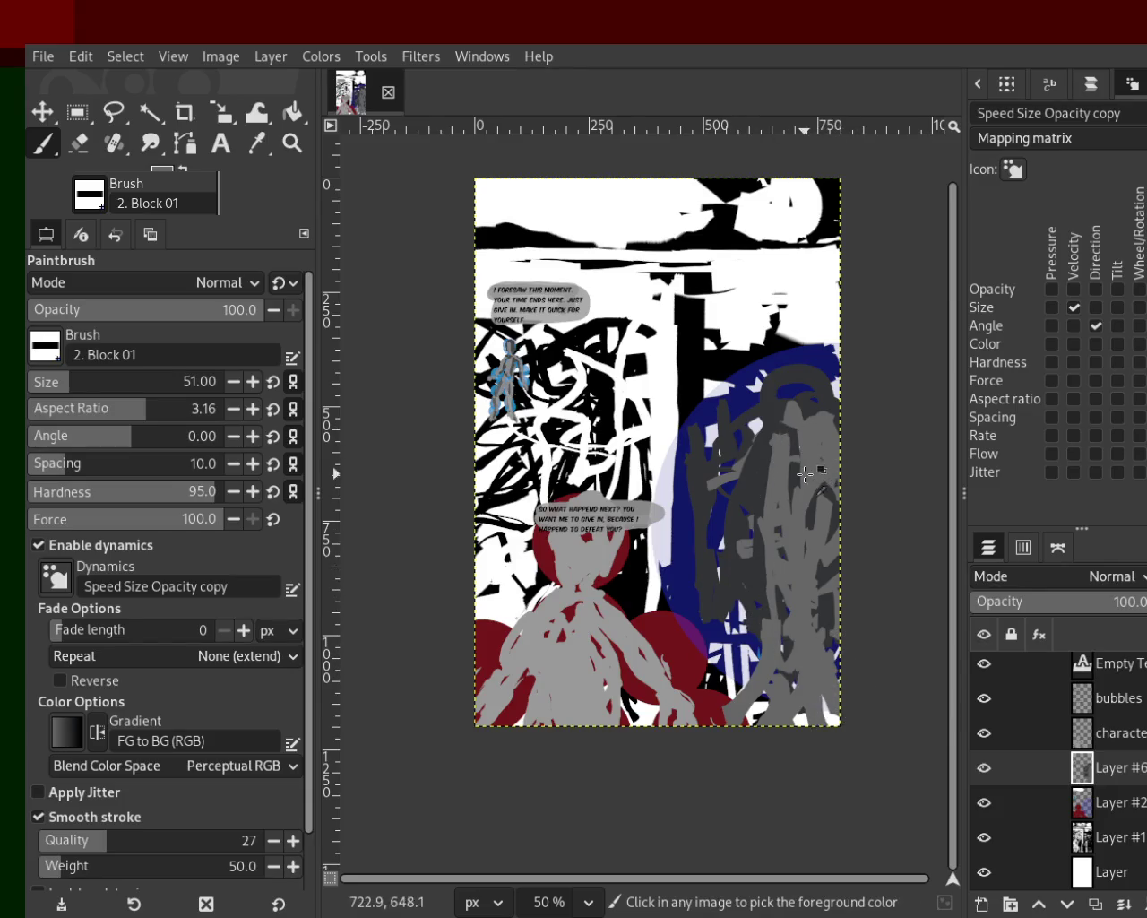
mouse_move(808, 434)
mouse_down()
mouse_move(726, 546)
mouse_move(752, 691)
mouse_up()
key(ctrl+z)
drag(754, 592, 754, 383)
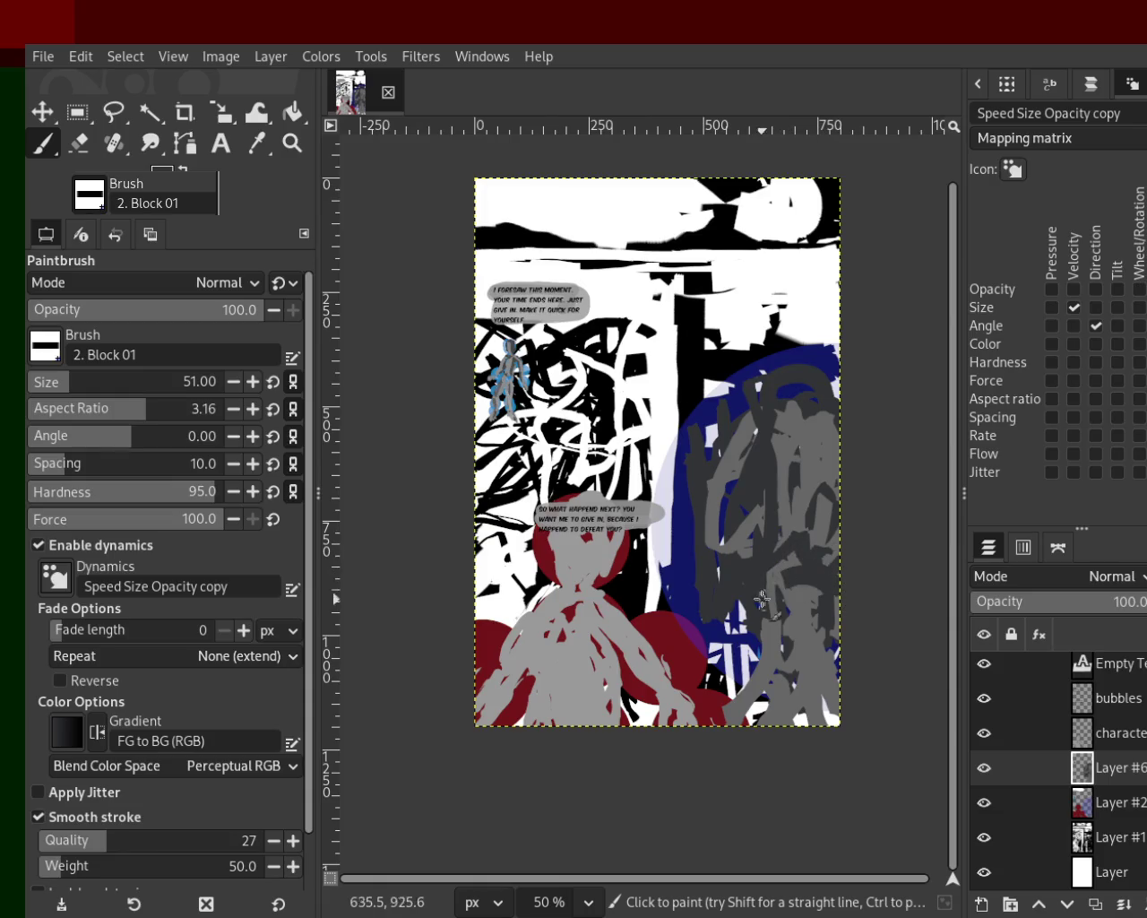
click(299, 149)
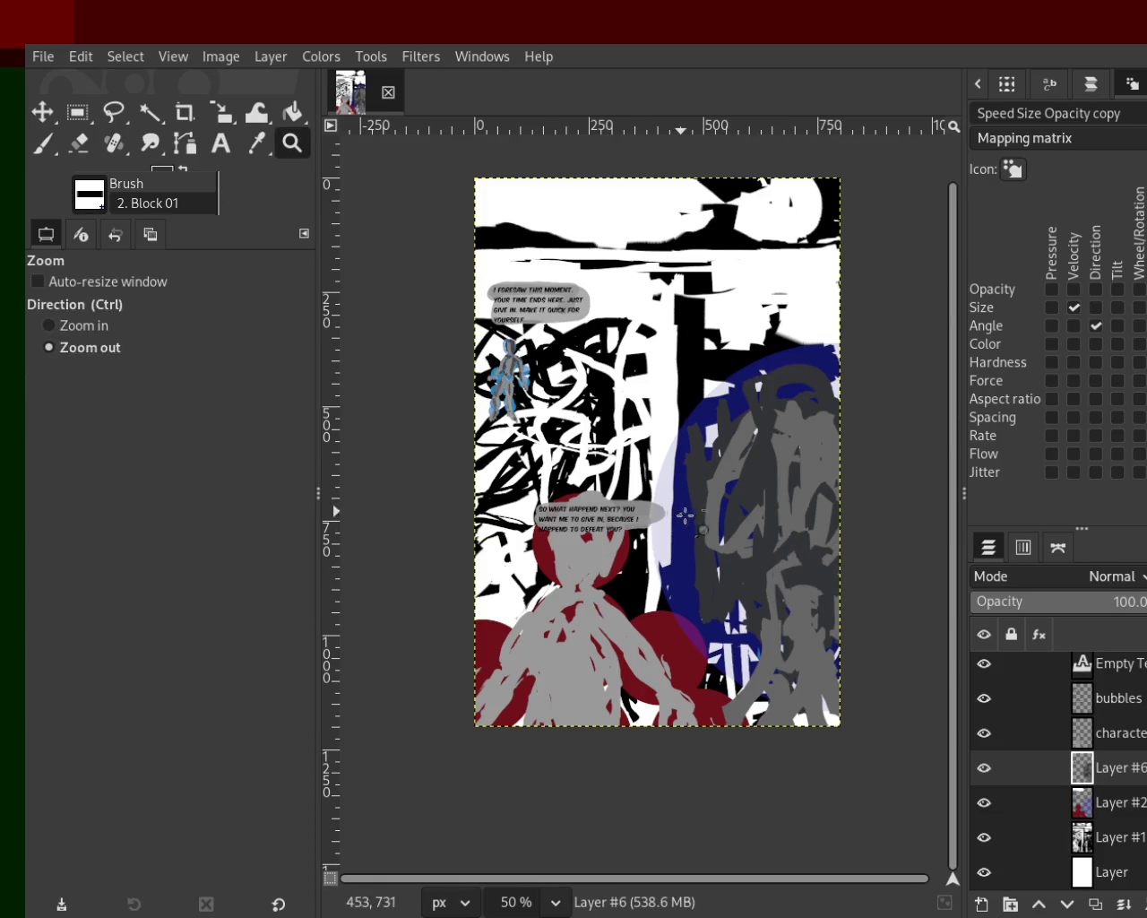
Step: Zoom in on the figure and paint light grey strokes across its middle
click(630, 502)
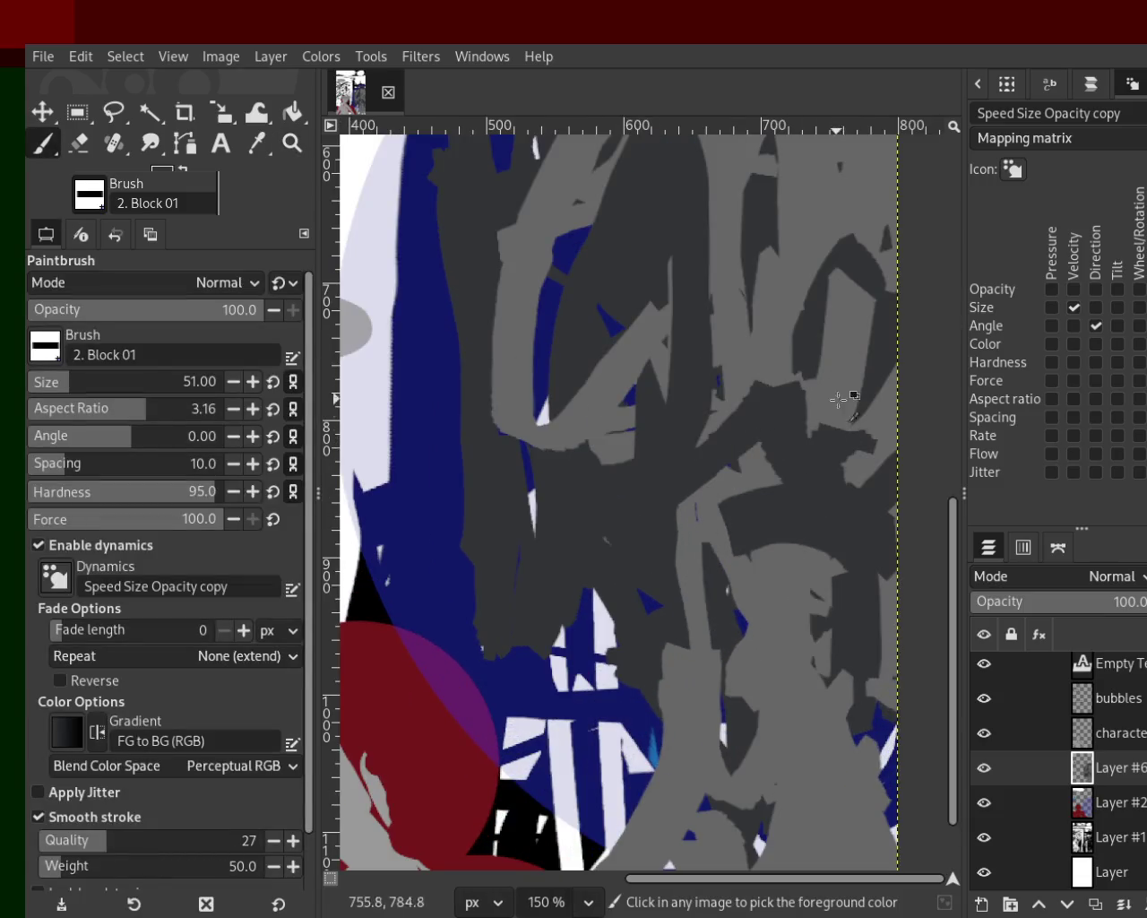
drag(850, 431, 646, 452)
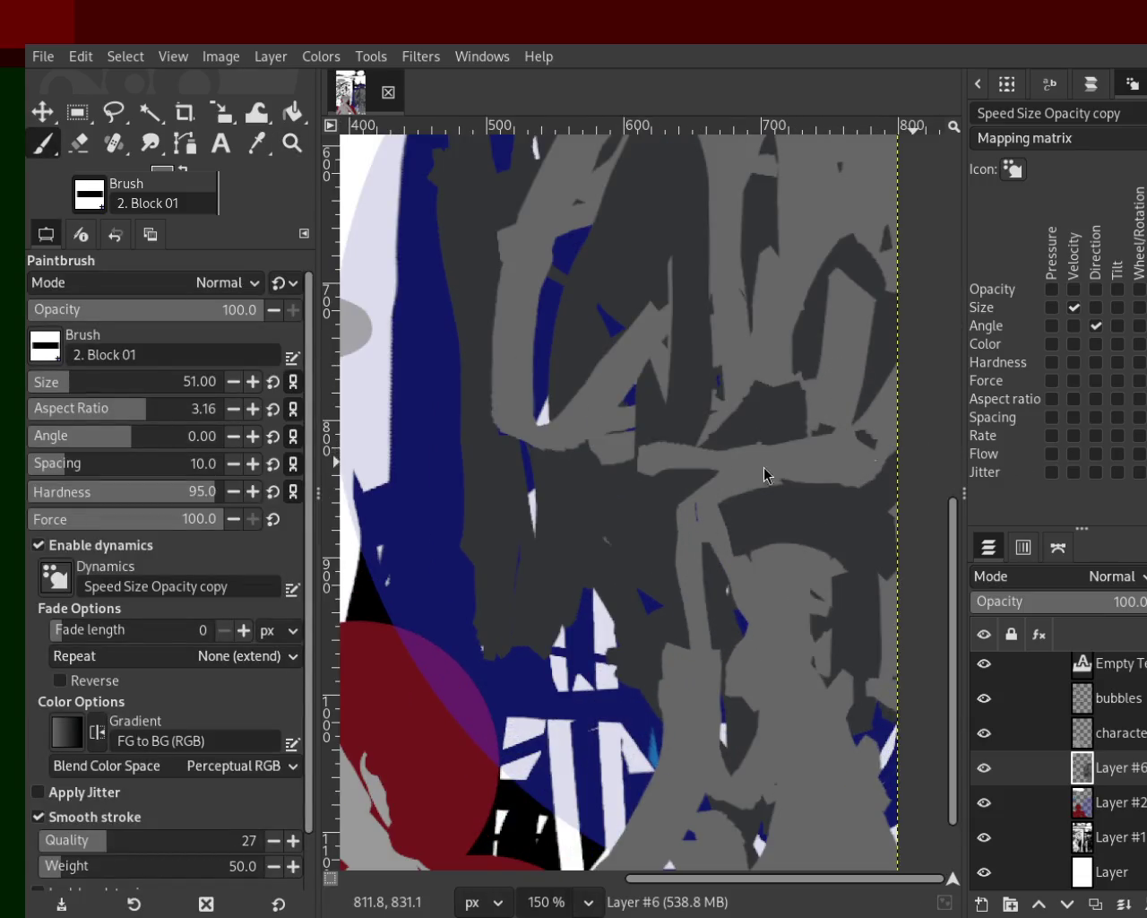
drag(797, 537, 887, 502)
mouse_move(872, 421)
mouse_down()
mouse_move(756, 470)
mouse_move(628, 412)
mouse_up()
mouse_move(646, 502)
mouse_down()
mouse_move(771, 520)
mouse_move(878, 466)
mouse_move(682, 538)
mouse_move(887, 466)
mouse_move(641, 482)
mouse_up()
Step: Cover the remaining dark areas of the figure with light grey strokes
ctrl+click(789, 492)
ctrl+click(804, 402)
drag(896, 479, 860, 555)
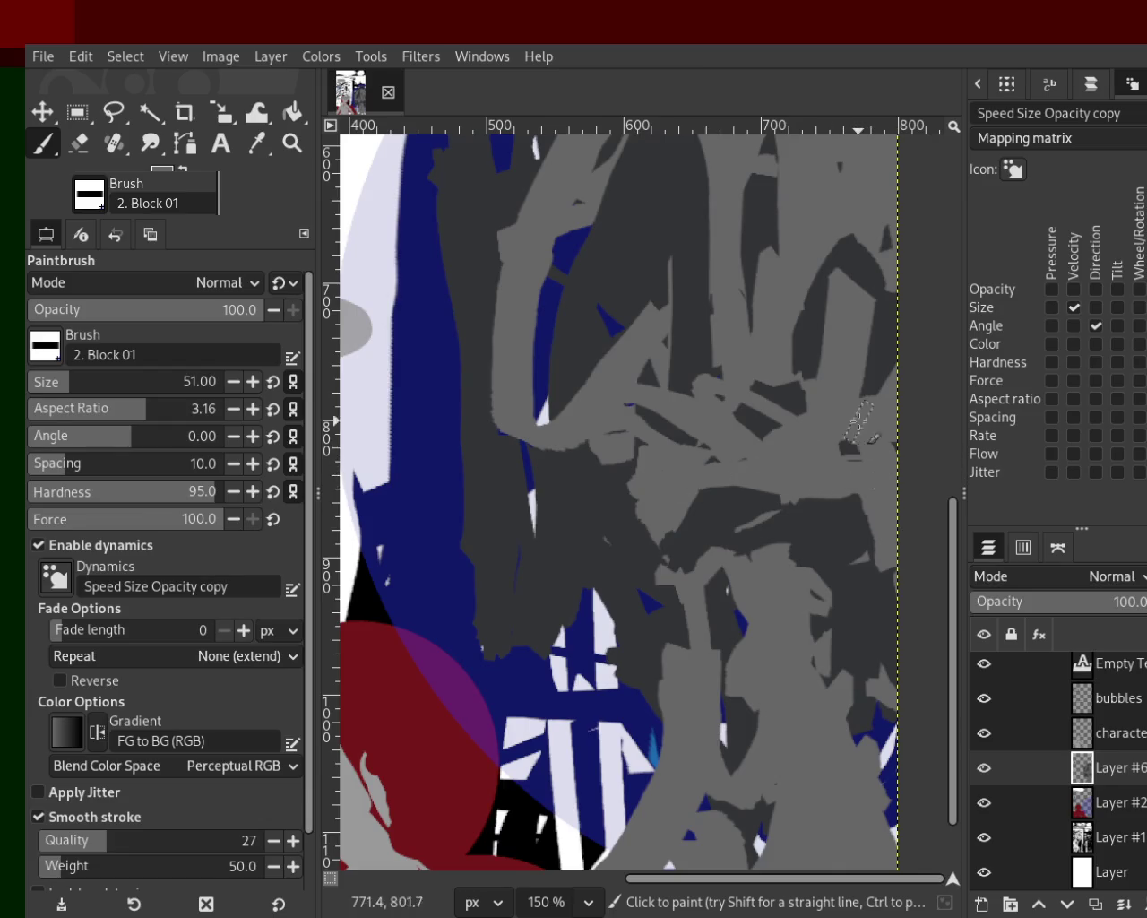
drag(761, 385, 678, 468)
drag(755, 517, 913, 511)
Step: Zigzag dark grey horizontal strokes across the figure's top, then zoom to 100%
ctrl+click(724, 495)
mouse_move(724, 495)
mouse_down()
mouse_move(867, 510)
mouse_move(654, 516)
mouse_up()
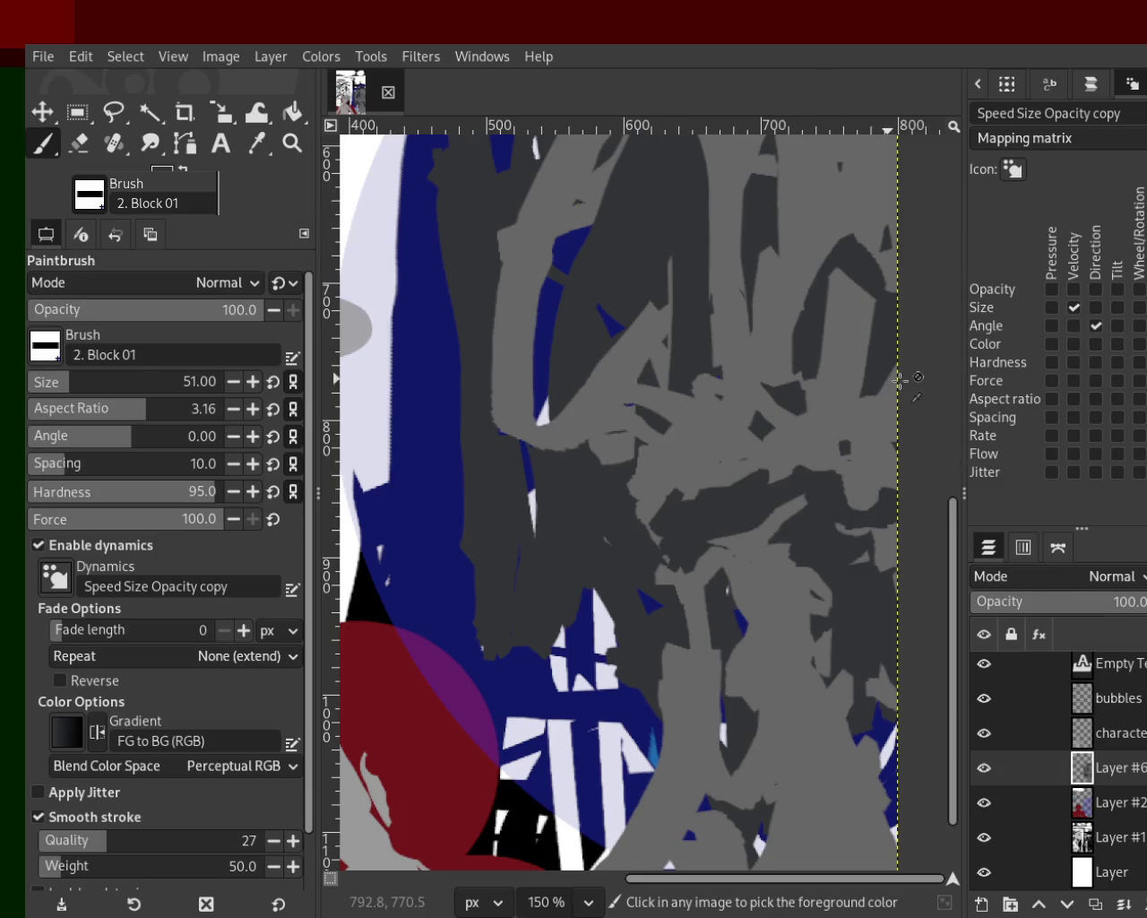
mouse_move(878, 371)
mouse_down()
mouse_move(609, 377)
mouse_move(607, 325)
mouse_move(838, 233)
mouse_move(815, 64)
mouse_move(774, 64)
mouse_move(691, 180)
mouse_up()
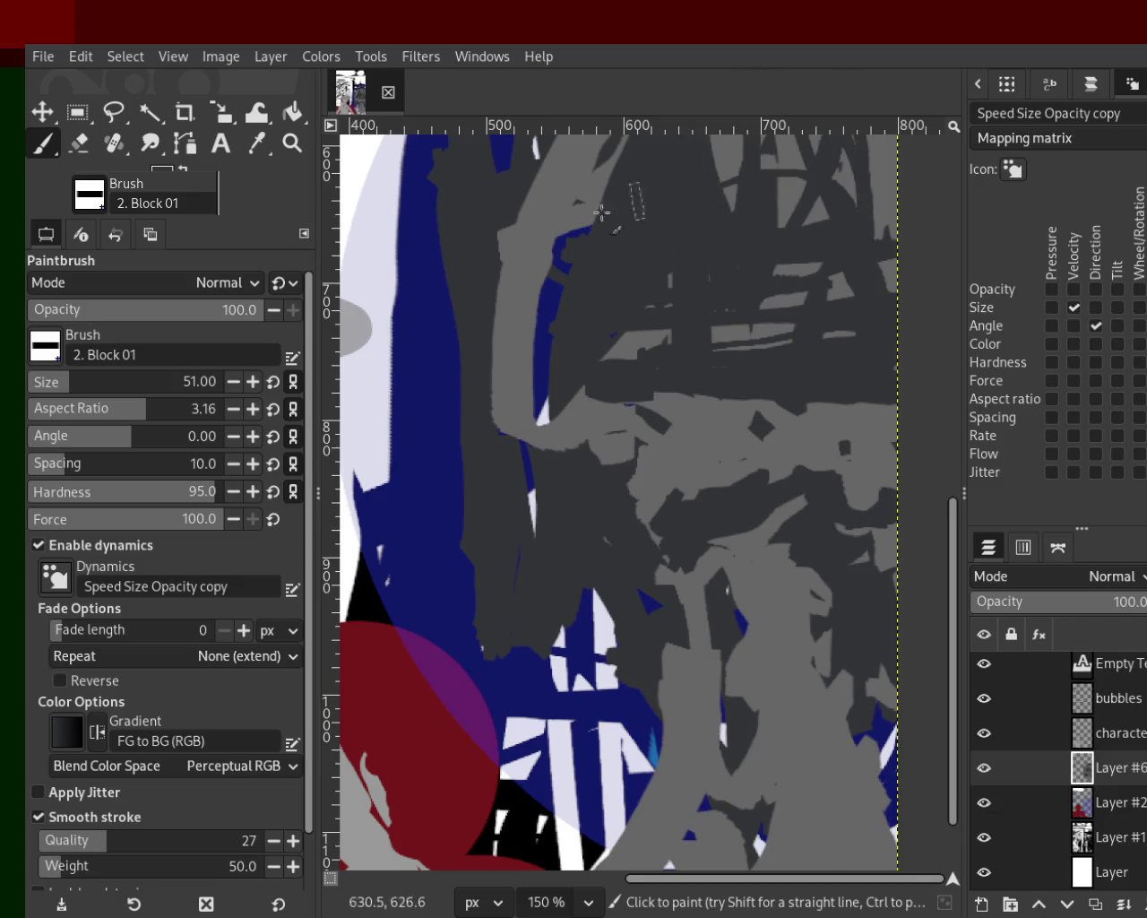
click(292, 143)
ctrl+click(439, 259)
click(402, 197)
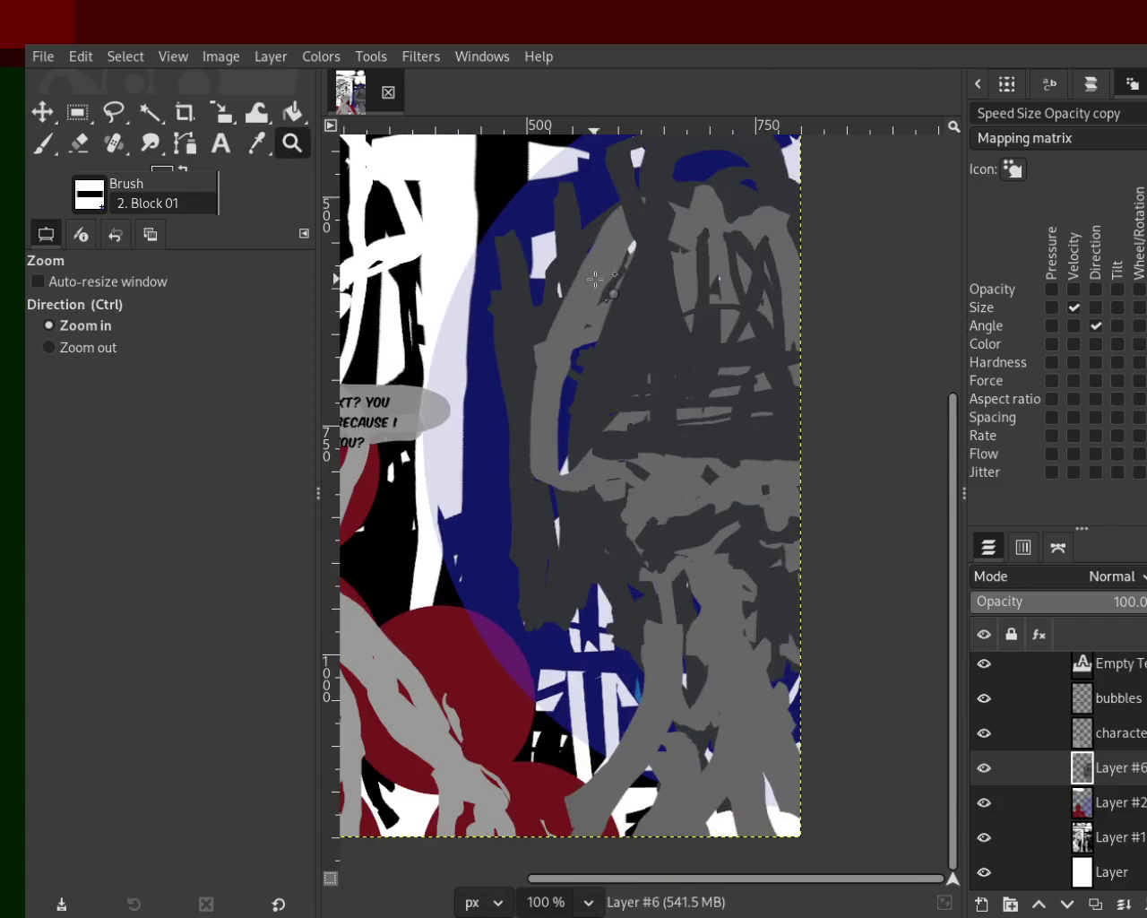
Step: Paint a wide grey stroke lower left and darker grey strokes toward the upper right
click(43, 144)
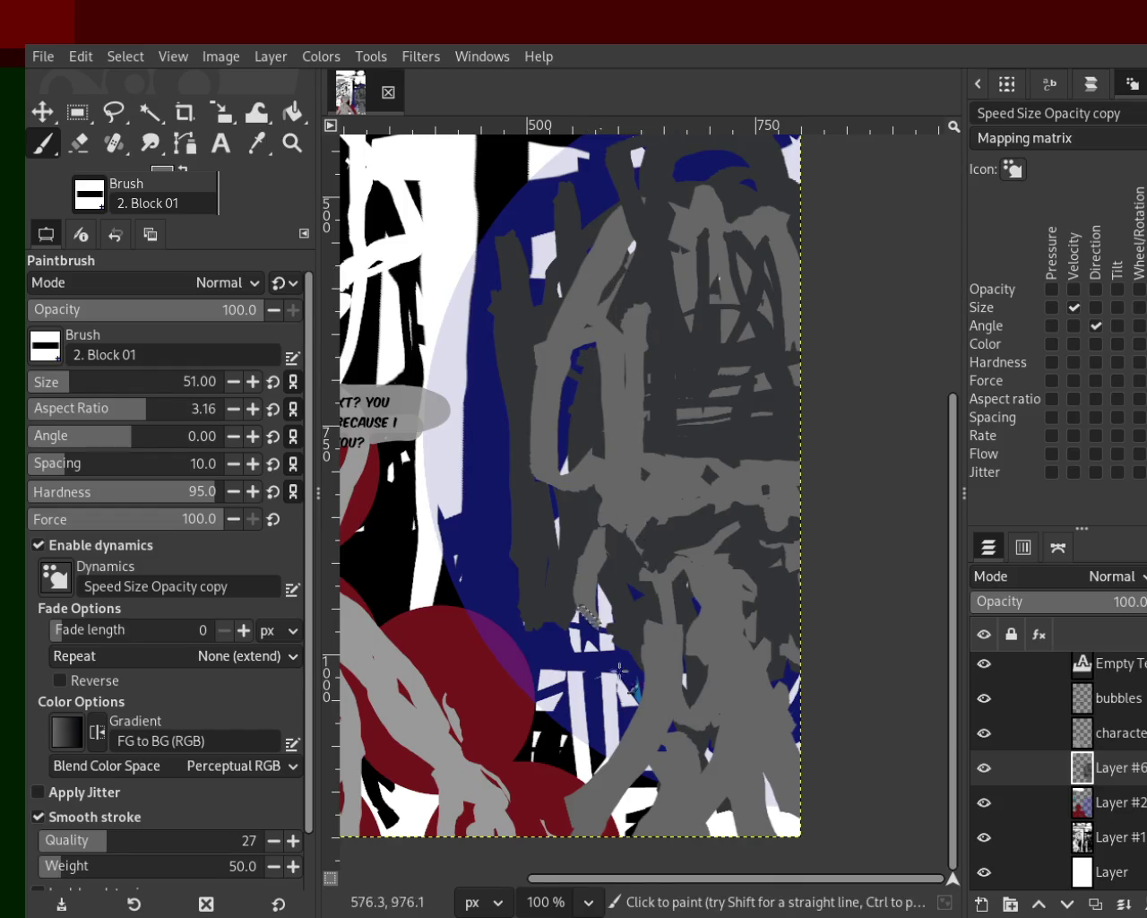
drag(656, 554, 660, 690)
ctrl+click(688, 542)
mouse_move(688, 542)
mouse_down()
mouse_move(755, 611)
mouse_move(763, 546)
mouse_move(719, 471)
mouse_up()
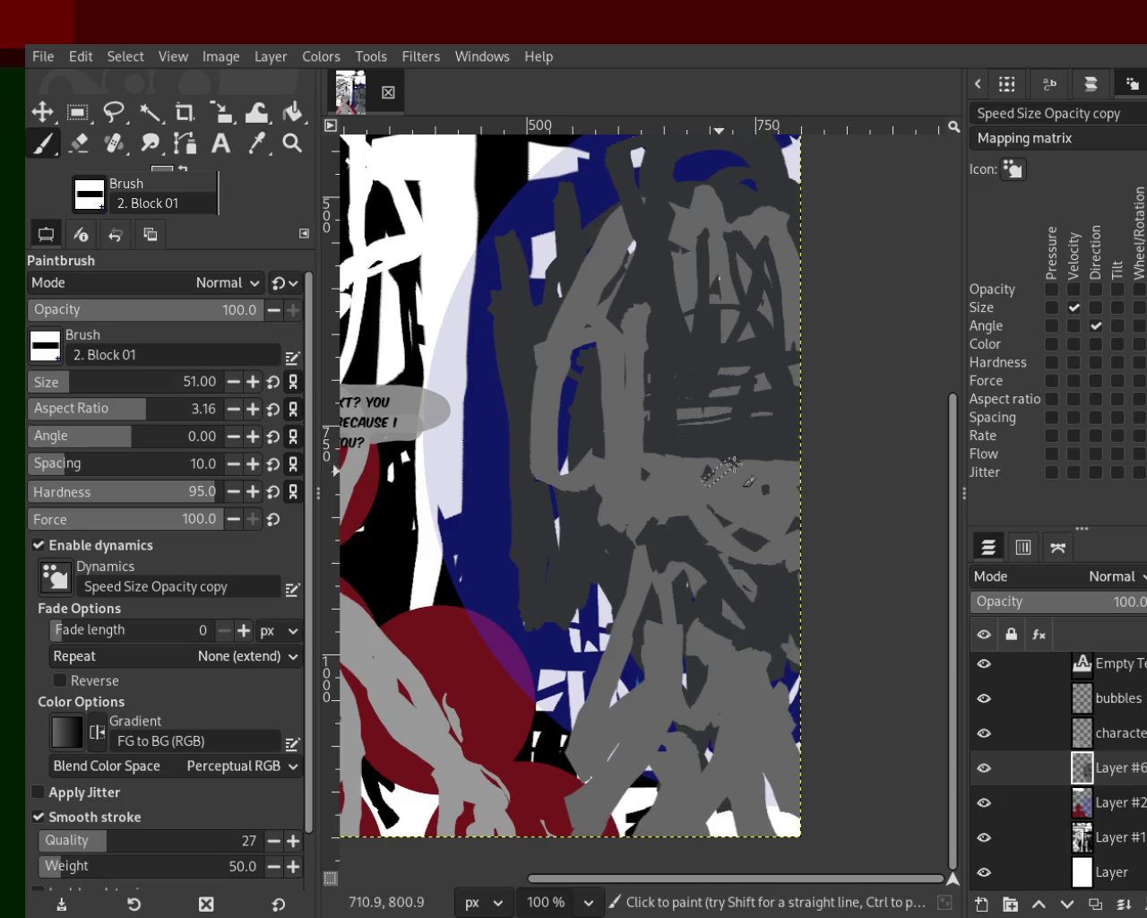
ctrl+click(760, 481)
drag(671, 340, 764, 243)
Step: Add a light grey curve down the figure's left and a dark grey curve across
ctrl+click(658, 300)
mouse_move(574, 285)
mouse_down()
mouse_move(566, 457)
mouse_move(603, 548)
mouse_up()
ctrl+click(574, 466)
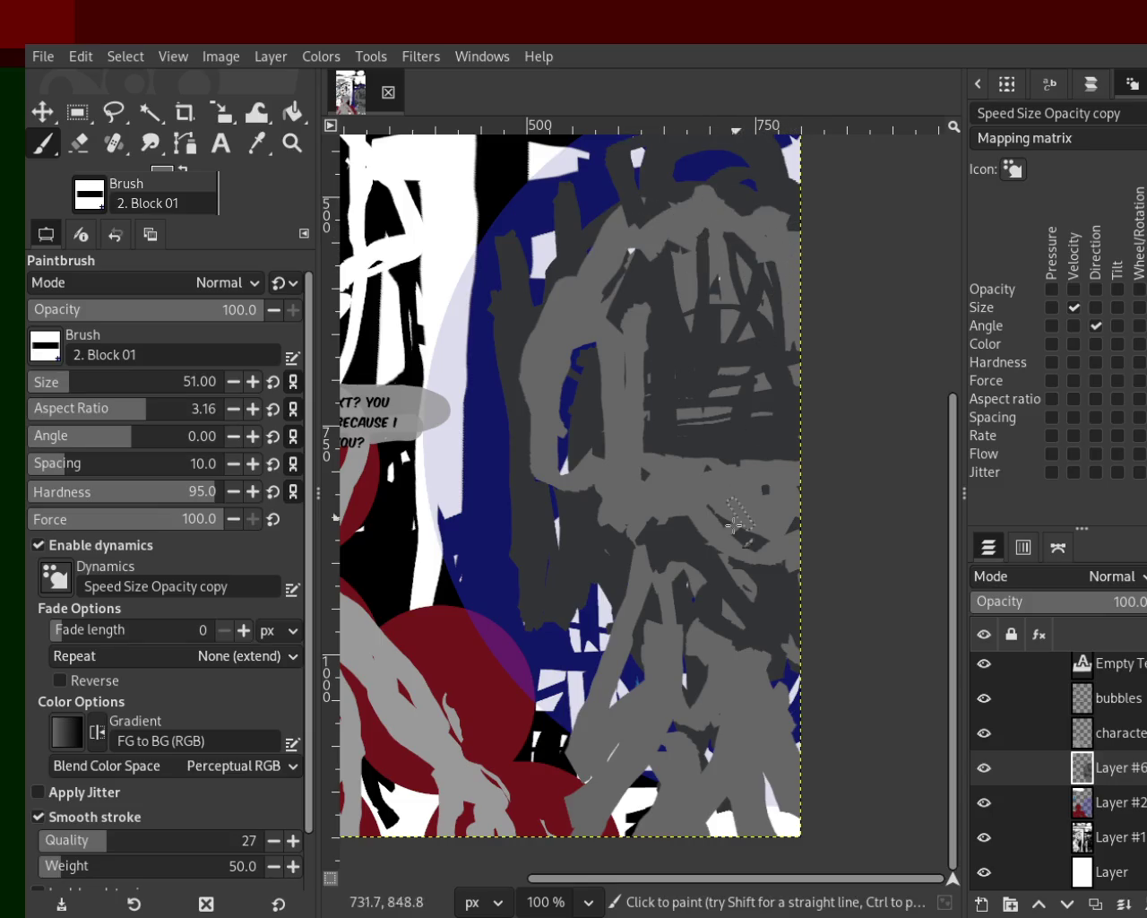
ctrl+click(778, 594)
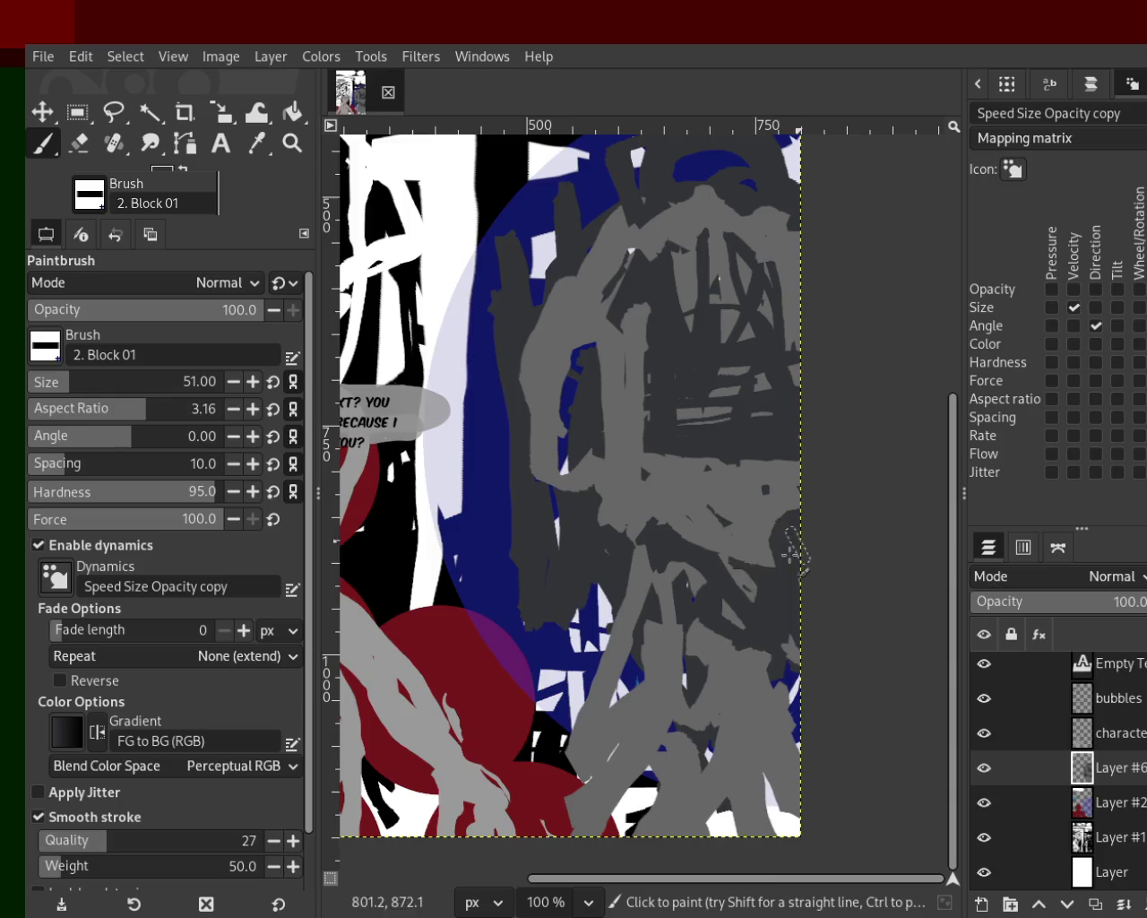
drag(717, 518, 760, 565)
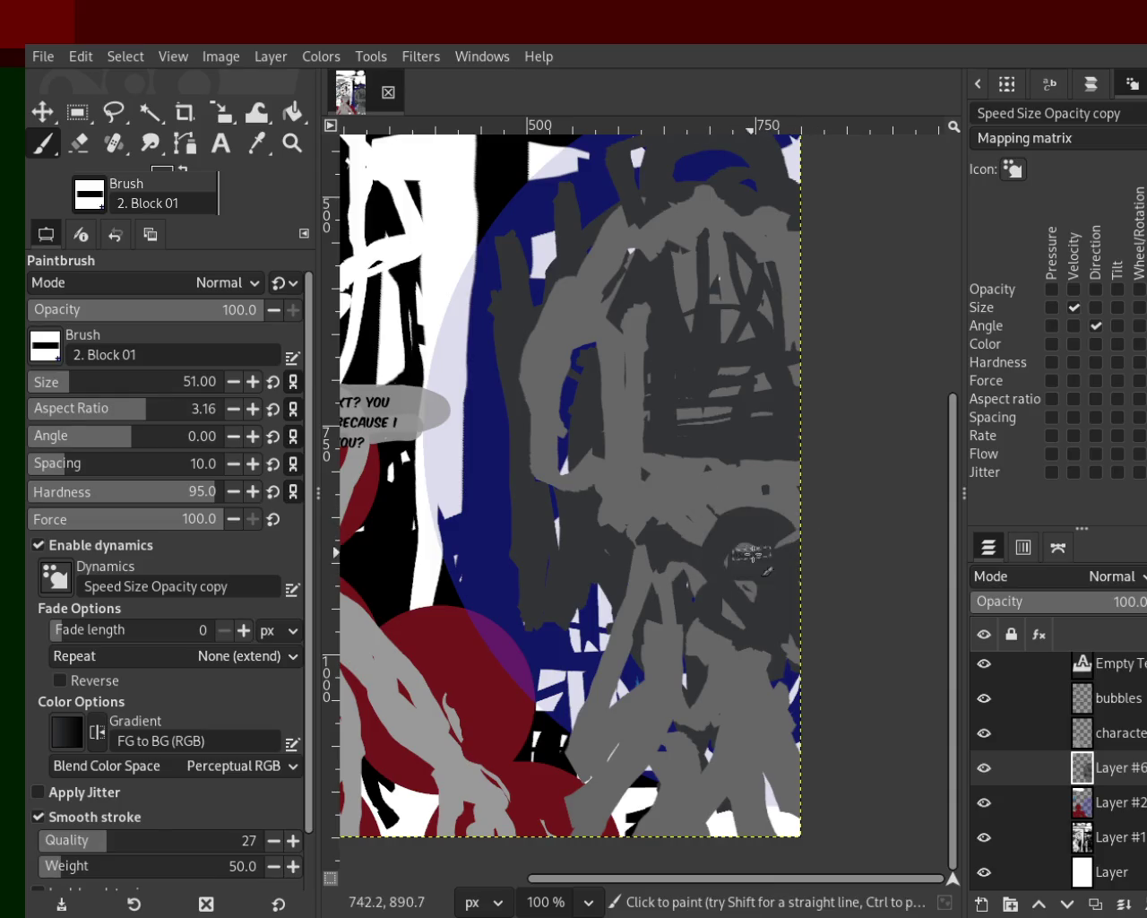
Step: Repaint the figure's light grey area and cover its top band in medium grey
ctrl+click(762, 518)
drag(757, 502, 695, 545)
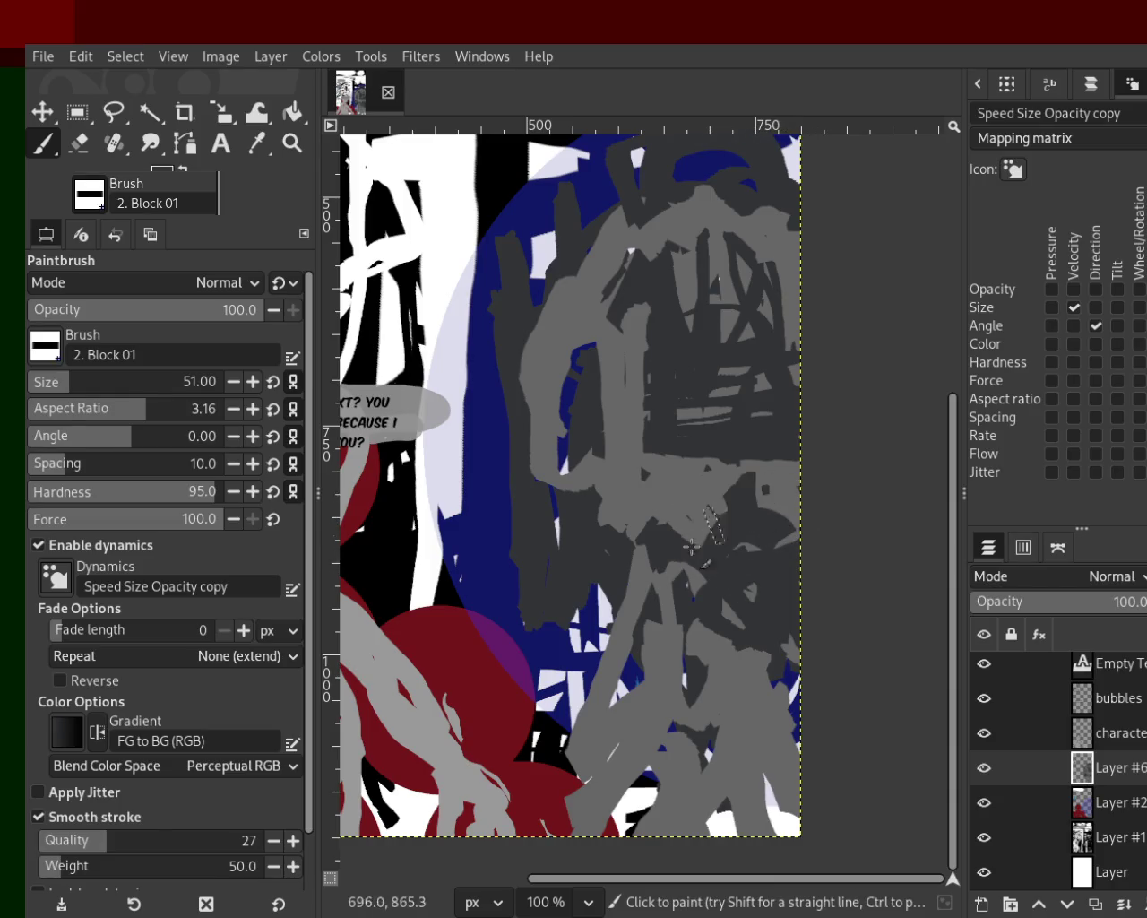
ctrl+click(730, 478)
drag(729, 489, 684, 545)
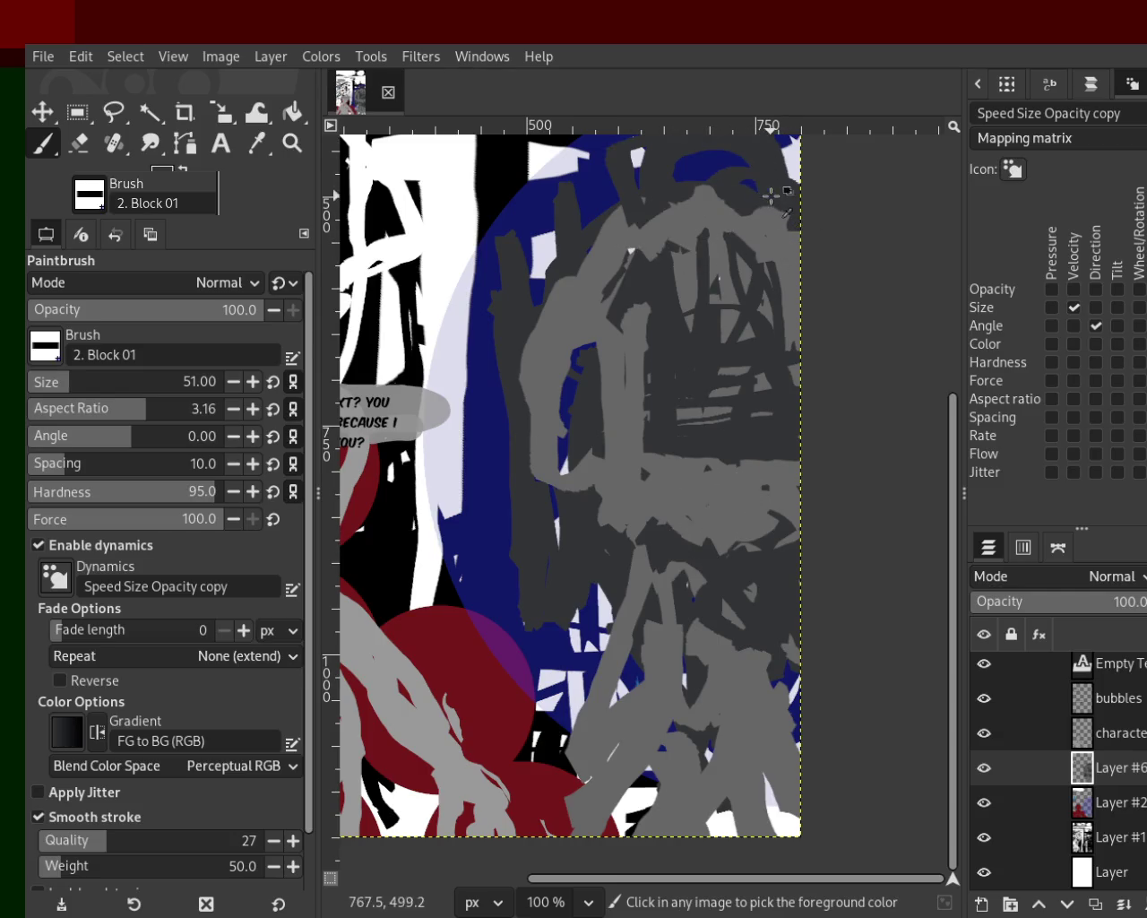
drag(770, 195, 645, 237)
mouse_move(769, 208)
mouse_down()
mouse_move(657, 254)
mouse_move(578, 229)
mouse_up()
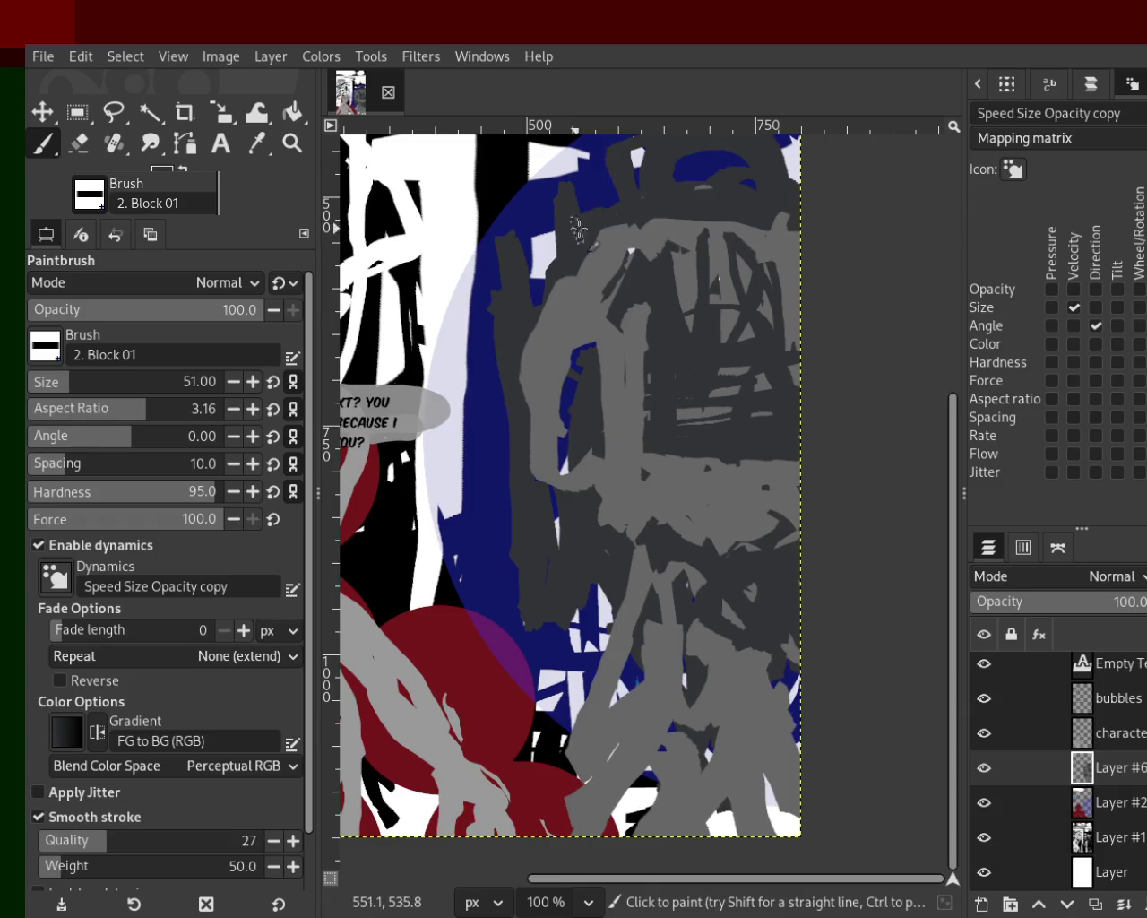
mouse_move(767, 224)
mouse_down()
mouse_move(667, 266)
mouse_move(741, 189)
mouse_move(774, 236)
mouse_move(731, 283)
mouse_up()
Step: Paint a dark grey band right of centre, toggling undo/redo to compare it
mouse_move(649, 498)
mouse_down()
mouse_move(825, 481)
mouse_move(680, 534)
mouse_up()
key(ctrl+z)
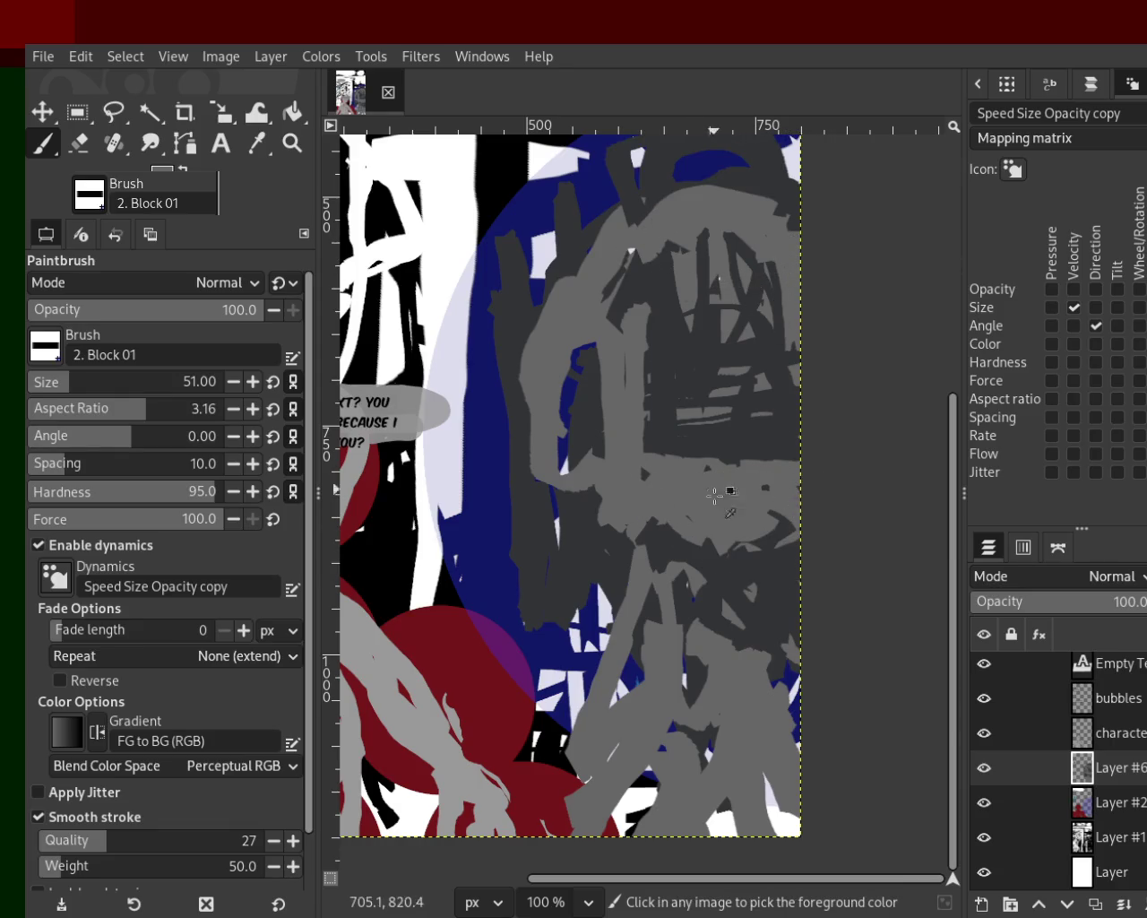
drag(765, 528, 627, 512)
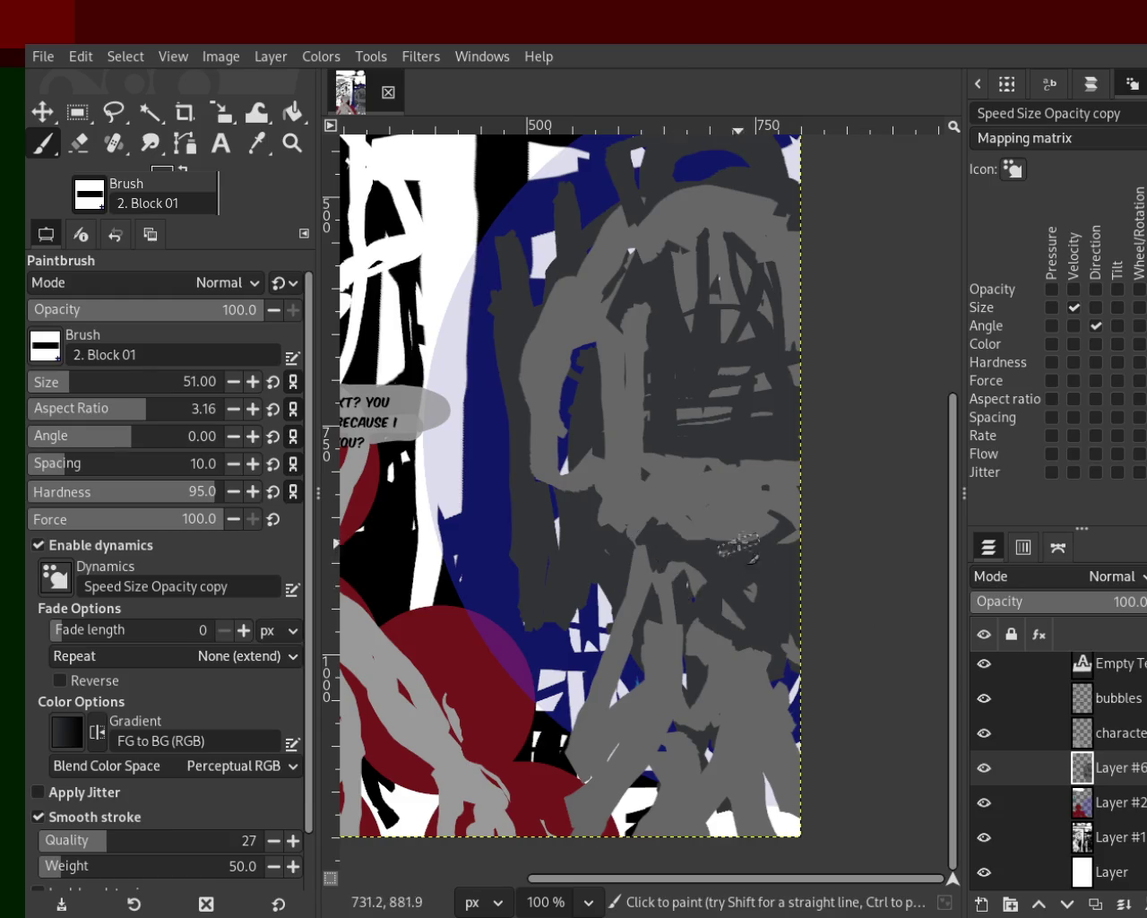
key(ctrl+z)
key(ctrl+y)
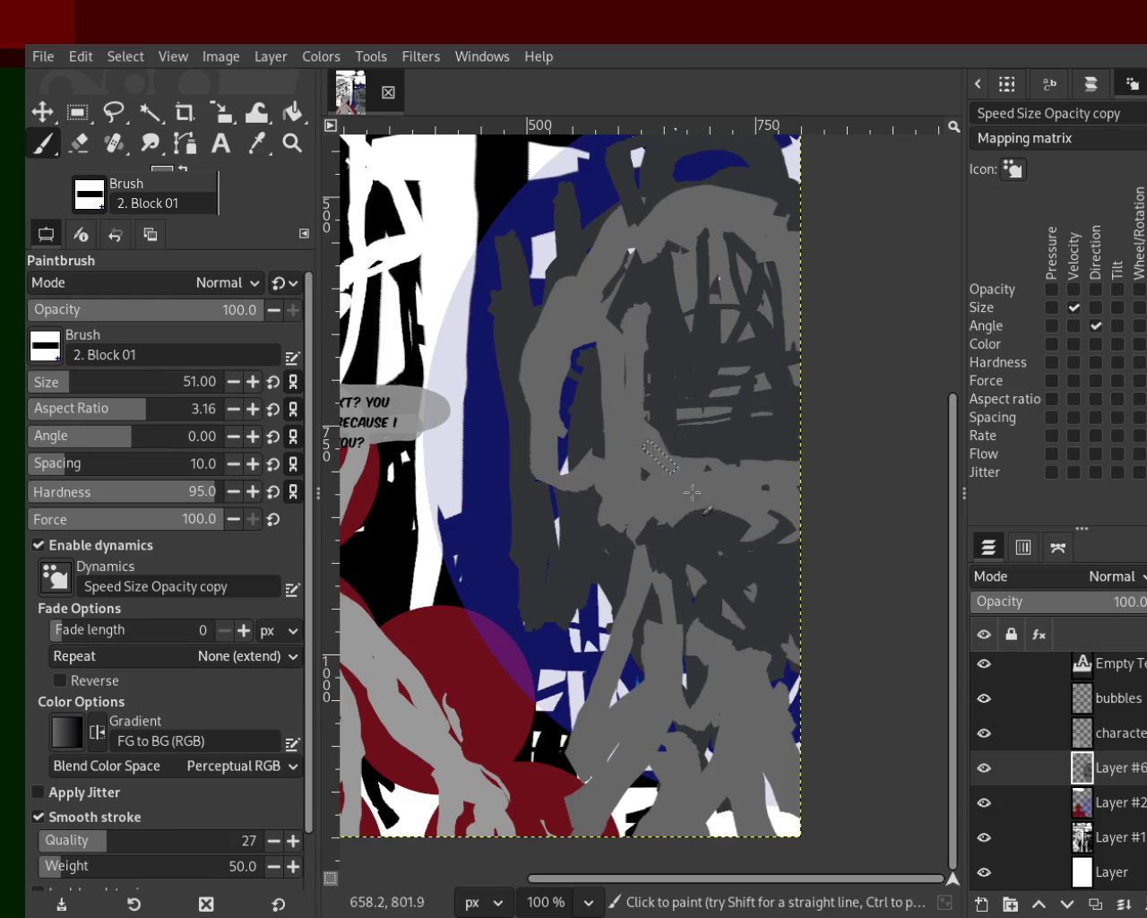
key(ctrl+z)
key(ctrl+y)
key(ctrl+z)
key(ctrl+y)
key(ctrl+z)
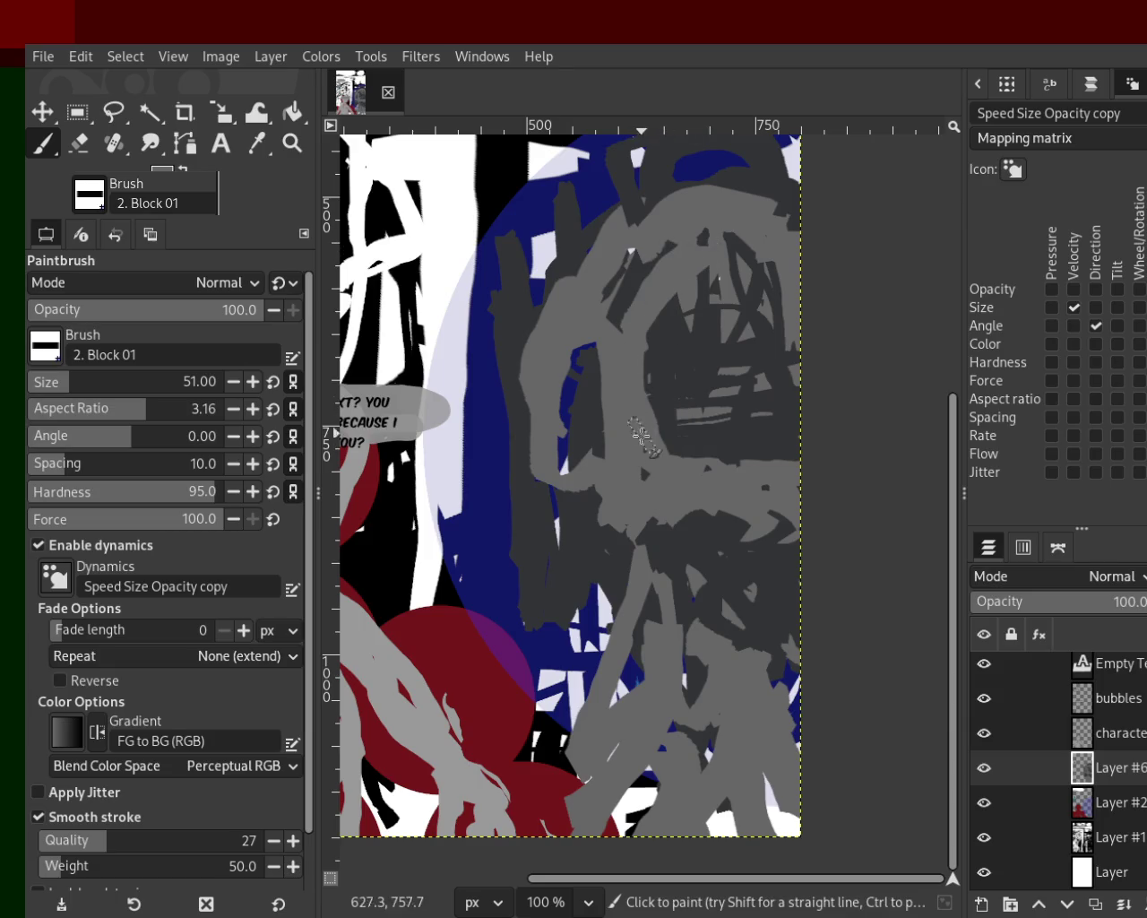
key(ctrl+y)
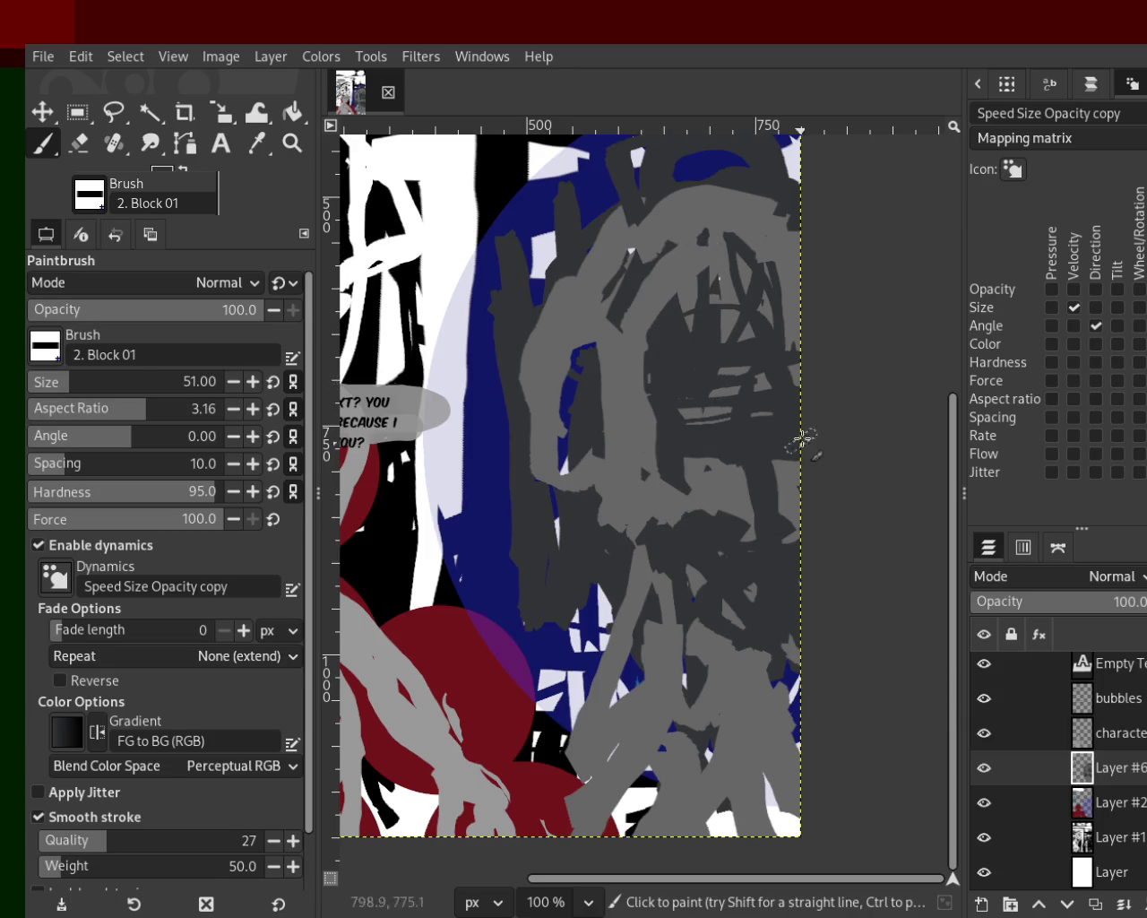
Step: Darken the figure's lower middle and add light-grey curves, partly covered in dark grey
mouse_move(751, 420)
mouse_down()
mouse_move(717, 817)
mouse_move(789, 847)
mouse_up()
mouse_move(781, 800)
mouse_down()
mouse_move(668, 833)
mouse_move(604, 775)
mouse_move(651, 715)
mouse_up()
drag(708, 671, 628, 766)
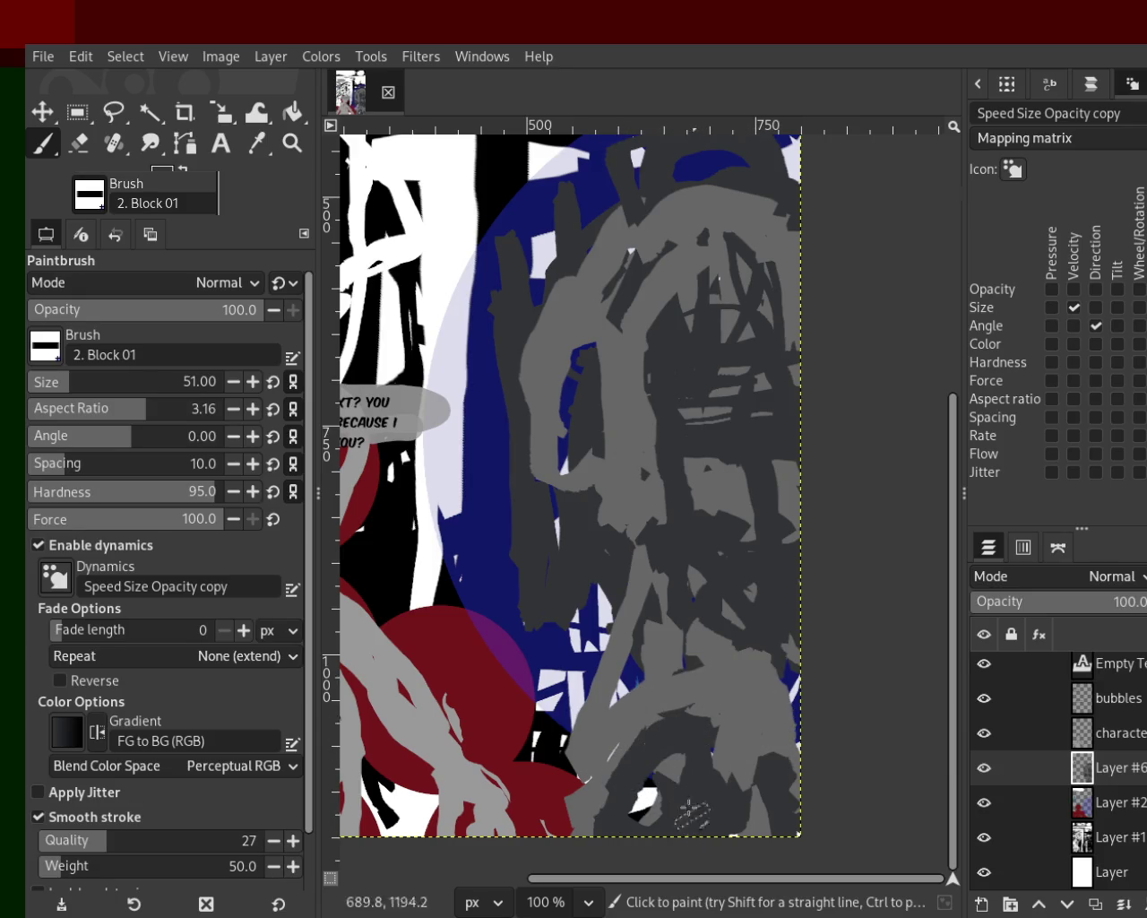
drag(632, 578, 546, 712)
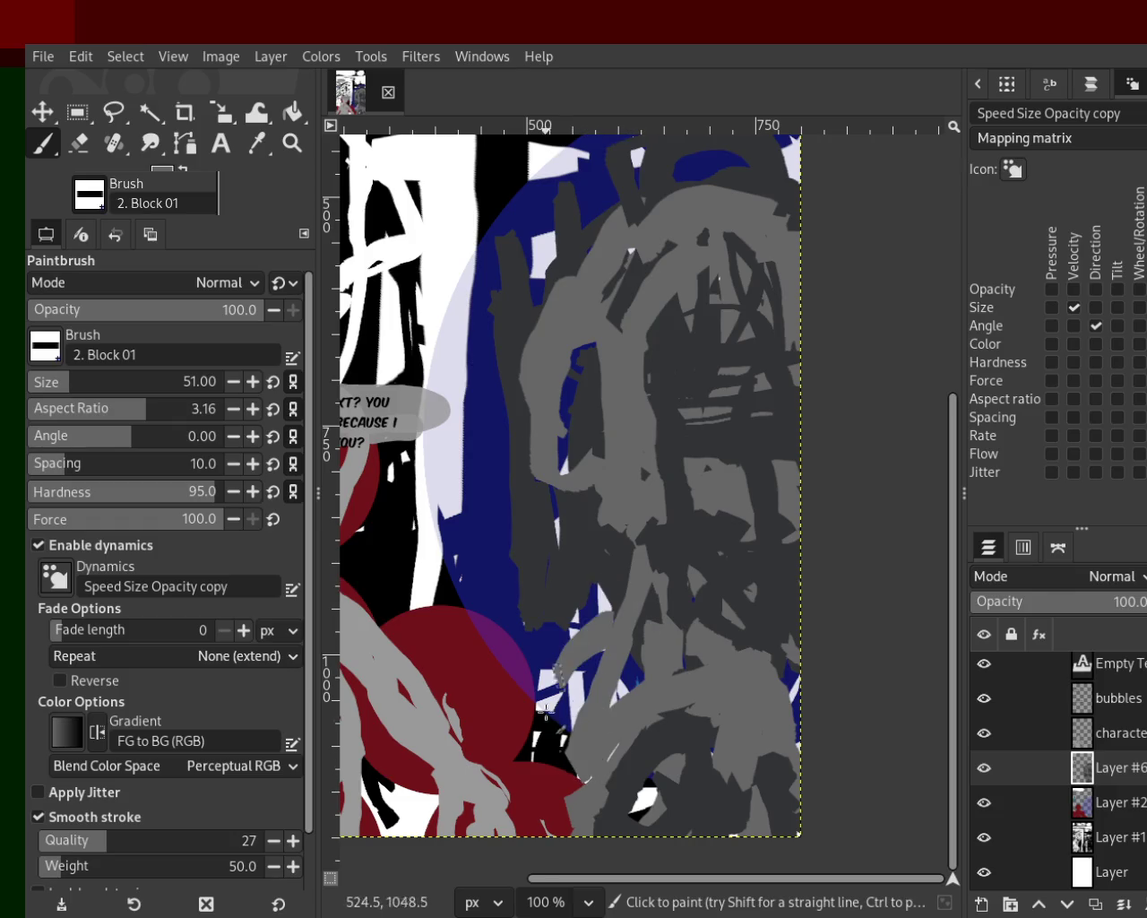
ctrl+click(763, 633)
drag(668, 663, 771, 638)
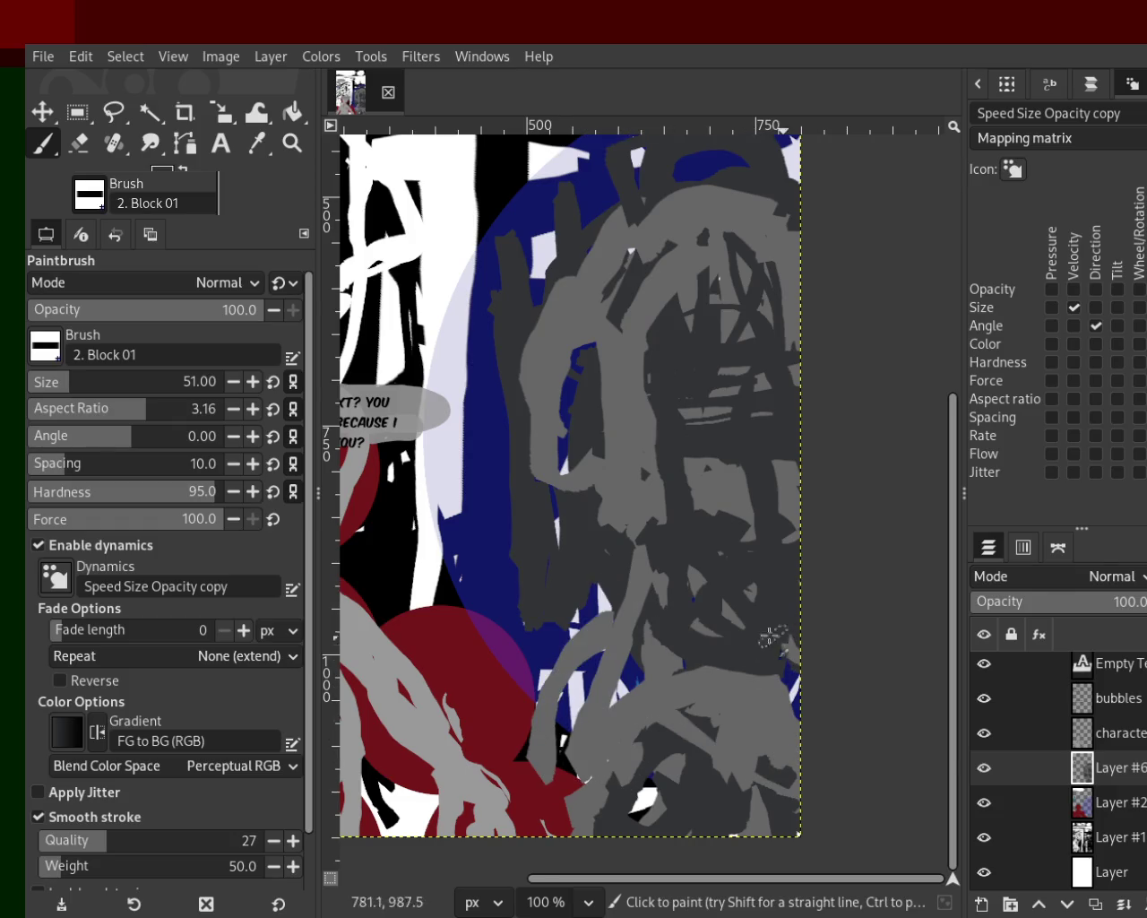
Step: Paint a light-grey stroke, then a dark-grey vertical stroke and small patch lower down
ctrl+click(634, 515)
mouse_move(681, 515)
mouse_down()
mouse_move(656, 650)
mouse_move(717, 555)
mouse_move(798, 538)
mouse_move(788, 547)
mouse_move(792, 509)
mouse_up()
ctrl+click(670, 410)
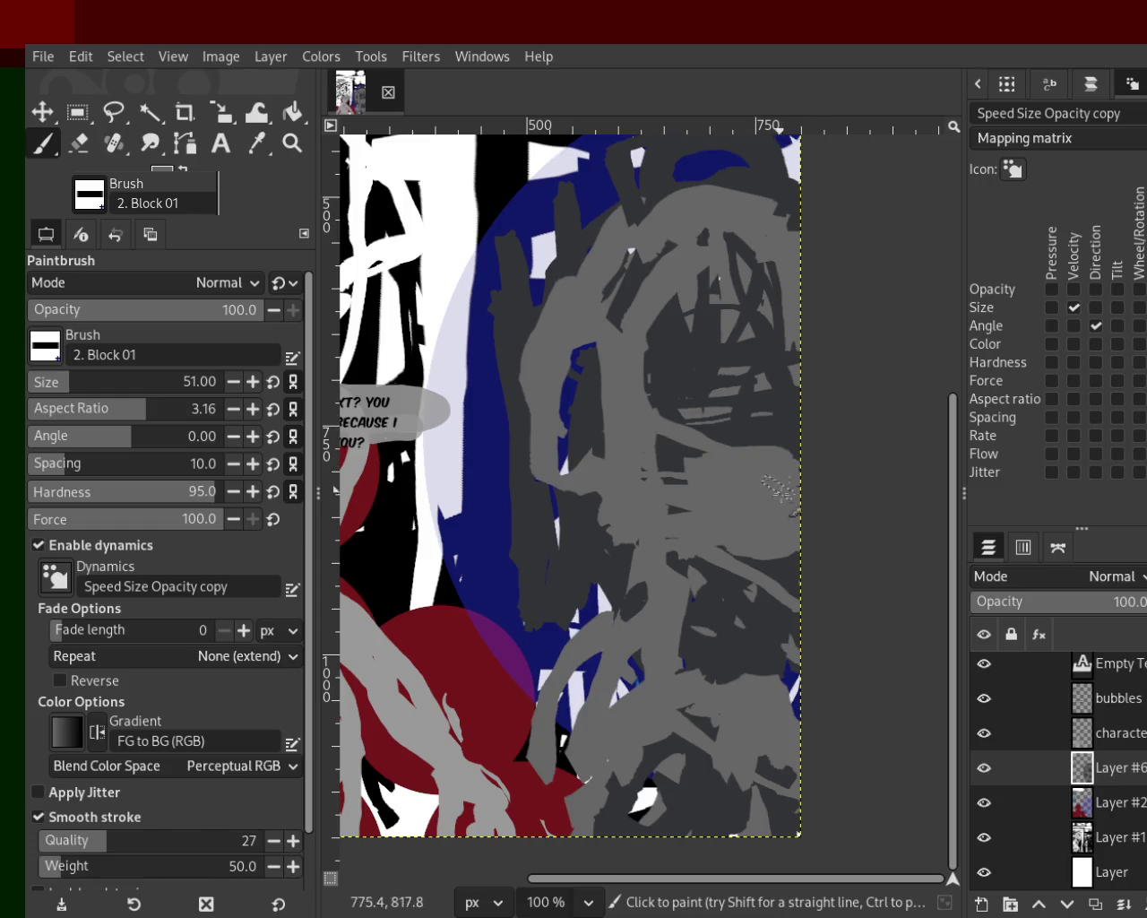
ctrl+click(747, 428)
drag(681, 509, 689, 607)
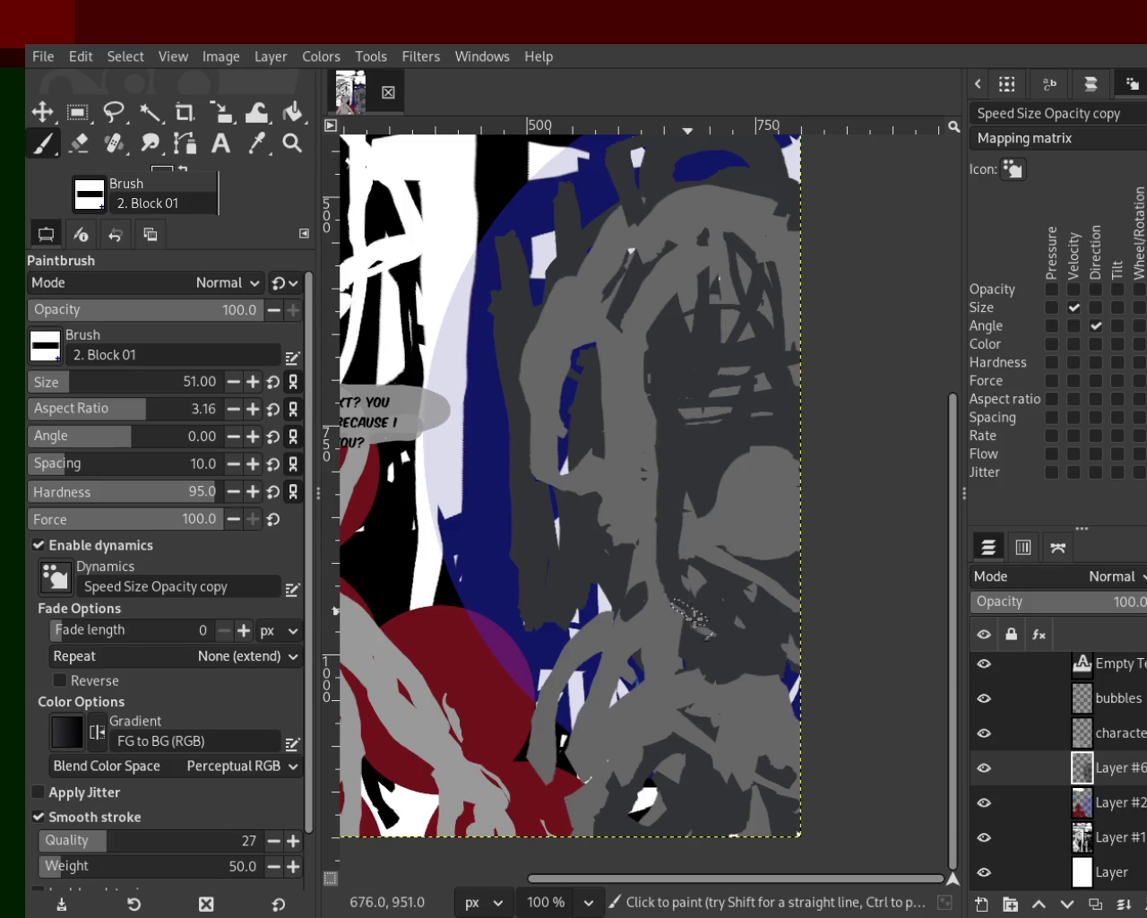
drag(686, 518, 684, 591)
drag(629, 712, 590, 723)
Step: Lighten the area near the page bottom and add dark-grey strokes to the lower body
ctrl+click(715, 717)
drag(776, 679, 642, 681)
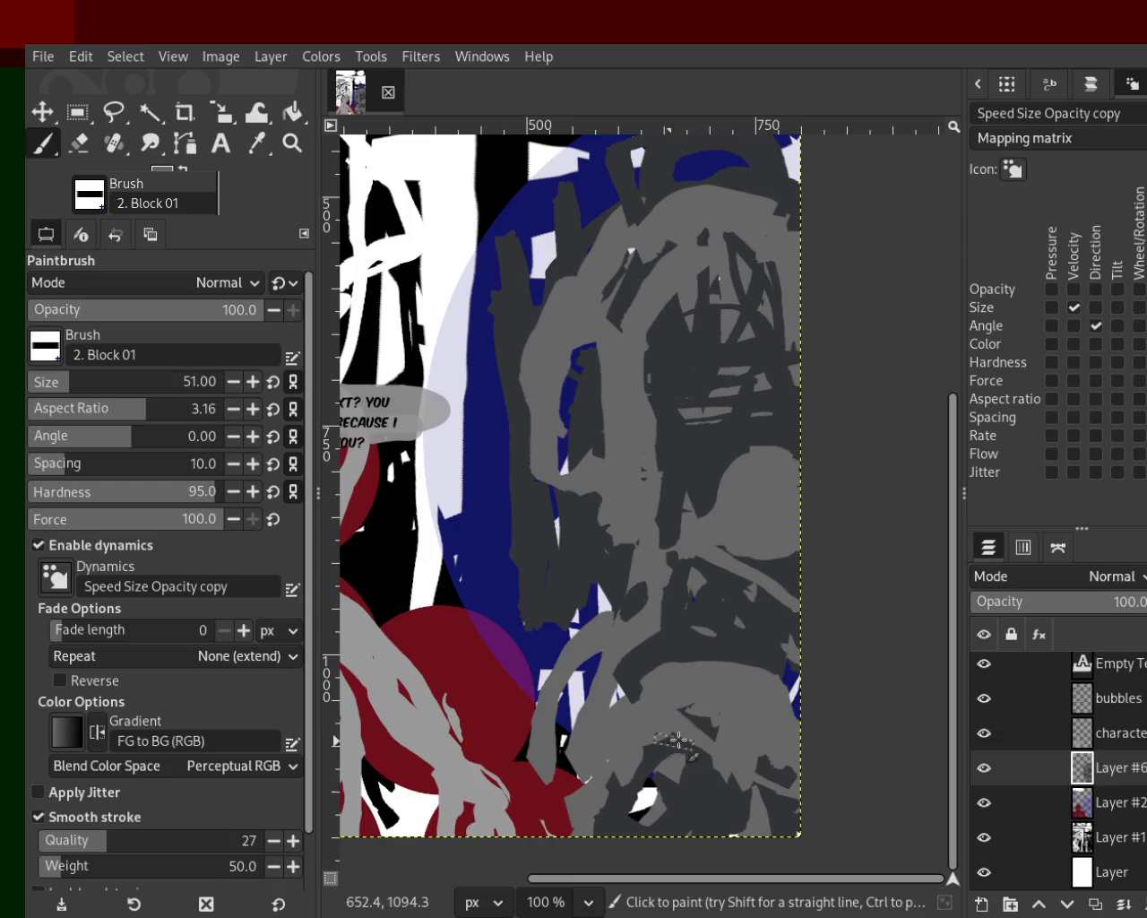
drag(624, 789, 613, 837)
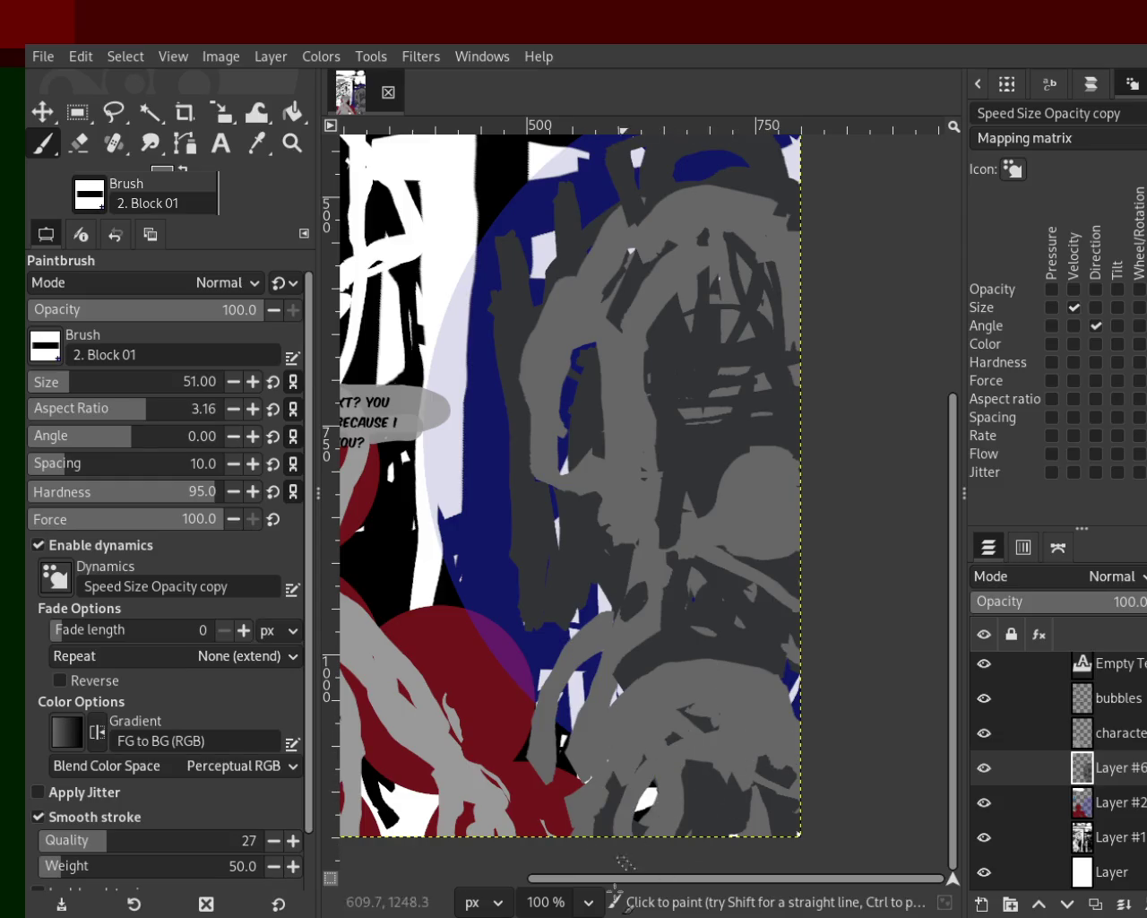
ctrl+click(719, 630)
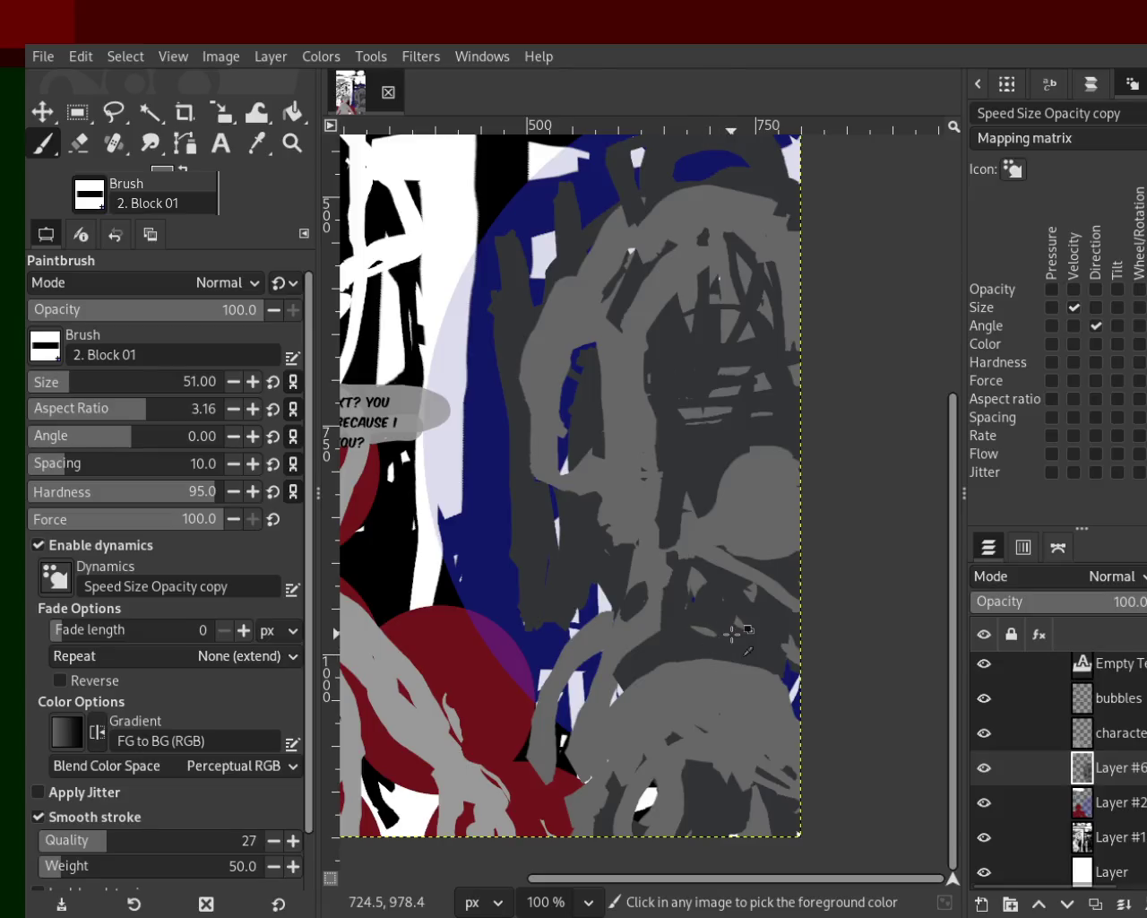
drag(728, 682, 741, 838)
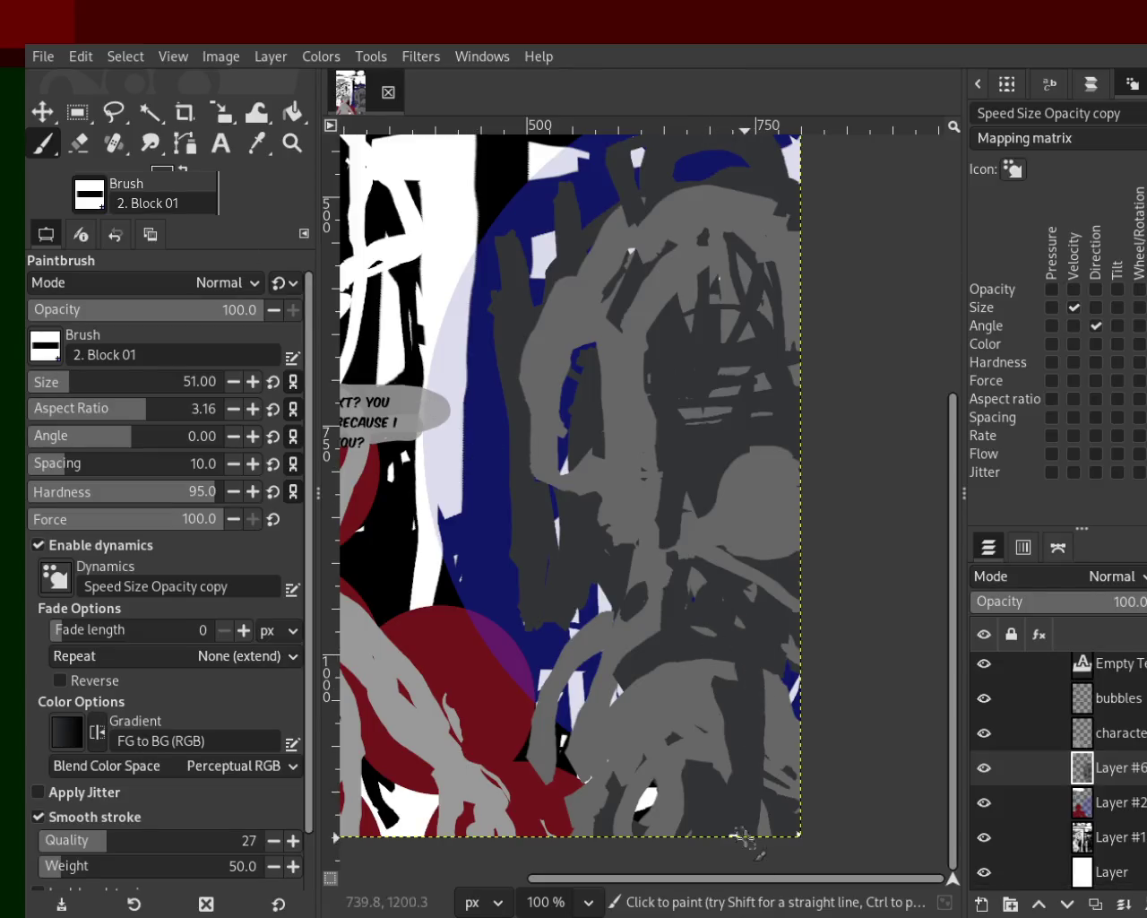
drag(690, 663, 668, 833)
mouse_move(645, 676)
mouse_down()
mouse_move(659, 834)
mouse_move(780, 702)
mouse_move(740, 596)
mouse_up()
Step: Paint light-grey strokes over the lower right and page bottom, darkening some spots
ctrl+click(632, 764)
mouse_move(681, 636)
mouse_down()
mouse_move(659, 752)
mouse_move(672, 712)
mouse_up()
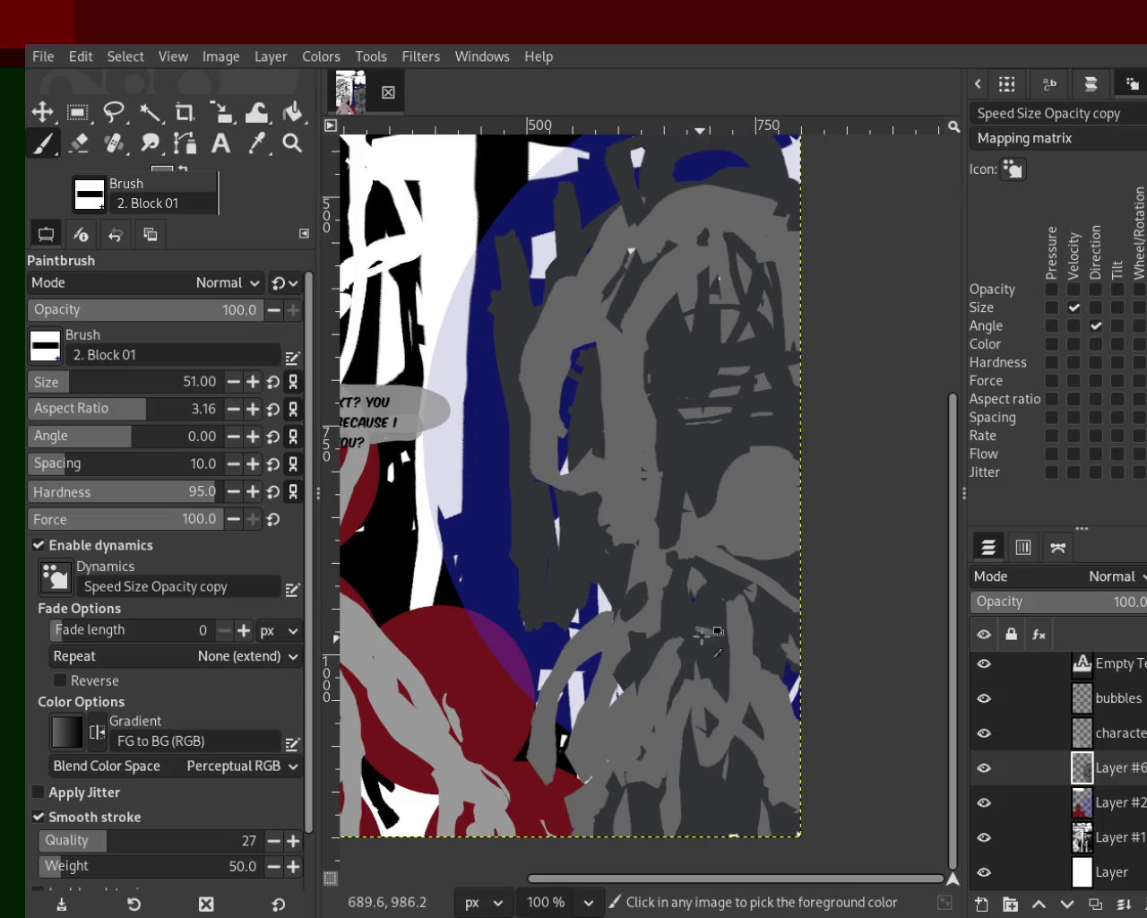
drag(703, 781, 654, 806)
drag(739, 827, 713, 801)
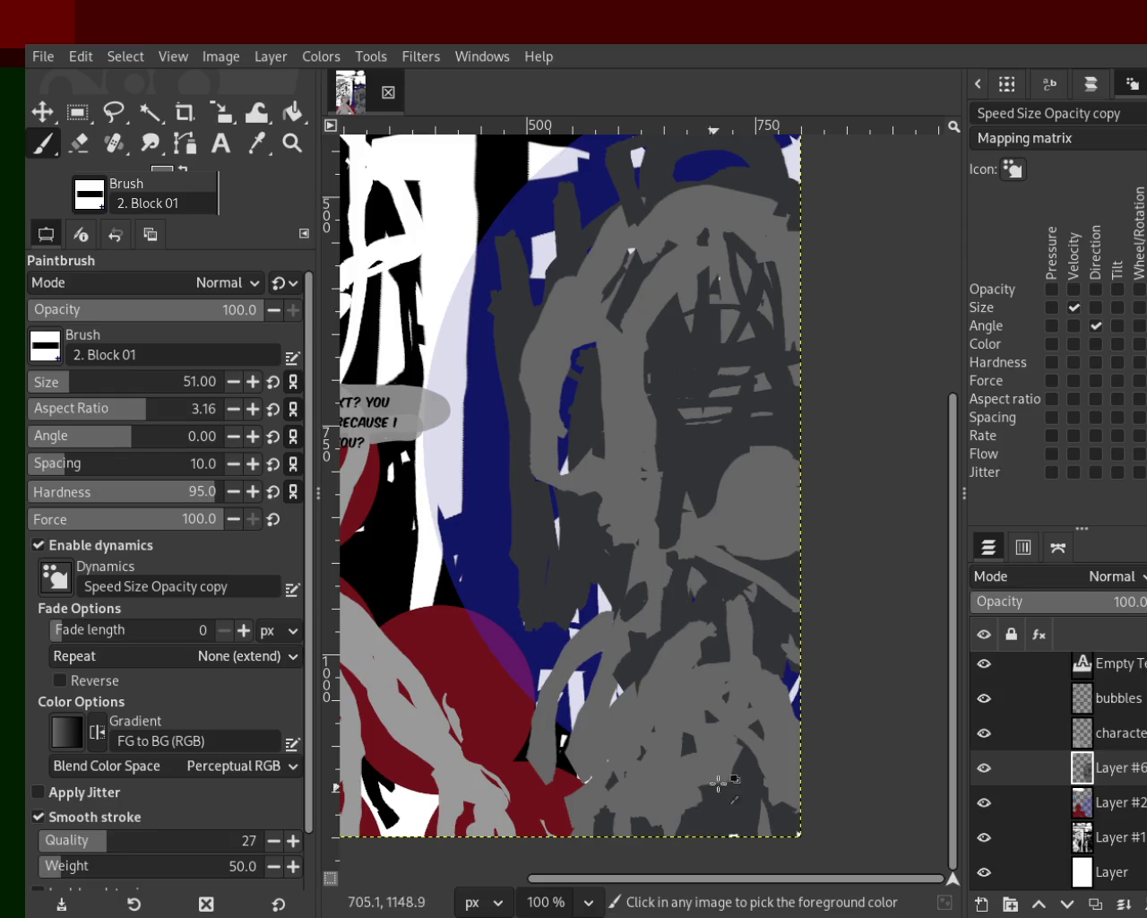
mouse_move(772, 651)
mouse_down()
mouse_move(692, 631)
mouse_move(720, 671)
mouse_move(707, 716)
mouse_move(642, 782)
mouse_move(747, 750)
mouse_move(744, 636)
mouse_up()
Step: Undo stray strokes, then erase a patch on the figure's left edge to reveal blue and white
key(x)
drag(628, 699, 671, 835)
drag(708, 436, 669, 657)
key(ctrl+z)
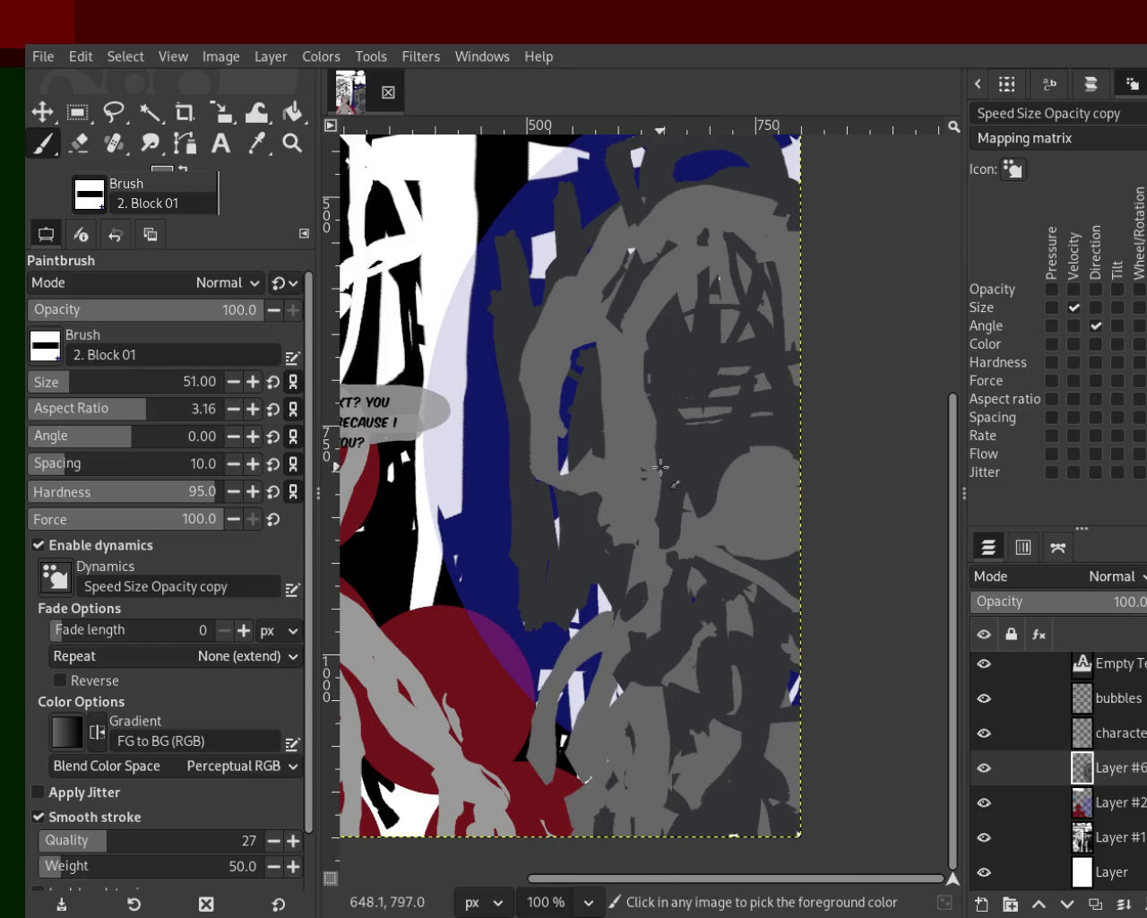
key(ctrl+z)
drag(584, 719, 581, 685)
key(ctrl+z)
click(77, 143)
mouse_move(605, 601)
mouse_down()
mouse_move(578, 544)
mouse_move(527, 508)
mouse_move(547, 598)
mouse_move(511, 485)
mouse_move(509, 280)
mouse_move(564, 215)
mouse_move(545, 290)
mouse_move(581, 265)
mouse_move(542, 376)
mouse_move(578, 314)
mouse_up()
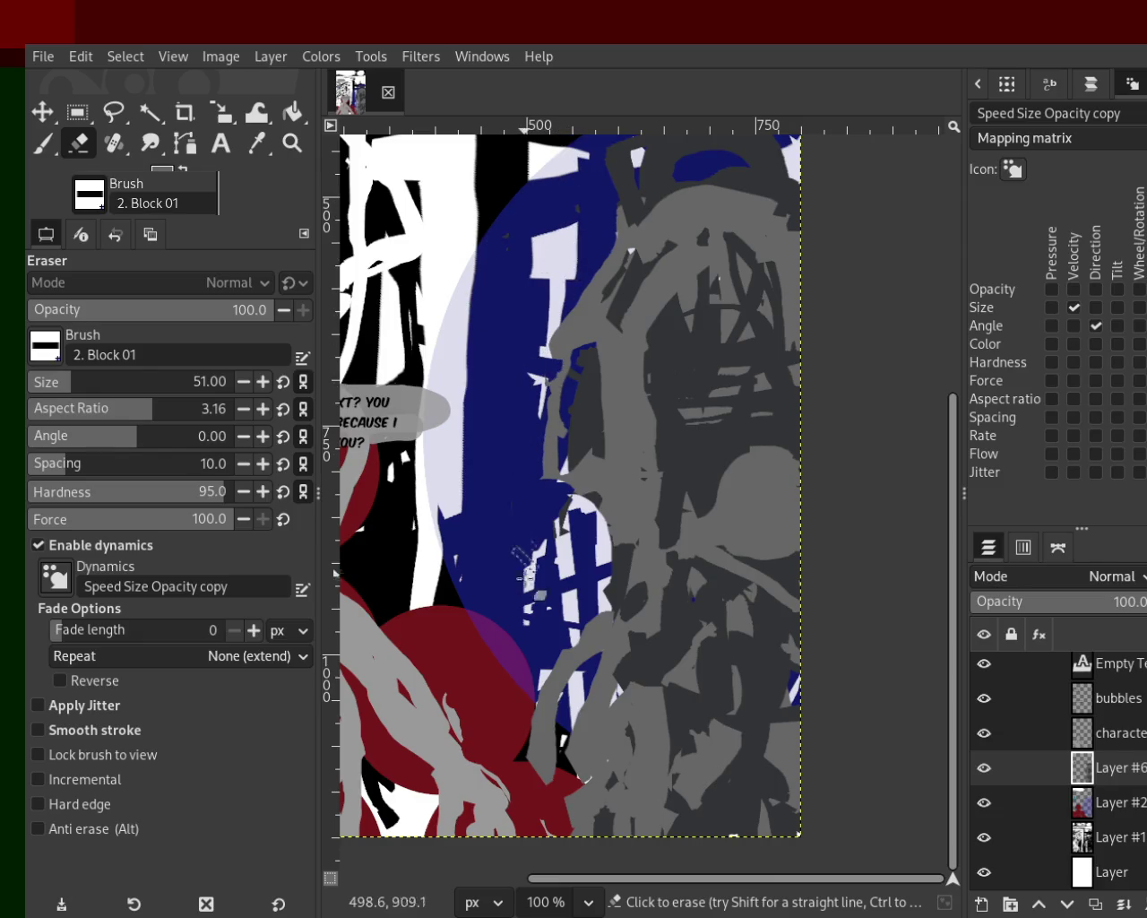
Step: Cover the erased gaps and dark red area with grey and darken the lower body
key(p)
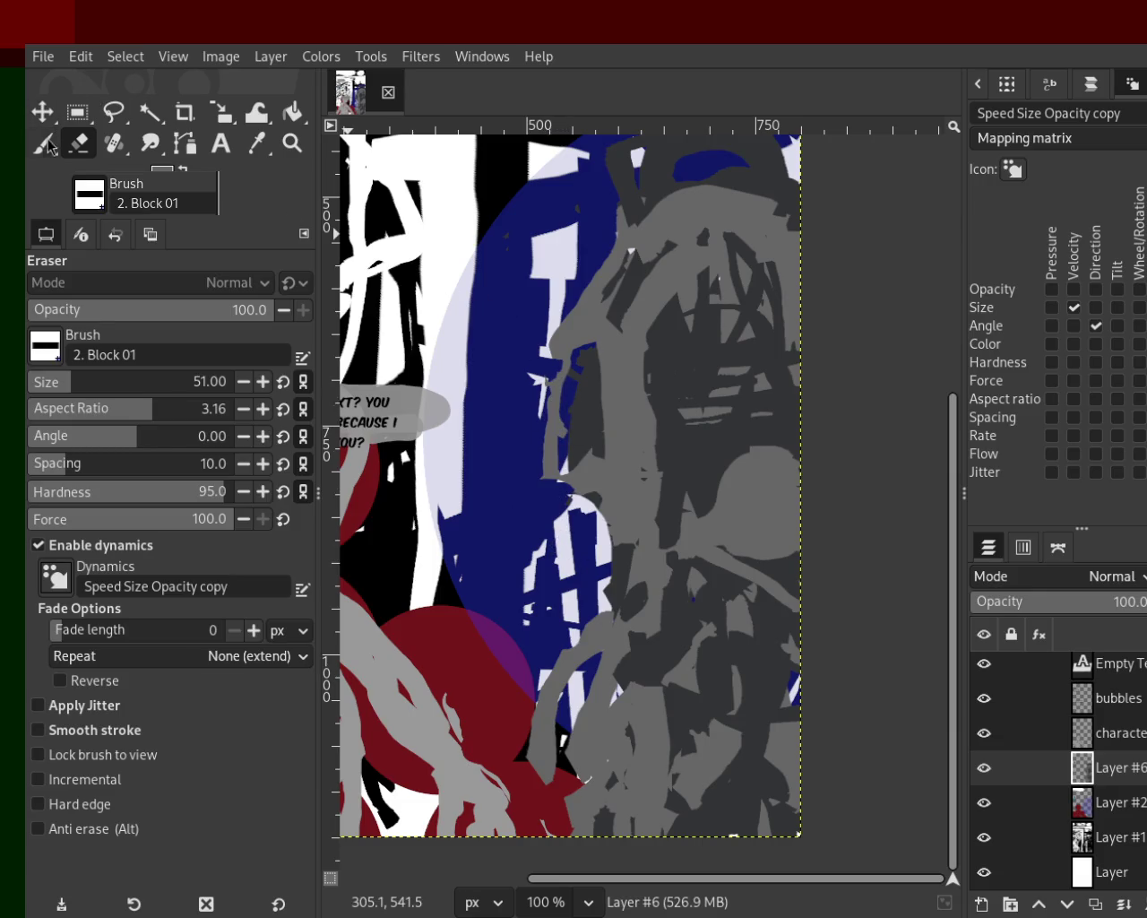
drag(563, 354, 574, 502)
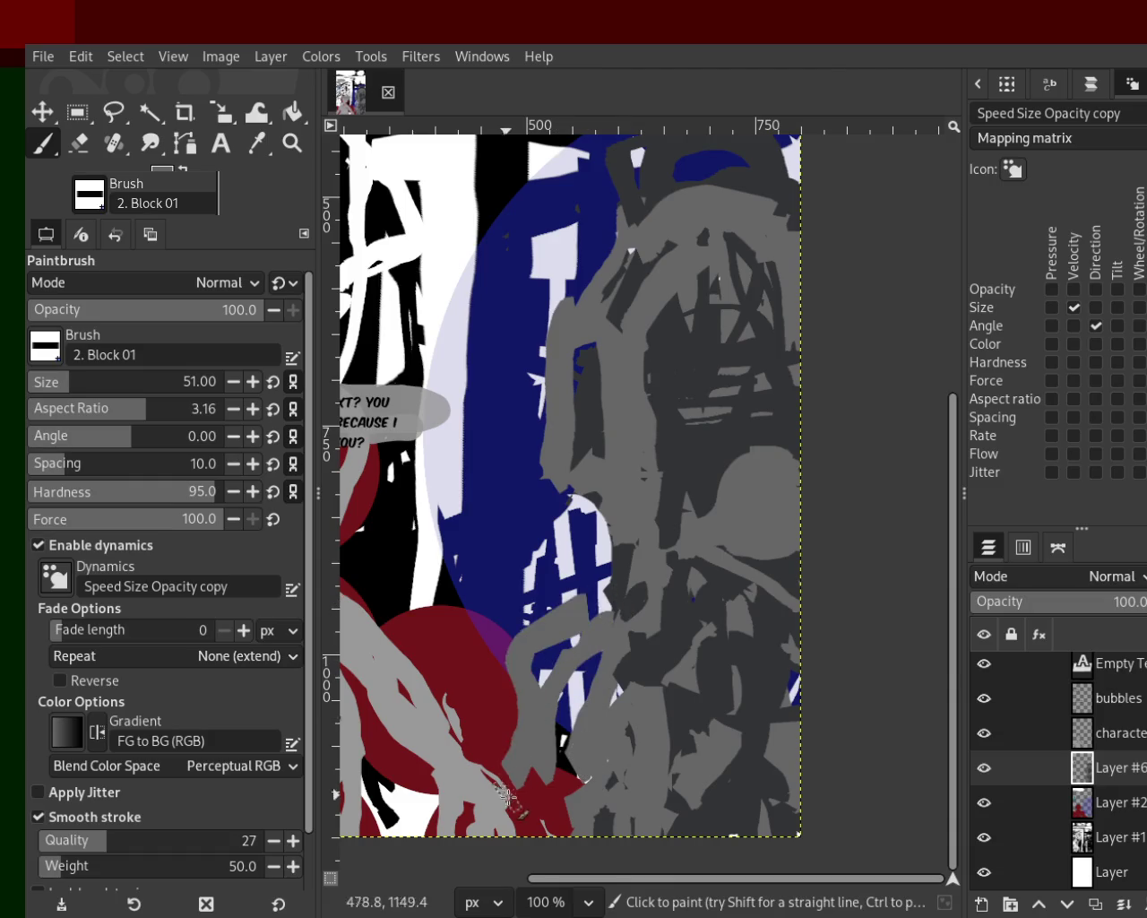
drag(550, 804, 576, 748)
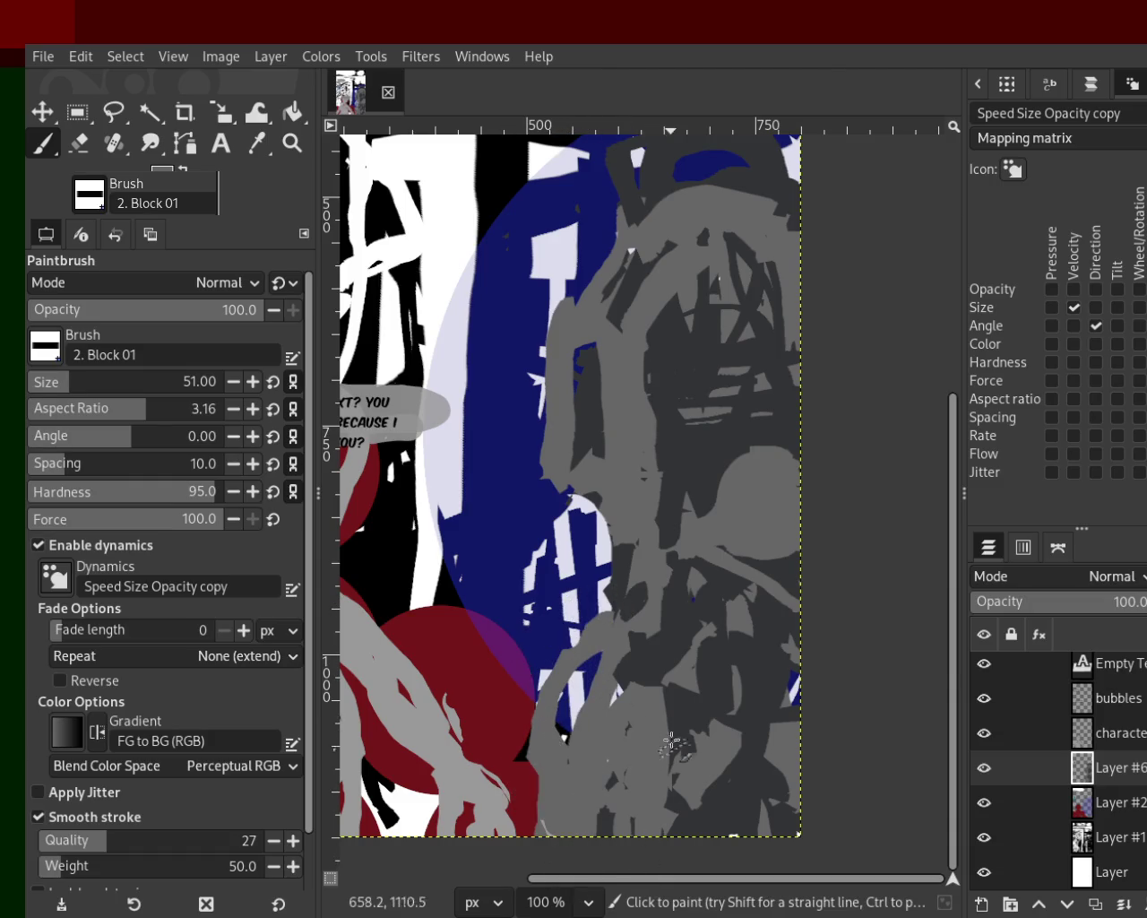
mouse_move(665, 681)
mouse_down()
mouse_move(659, 833)
mouse_move(592, 854)
mouse_up()
mouse_move(632, 703)
mouse_down()
mouse_move(602, 791)
mouse_move(575, 764)
mouse_move(568, 725)
mouse_up()
key(ctrl+z)
ctrl+click(605, 666)
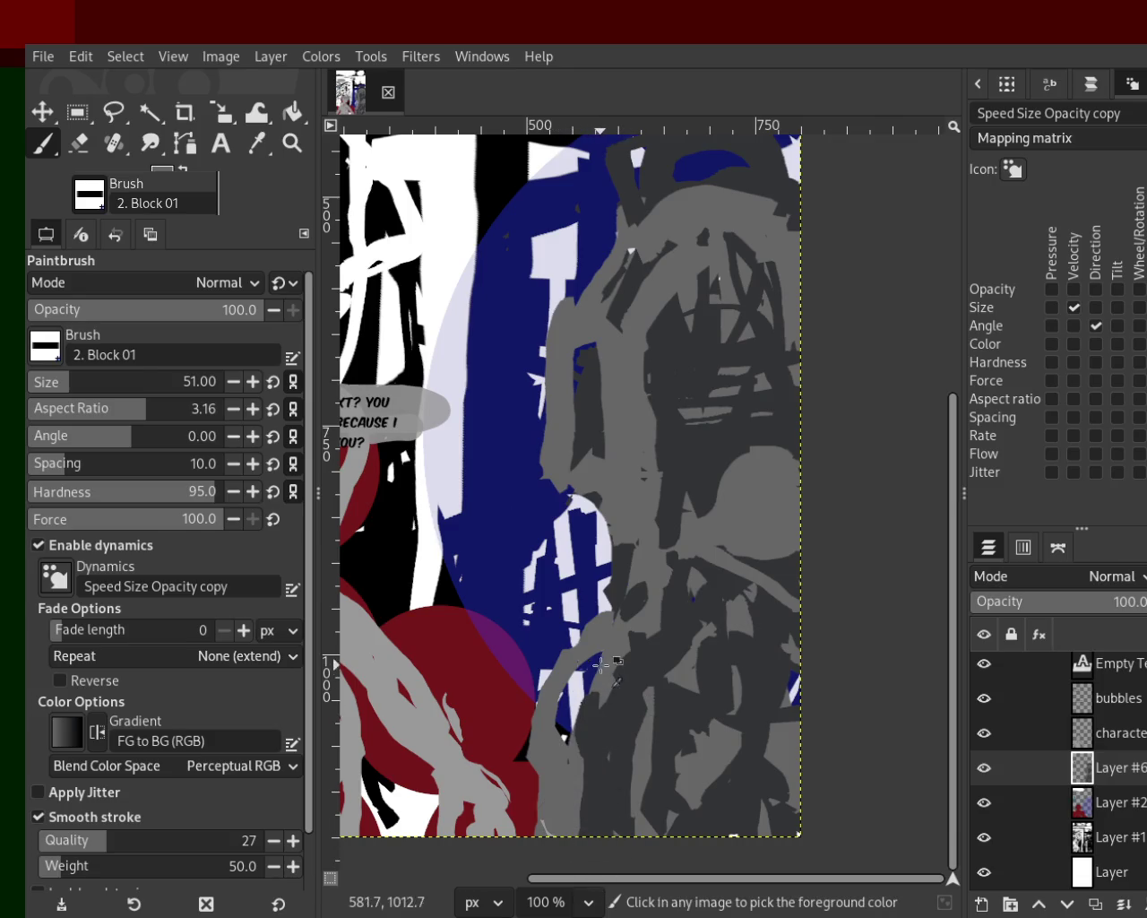
key(ctrl+z)
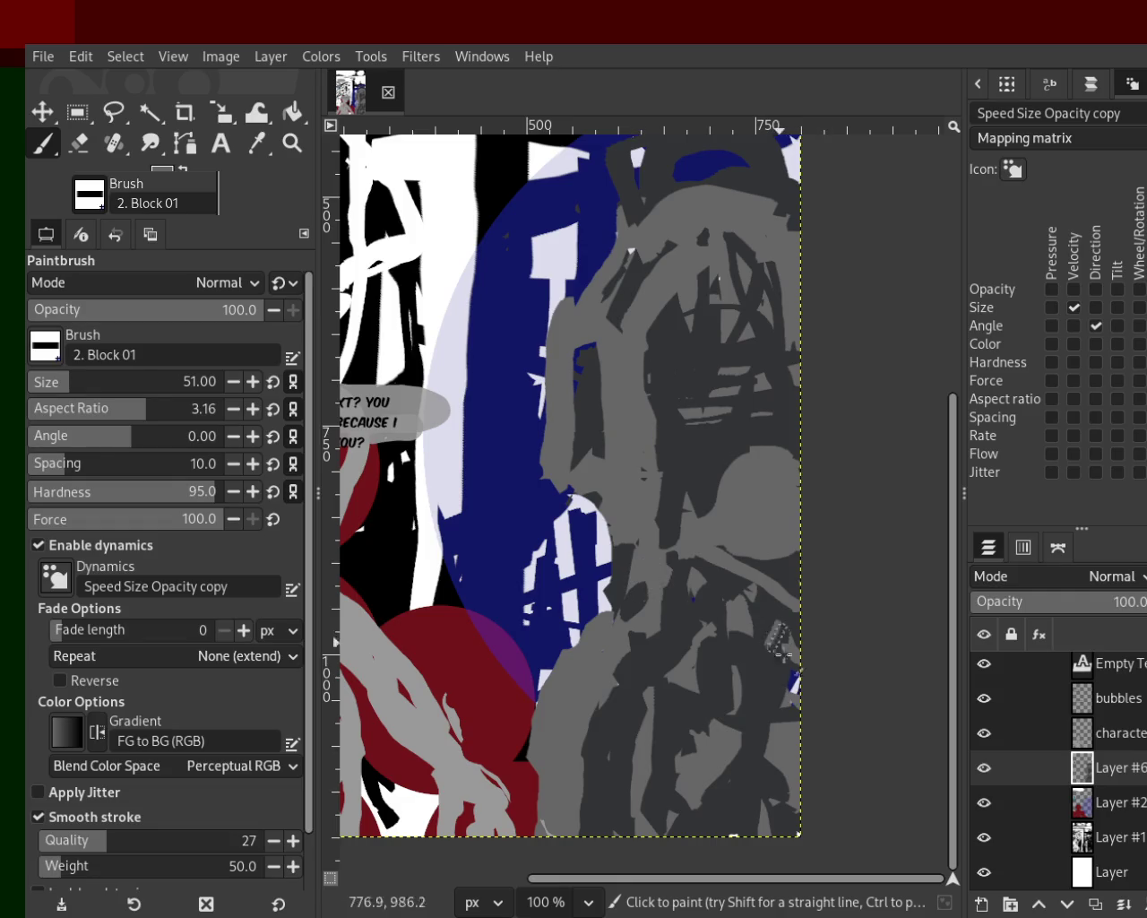
drag(781, 657, 778, 632)
Step: Darken the eye area's light spots and fill the eye and cheek with light grey
ctrl+click(733, 332)
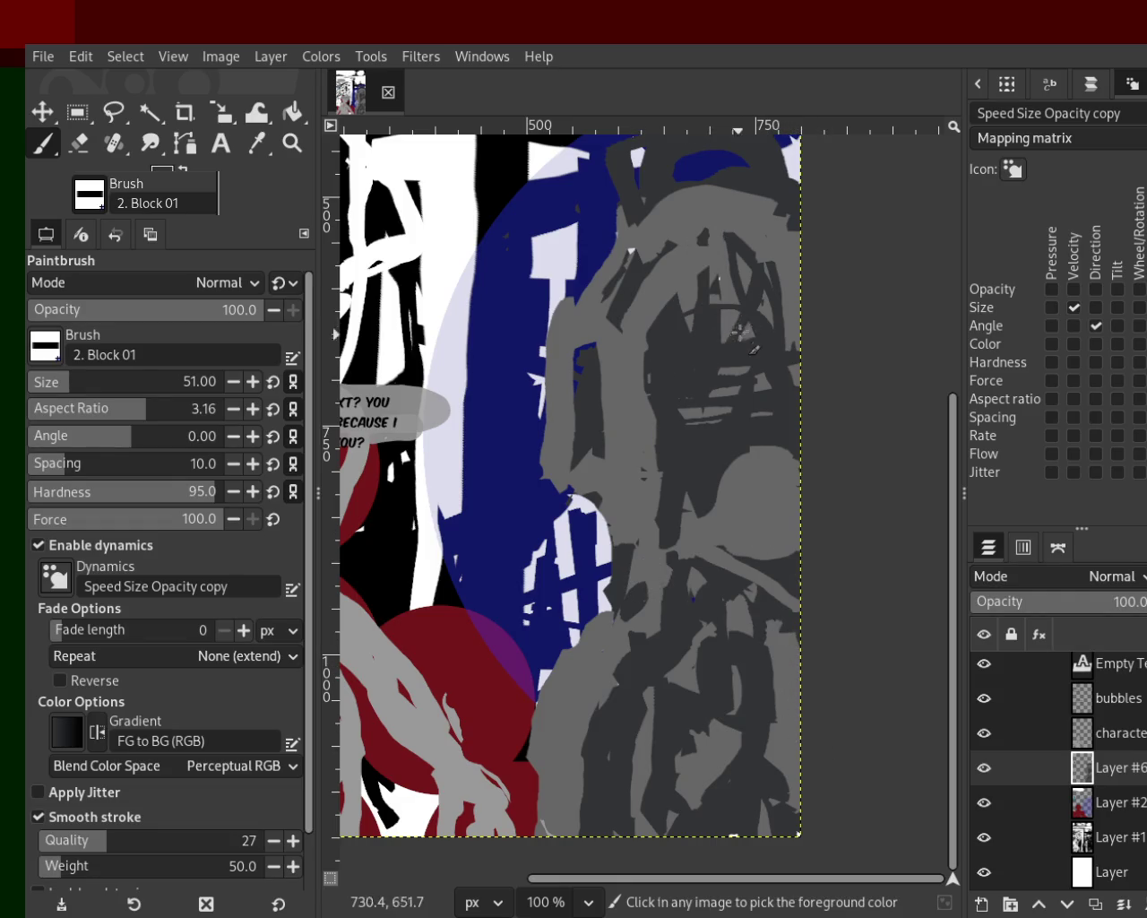
drag(679, 311, 754, 301)
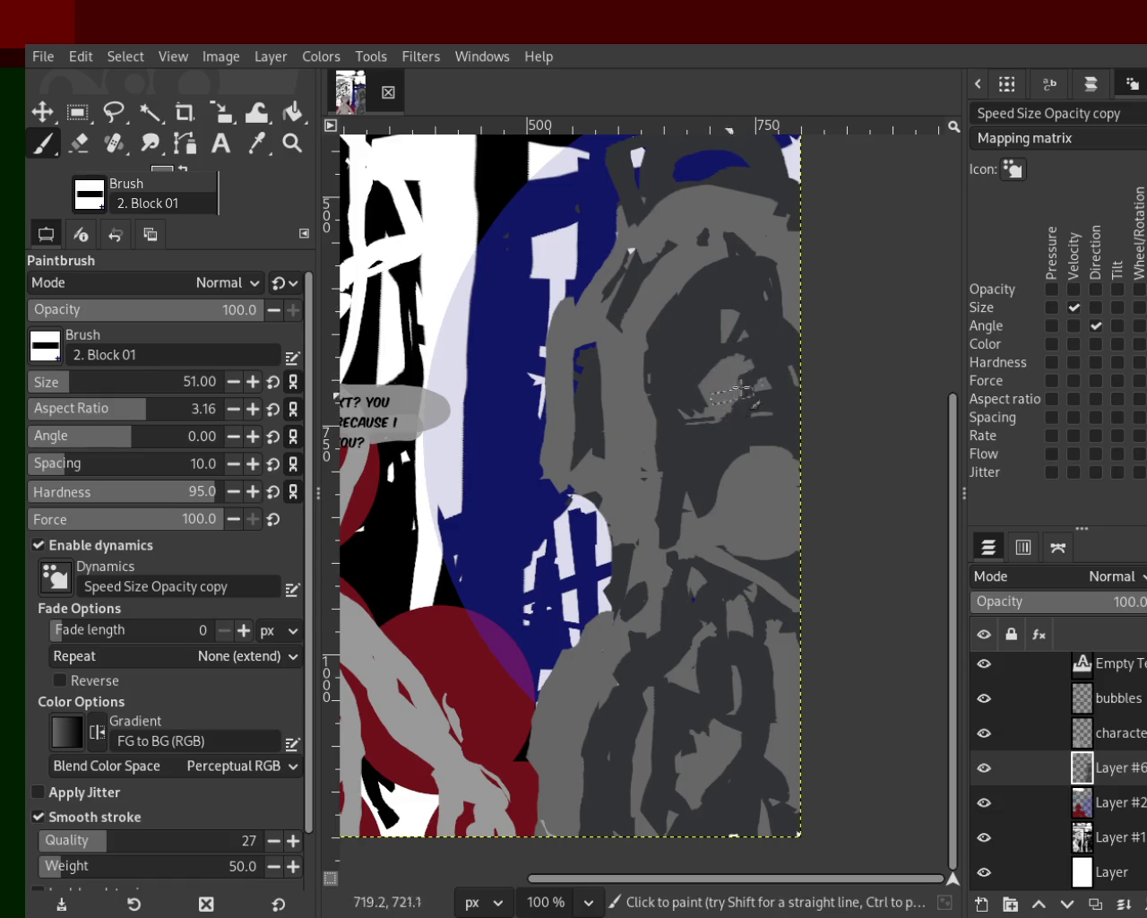
mouse_move(746, 341)
mouse_down()
mouse_move(702, 407)
mouse_move(717, 488)
mouse_up()
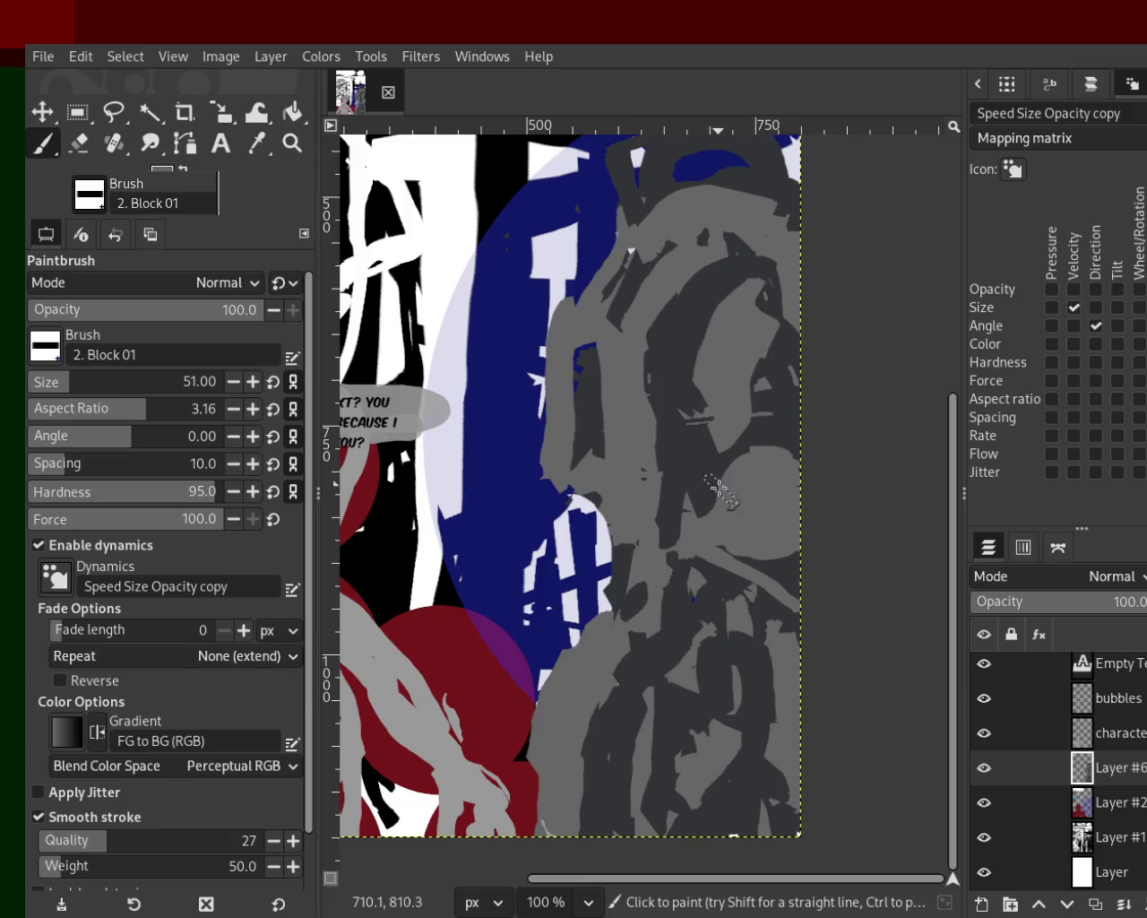
click(292, 142)
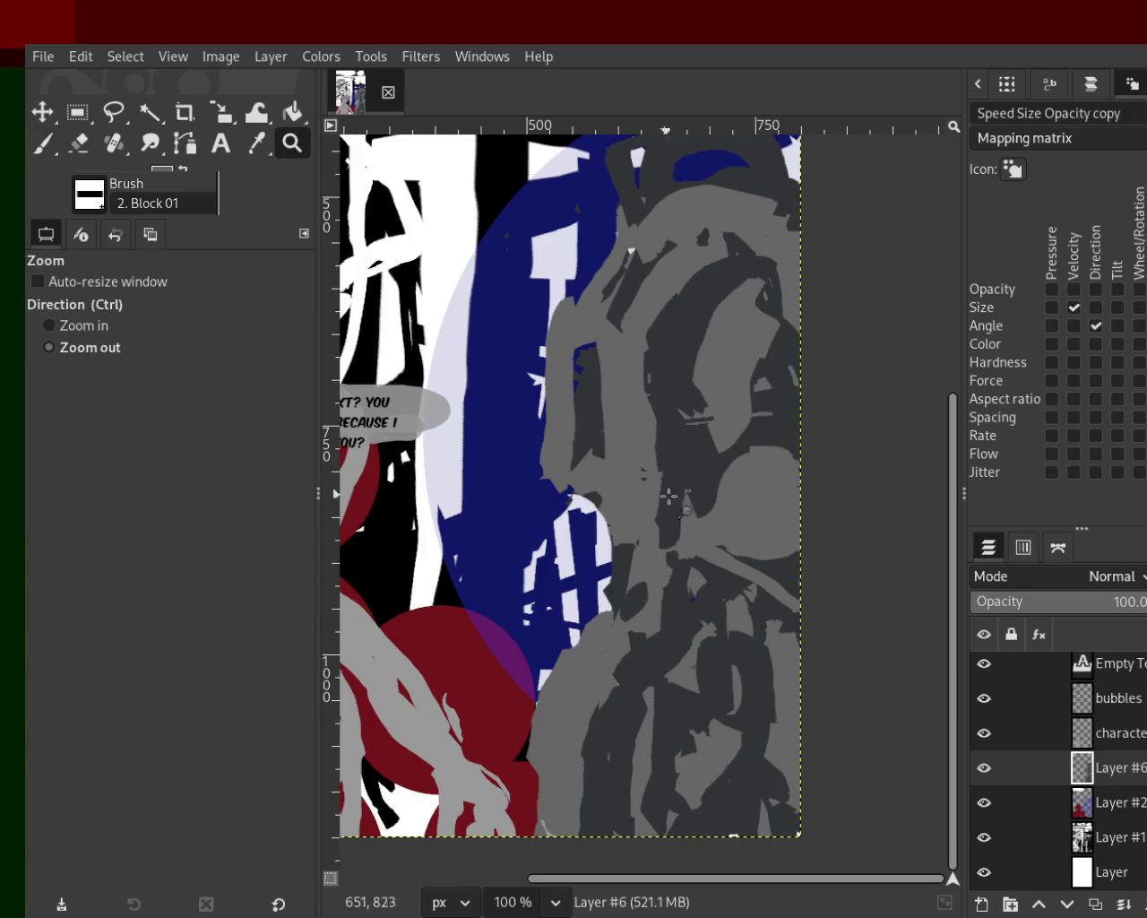
Step: Zoom out to view the whole comic page
click(666, 487)
ctrl+click(622, 436)
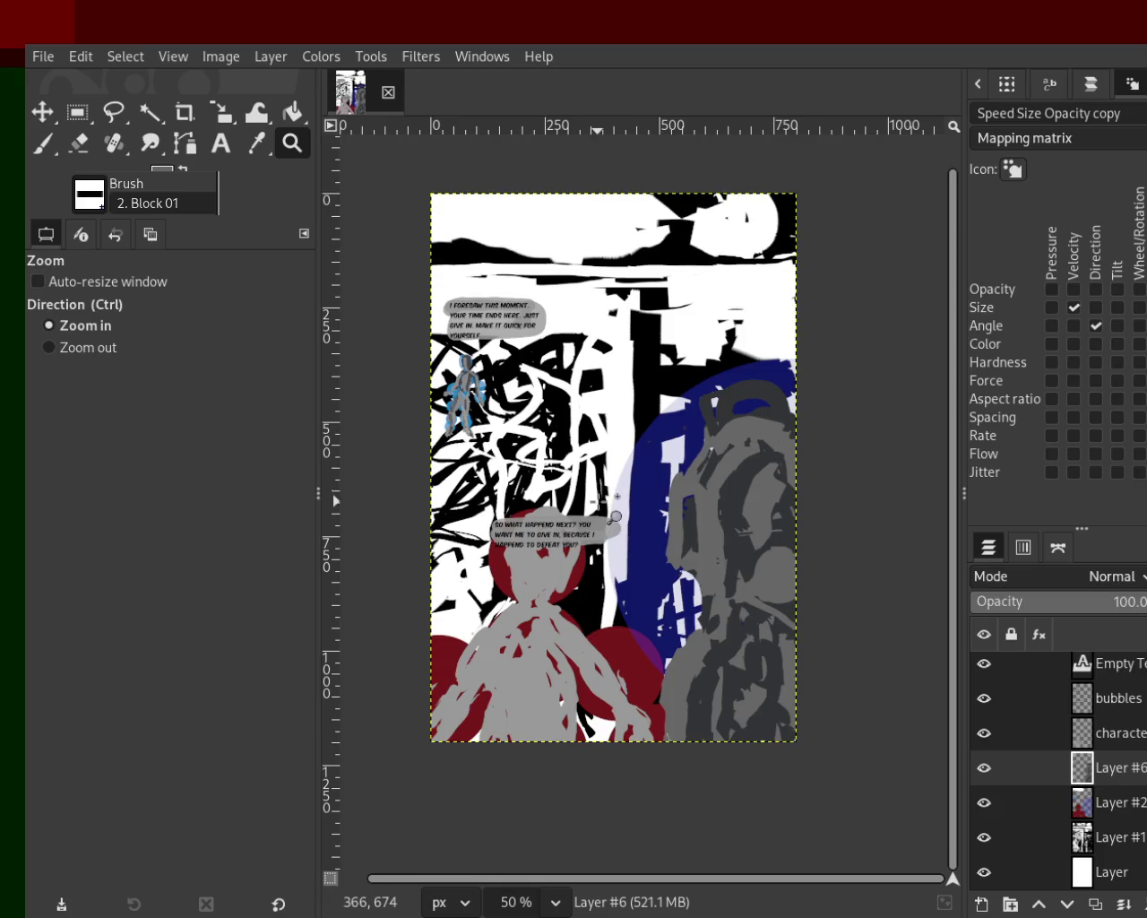
key(1)
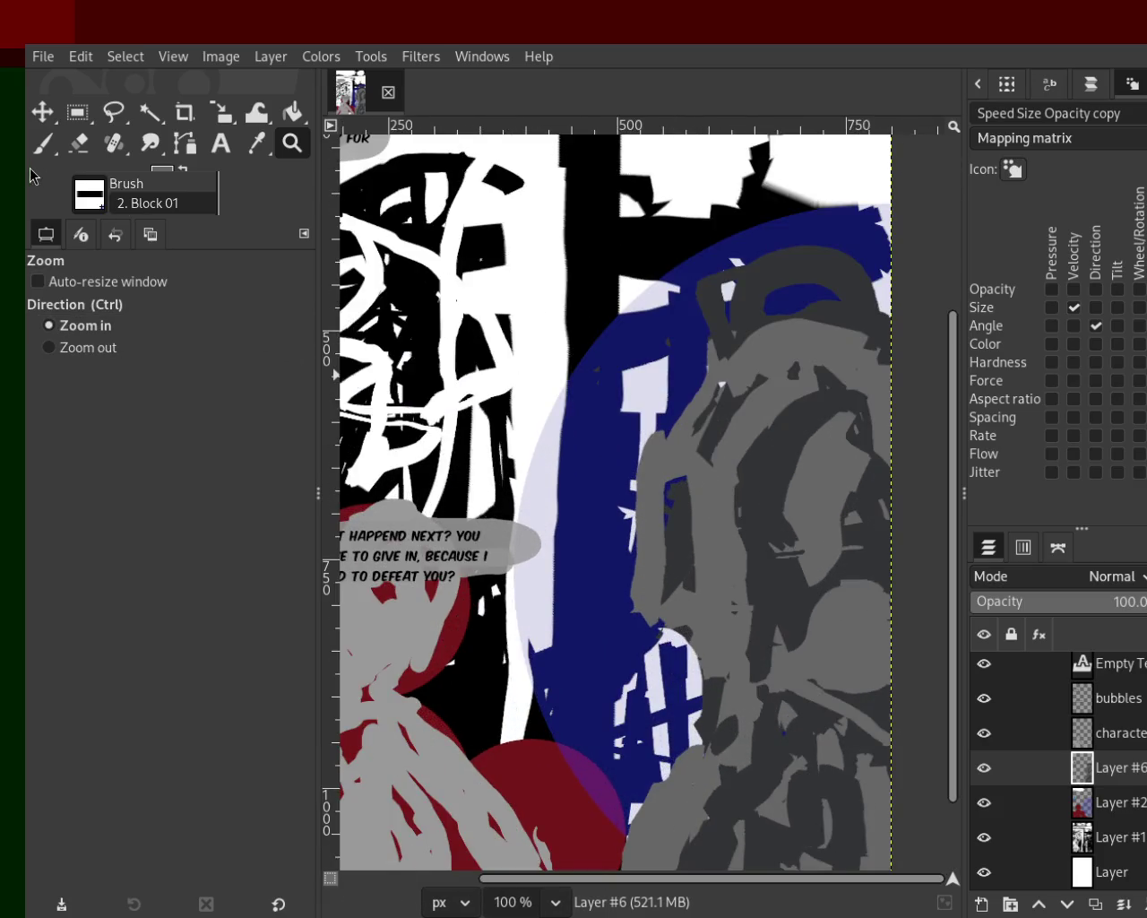
ctrl+click(835, 381)
Step: Zoom to 200% on the figure's head and return to the size-51 Paintbrush
ctrl+click(774, 447)
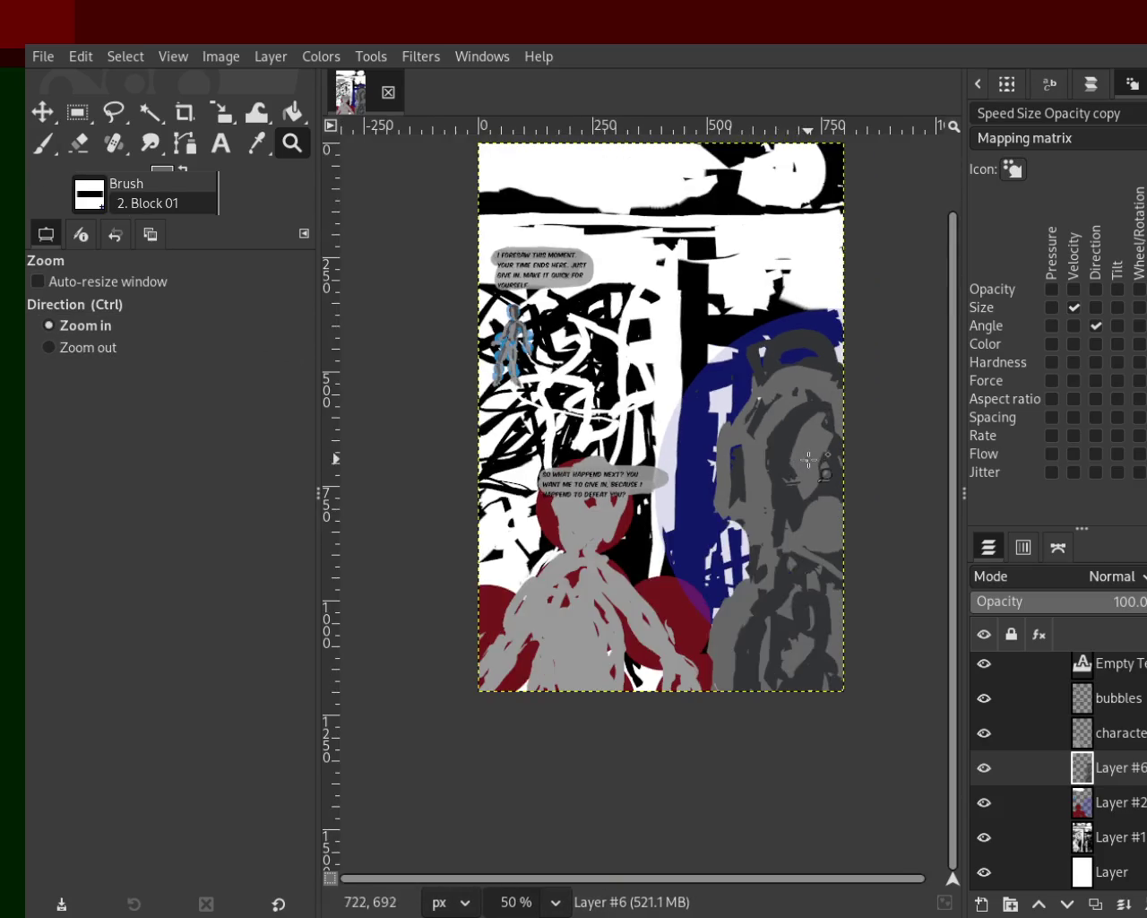
drag(776, 457, 779, 474)
ctrl+click(778, 476)
scroll(778, 476, down, 2)
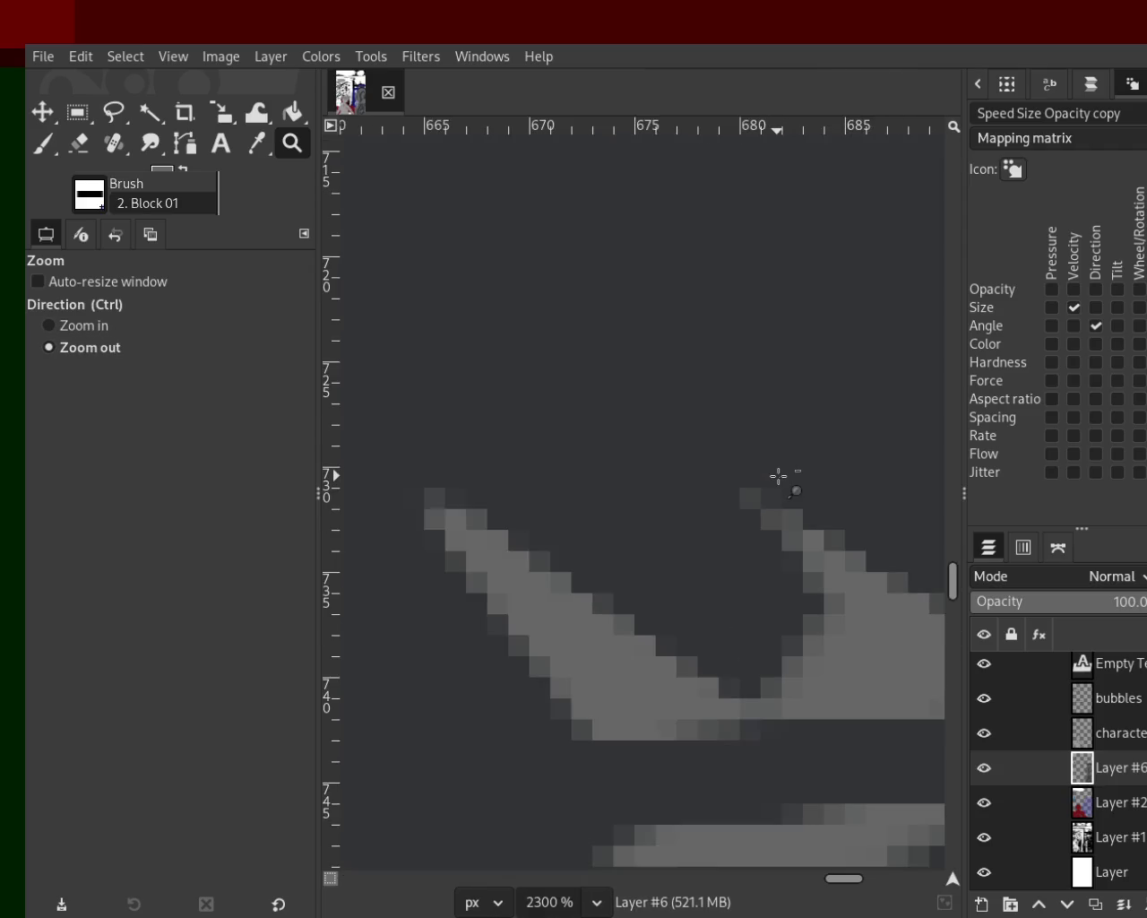
scroll(778, 476, down, 3)
scroll(778, 476, down, 4)
scroll(778, 476, down, 4)
scroll(777, 476, down, 2)
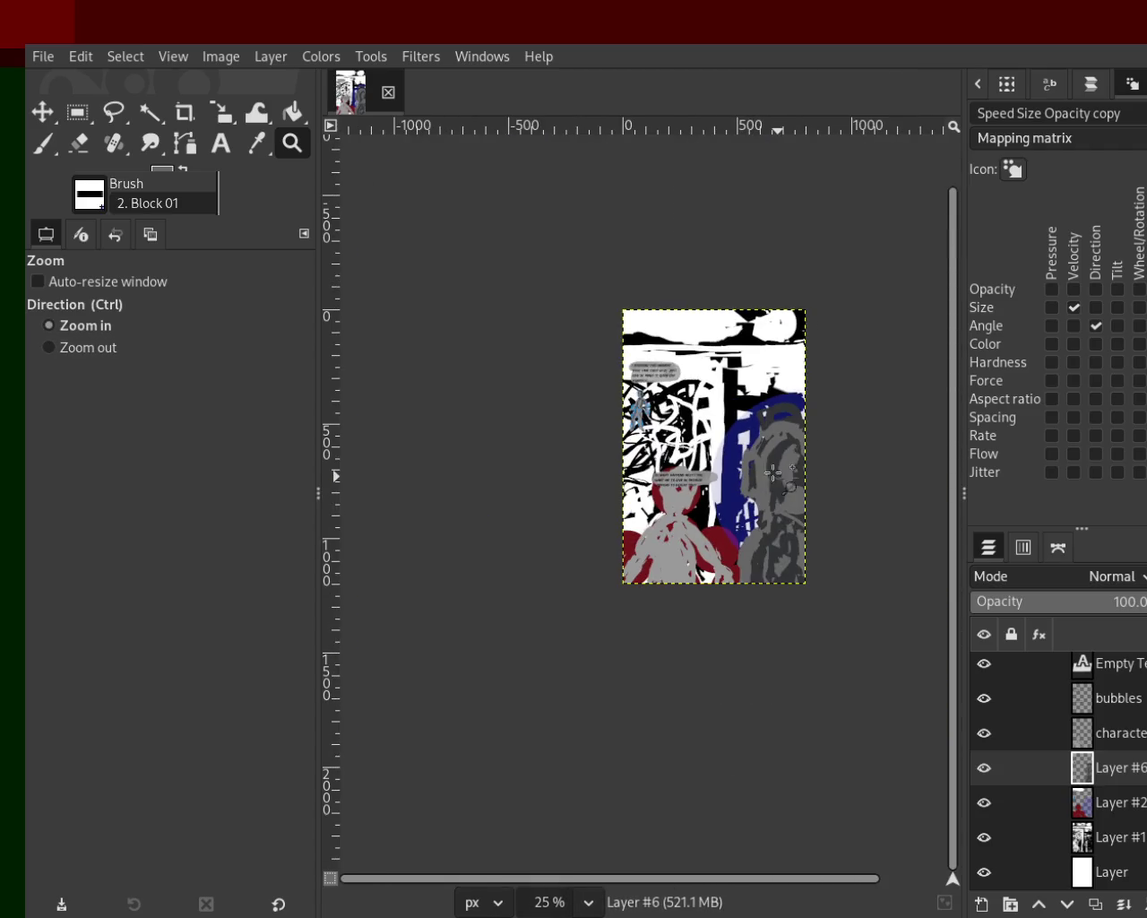
scroll(689, 418, up, 1)
scroll(690, 418, up, 1)
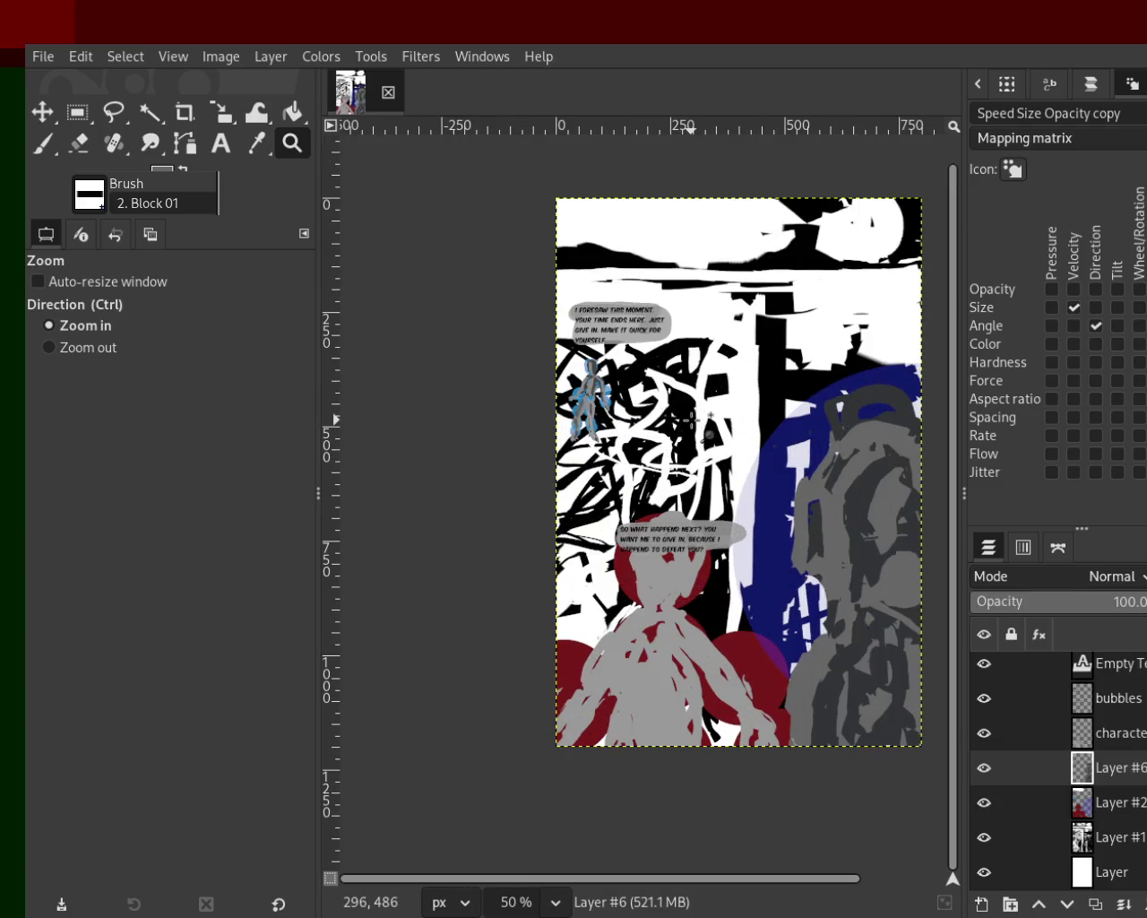
scroll(645, 489, down, 1)
scroll(645, 489, up, 1)
scroll(819, 486, up, 4)
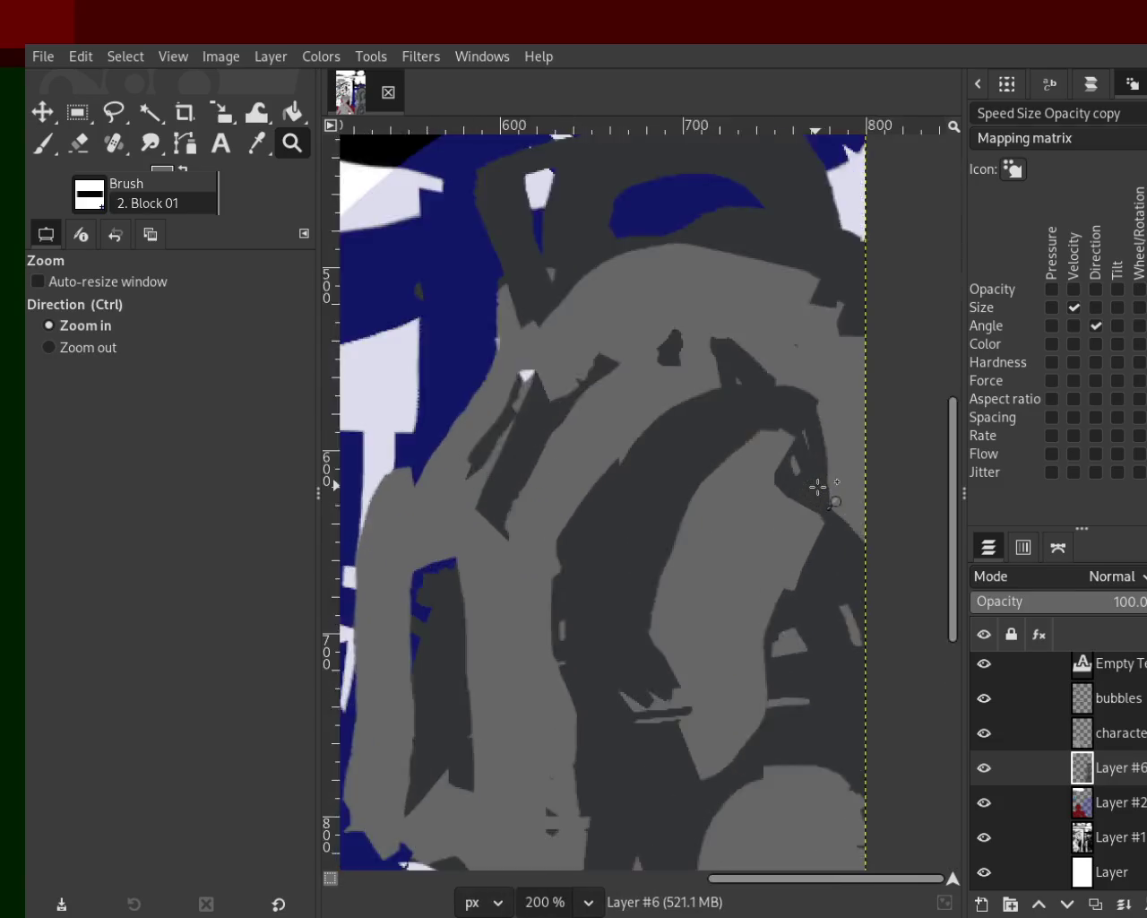
scroll(819, 487, up, 1)
click(78, 143)
click(43, 144)
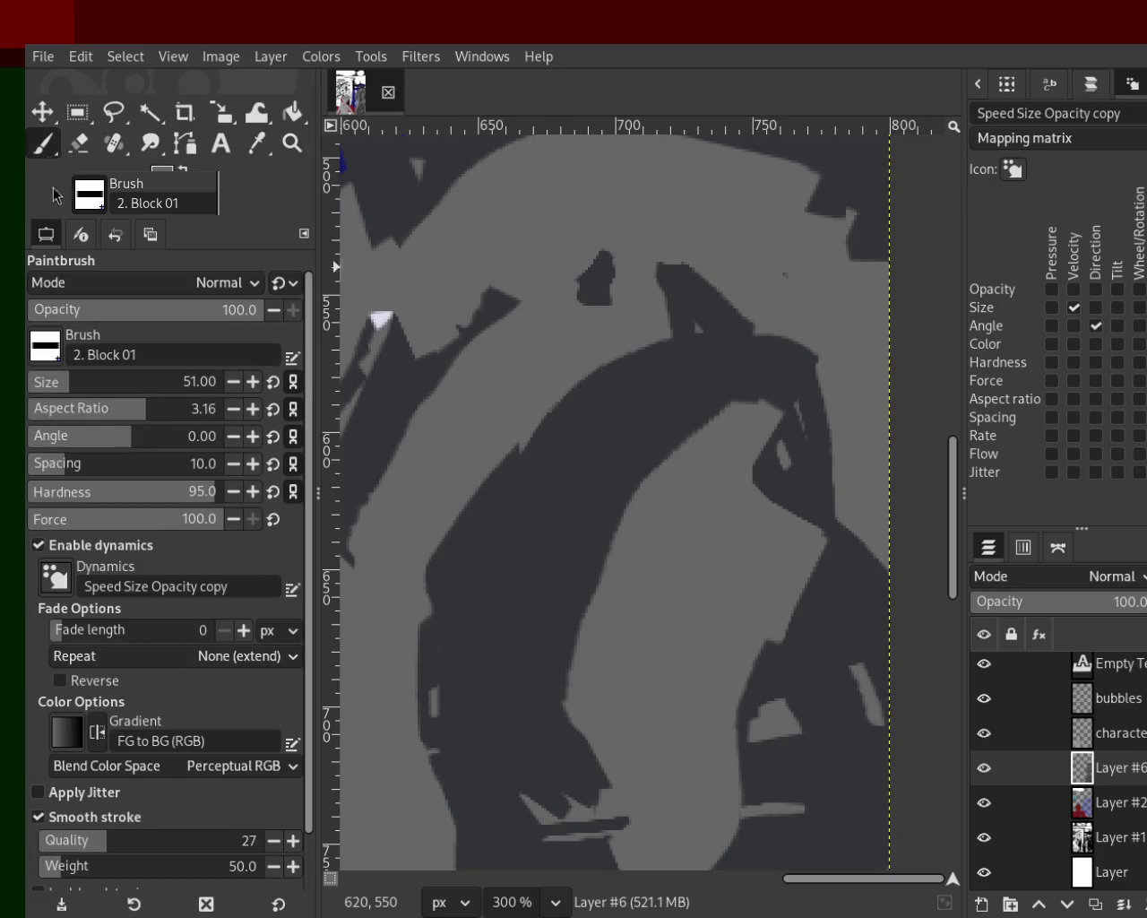
Step: Shrink the brush to size 11 and sketch dark and light looping rings around the left eye
click(49, 394)
drag(685, 438, 528, 442)
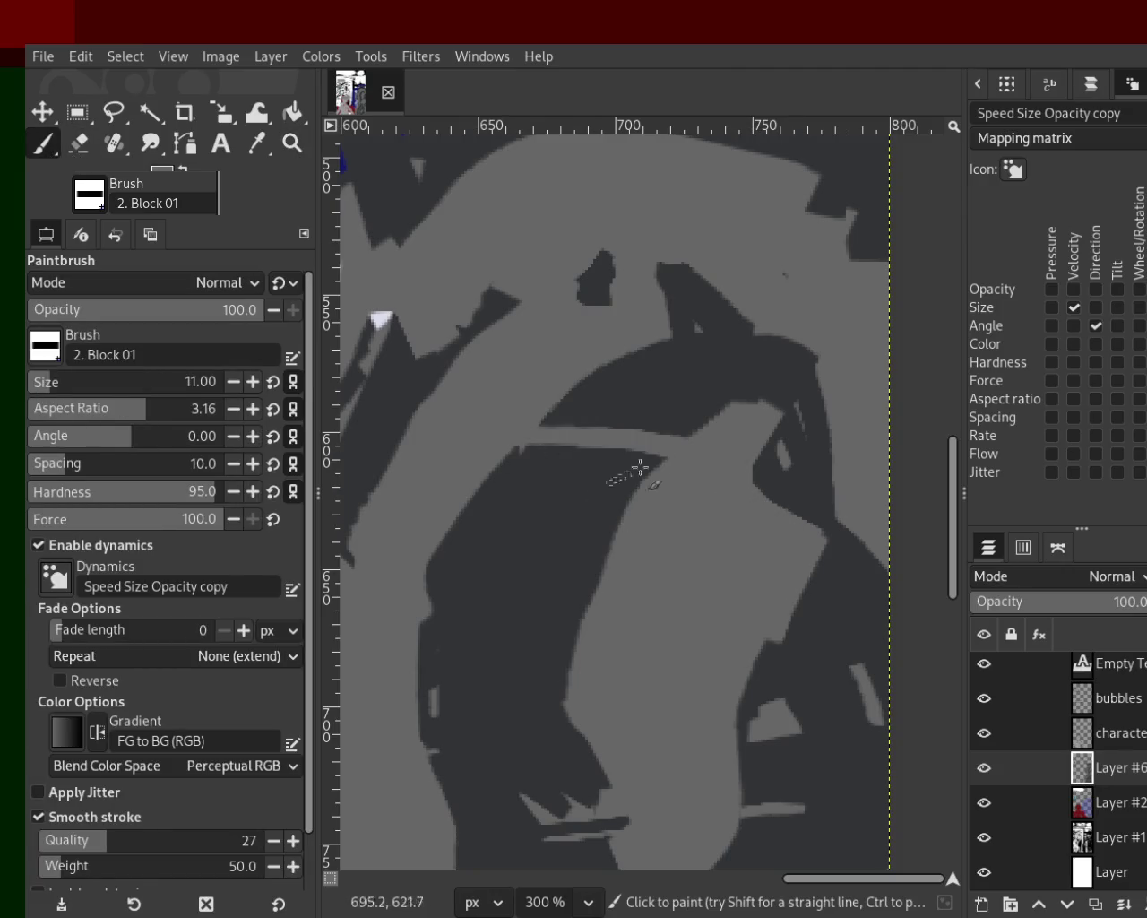
ctrl+click(517, 530)
mouse_move(609, 560)
mouse_down()
mouse_move(608, 494)
mouse_move(476, 540)
mouse_move(532, 499)
mouse_move(681, 509)
mouse_up()
ctrl+click(682, 509)
mouse_move(619, 533)
mouse_down()
mouse_move(489, 495)
mouse_move(583, 474)
mouse_move(548, 455)
mouse_move(543, 468)
mouse_up()
mouse_move(580, 366)
mouse_down()
mouse_move(484, 610)
mouse_move(581, 381)
mouse_move(571, 586)
mouse_move(452, 513)
mouse_up()
Step: Paint dark loops over the light rings and lighten the ring marks right of the eye
ctrl+click(585, 416)
mouse_move(588, 392)
mouse_down()
mouse_move(478, 586)
mouse_move(484, 363)
mouse_move(594, 531)
mouse_up()
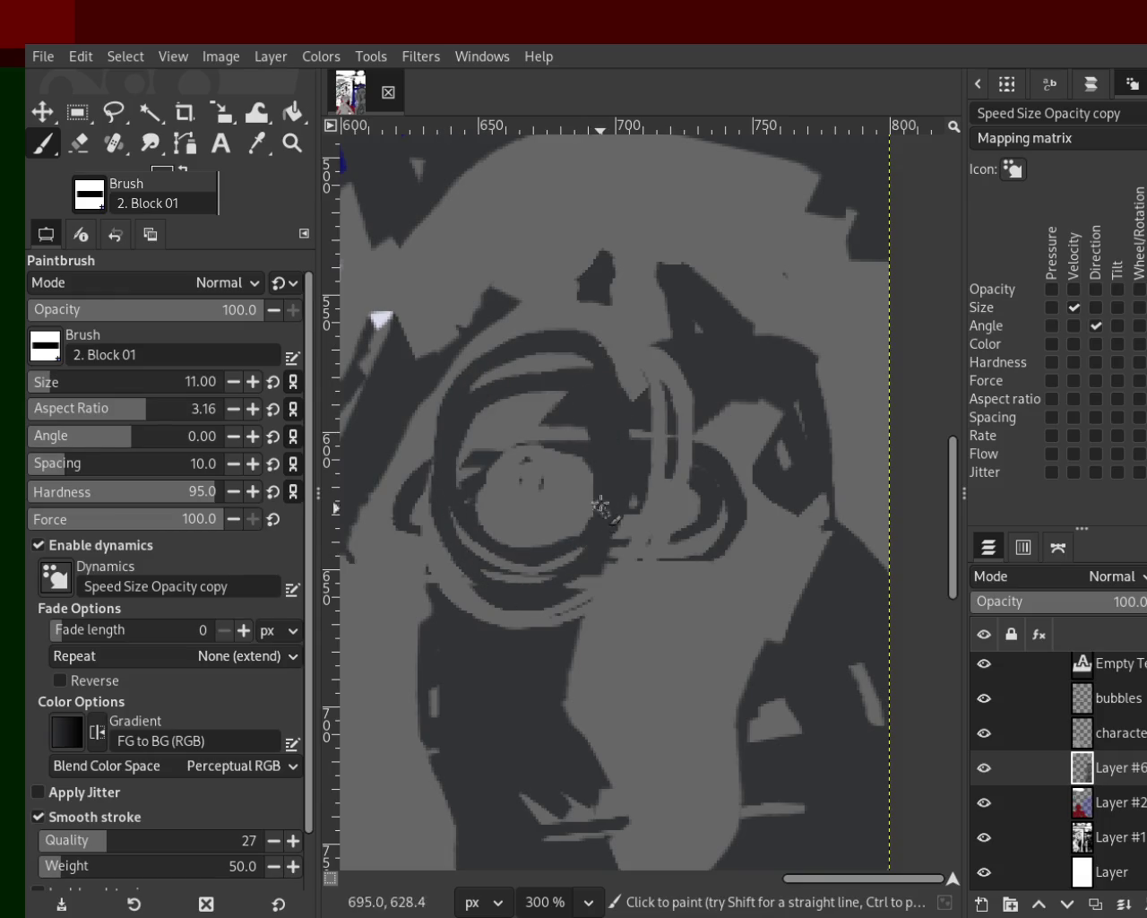
ctrl+click(714, 427)
mouse_move(714, 427)
mouse_down()
mouse_move(654, 297)
mouse_move(737, 550)
mouse_up()
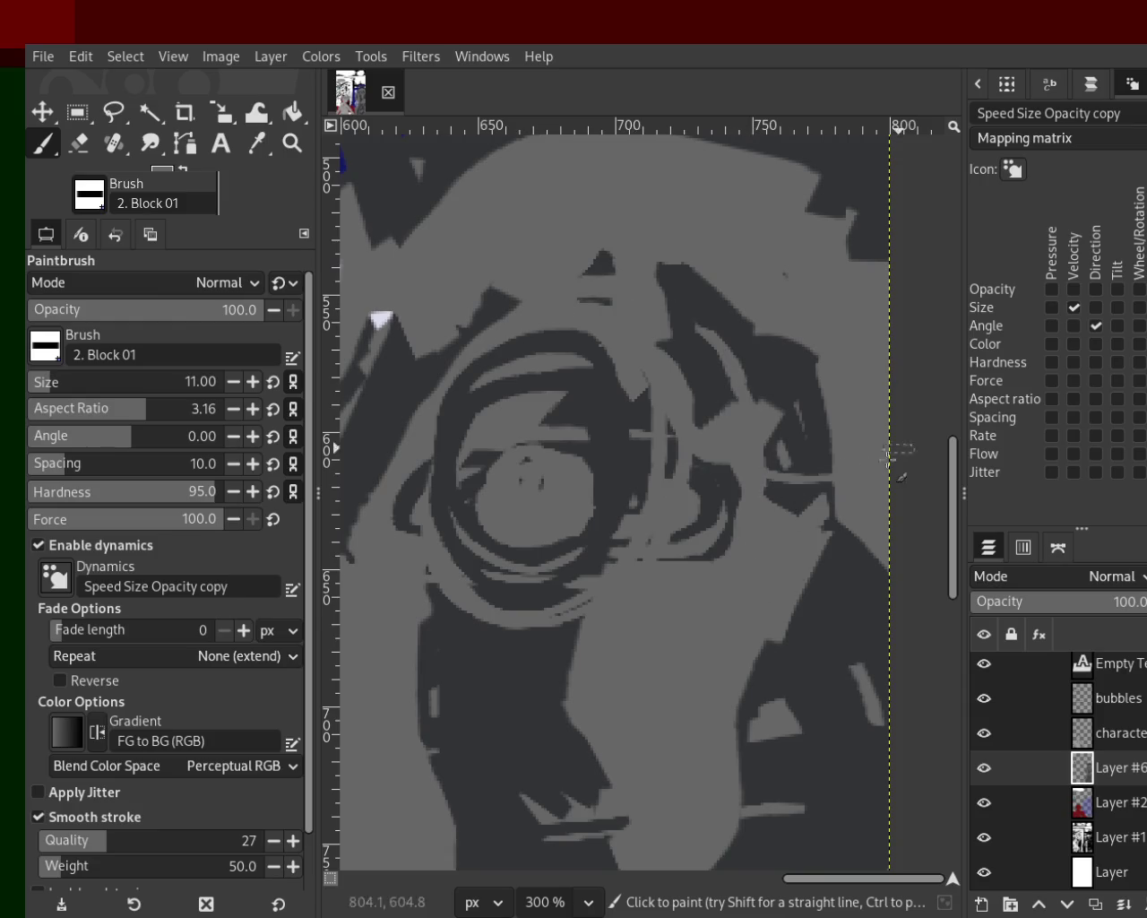
ctrl+click(748, 369)
key(z)
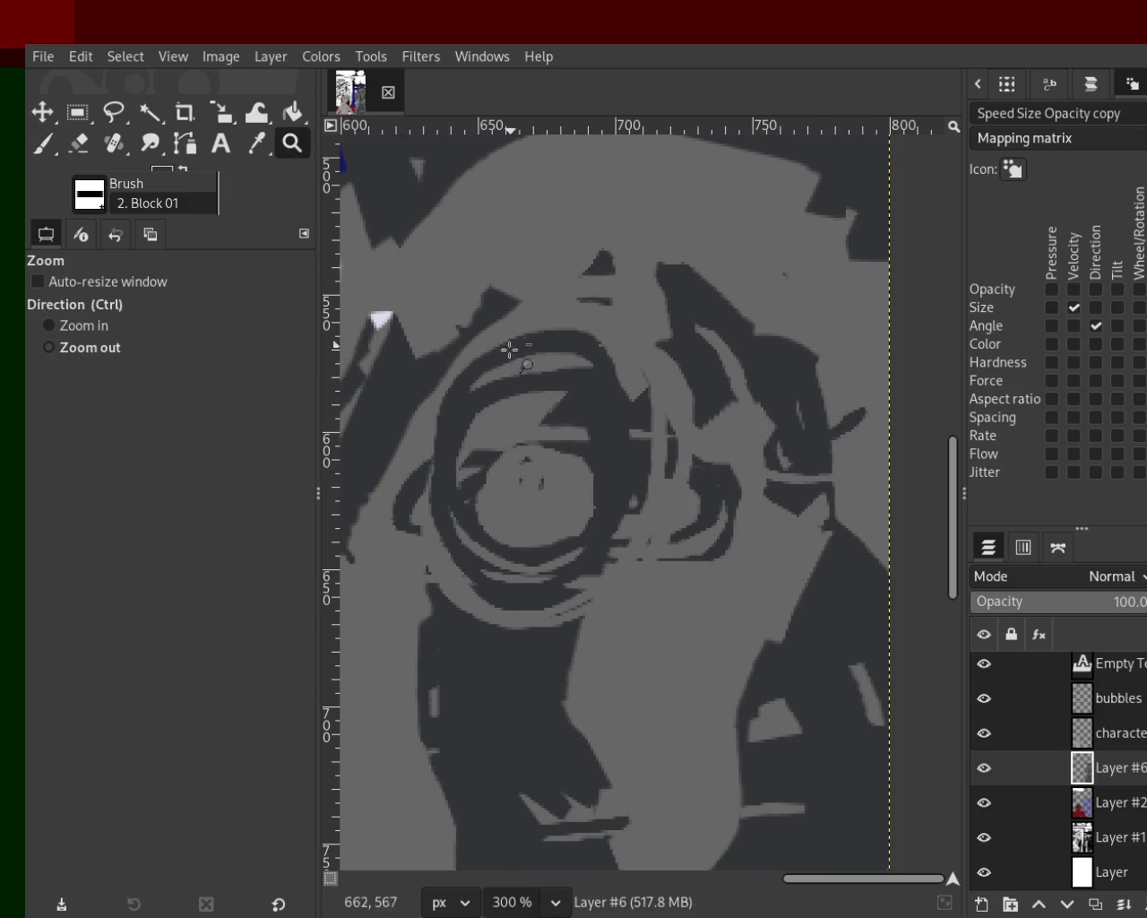
ctrl+click(510, 349)
ctrl+click(510, 349)
ctrl+click(509, 348)
ctrl+click(495, 363)
ctrl+click(496, 363)
click(495, 363)
click(495, 363)
click(496, 363)
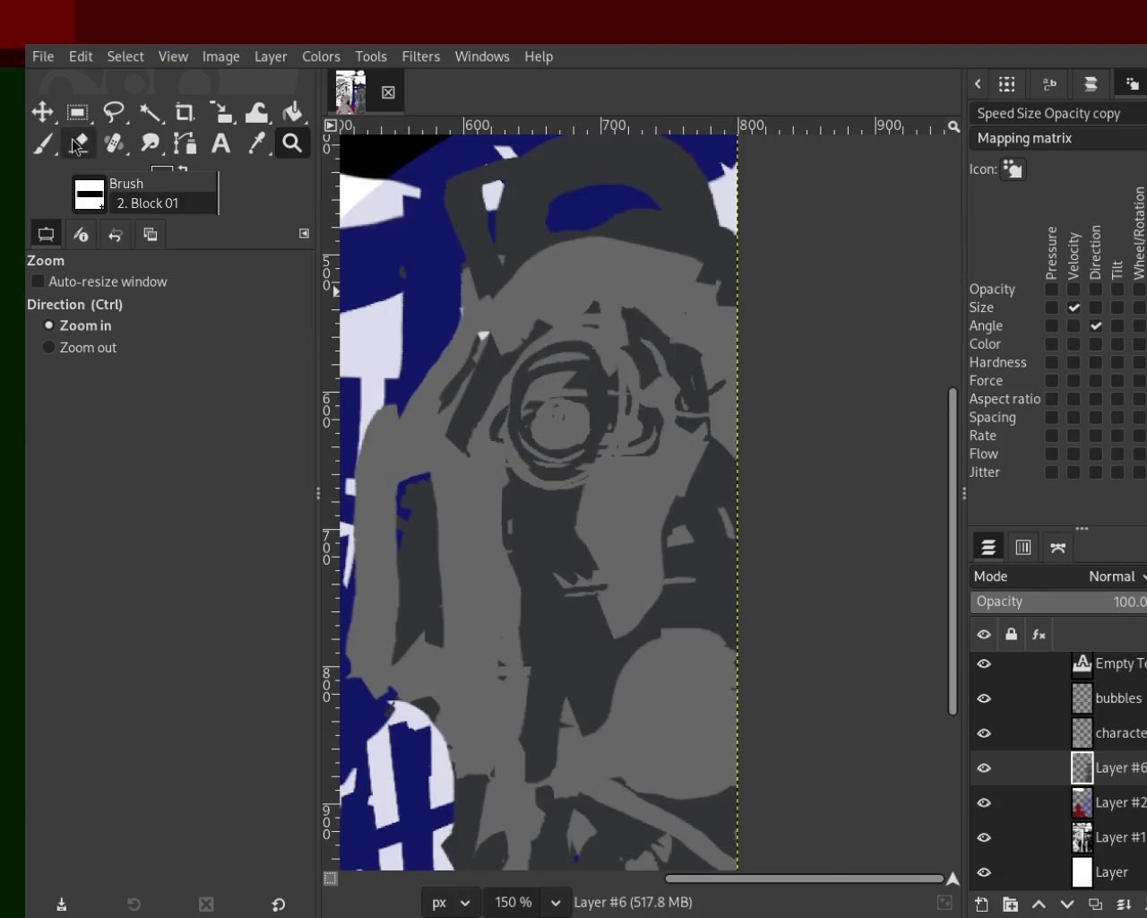
Step: Add dark and lighter grey looping strokes around the right eye
key(p)
ctrl+click(658, 398)
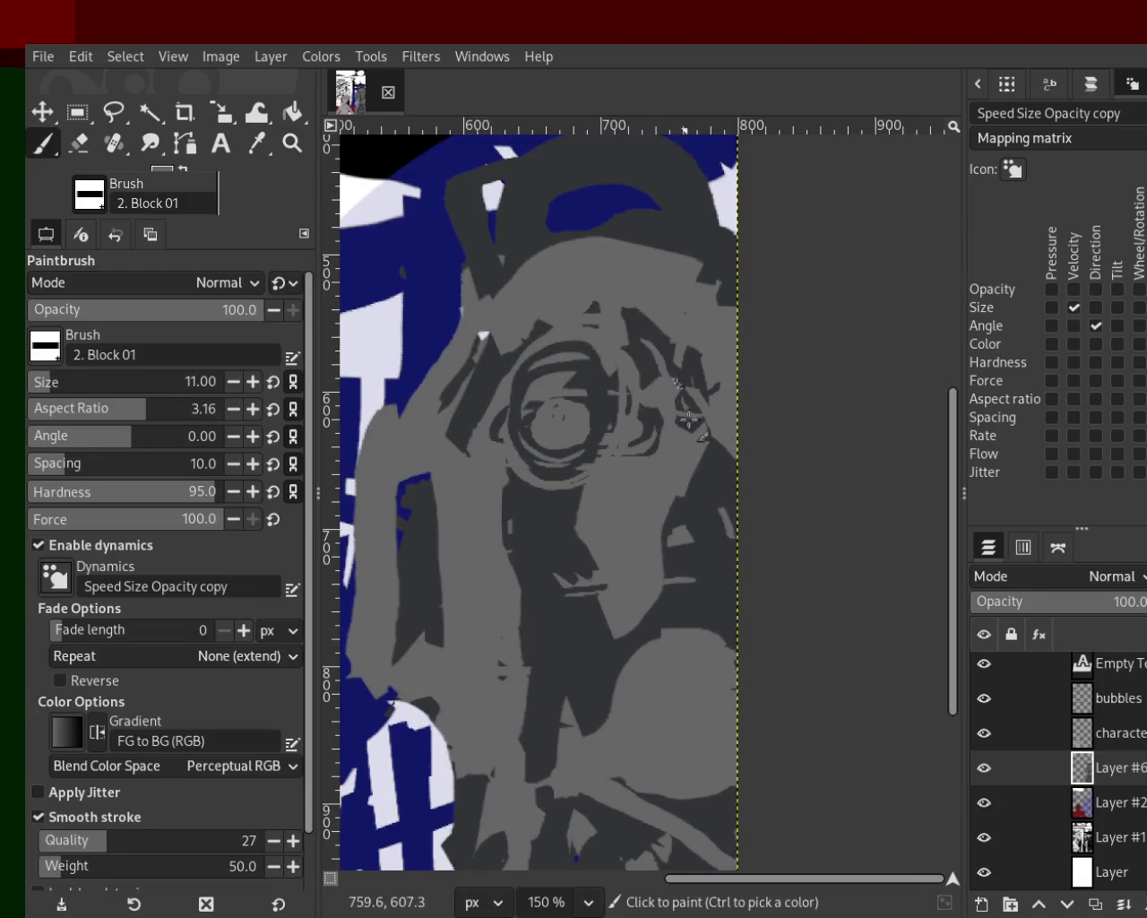
ctrl+click(682, 350)
drag(697, 303, 719, 320)
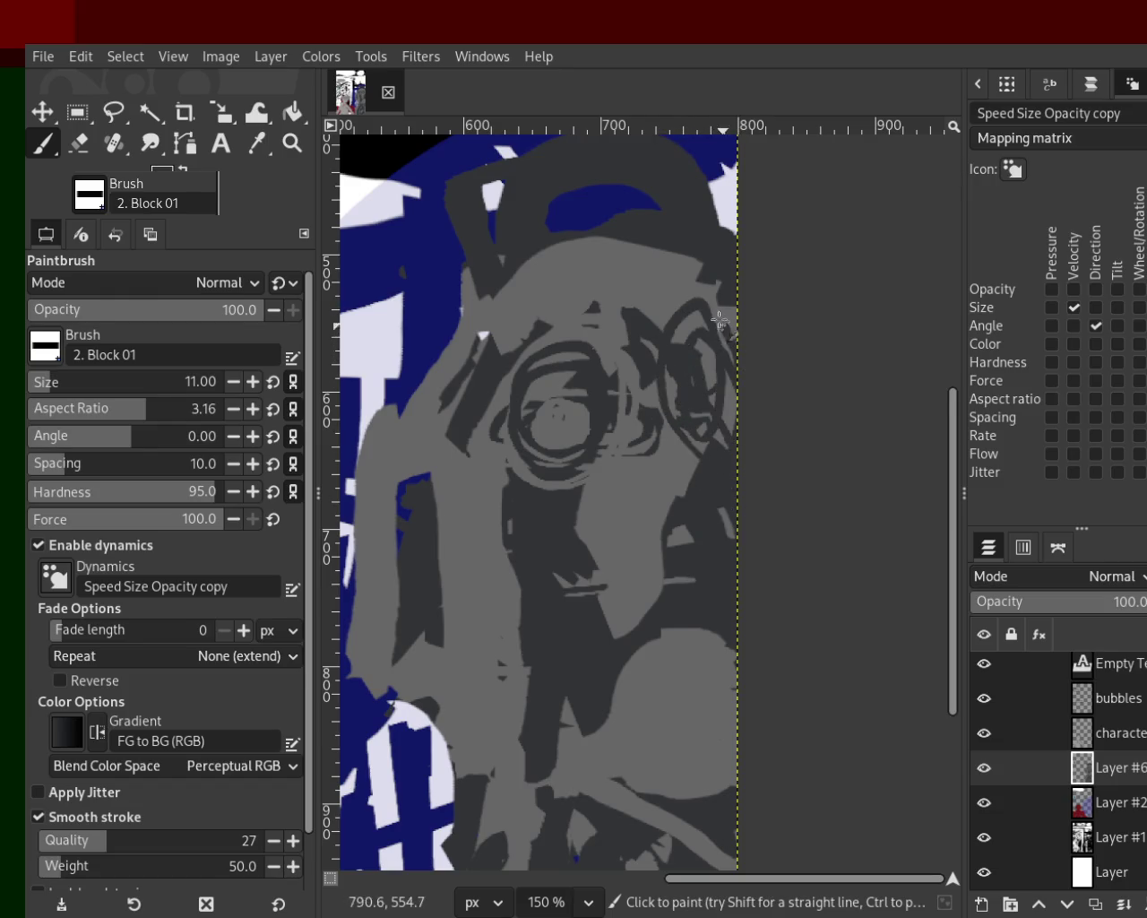
ctrl+click(709, 355)
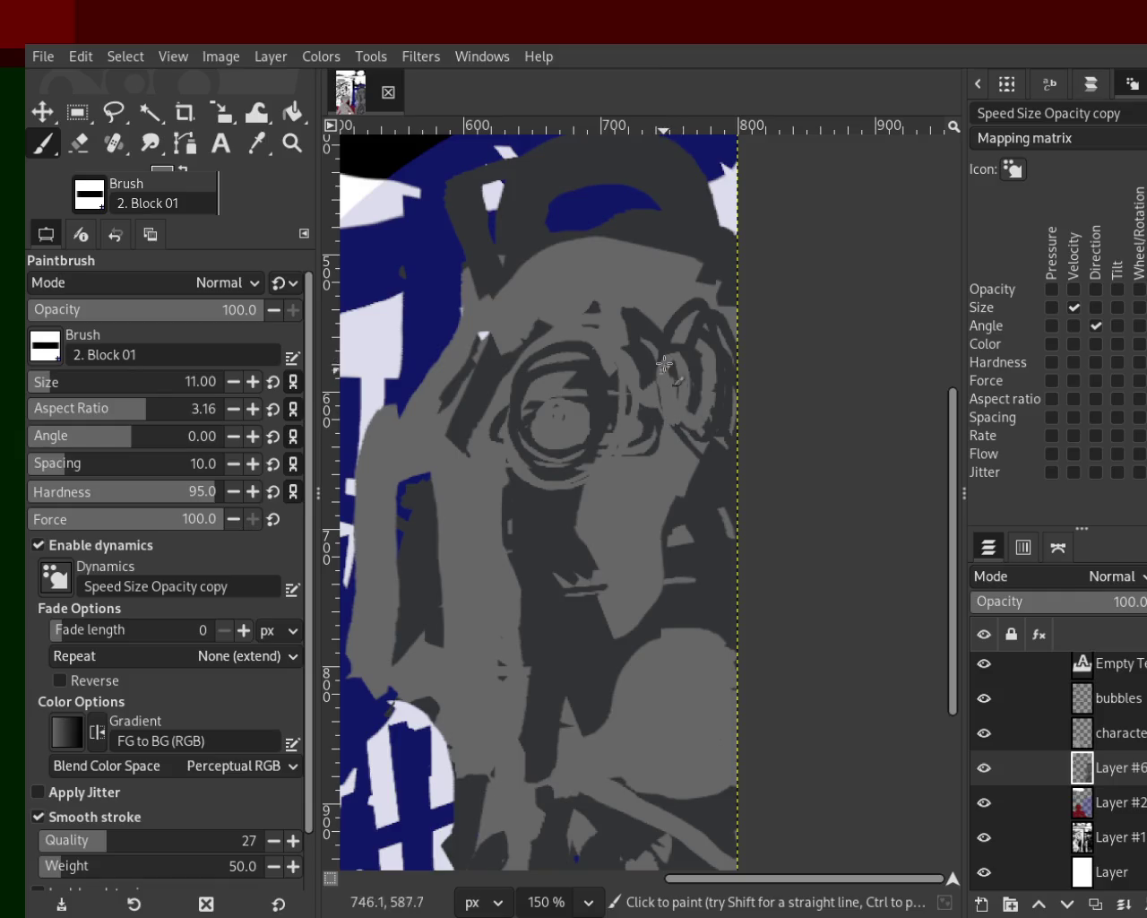
drag(686, 359, 704, 392)
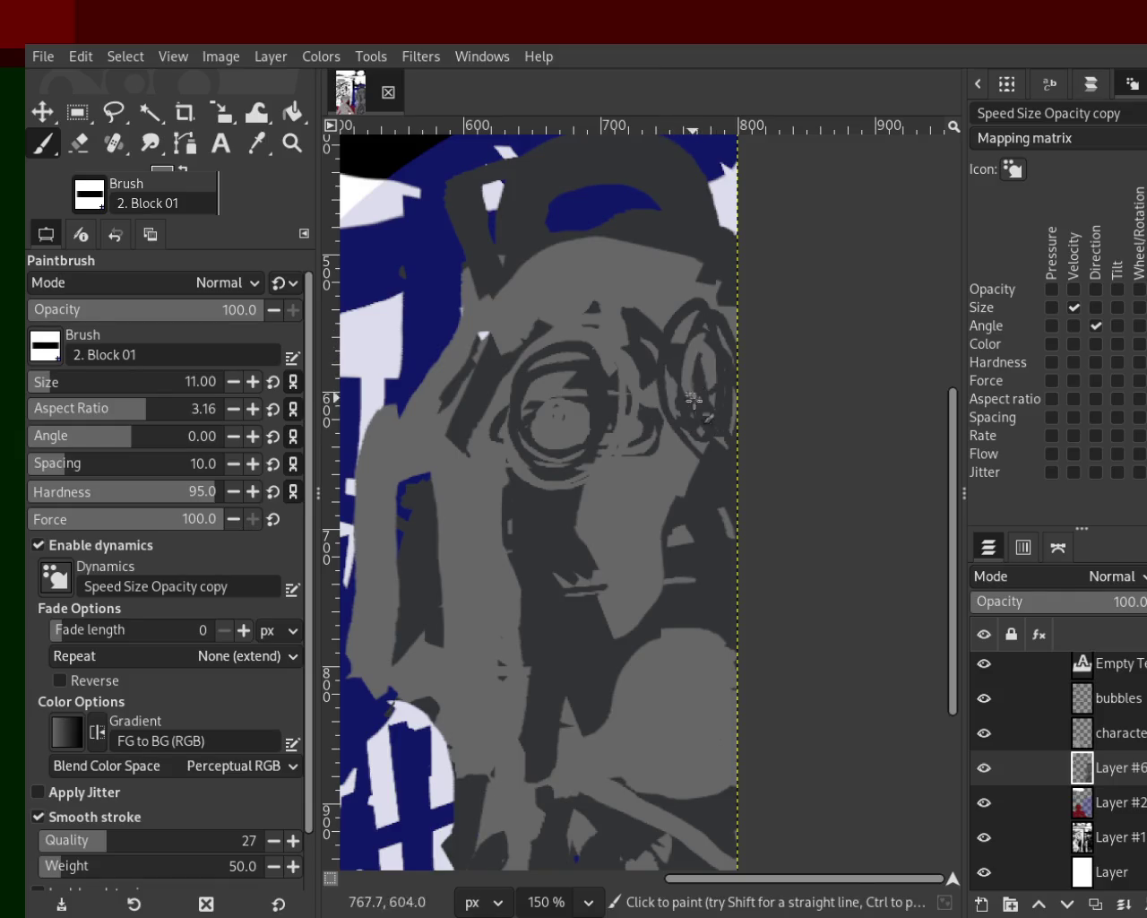
Step: Darken the light patch inside the left eye and paint a dark stroke below the eyes
drag(579, 414, 524, 438)
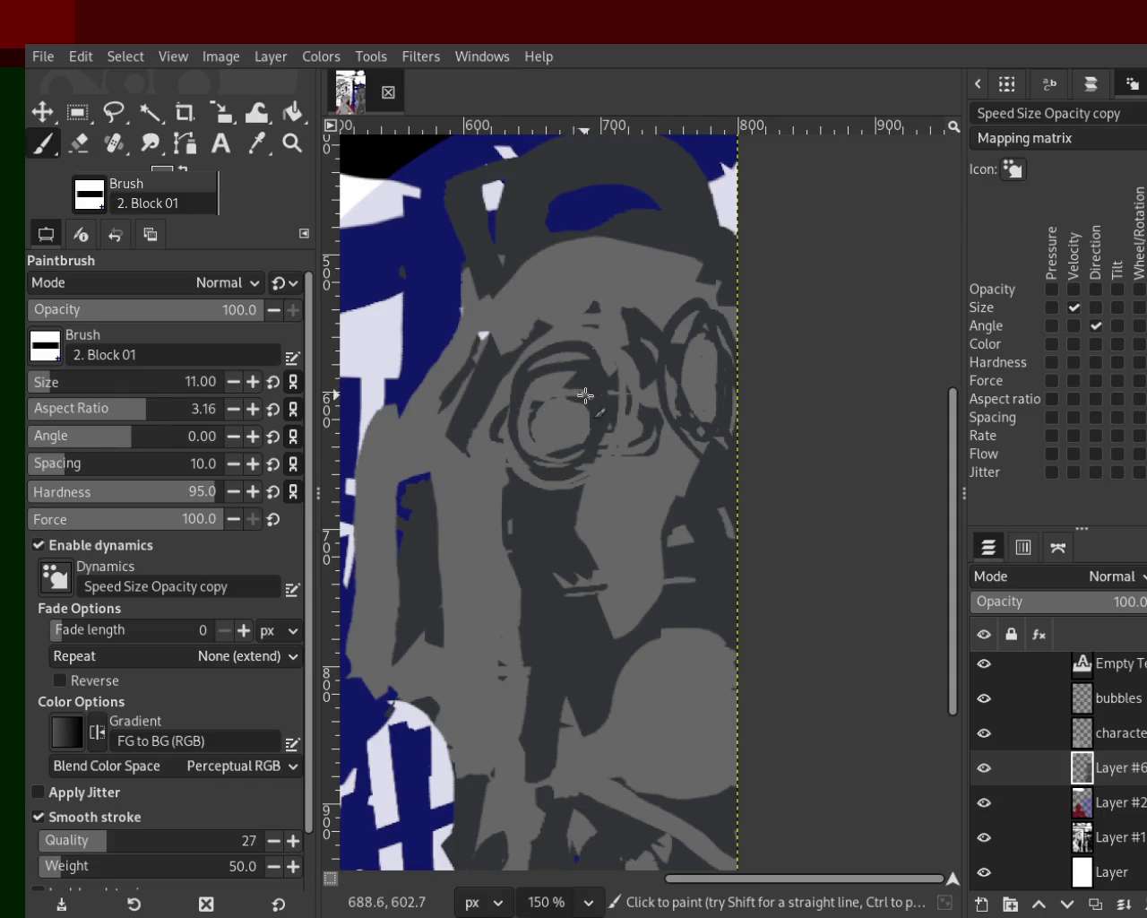
ctrl+click(609, 381)
drag(591, 393, 518, 406)
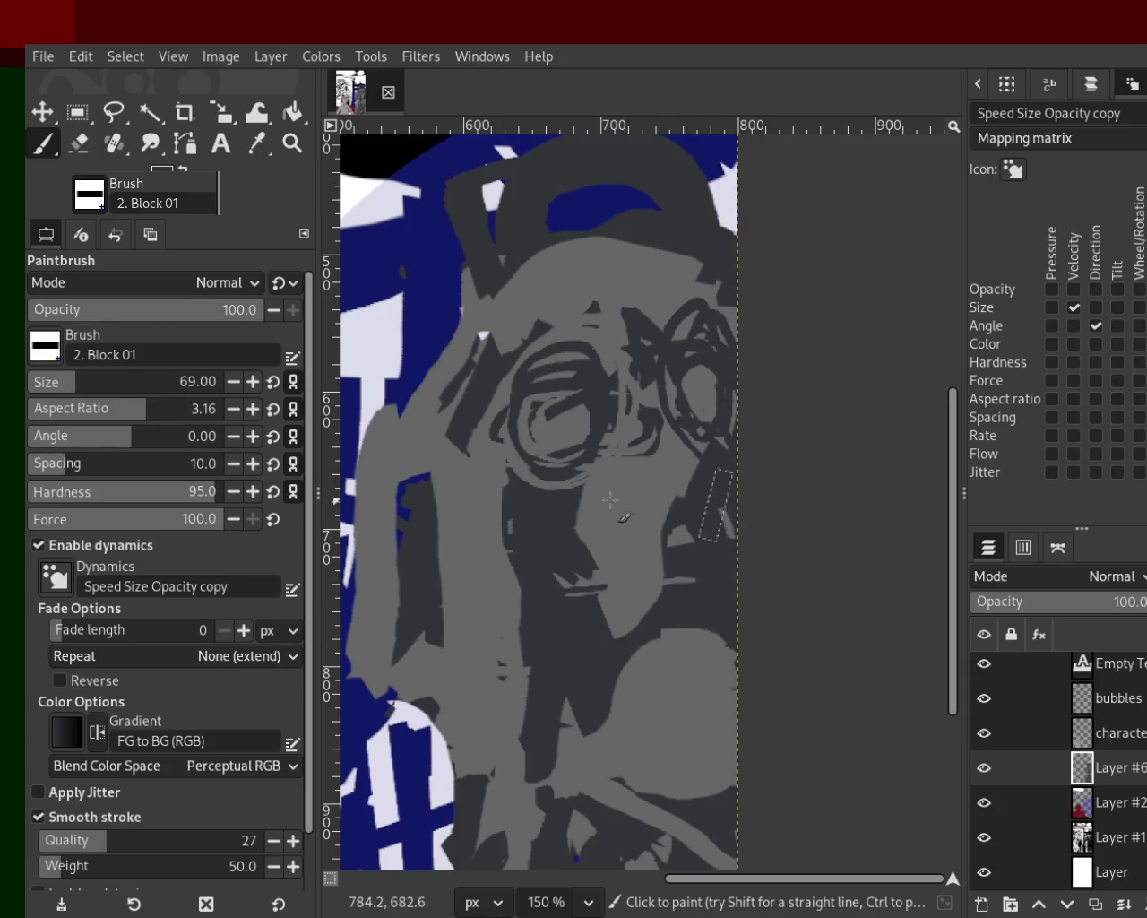
drag(712, 502, 471, 507)
Step: Try grey fills over both goggles and undo them, then zoom to 300% on the goggles
ctrl+click(543, 383)
mouse_move(600, 448)
mouse_down()
mouse_move(552, 360)
mouse_move(620, 395)
mouse_up()
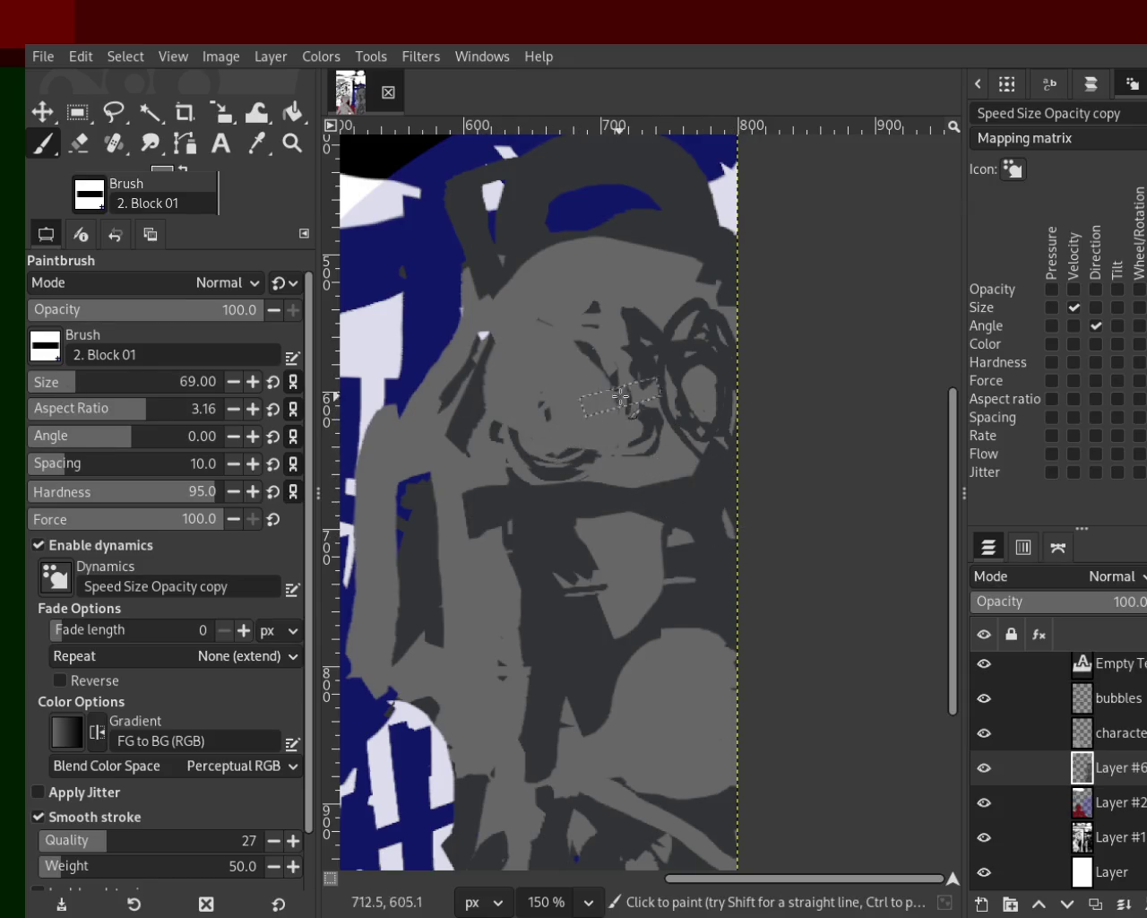
key(ctrl+z)
key(ctrl+z)
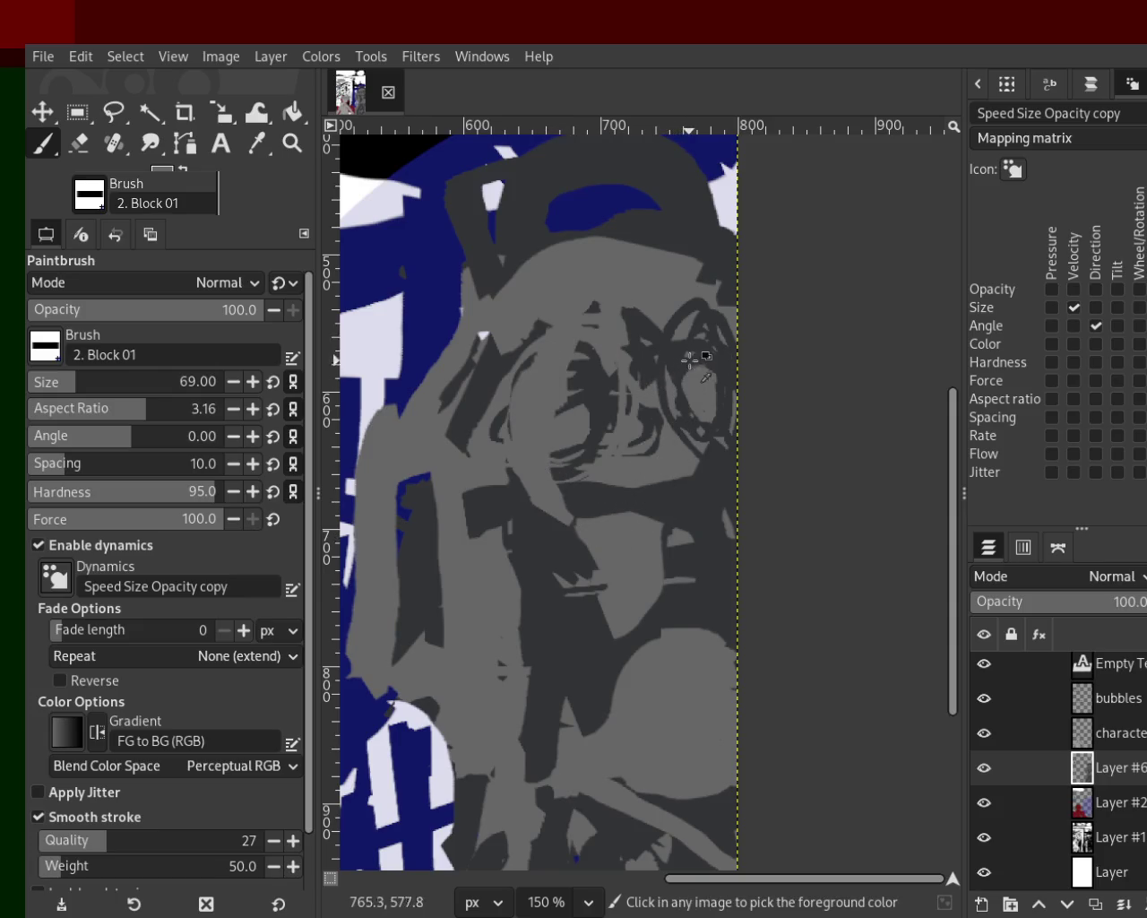
ctrl+click(718, 428)
drag(706, 367, 696, 502)
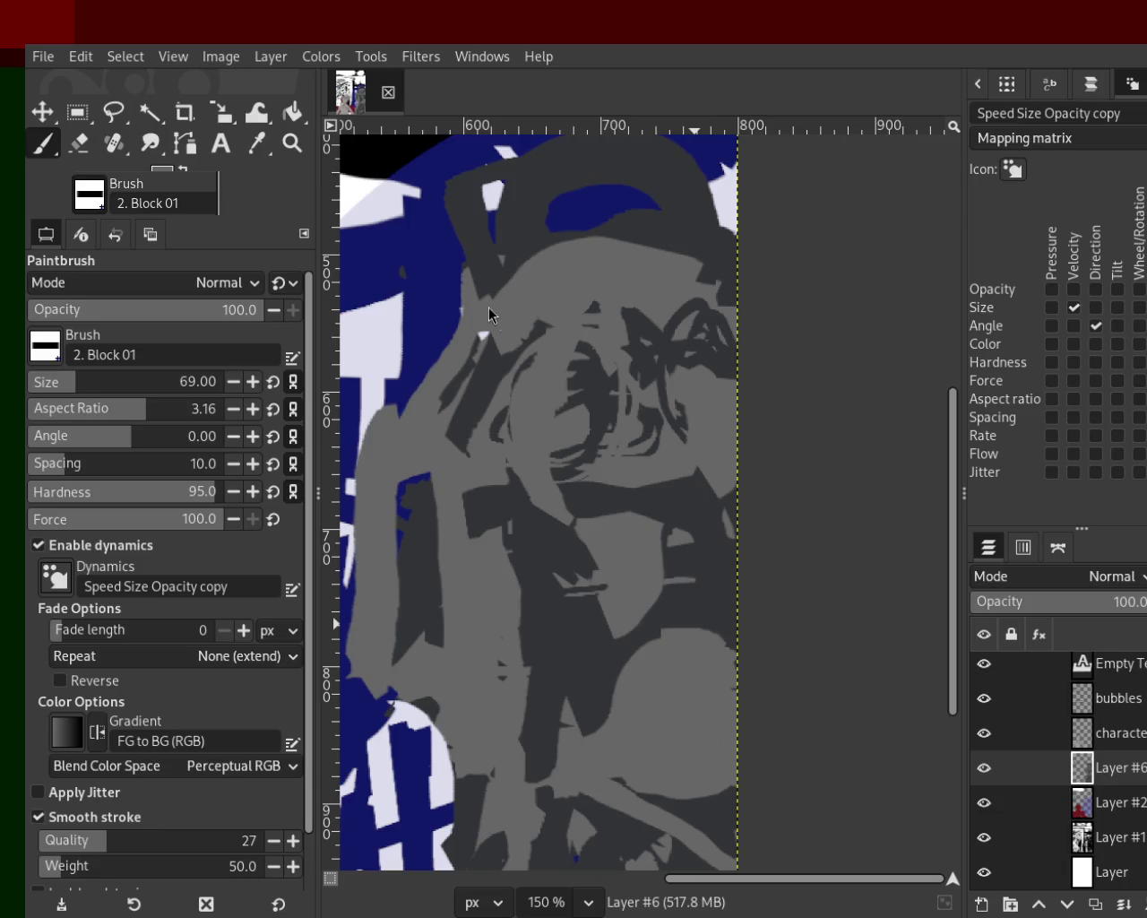
key(ctrl+z)
key(ctrl+z)
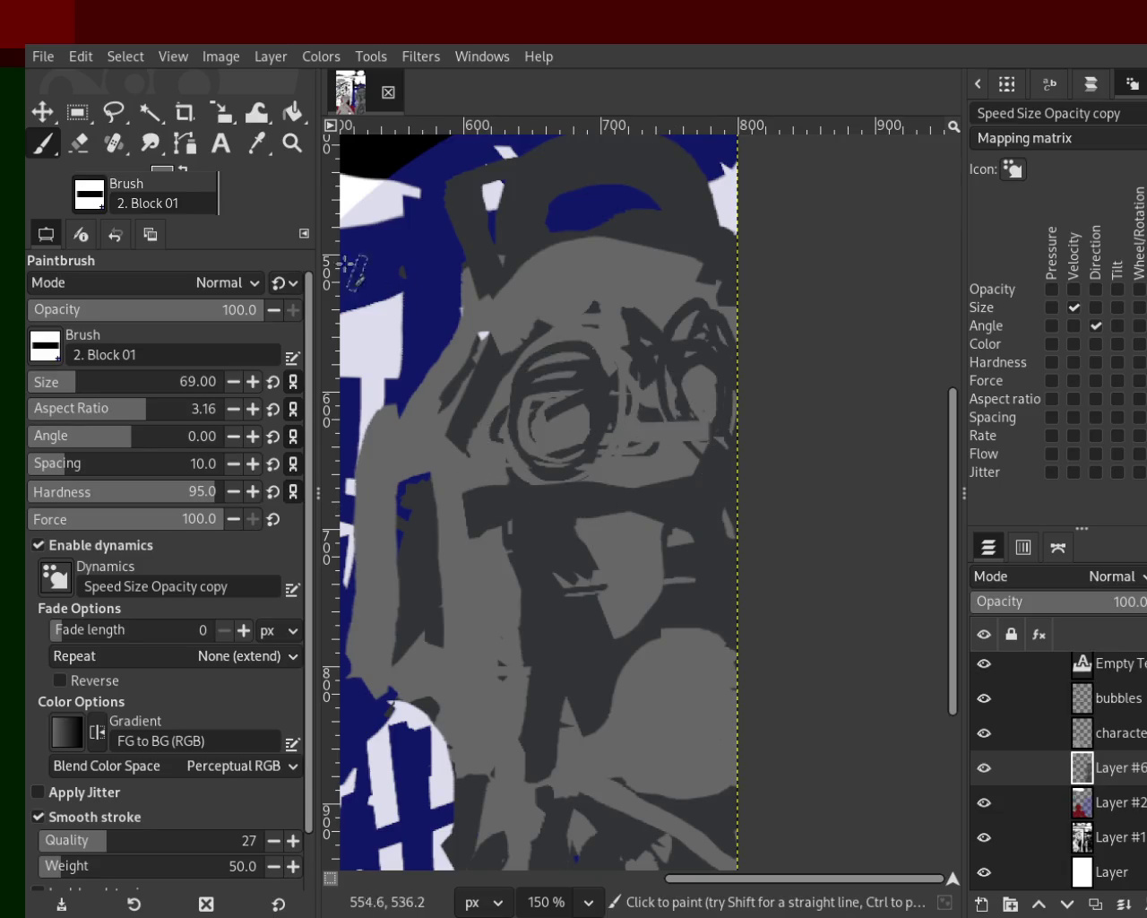
key(z)
ctrl+click(538, 406)
double_click(538, 406)
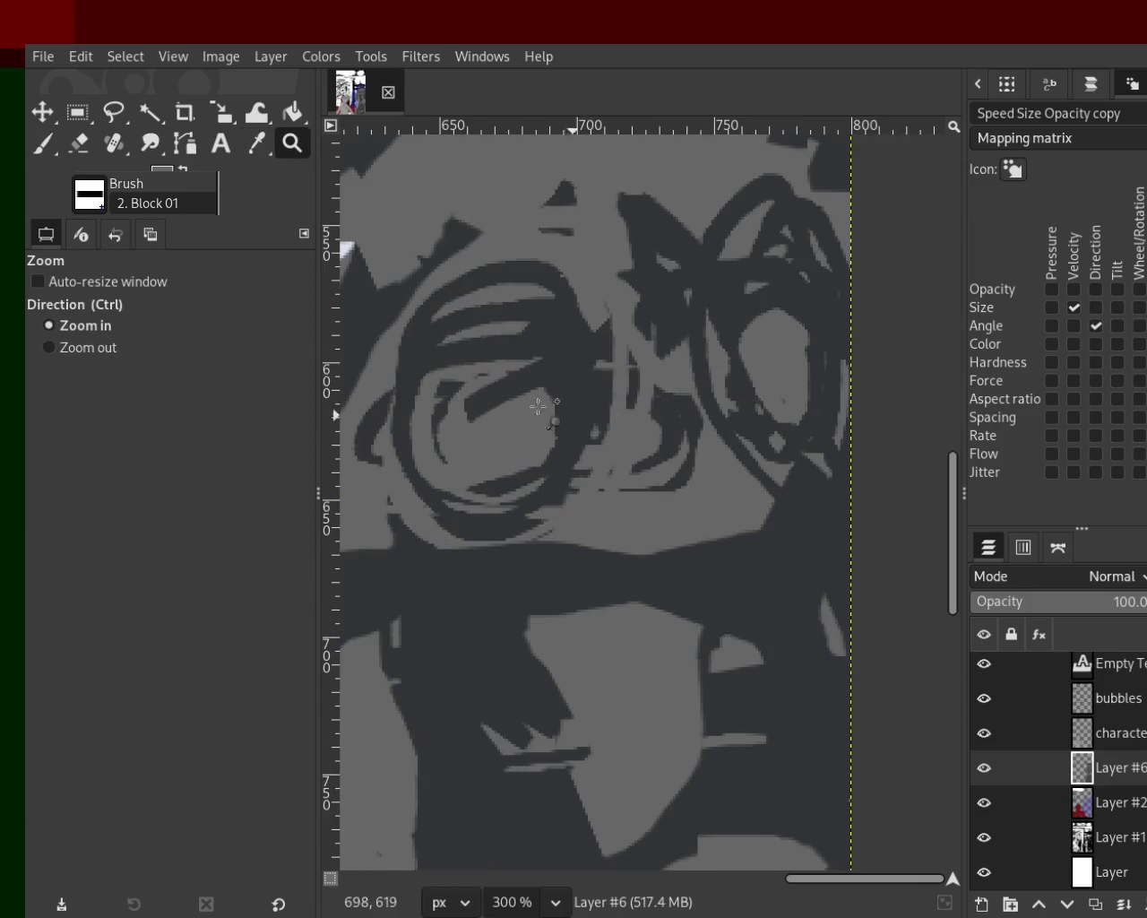
Step: Paint both goggle lenses black, then repaint their interiors grey leaving black rims
key(p)
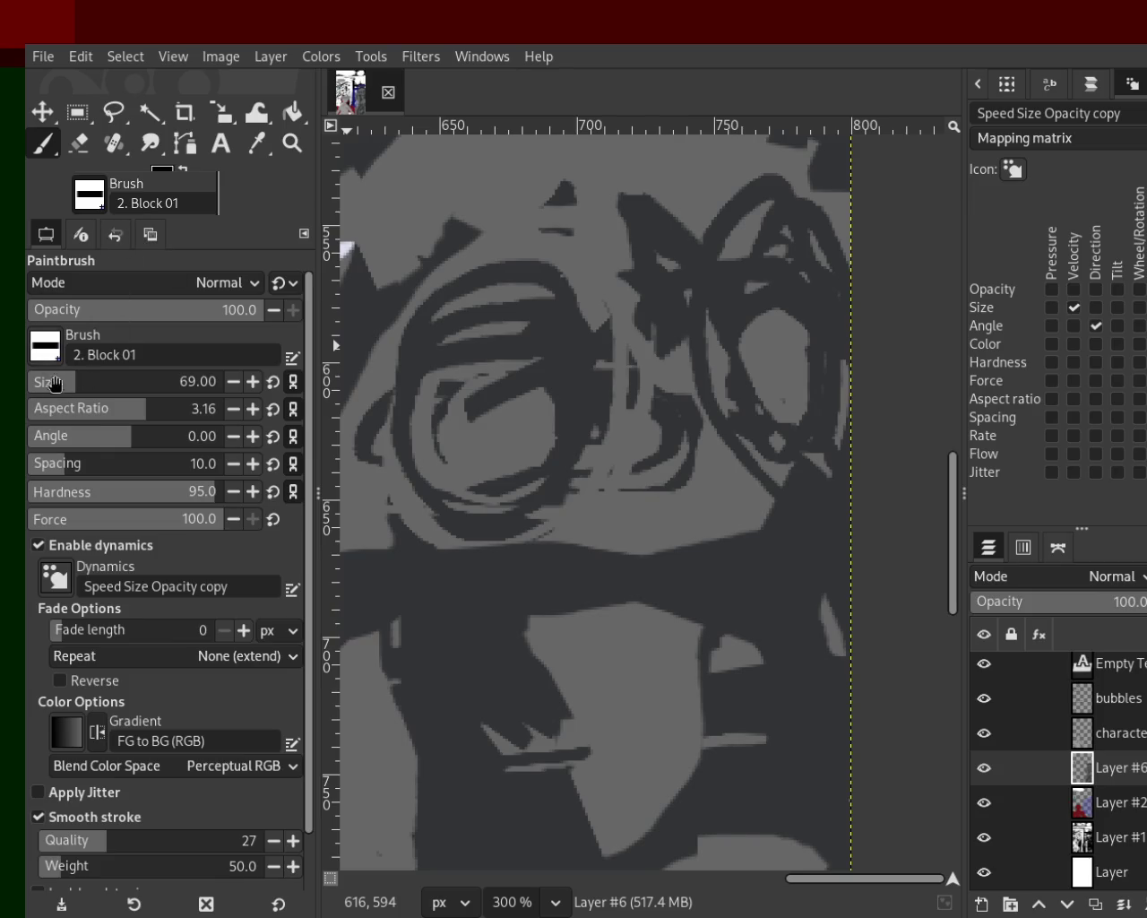
mouse_move(564, 295)
mouse_down()
mouse_move(568, 405)
mouse_move(488, 426)
mouse_move(509, 385)
mouse_move(512, 406)
mouse_up()
mouse_move(748, 282)
mouse_down()
mouse_move(782, 309)
mouse_move(760, 315)
mouse_up()
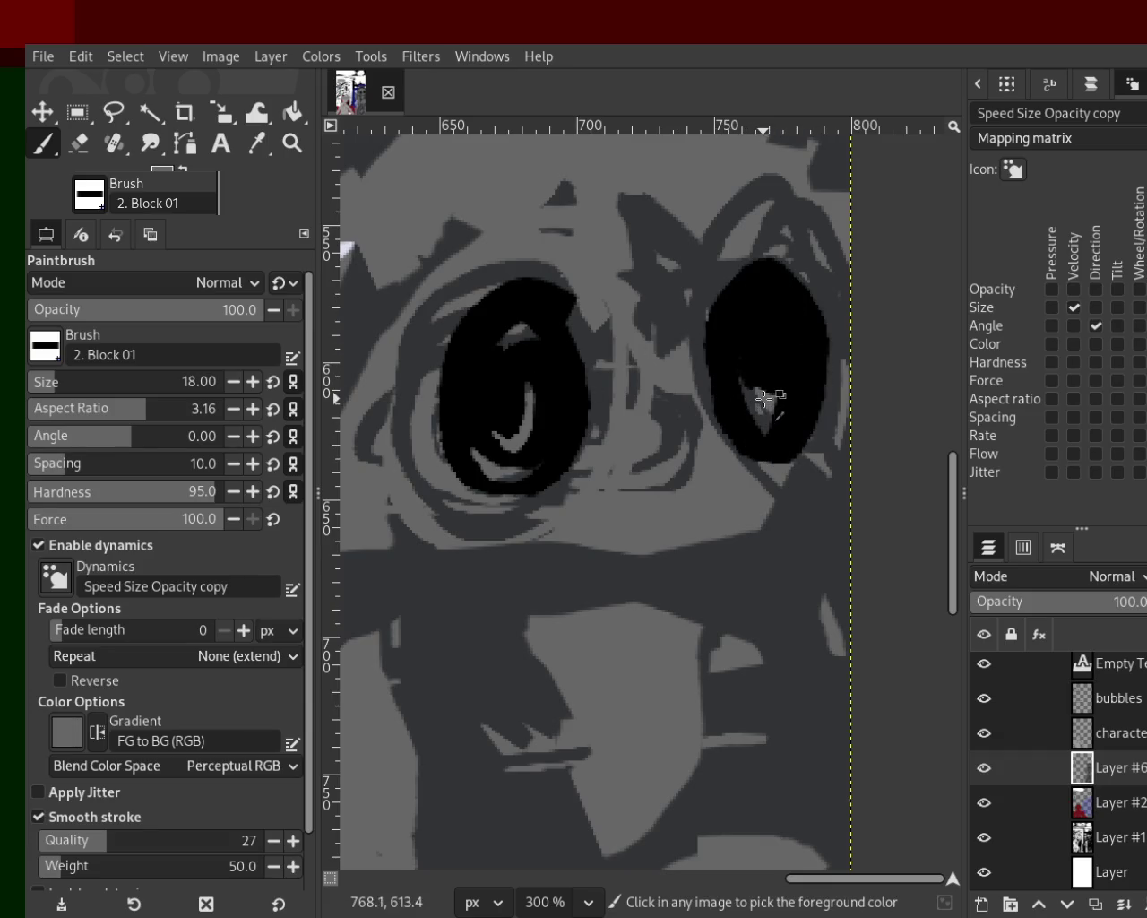
drag(763, 397, 781, 347)
mouse_move(553, 439)
mouse_down()
mouse_move(499, 359)
mouse_move(538, 328)
mouse_move(538, 380)
mouse_up()
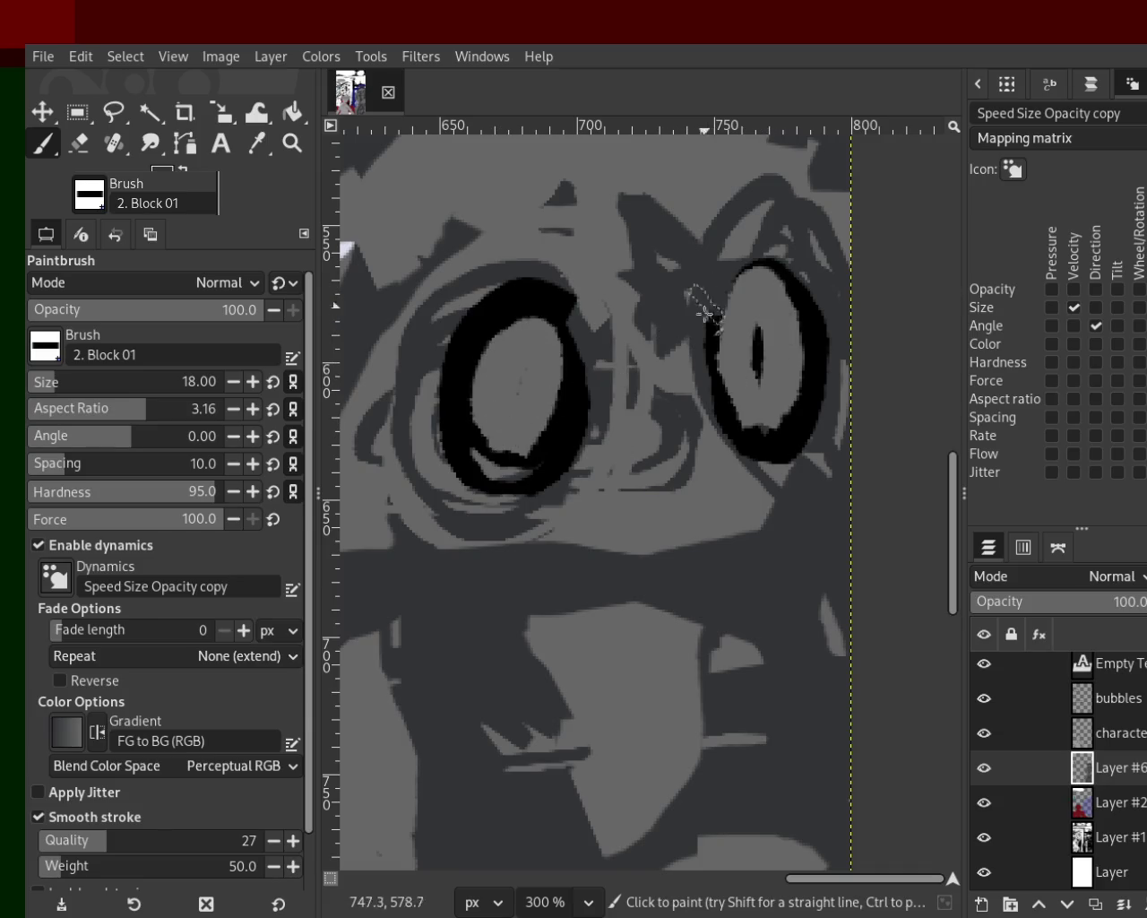
Step: Reshade around the goggles: dark grey between them, light grey above and below them
ctrl+click(652, 485)
drag(652, 486, 714, 455)
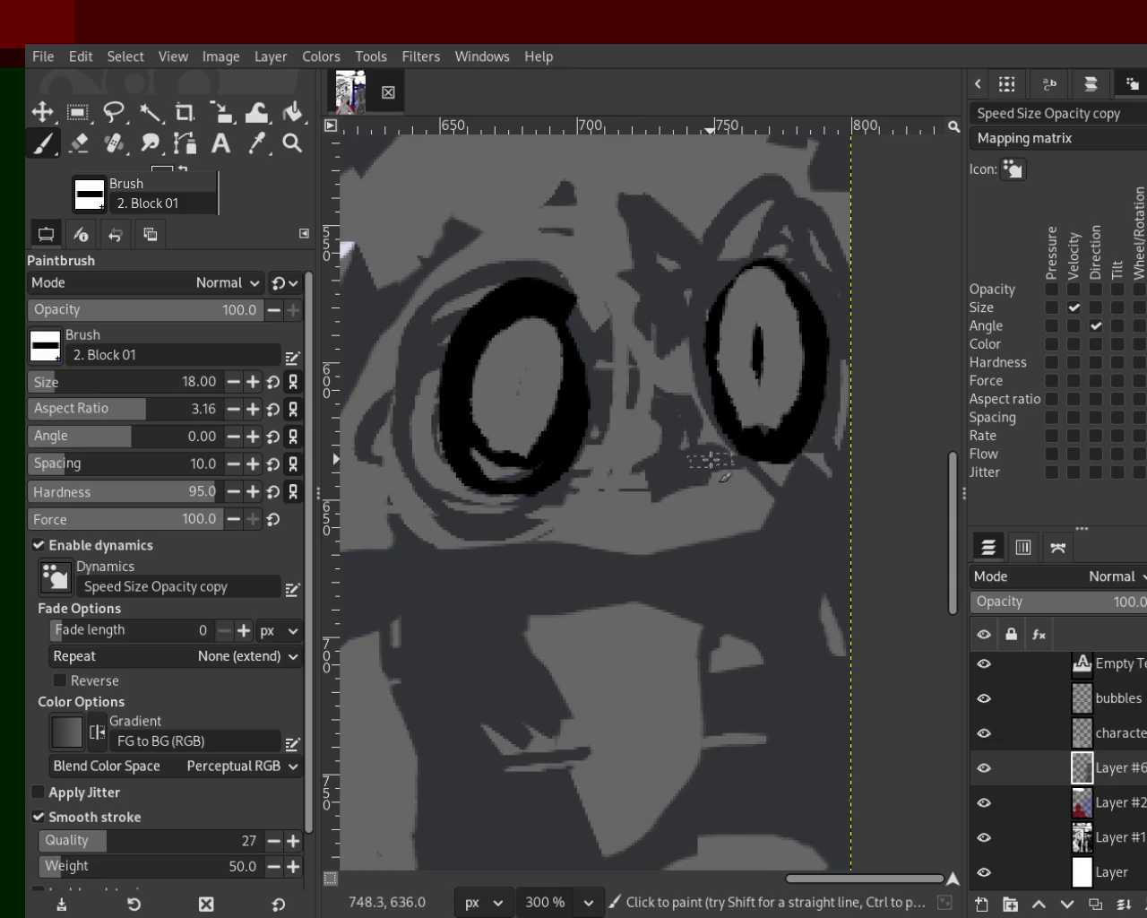
ctrl+click(635, 438)
mouse_move(406, 465)
mouse_down()
mouse_move(399, 260)
mouse_move(535, 262)
mouse_move(627, 292)
mouse_move(585, 292)
mouse_move(662, 314)
mouse_move(662, 267)
mouse_up()
ctrl+click(509, 280)
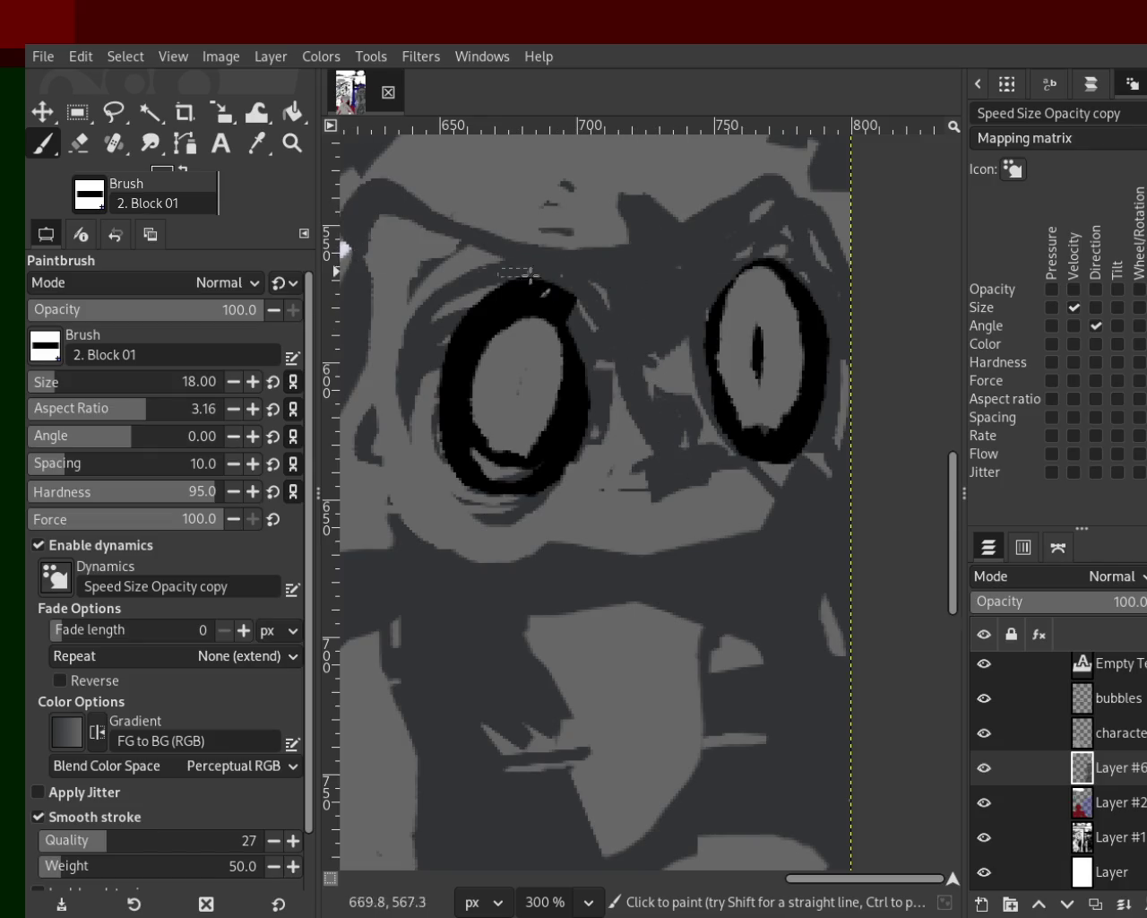
mouse_move(597, 317)
mouse_down()
mouse_move(430, 355)
mouse_move(468, 382)
mouse_move(363, 395)
mouse_move(443, 420)
mouse_move(458, 442)
mouse_up()
ctrl+click(646, 487)
mouse_move(645, 487)
mouse_down()
mouse_move(431, 412)
mouse_move(634, 439)
mouse_move(671, 473)
mouse_up()
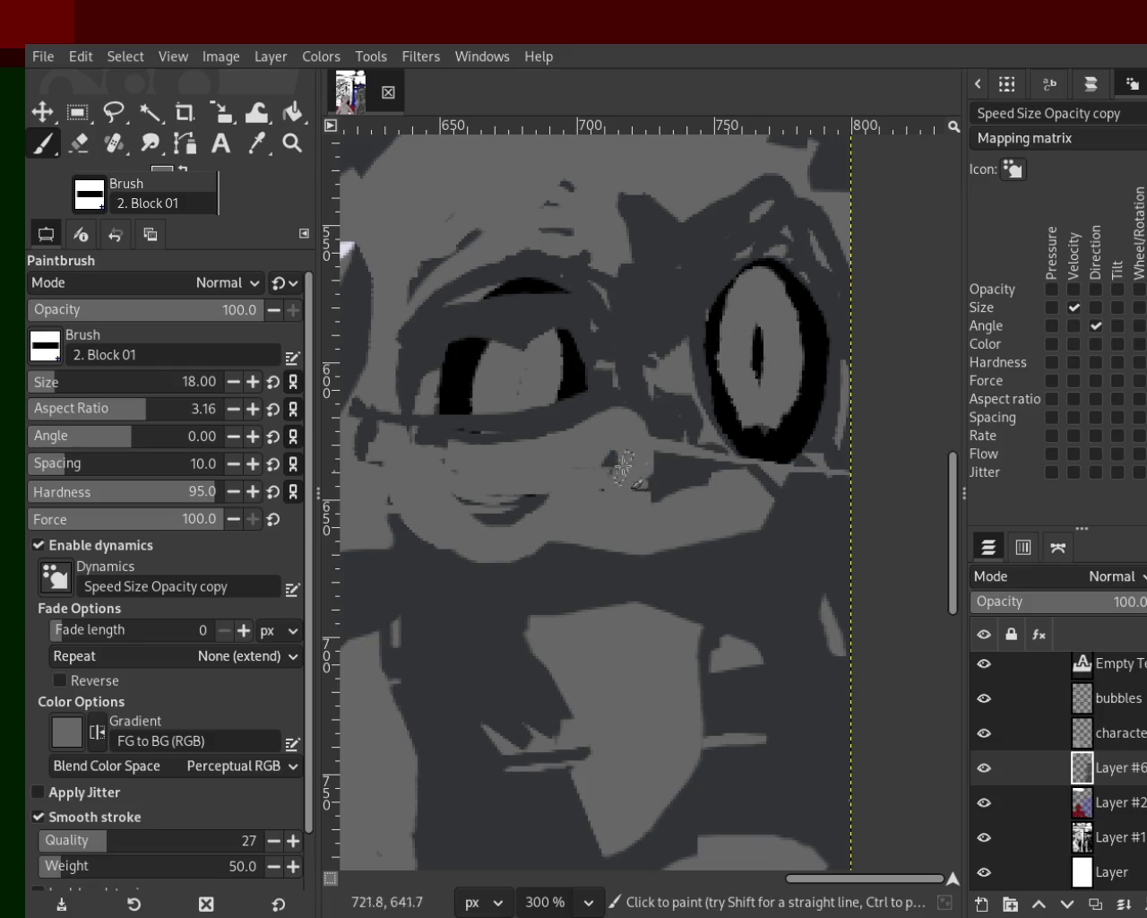
mouse_move(765, 433)
mouse_down()
mouse_move(789, 394)
mouse_move(609, 287)
mouse_move(798, 305)
mouse_move(655, 242)
mouse_move(736, 208)
mouse_up()
Step: Paint a dark band across the goggles and a dark stroke down the cheek
ctrl+click(816, 301)
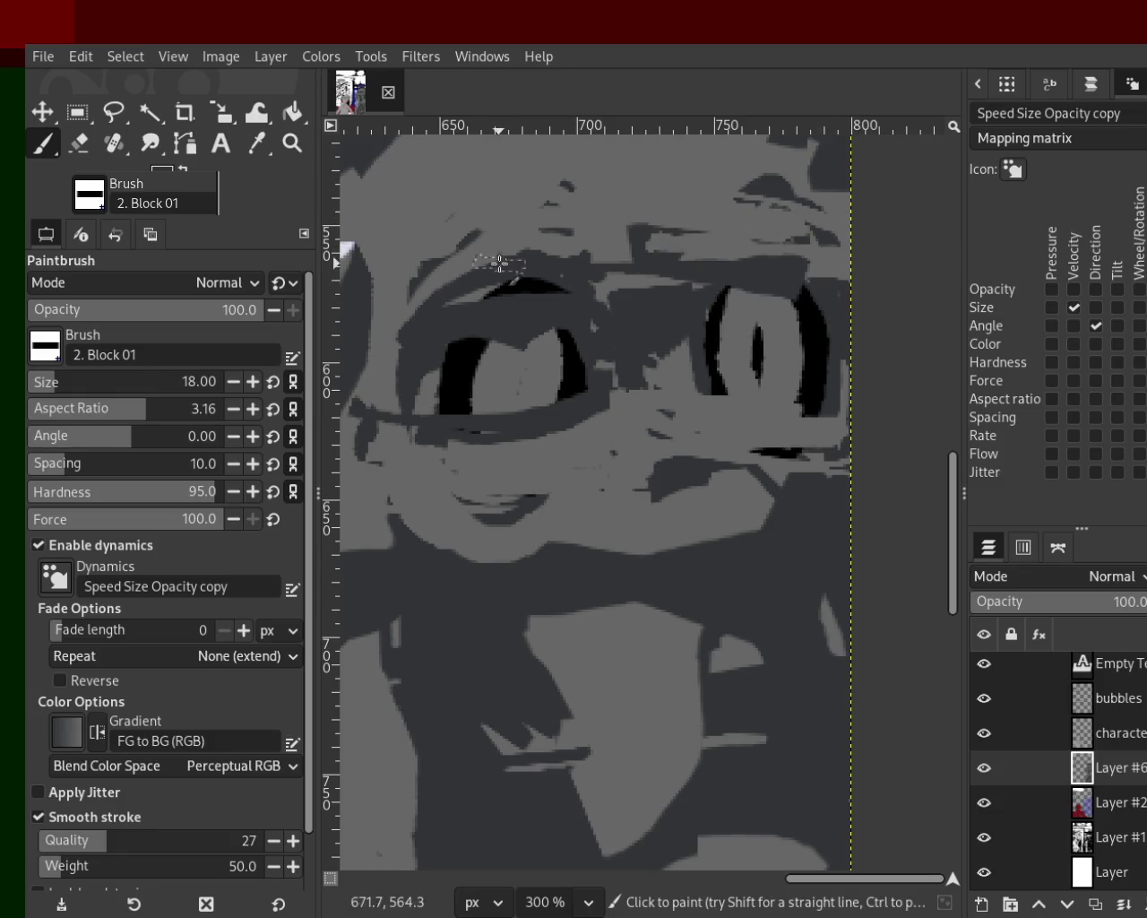
ctrl+click(584, 366)
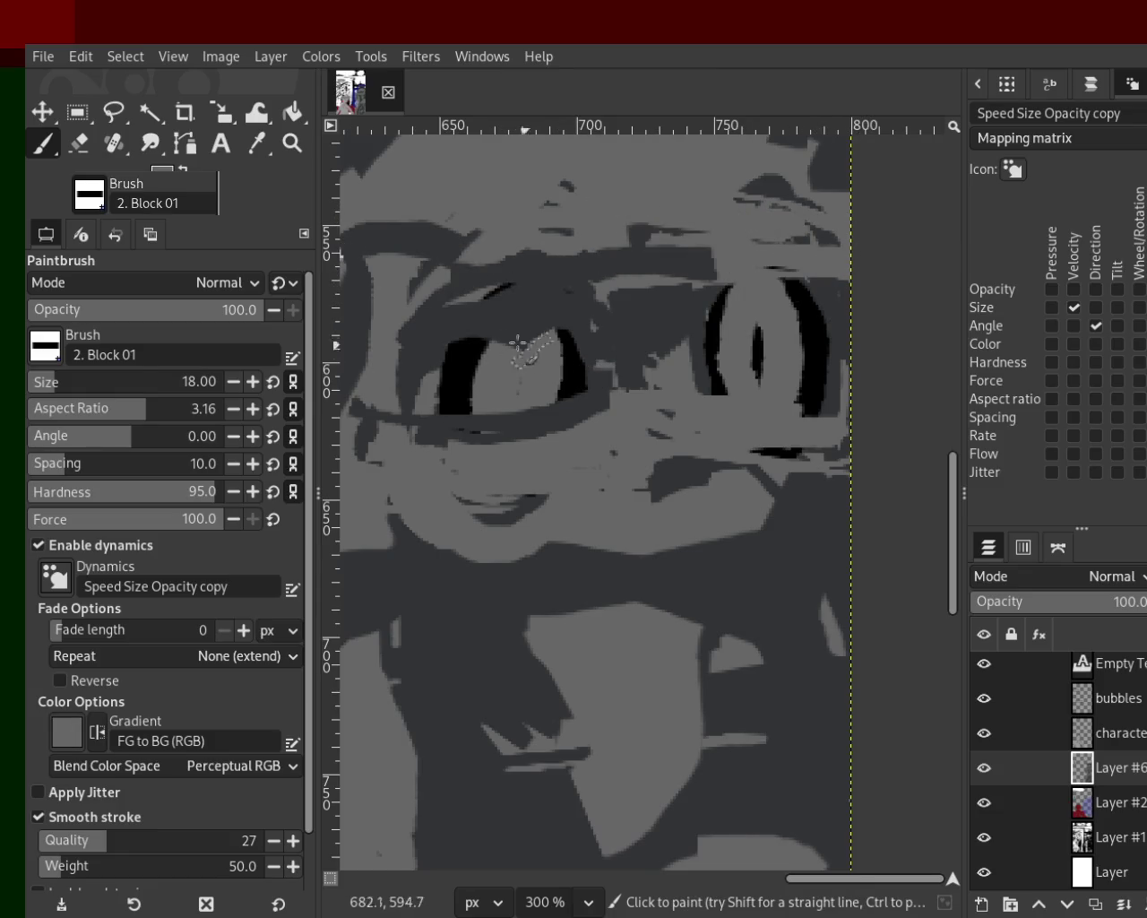
ctrl+click(723, 305)
drag(812, 292, 592, 293)
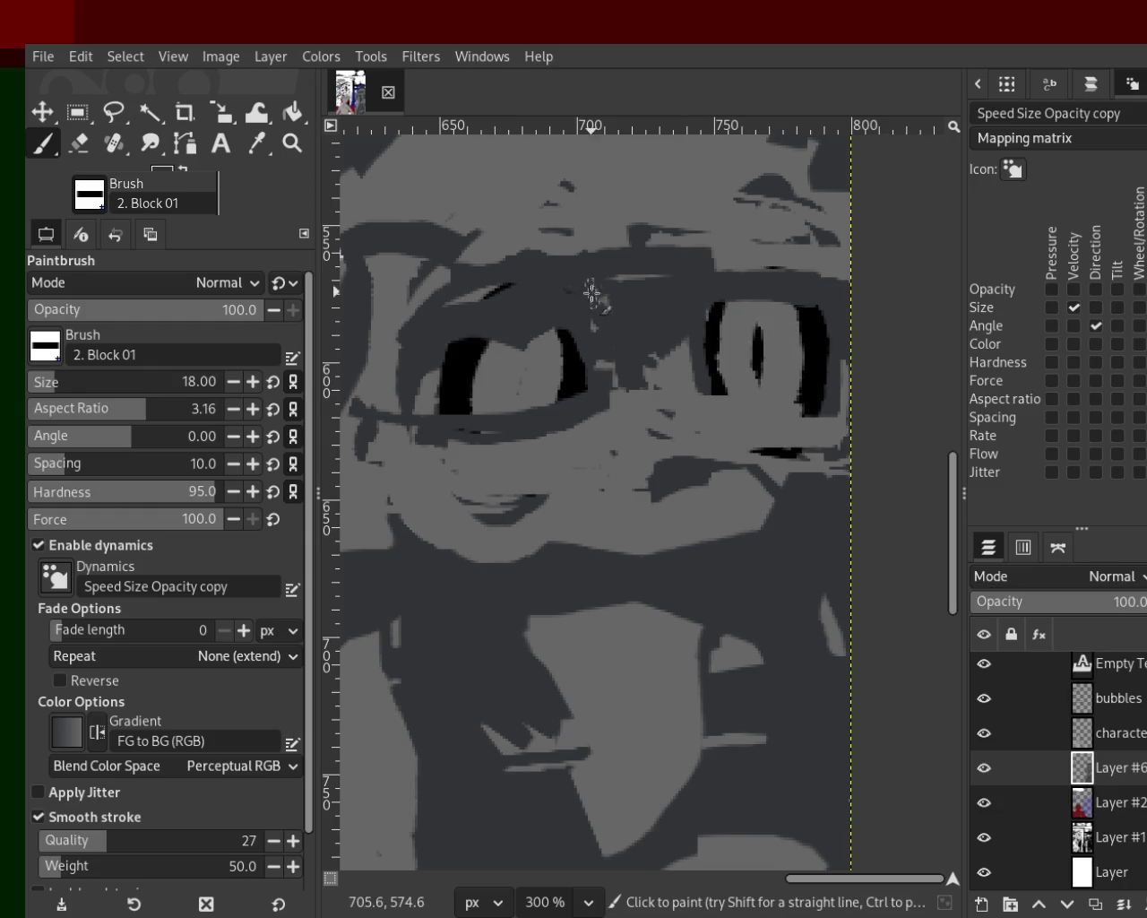
drag(618, 421, 587, 546)
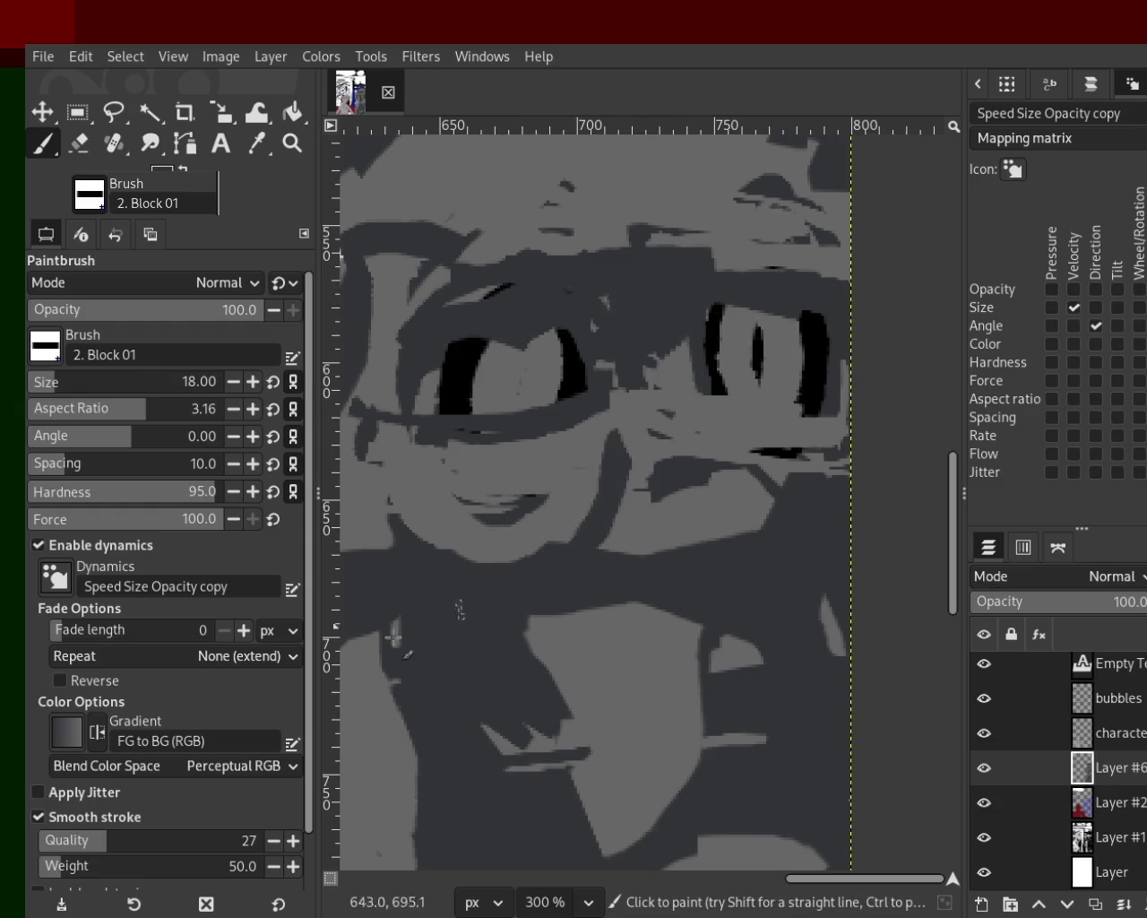
ctrl+click(588, 487)
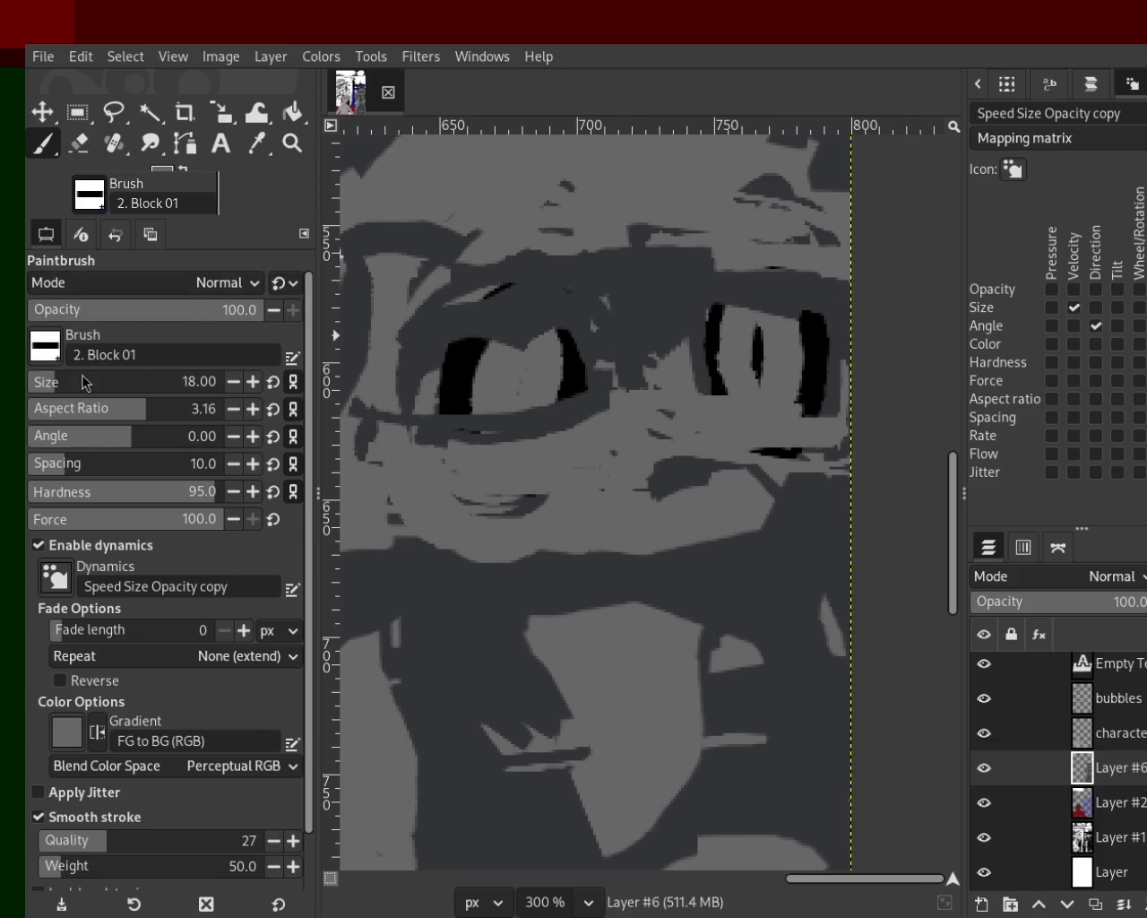
key(comma)
Step: Enlarge the brush to size 19 and try lighter grey around the left eye, undoing it
mouse_move(535, 348)
mouse_down()
mouse_move(479, 369)
mouse_move(528, 333)
mouse_move(537, 377)
mouse_up()
click(58, 382)
key(ctrl+z)
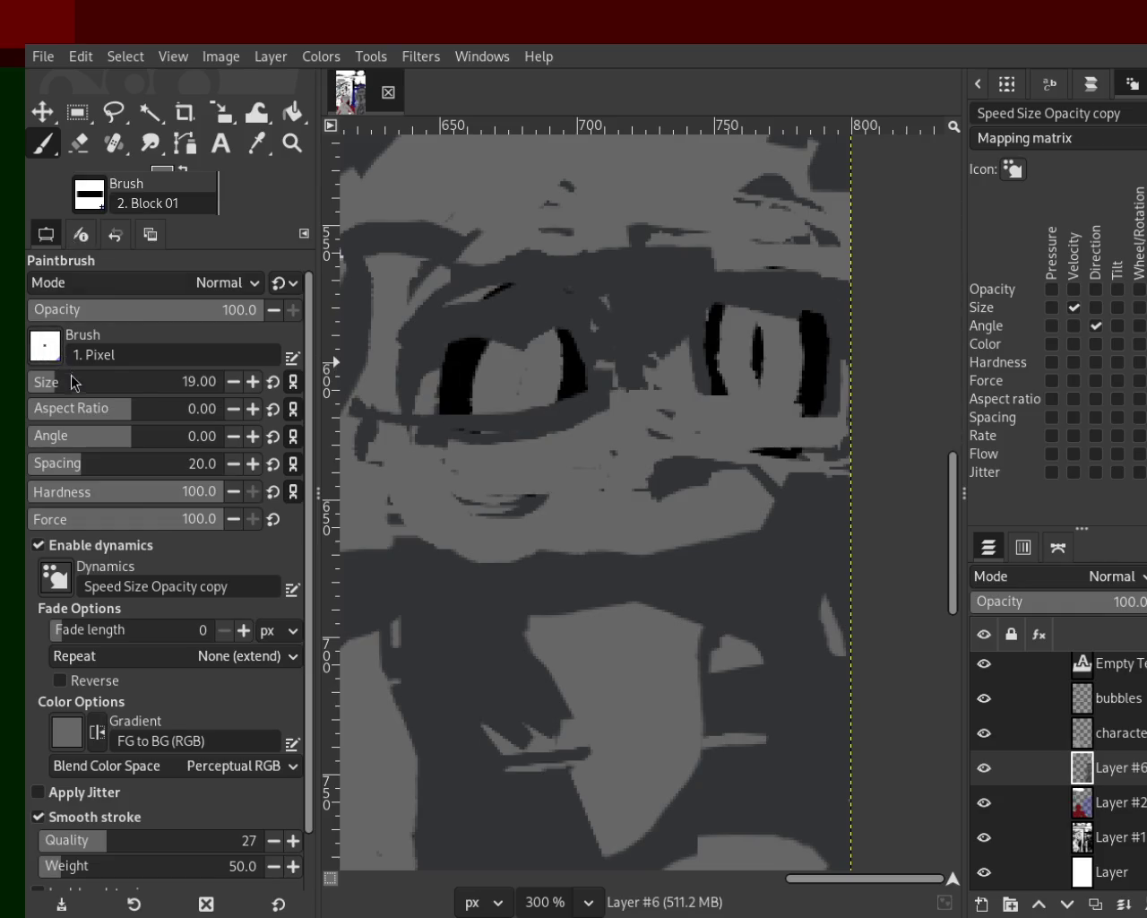
mouse_move(518, 371)
mouse_down()
mouse_move(525, 299)
mouse_move(543, 408)
mouse_move(507, 323)
mouse_move(578, 332)
mouse_move(502, 295)
mouse_up()
ctrl+click(606, 326)
key(ctrl+z)
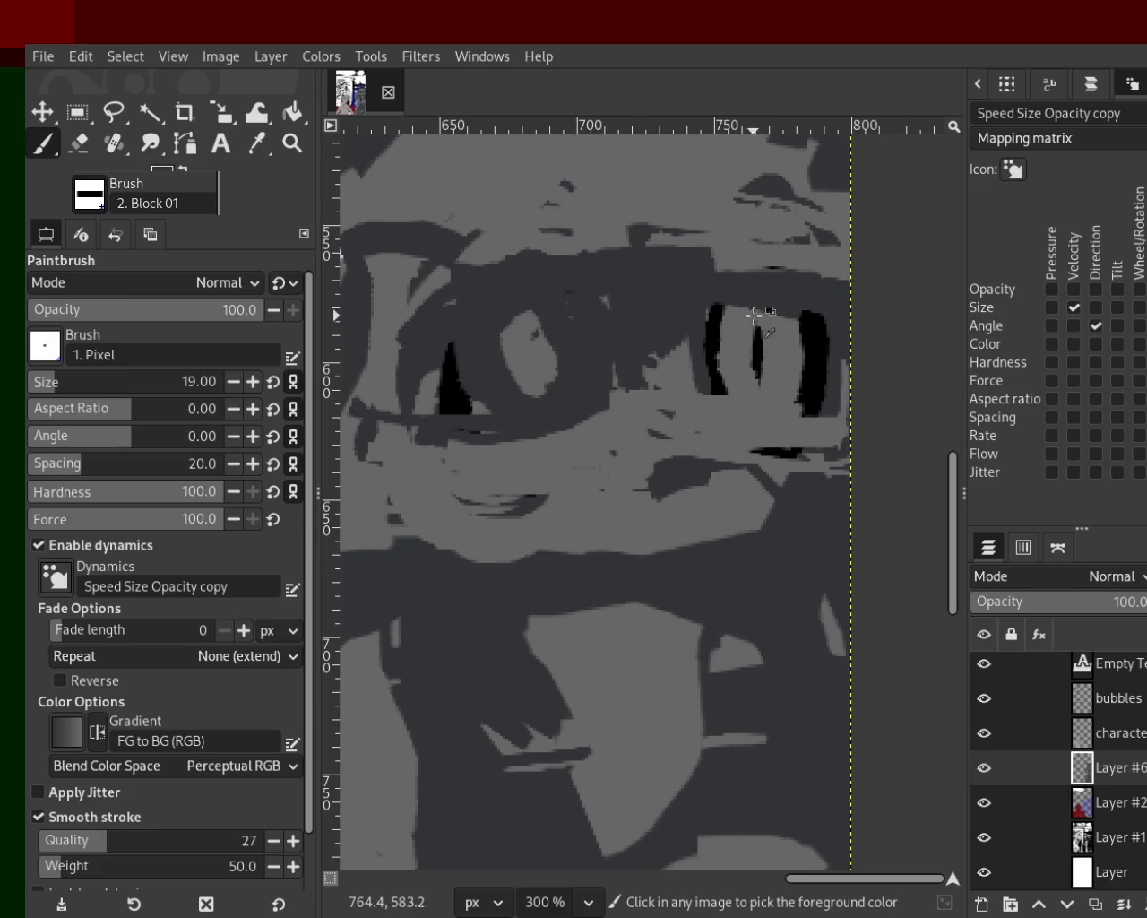
Step: Paint both eyes solid black using black picked from the right eye
ctrl+click(814, 324)
drag(814, 325, 740, 383)
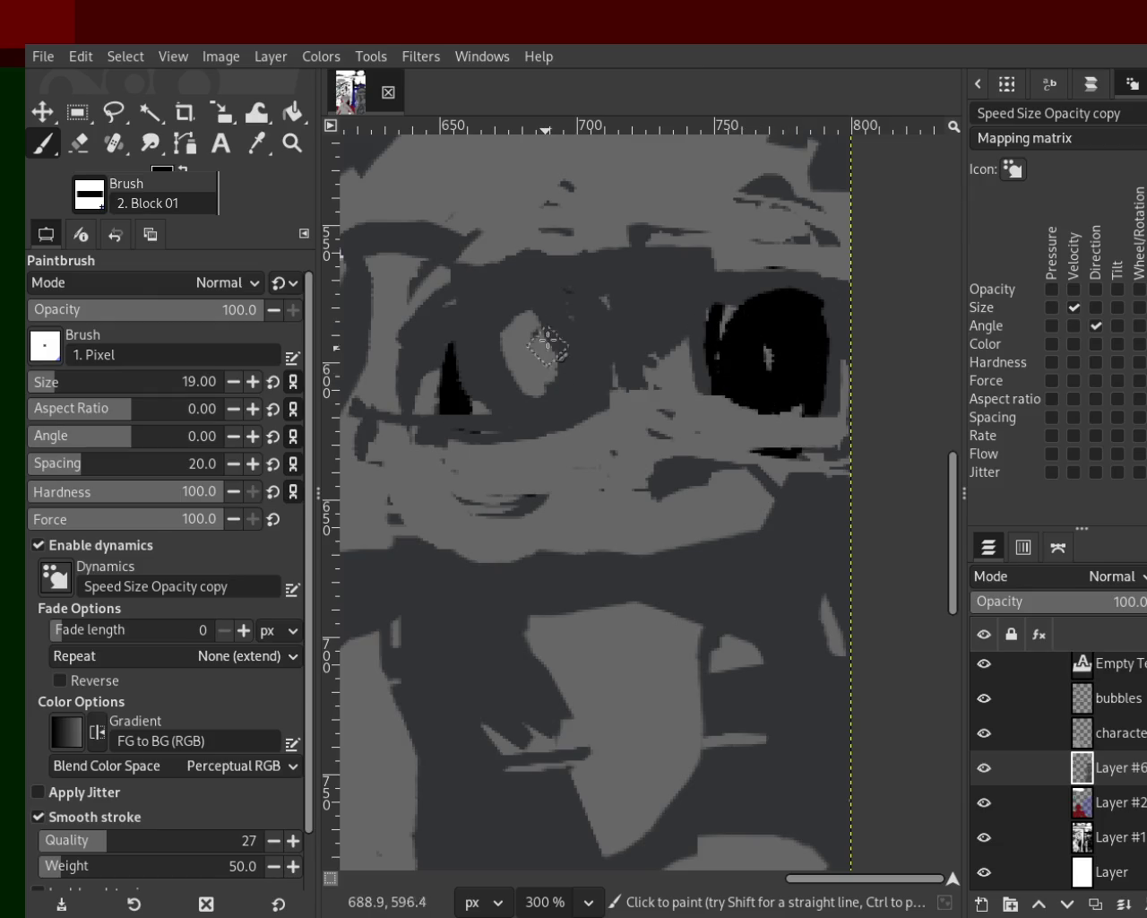
drag(547, 341, 547, 376)
ctrl+click(678, 313)
drag(671, 387, 663, 380)
key(ctrl+z)
Step: Shade dark grey beside the left eye and repaint the bands between and above the eyes light grey
ctrl+click(672, 403)
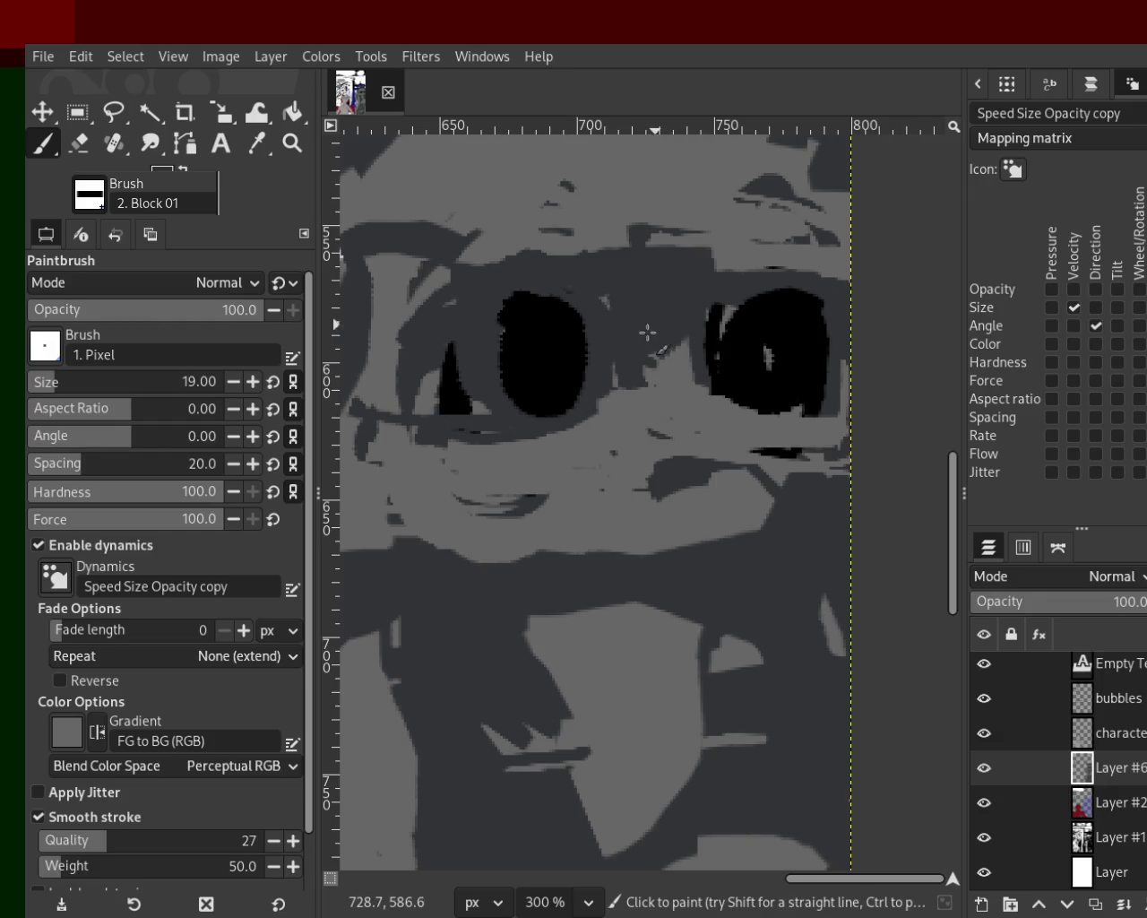
ctrl+click(477, 411)
drag(468, 417, 474, 305)
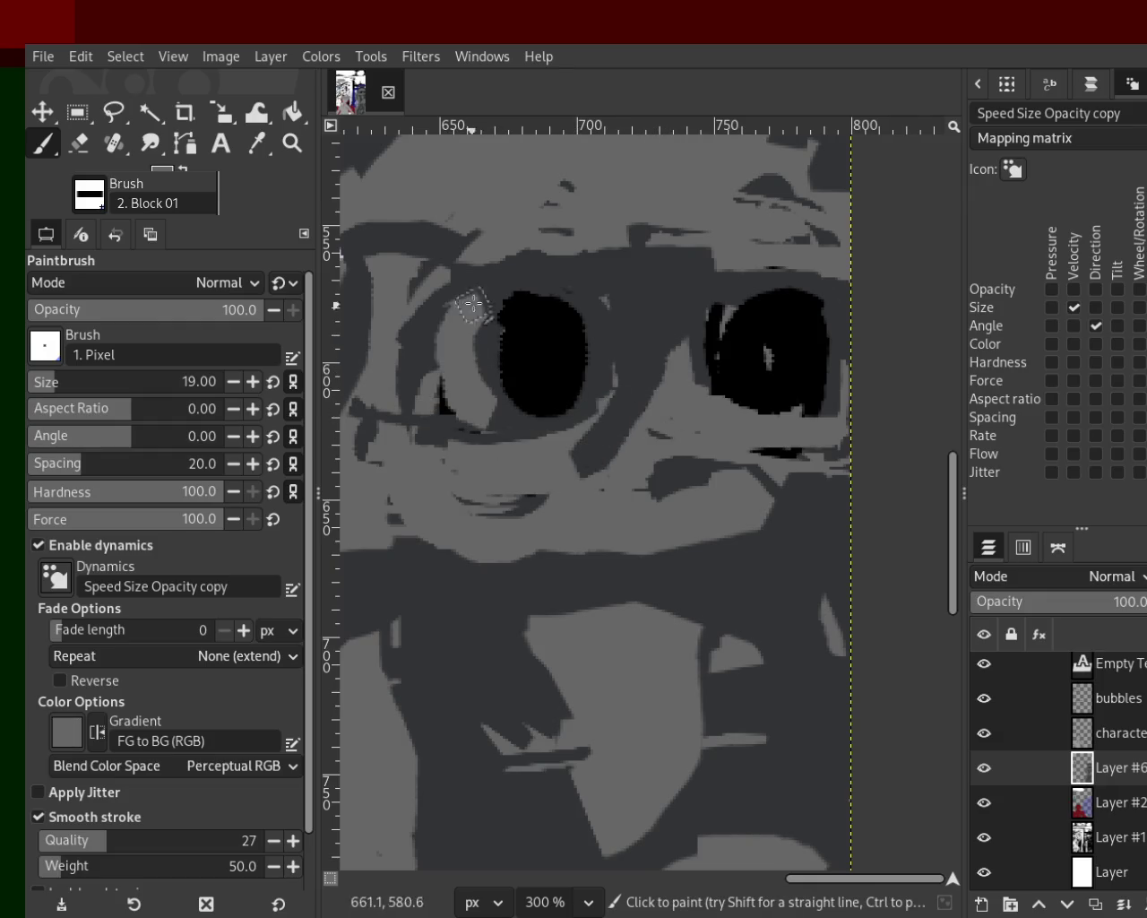
key(ctrl+z)
ctrl+click(412, 285)
mouse_move(387, 358)
mouse_down()
mouse_move(417, 313)
mouse_move(448, 461)
mouse_up()
ctrl+click(555, 444)
mouse_move(555, 444)
mouse_down()
mouse_move(628, 328)
mouse_move(652, 338)
mouse_up()
drag(590, 281, 507, 249)
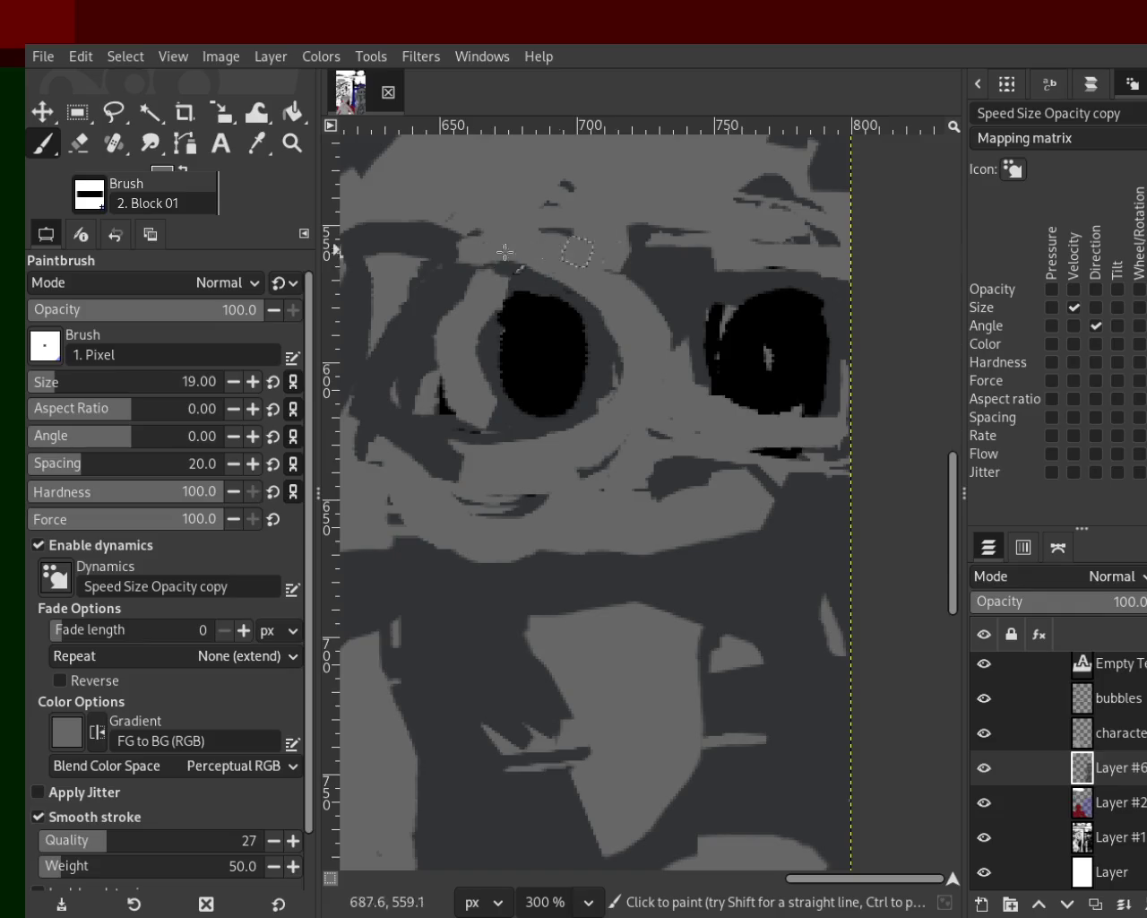
Step: Add dark grey strokes running up and down from between the eyes
ctrl+click(691, 257)
drag(676, 237, 690, 159)
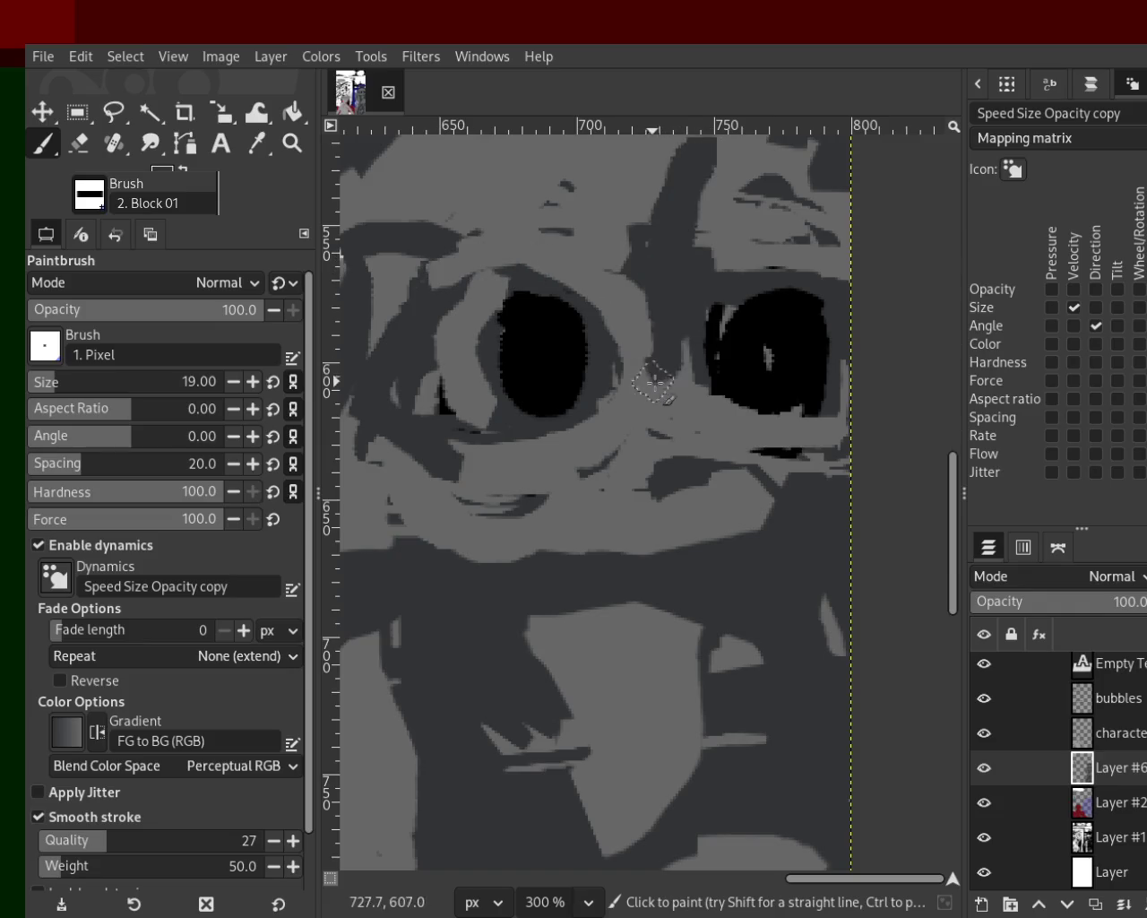
mouse_move(685, 316)
mouse_down()
mouse_move(726, 382)
mouse_move(789, 251)
mouse_move(726, 405)
mouse_move(834, 358)
mouse_up()
key(ctrl+z)
ctrl+click(699, 412)
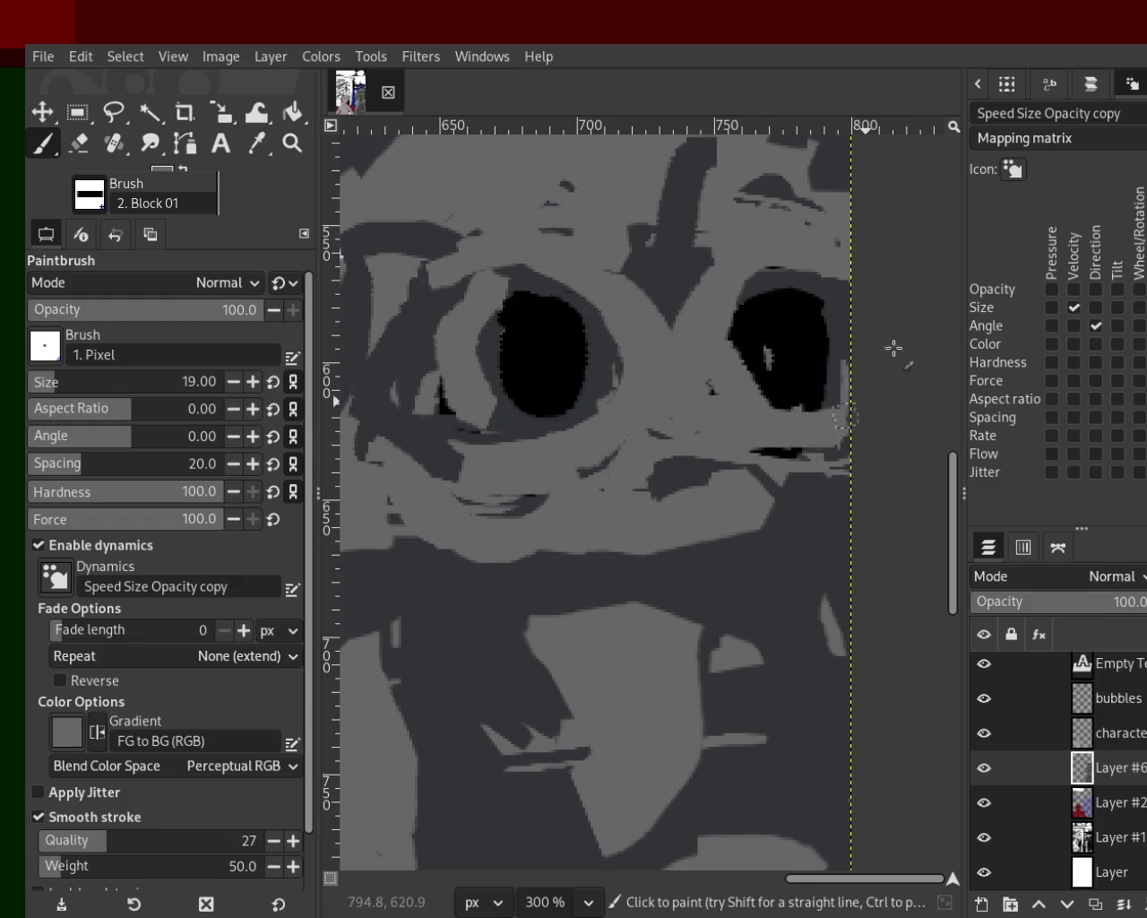
drag(833, 296, 712, 328)
key(ctrl+z)
ctrl+click(679, 254)
drag(679, 254, 551, 768)
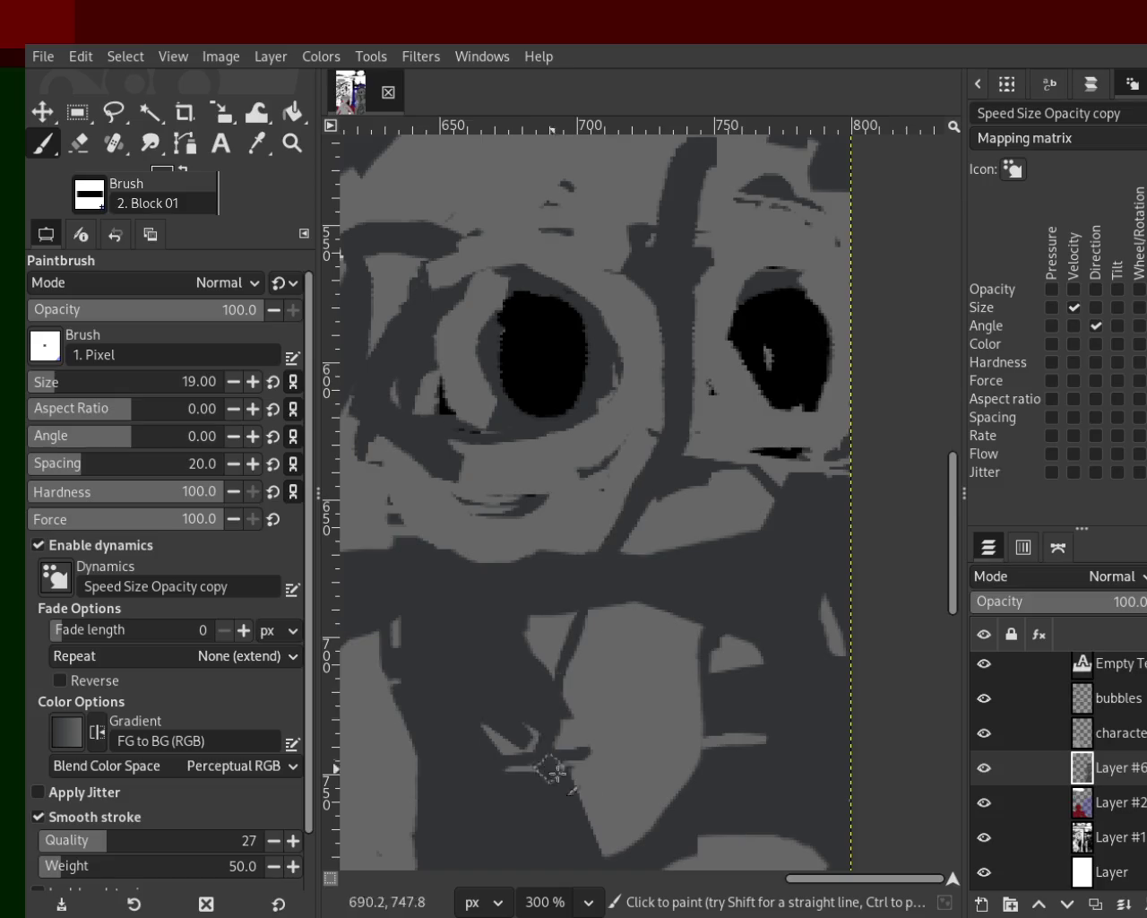
key(ctrl+z)
drag(665, 385, 574, 780)
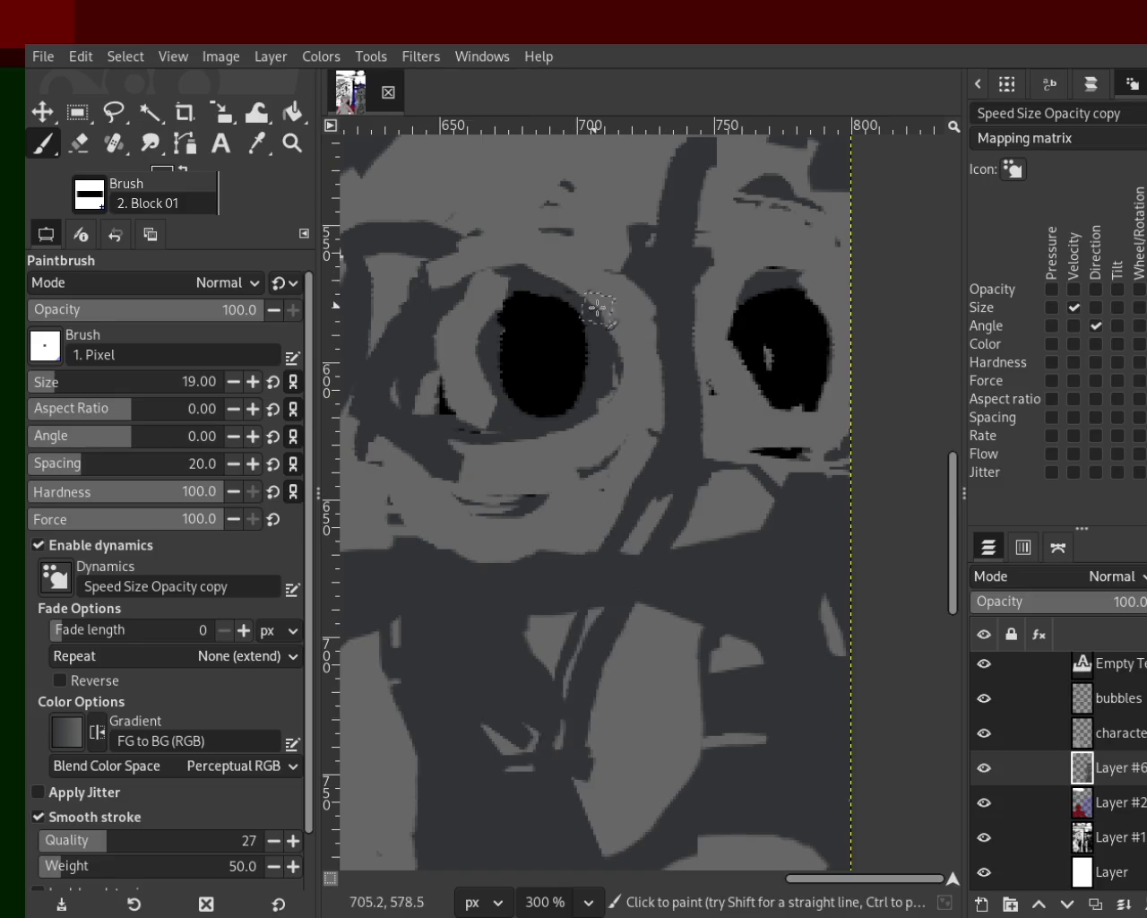
Step: Repaint the left pupil's top, the right eye's lower edge and the under-eye band light grey
ctrl+click(629, 336)
drag(629, 336, 518, 305)
key(ctrl+z)
mouse_move(591, 301)
mouse_down()
mouse_move(634, 377)
mouse_move(464, 307)
mouse_up()
key(ctrl+z)
drag(724, 333, 820, 294)
key(ctrl+z)
drag(753, 376, 827, 433)
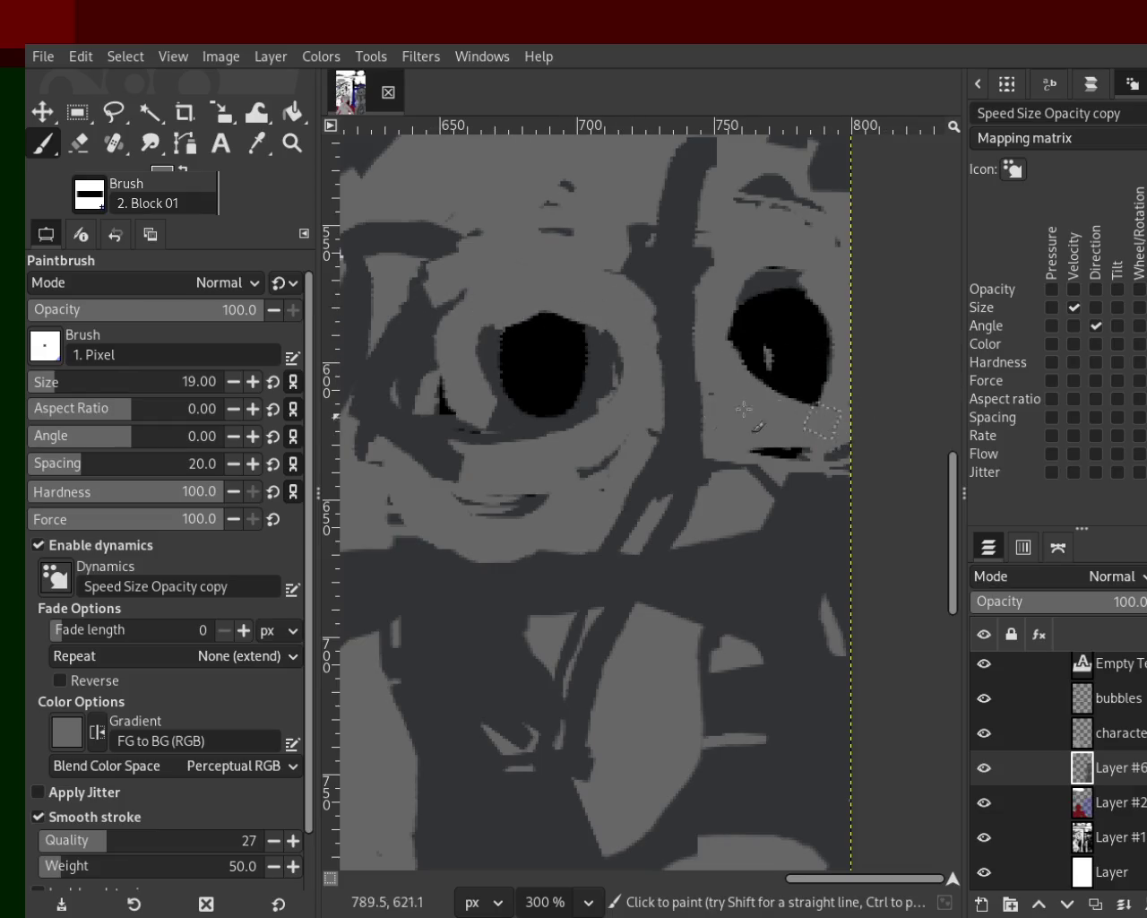
drag(551, 419, 463, 453)
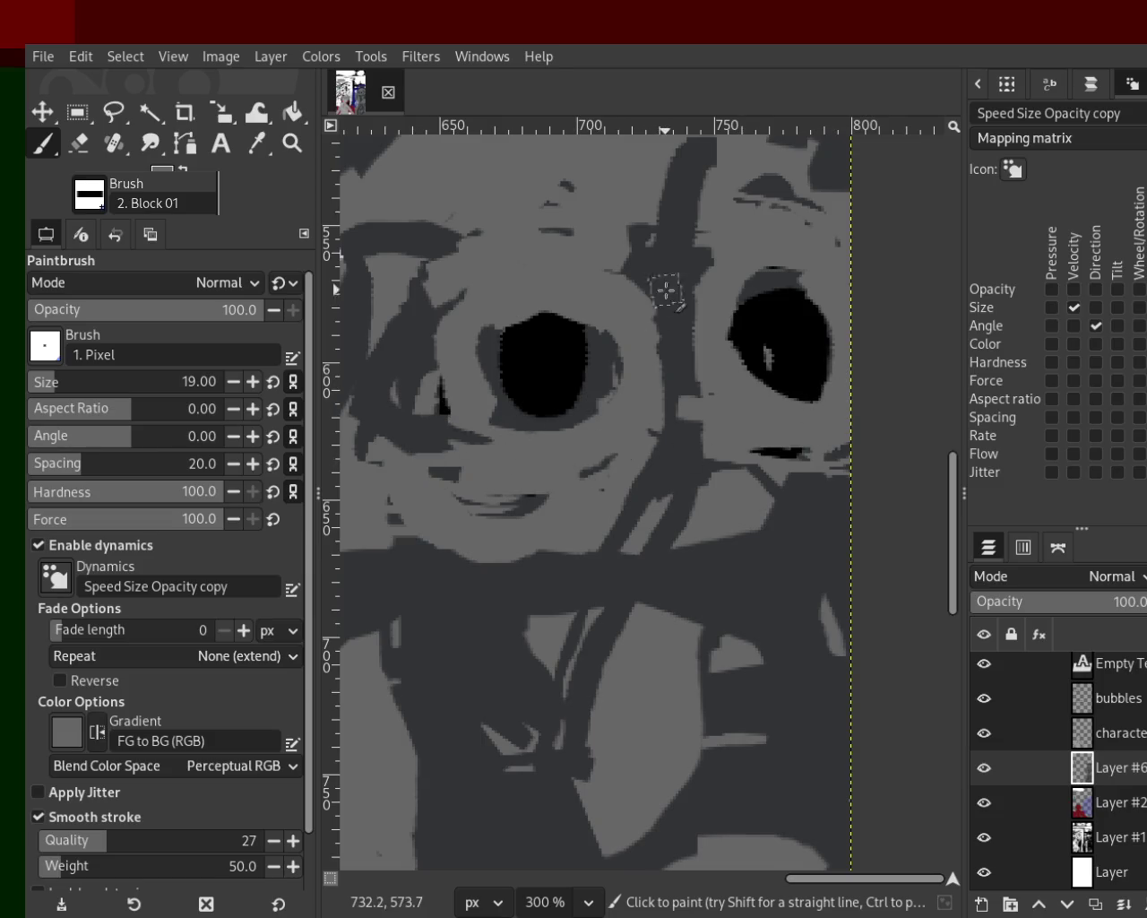
mouse_move(711, 553)
mouse_down()
mouse_move(741, 514)
mouse_move(675, 569)
mouse_move(703, 564)
mouse_move(647, 621)
mouse_move(728, 571)
mouse_up()
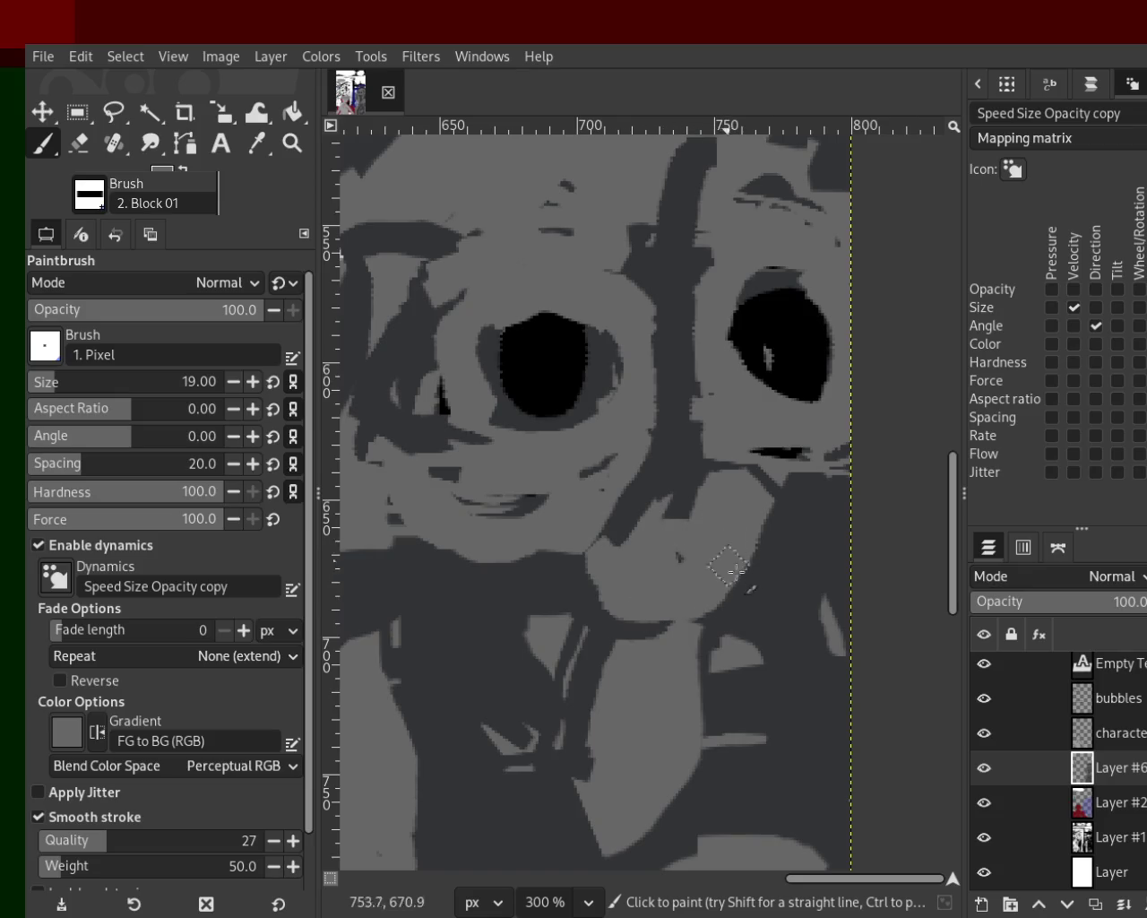
Step: Shade the cheek with dark strokes below the right eye and down the face's right side
ctrl+click(729, 567)
mouse_move(768, 519)
mouse_down()
mouse_move(712, 435)
mouse_move(712, 305)
mouse_up()
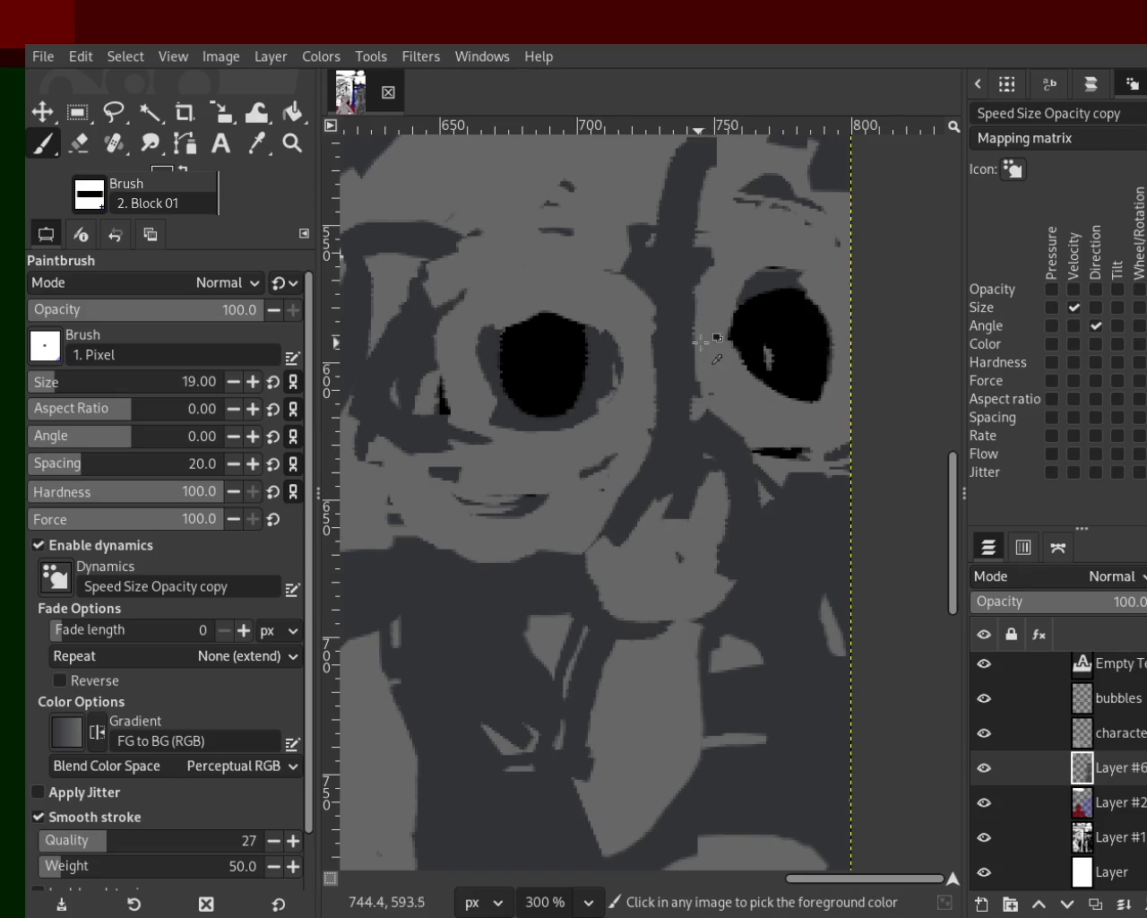
ctrl+click(772, 285)
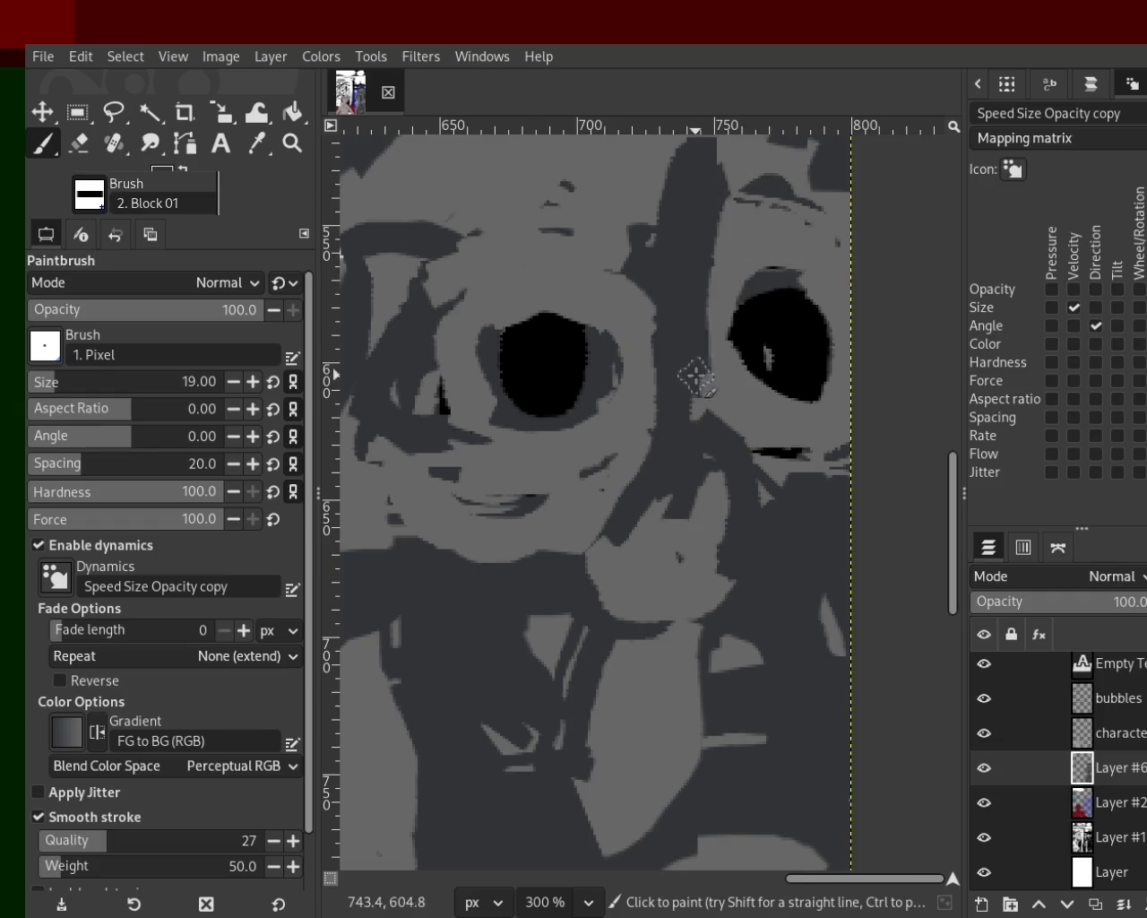
ctrl+click(706, 269)
mouse_move(705, 484)
mouse_down()
mouse_move(770, 584)
mouse_move(725, 547)
mouse_move(717, 388)
mouse_move(661, 474)
mouse_up()
ctrl+click(685, 435)
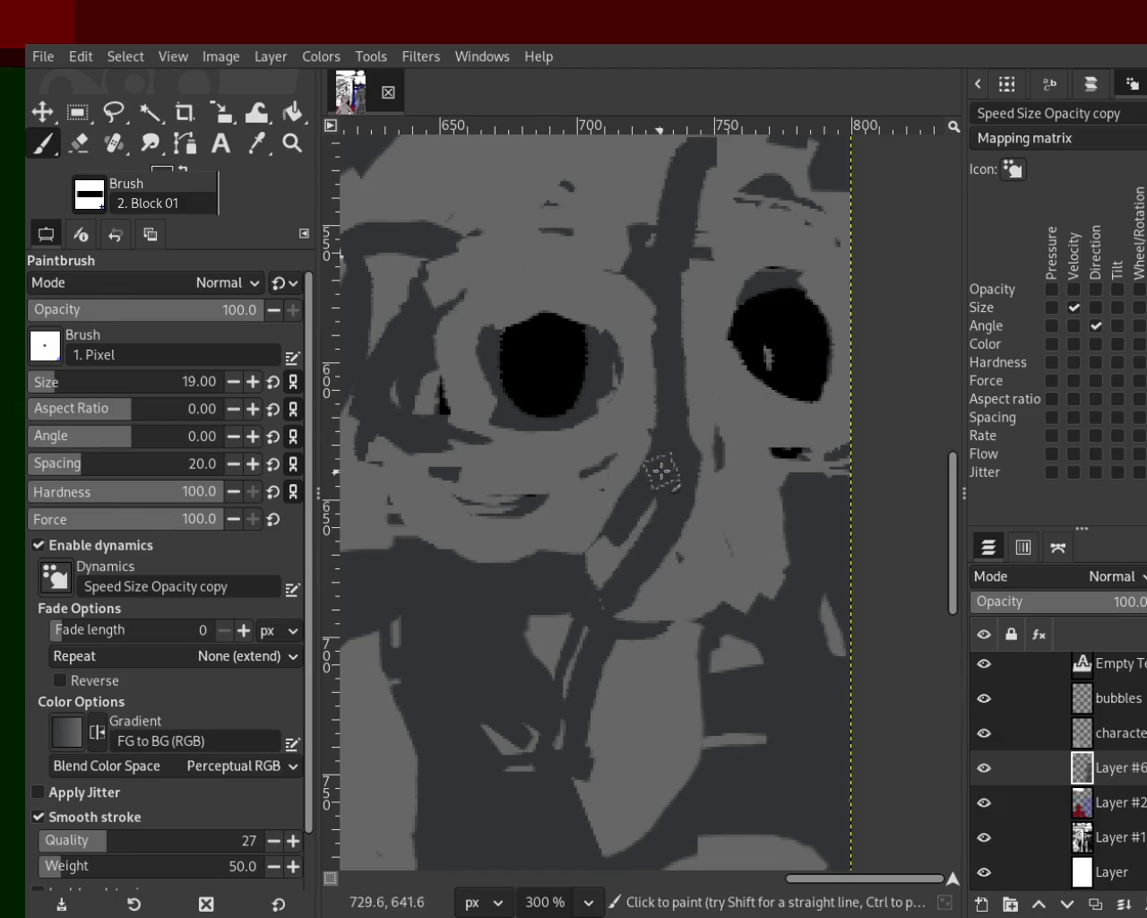
key(ctrl+z)
mouse_move(618, 546)
mouse_down()
mouse_move(606, 574)
mouse_move(678, 491)
mouse_move(667, 654)
mouse_up()
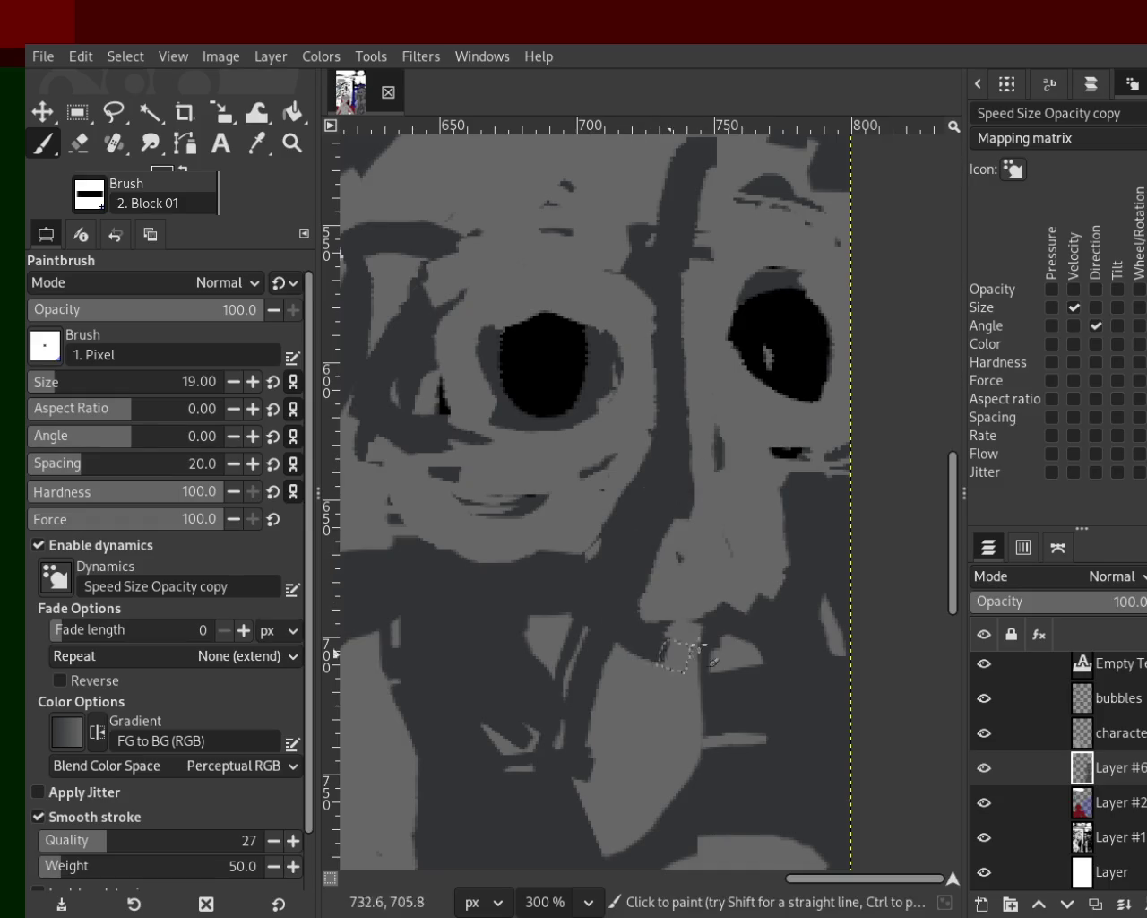
key(ctrl+z)
key(ctrl+z)
key(ctrl+z)
key(ctrl+z)
drag(812, 519, 747, 651)
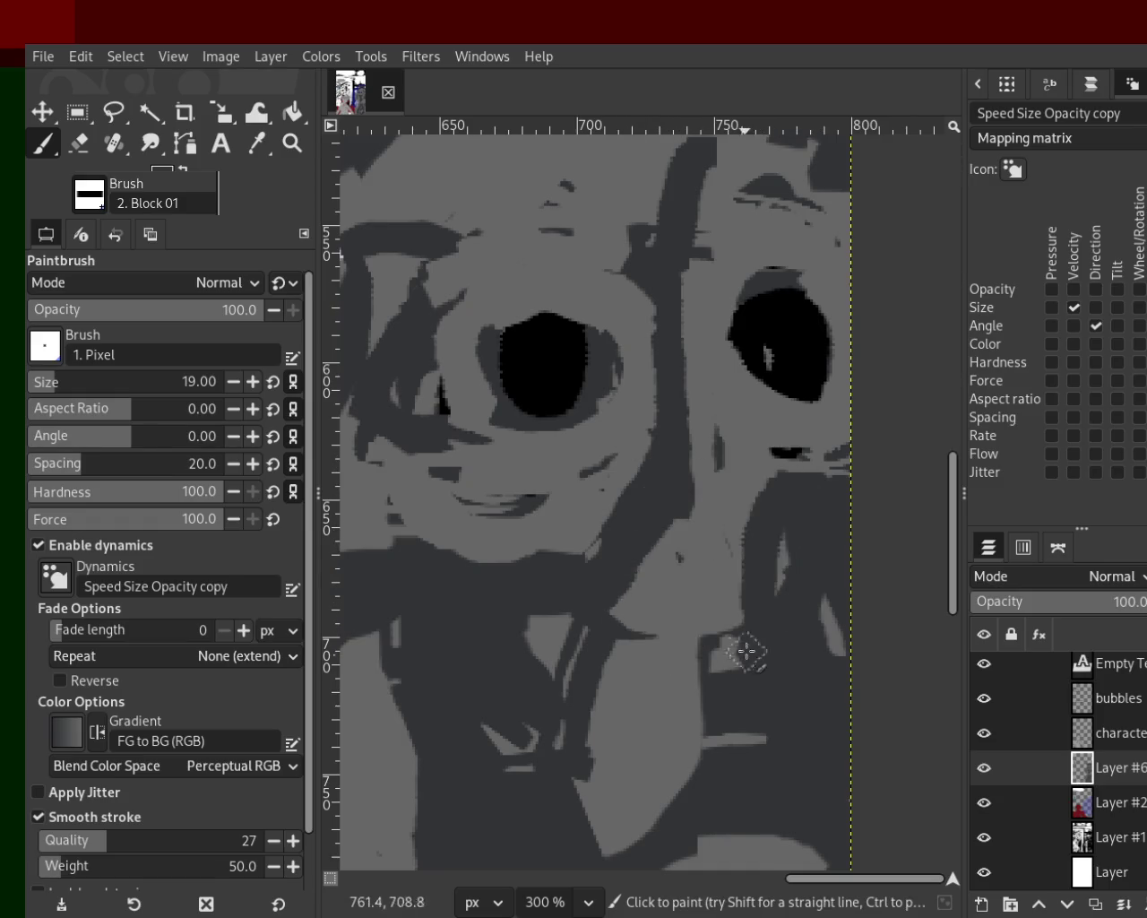
Step: Paint a dark band across the lower face and a light-grey stroke down the face
ctrl+click(577, 615)
drag(537, 652, 804, 651)
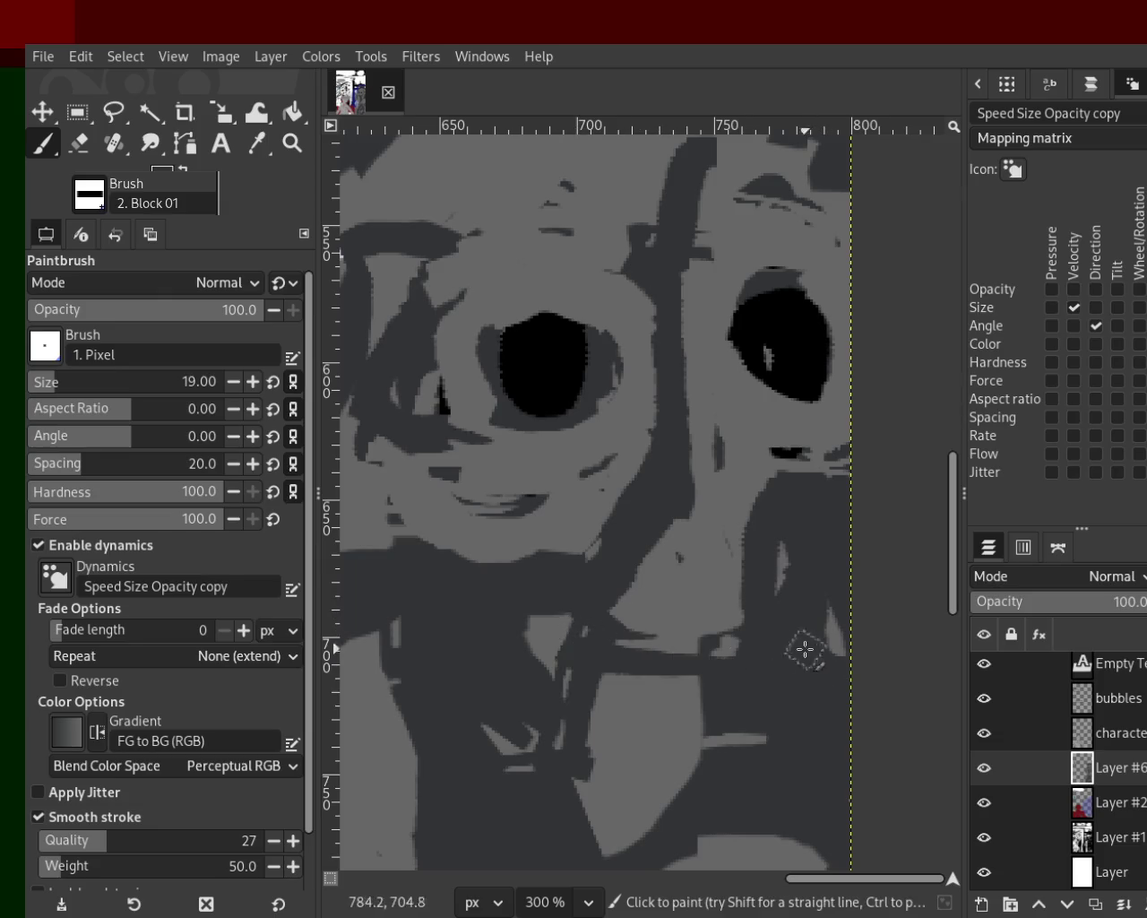
ctrl+click(687, 733)
mouse_move(687, 733)
mouse_down()
mouse_move(582, 675)
mouse_move(779, 659)
mouse_up()
key(ctrl+z)
key(ctrl+z)
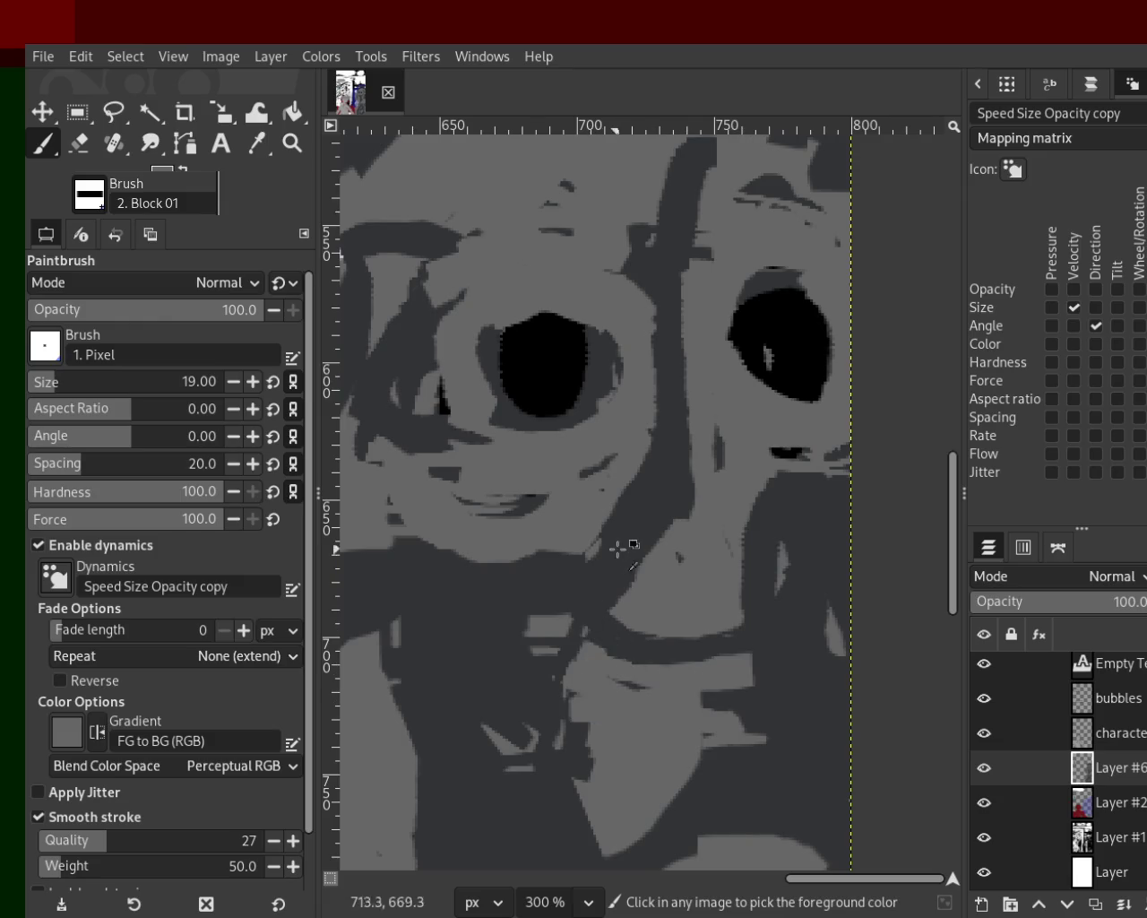
ctrl+click(627, 542)
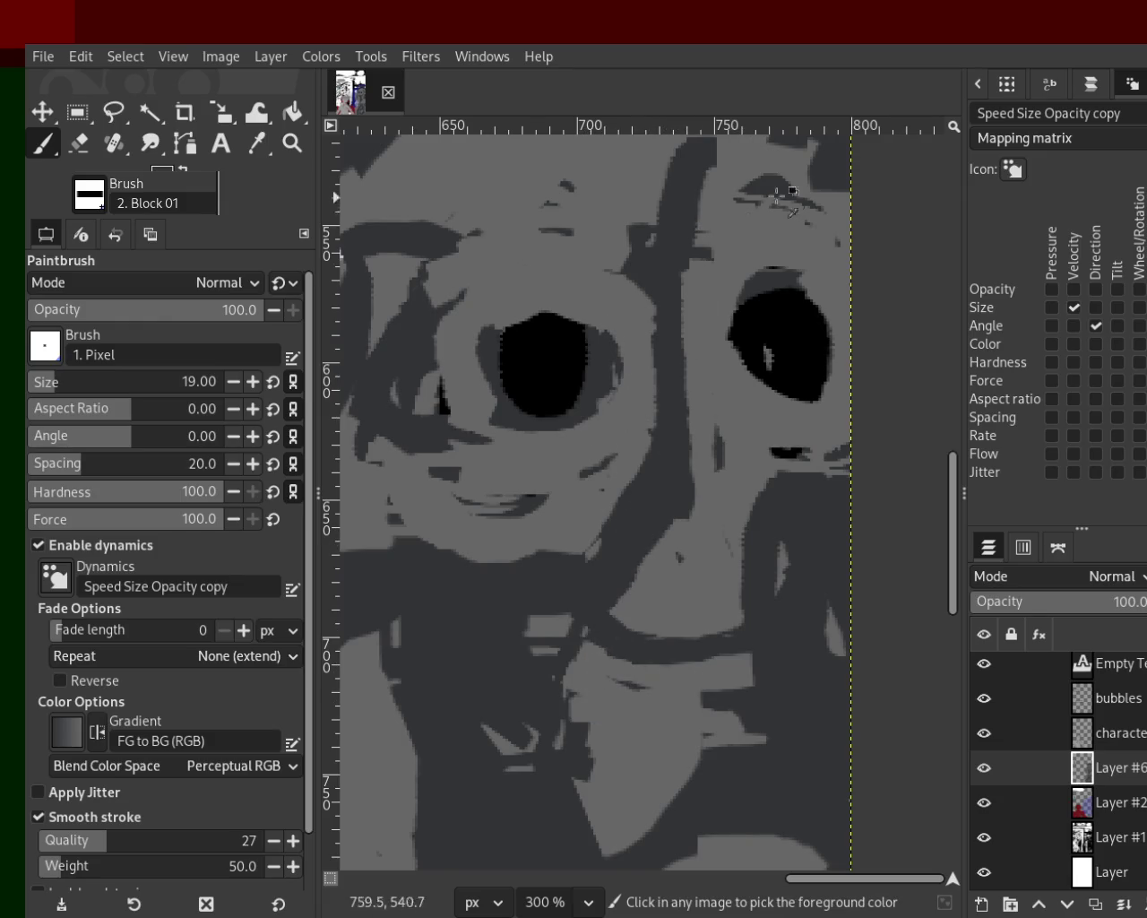
drag(769, 276, 636, 618)
key(ctrl+z)
ctrl+click(686, 493)
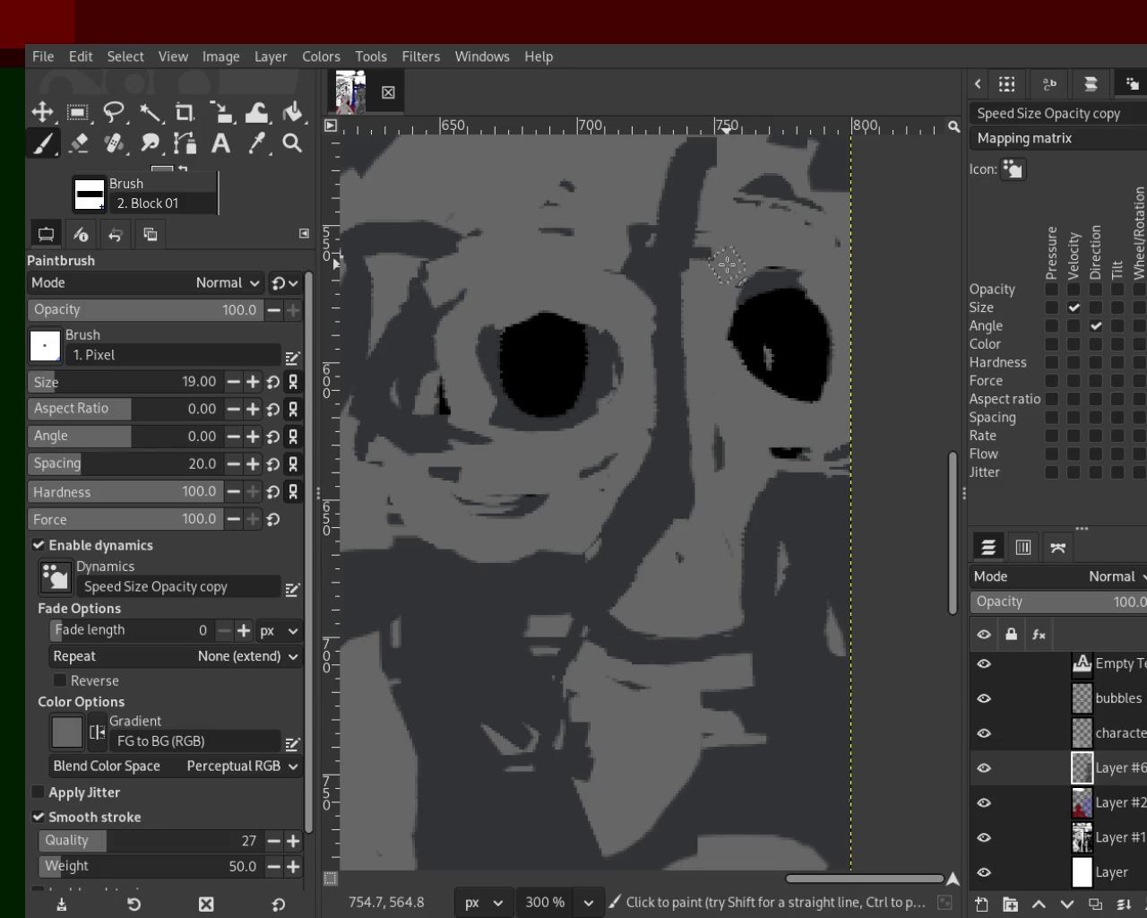
drag(707, 217, 627, 587)
key(ctrl+z)
drag(709, 312, 604, 619)
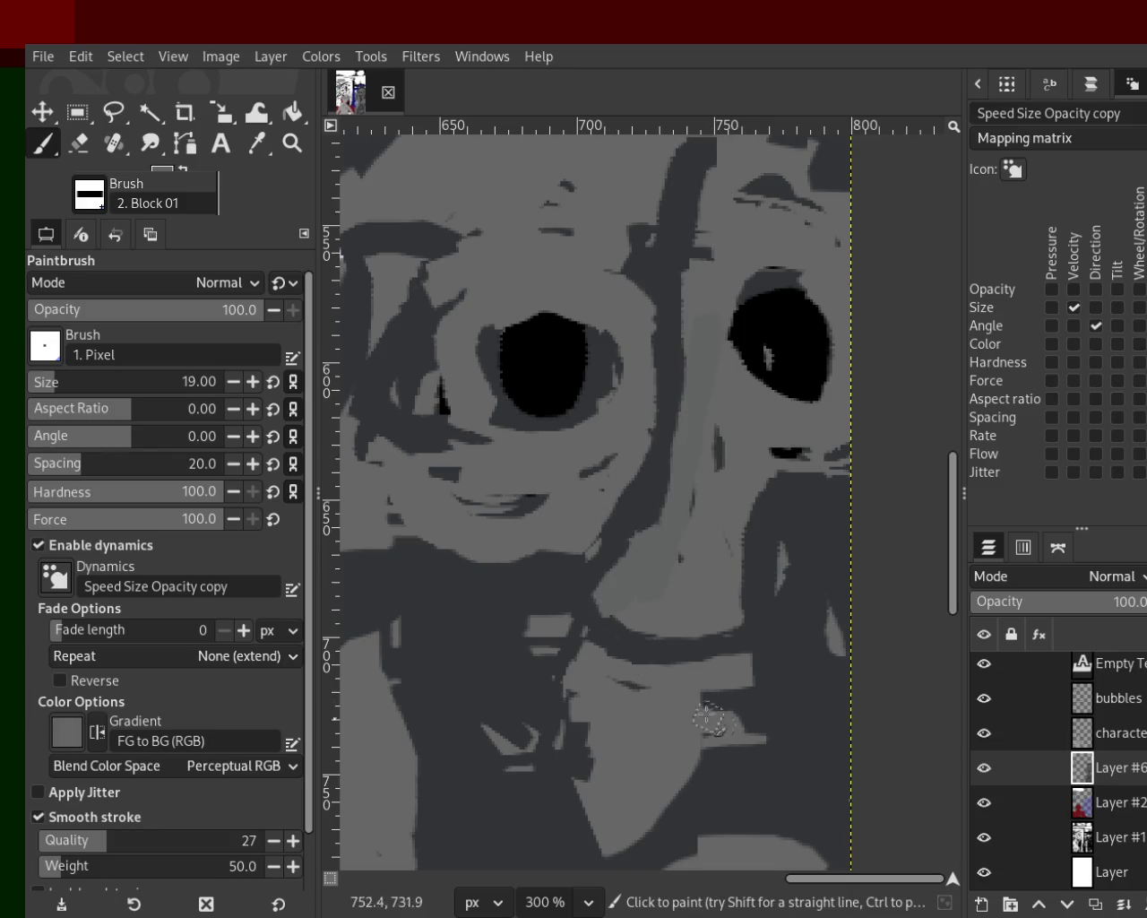
key(ctrl+z)
key(ctrl+z)
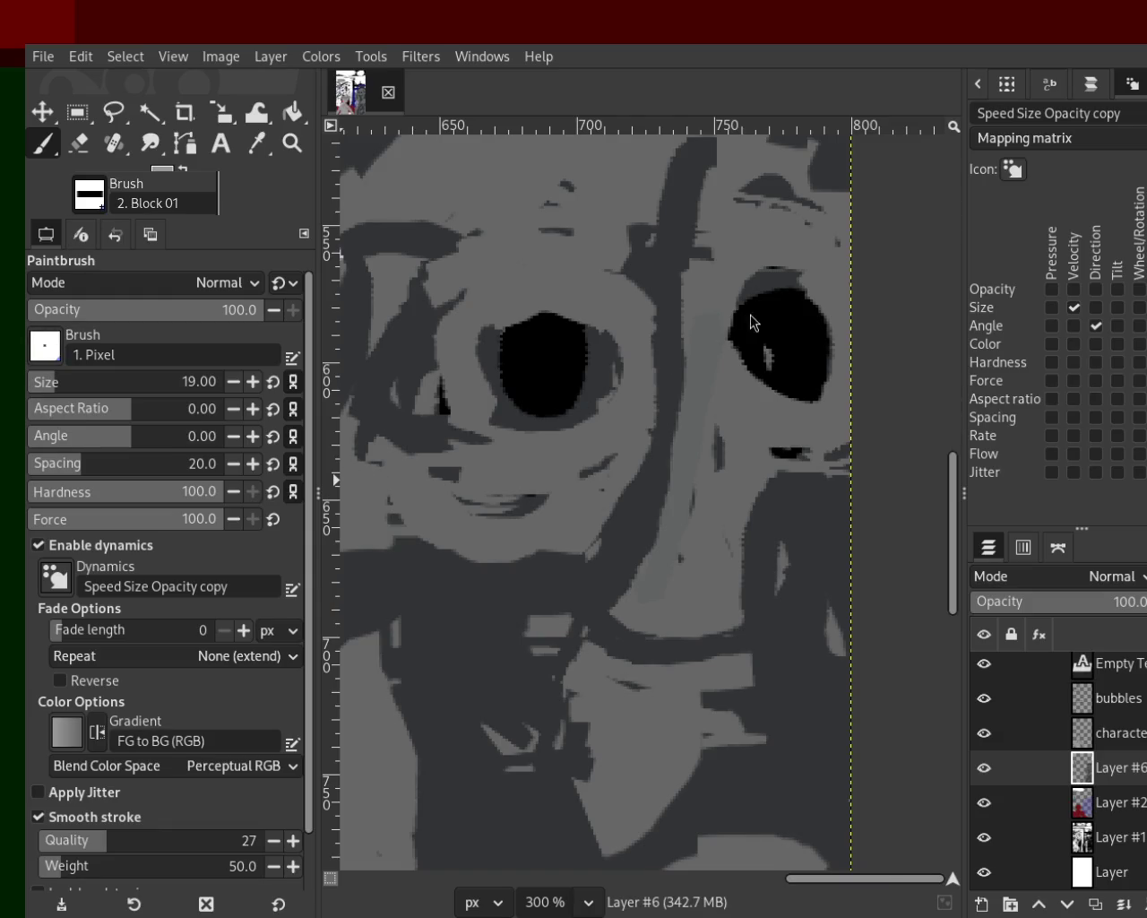
Step: Paint a light-grey U-shaped stroke around the face, arching it over the head to the left eye
mouse_move(622, 663)
mouse_down()
mouse_move(591, 861)
mouse_move(810, 696)
mouse_move(391, 766)
mouse_up()
key(ctrl+z)
key(ctrl+z)
key(ctrl+z)
mouse_move(475, 744)
mouse_down()
mouse_move(771, 663)
mouse_move(524, 762)
mouse_up()
key(ctrl+z)
Step: Cover the top of the head with wide light strokes and touch up the collar in mid grey
key(ctrl+z)
mouse_move(511, 593)
mouse_down()
mouse_move(707, 795)
mouse_move(795, 417)
mouse_move(795, 344)
mouse_up()
key(ctrl+z)
mouse_move(793, 645)
mouse_down()
mouse_move(826, 261)
mouse_move(502, 256)
mouse_up()
mouse_move(618, 179)
mouse_down()
mouse_move(509, 218)
mouse_move(479, 375)
mouse_up()
key(ctrl+z)
key(ctrl+z)
mouse_move(488, 184)
mouse_down()
mouse_move(443, 202)
mouse_move(445, 152)
mouse_move(755, 157)
mouse_up()
ctrl+click(612, 356)
drag(614, 354, 637, 542)
key(ctrl+z)
ctrl+click(637, 542)
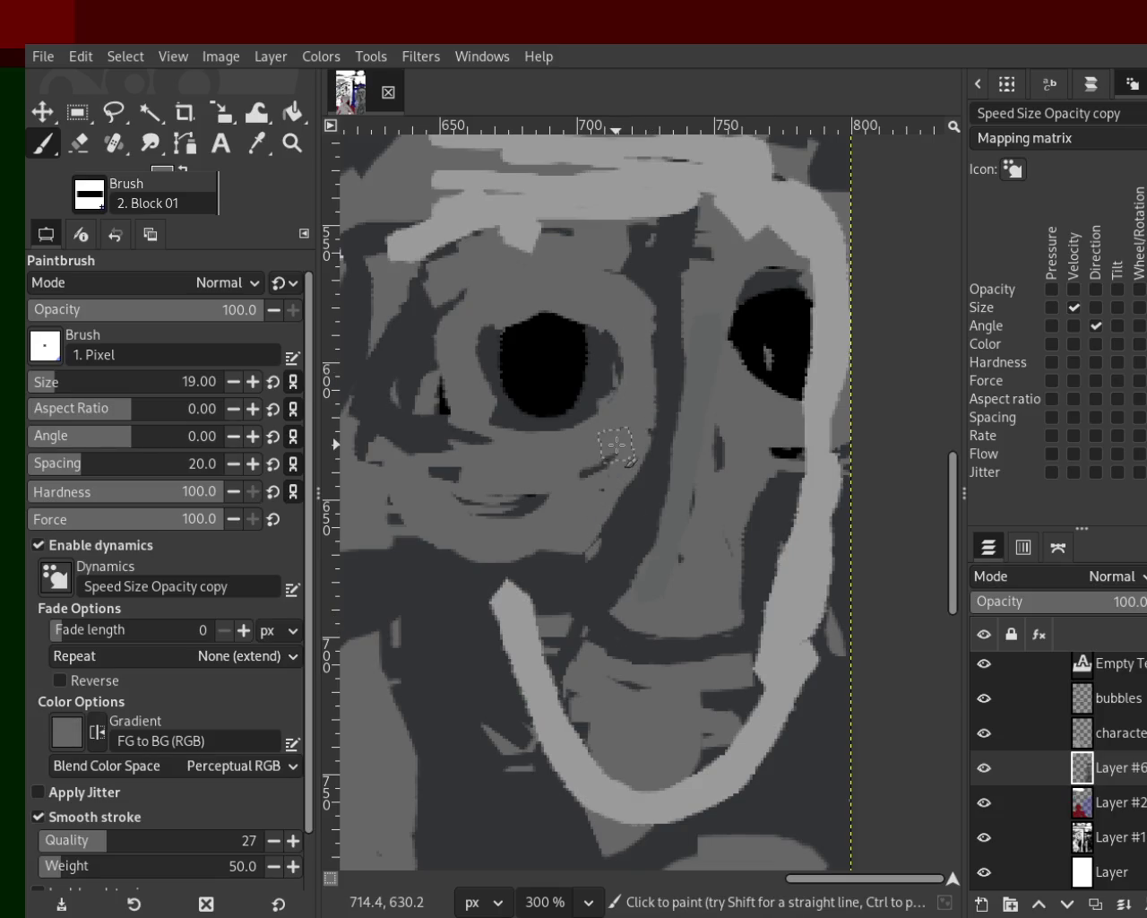
mouse_move(697, 662)
mouse_down()
mouse_move(747, 646)
mouse_move(642, 659)
mouse_move(627, 686)
mouse_move(690, 638)
mouse_up()
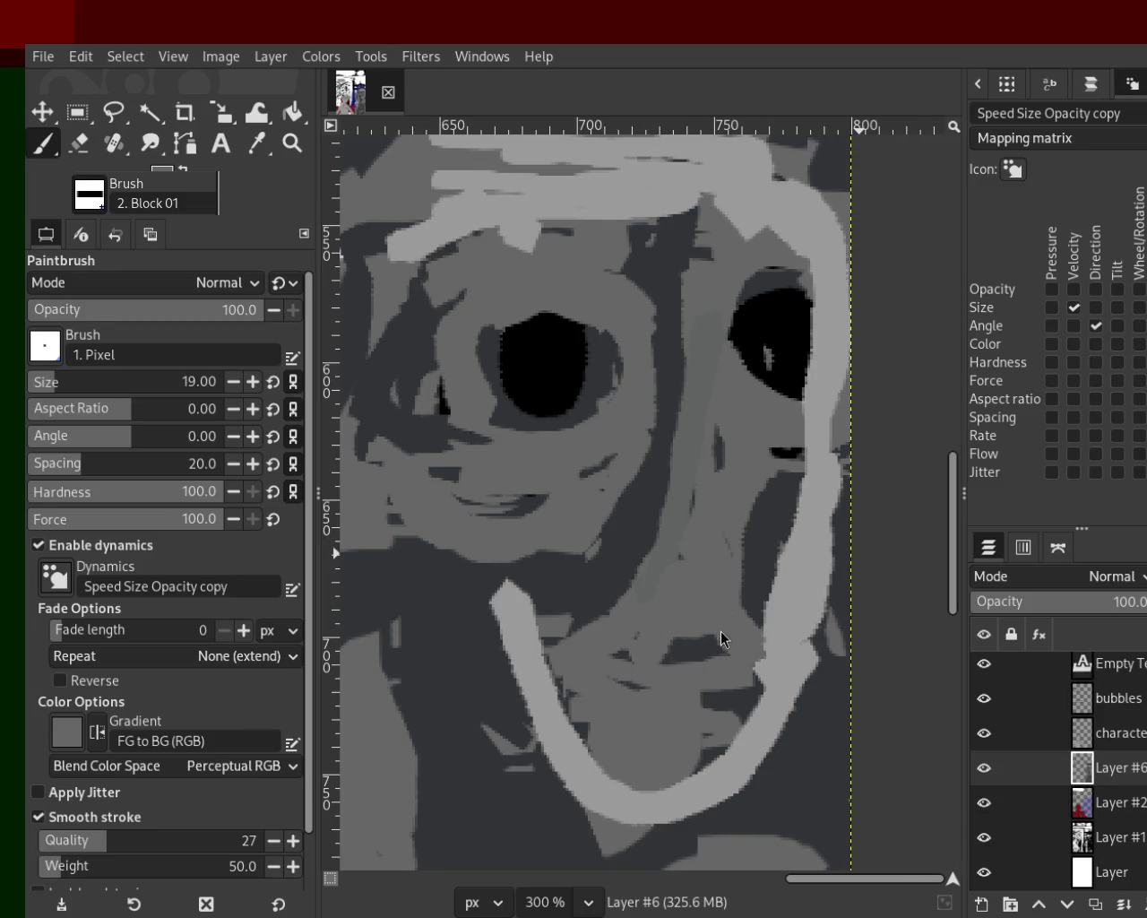
click(1080, 842)
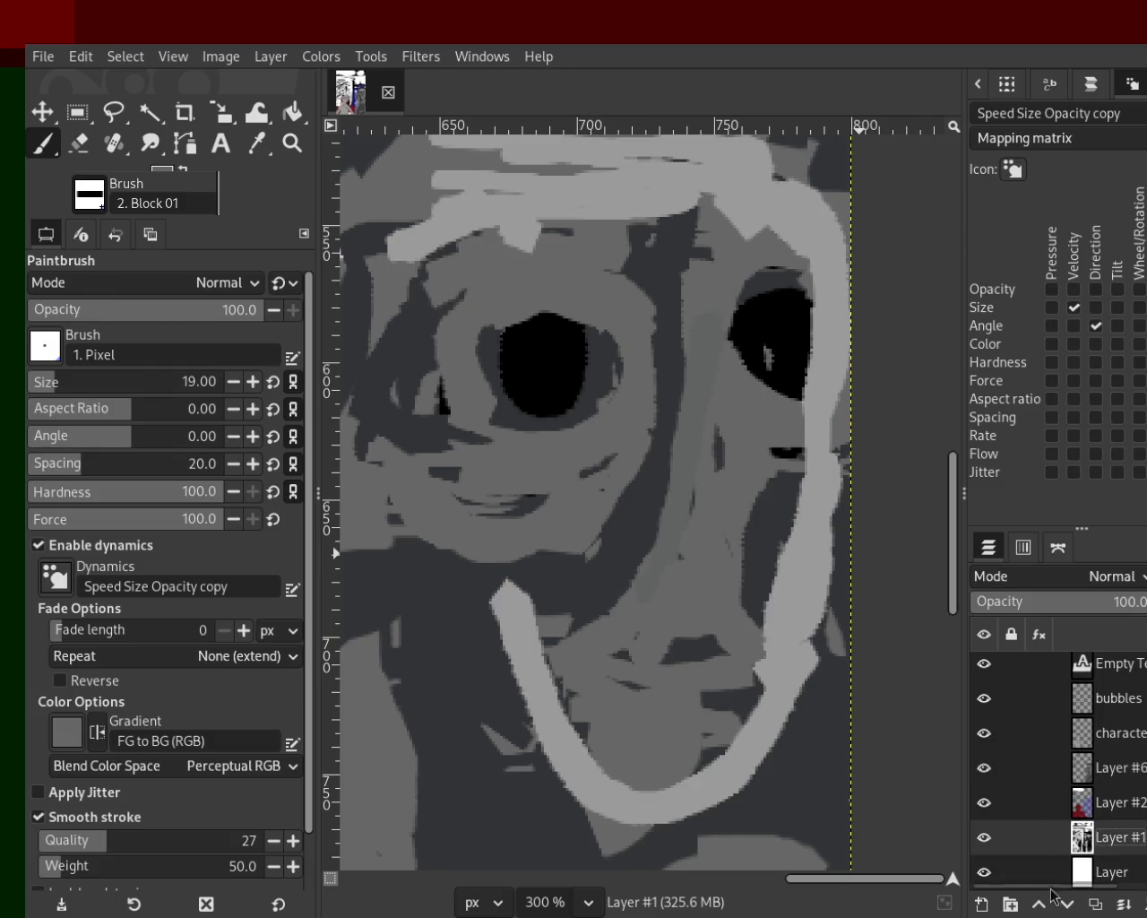
Step: Add a new layer, move Layer #3 below Empty Text, and outline the face in thick black
key(shift+ctrl+n)
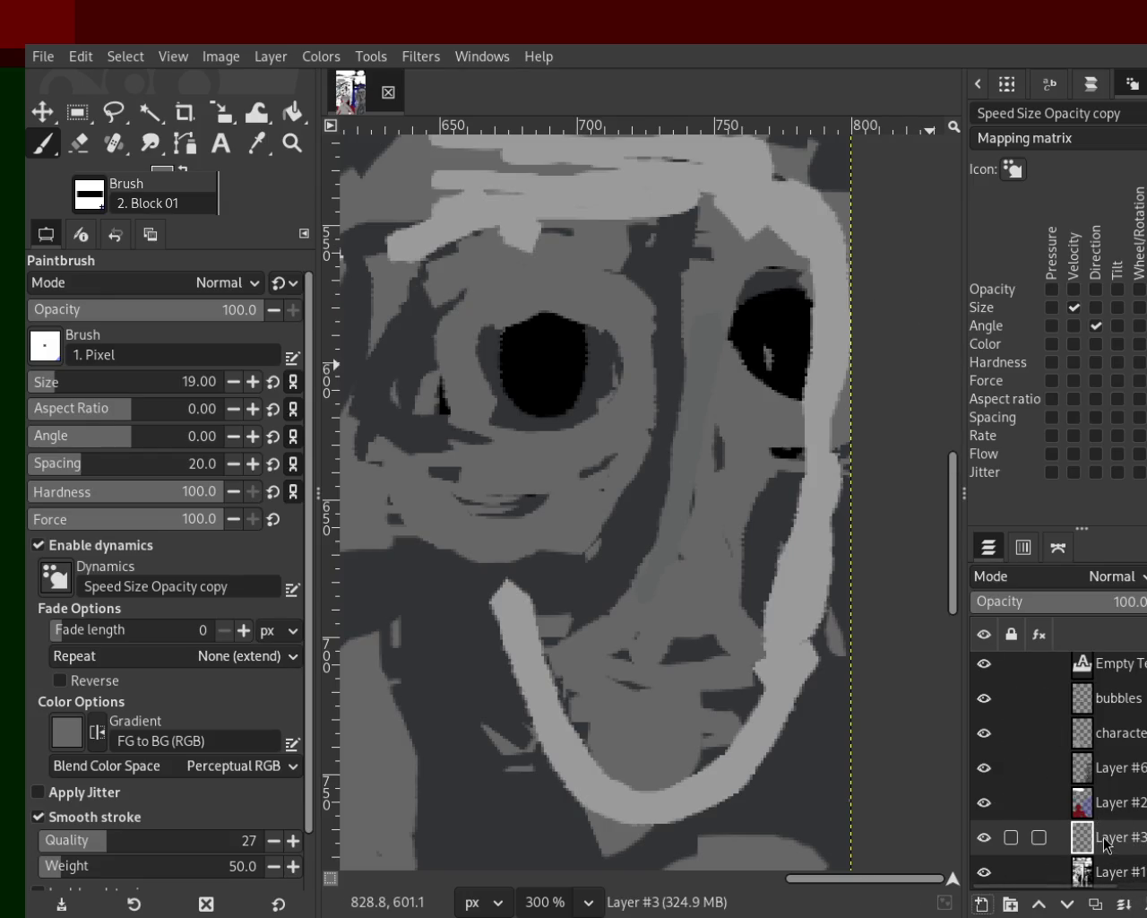
drag(1120, 679, 1120, 683)
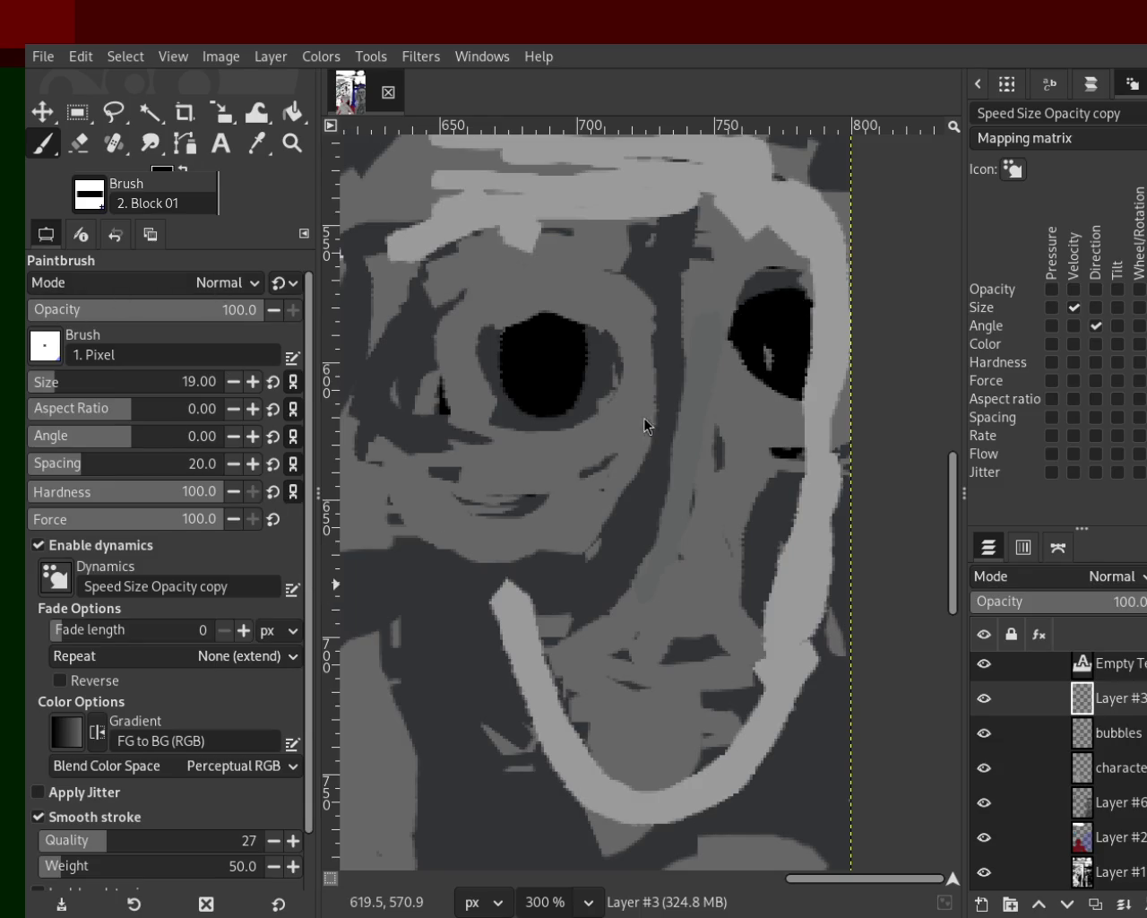
mouse_move(427, 218)
mouse_down()
mouse_move(473, 691)
mouse_move(678, 743)
mouse_move(884, 243)
mouse_move(528, 171)
mouse_move(462, 354)
mouse_up()
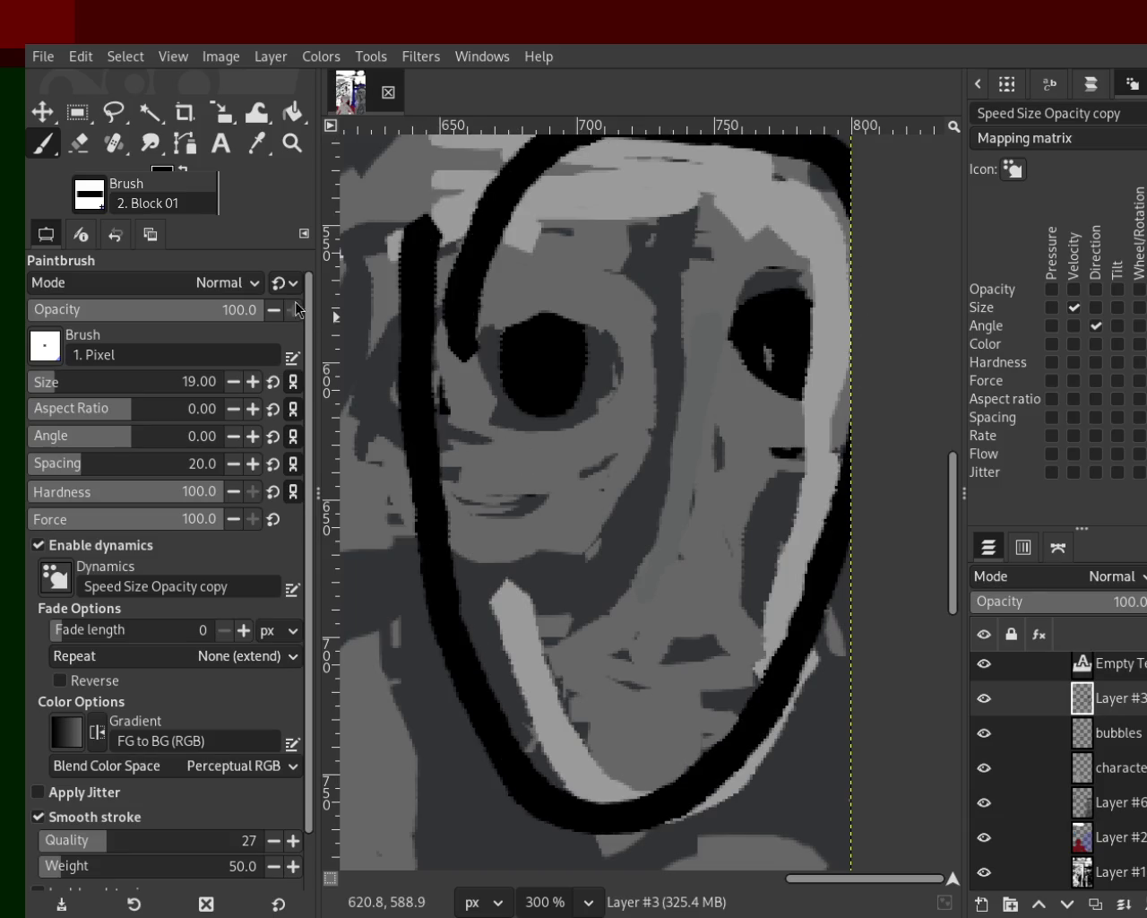
click(292, 142)
ctrl+click(645, 493)
ctrl+click(645, 494)
ctrl+click(645, 494)
ctrl+click(609, 516)
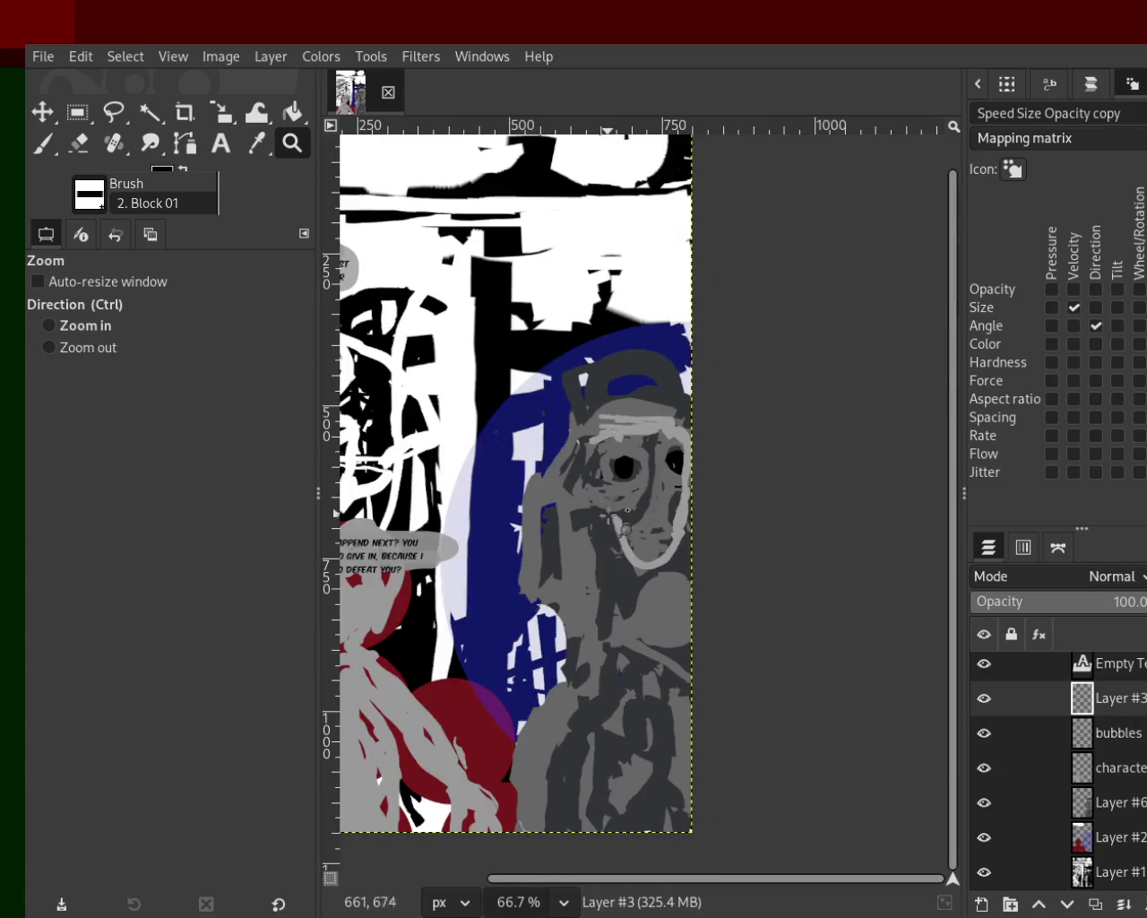
ctrl+click(625, 515)
click(622, 560)
click(622, 560)
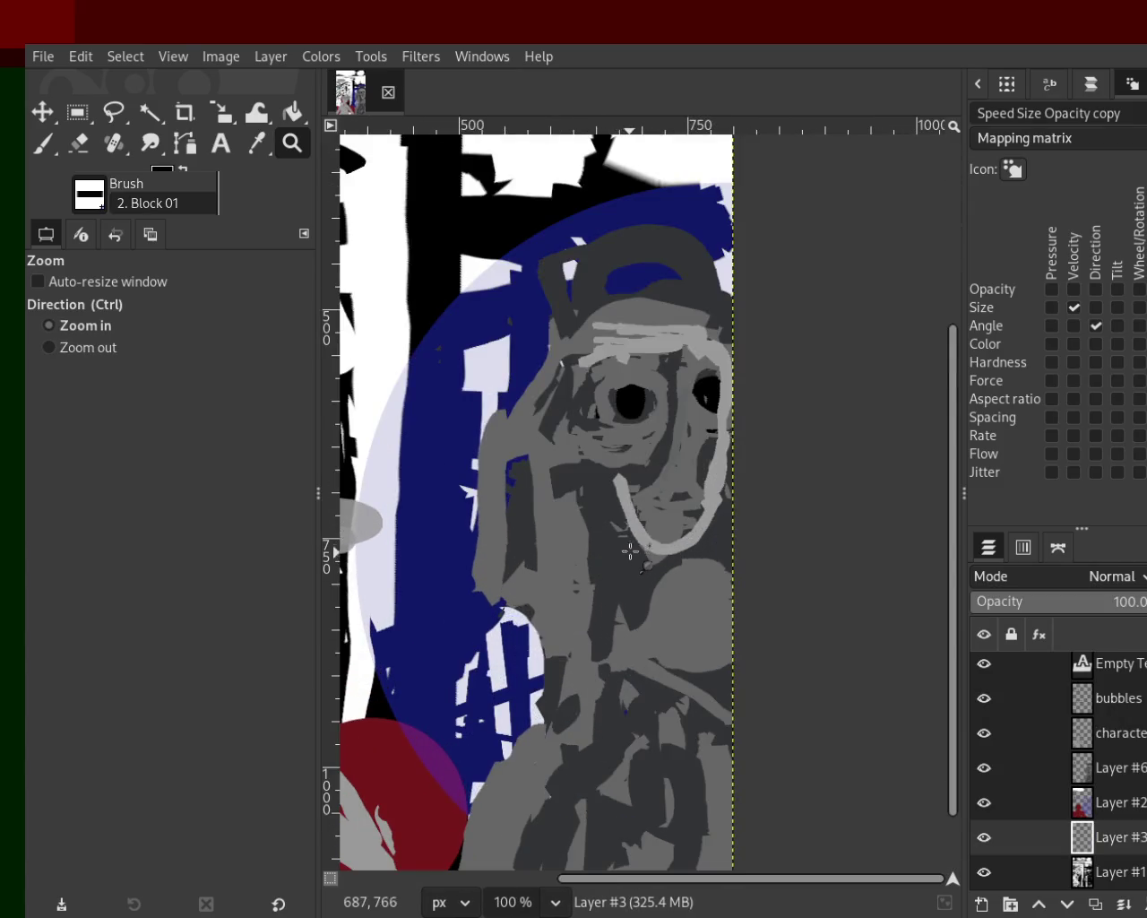
Step: With the Block 01 brush, paint thick black strokes down the face's left side and over the head
click(43, 144)
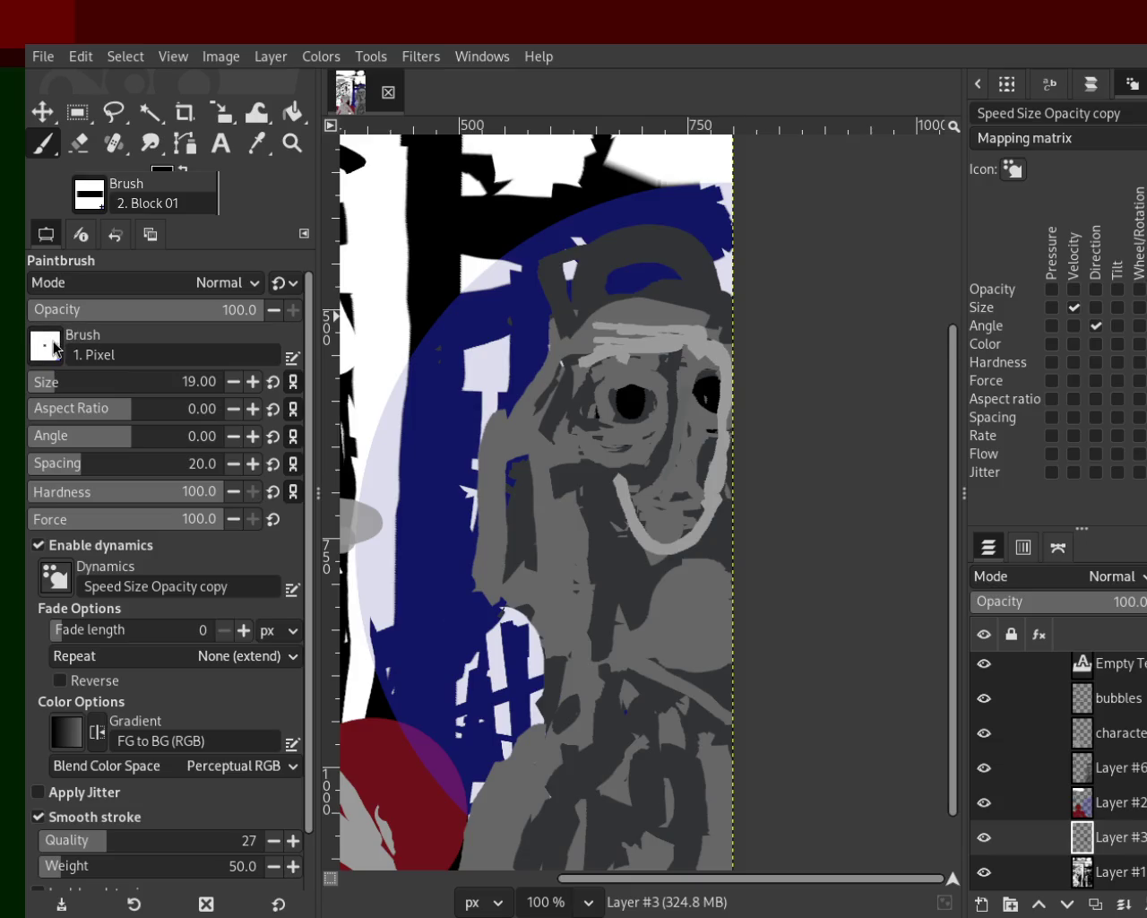
key(period)
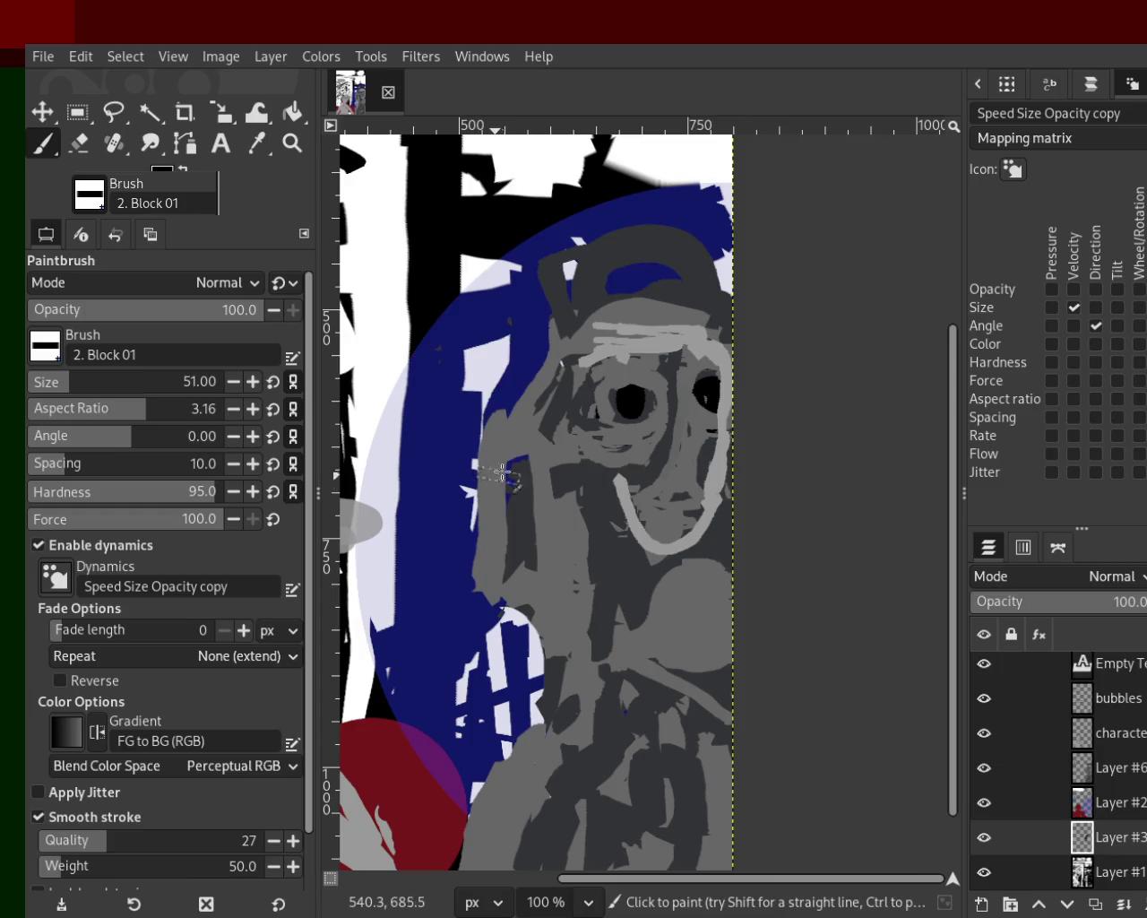
key(ctrl+z)
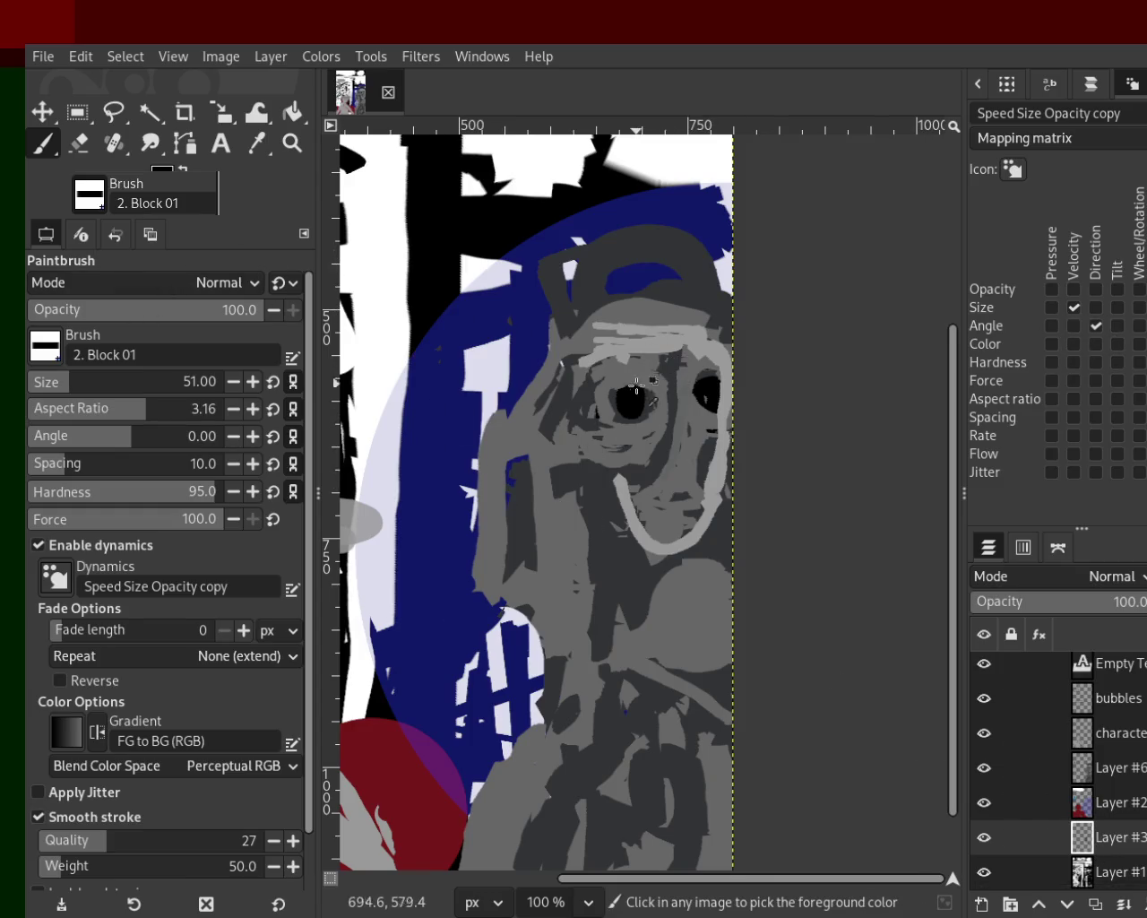
mouse_move(1111, 836)
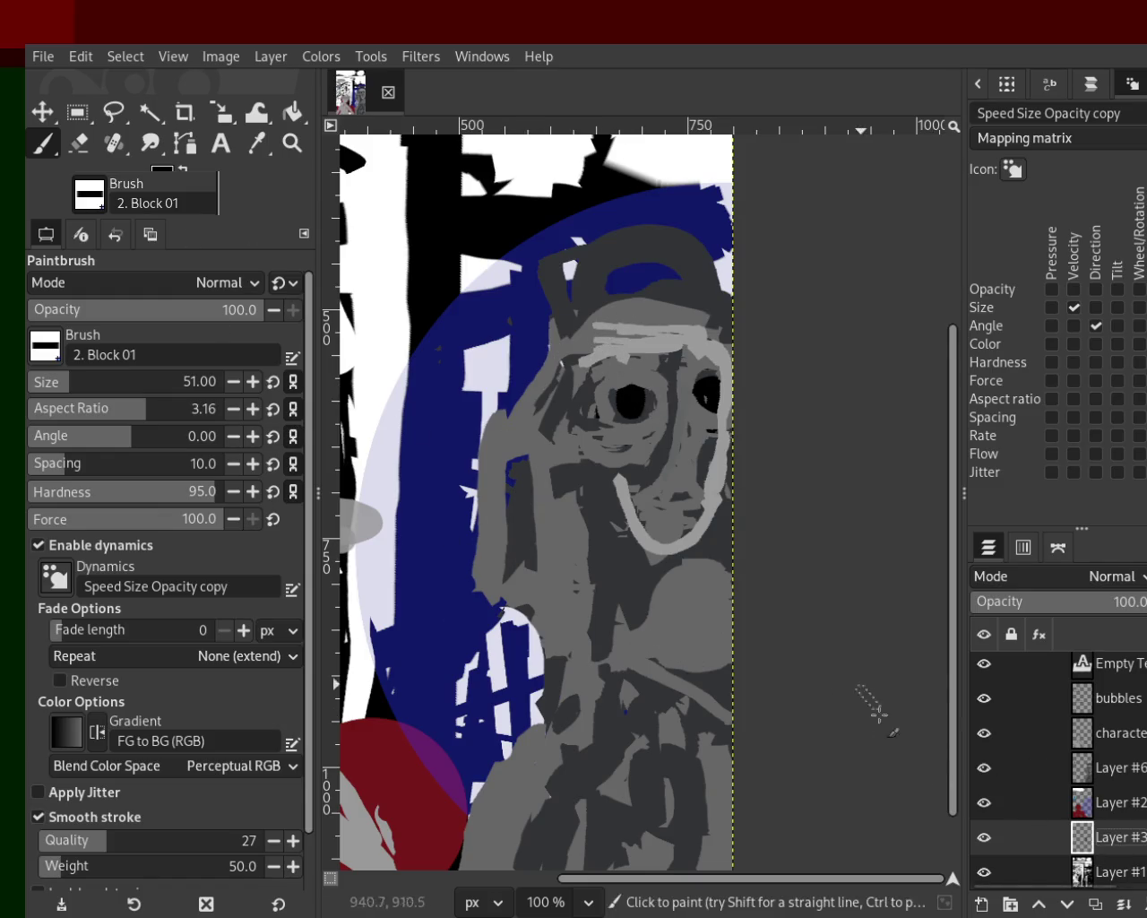
drag(1111, 705, 1111, 699)
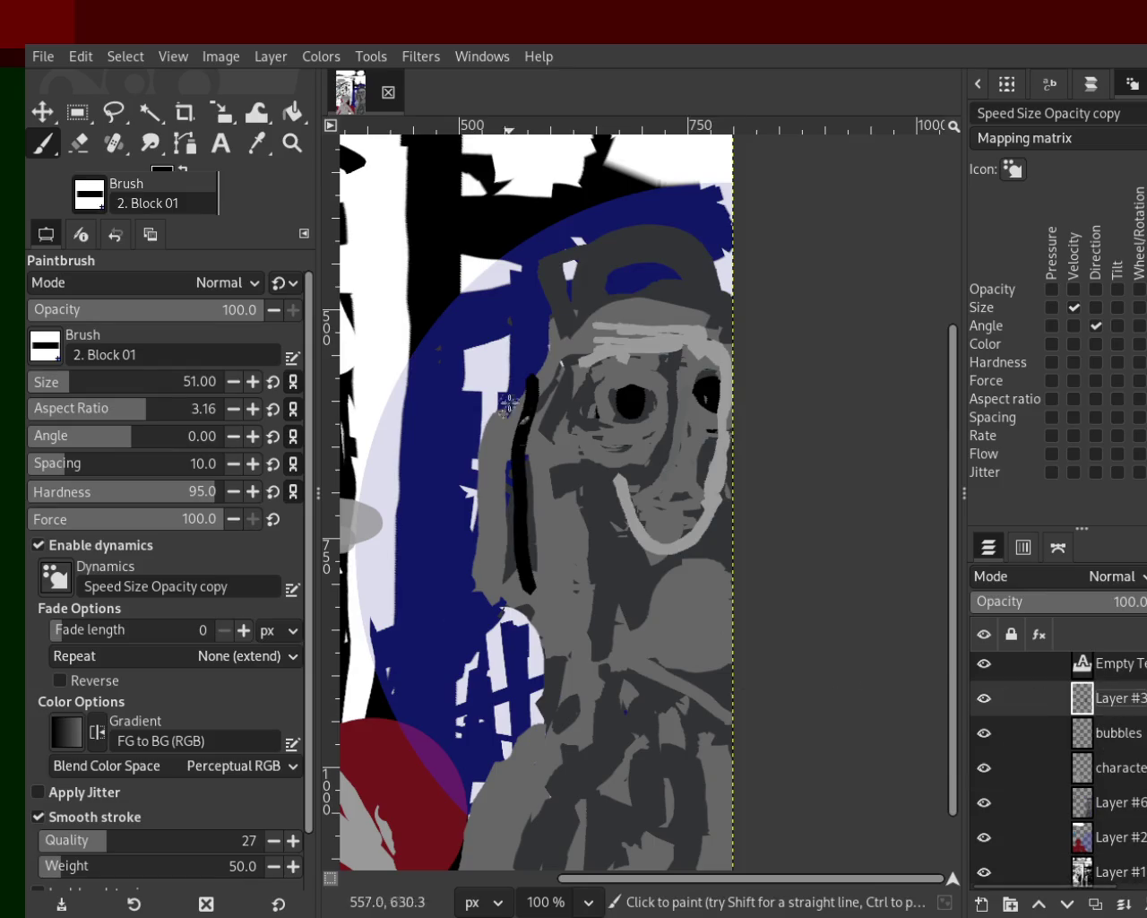
mouse_move(601, 292)
mouse_down()
mouse_move(531, 458)
mouse_move(525, 529)
mouse_up()
key(ctrl+z)
mouse_move(574, 376)
mouse_down()
mouse_move(510, 513)
mouse_move(558, 653)
mouse_move(488, 793)
mouse_move(479, 860)
mouse_up()
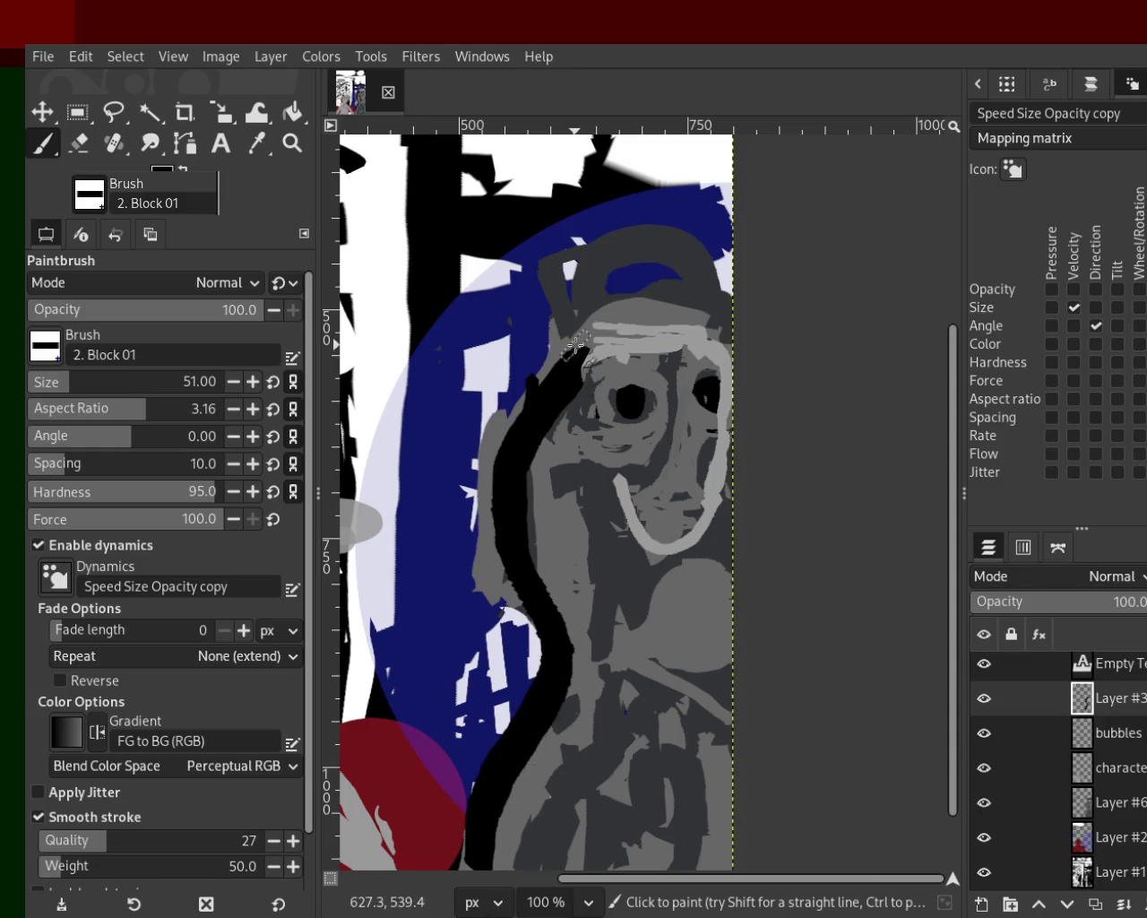
mouse_move(591, 334)
mouse_down()
mouse_move(699, 294)
mouse_move(547, 509)
mouse_up()
drag(664, 333, 597, 612)
key(ctrl+z)
Step: Paint a solid black nose on the face and erase part of the mouth oval
drag(719, 395, 567, 557)
key(ctrl+z)
mouse_move(668, 423)
mouse_down()
mouse_move(640, 460)
mouse_move(663, 453)
mouse_move(631, 519)
mouse_up()
key(ctrl+z)
click(89, 143)
mouse_move(634, 443)
mouse_down()
mouse_move(663, 446)
mouse_move(681, 492)
mouse_up()
Step: Hide Layer #2's blue background and Layer #3's black hair strokes
key(z)
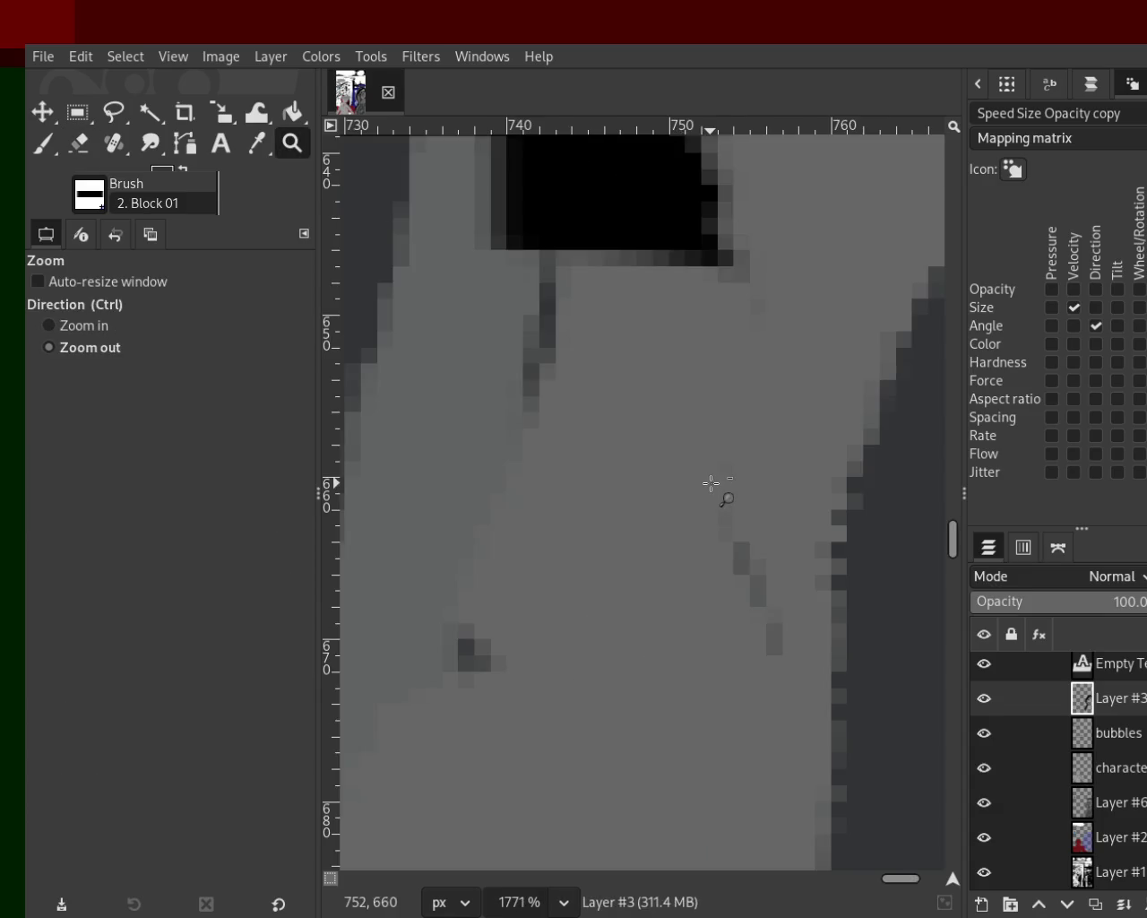
ctrl+click(711, 481)
ctrl+click(711, 482)
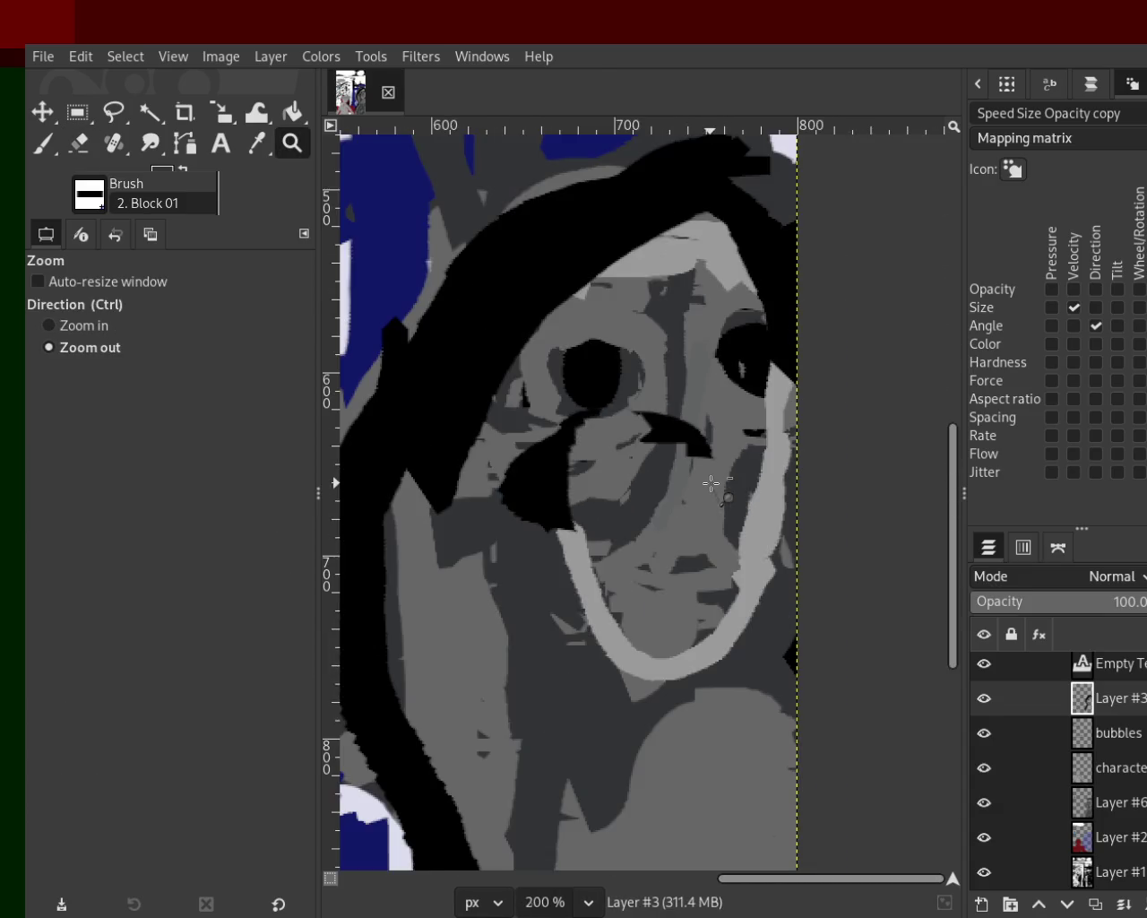
click(984, 837)
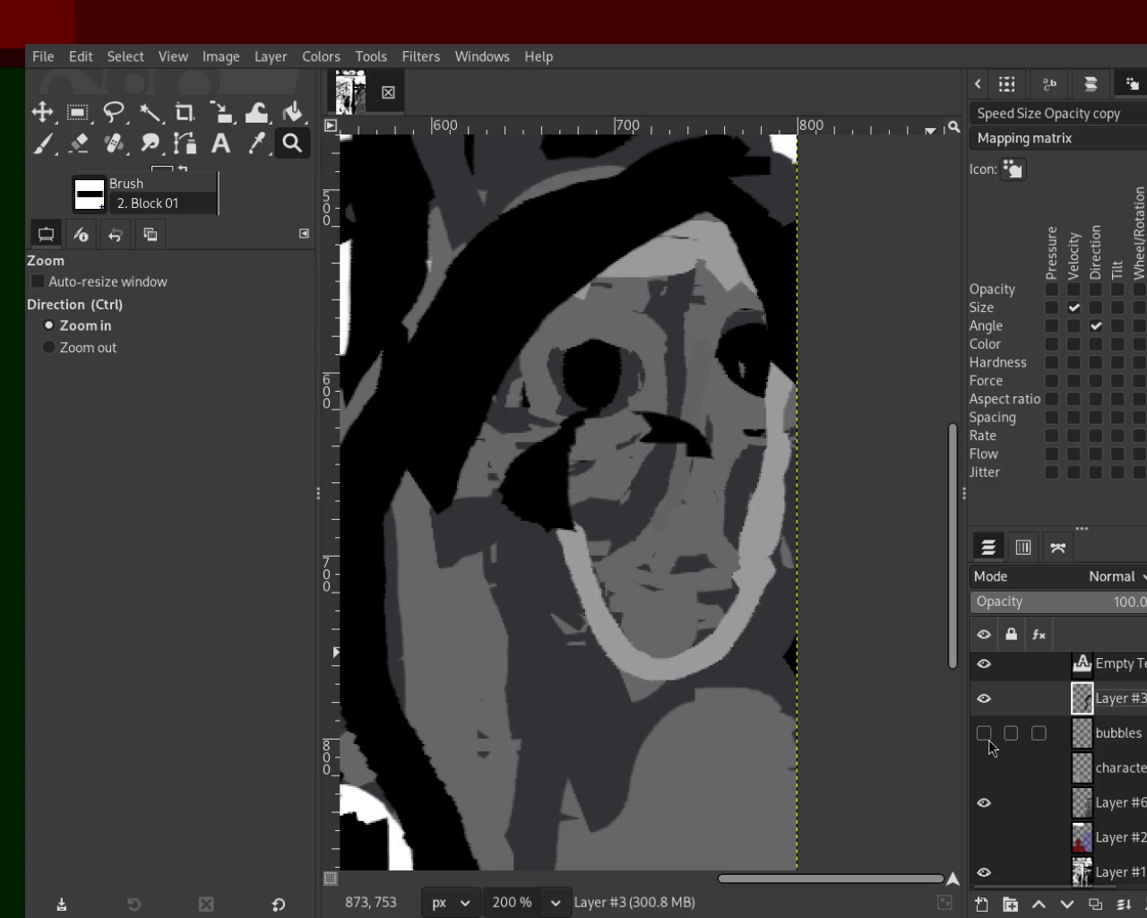
click(984, 698)
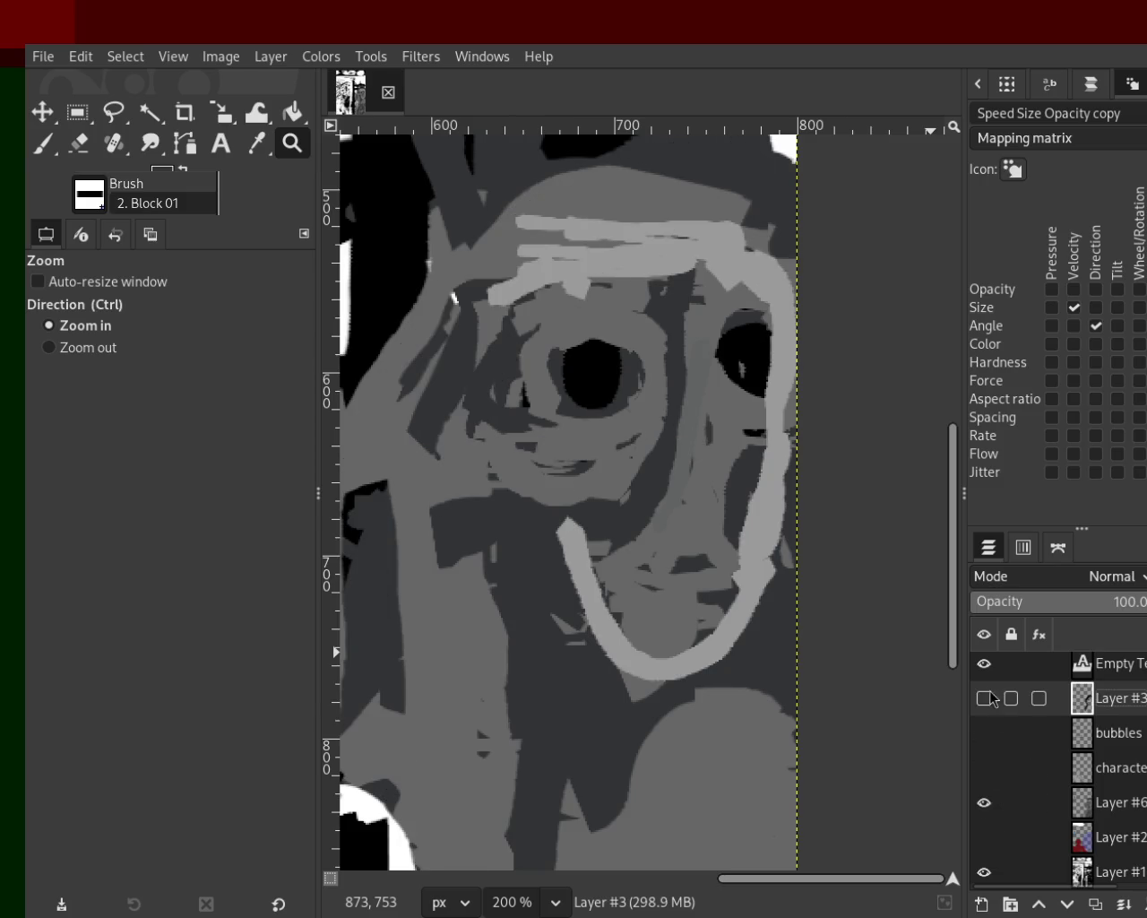
Step: Hide Layer #6, then switch Layer #1 and the white bottom layer off and back on
click(984, 803)
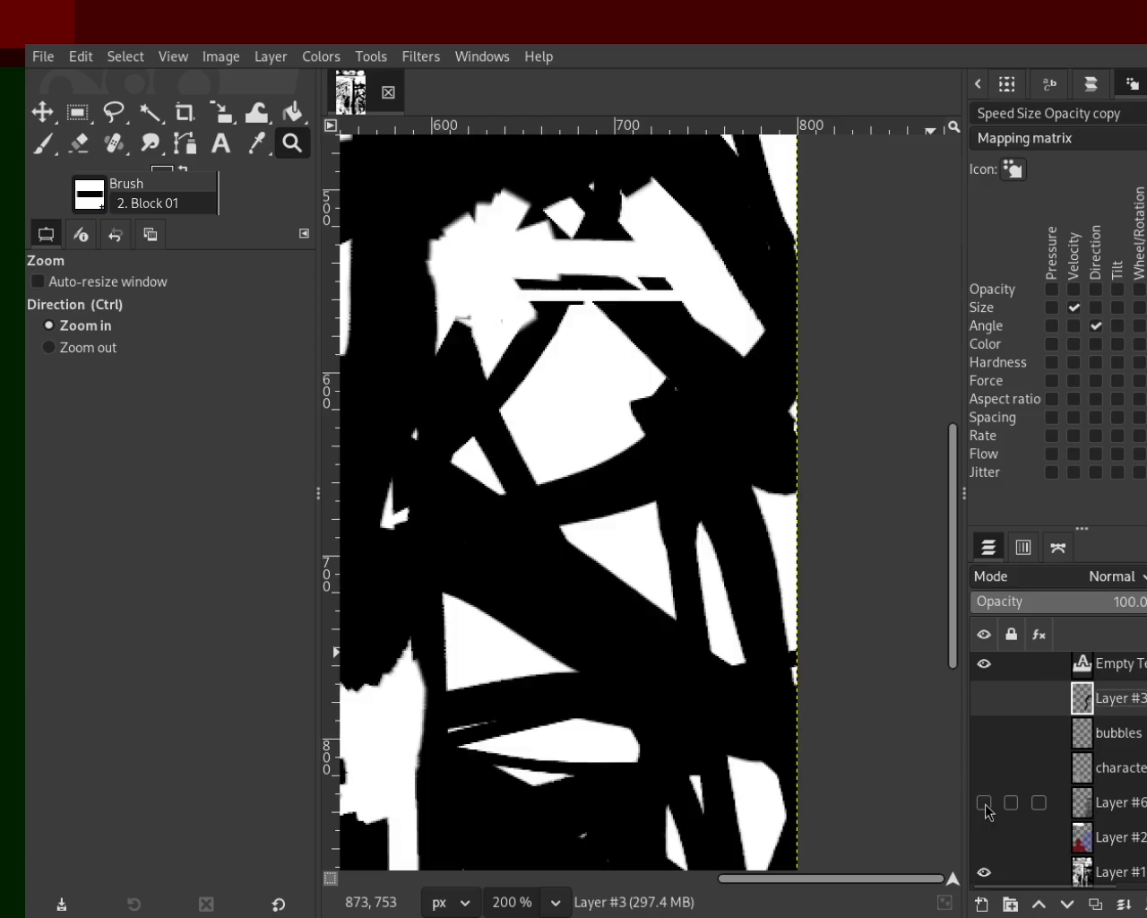
click(984, 871)
scroll(995, 851, down, 1)
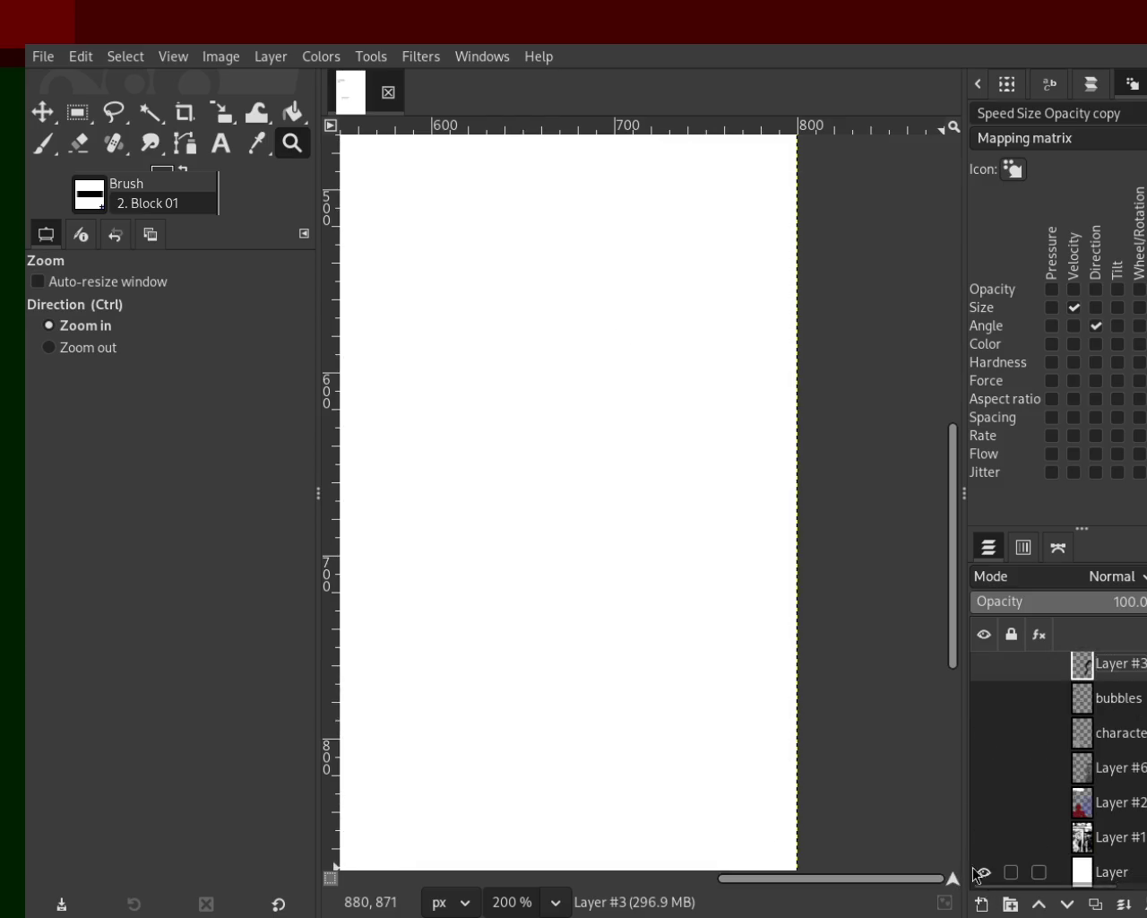
click(983, 871)
scroll(645, 353, down, 1)
scroll(645, 353, down, 3)
scroll(645, 353, down, 4)
scroll(627, 322, up, 2)
scroll(627, 322, up, 2)
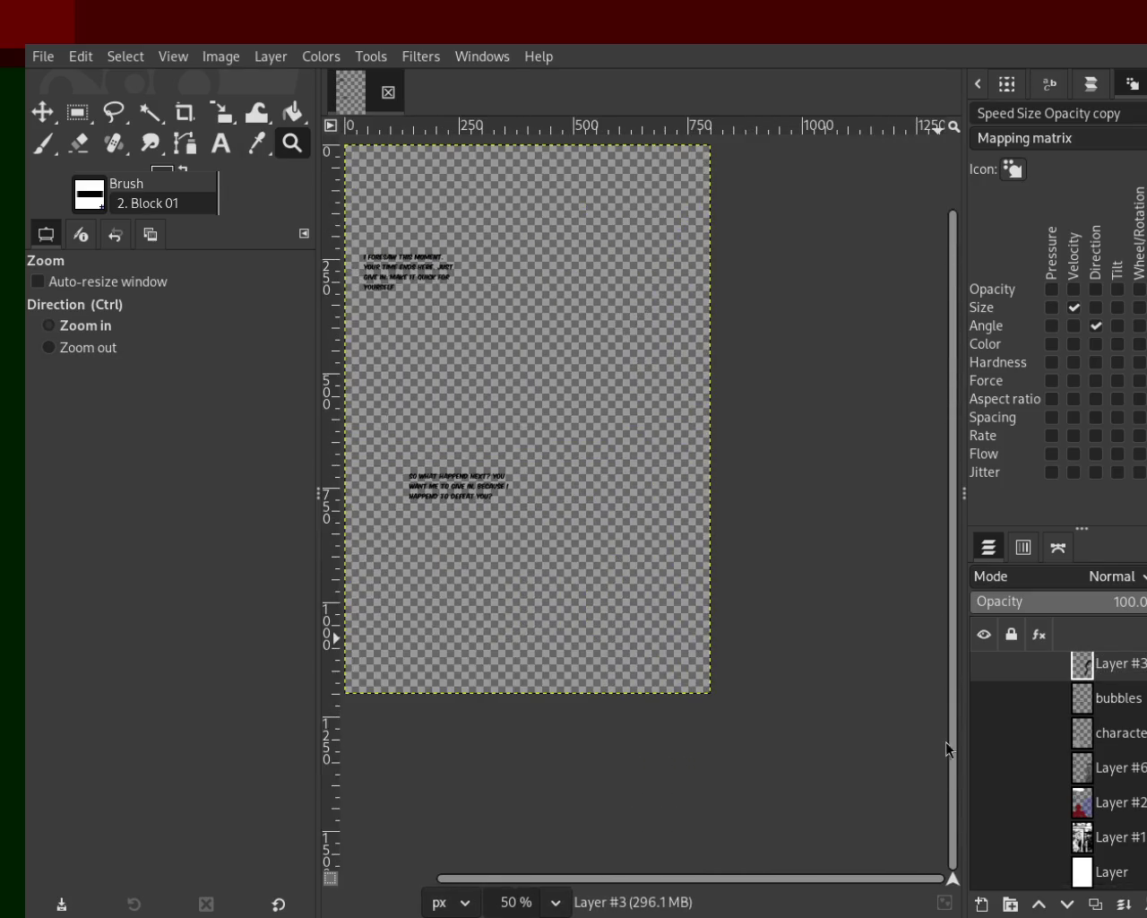
click(984, 871)
click(983, 837)
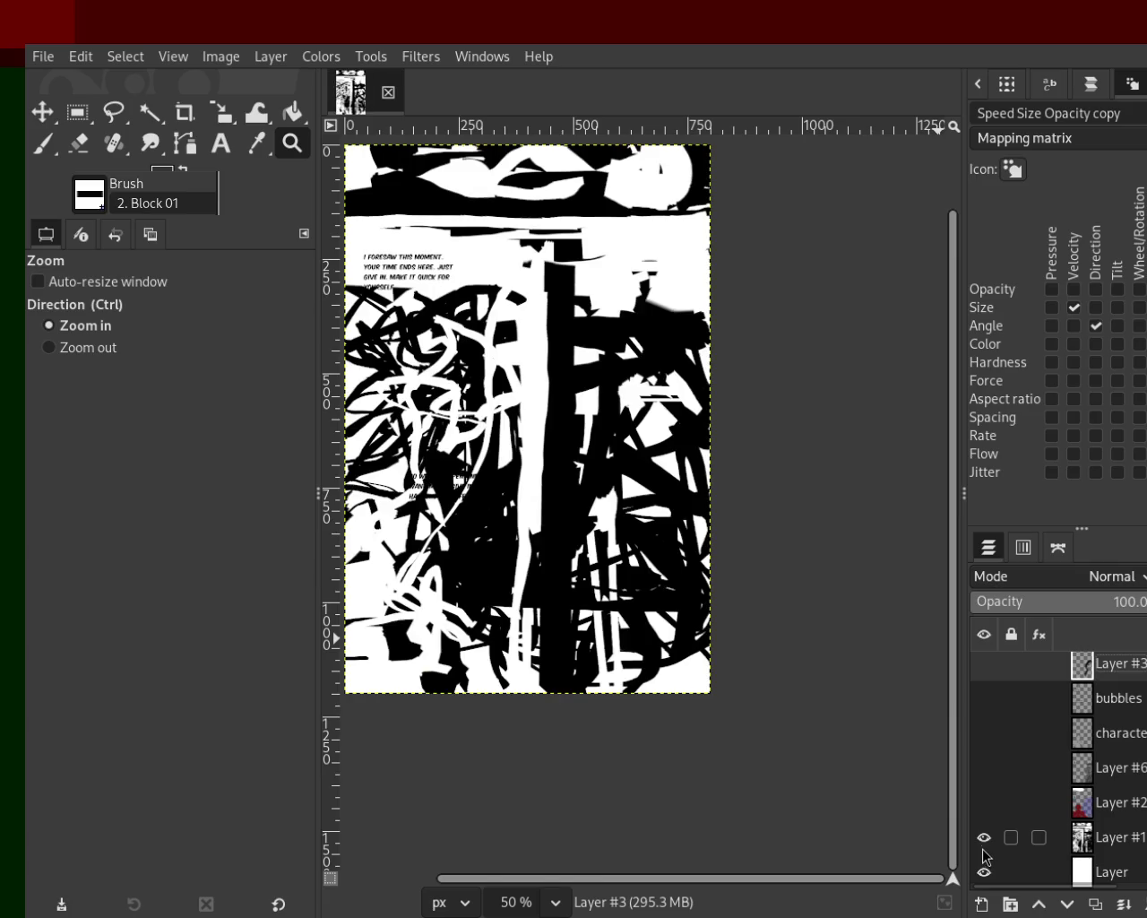
Step: Briefly show and re-hide Layer #2, Layer #6, the character, bubbles and Layer #3 layers
scroll(826, 536, down, 1)
scroll(724, 442, up, 2)
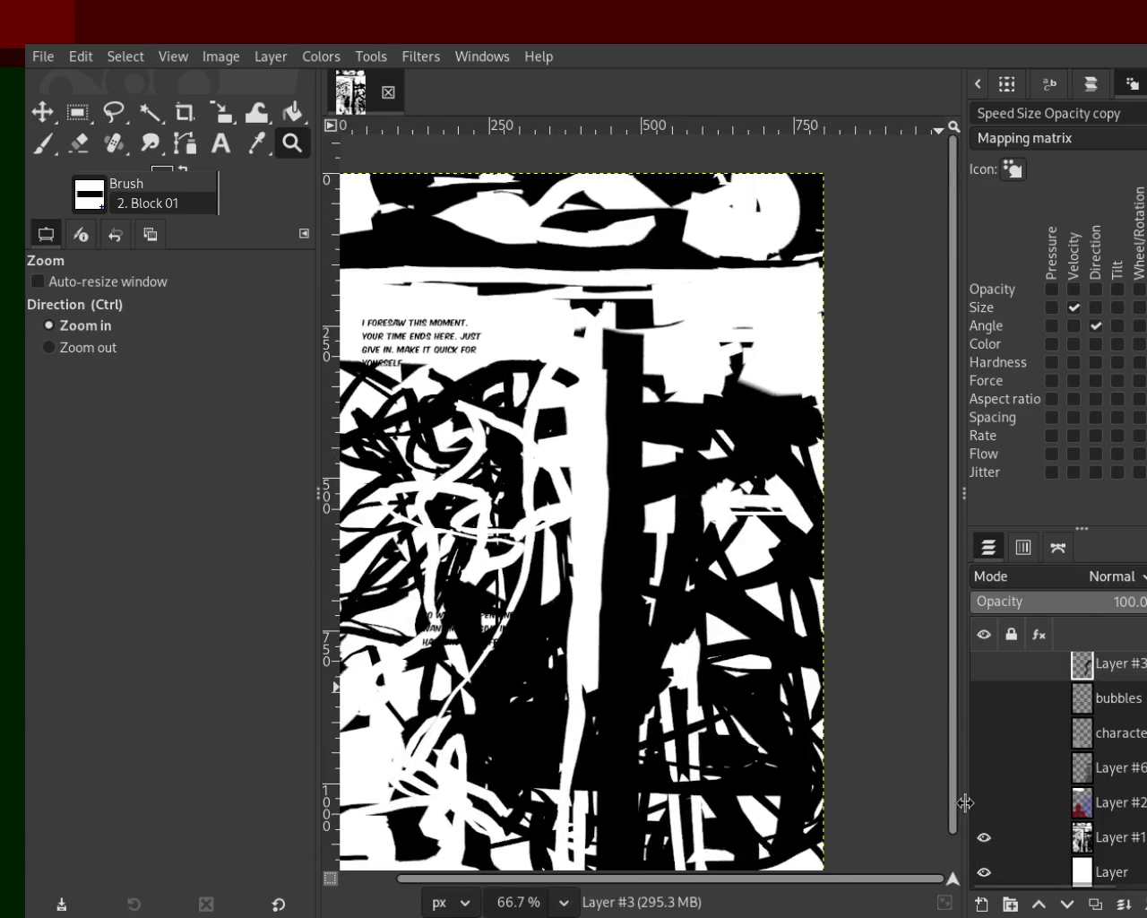
click(983, 802)
click(983, 802)
click(983, 767)
click(983, 767)
click(983, 733)
click(983, 733)
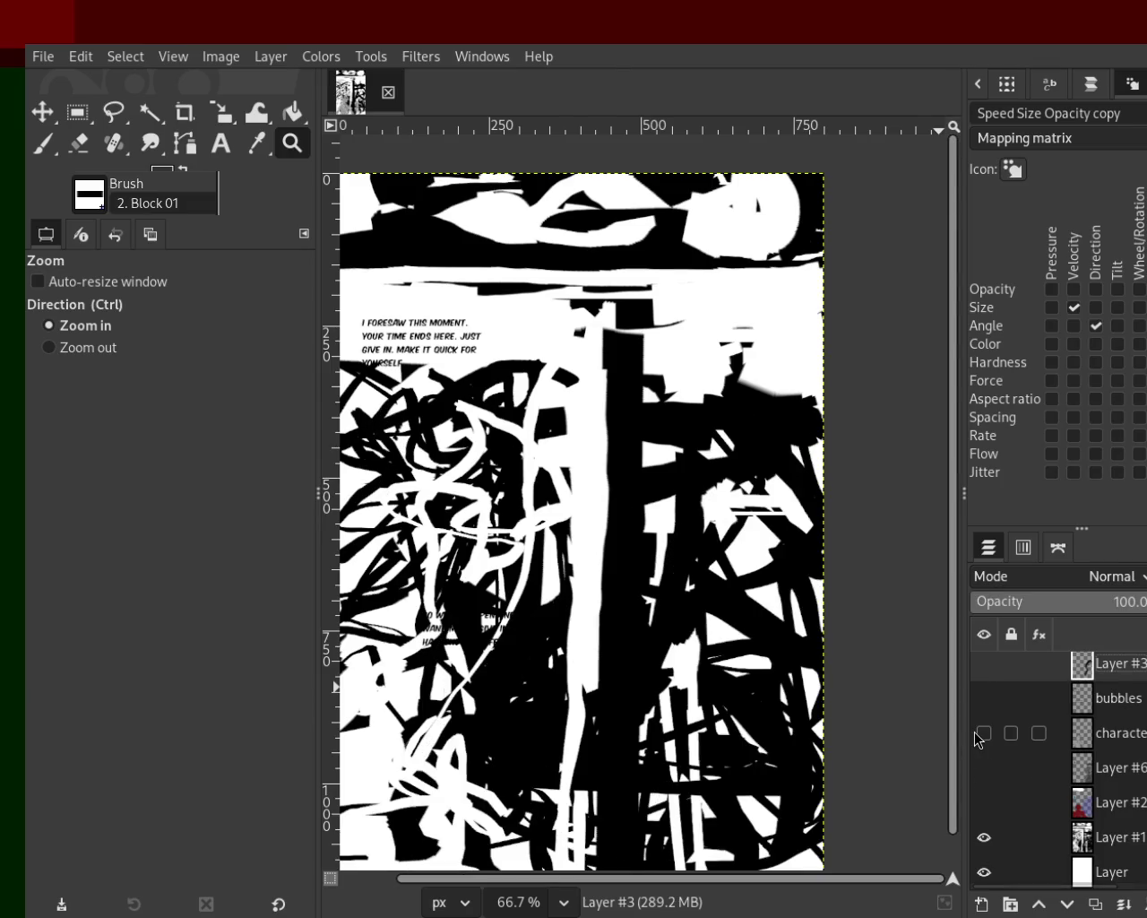
click(983, 698)
click(983, 698)
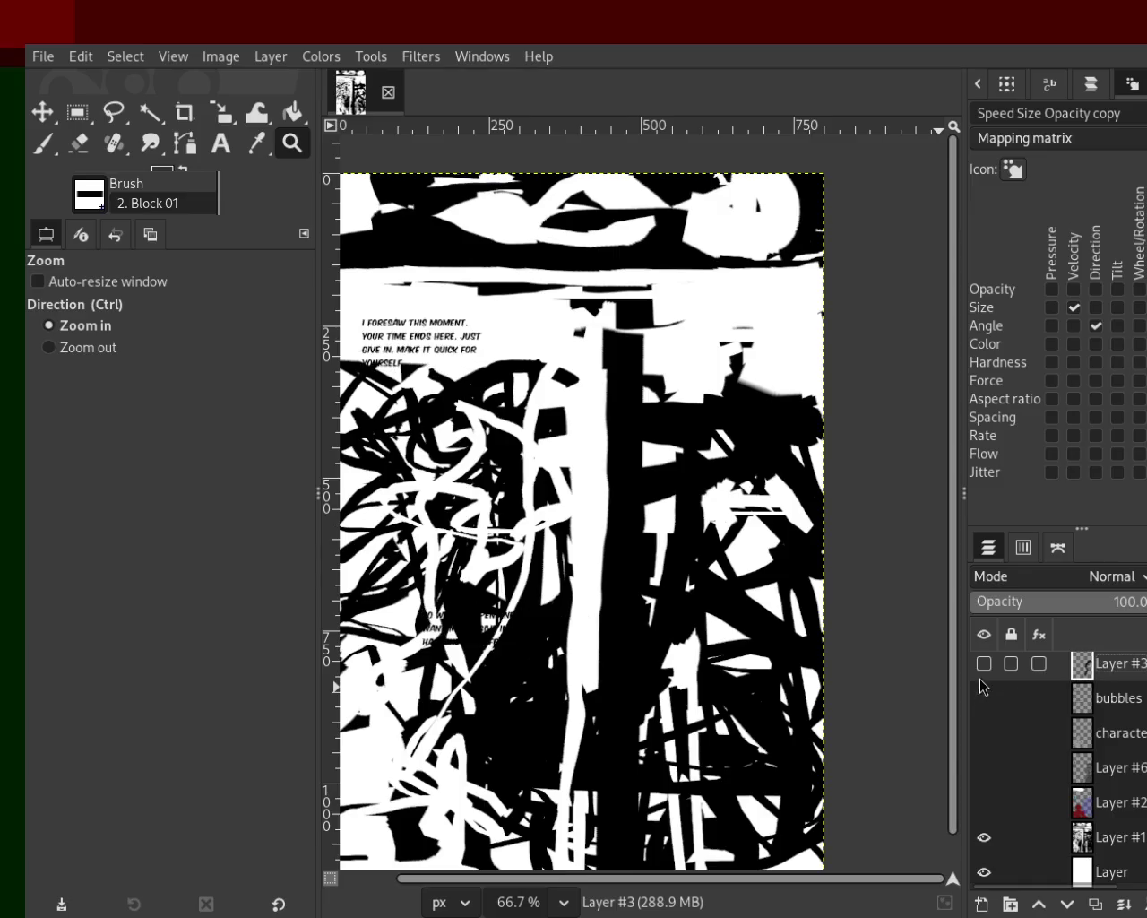
click(979, 673)
click(979, 673)
Step: Show Layer #3's black figure outline, hide Layer #1's scribbles, and frame the figure
click(979, 673)
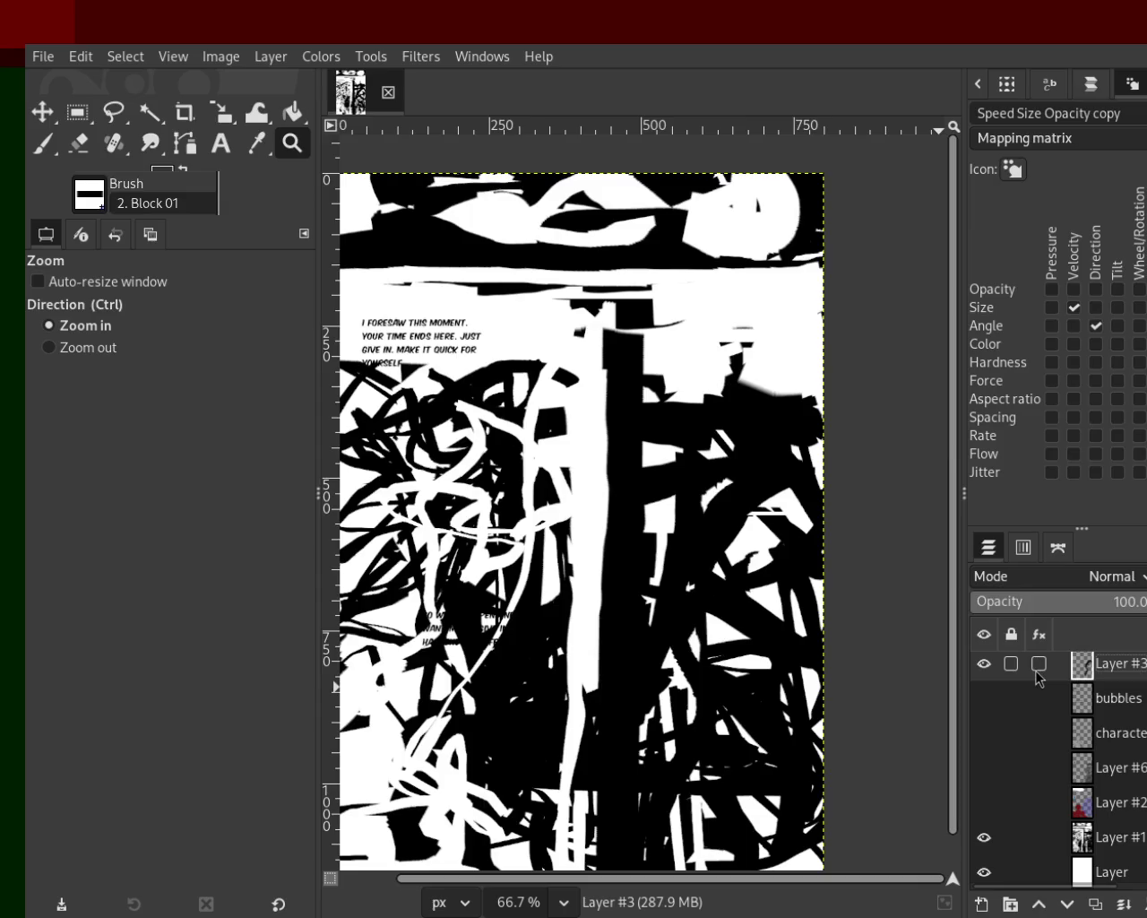
click(984, 837)
drag(728, 484, 720, 671)
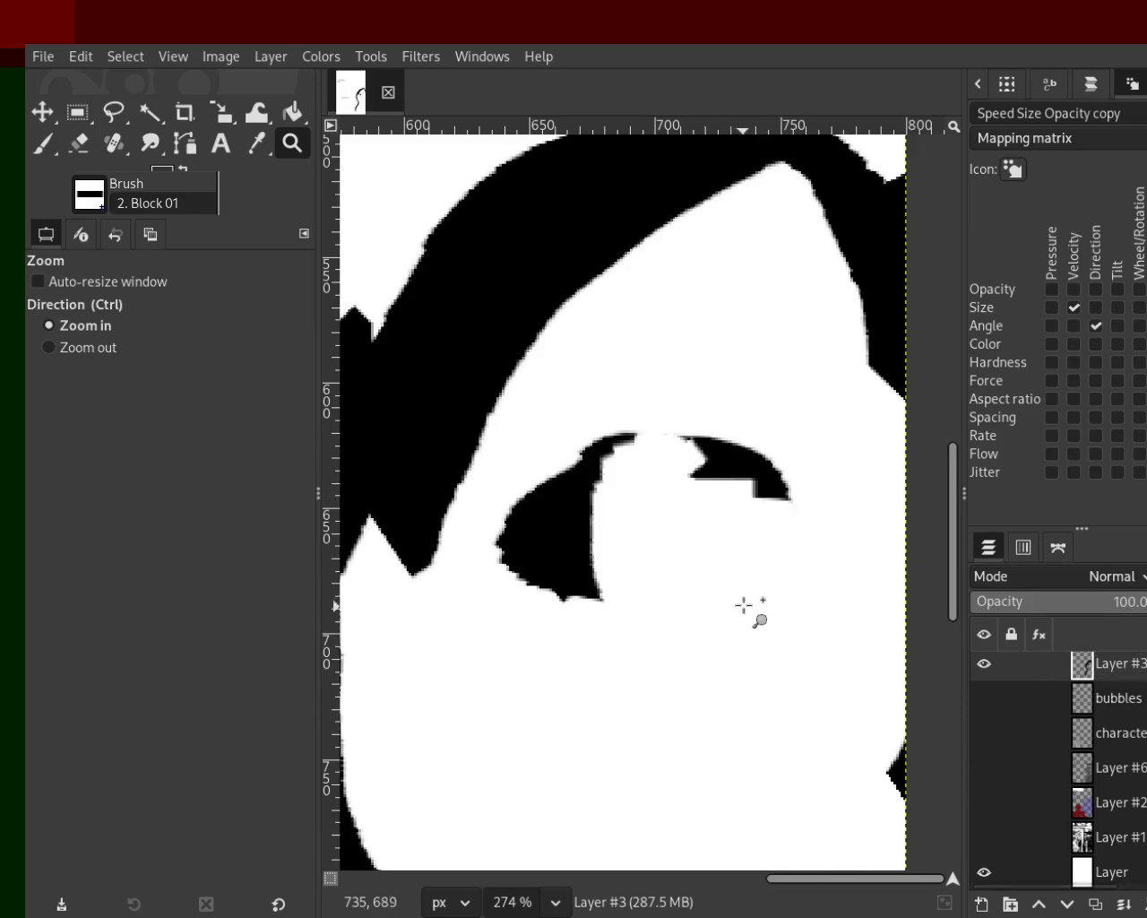
ctrl+click(748, 596)
ctrl+click(755, 574)
mouse_move(1001, 663)
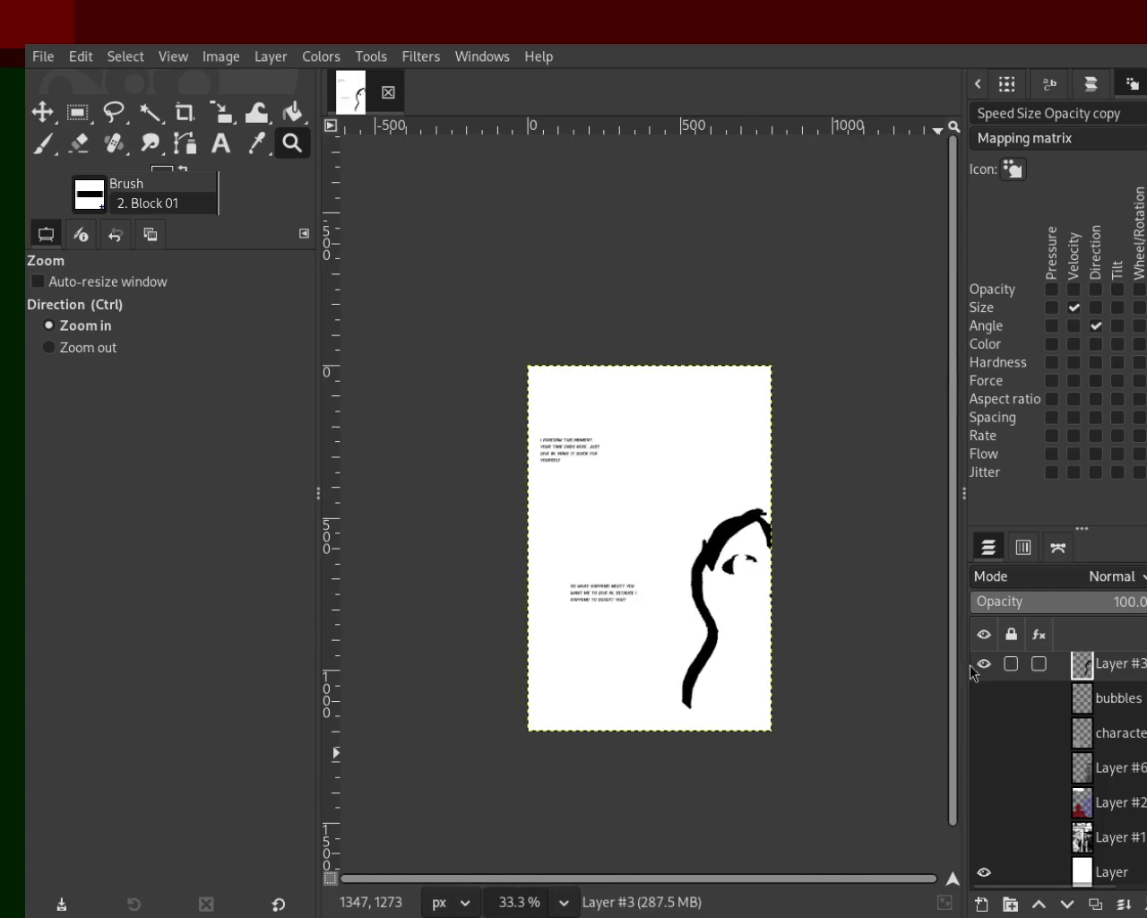
ctrl+click(768, 525)
click(798, 508)
click(798, 508)
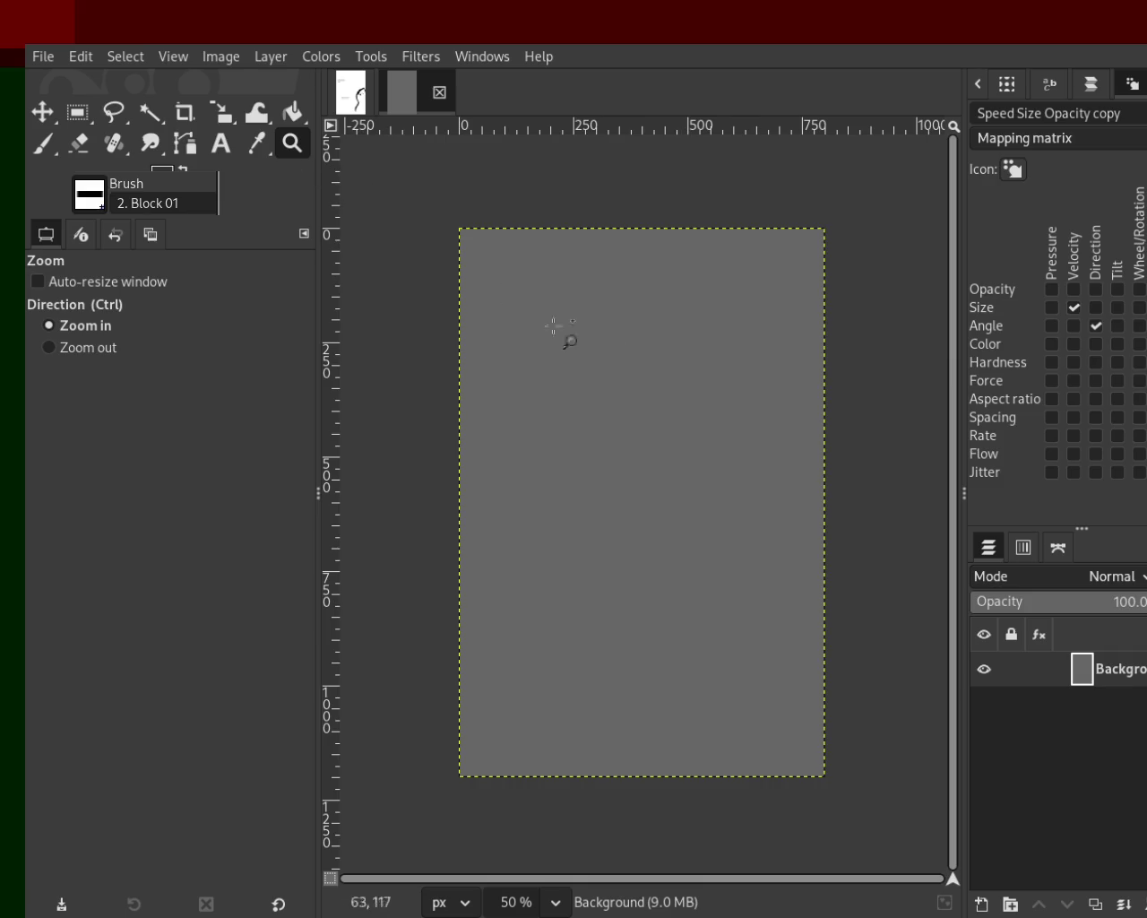
Step: Paint a long black horizontal line and a vertical line crossing it
key(p)
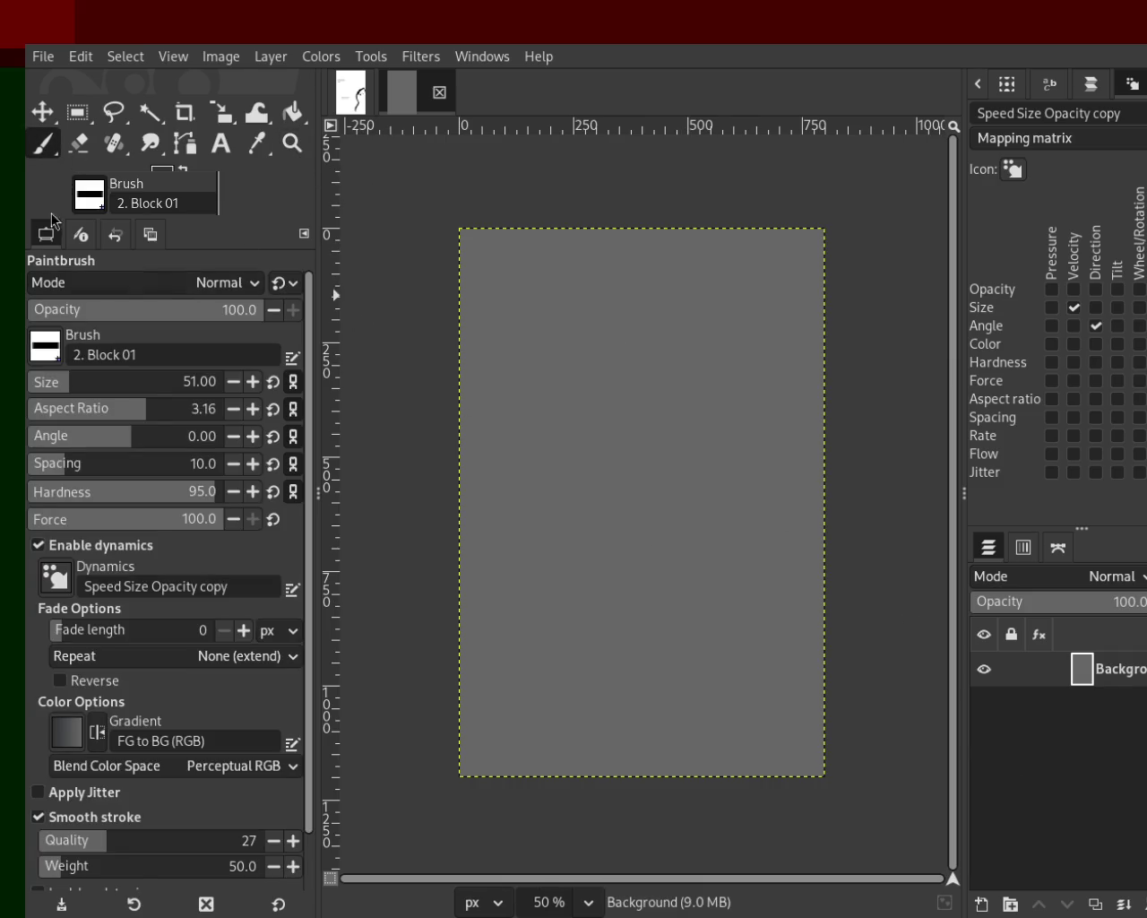
drag(587, 304, 583, 387)
key(ctrl+z)
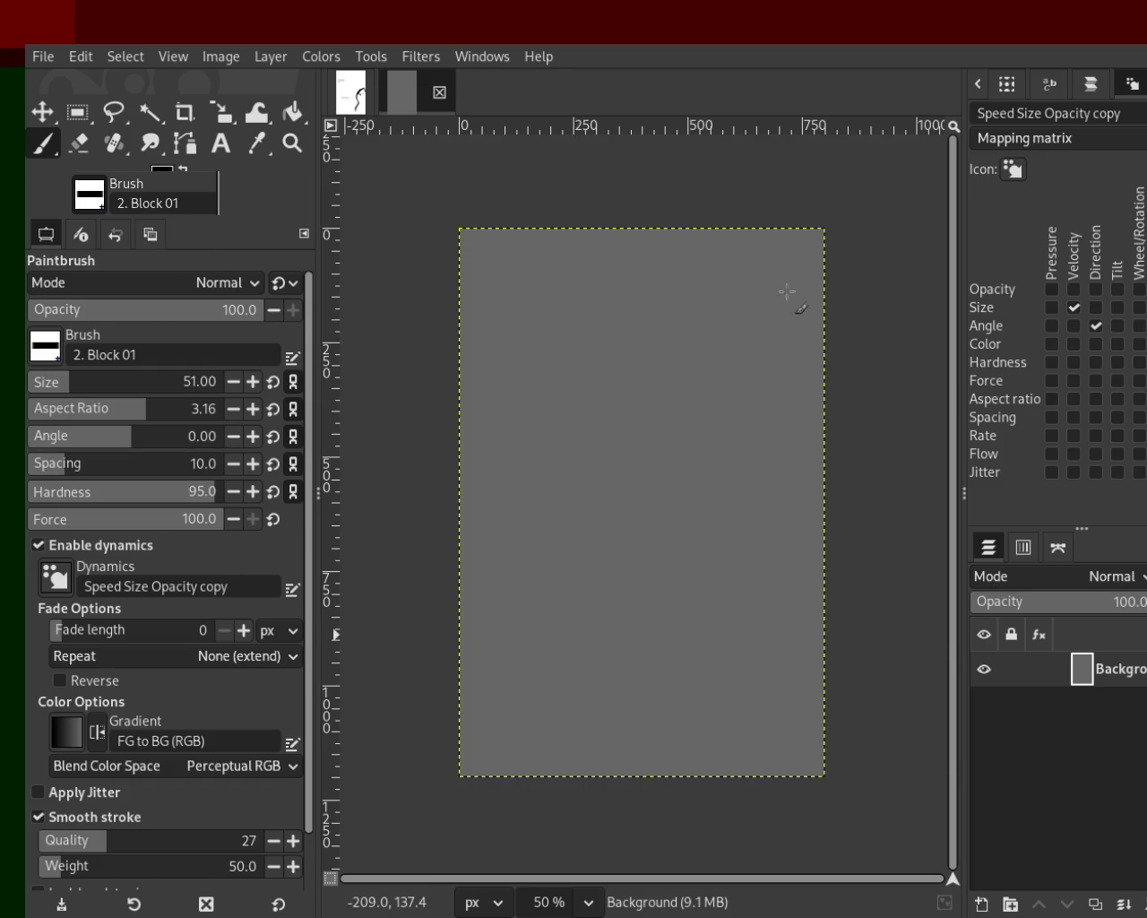
mouse_move(466, 295)
mouse_down()
mouse_move(861, 299)
mouse_move(681, 297)
mouse_move(678, 197)
mouse_move(665, 597)
mouse_up()
key(ctrl+z)
key(ctrl+z)
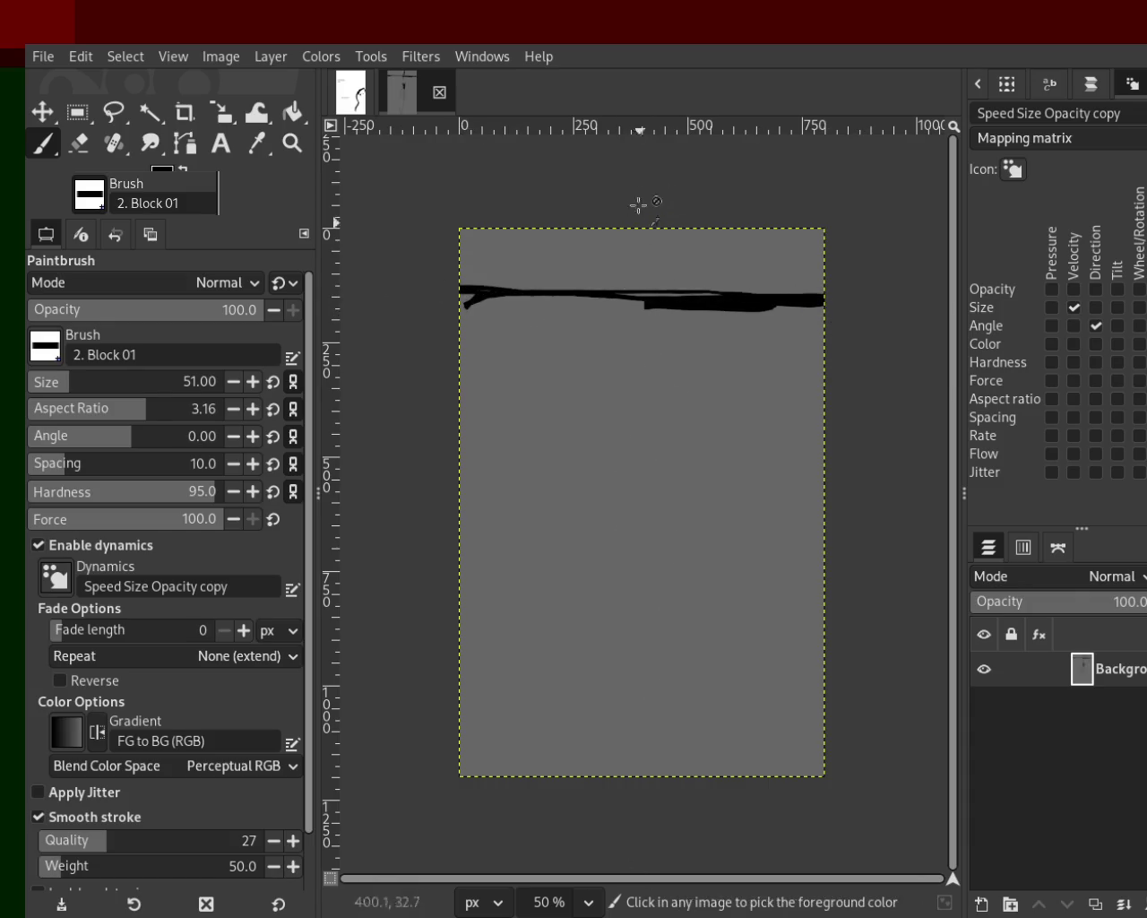
drag(647, 220, 652, 776)
drag(668, 495, 667, 778)
key(ctrl+z)
key(ctrl+z)
drag(629, 187, 609, 788)
key(ctrl+z)
drag(643, 219, 635, 801)
drag(541, 372, 530, 385)
key(ctrl+z)
Step: Paint a black ring below the top line and a figure-8 chain of loops downward
key(z)
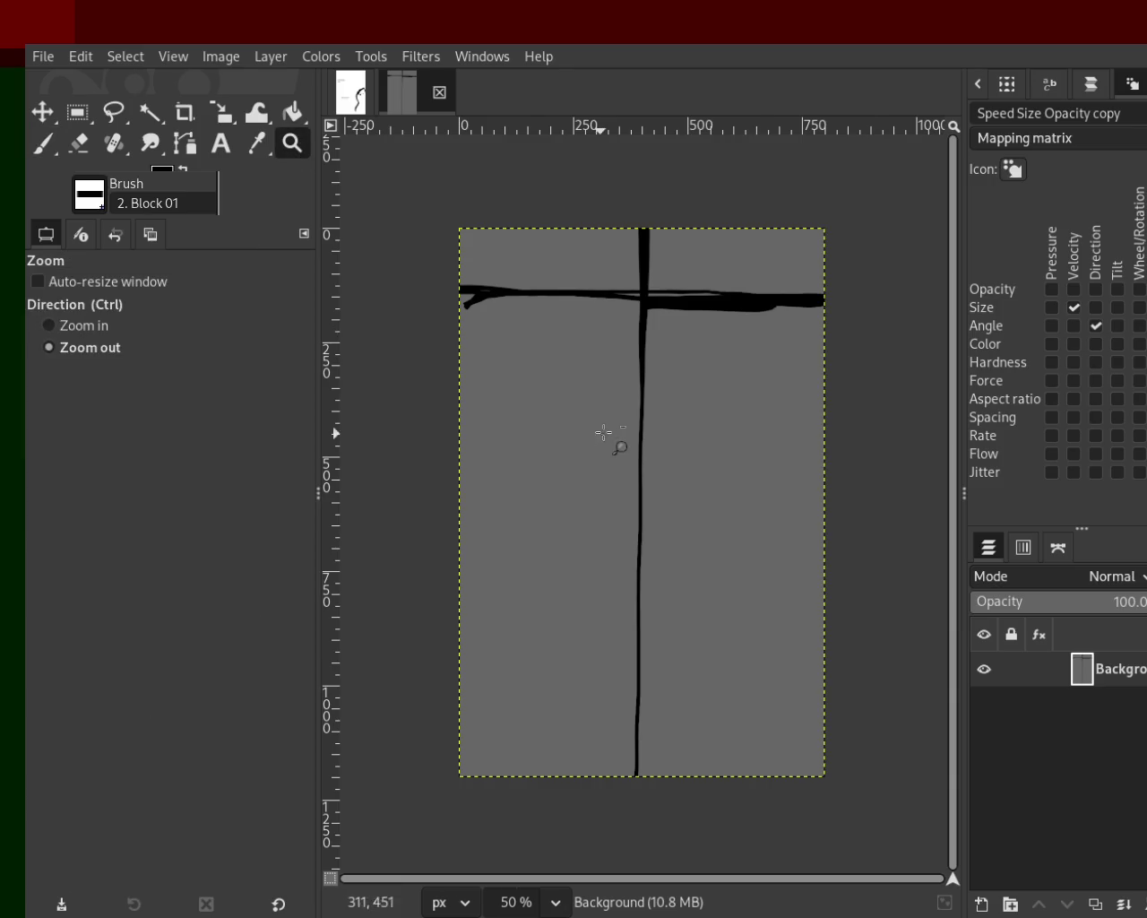
click(550, 374)
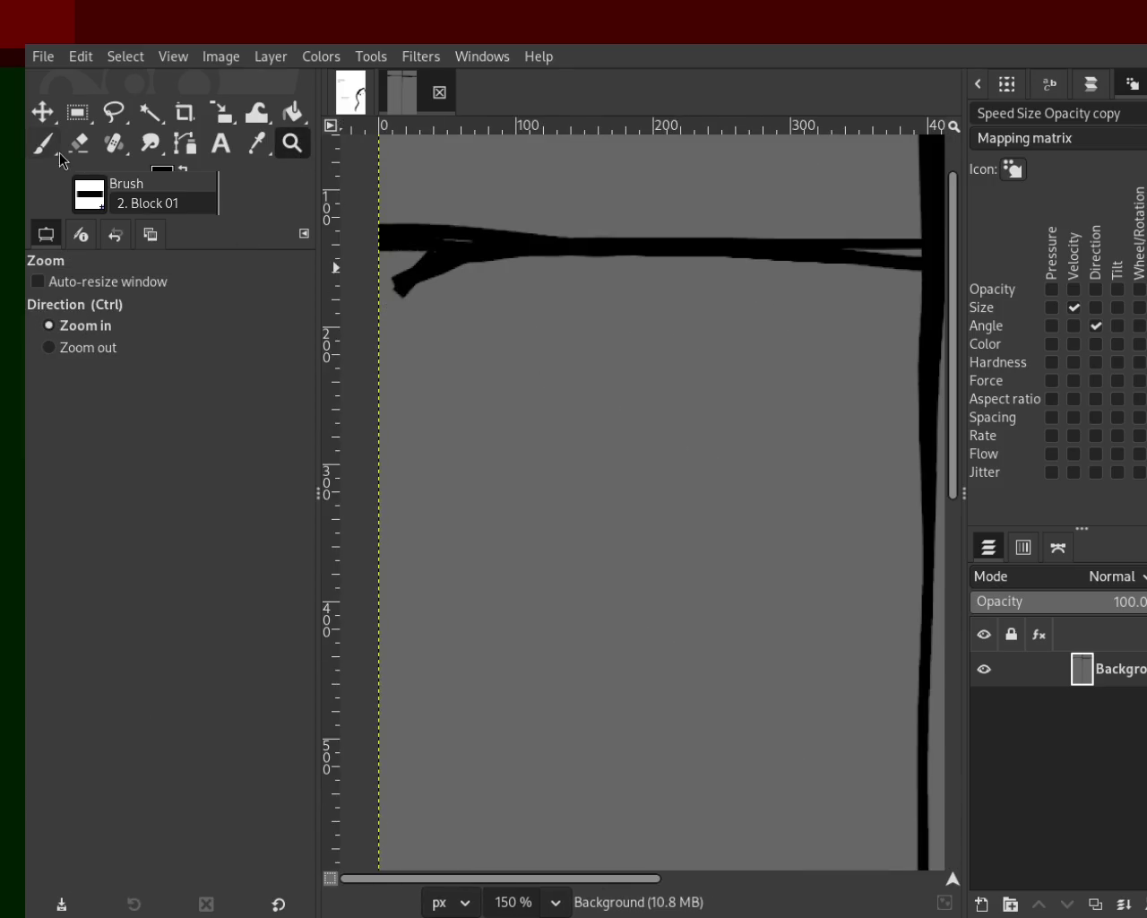
click(45, 145)
mouse_move(497, 305)
mouse_down()
mouse_move(475, 377)
mouse_move(517, 323)
mouse_up()
mouse_move(548, 464)
mouse_down()
mouse_move(555, 539)
mouse_move(503, 491)
mouse_move(585, 615)
mouse_move(550, 643)
mouse_up()
key(ctrl+z)
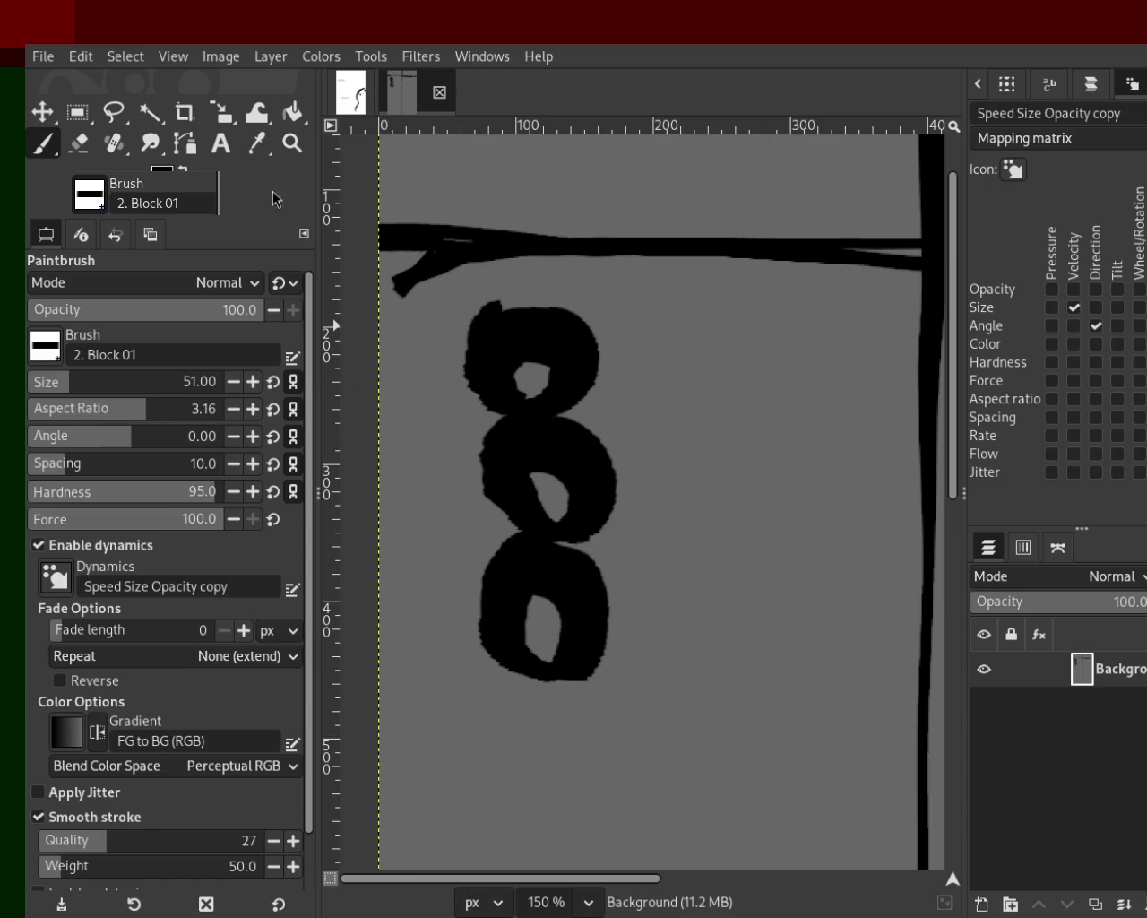
click(292, 143)
scroll(448, 296, down, 2)
scroll(532, 460, down, 2)
scroll(532, 461, up, 2)
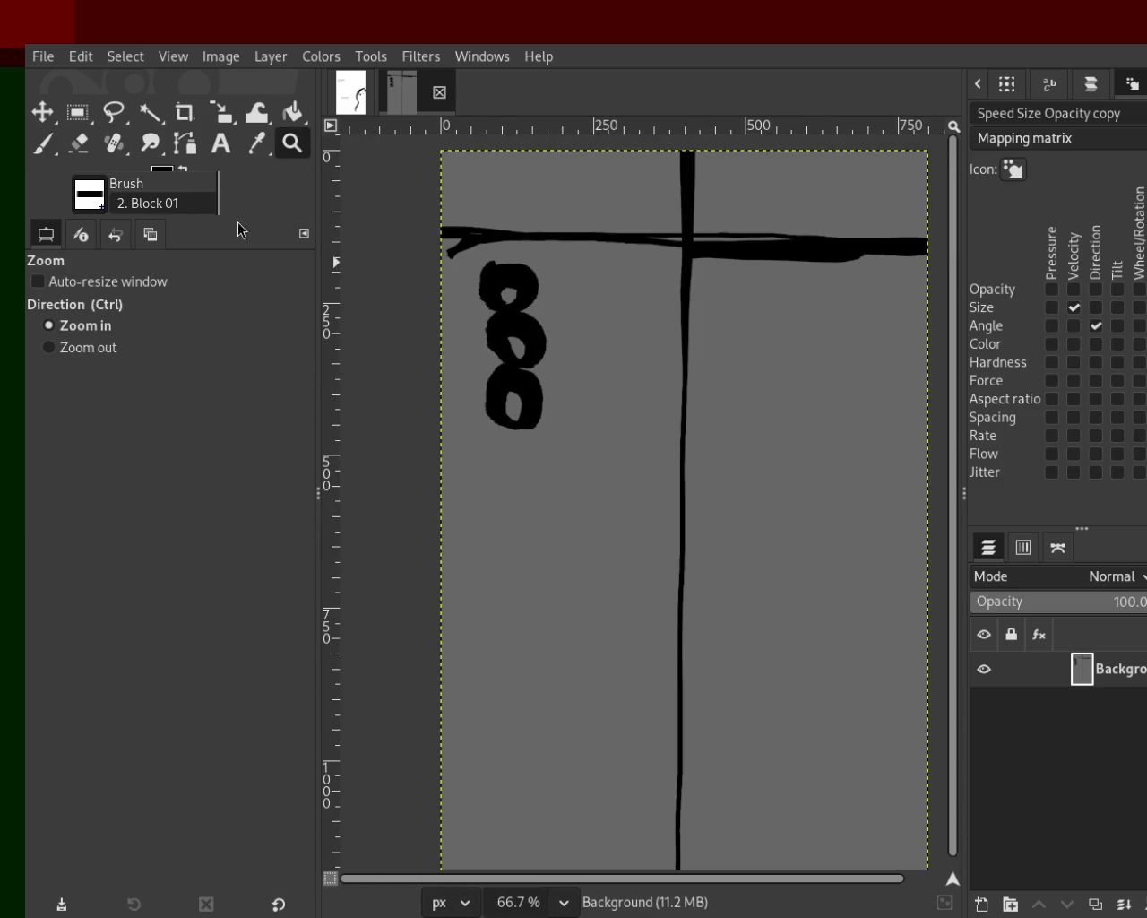
Step: Extend the chain downward with more links and a hooked bottom link
click(42, 146)
mouse_move(514, 445)
mouse_down()
mouse_move(525, 495)
mouse_move(486, 456)
mouse_move(506, 500)
mouse_up()
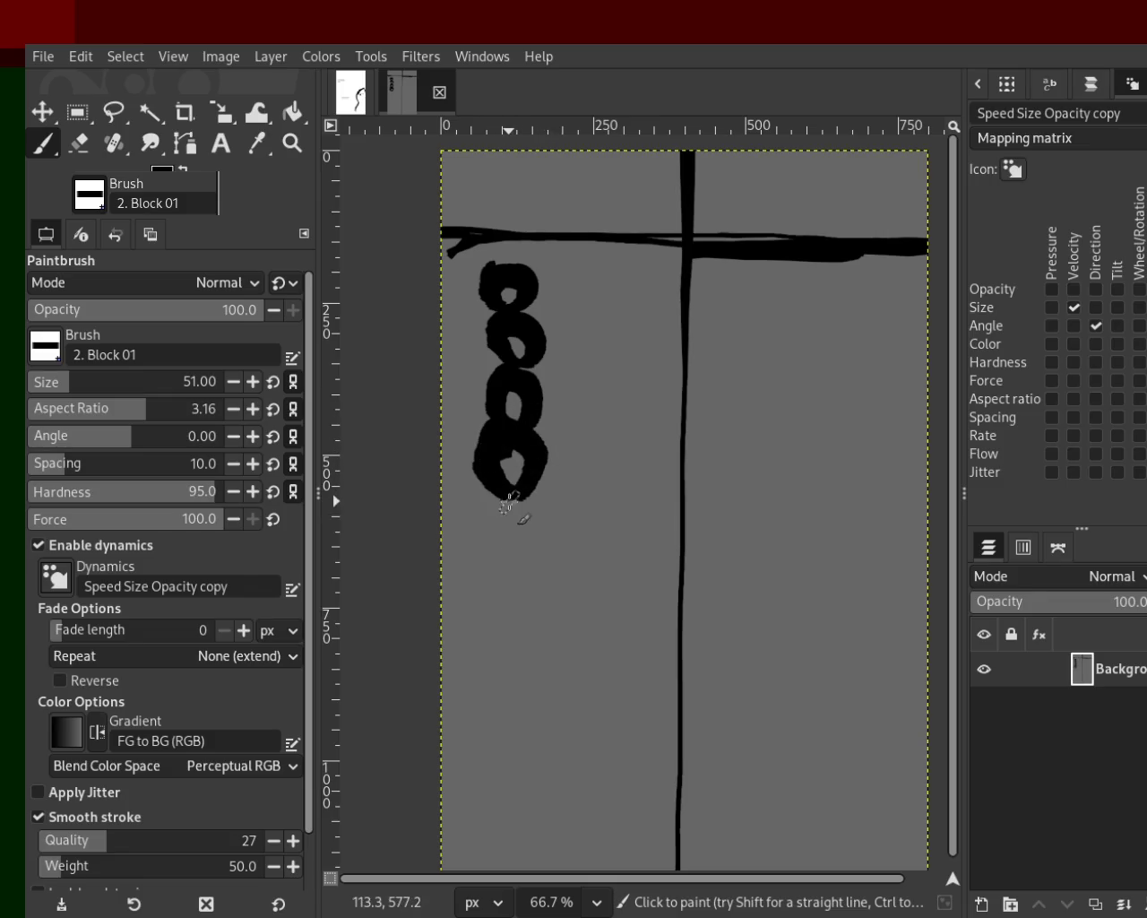
key(ctrl+z)
mouse_move(516, 433)
mouse_down()
mouse_move(507, 451)
mouse_move(500, 442)
mouse_move(543, 482)
mouse_move(493, 444)
mouse_up()
key(ctrl+z)
key(ctrl+z)
mouse_move(499, 518)
mouse_down()
mouse_move(529, 533)
mouse_move(506, 628)
mouse_up()
key(ctrl+z)
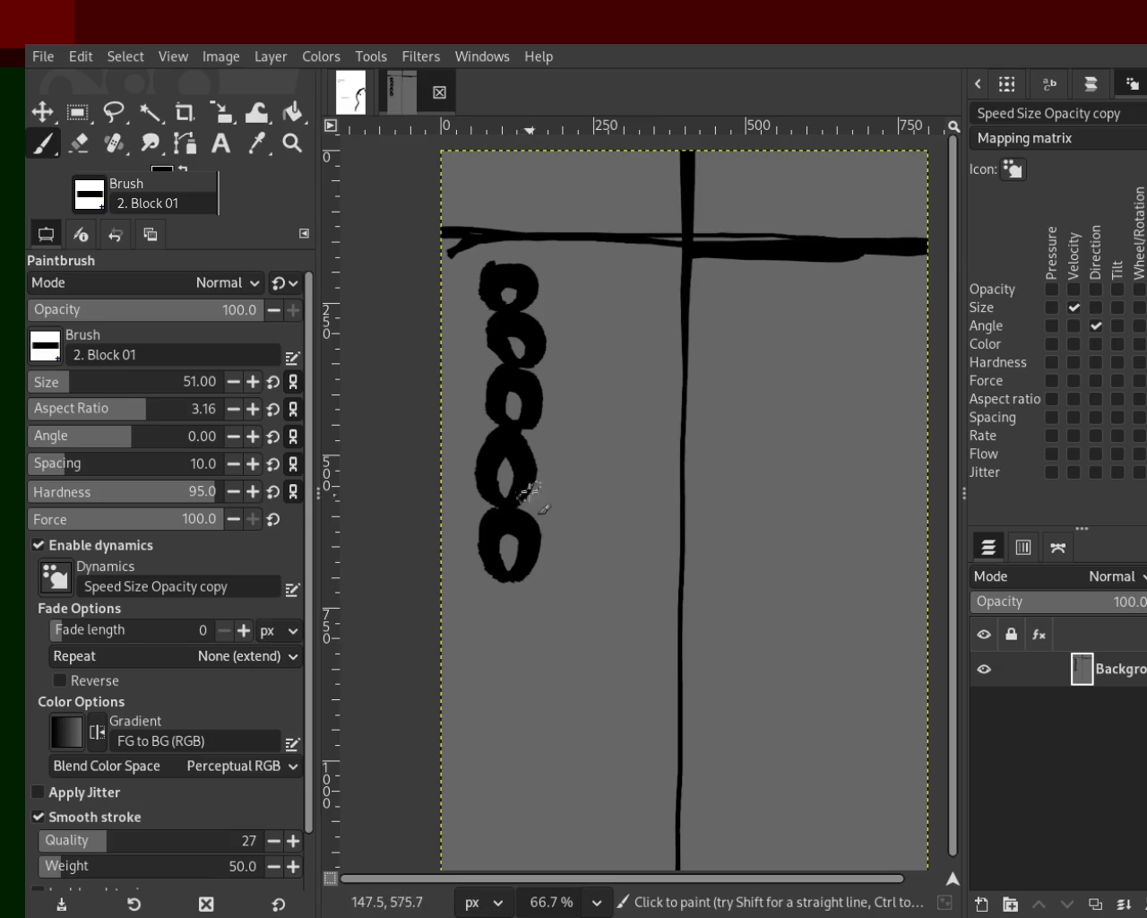
mouse_move(544, 483)
mouse_down()
mouse_move(545, 501)
mouse_move(549, 472)
mouse_move(612, 575)
mouse_move(559, 665)
mouse_move(588, 679)
mouse_move(589, 704)
mouse_move(628, 697)
mouse_move(619, 659)
mouse_up()
mouse_move(475, 570)
mouse_down()
mouse_move(466, 599)
mouse_move(488, 621)
mouse_move(475, 661)
mouse_move(480, 697)
mouse_move(488, 666)
mouse_move(492, 708)
mouse_up()
Step: Paint links diagonally down-right from the top link and thicken the chain's left side
mouse_move(544, 328)
mouse_down()
mouse_move(590, 377)
mouse_move(649, 408)
mouse_move(653, 472)
mouse_move(646, 448)
mouse_move(612, 424)
mouse_up()
mouse_move(491, 328)
mouse_down()
mouse_move(447, 466)
mouse_move(453, 488)
mouse_up()
key(ctrl+z)
mouse_move(494, 328)
mouse_down()
mouse_move(481, 351)
mouse_move(506, 526)
mouse_move(490, 511)
mouse_move(526, 538)
mouse_up()
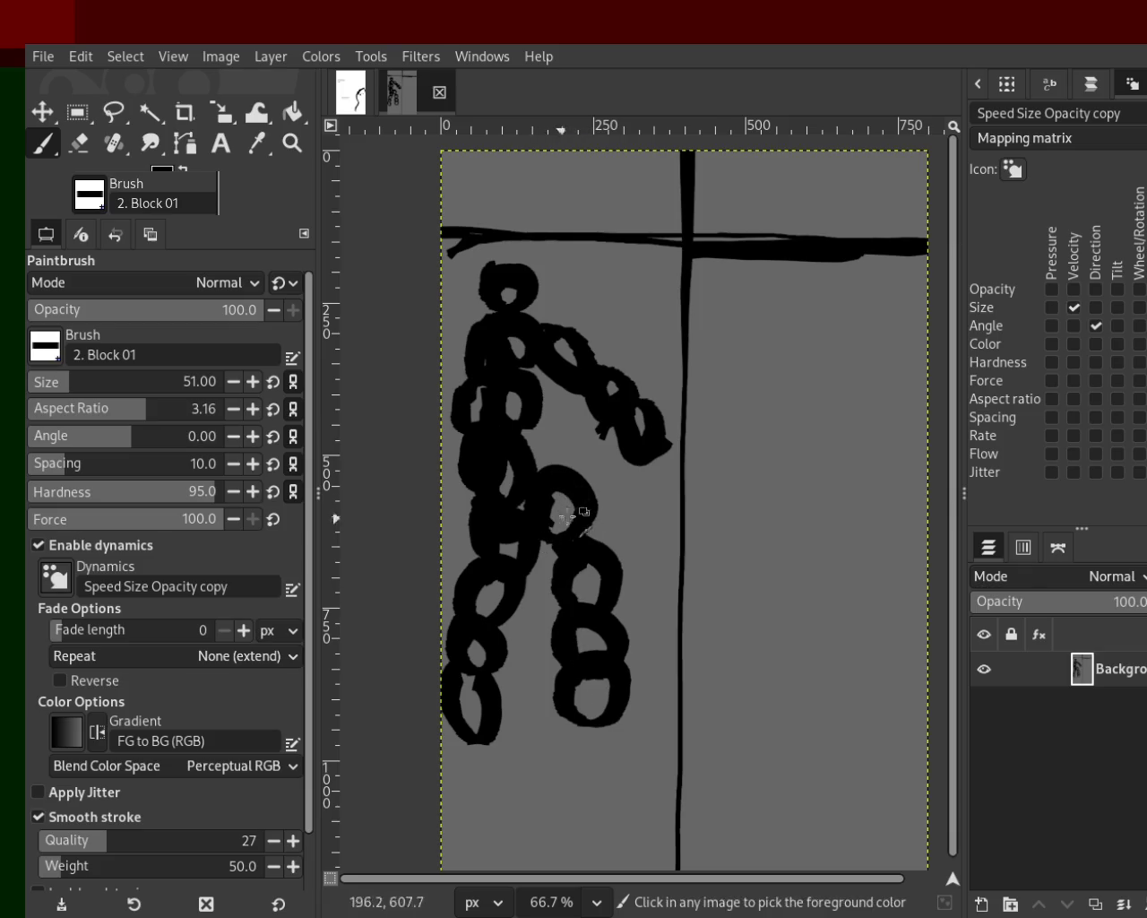
click(80, 143)
Step: Erase gaps through both chains, trim the right arm and clear black beside the neck
mouse_move(591, 481)
mouse_down()
mouse_move(592, 538)
mouse_move(609, 556)
mouse_move(601, 607)
mouse_move(564, 625)
mouse_move(561, 547)
mouse_move(529, 693)
mouse_up()
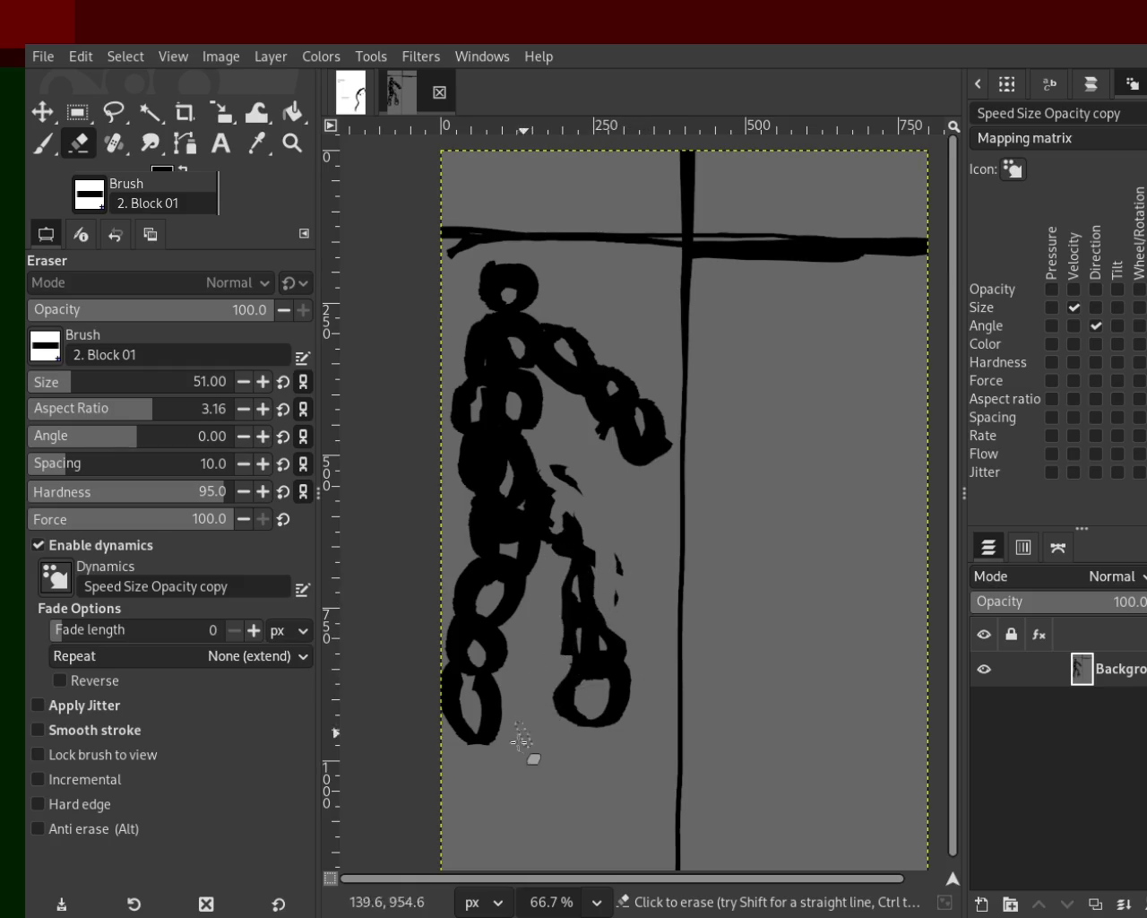
mouse_move(519, 534)
mouse_down()
mouse_move(507, 668)
mouse_move(460, 526)
mouse_up()
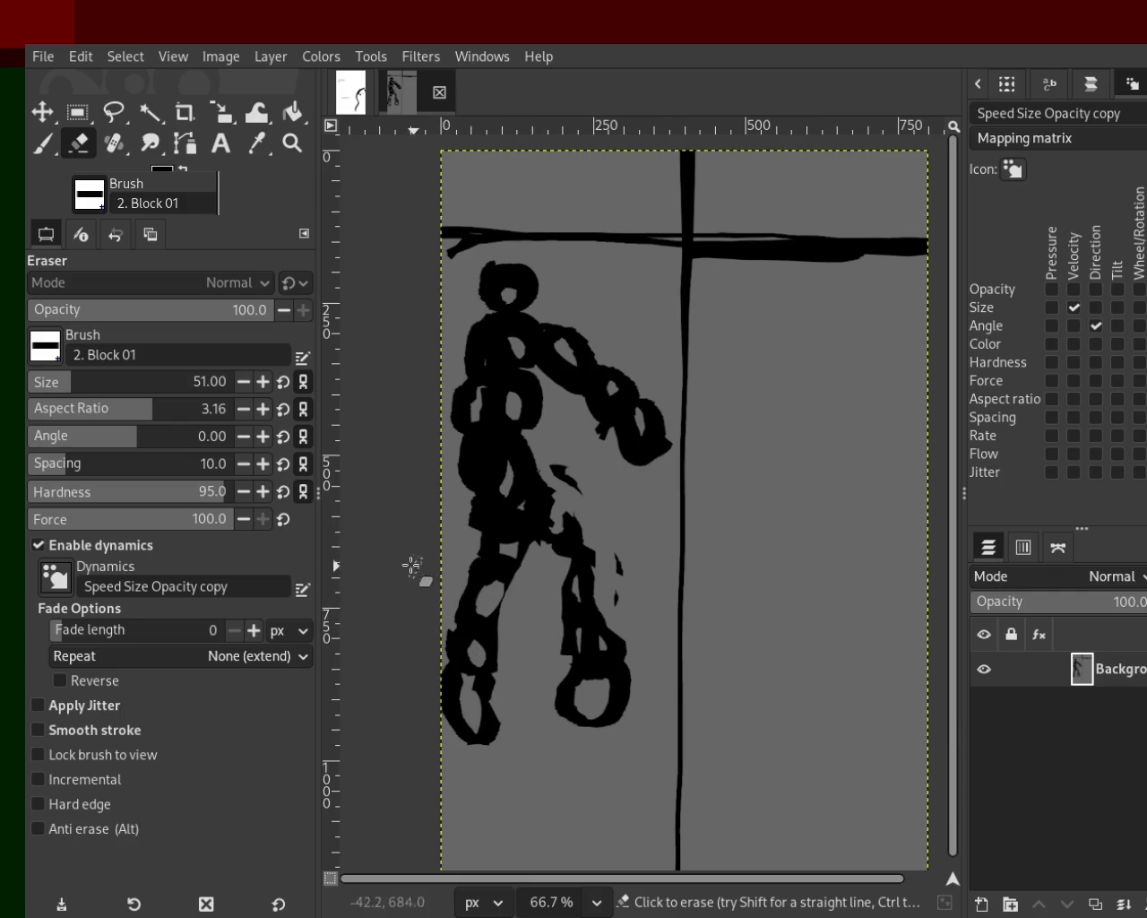
drag(455, 639, 457, 681)
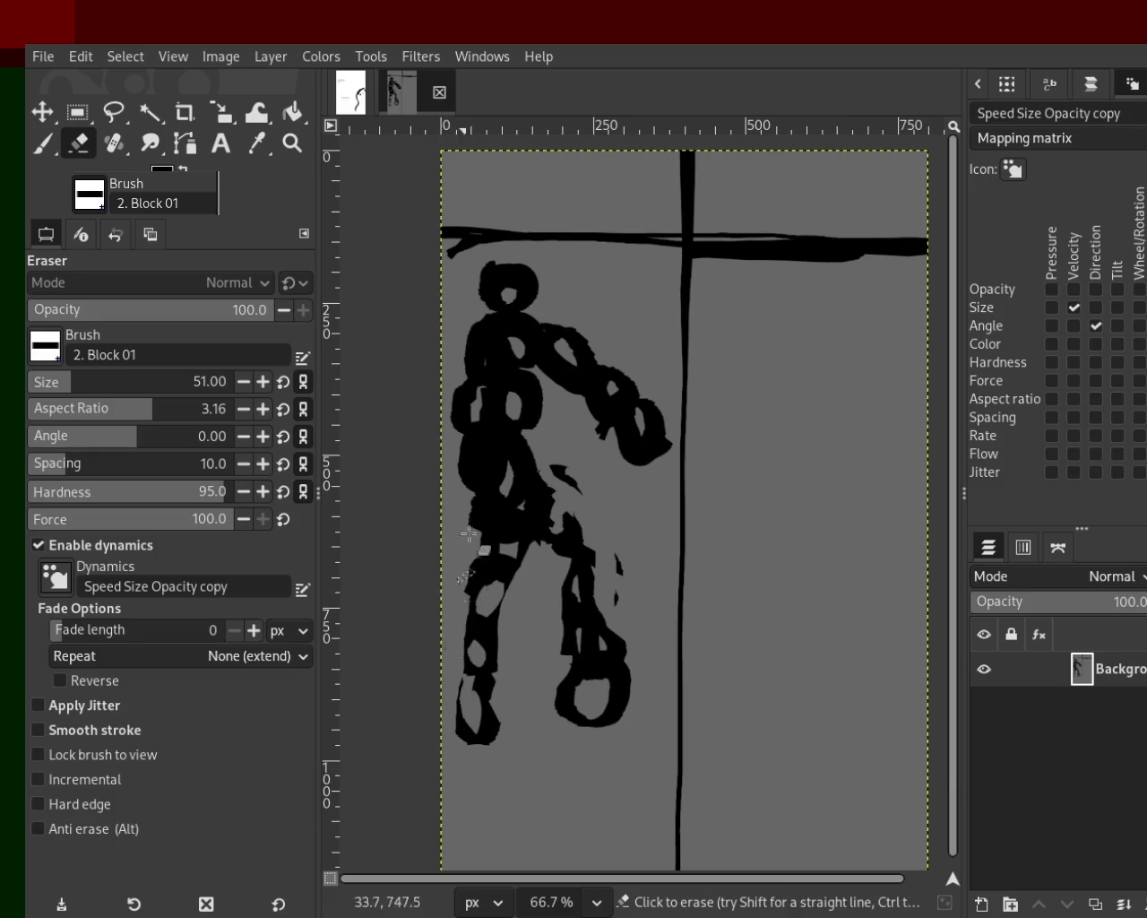
mouse_move(638, 380)
mouse_down()
mouse_move(676, 440)
mouse_move(660, 462)
mouse_up()
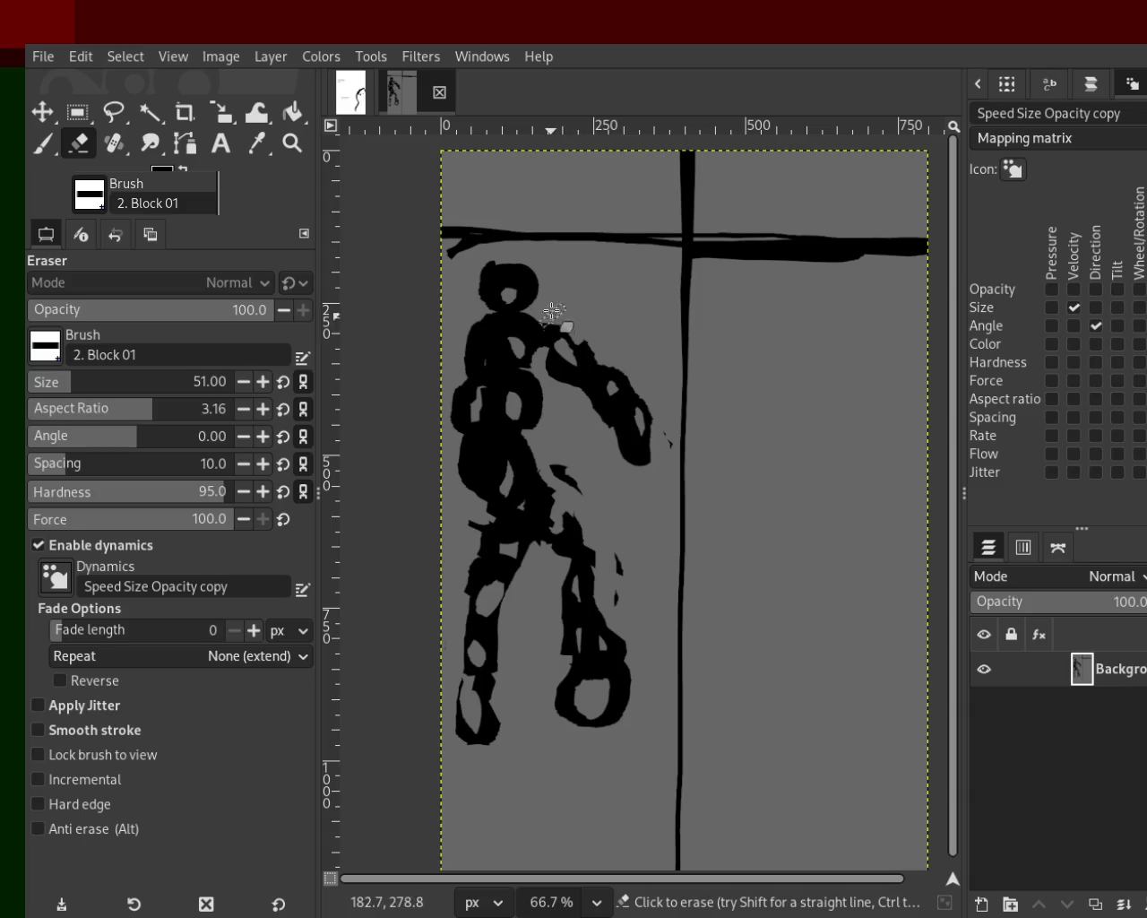
drag(490, 324, 479, 345)
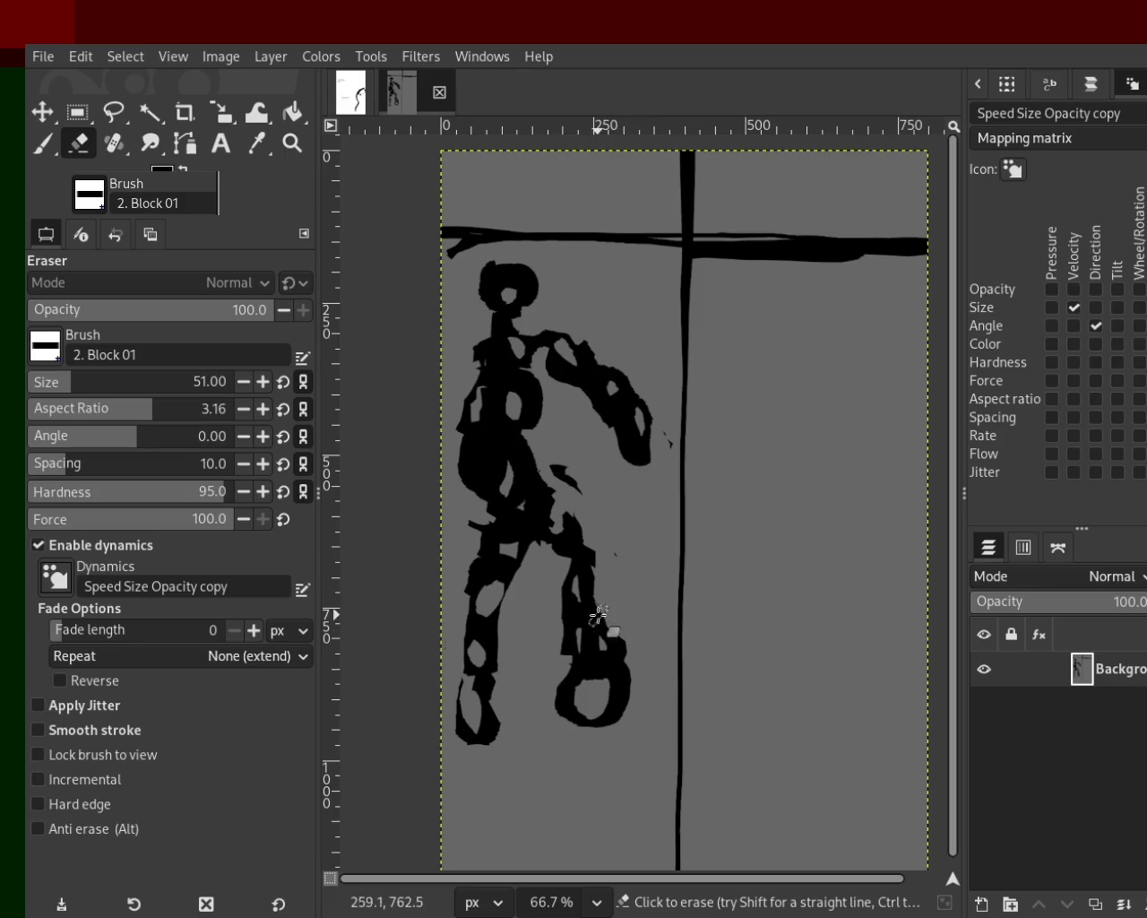
Step: Thin the lower-leg loop and open a gap in the torso and shoulder
drag(623, 638, 627, 708)
drag(626, 613, 543, 733)
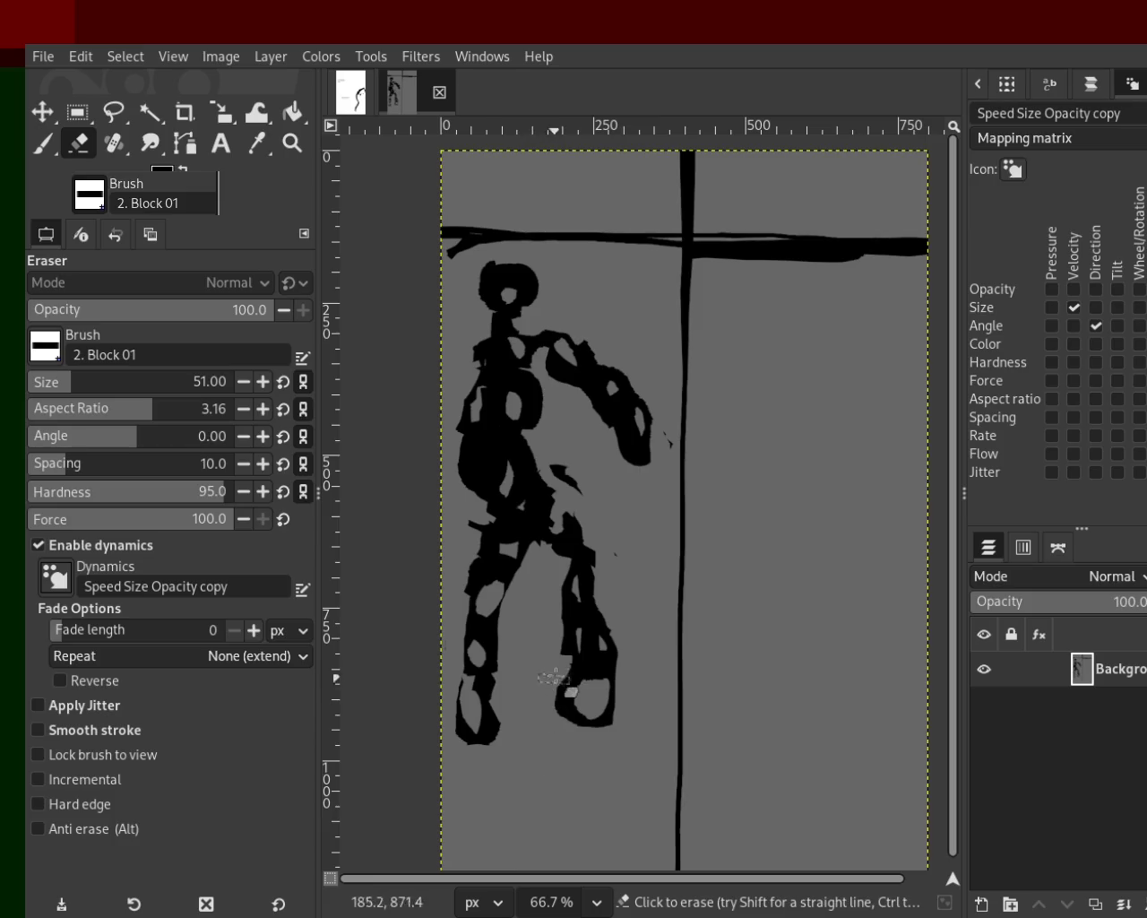
drag(570, 657, 562, 717)
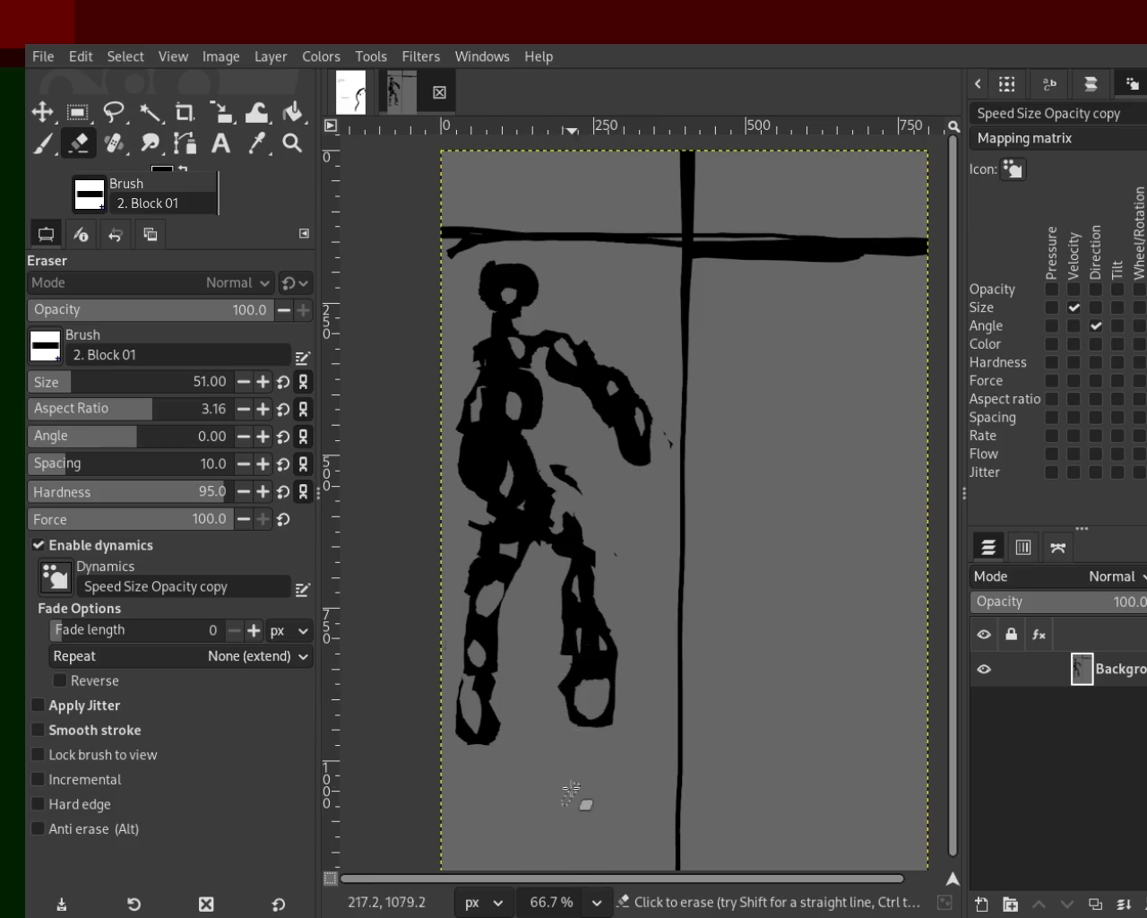
drag(546, 360, 527, 411)
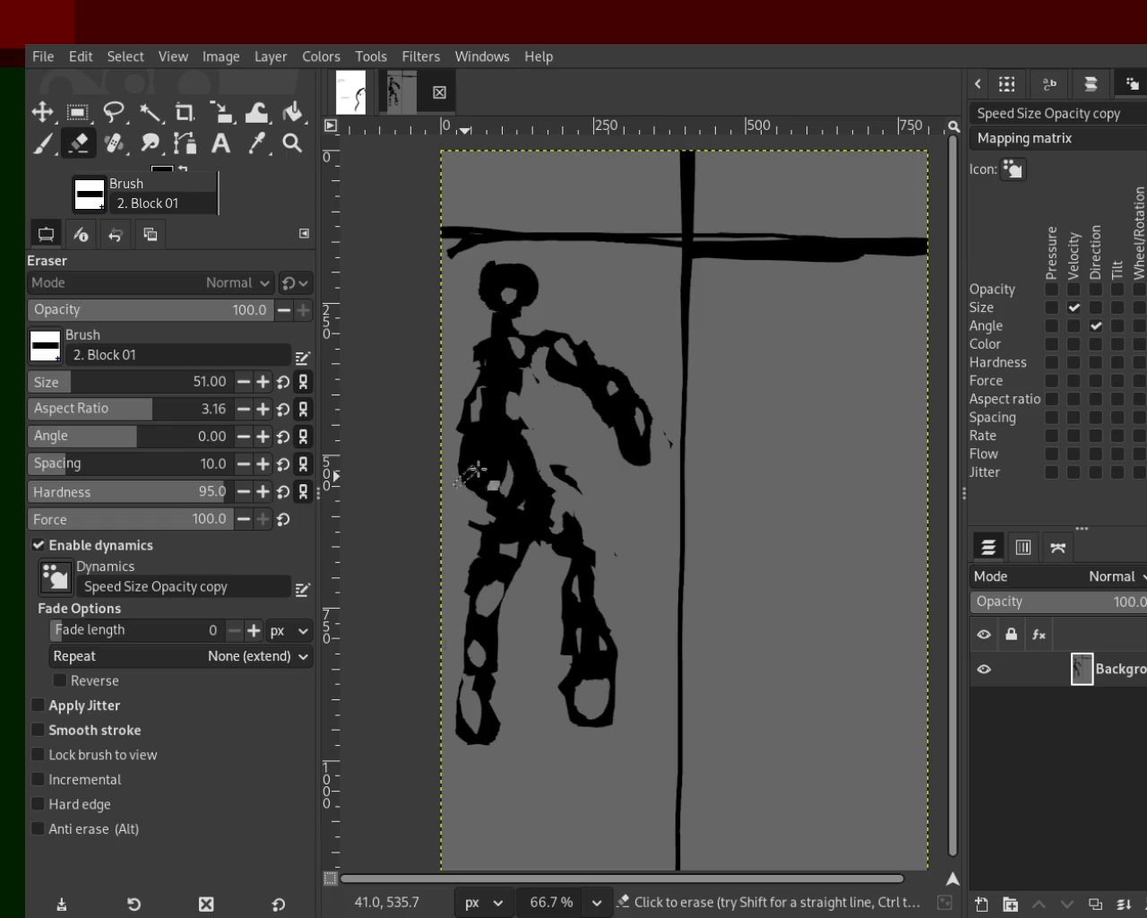
Step: Repaint the head larger and elongated with the Paintbrush
key(p)
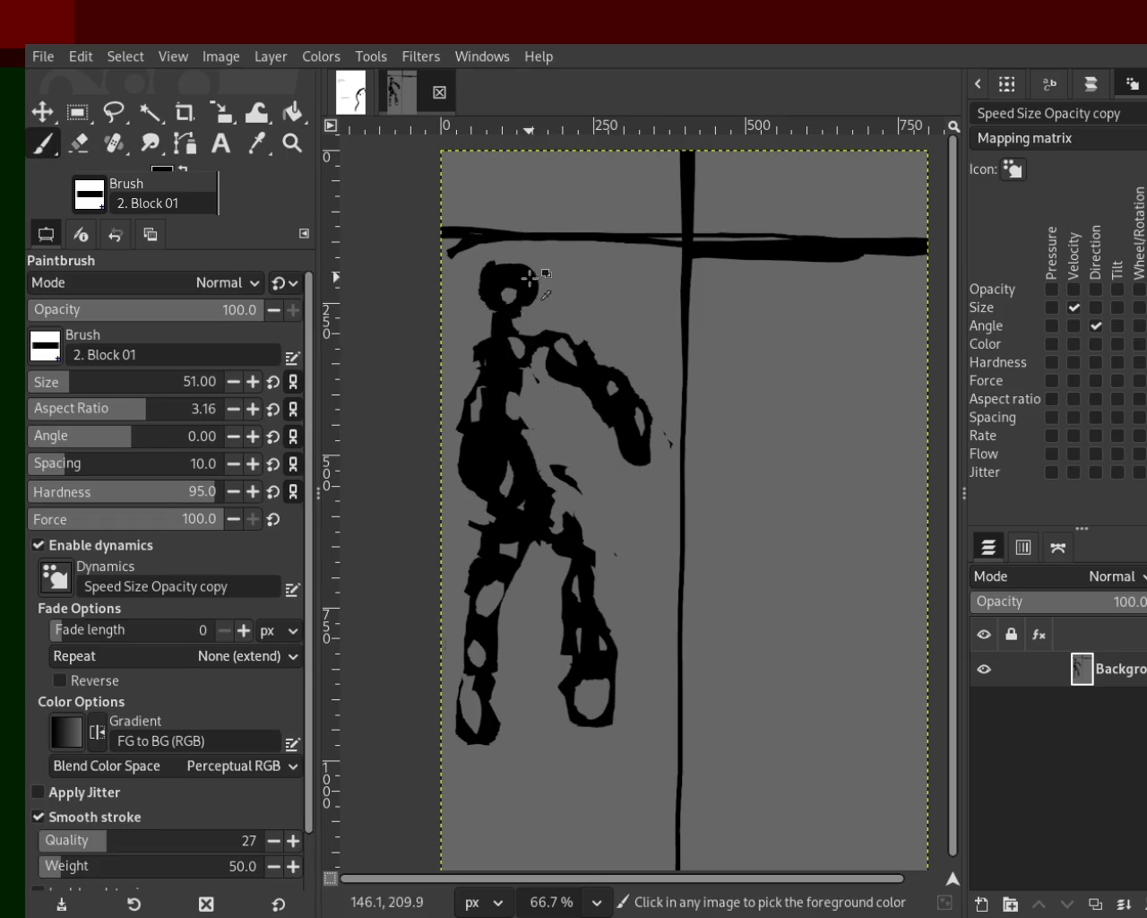
mouse_move(495, 282)
mouse_down()
mouse_move(505, 276)
mouse_move(497, 336)
mouse_up()
key(ctrl+z)
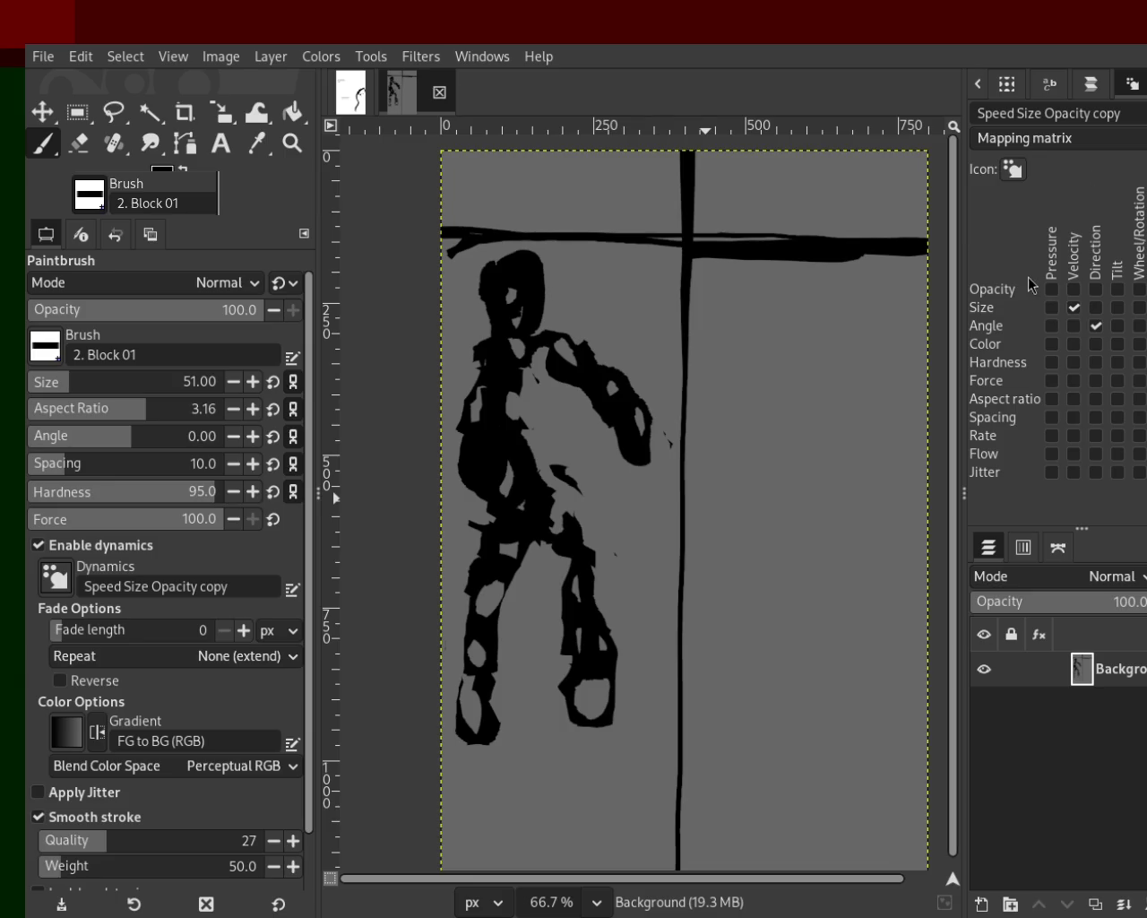
key(z)
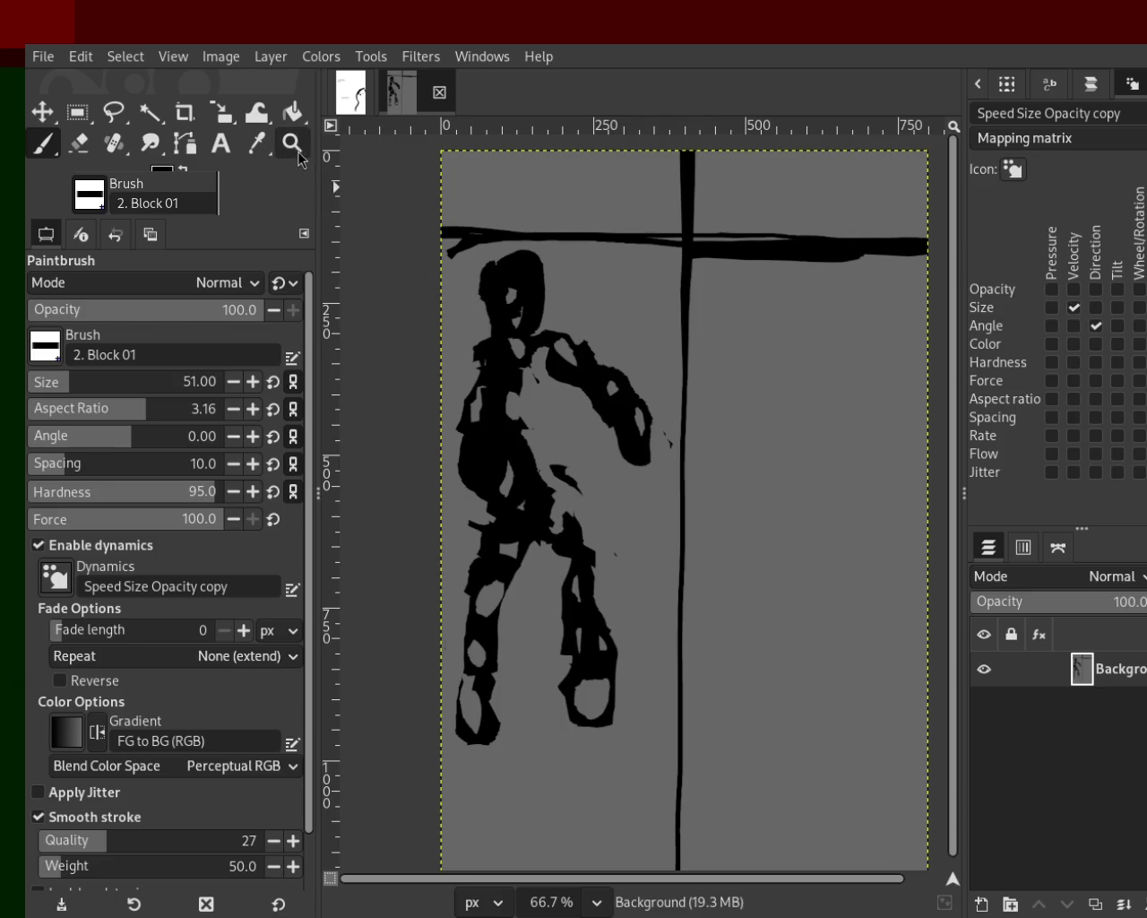
Step: Set the view to 50% and add a new transparent layer above the background
ctrl+click(715, 423)
ctrl+click(715, 423)
ctrl+click(715, 423)
click(716, 423)
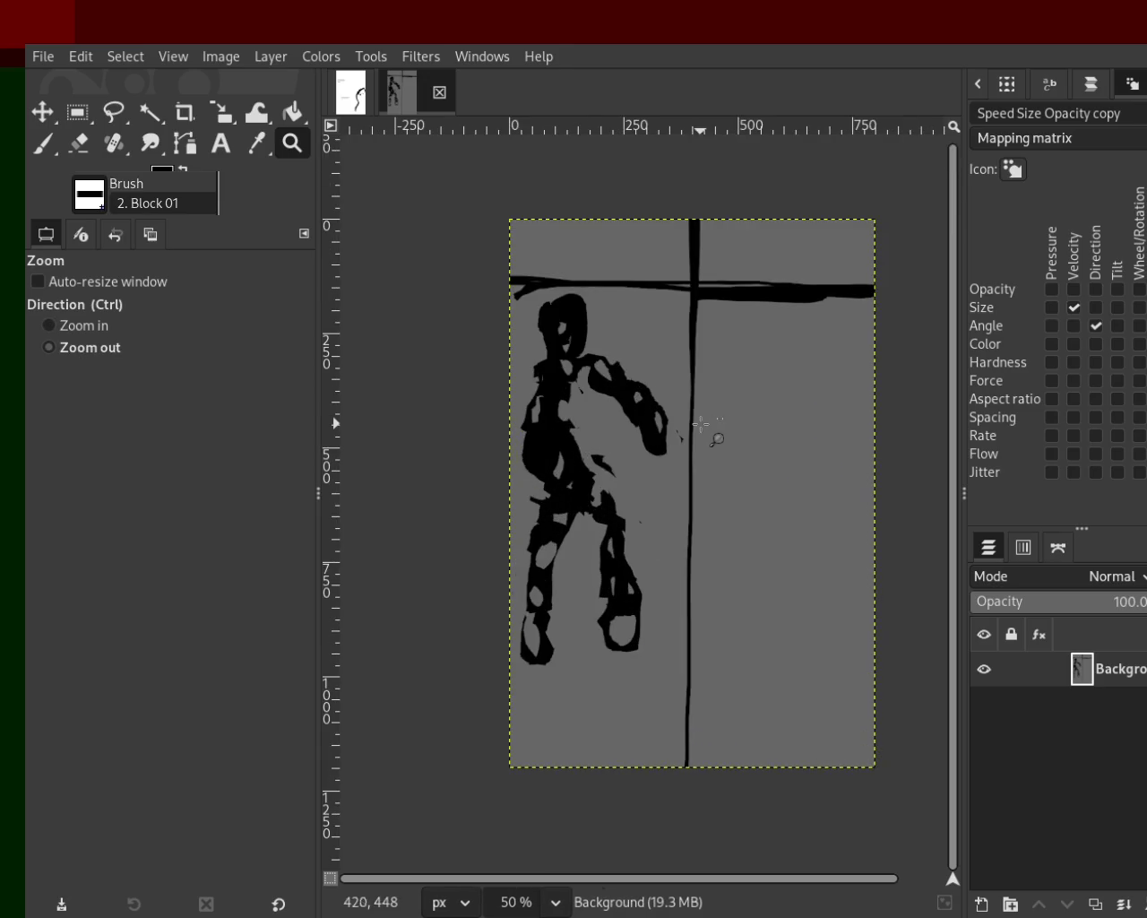
ctrl+click(717, 432)
click(751, 396)
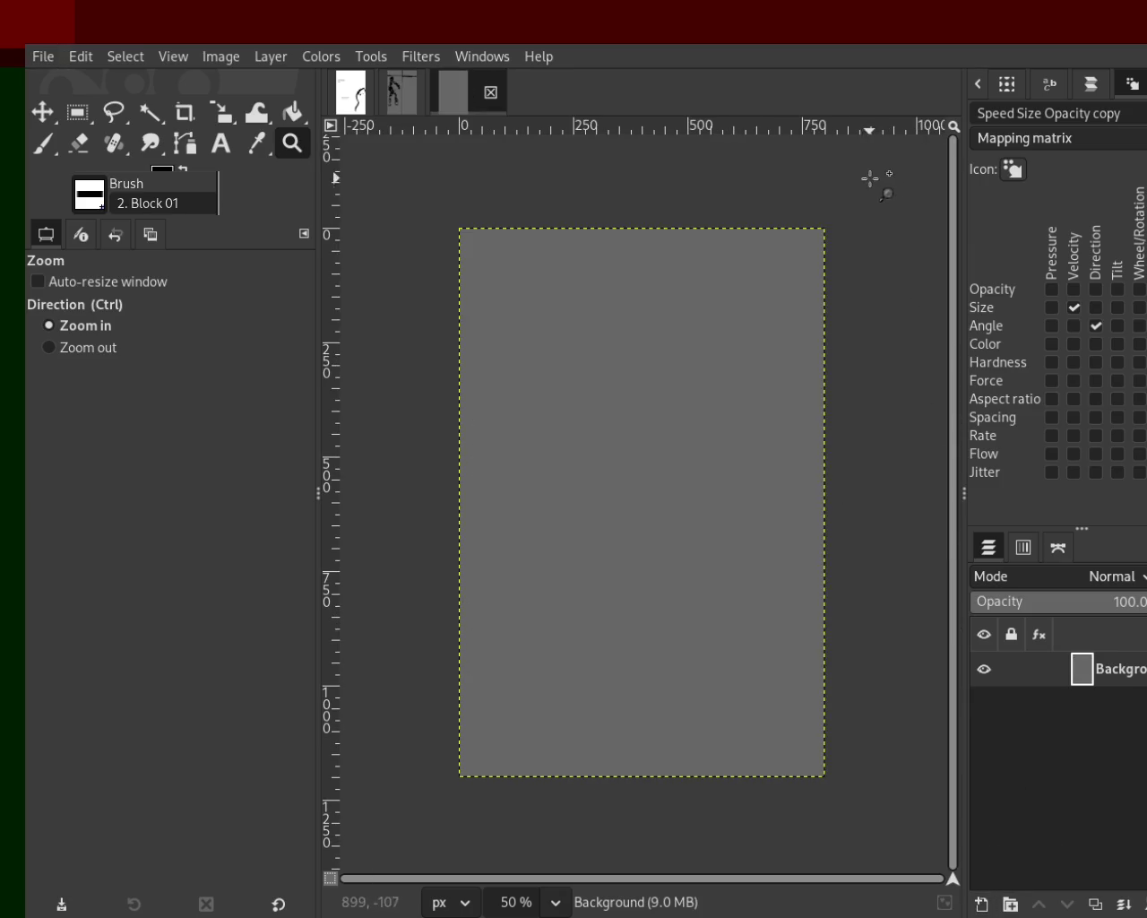
key(shift+ctrl+n)
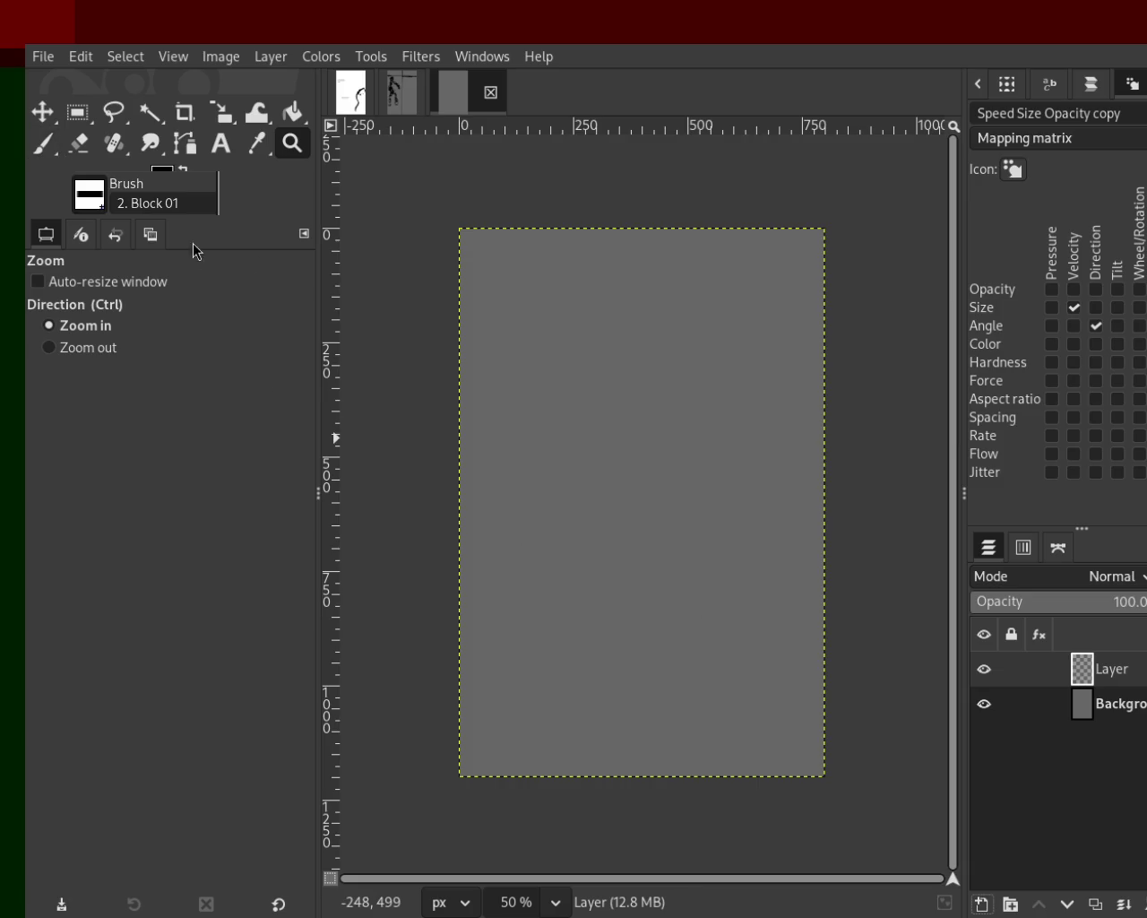
Step: Paint the figure's round head, a body ring and ring blobs for the left leg
click(42, 143)
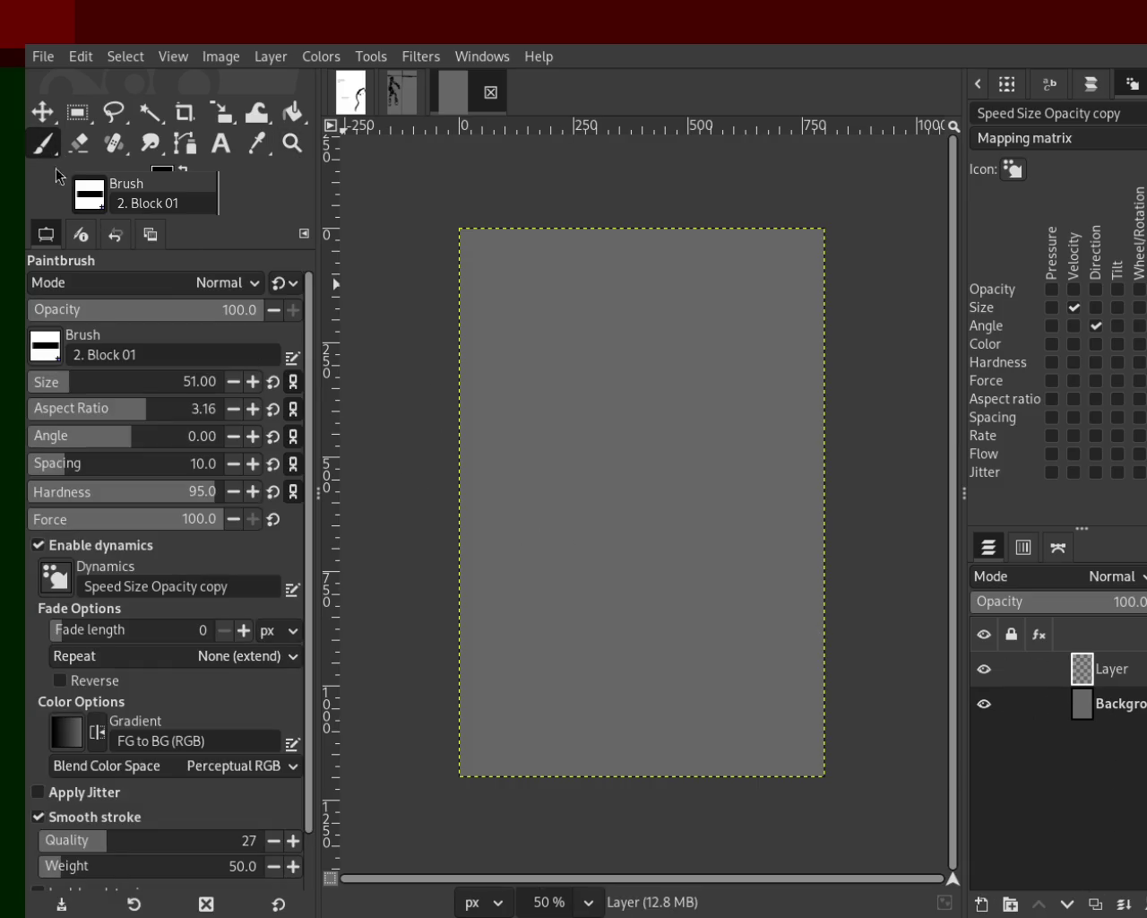
mouse_move(558, 312)
mouse_down()
mouse_move(583, 302)
mouse_move(553, 313)
mouse_move(581, 283)
mouse_move(548, 308)
mouse_move(540, 275)
mouse_move(572, 283)
mouse_move(586, 315)
mouse_move(551, 320)
mouse_move(558, 389)
mouse_move(549, 386)
mouse_move(563, 383)
mouse_move(547, 362)
mouse_move(531, 433)
mouse_move(535, 405)
mouse_move(546, 434)
mouse_move(553, 414)
mouse_move(544, 512)
mouse_up()
key(ctrl+z)
key(ctrl+z)
mouse_move(566, 449)
mouse_down()
mouse_move(534, 473)
mouse_move(540, 493)
mouse_move(619, 518)
mouse_move(609, 531)
mouse_move(599, 524)
mouse_move(599, 557)
mouse_move(637, 572)
mouse_move(623, 577)
mouse_move(636, 588)
mouse_move(609, 595)
mouse_move(645, 652)
mouse_move(627, 627)
mouse_move(608, 653)
mouse_move(618, 685)
mouse_up()
mouse_move(529, 488)
mouse_down()
mouse_move(502, 549)
mouse_move(486, 543)
mouse_move(541, 488)
mouse_move(474, 606)
mouse_move(509, 586)
mouse_up()
drag(476, 610, 488, 662)
Step: Paint the right arm reaching out and a looping left arm
mouse_move(587, 341)
mouse_down()
mouse_move(646, 399)
mouse_move(671, 384)
mouse_move(658, 420)
mouse_move(703, 431)
mouse_move(715, 470)
mouse_up()
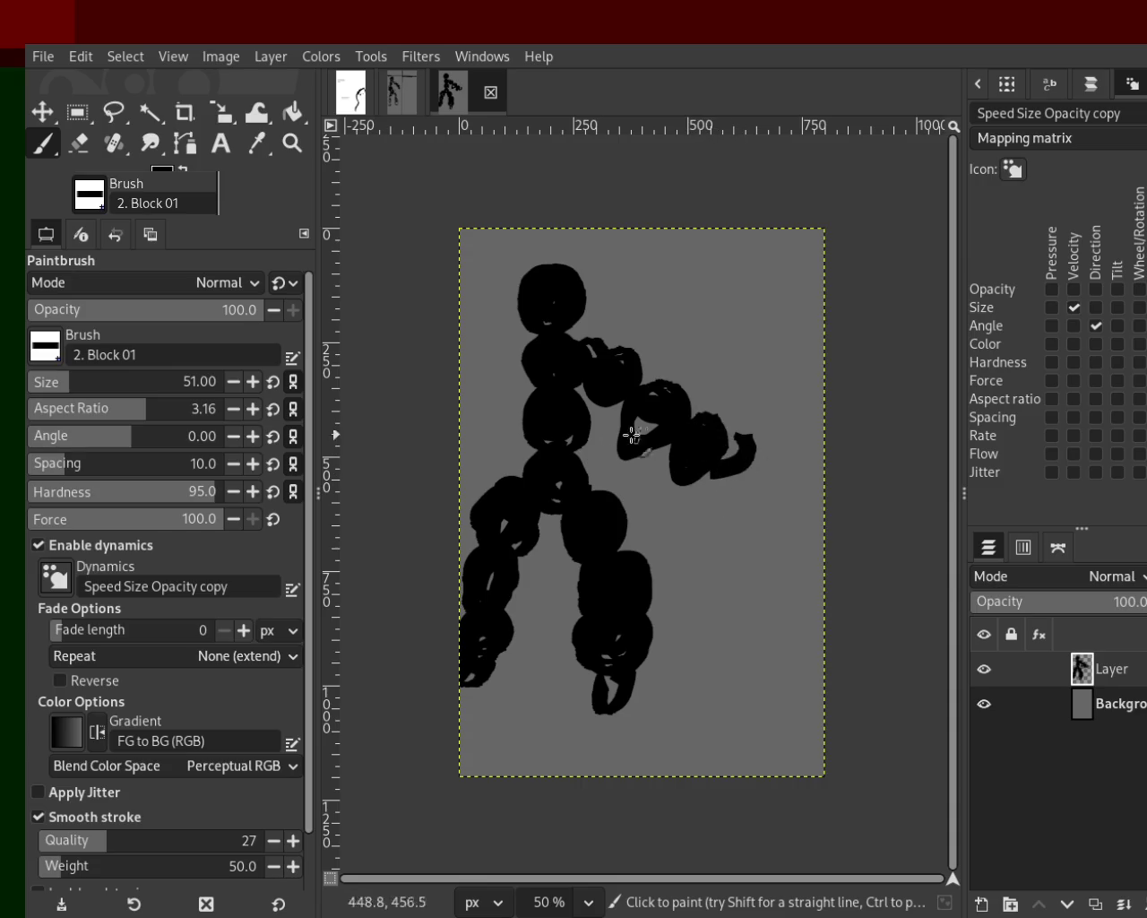
drag(513, 338, 531, 427)
key(ctrl+z)
drag(509, 362, 517, 385)
key(ctrl+z)
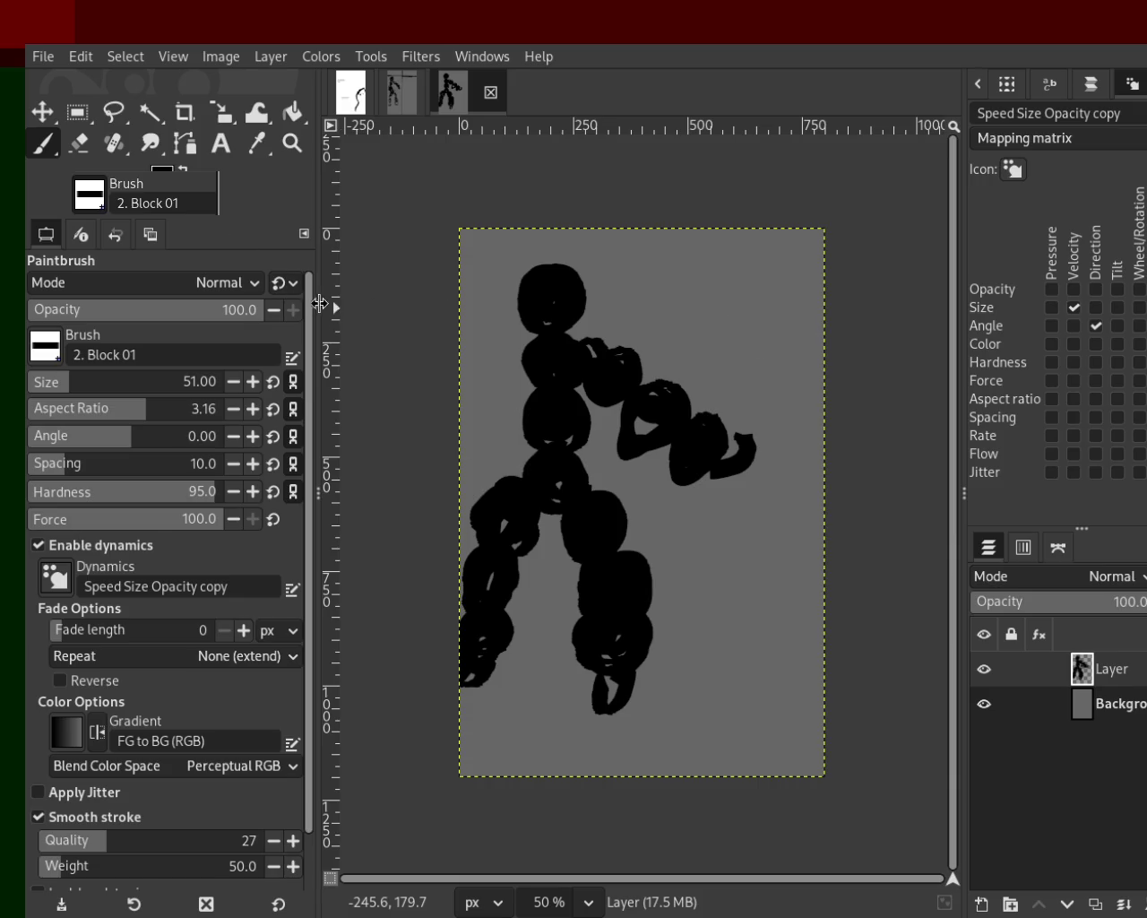
mouse_move(481, 364)
mouse_down()
mouse_move(502, 396)
mouse_move(515, 356)
mouse_move(509, 444)
mouse_move(530, 405)
mouse_move(509, 529)
mouse_move(521, 512)
mouse_up()
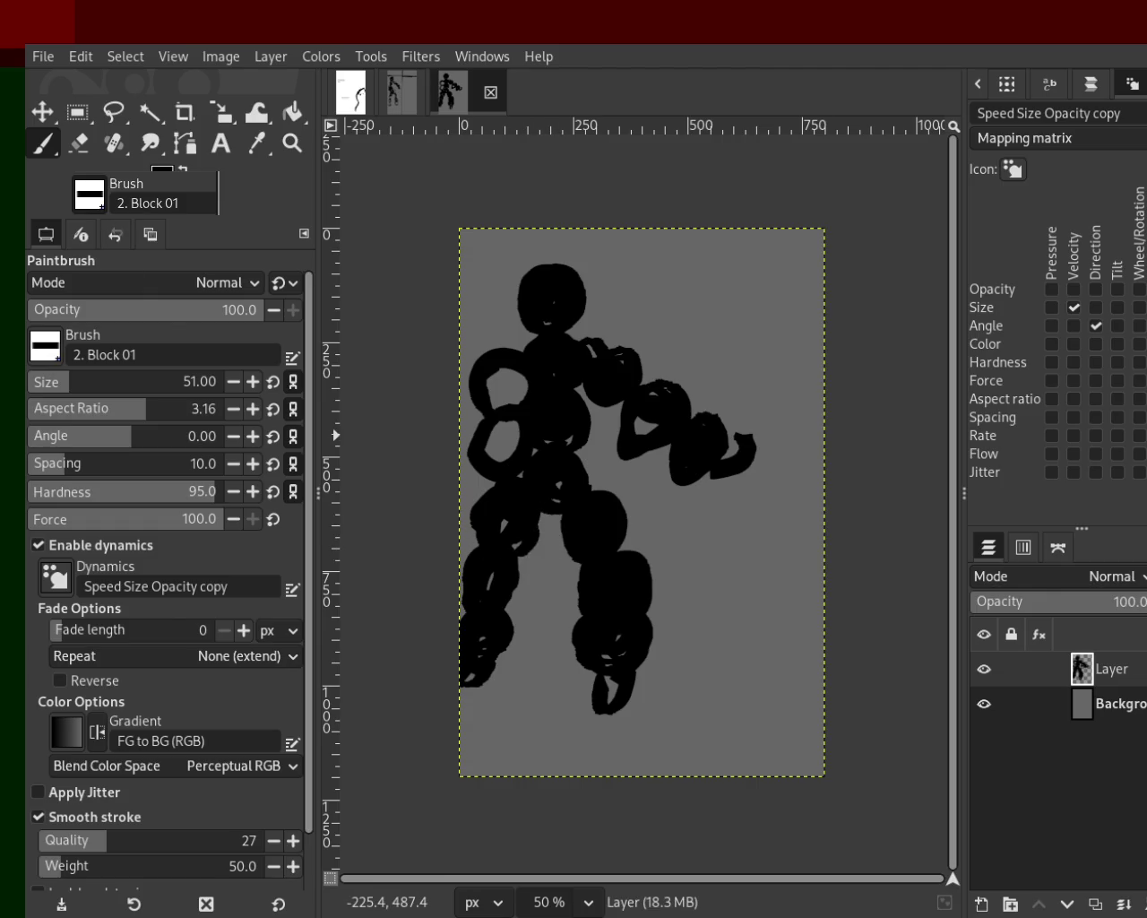
Step: Erase open loops into the figure's left hip and leg
click(79, 142)
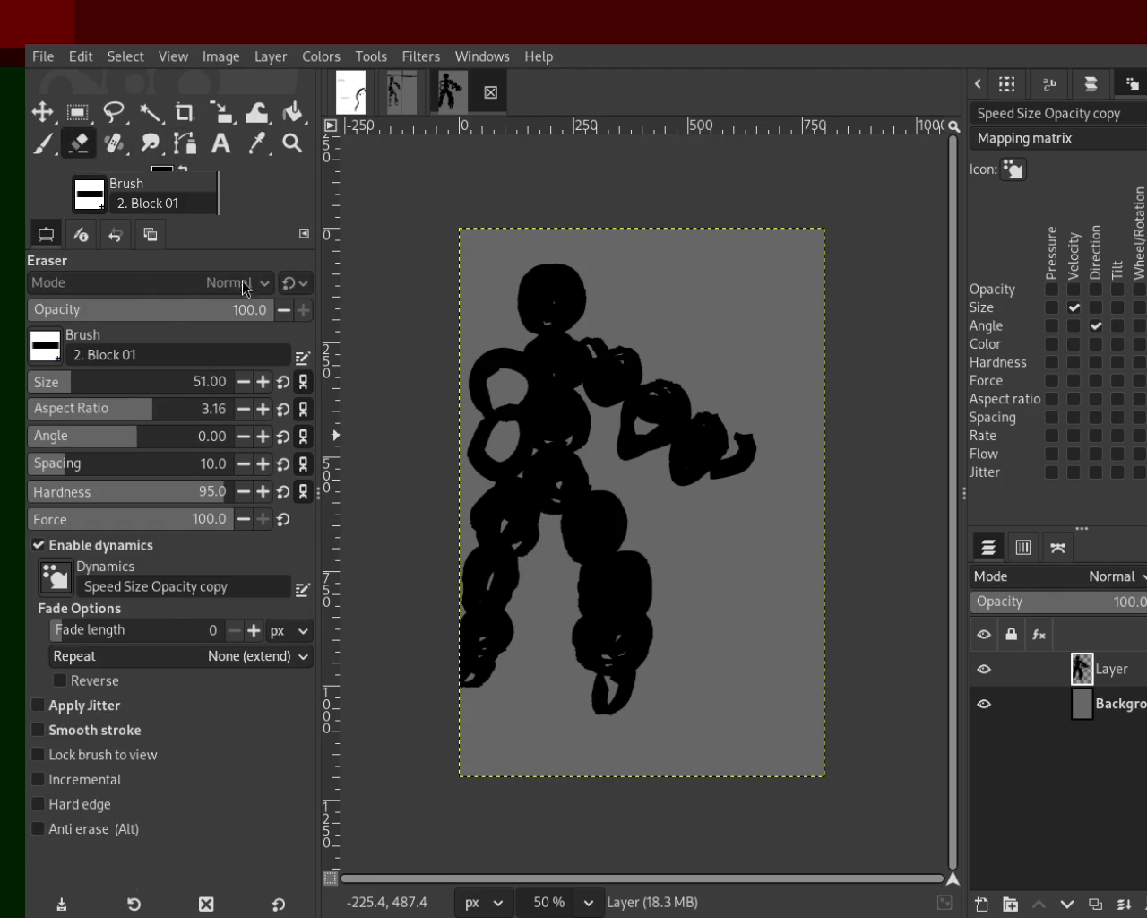
drag(488, 487, 500, 533)
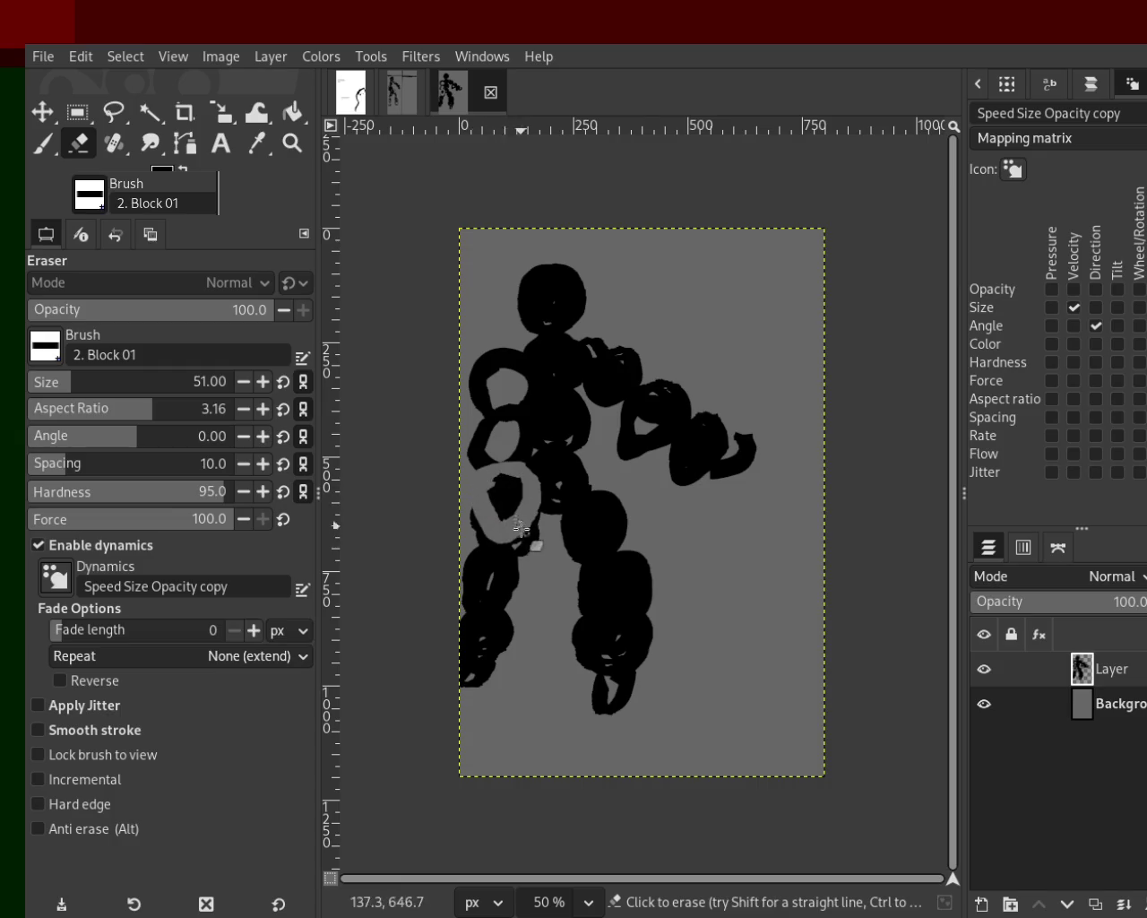
key(ctrl+z)
mouse_move(516, 481)
mouse_down()
mouse_move(508, 511)
mouse_move(508, 488)
mouse_up()
key(ctrl+z)
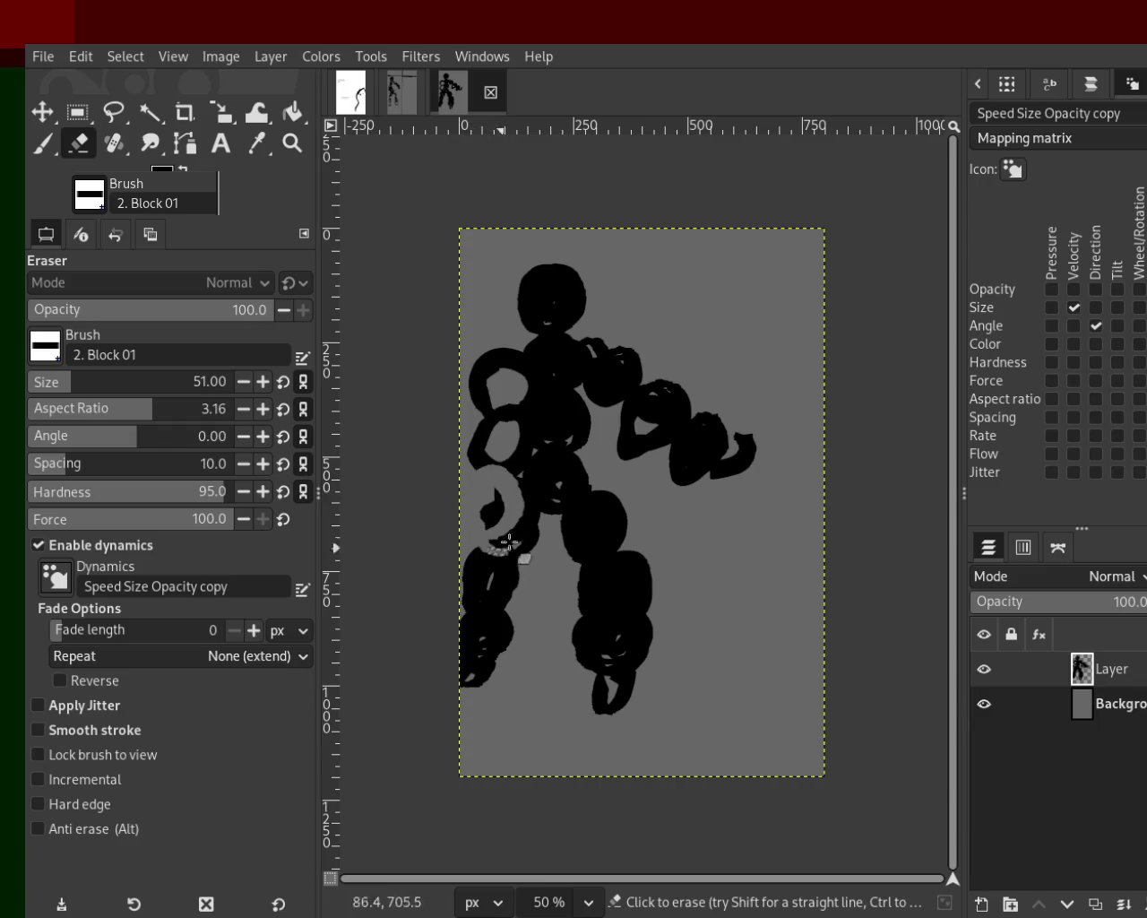
key(ctrl+z)
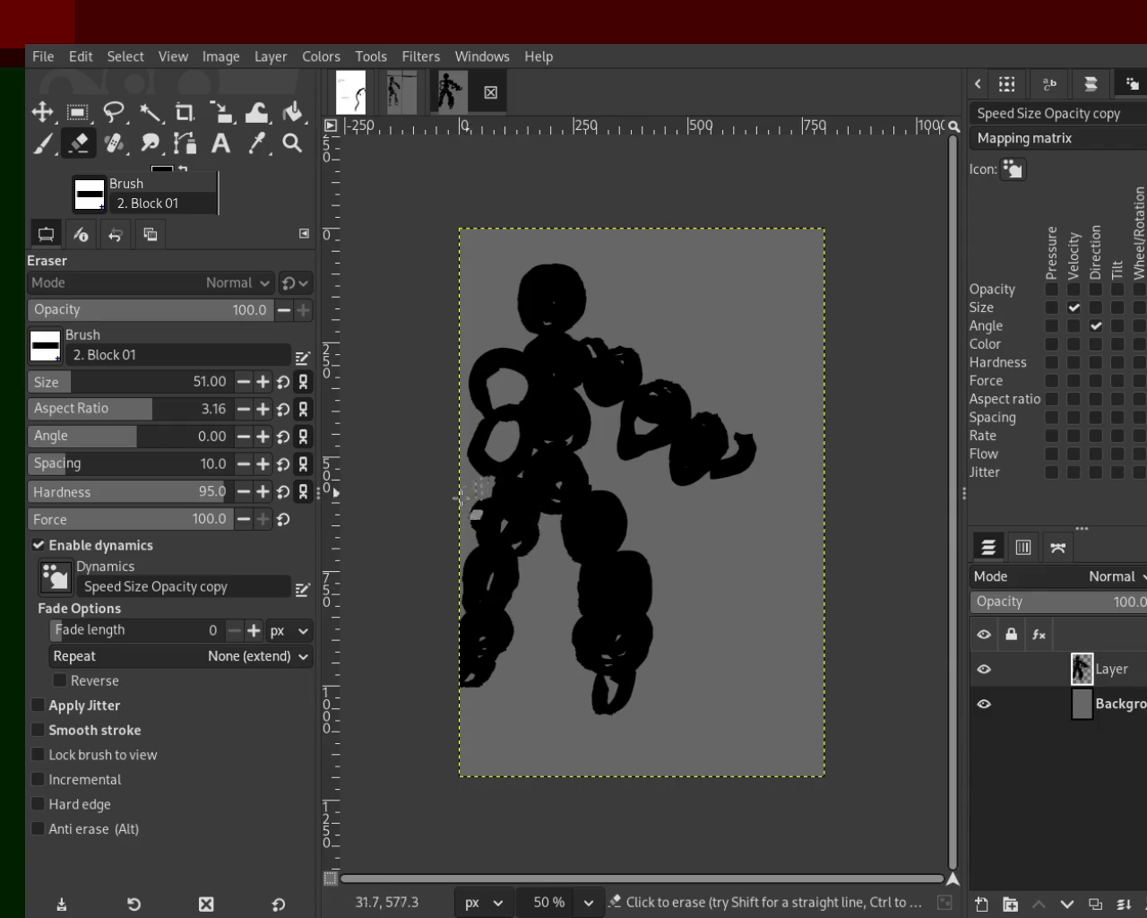
drag(501, 491, 488, 478)
drag(495, 535, 552, 561)
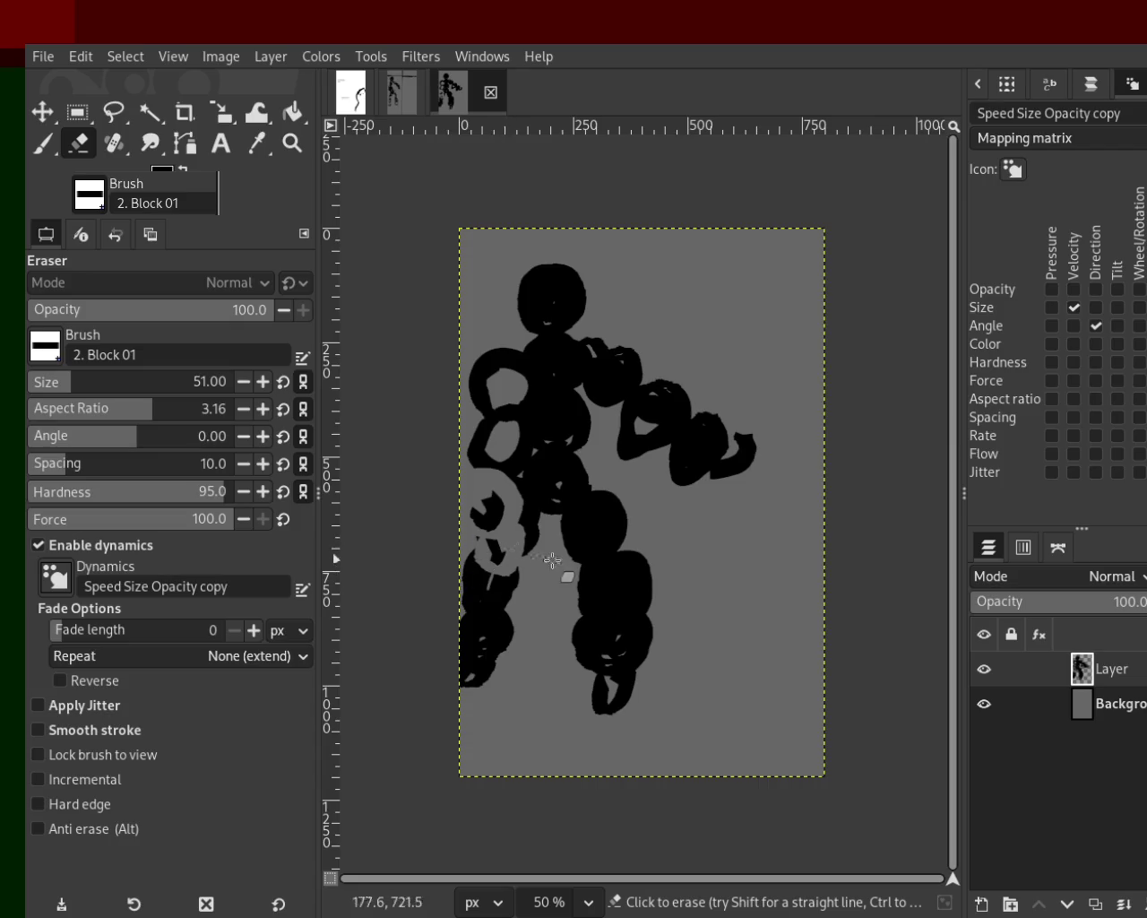
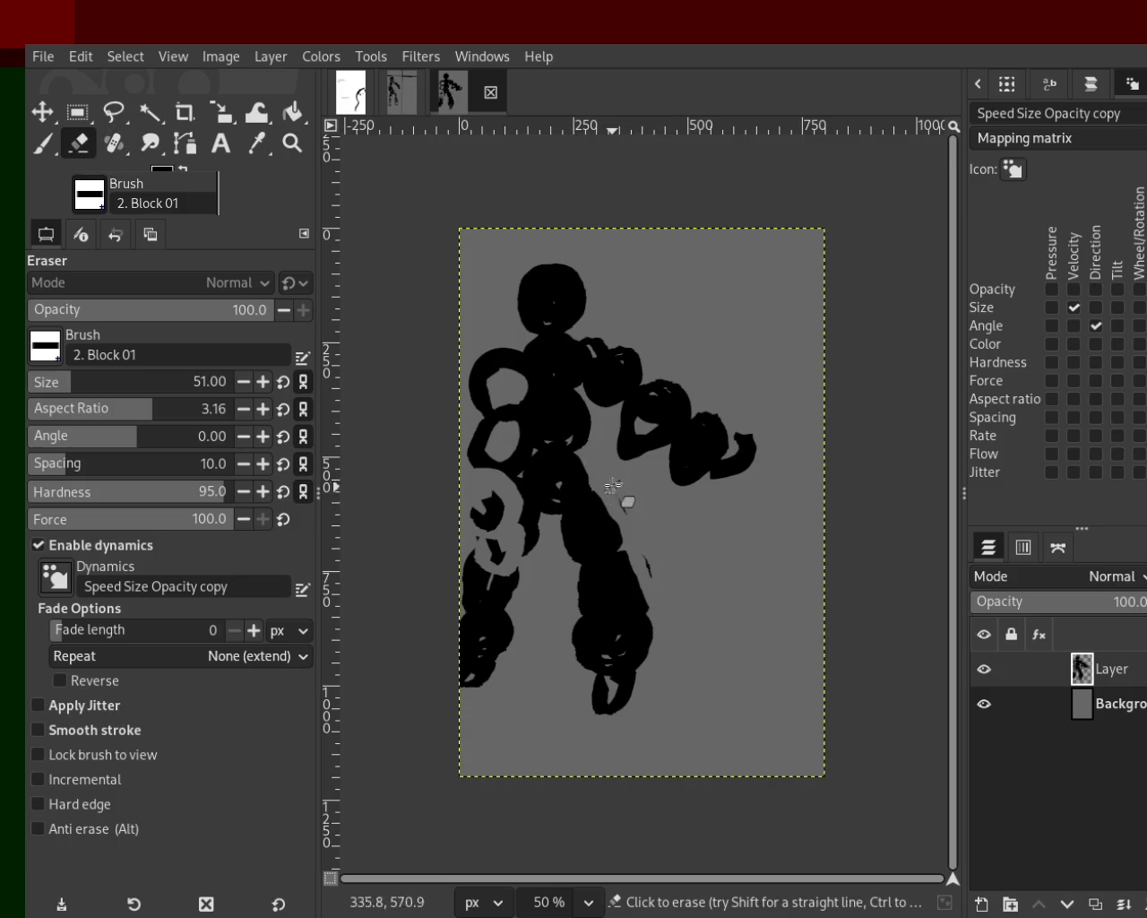
Step: Erase grey gaps down the figure's legs and through the torso
mouse_move(588, 575)
mouse_down()
mouse_move(593, 668)
mouse_move(575, 651)
mouse_move(581, 577)
mouse_move(546, 541)
mouse_up()
drag(511, 597, 499, 669)
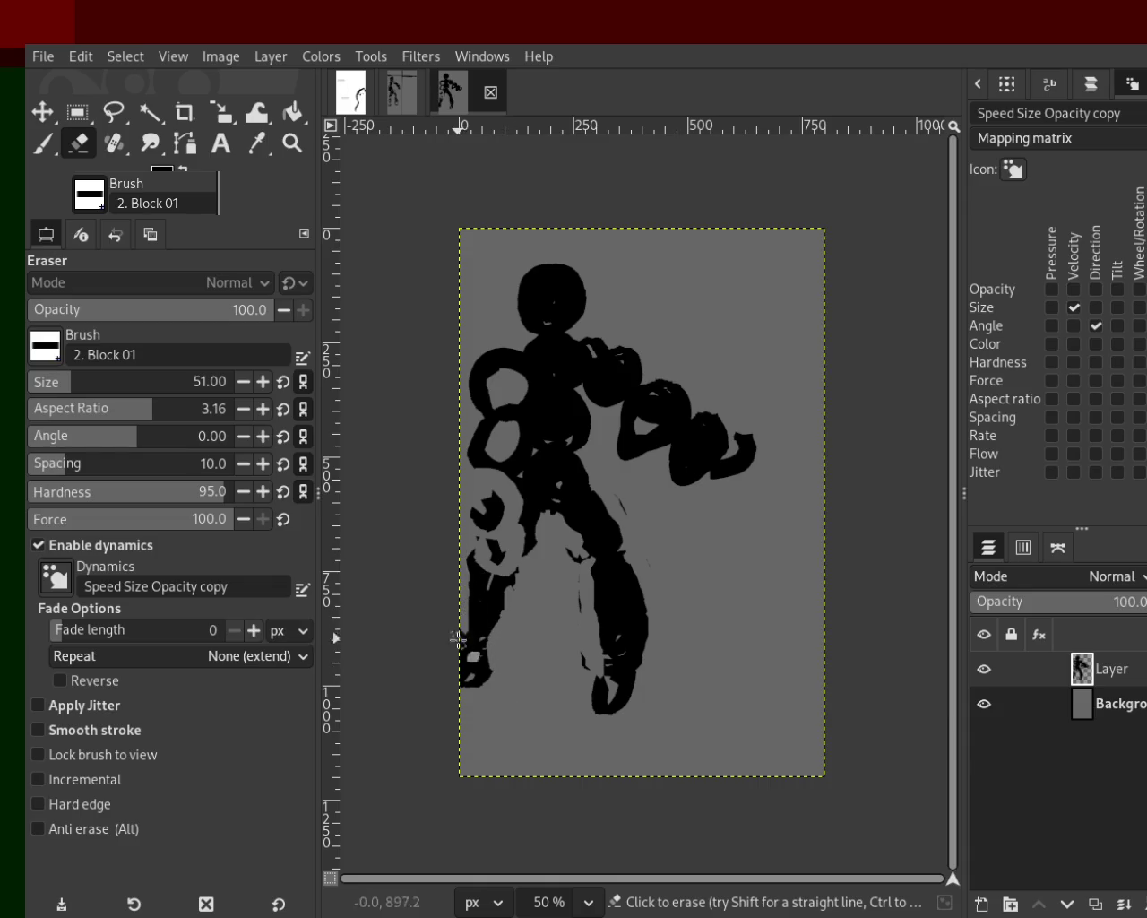
mouse_move(627, 538)
mouse_down()
mouse_move(636, 664)
mouse_move(637, 645)
mouse_up()
mouse_move(574, 484)
mouse_down()
mouse_move(586, 461)
mouse_move(578, 397)
mouse_move(540, 455)
mouse_move(510, 399)
mouse_move(513, 425)
mouse_move(500, 404)
mouse_move(529, 376)
mouse_move(502, 487)
mouse_move(524, 376)
mouse_move(489, 368)
mouse_up()
click(42, 143)
click(80, 144)
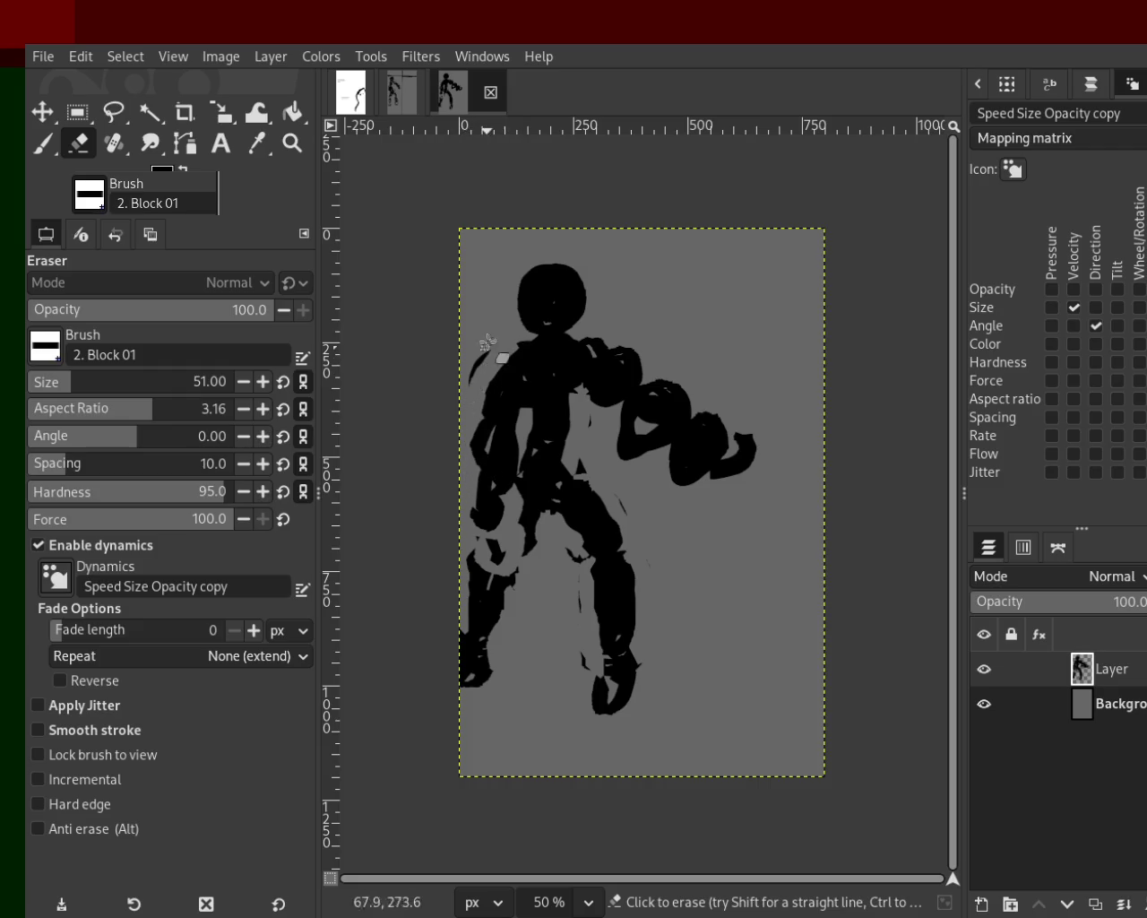
Step: Trim the curled arm and shoulder, then fill the left leg and hip with black
mouse_move(599, 340)
mouse_down()
mouse_move(670, 376)
mouse_move(623, 355)
mouse_move(602, 403)
mouse_move(659, 502)
mouse_up()
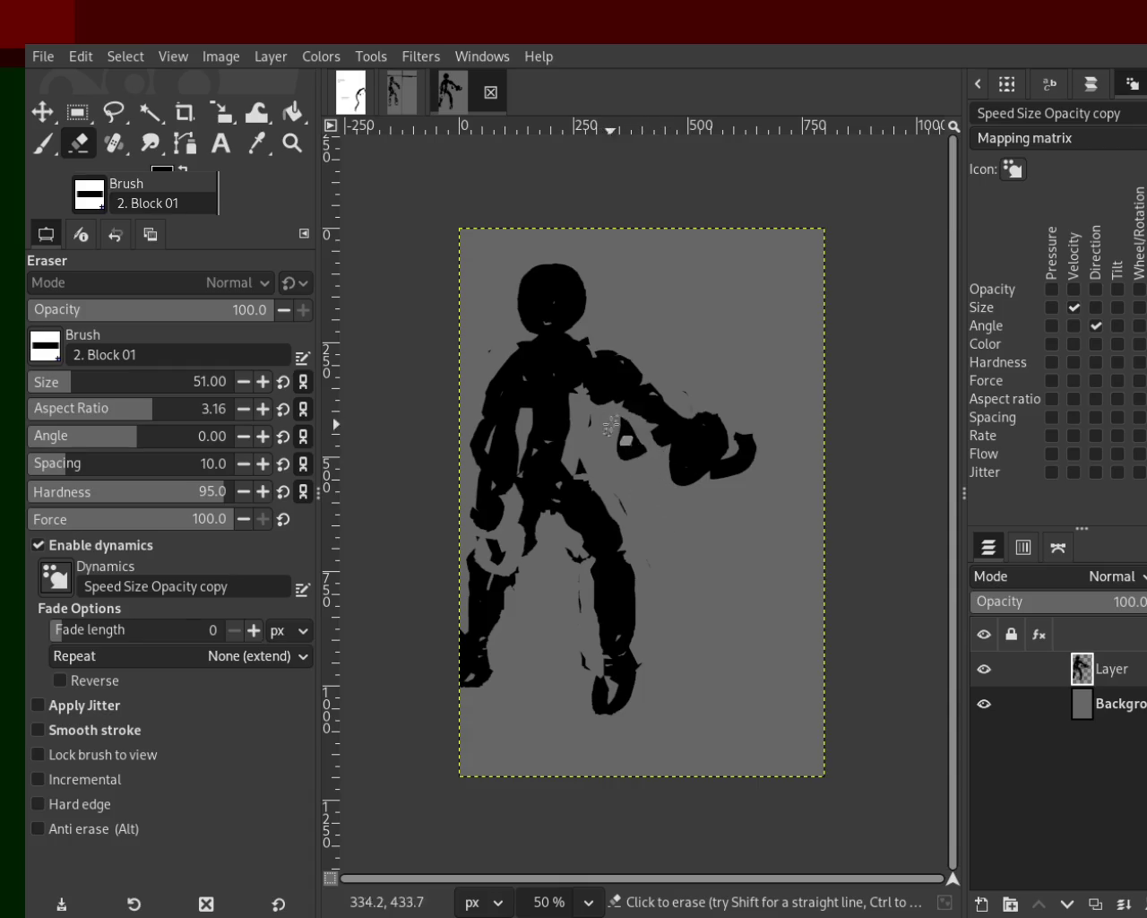
mouse_move(597, 402)
mouse_down()
mouse_move(659, 471)
mouse_move(617, 439)
mouse_move(644, 488)
mouse_move(661, 476)
mouse_move(635, 474)
mouse_up()
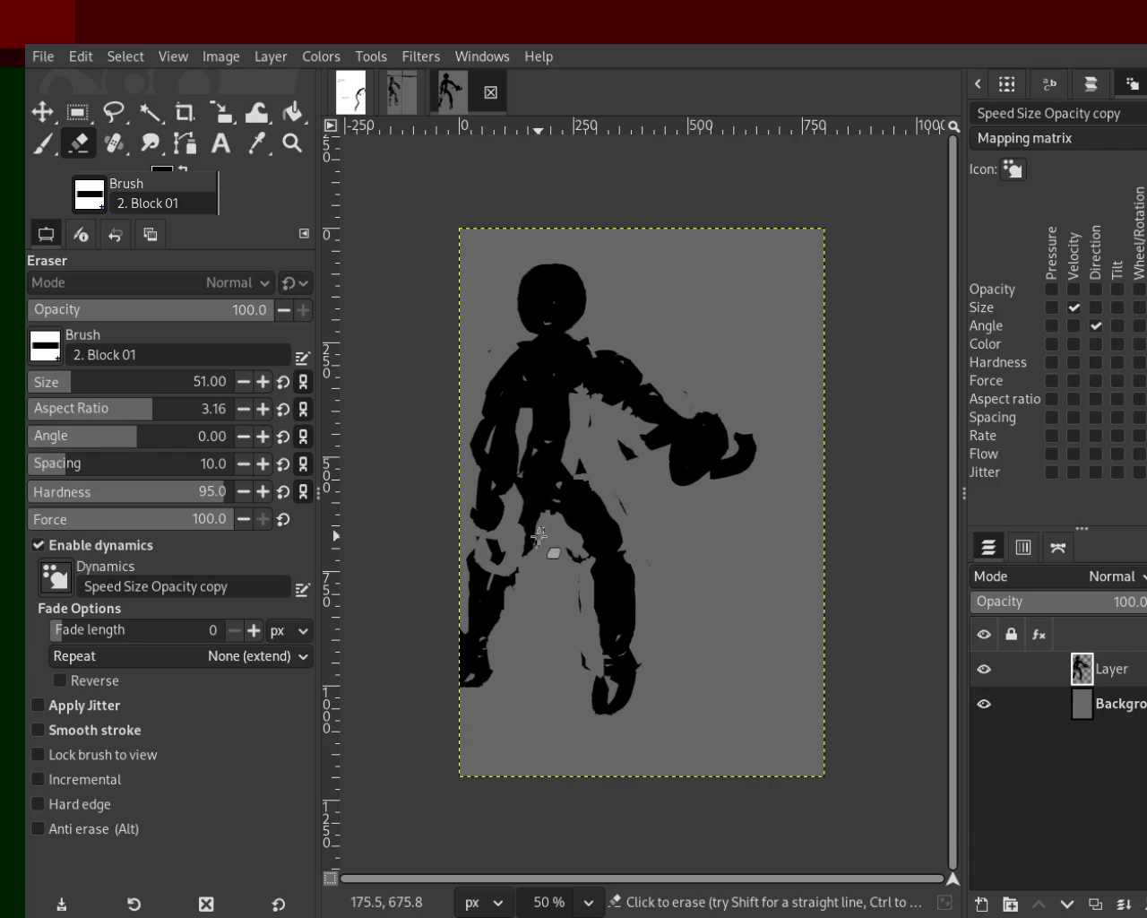
click(42, 143)
mouse_move(518, 521)
mouse_down()
mouse_move(513, 542)
mouse_move(556, 481)
mouse_move(559, 411)
mouse_move(600, 412)
mouse_move(560, 439)
mouse_up()
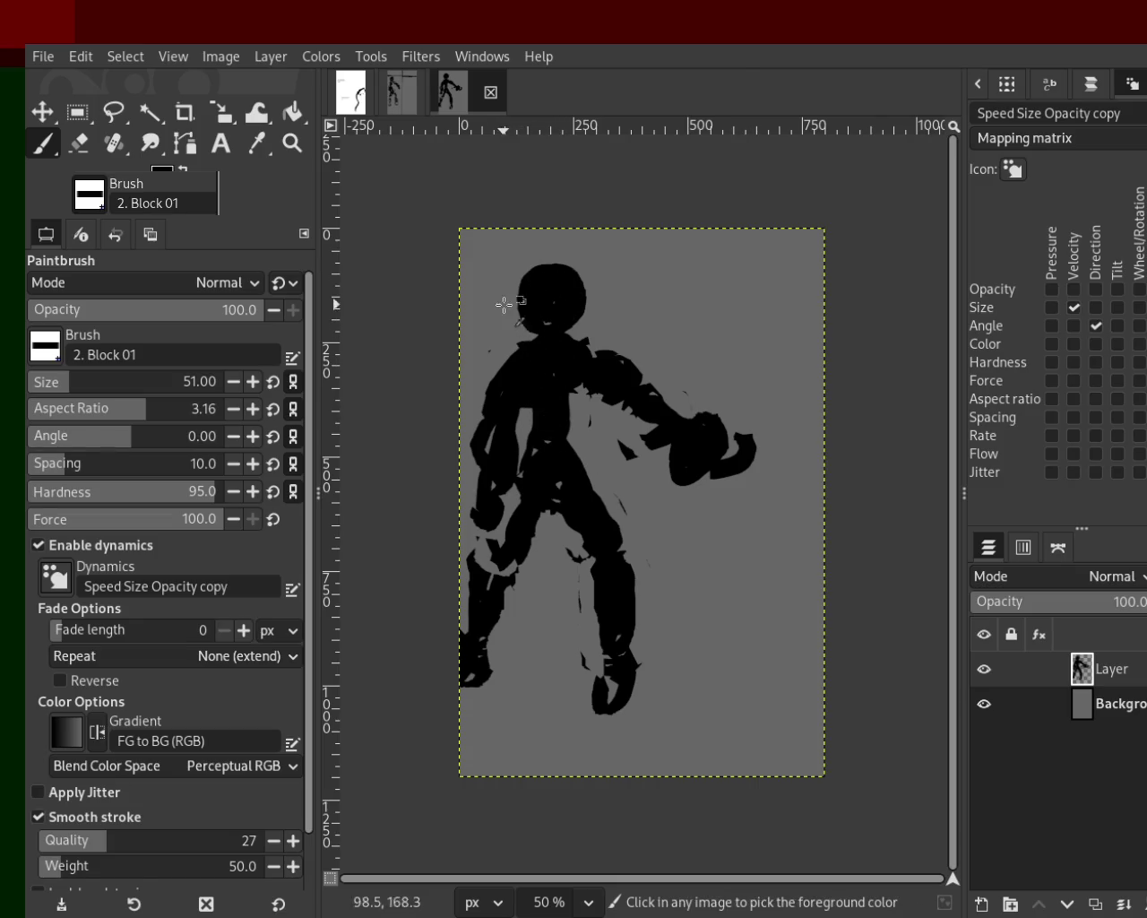
Step: Rework the head and paint black hooked strokes to the right of the figure
click(78, 143)
mouse_move(586, 273)
mouse_down()
mouse_move(551, 274)
mouse_move(515, 306)
mouse_move(545, 282)
mouse_up()
click(42, 144)
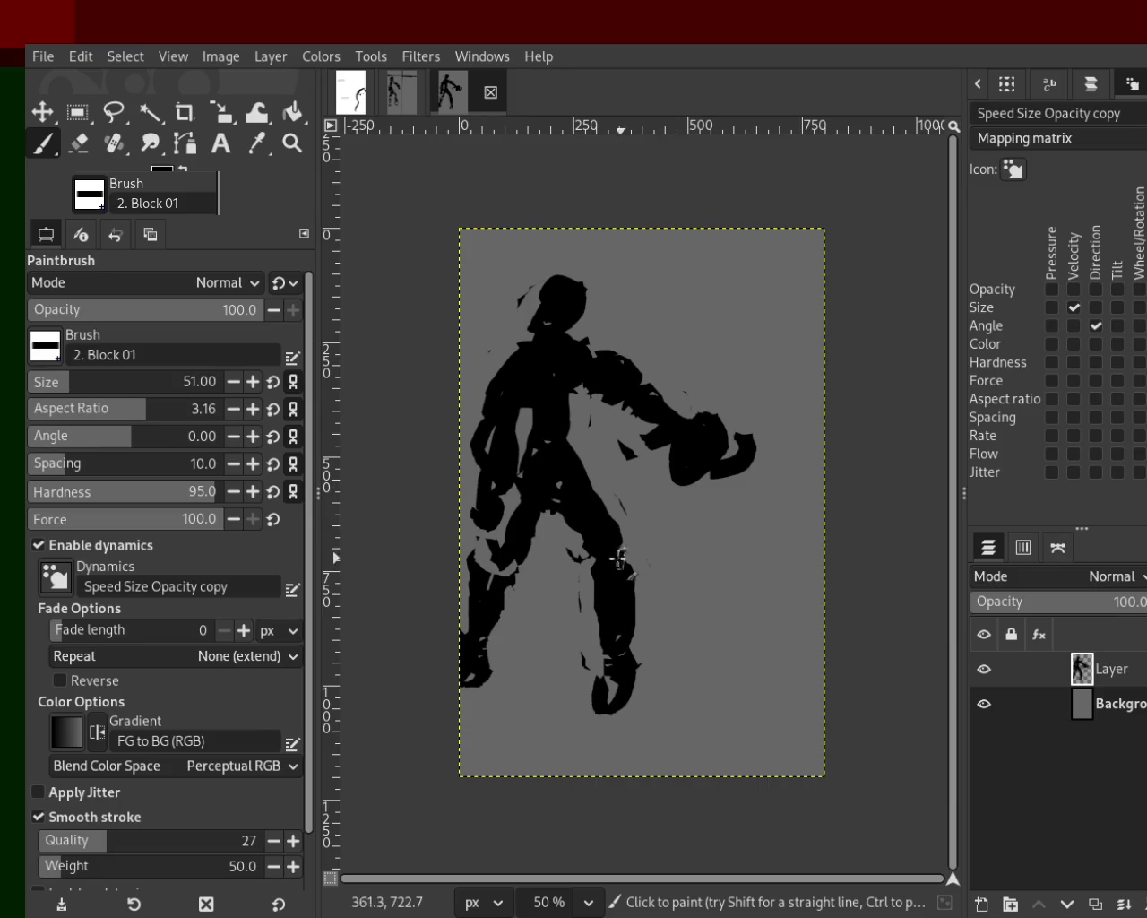
drag(785, 462, 720, 540)
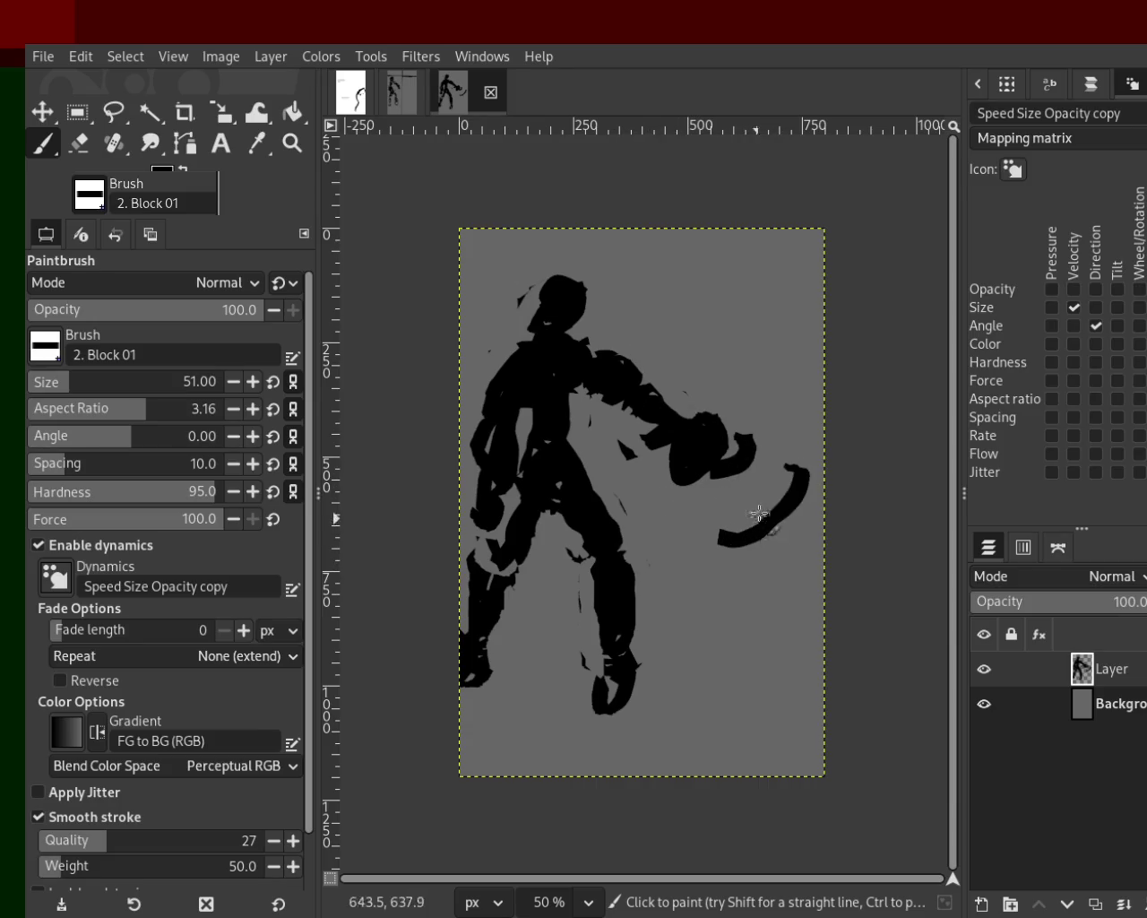
drag(811, 491, 779, 573)
drag(708, 543, 811, 659)
key(ctrl+z)
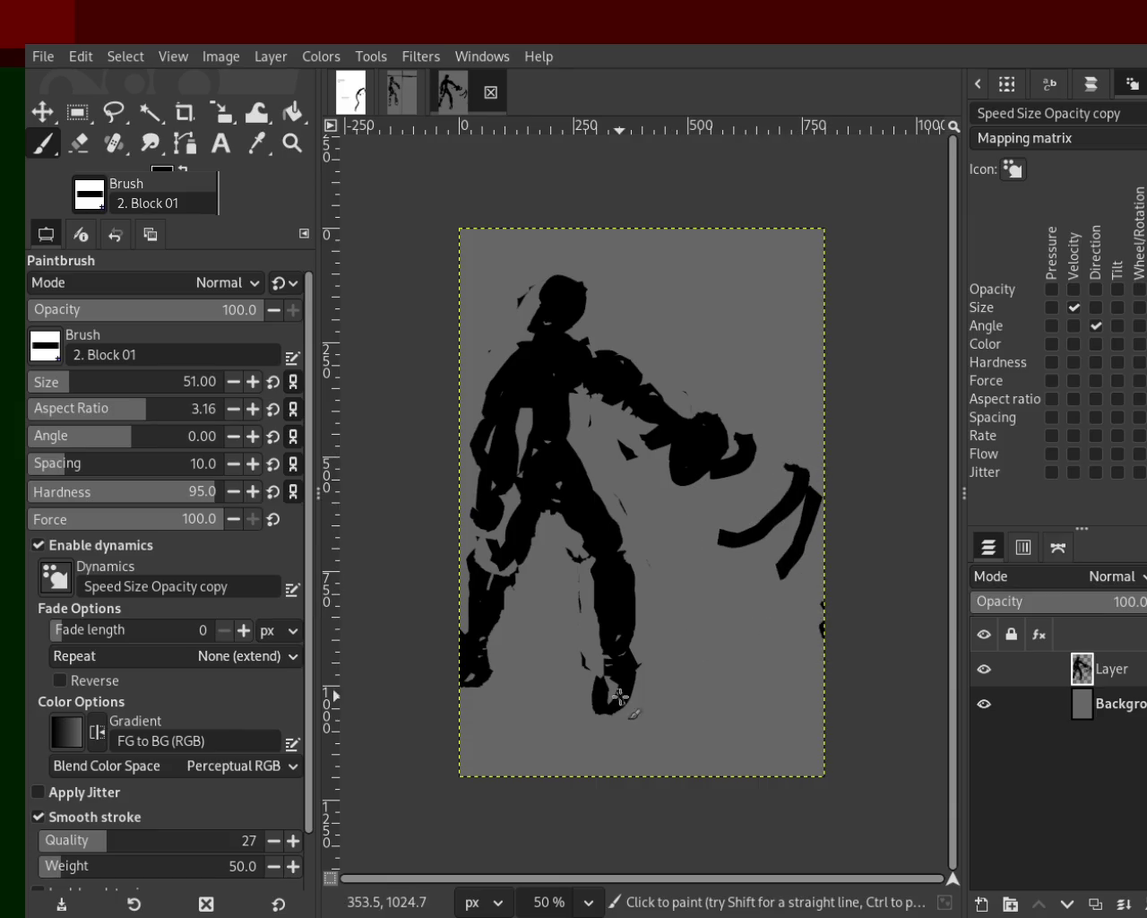
Step: Extend the figure's feet downward with short black strokes, undoing misplaced ones
drag(623, 663, 652, 647)
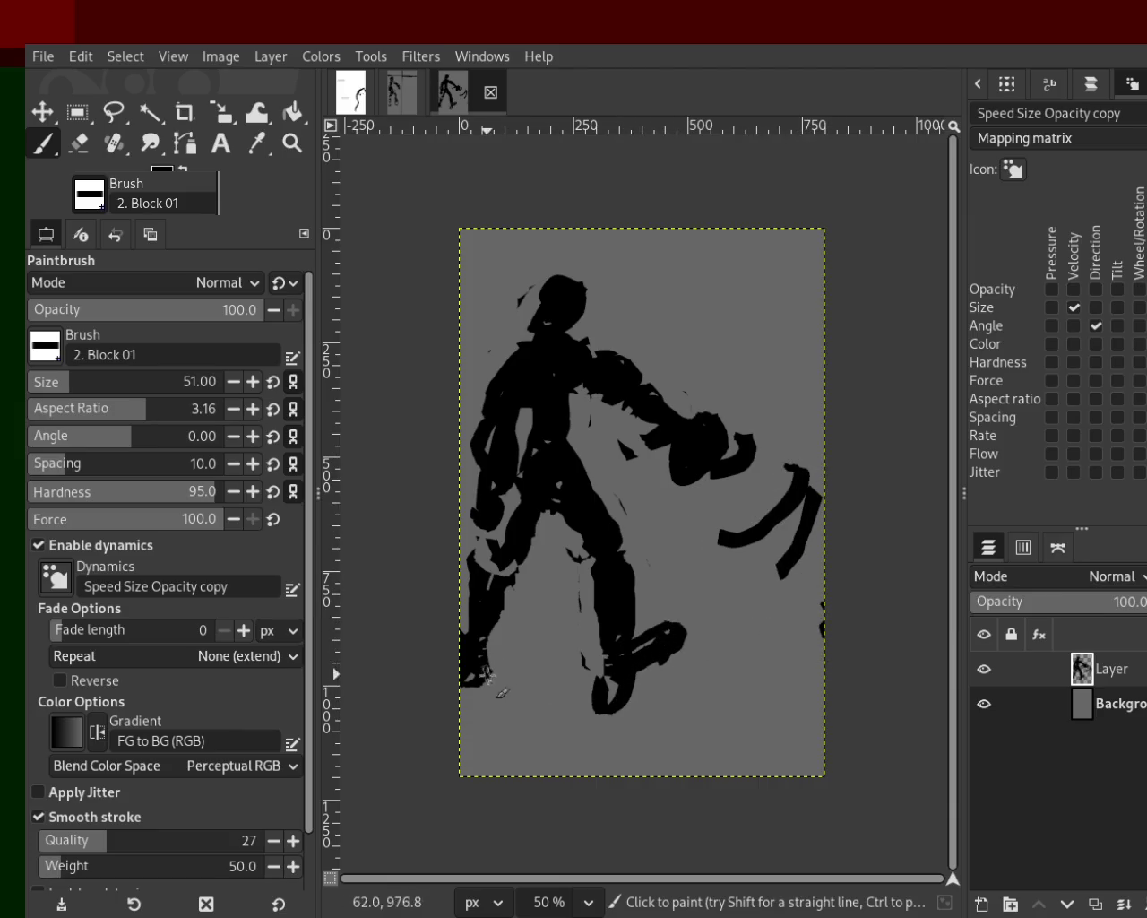
drag(513, 636, 517, 649)
key(ctrl)
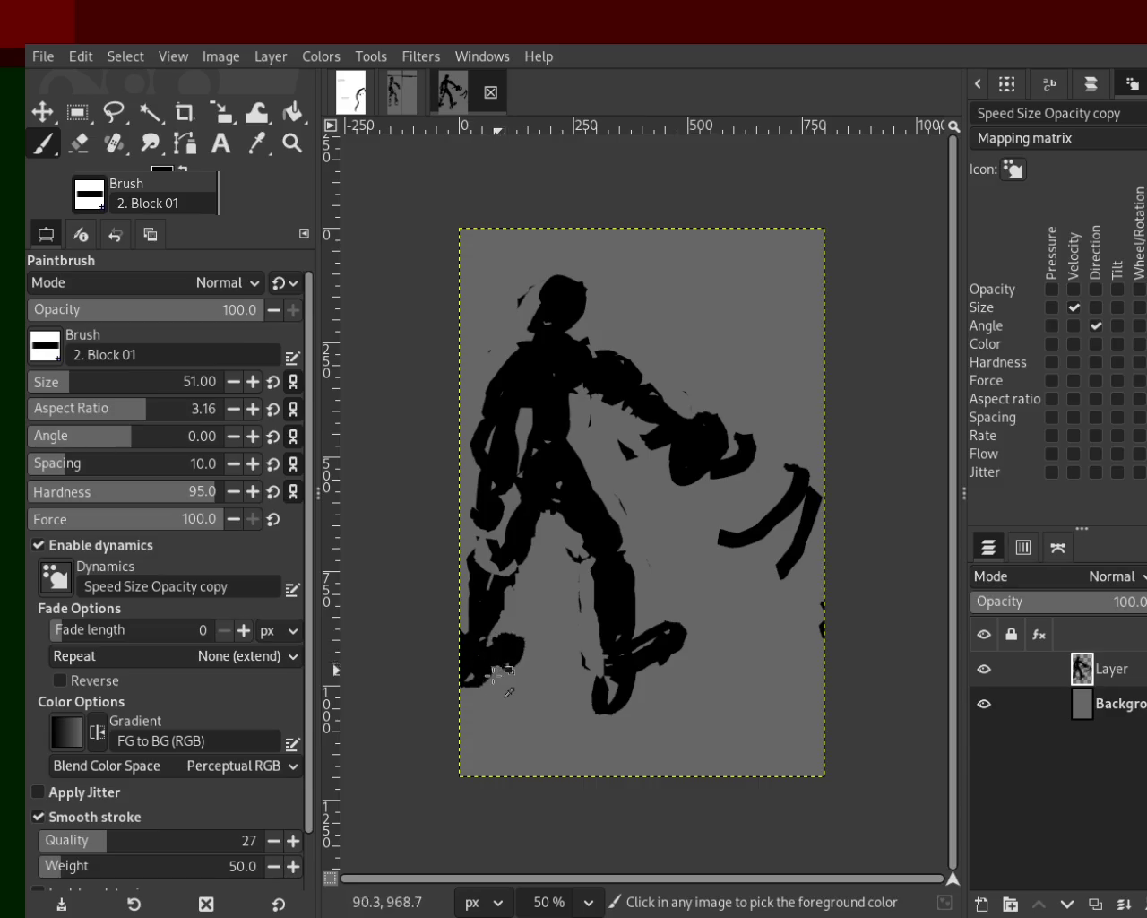
key(ctrl+z)
drag(626, 690, 639, 694)
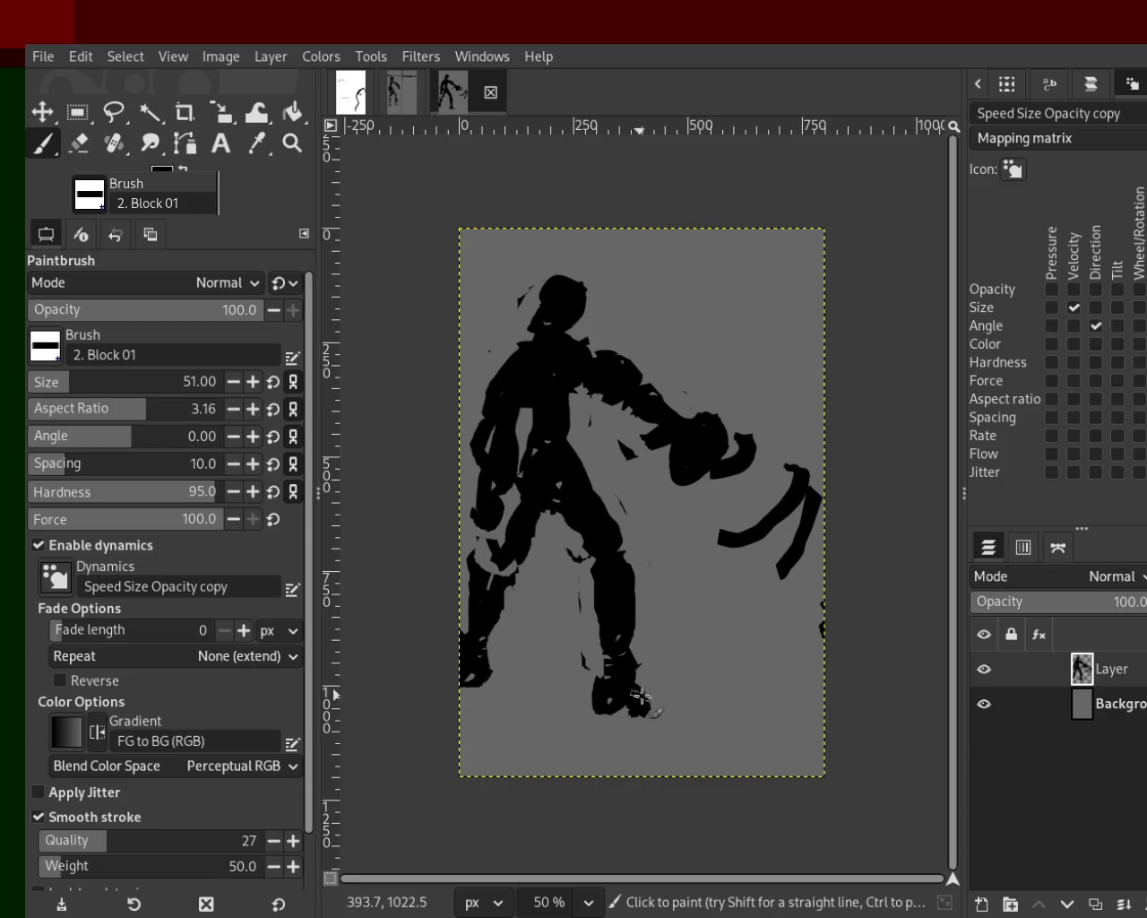
drag(476, 659, 484, 687)
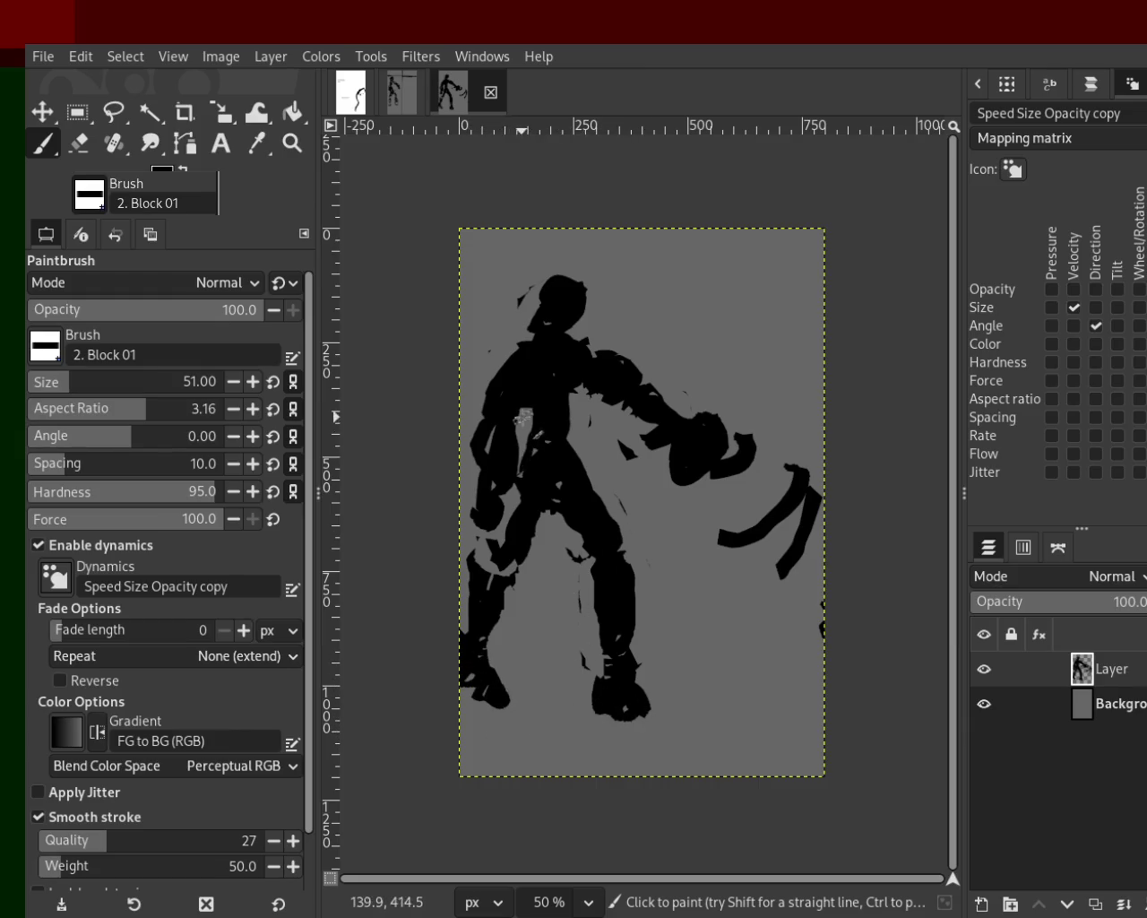
key(shift+e)
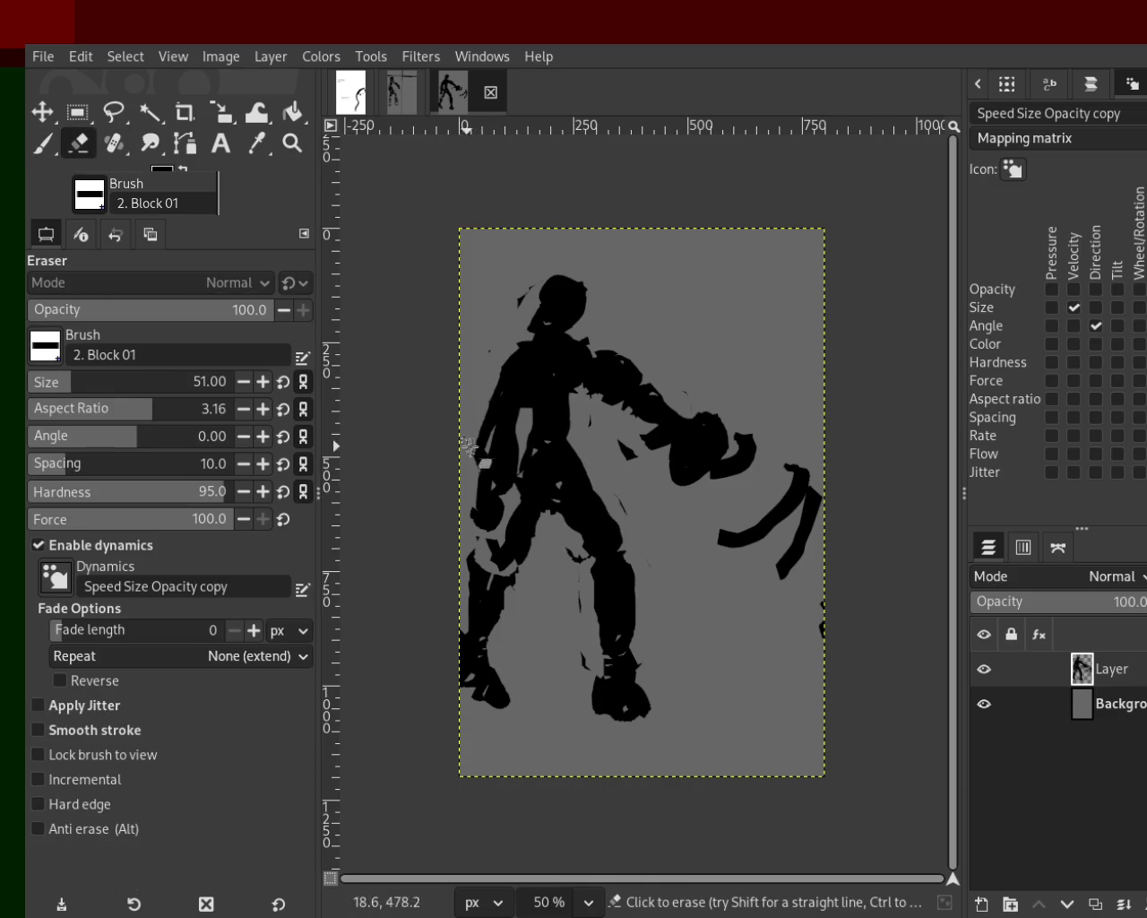
click(43, 143)
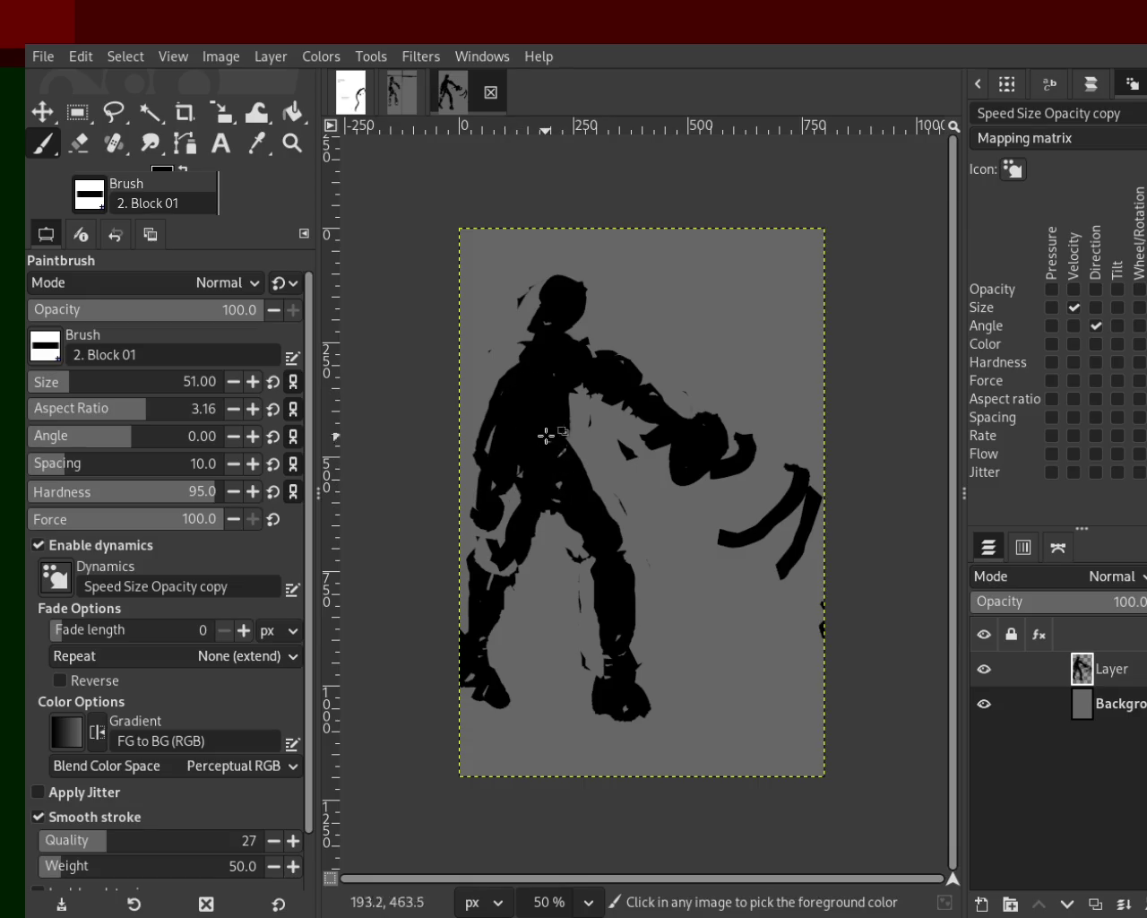
click(80, 143)
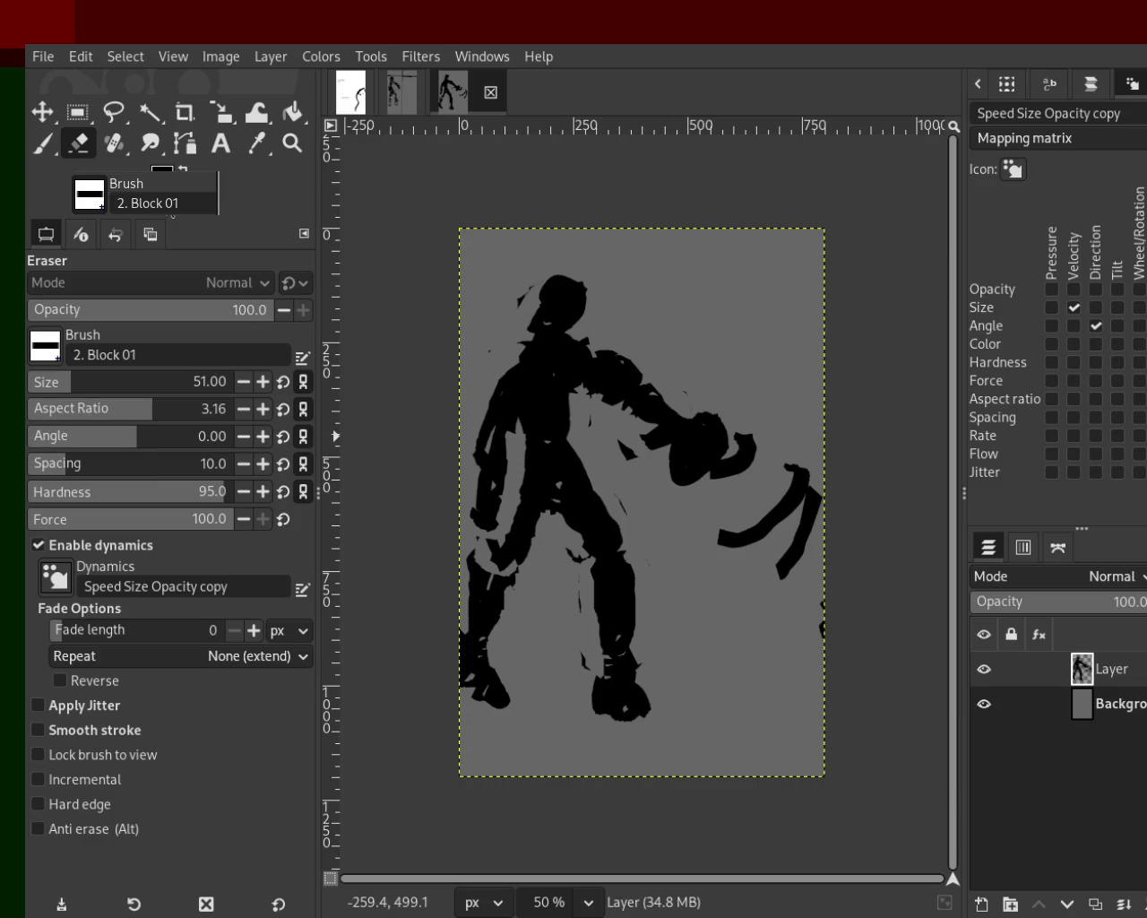
click(42, 143)
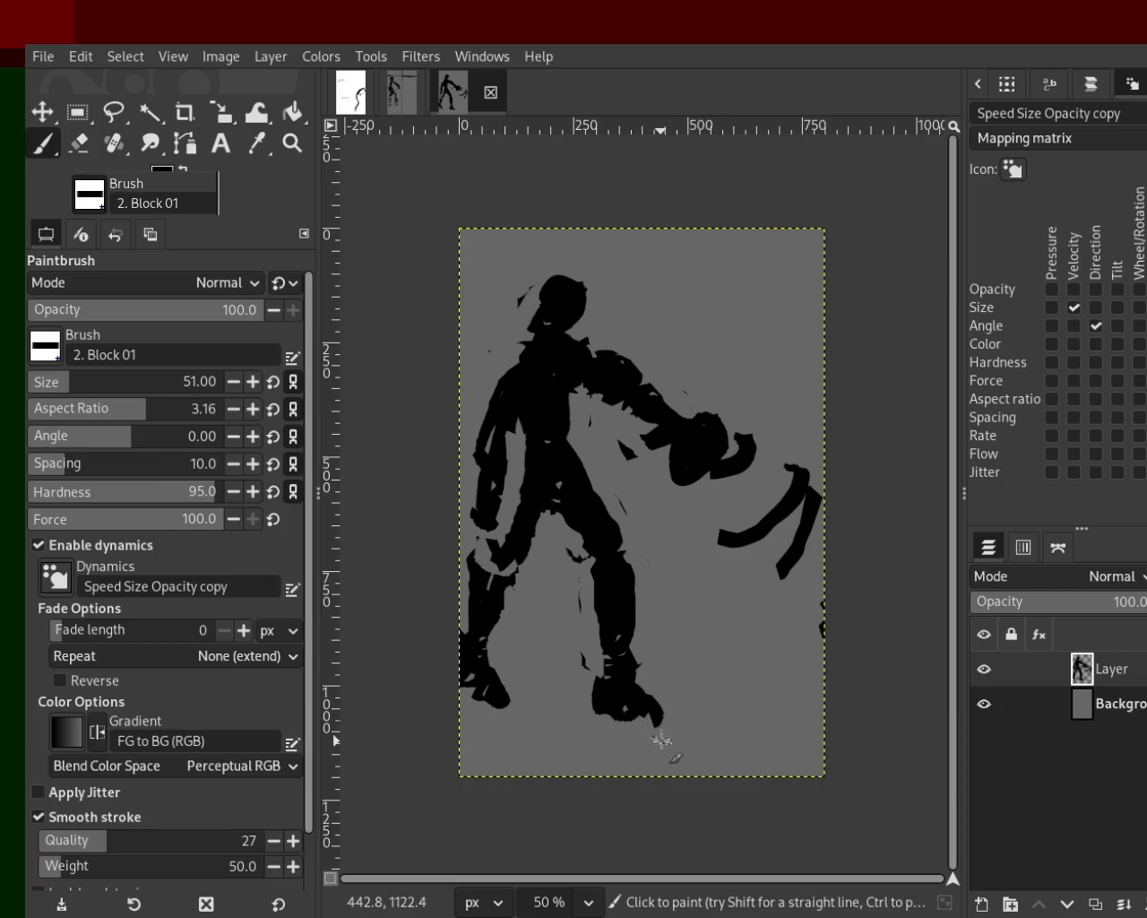
drag(661, 739, 646, 739)
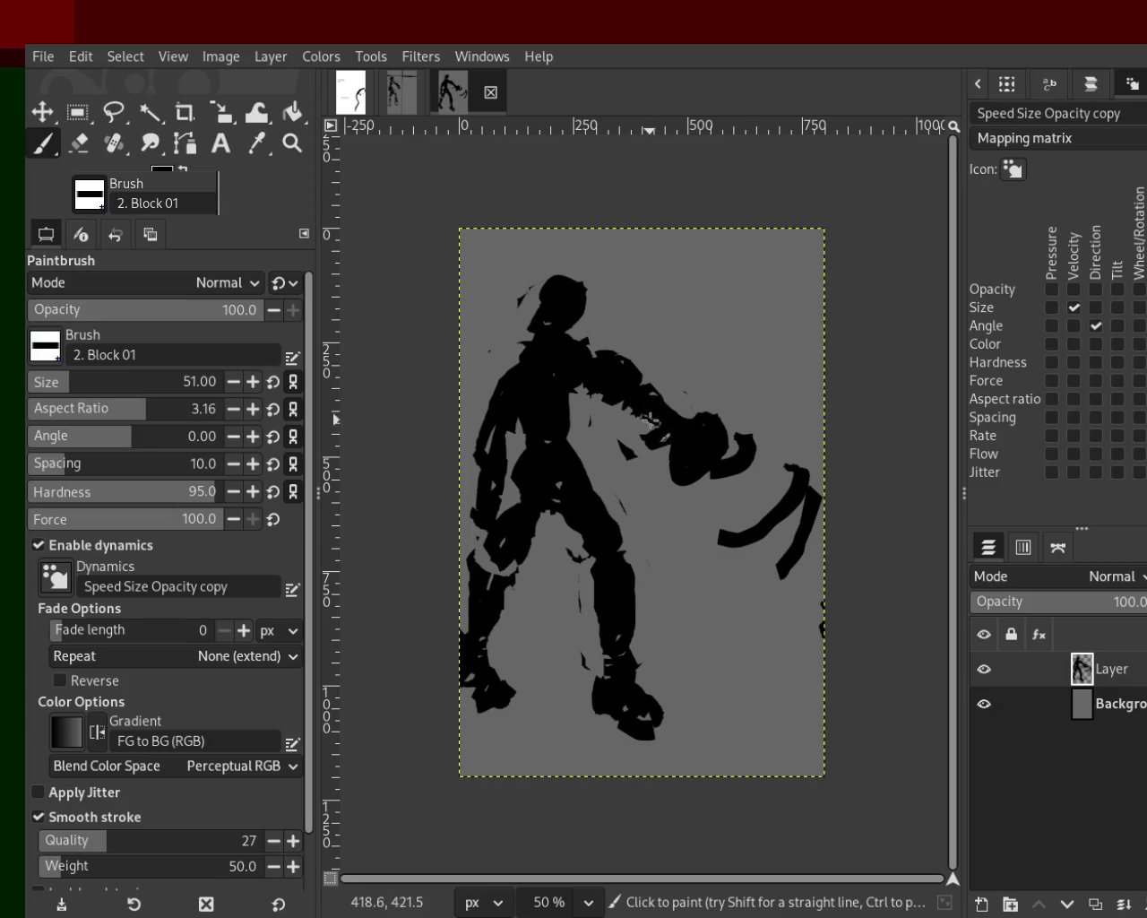
Step: Touch up the left shoulder, save the image, and sample the grey background colour
drag(500, 433, 501, 410)
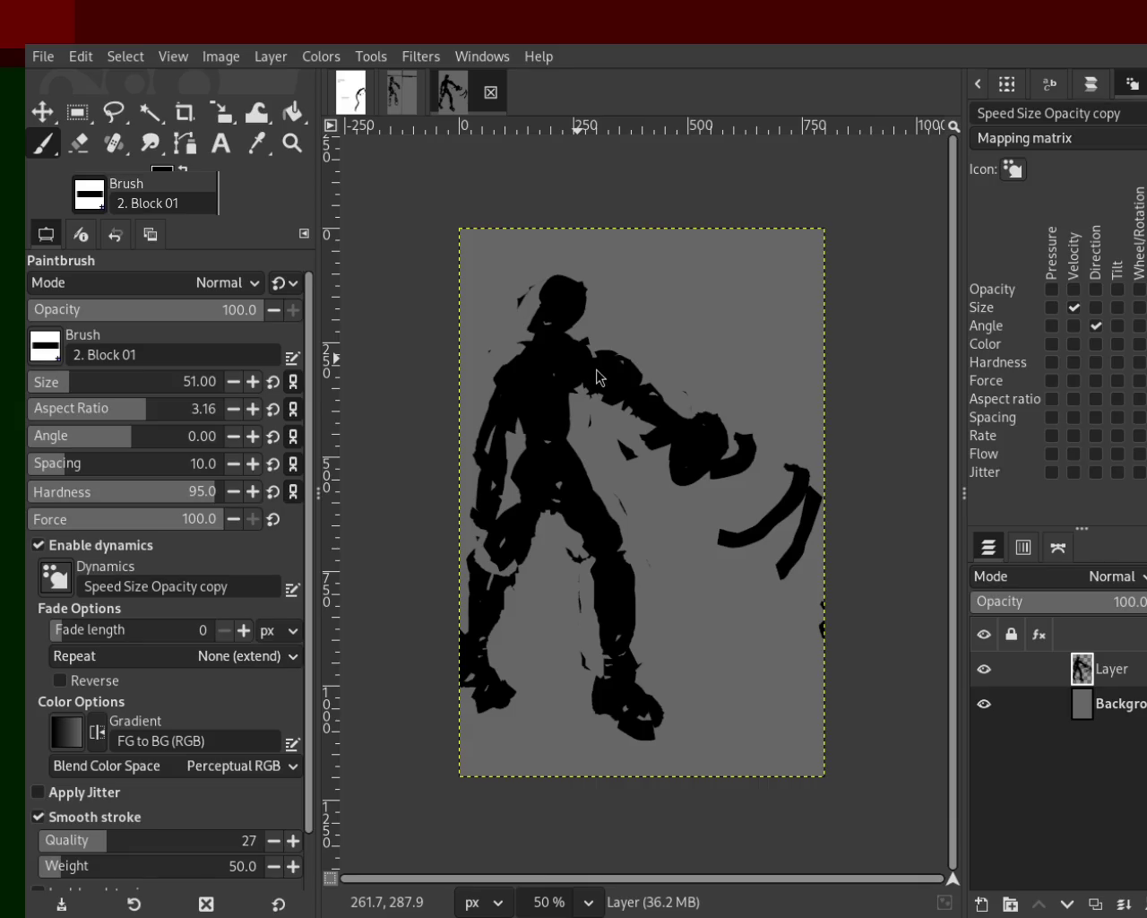
key(ctrl+s)
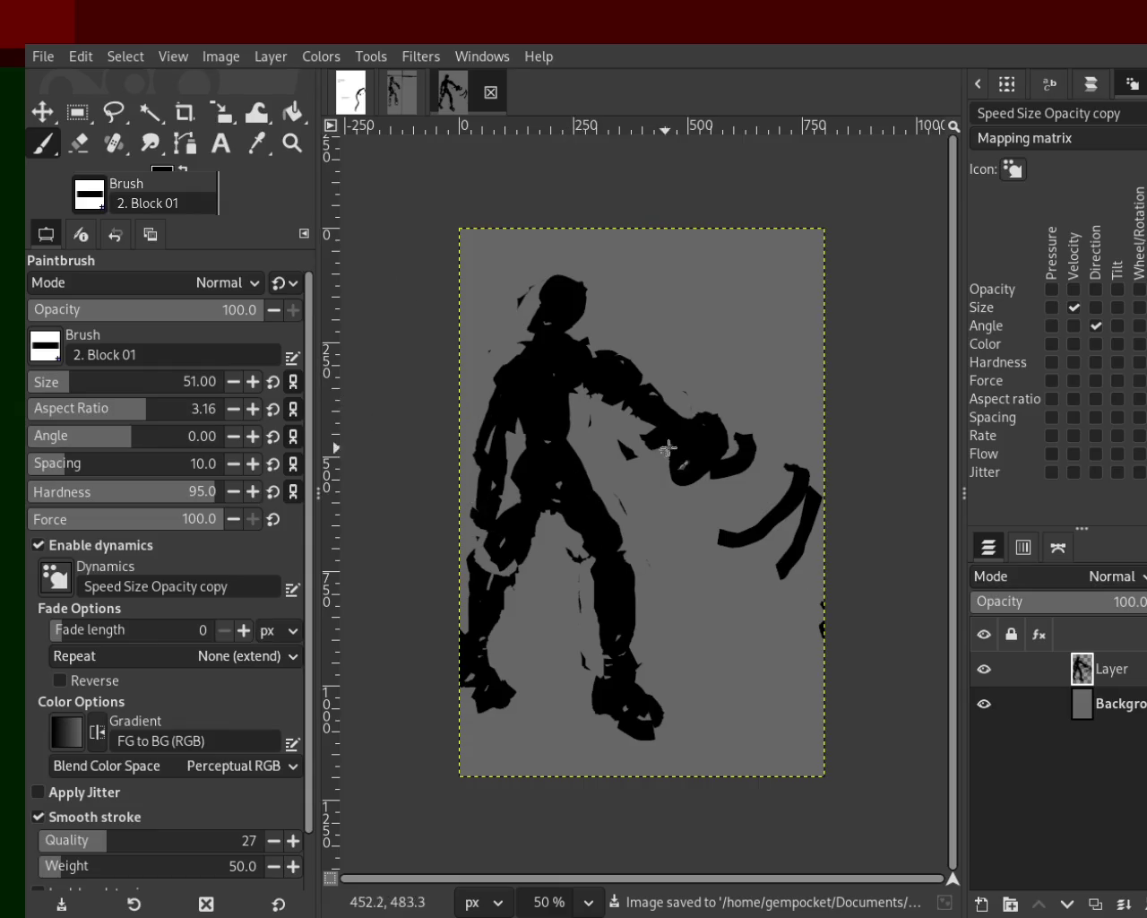
ctrl+click(732, 406)
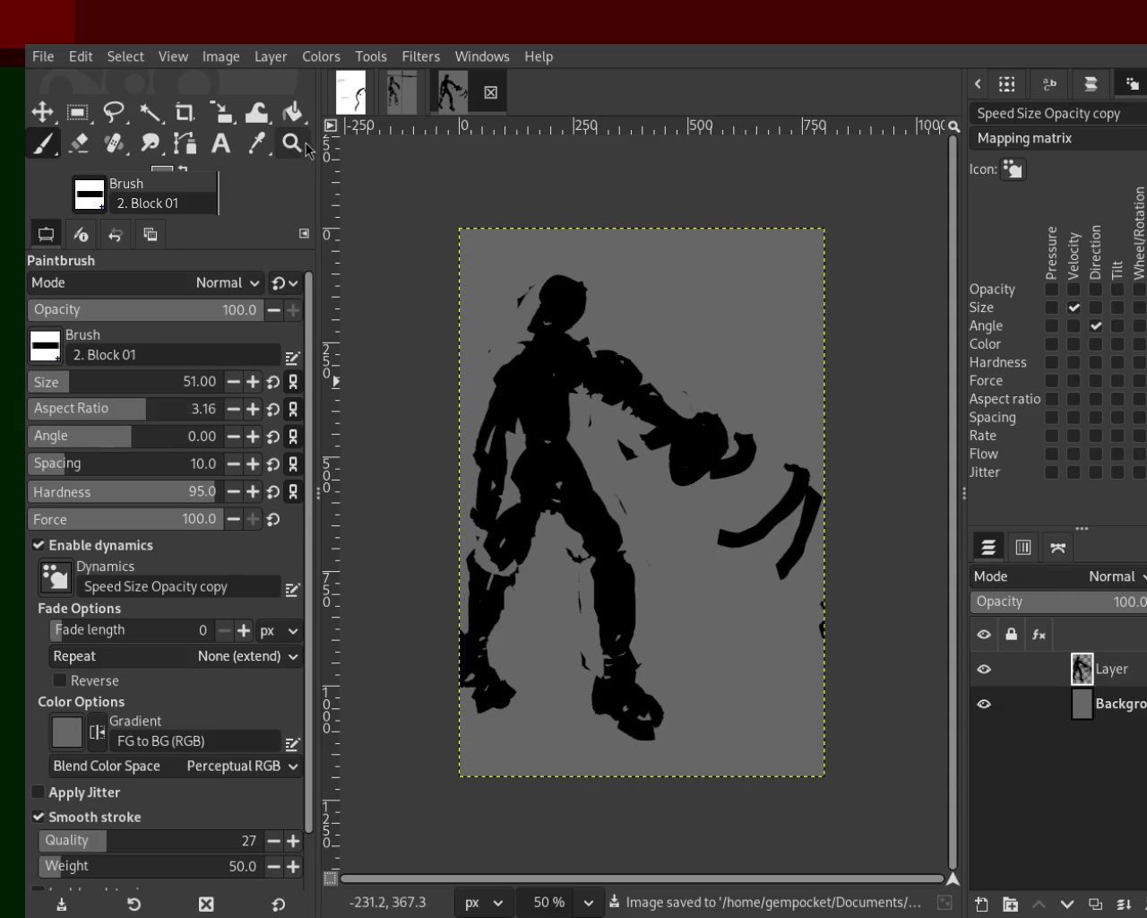
Step: Trim the figure's left edge and repaint the head into a new shape
click(292, 142)
ctrl+scroll(589, 502, down, 2)
ctrl+scroll(573, 495, up, 3)
ctrl+scroll(574, 495, down, 2)
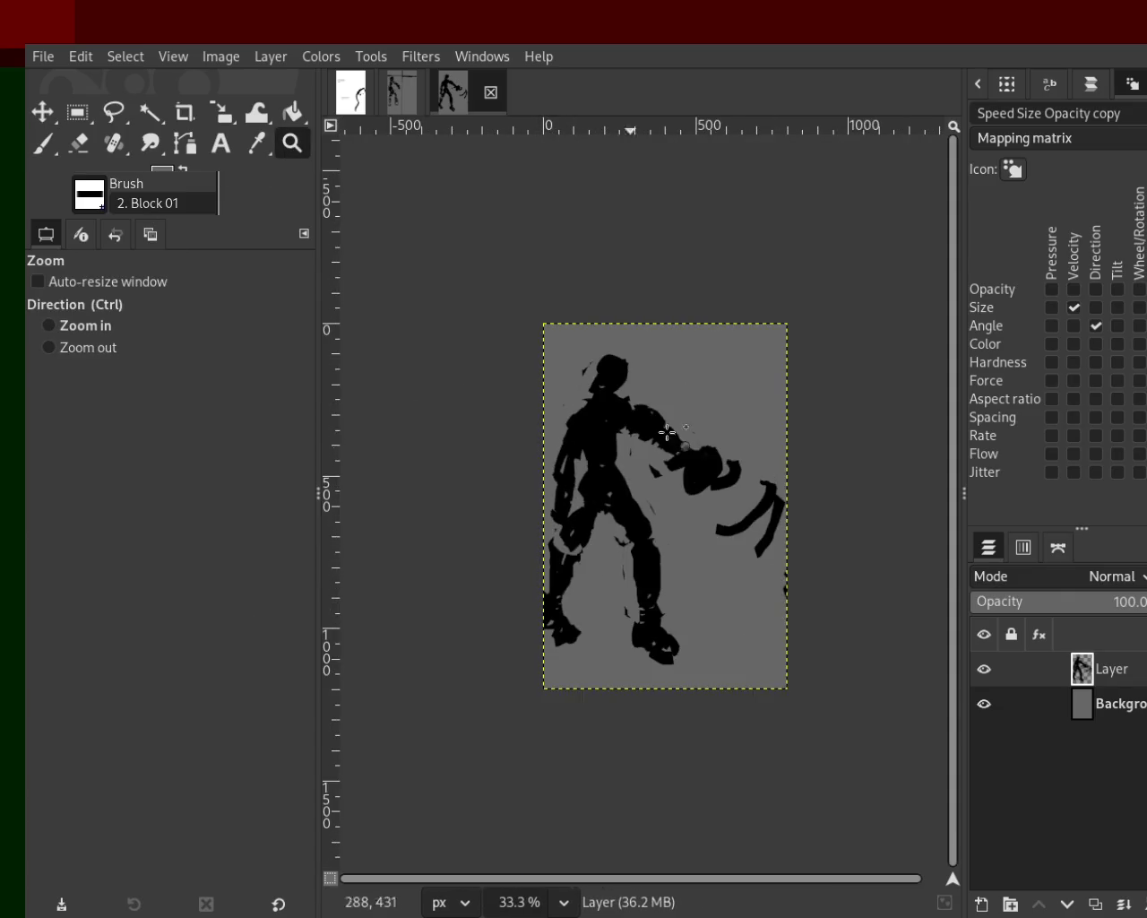
ctrl+scroll(586, 418, up, 2)
ctrl+scroll(538, 430, down, 1)
ctrl+scroll(486, 443, up, 1)
click(41, 143)
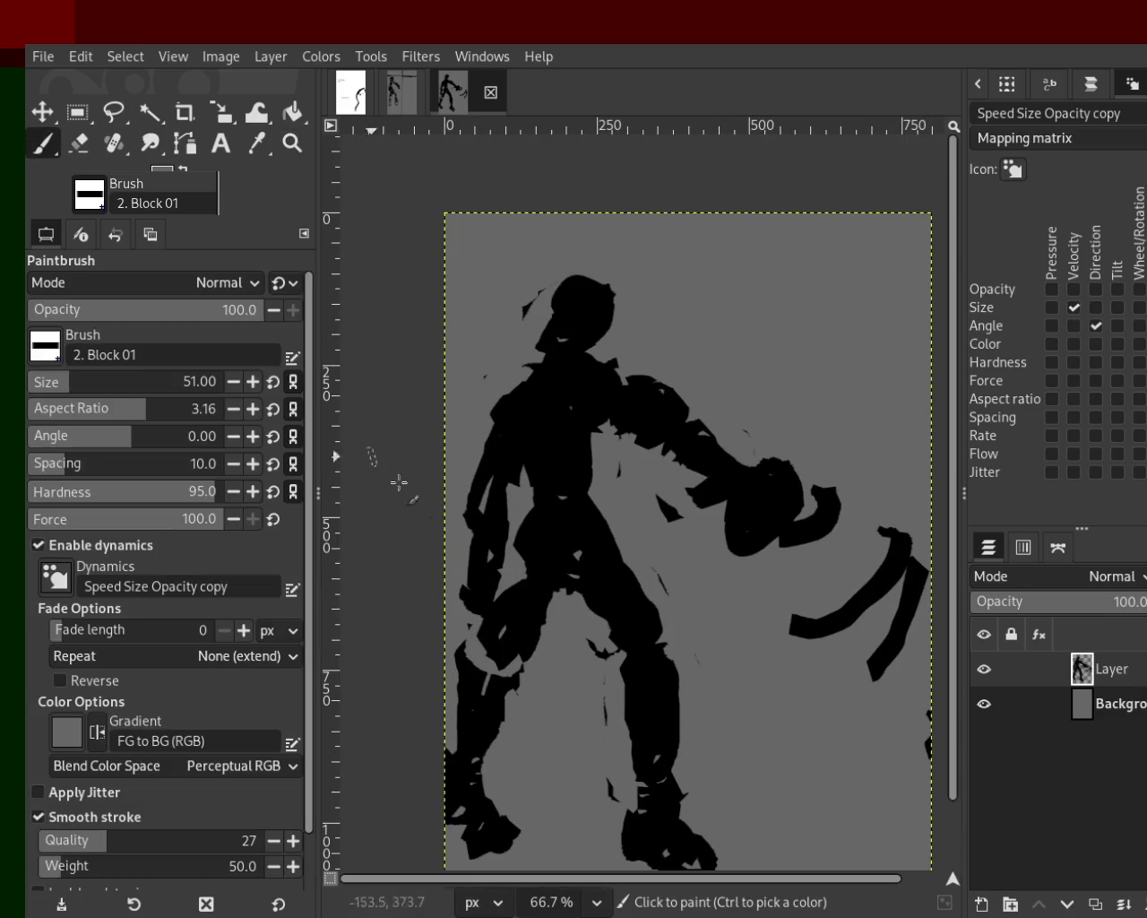
click(78, 142)
drag(456, 477, 472, 563)
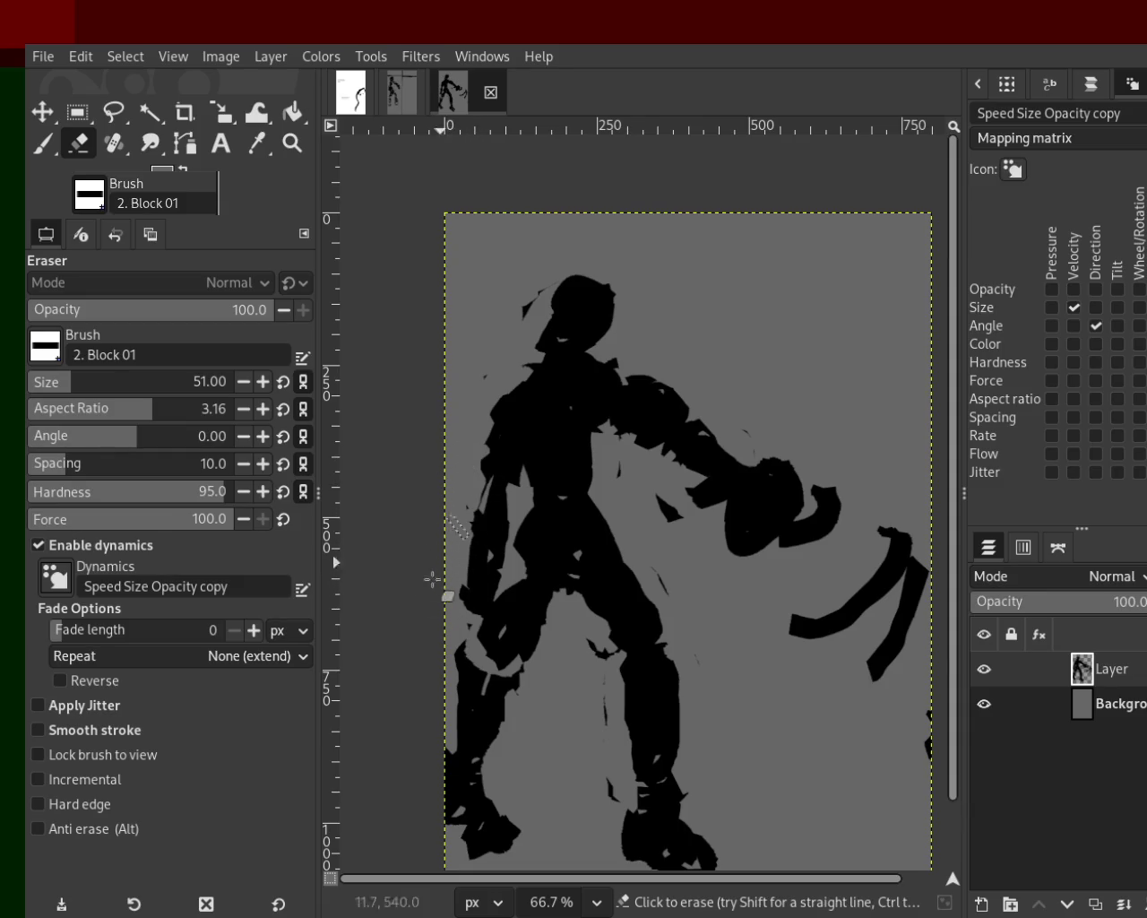
click(43, 143)
drag(582, 300, 569, 413)
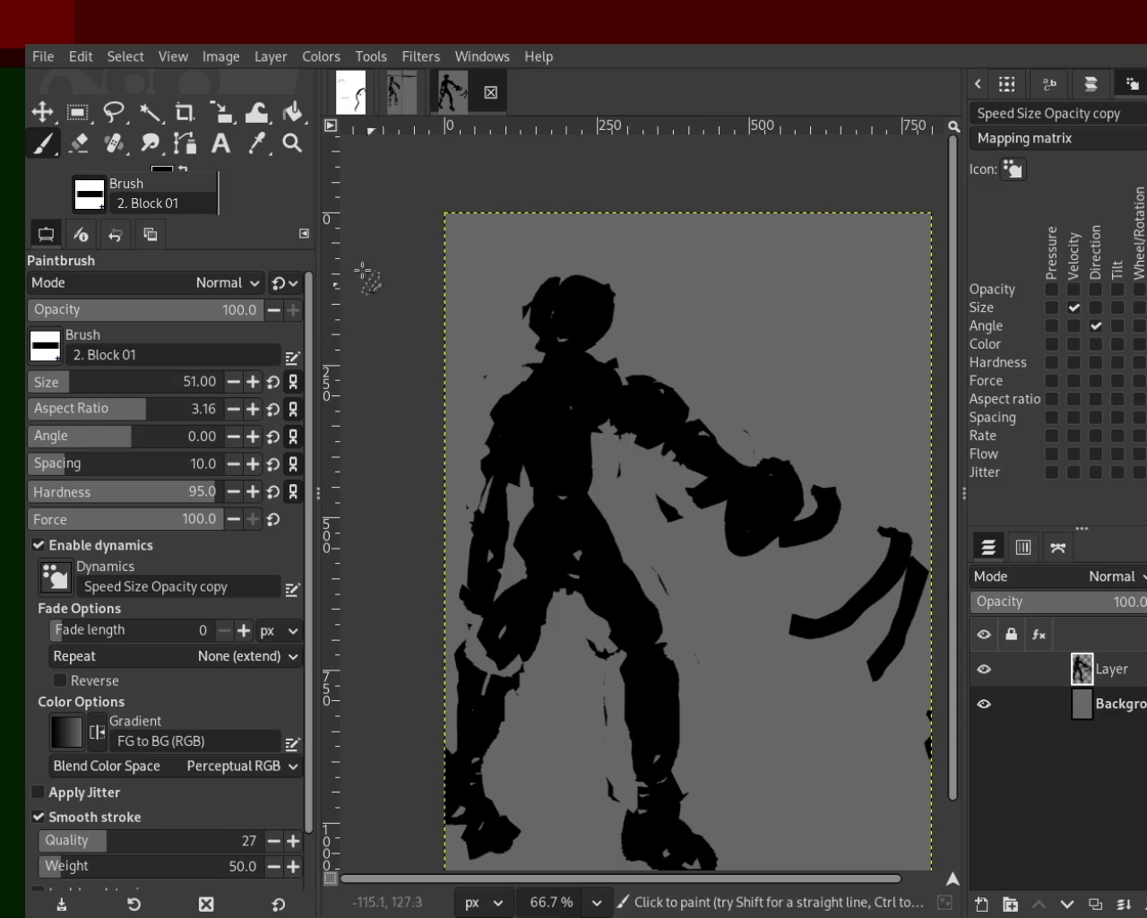
Step: Check the image without the Background layer, then add a new transparent Layer #1
click(291, 142)
ctrl+click(591, 480)
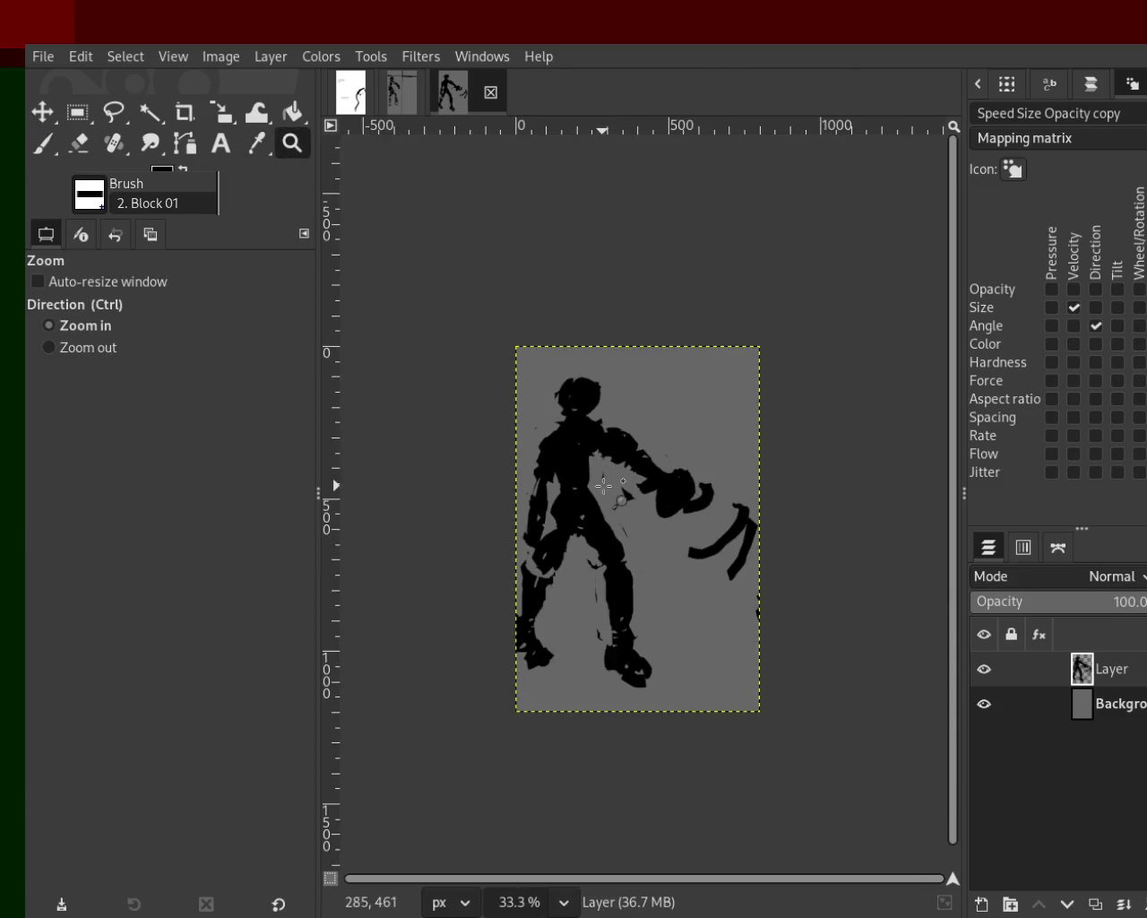
click(600, 485)
click(983, 705)
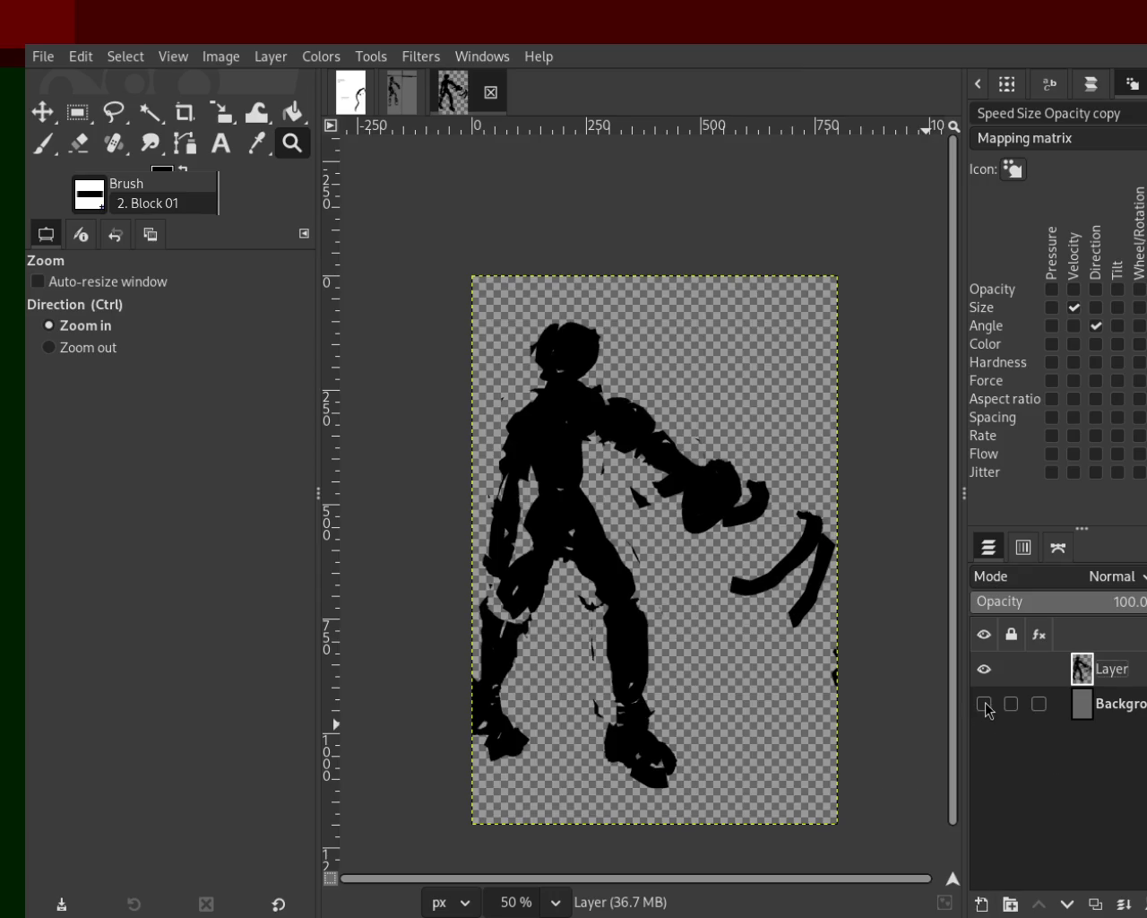
click(984, 705)
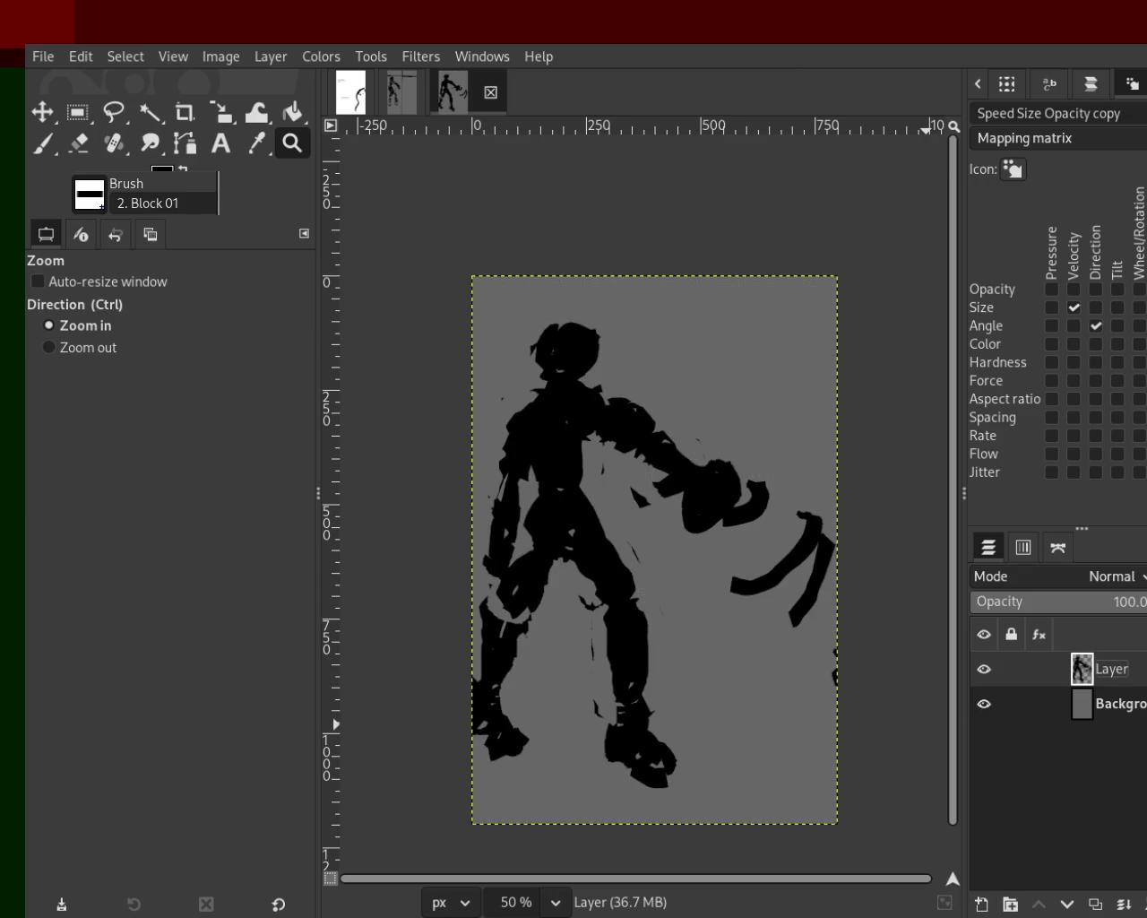
key(ctrl+shift+n)
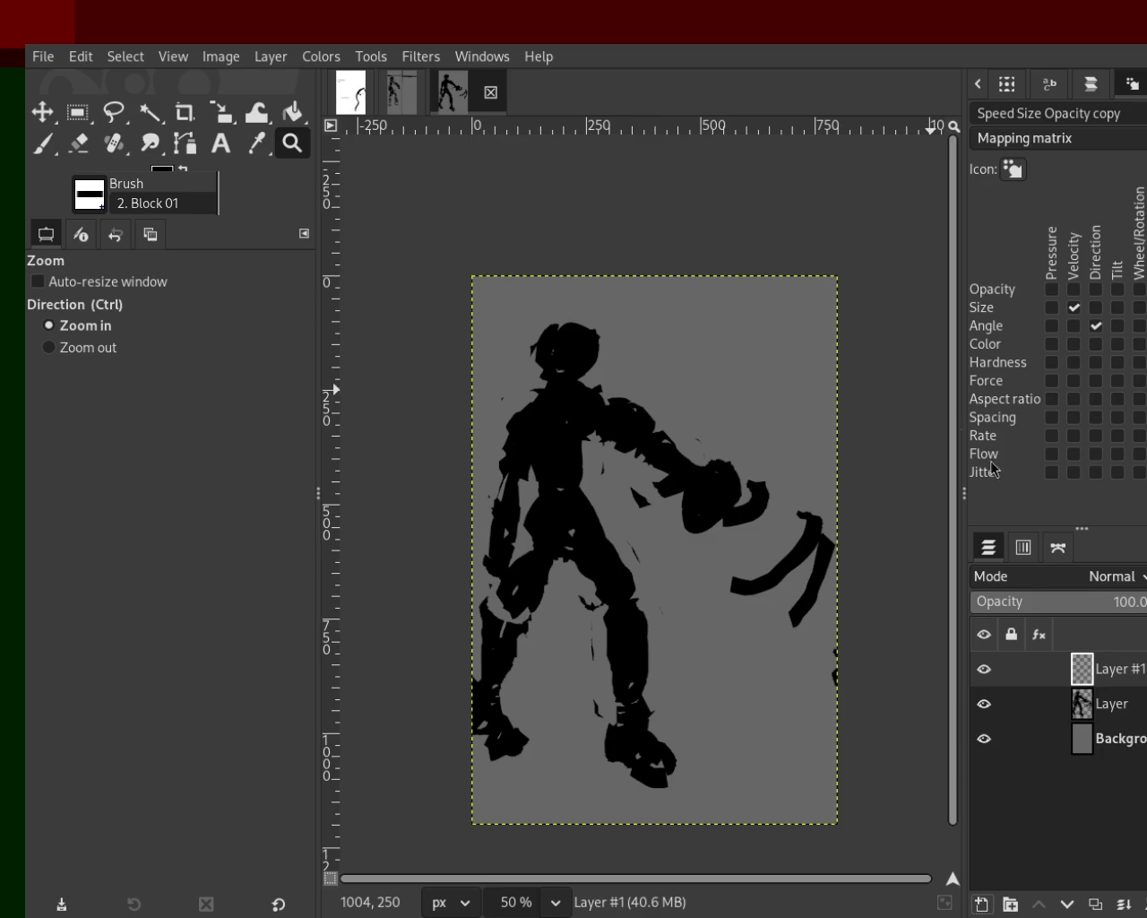
Step: Move Layer #1 below the figure layer
drag(1089, 661, 1097, 713)
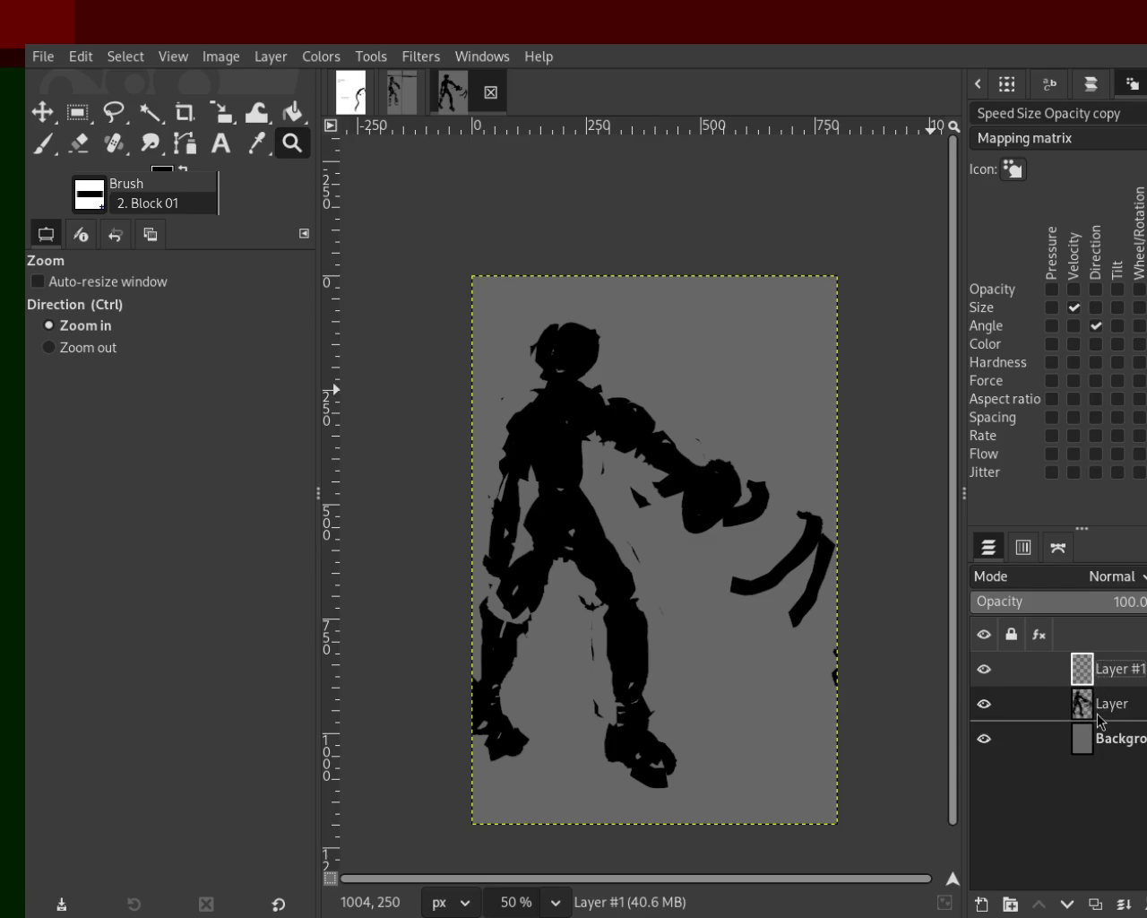
drag(737, 382, 833, 394)
scroll(776, 383, down, 5)
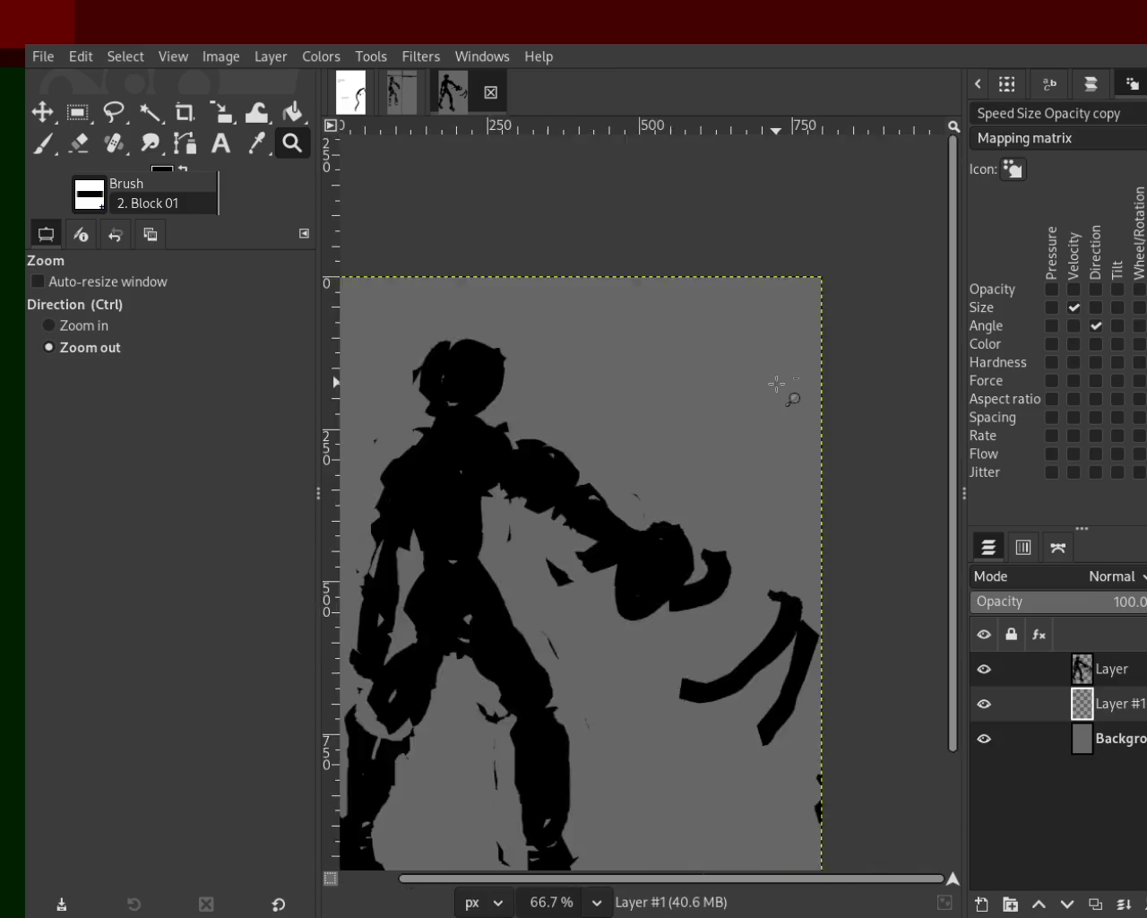
scroll(776, 383, down, 3)
scroll(757, 390, up, 2)
scroll(757, 390, up, 1)
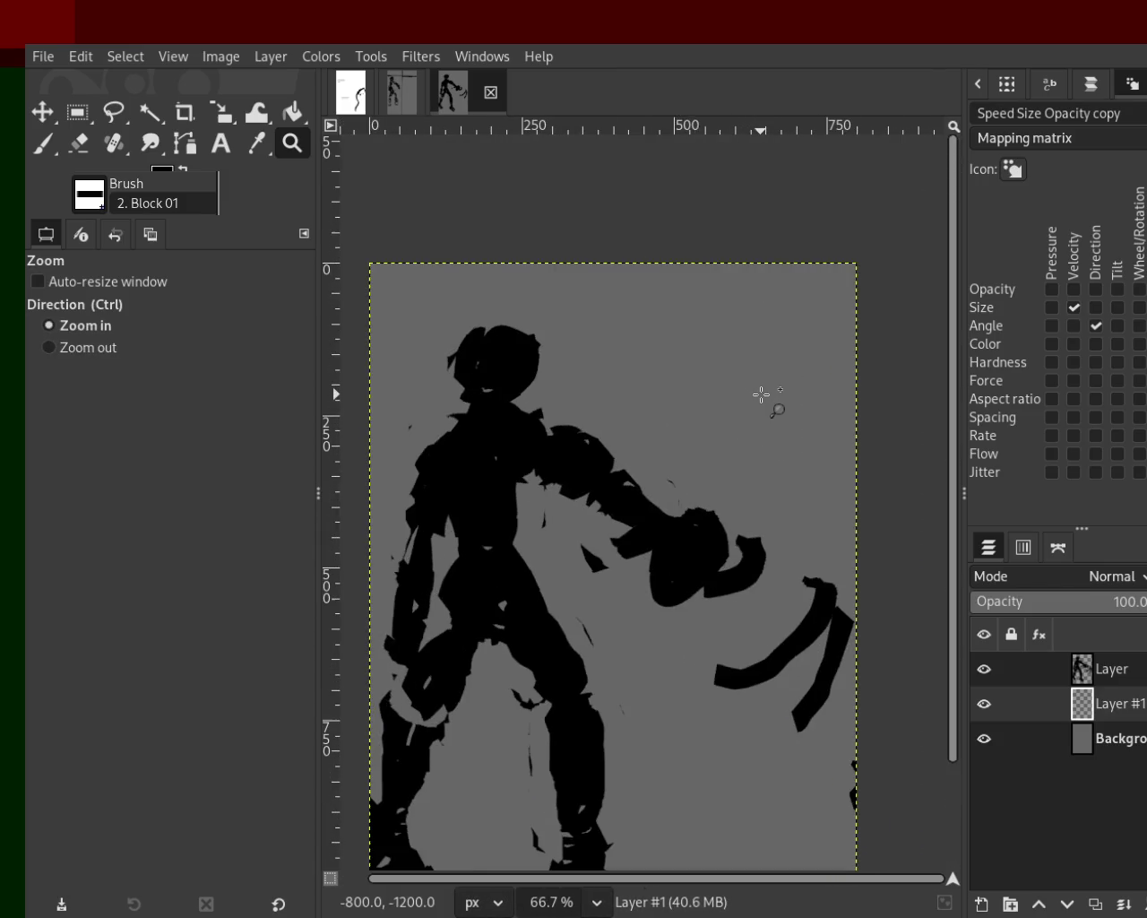
scroll(762, 396, down, 1)
Step: Set the paintbrush size to 45 and scribble thick black strokes over the upper canvas
click(42, 143)
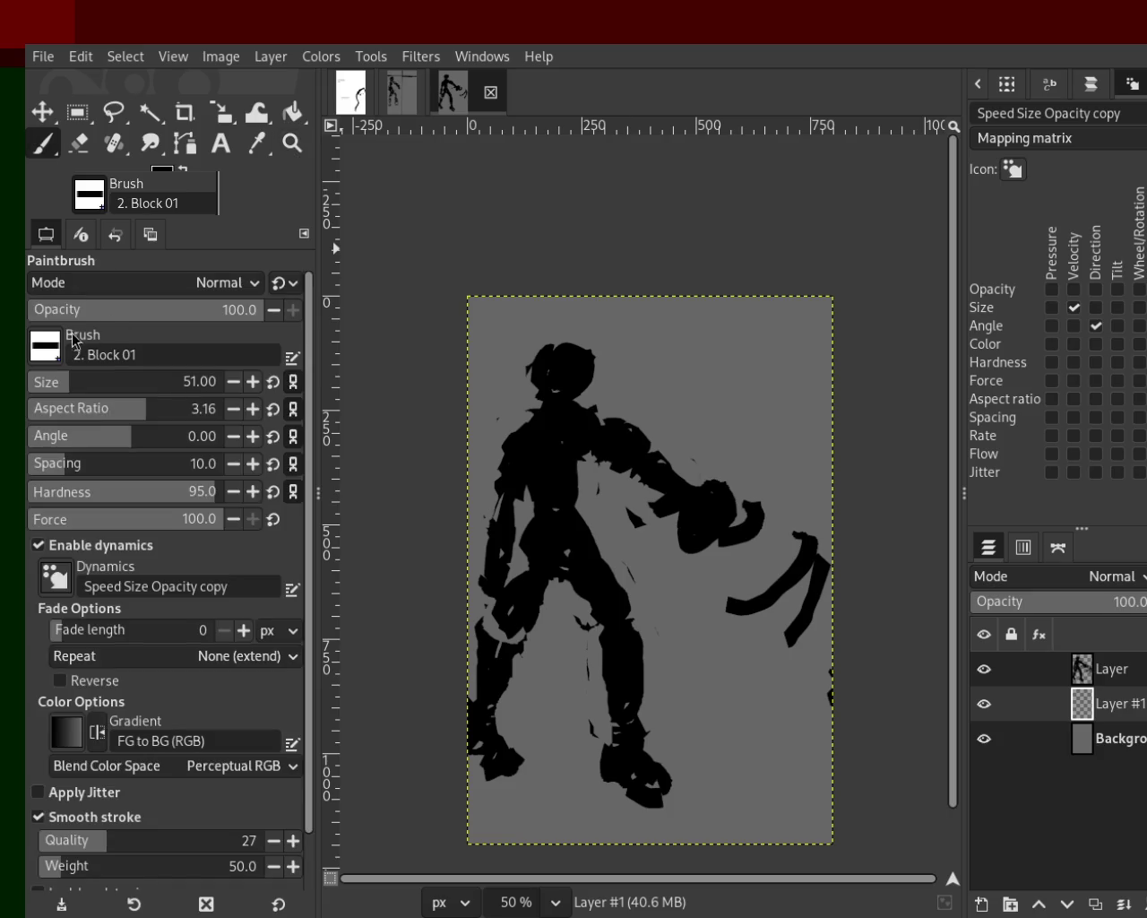
click(37, 389)
mouse_move(771, 397)
mouse_down()
mouse_move(822, 379)
mouse_move(754, 370)
mouse_up()
key(ctrl+z)
click(192, 381)
mouse_move(694, 421)
mouse_down()
mouse_move(799, 444)
mouse_move(647, 421)
mouse_move(661, 388)
mouse_move(561, 404)
mouse_move(552, 431)
mouse_move(771, 387)
mouse_move(492, 302)
mouse_move(479, 414)
mouse_up()
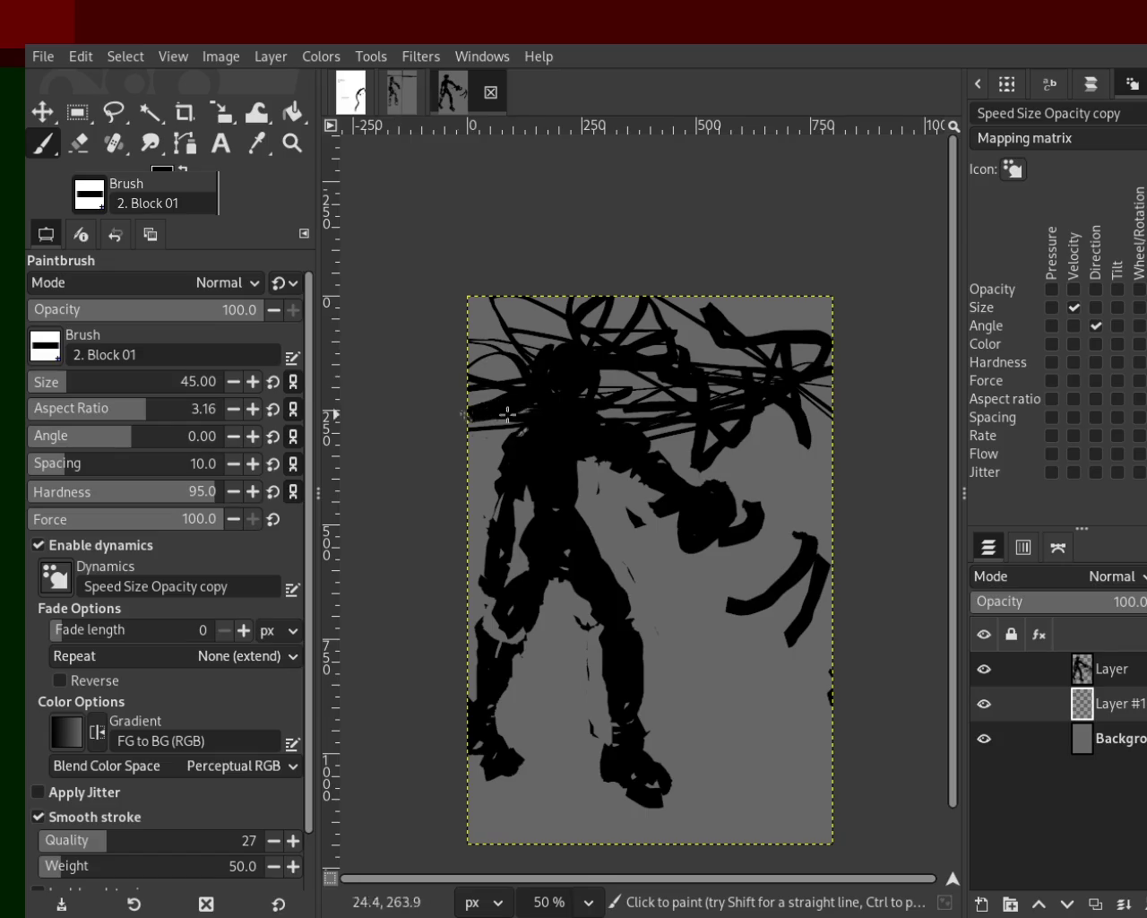
Step: Paint grey and black strokes around the head and along the upper-left edge
ctrl+click(641, 387)
mouse_move(640, 396)
mouse_down()
mouse_move(440, 425)
mouse_move(647, 356)
mouse_move(619, 273)
mouse_move(645, 348)
mouse_up()
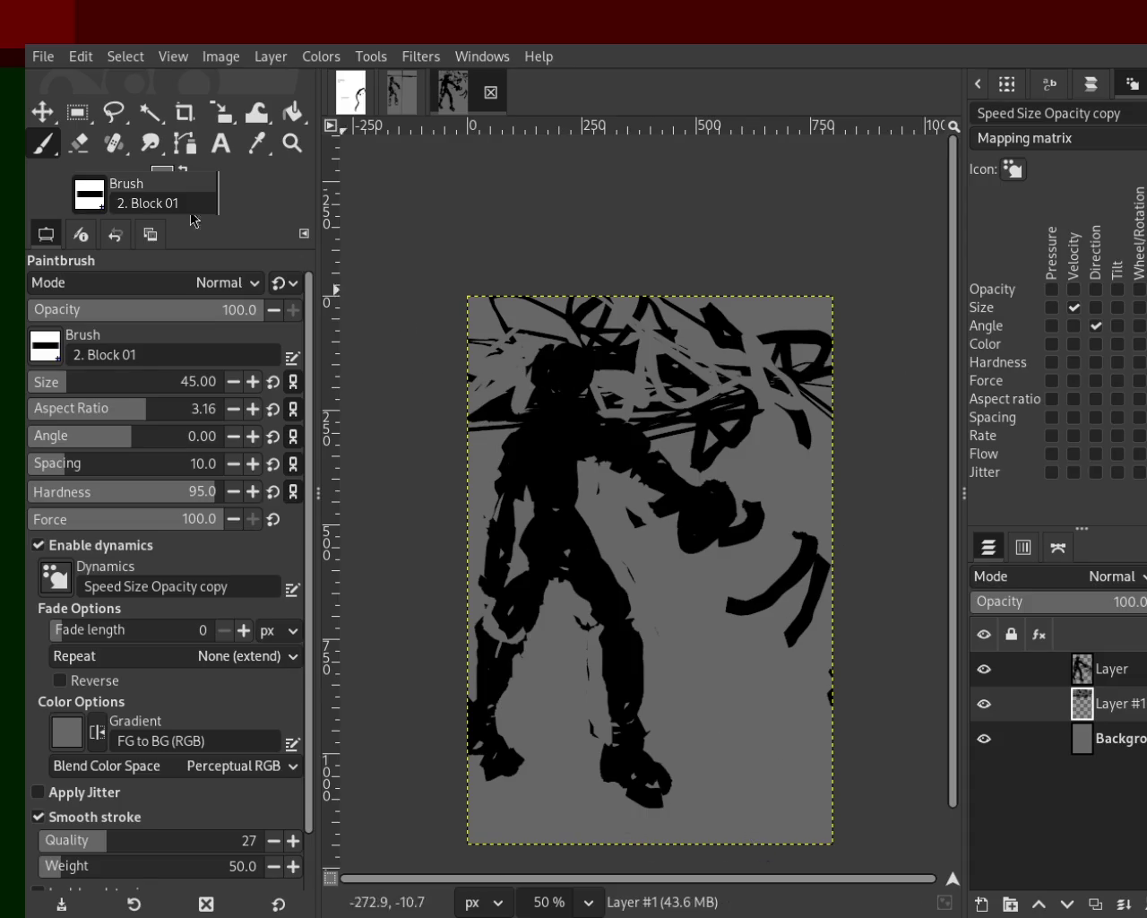
ctrl+click(660, 440)
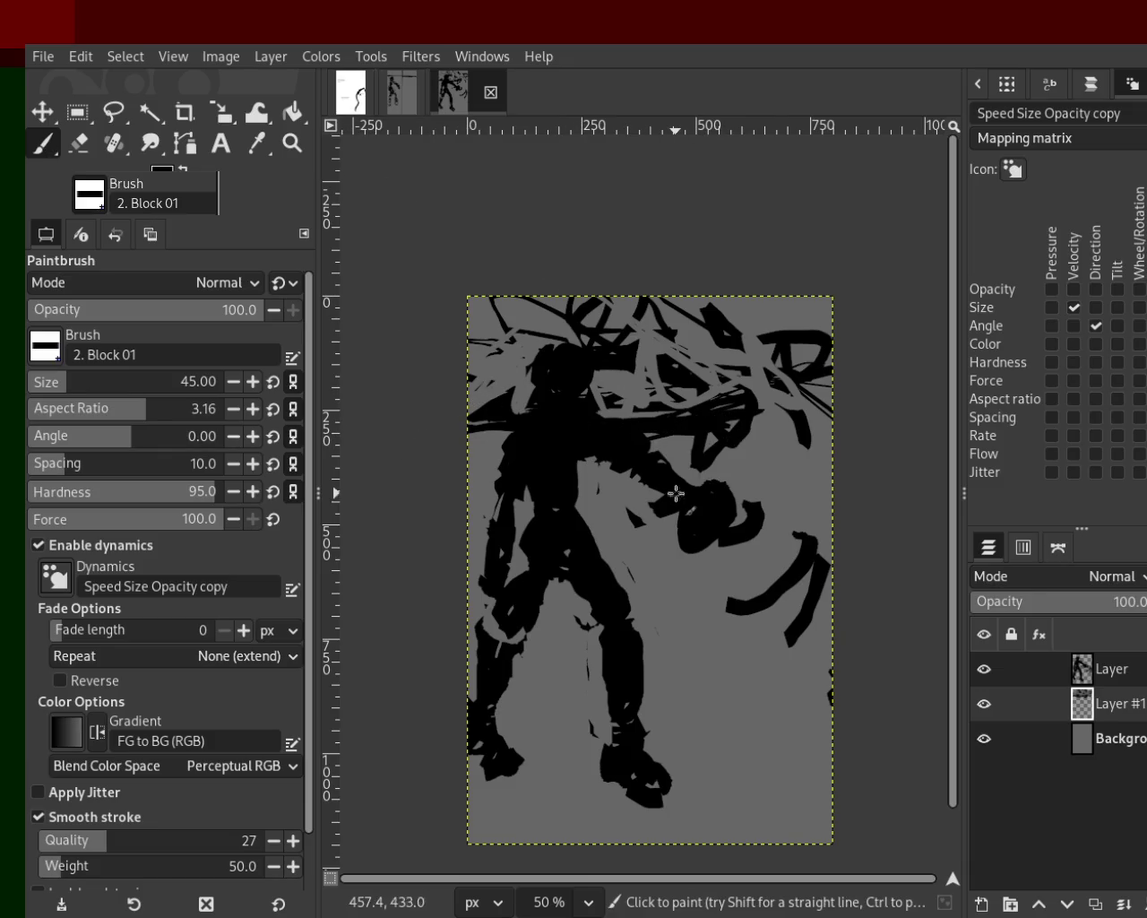
drag(578, 352, 678, 339)
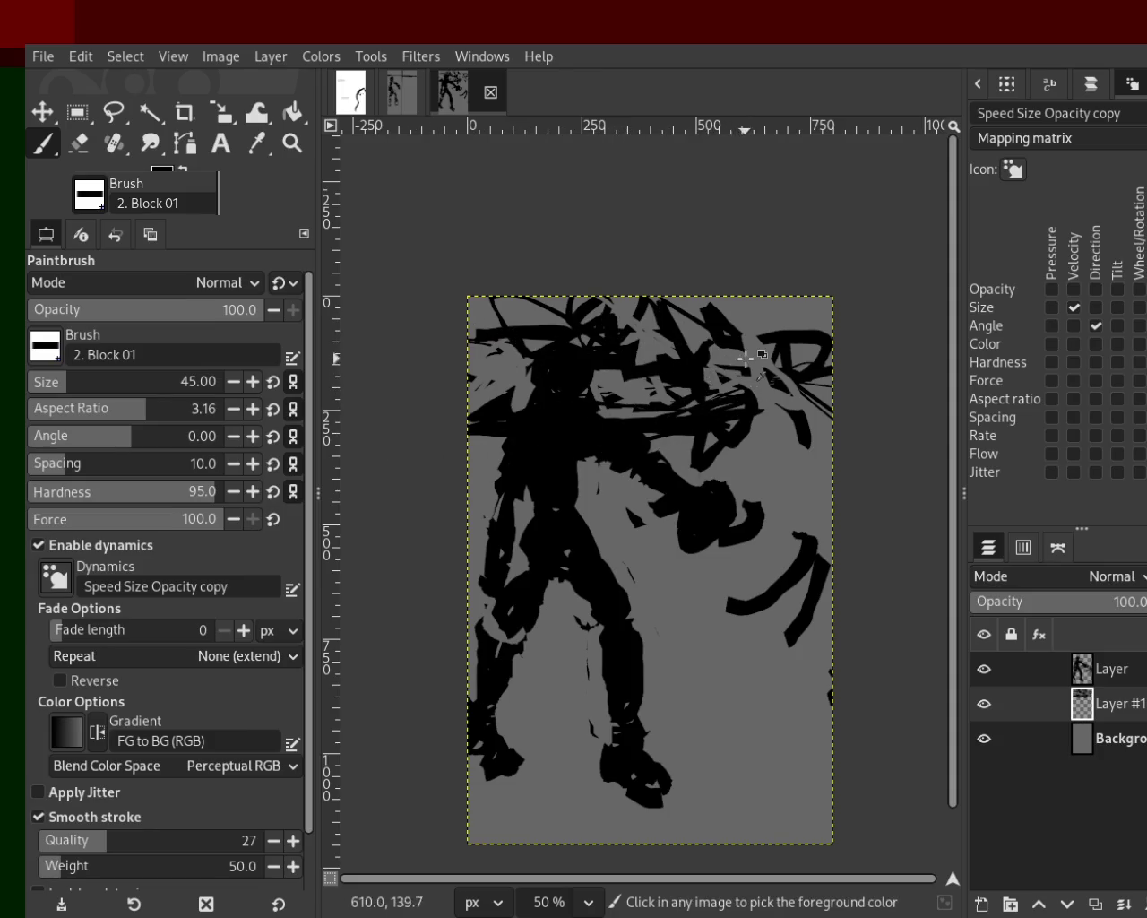
drag(734, 363, 439, 384)
key(ctrl+z)
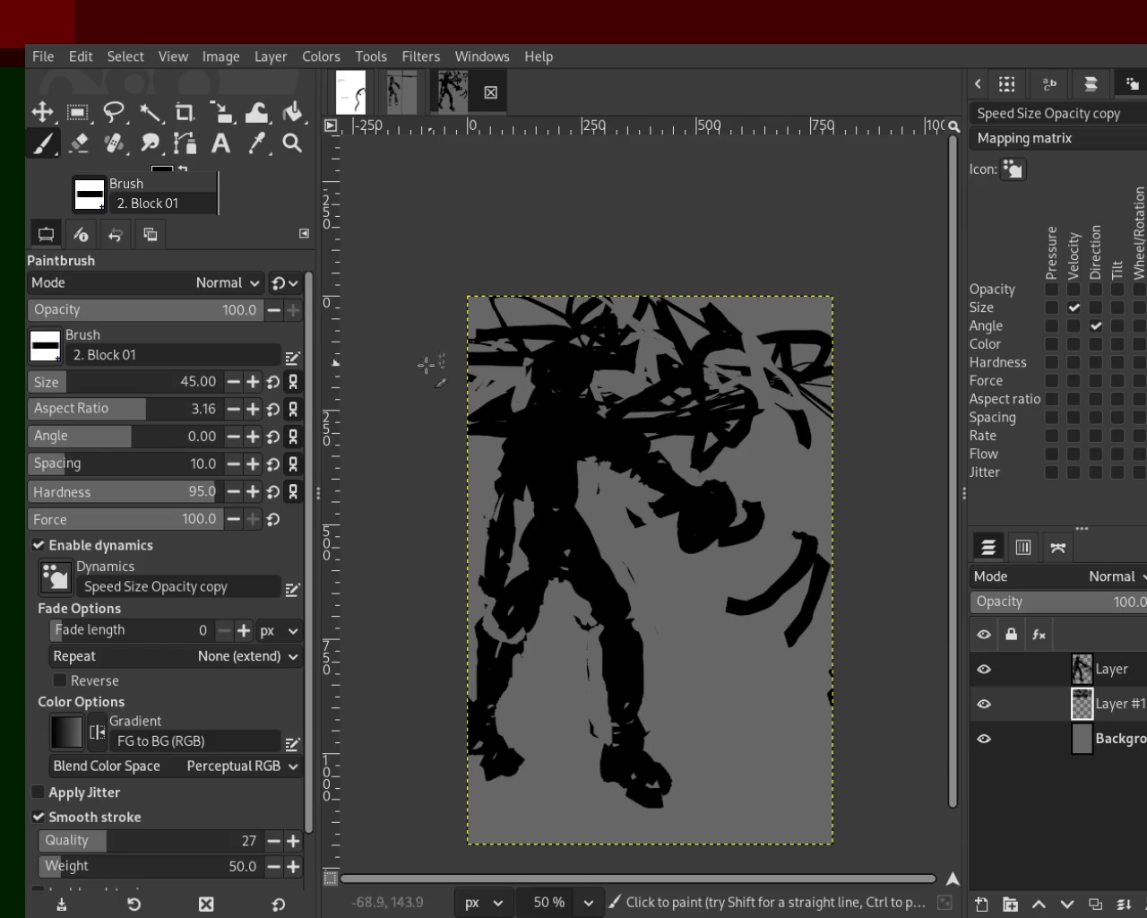
ctrl+click(724, 370)
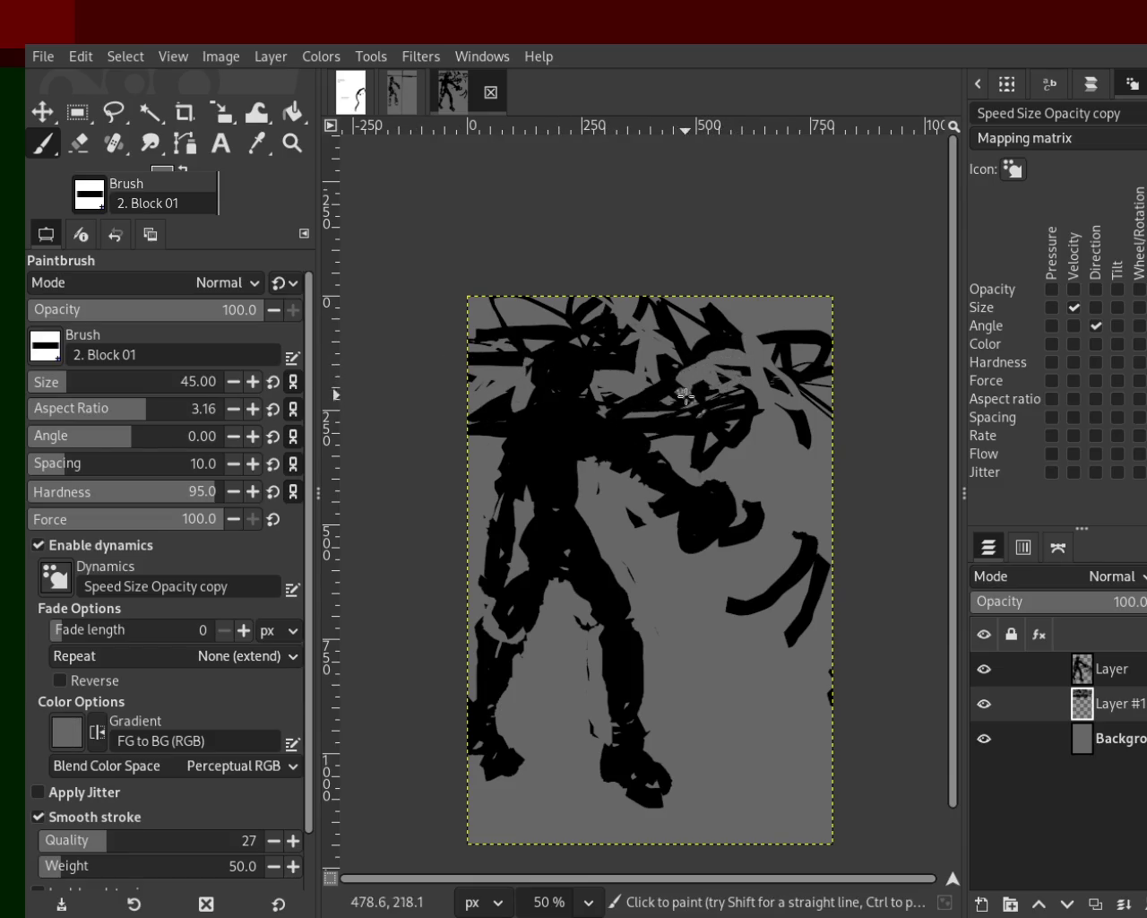
ctrl+click(514, 358)
drag(514, 358, 425, 386)
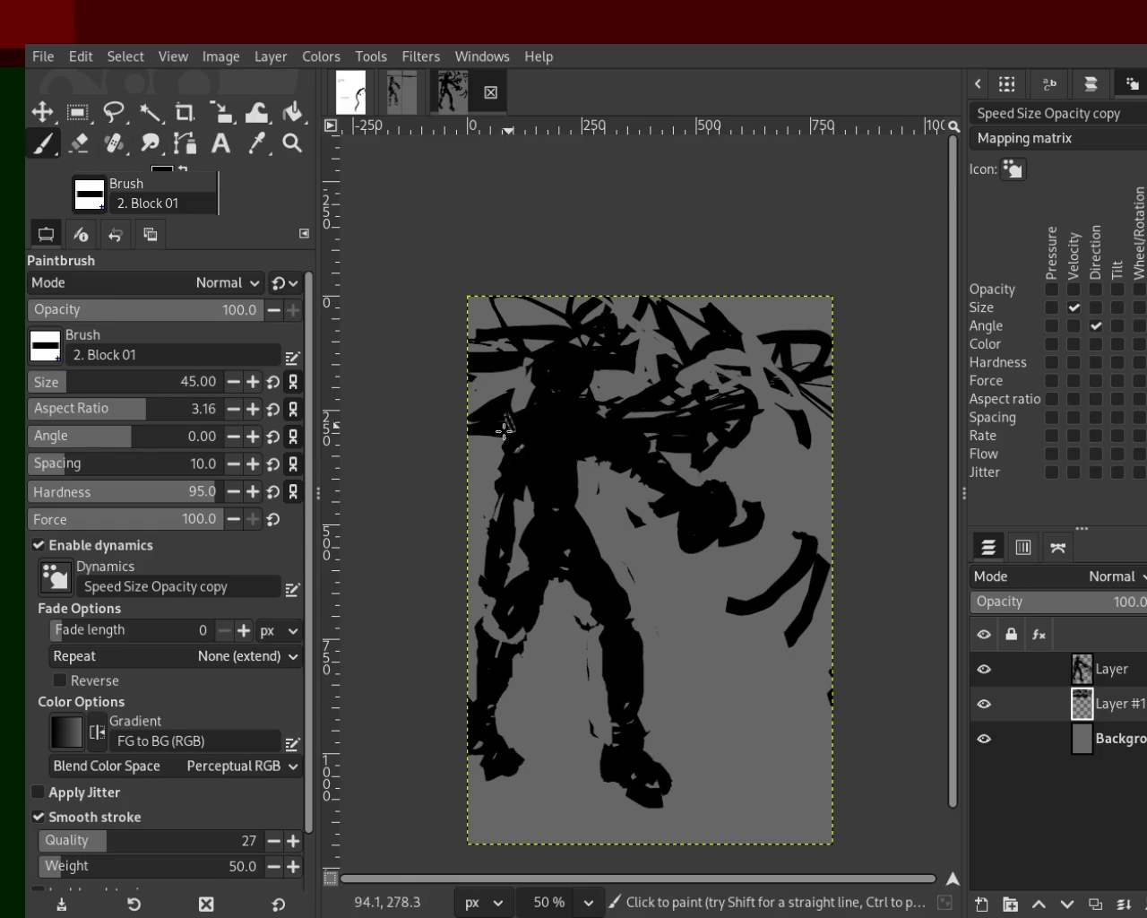
Step: Sample grey and black from the canvas repeatedly to settle the paint colour
ctrl+click(722, 378)
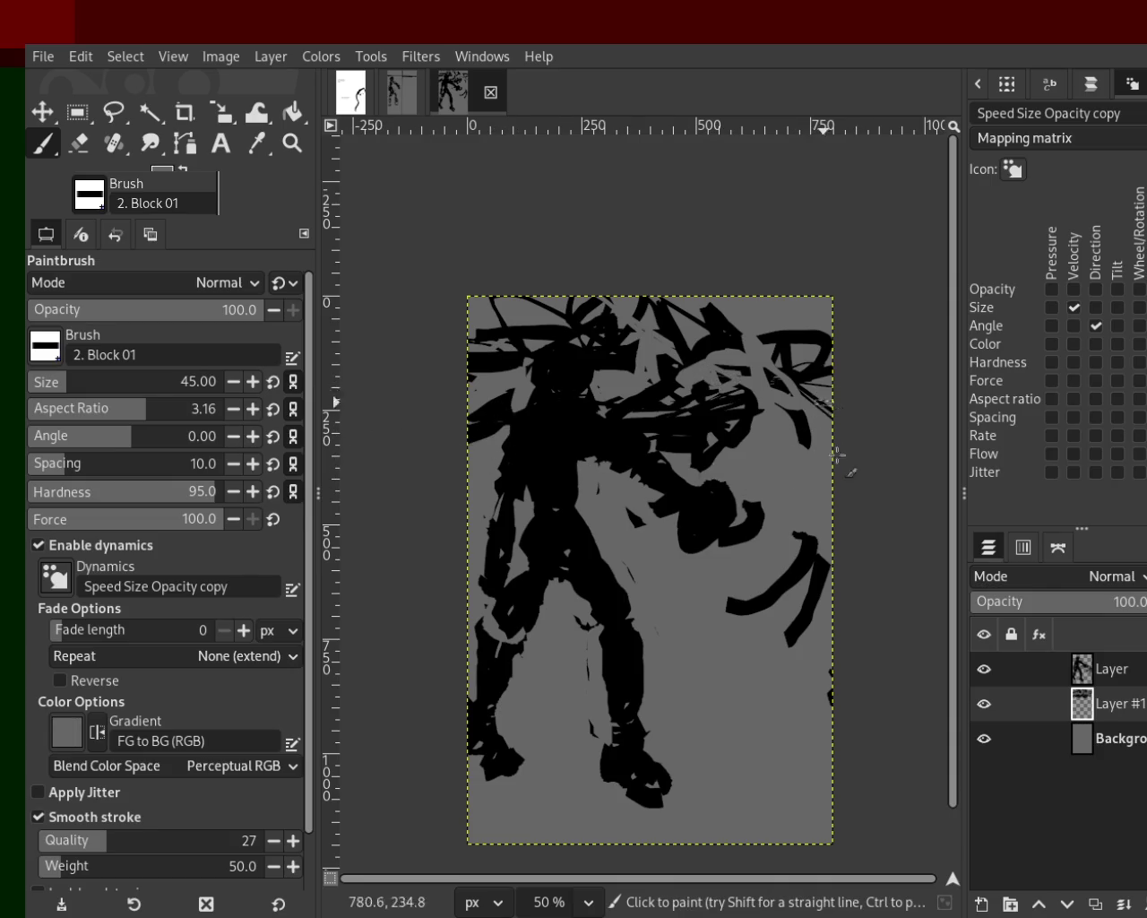
ctrl+click(572, 318)
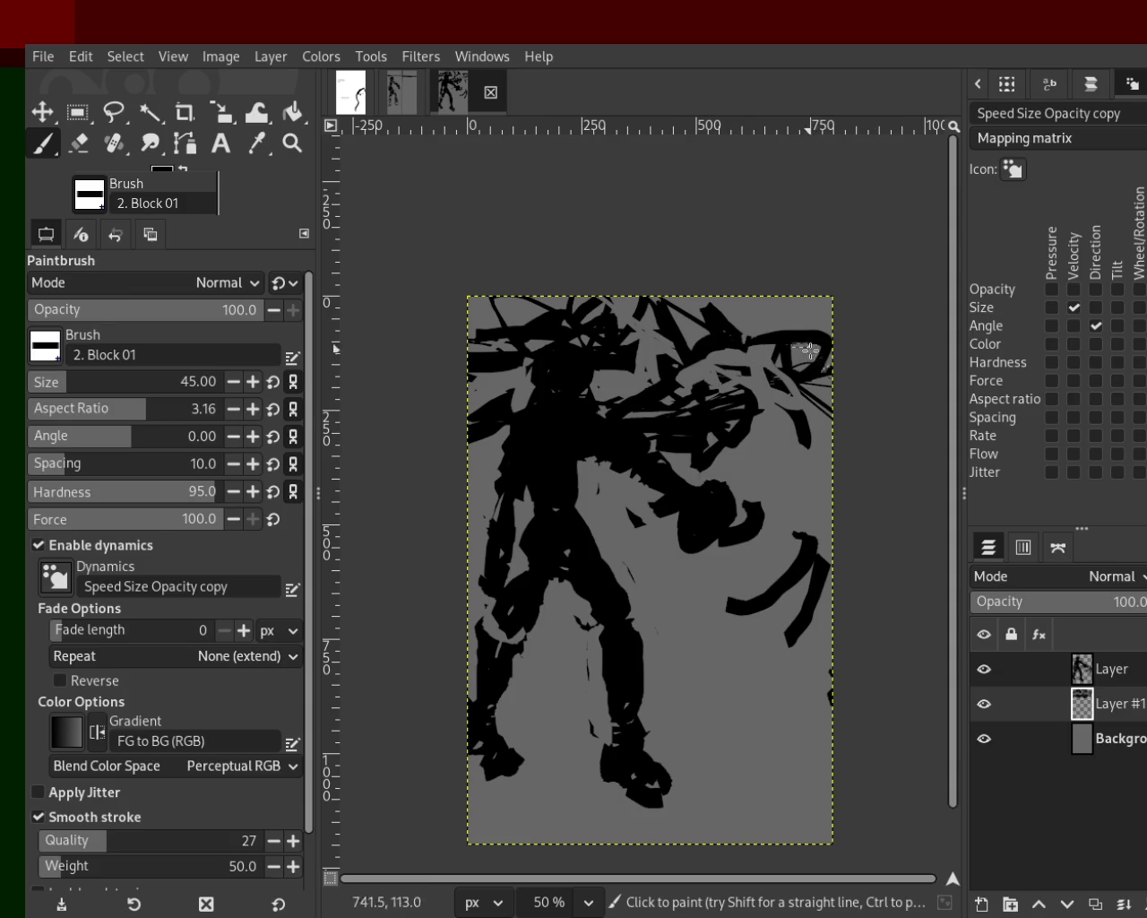
ctrl+click(491, 409)
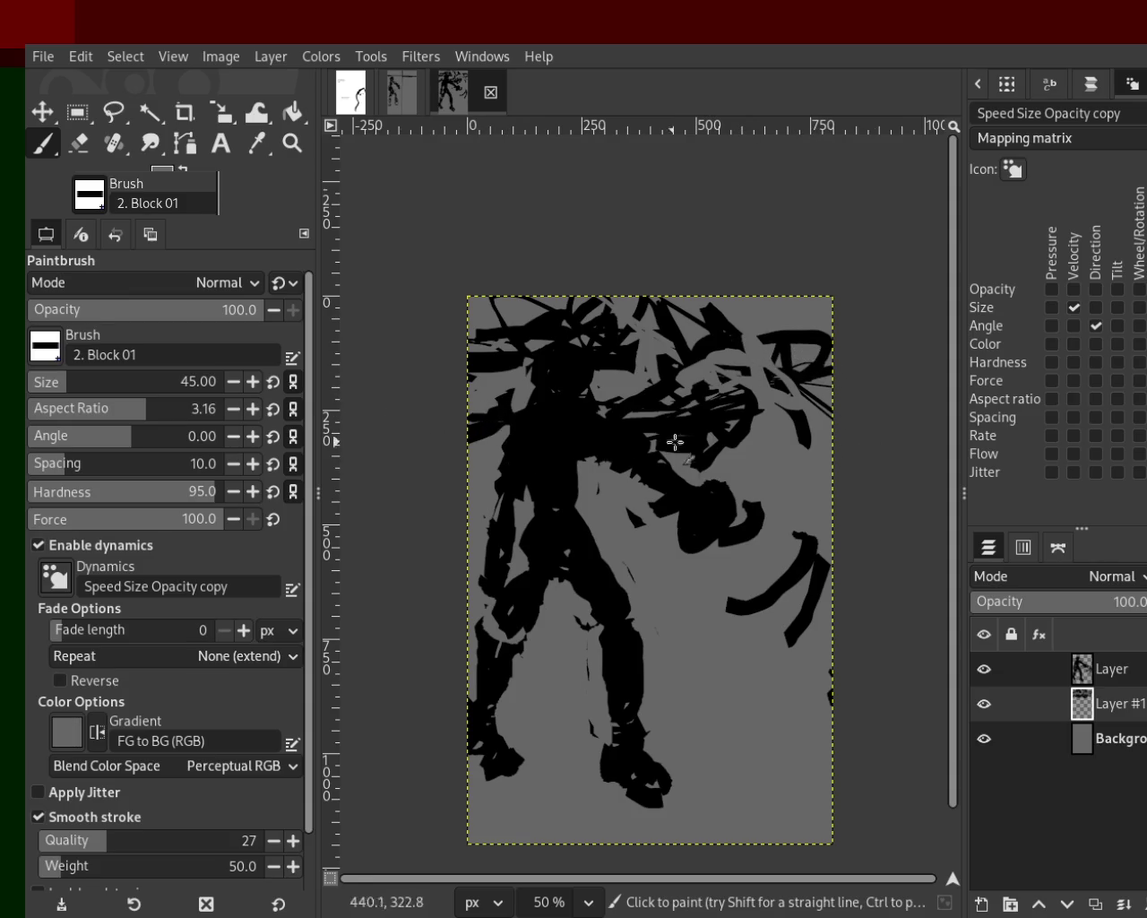
ctrl+click(797, 374)
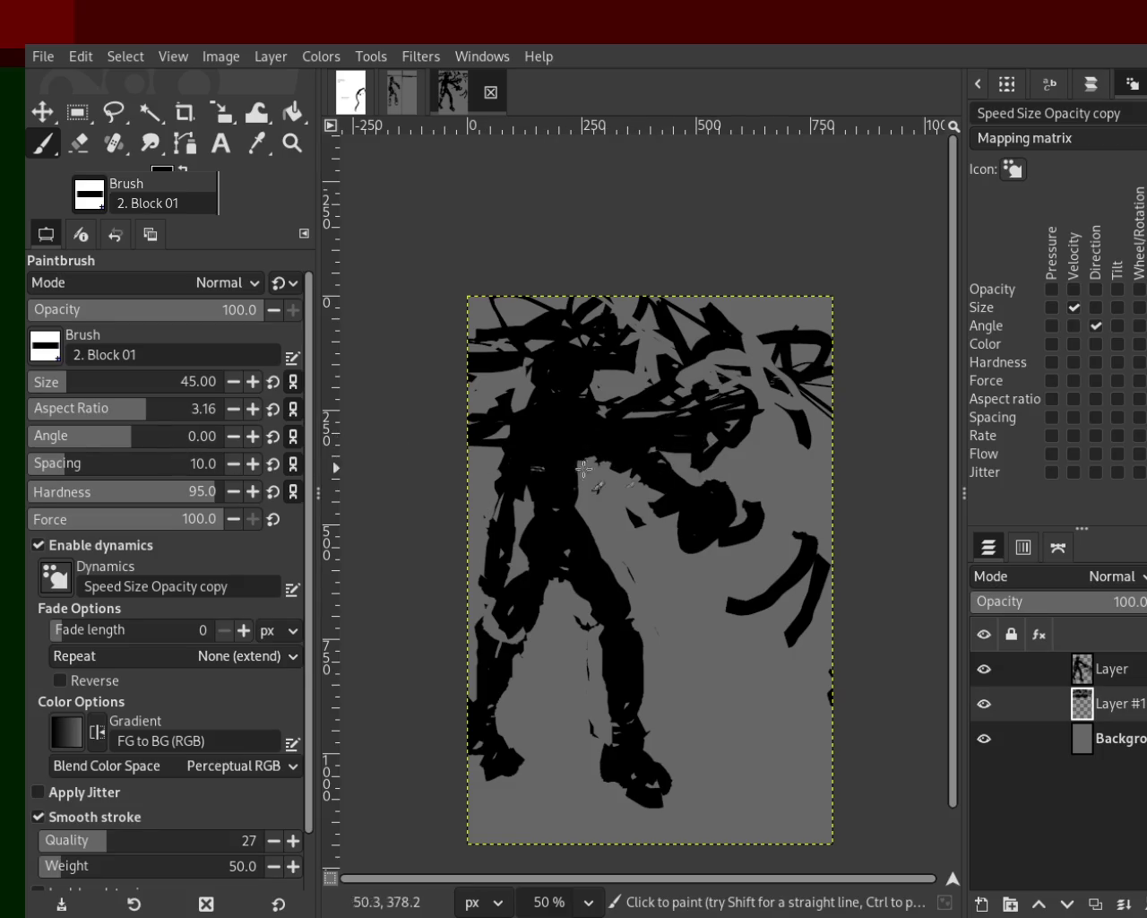
ctrl+click(513, 399)
ctrl+click(501, 400)
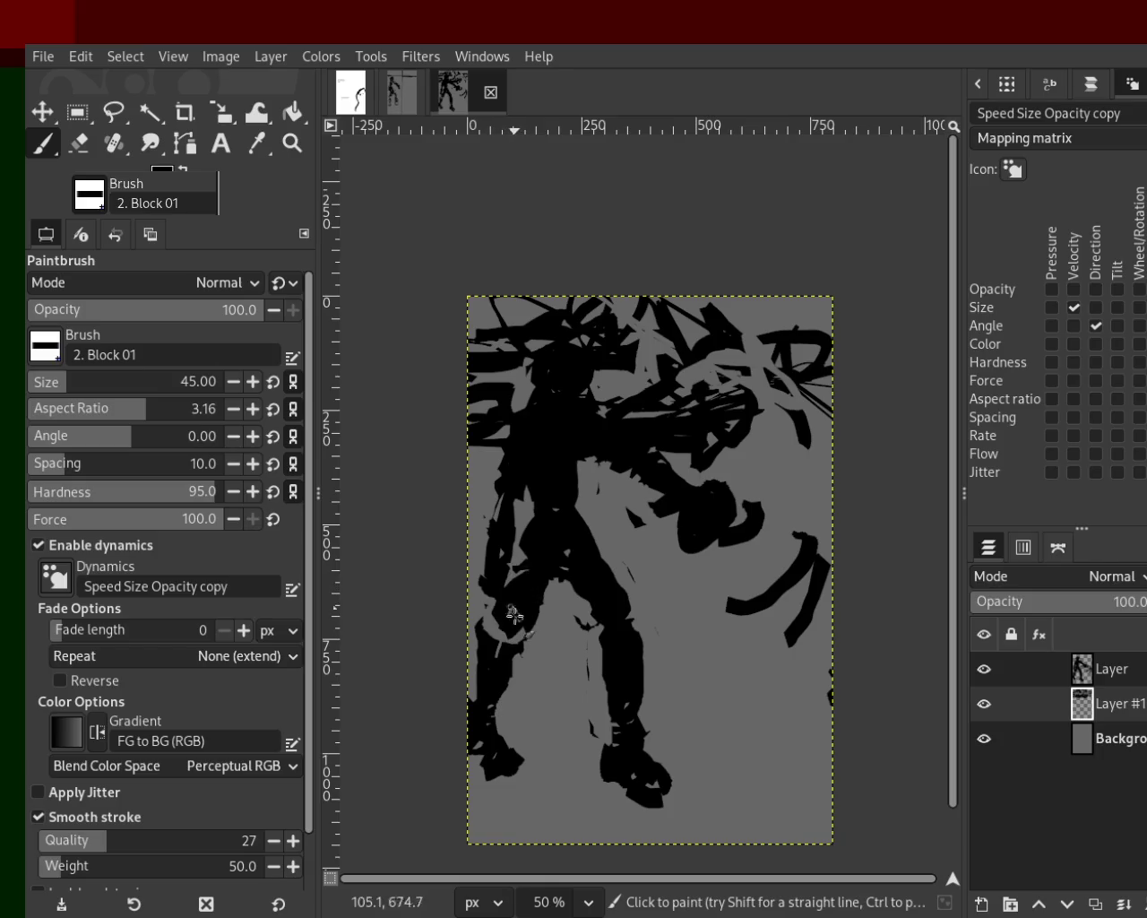
mouse_move(1111, 704)
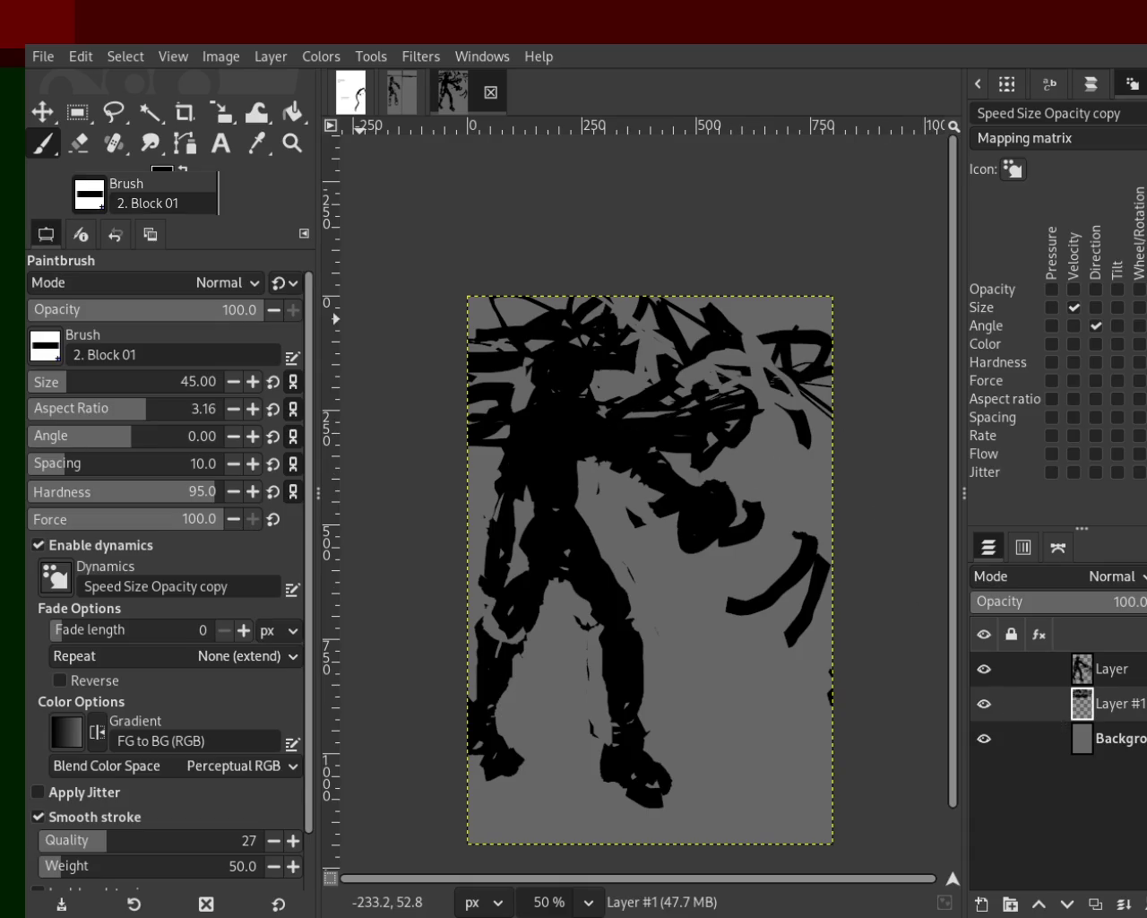
click(80, 146)
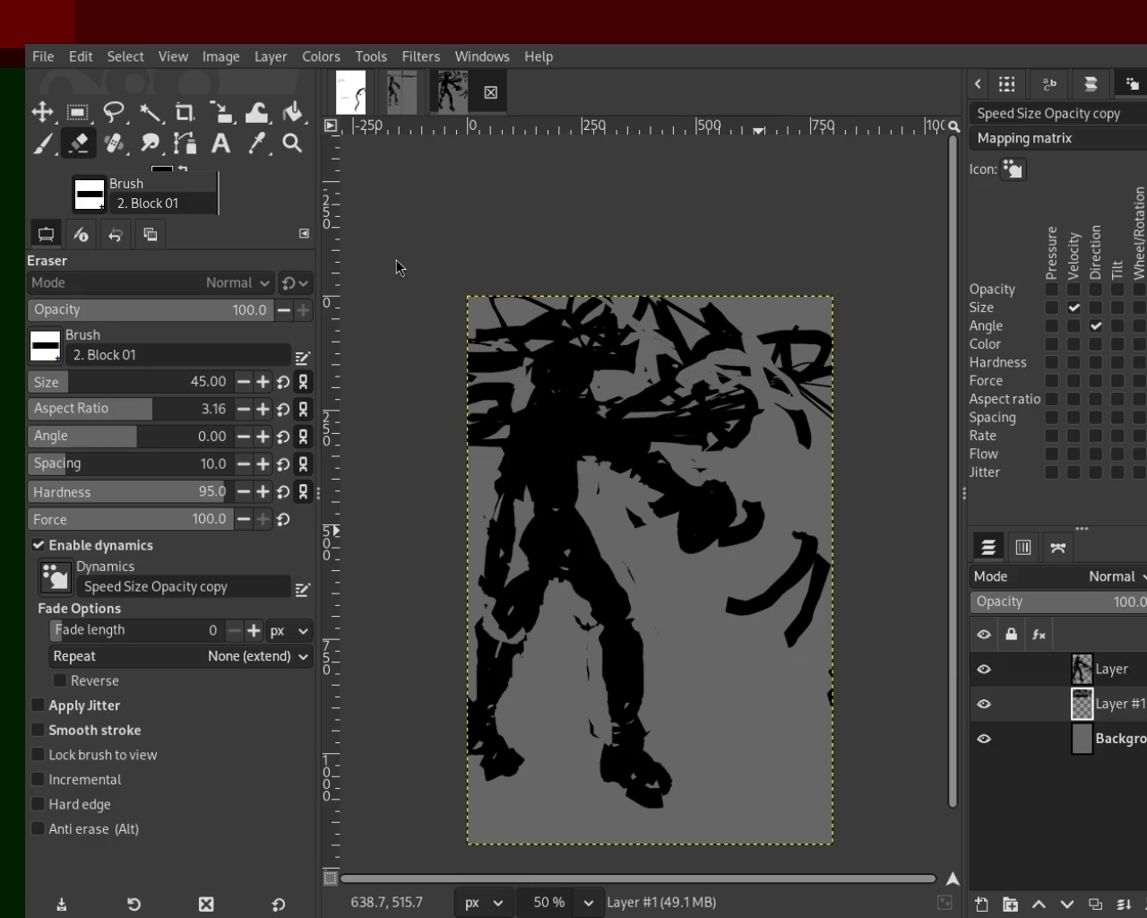
Step: Paint a thin vertical black line, a curved stroke and a band to the right edge
key(p)
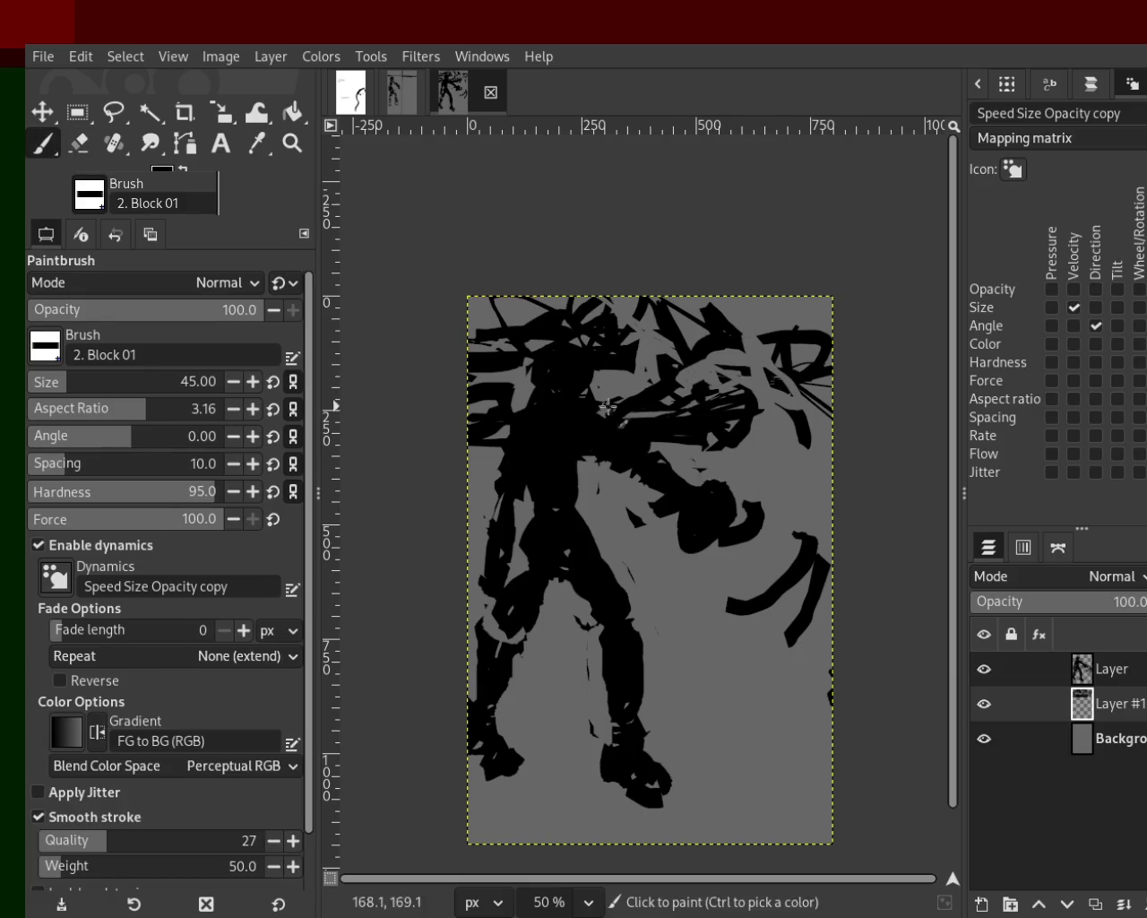
mouse_move(731, 430)
mouse_down()
mouse_move(820, 434)
mouse_move(607, 431)
mouse_up()
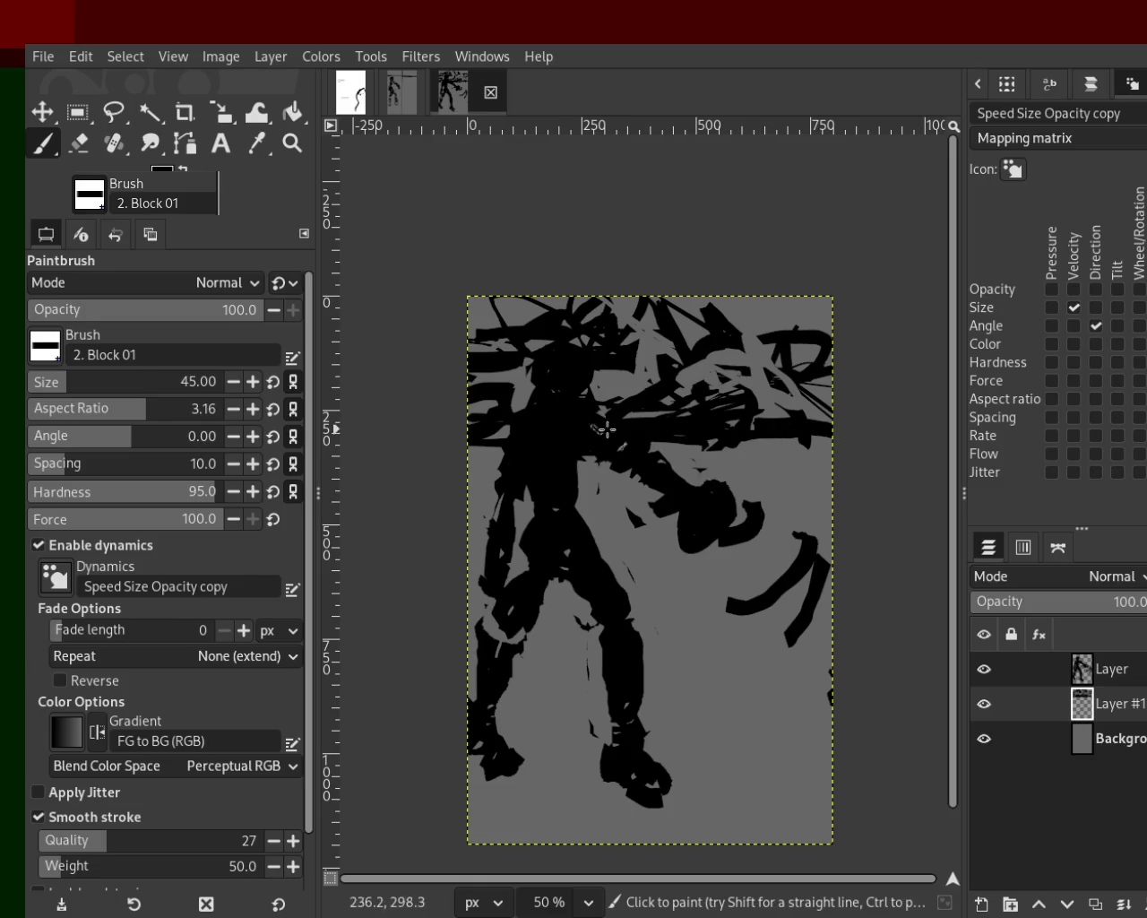
drag(694, 256, 714, 909)
drag(715, 677, 817, 817)
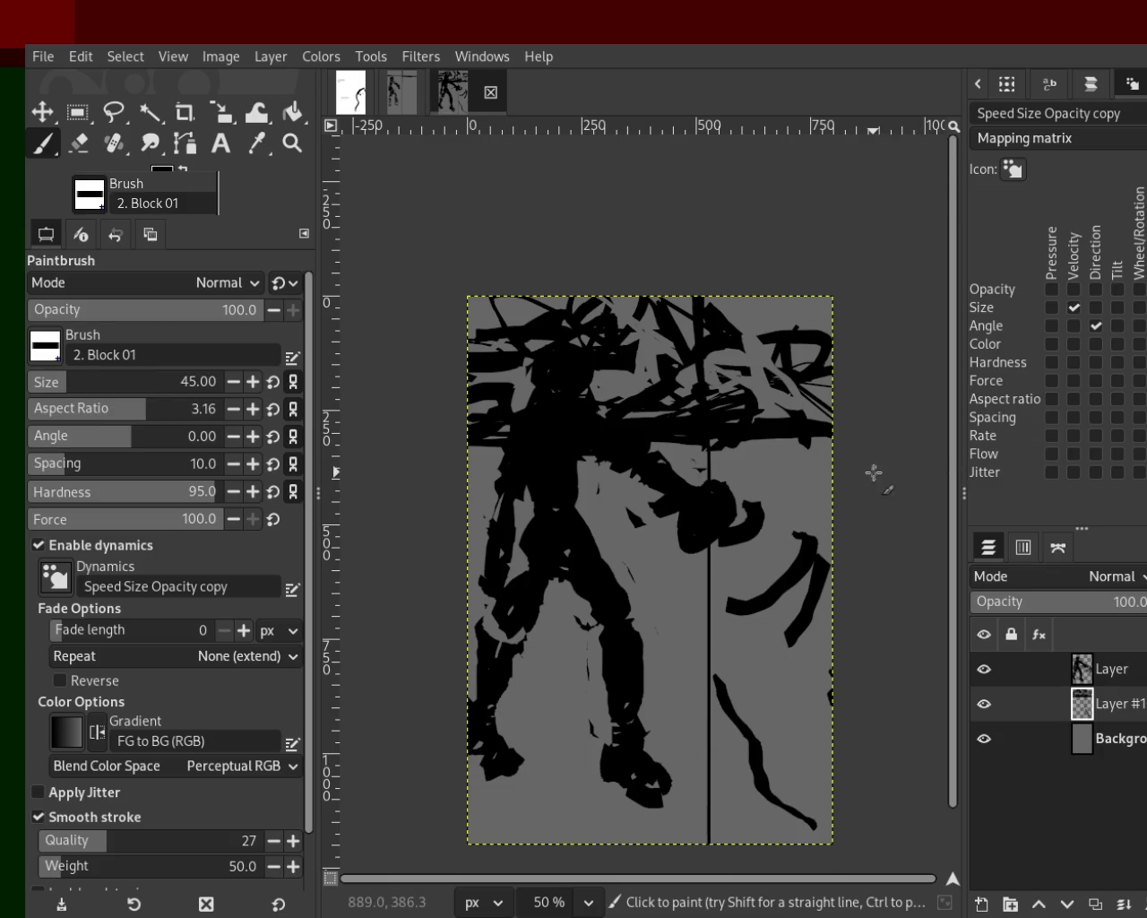
drag(729, 452, 848, 434)
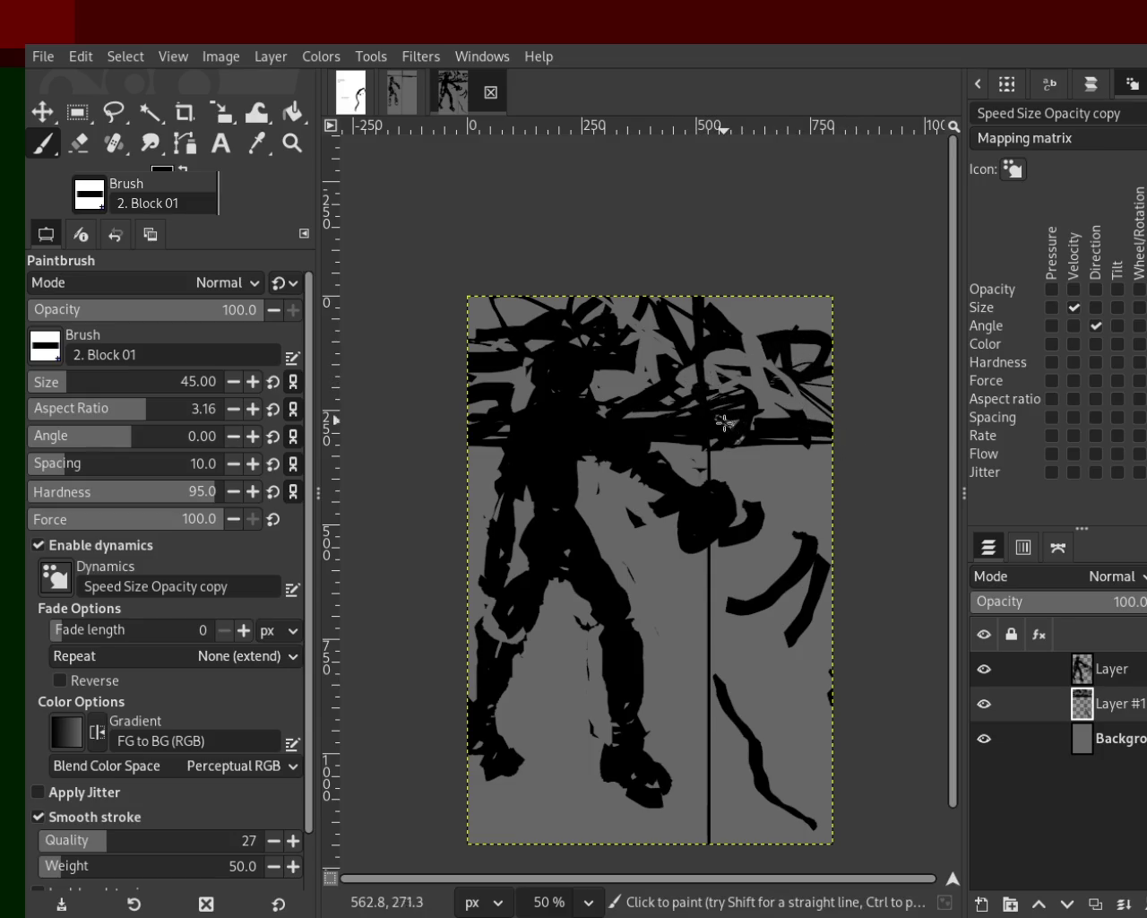
Step: Try extra black strokes on the right side, undo them, and save the image
drag(714, 678, 832, 708)
key(ctrl+z)
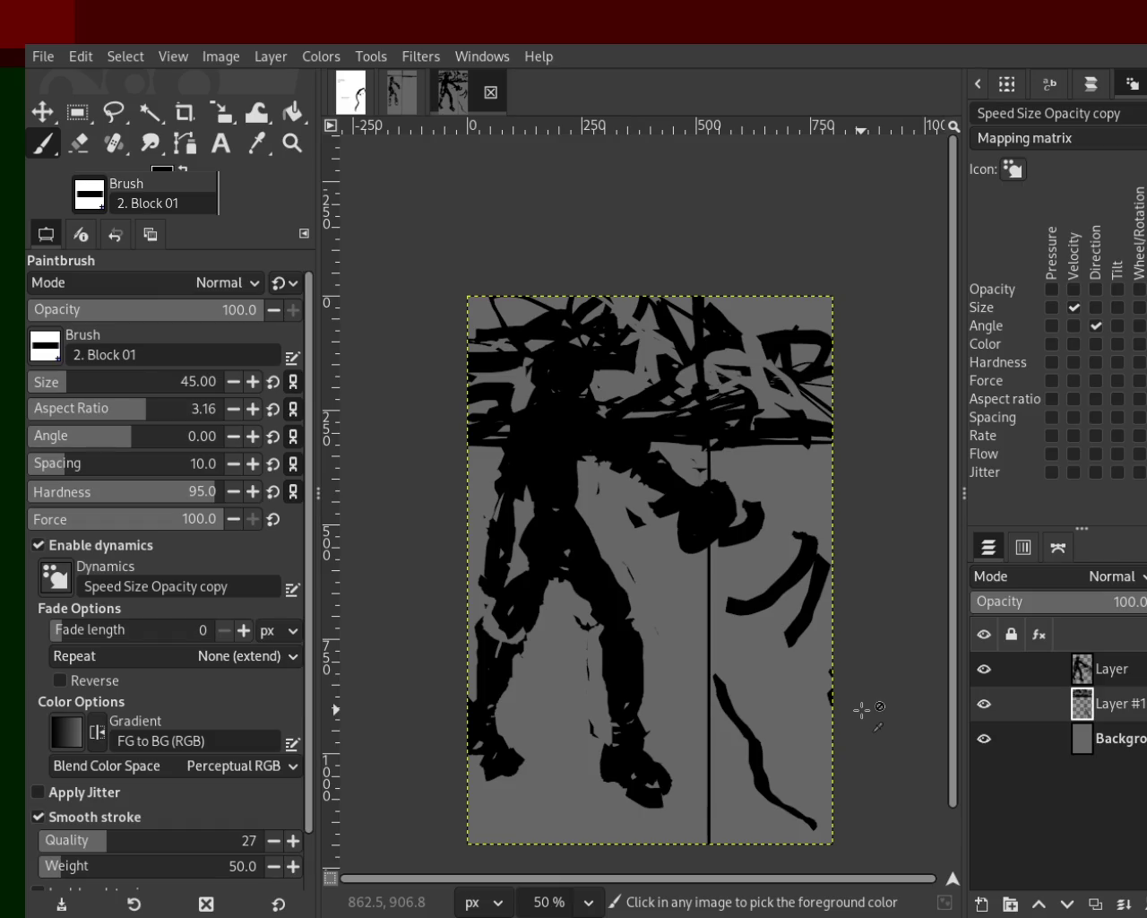
mouse_move(808, 601)
mouse_down()
mouse_move(805, 792)
mouse_move(752, 607)
mouse_move(891, 513)
mouse_move(769, 807)
mouse_up()
key(ctrl+z)
key(ctrl+z)
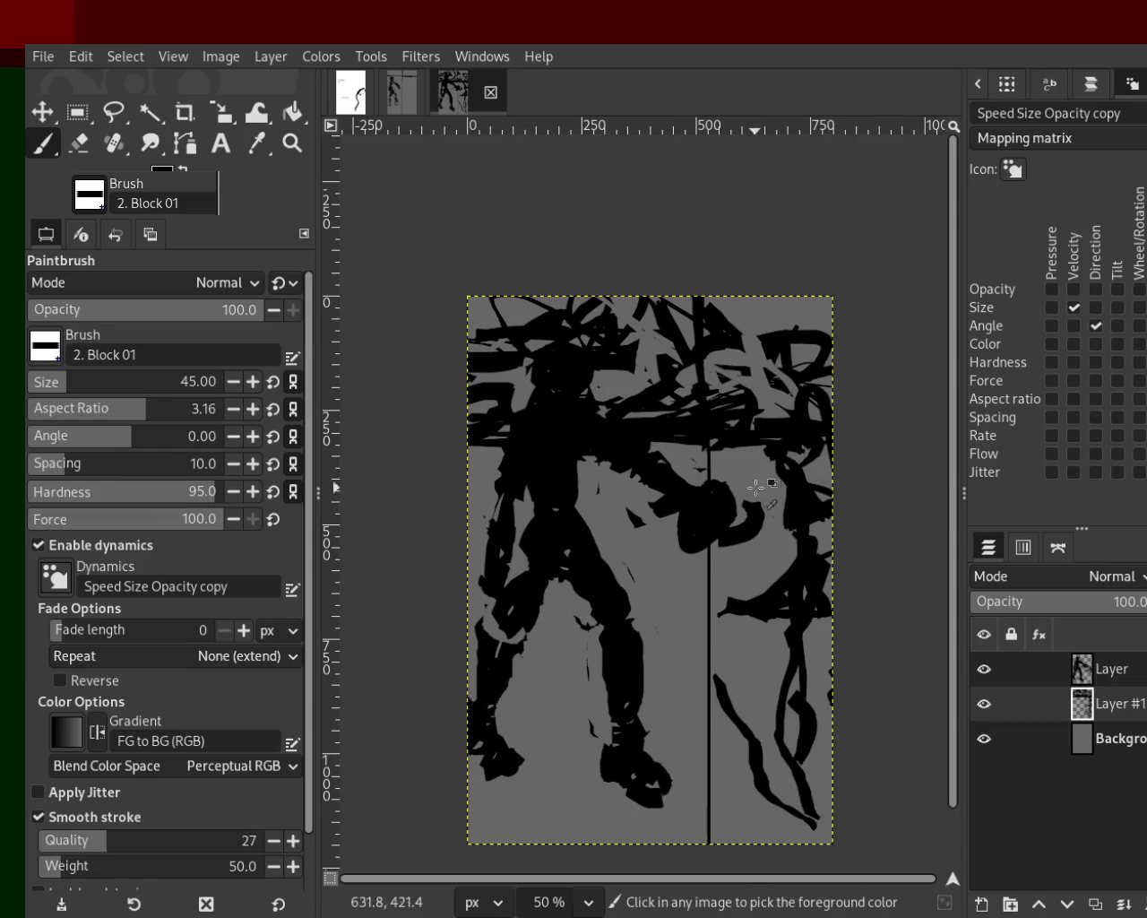
key(ctrl+z)
key(ctrl+z)
key(ctrl+z)
key(ctrl+z)
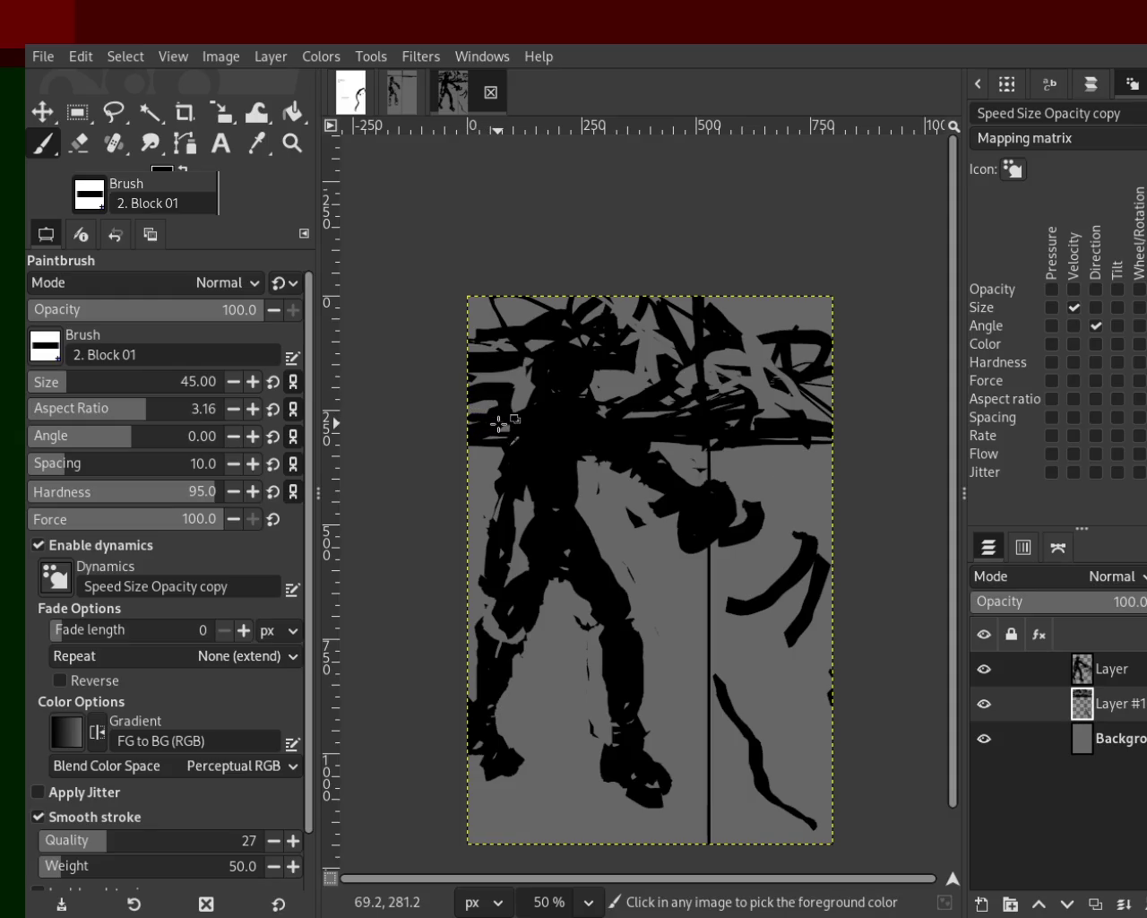
key(ctrl+s)
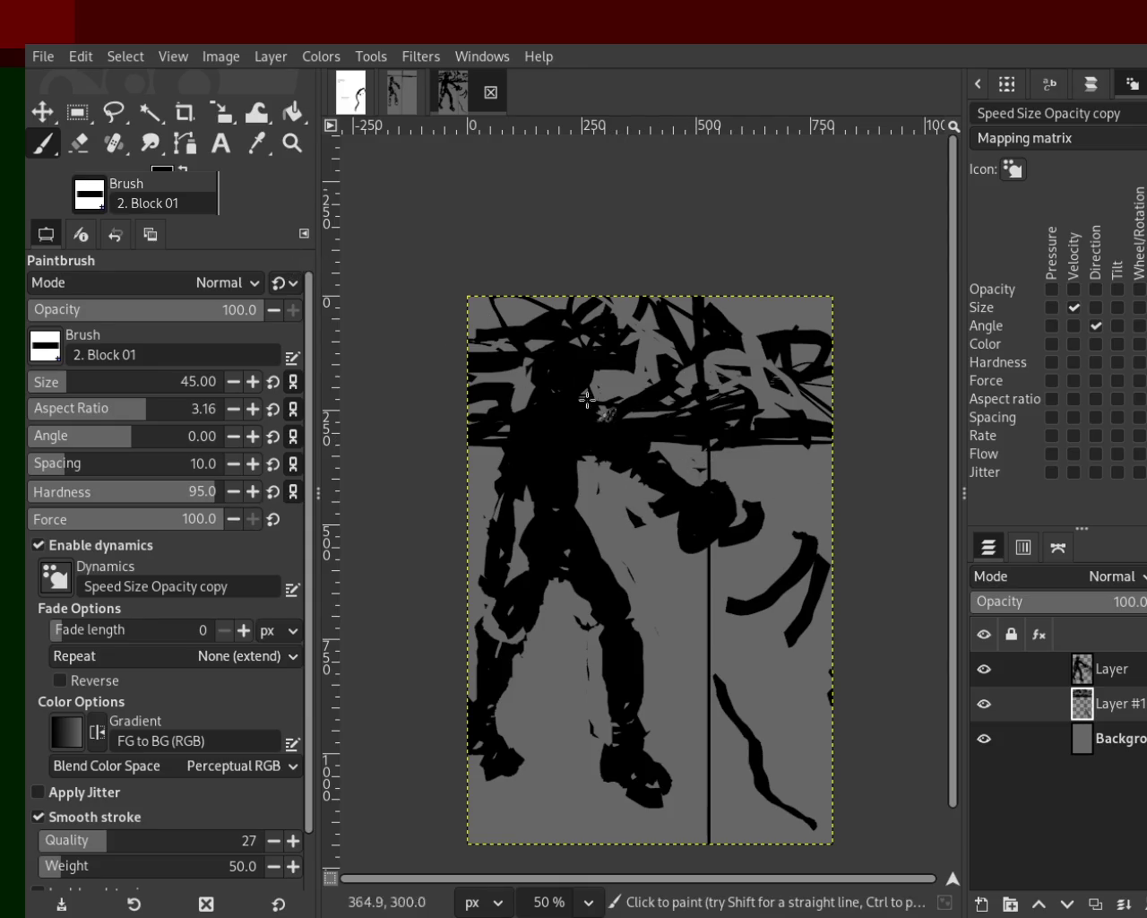
click(78, 143)
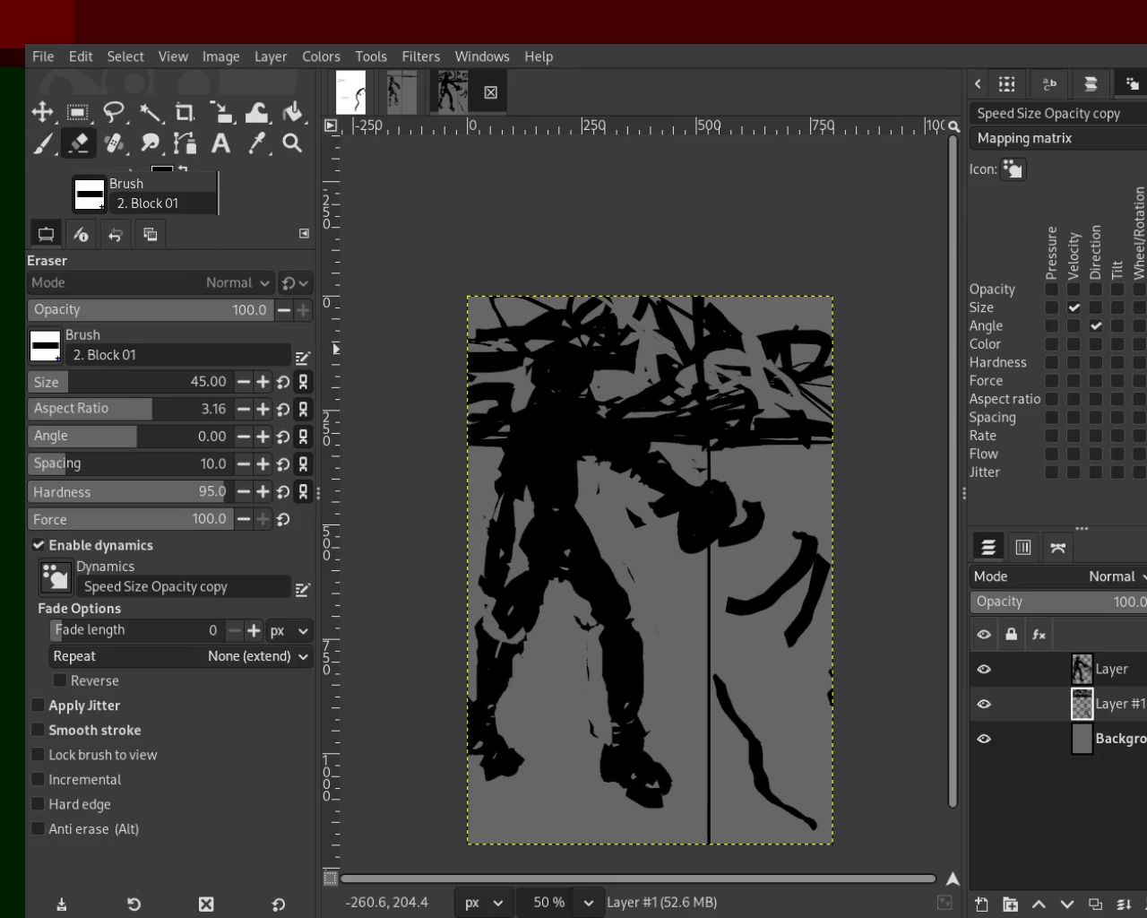
Step: Activate the figure's layer and erase a short streak inside the figure
click(1083, 677)
drag(534, 423, 563, 555)
key(ctrl+z)
mouse_move(562, 436)
mouse_down()
mouse_move(553, 488)
mouse_move(532, 446)
mouse_move(516, 469)
mouse_move(556, 466)
mouse_move(555, 426)
mouse_up()
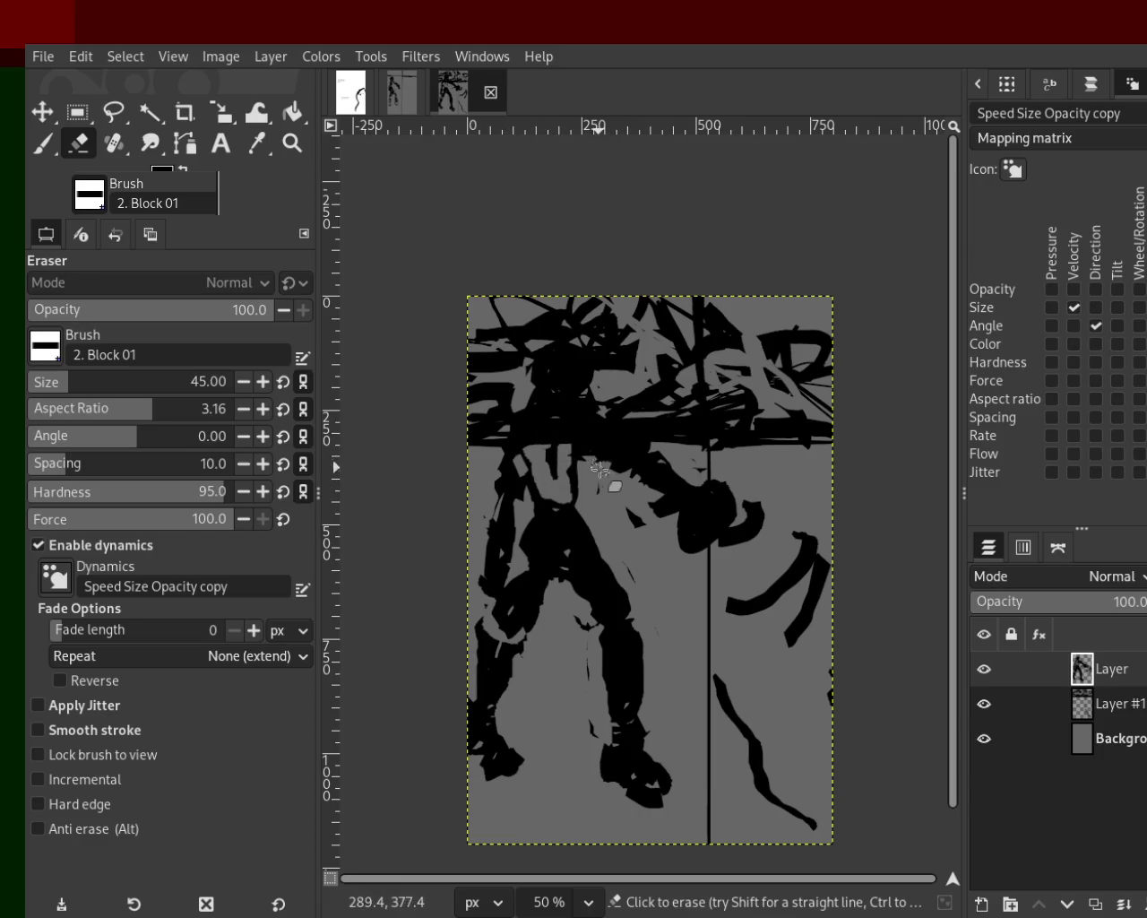
Step: With only the figure layer visible, erase light patches in the head, arm and upper leg
click(983, 738)
click(983, 703)
click(983, 669)
click(983, 669)
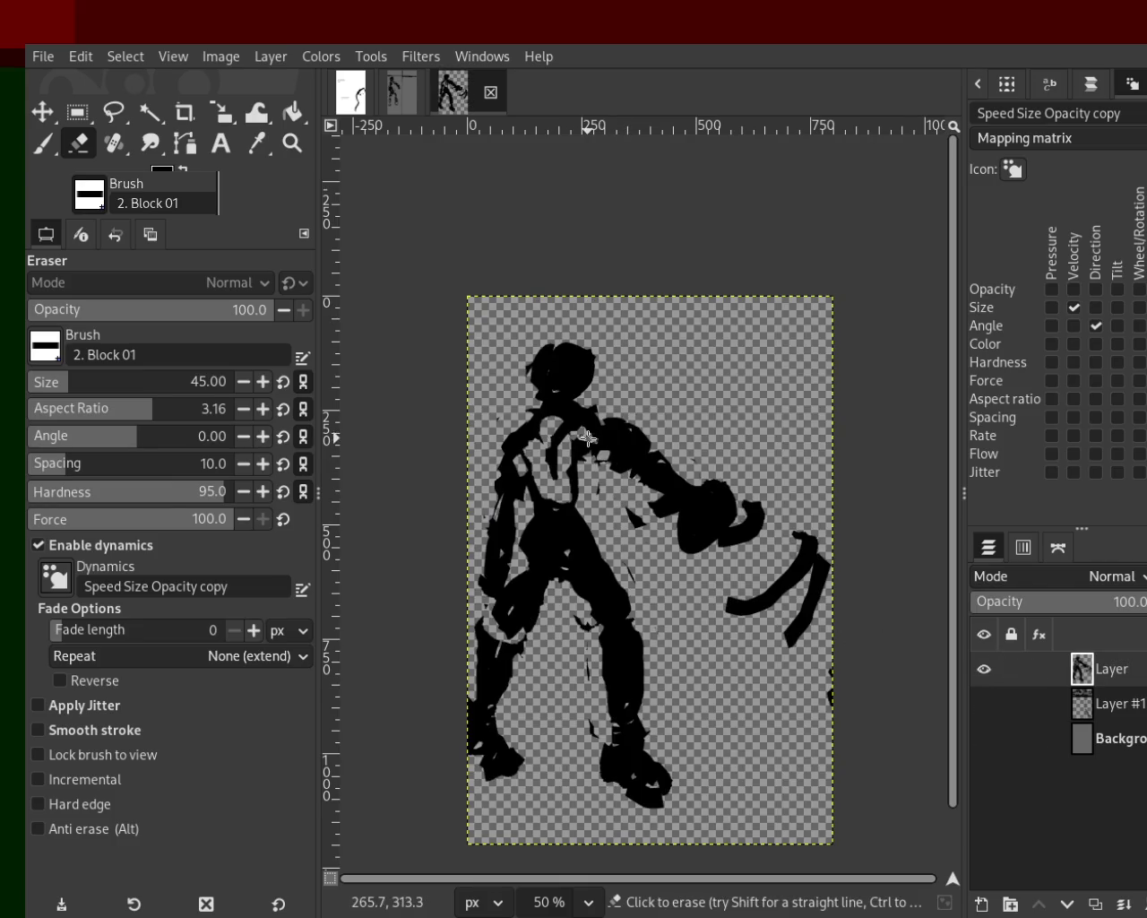
mouse_move(555, 414)
mouse_down()
mouse_move(570, 365)
mouse_move(600, 426)
mouse_move(645, 464)
mouse_up()
click(601, 610)
Step: Show Layer #1 and the Background again, then add a new transparent Layer #2
click(983, 703)
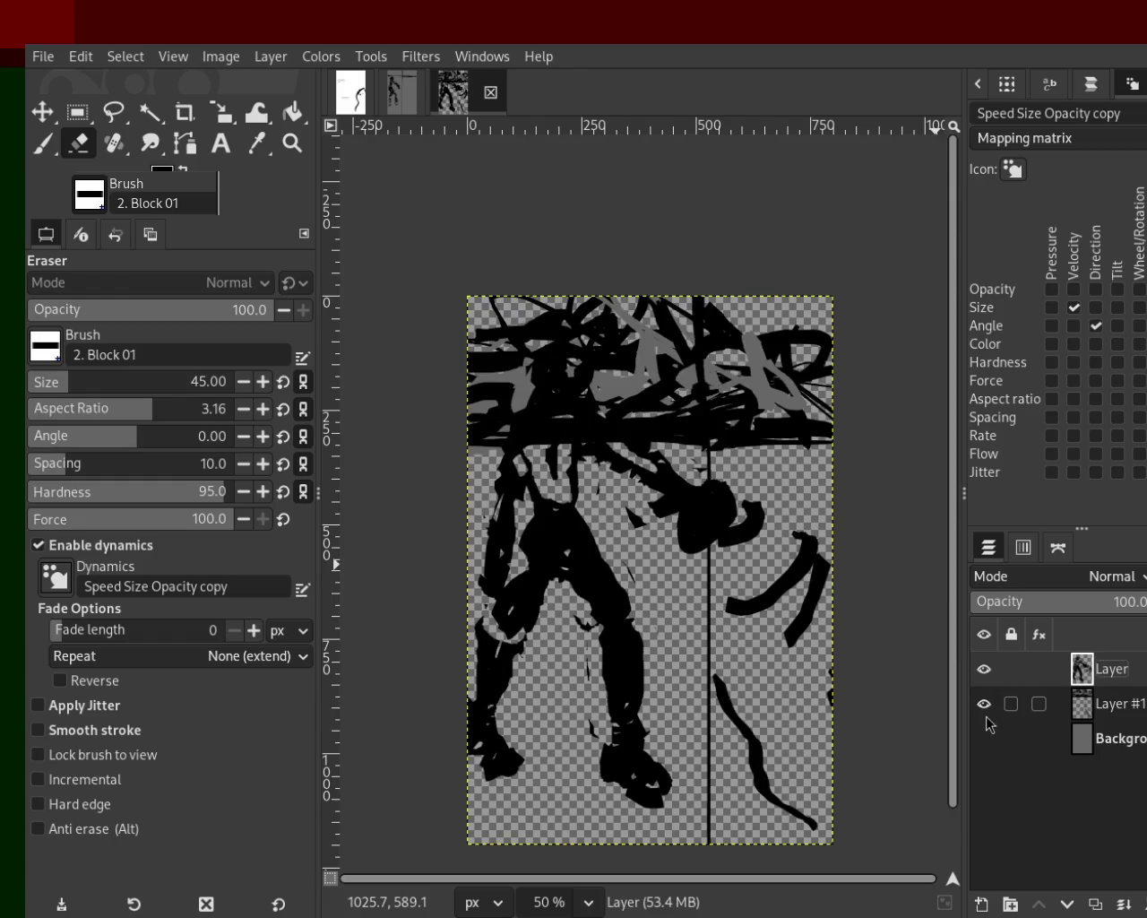
click(983, 739)
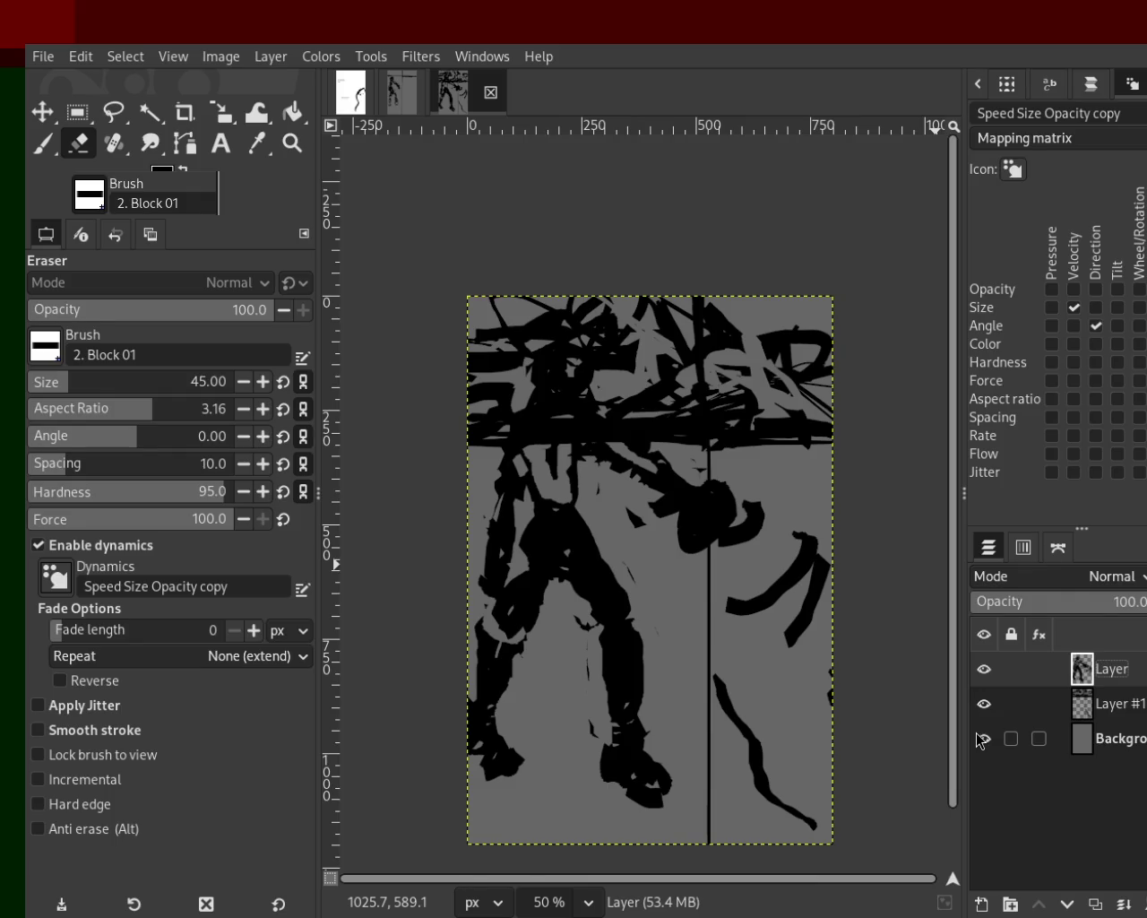
click(983, 738)
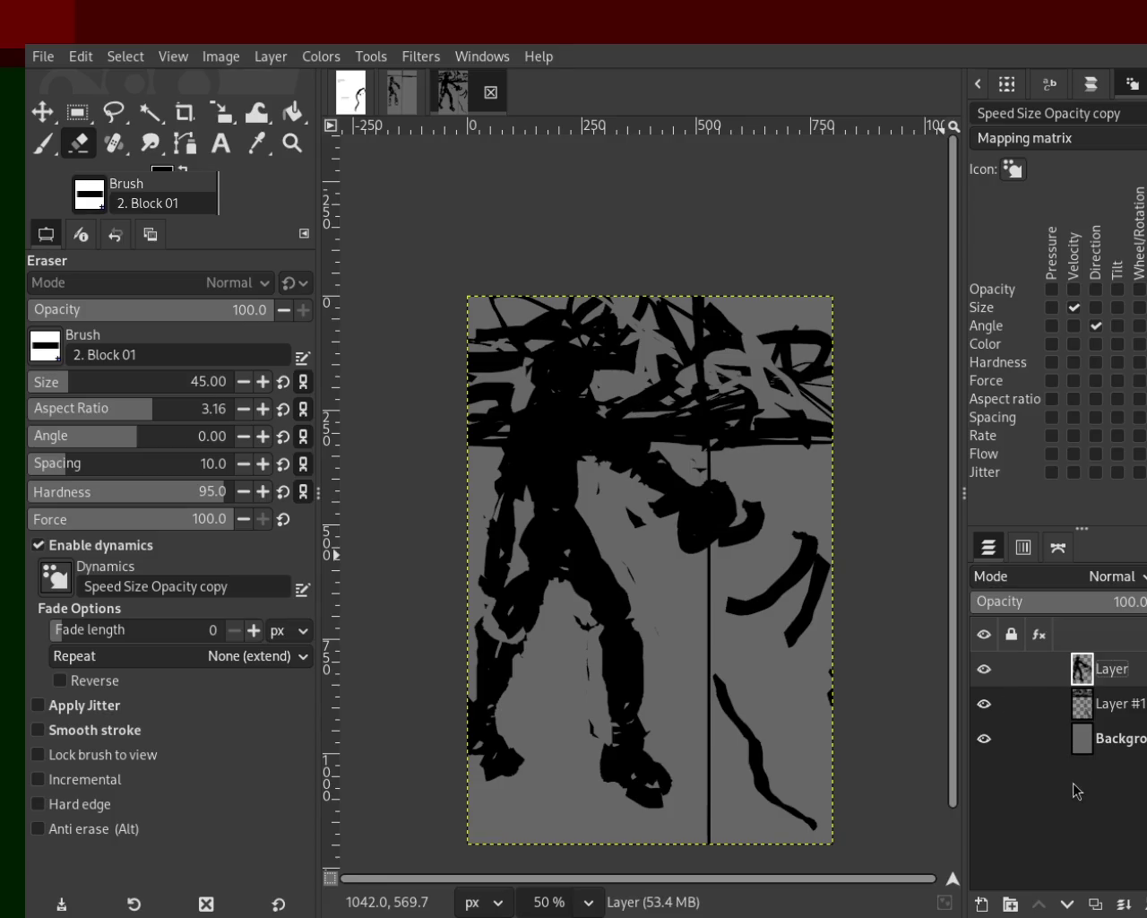
key(ctrl+shift+n)
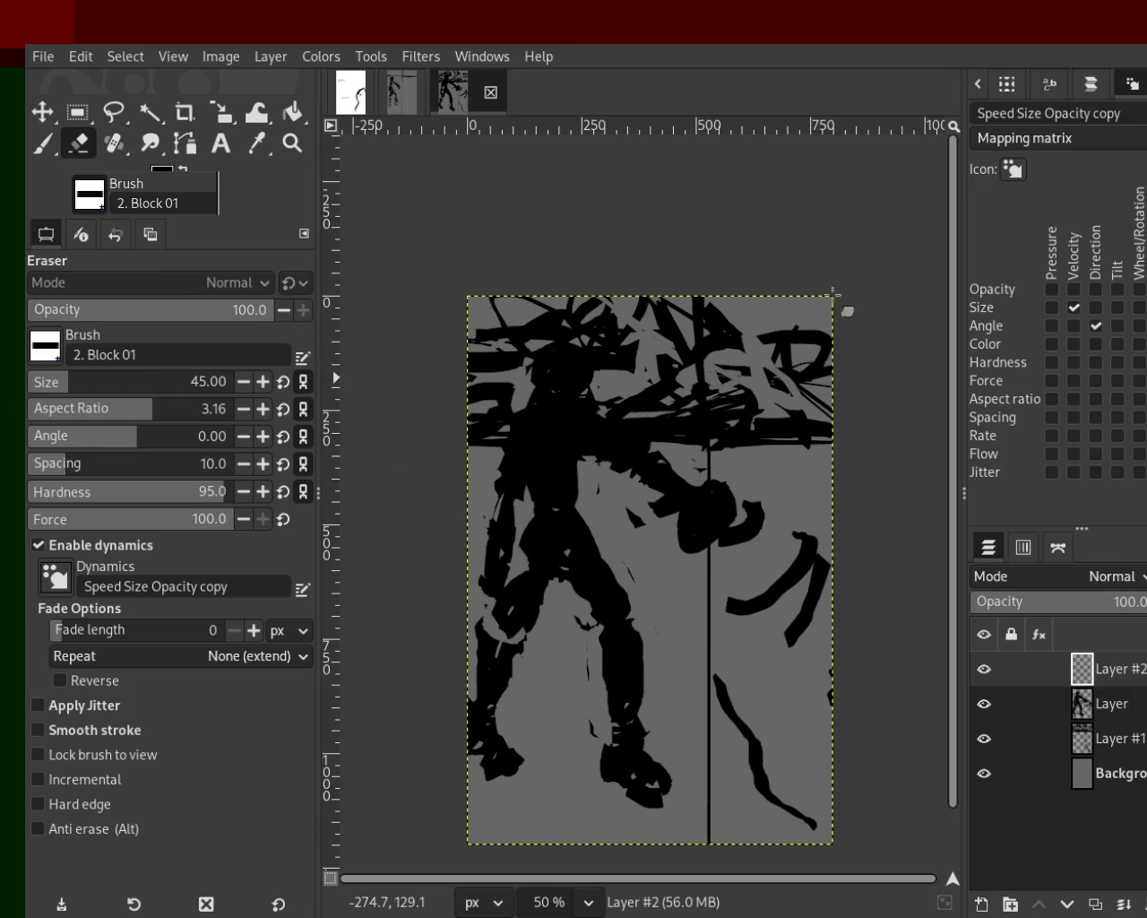
click(42, 143)
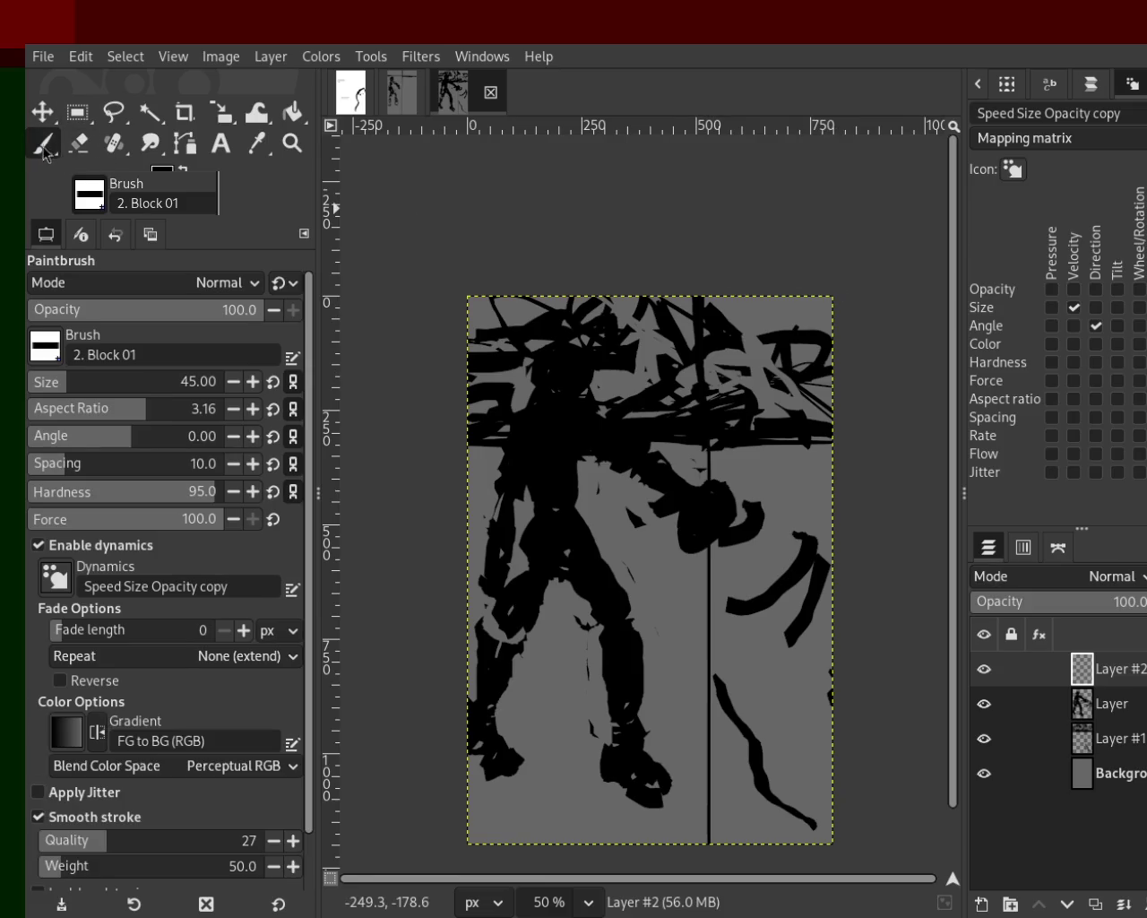
click(1075, 290)
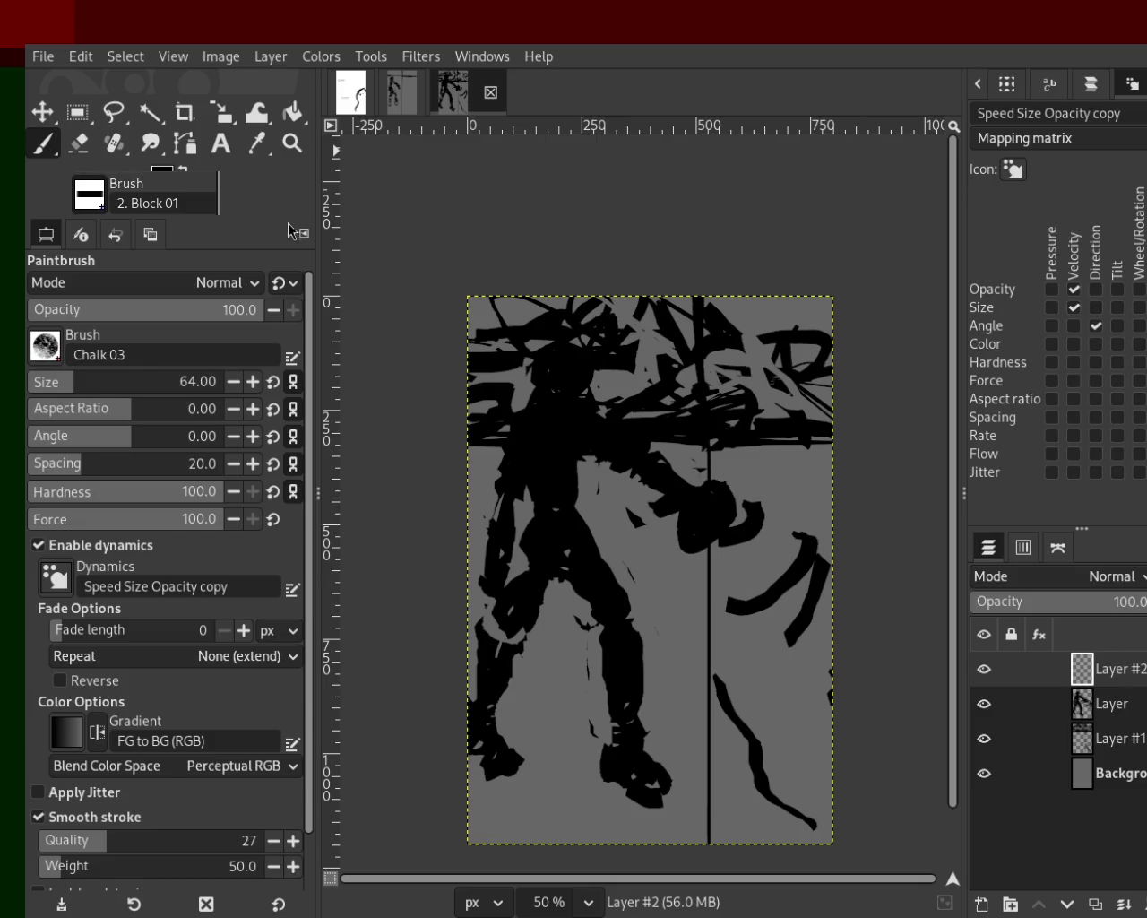
click(292, 143)
key(minus)
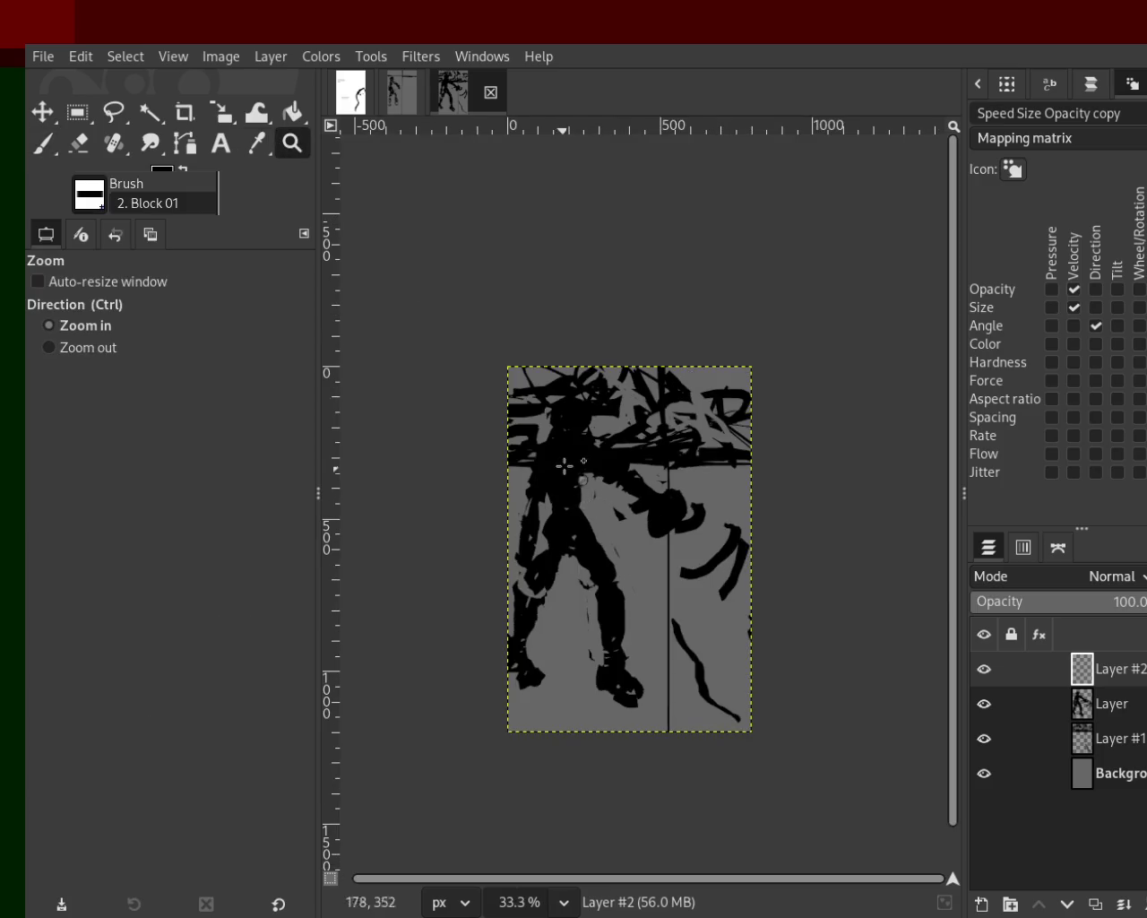
key(1)
key(2)
click(42, 143)
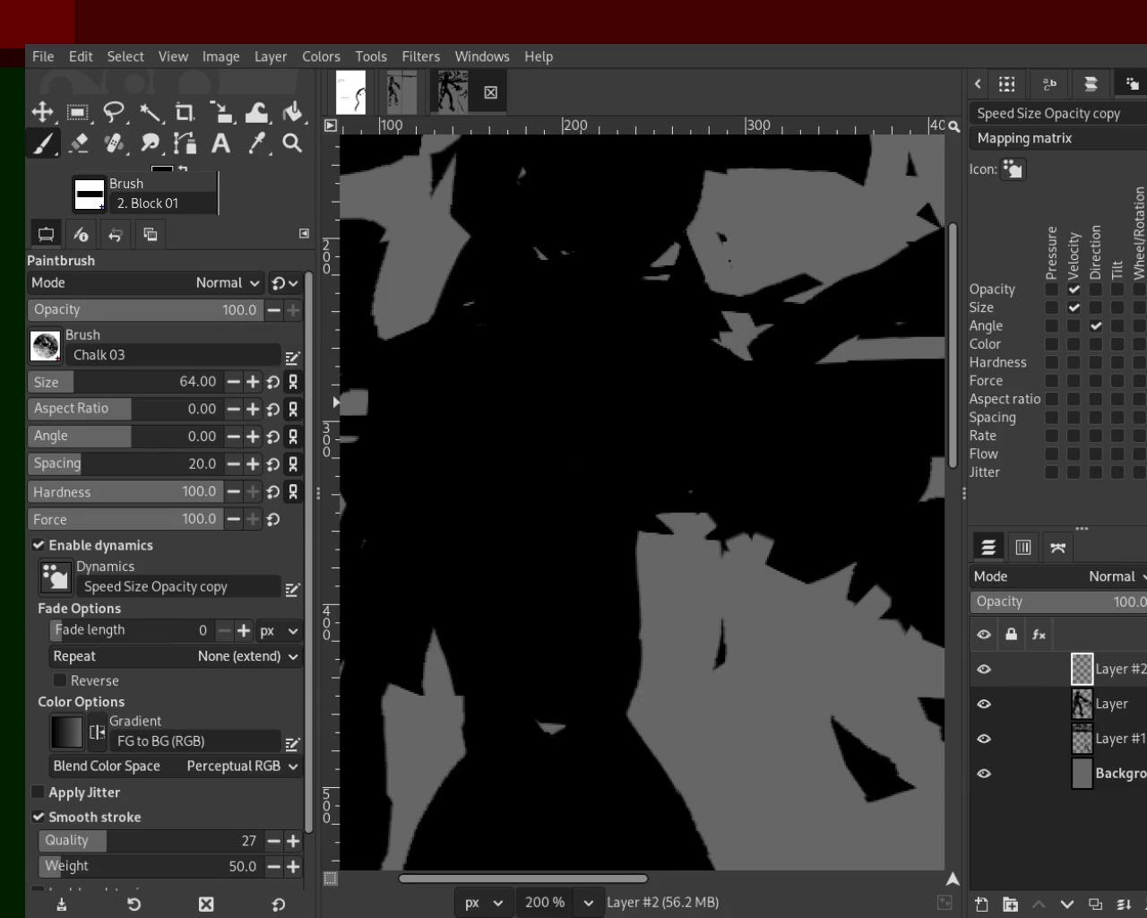
ctrl+click(375, 500)
mouse_move(512, 412)
mouse_down()
mouse_move(595, 627)
mouse_move(544, 627)
mouse_move(576, 371)
mouse_move(448, 538)
mouse_move(522, 380)
mouse_move(460, 366)
mouse_move(484, 371)
mouse_up()
ctrl+click(555, 326)
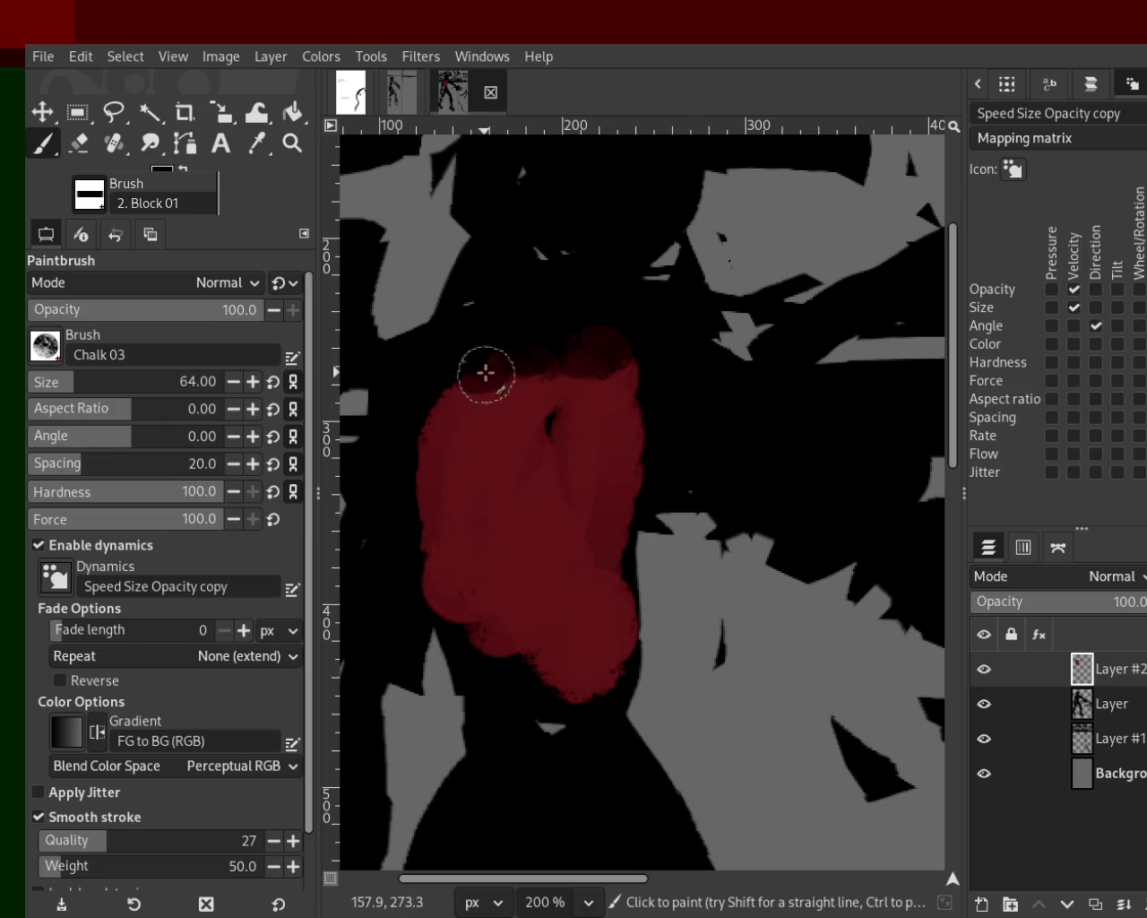
ctrl+click(575, 400)
drag(576, 400, 566, 184)
mouse_move(558, 267)
mouse_down()
mouse_move(584, 302)
mouse_move(561, 451)
mouse_up()
key(ctrl+z)
key(ctrl+z)
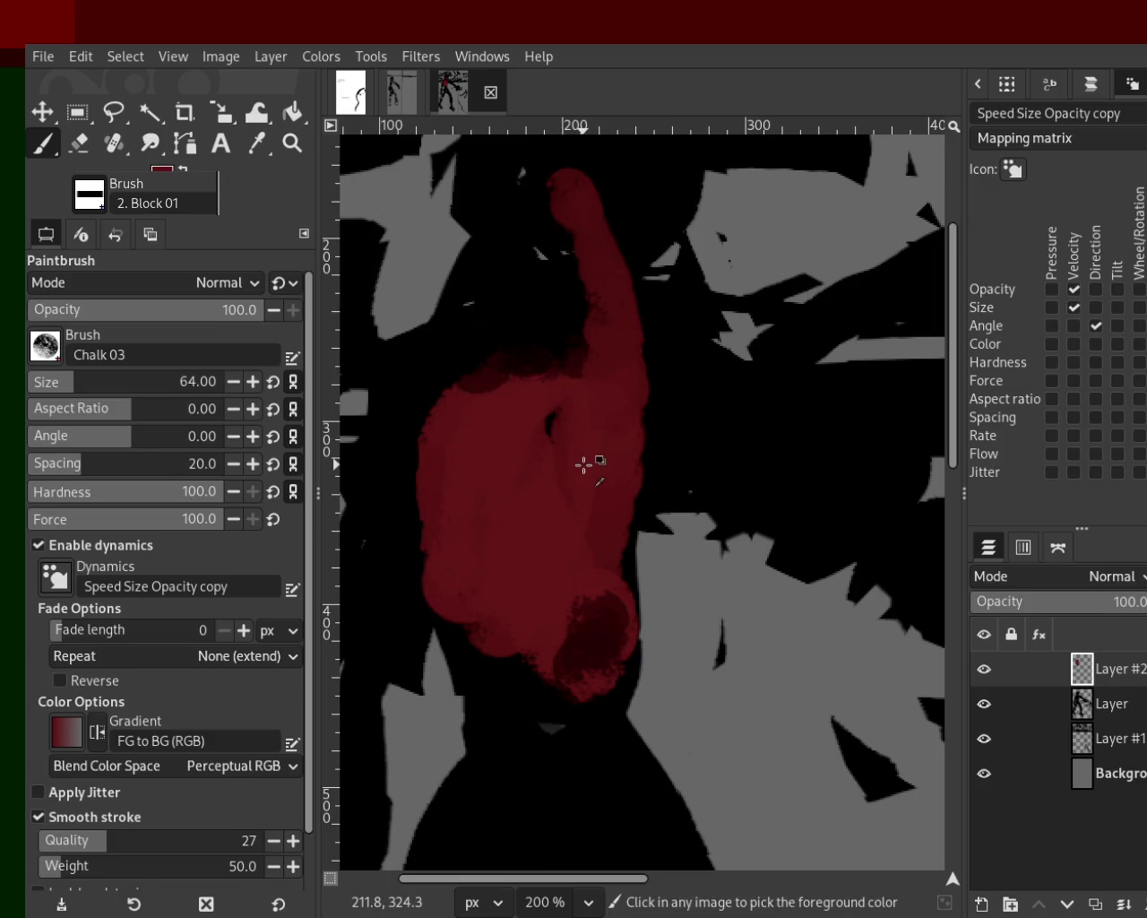
key(ctrl+z)
key(ctrl+z)
key(ctrl+z)
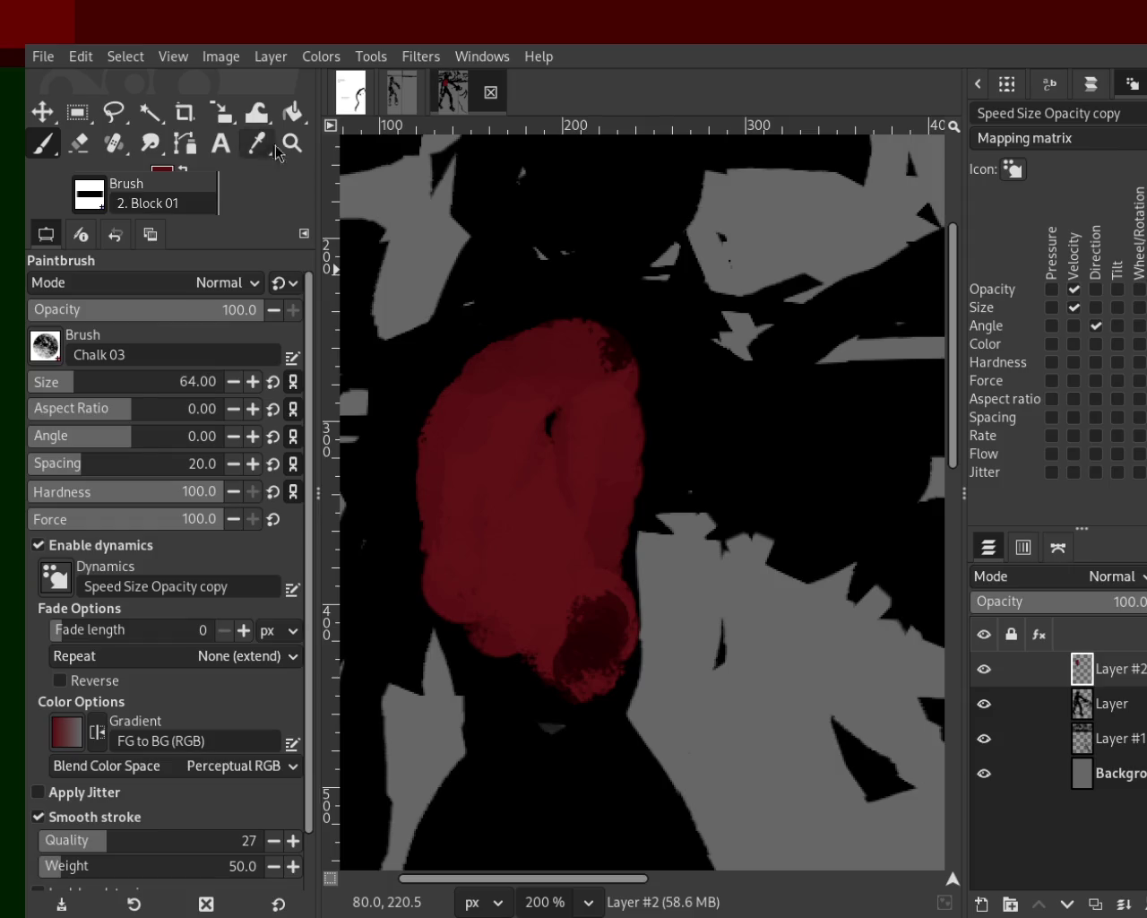
click(292, 143)
ctrl+click(653, 480)
ctrl+click(653, 480)
key(ctrl)
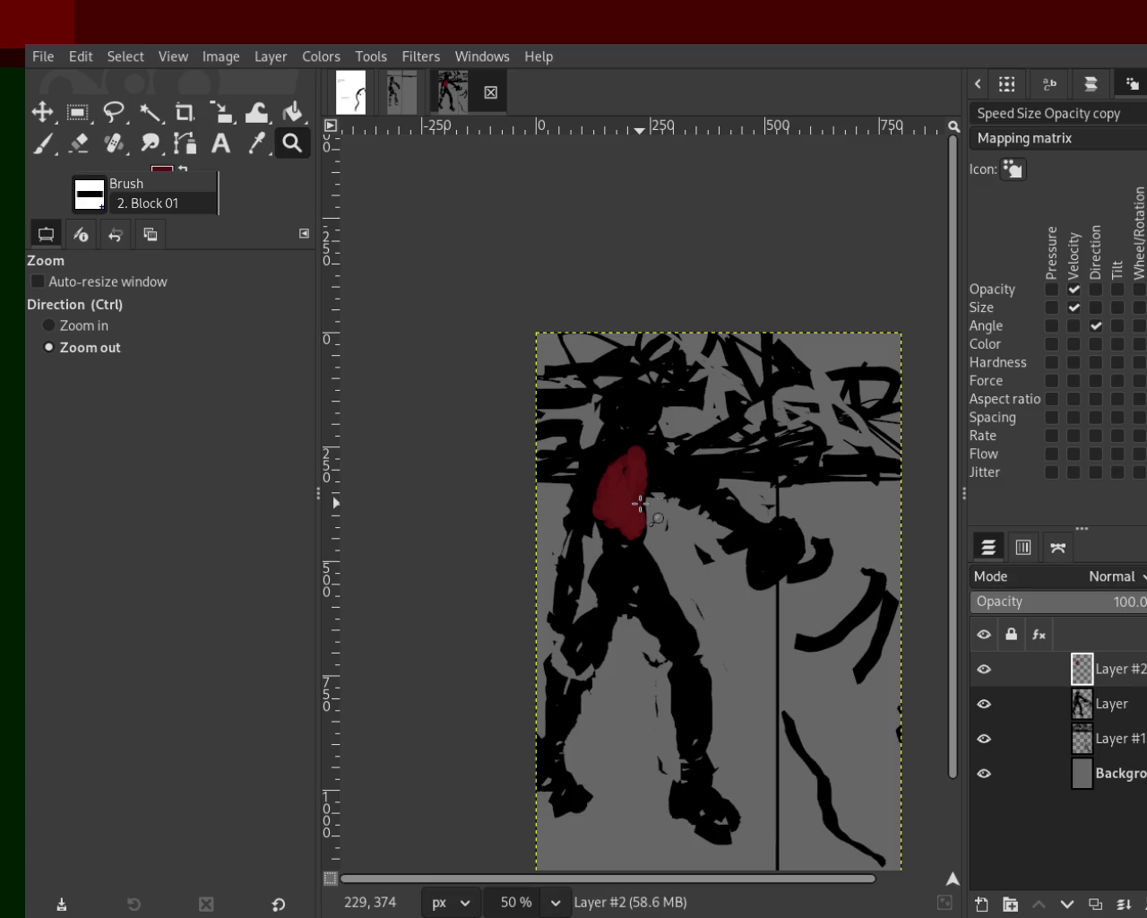
key(ctrl+z)
key(ctrl+z)
key(ctrl+z)
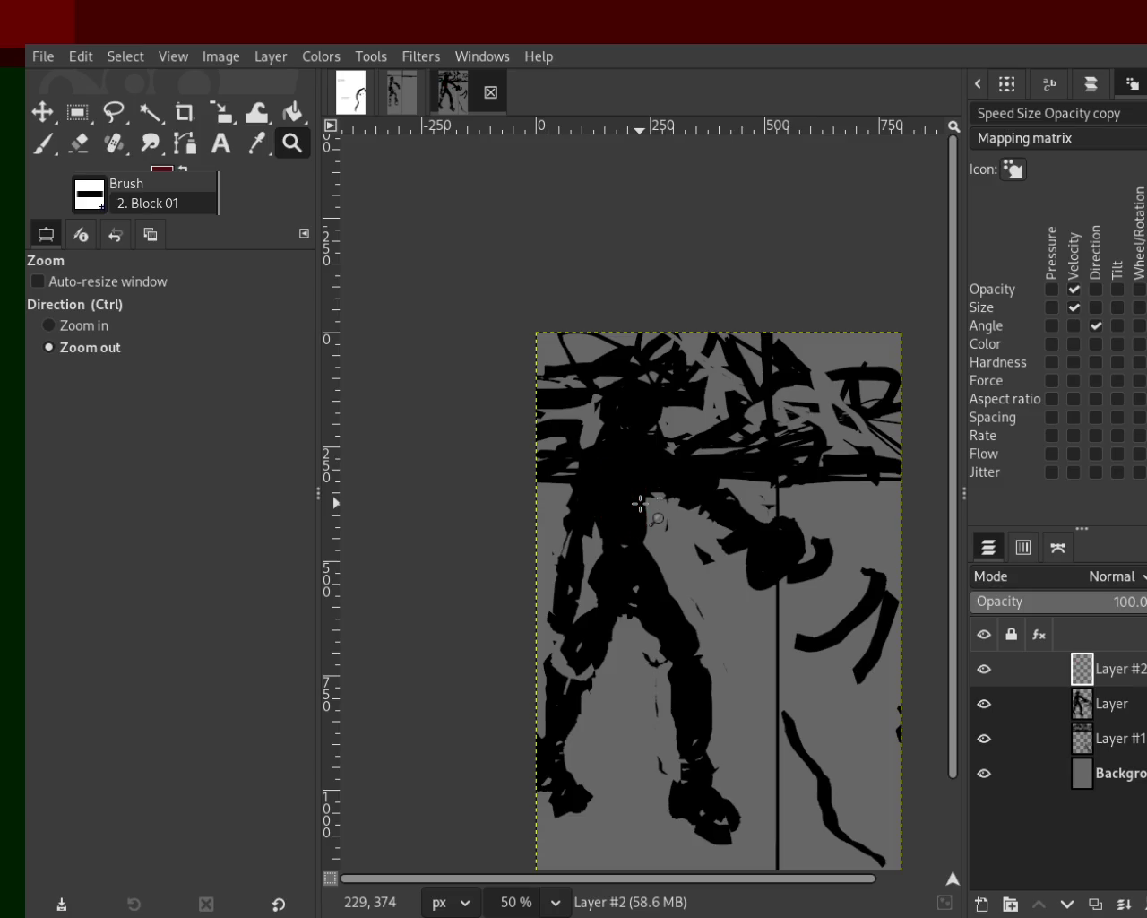
Step: Paint red strokes down the figure's torso and leg
ctrl+click(638, 502)
double_click(635, 487)
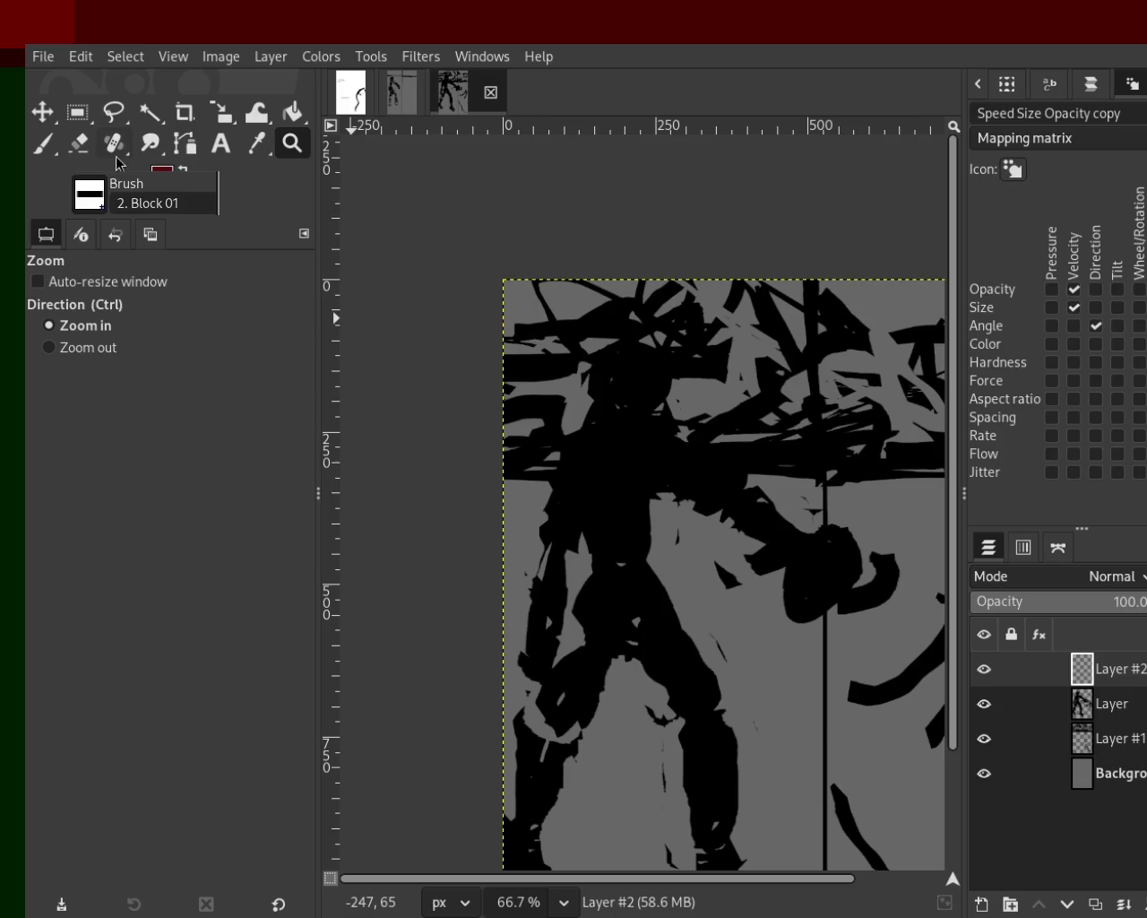
click(42, 144)
drag(640, 468, 622, 533)
key(ctrl+z)
mouse_move(628, 430)
mouse_down()
mouse_move(615, 605)
mouse_move(717, 753)
mouse_up()
key(ctrl+z)
drag(652, 633, 717, 783)
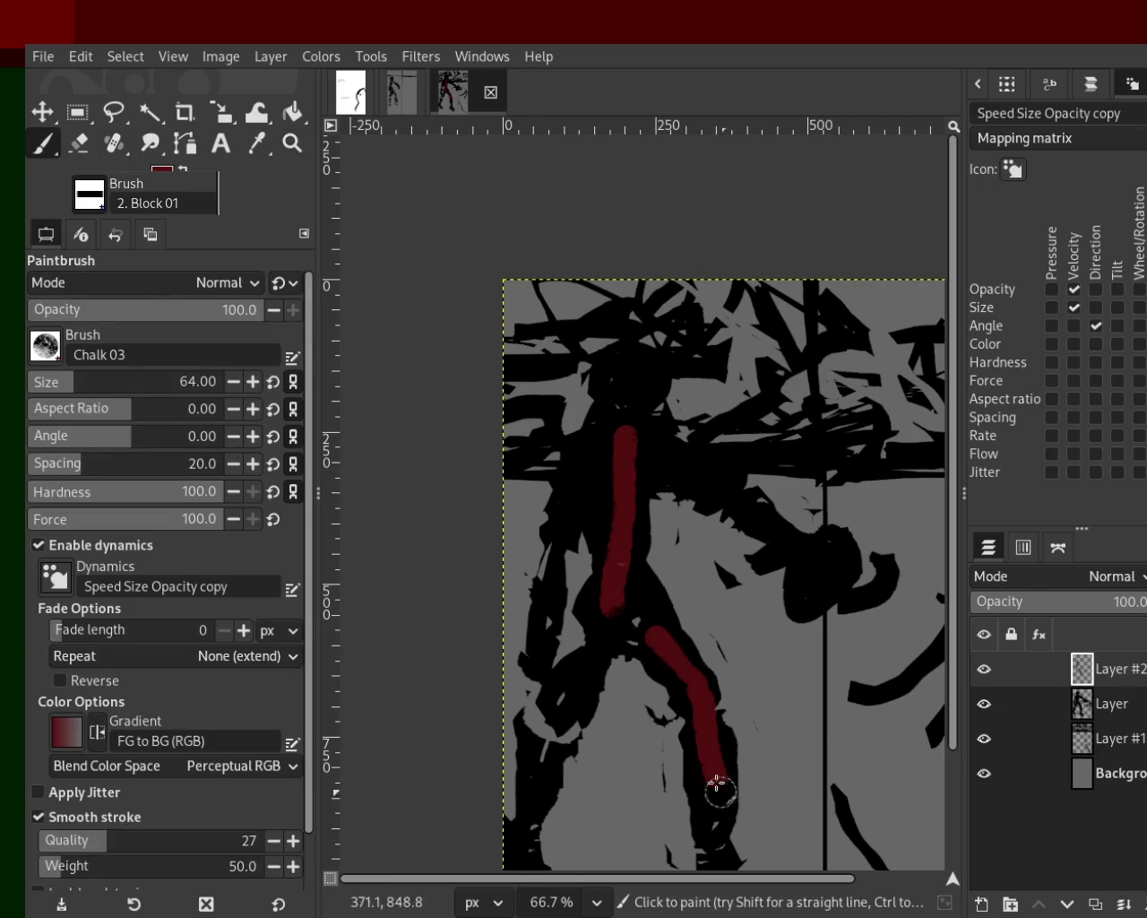
Step: Cover the red torso stroke with black, undoing the dark pass over the leg
ctrl+click(656, 429)
drag(631, 430, 621, 633)
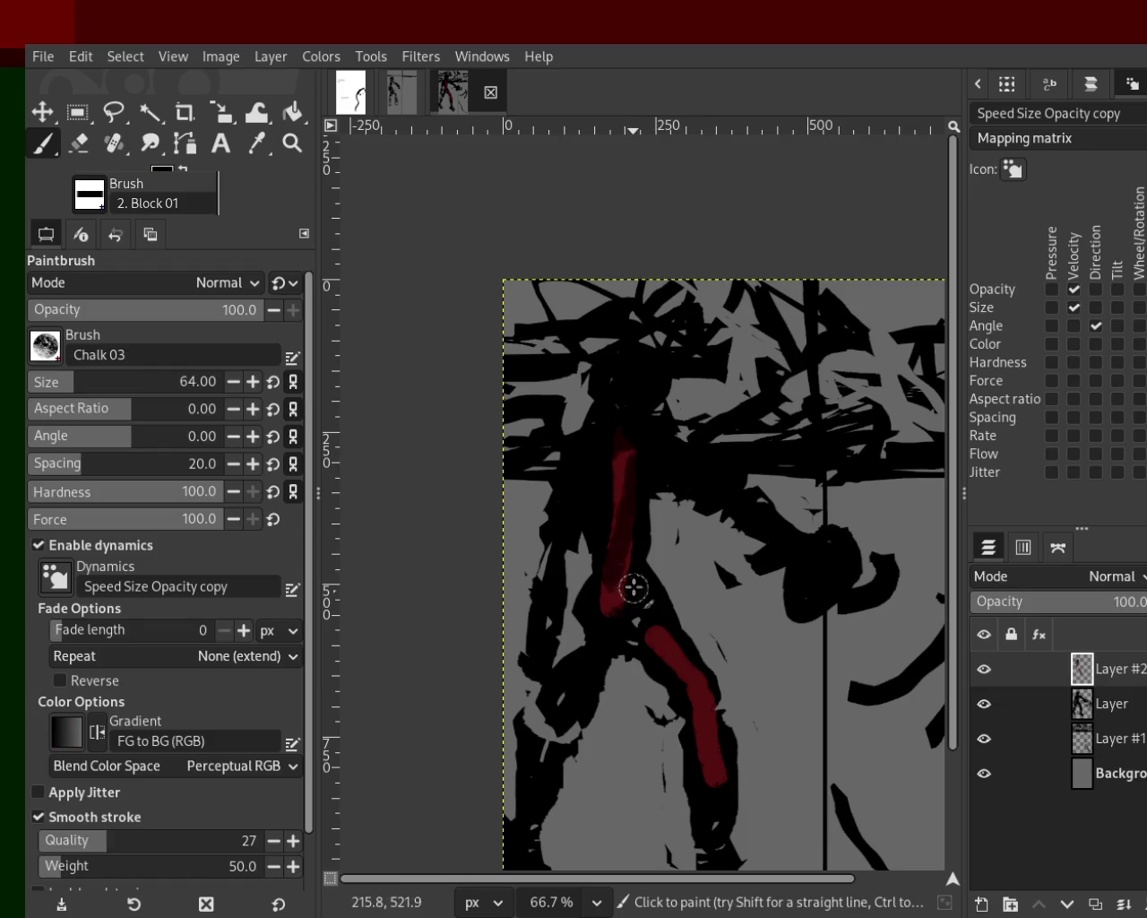
key(ctrl+z)
drag(618, 457, 618, 650)
drag(692, 664, 698, 793)
key(ctrl+z)
key(ctrl+z)
key(ctrl+z)
key(ctrl+z)
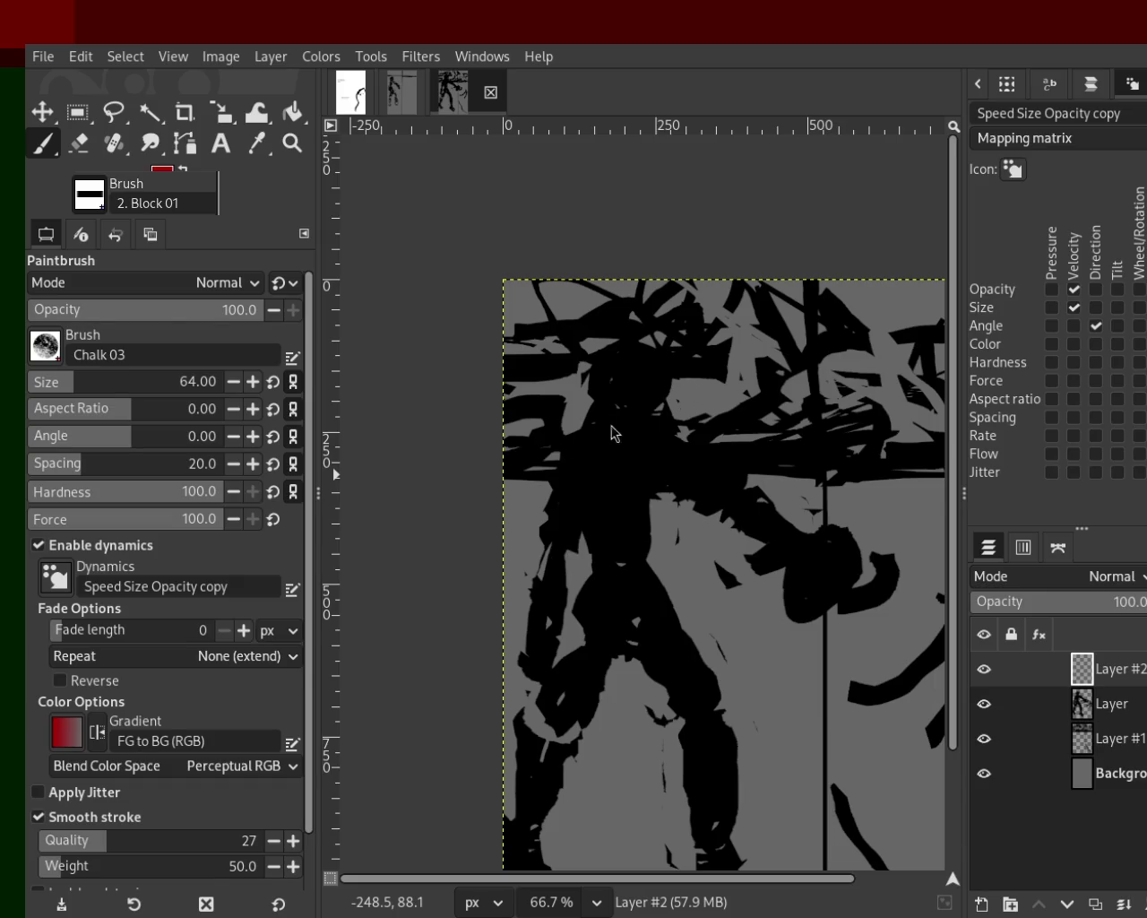
Step: Try dark blue strokes over the torso and undo them
drag(659, 421, 628, 605)
key(ctrl+z)
mouse_move(631, 437)
mouse_down()
mouse_move(615, 505)
mouse_move(601, 453)
mouse_move(582, 525)
mouse_up()
key(ctrl+z)
key(ctrl+z)
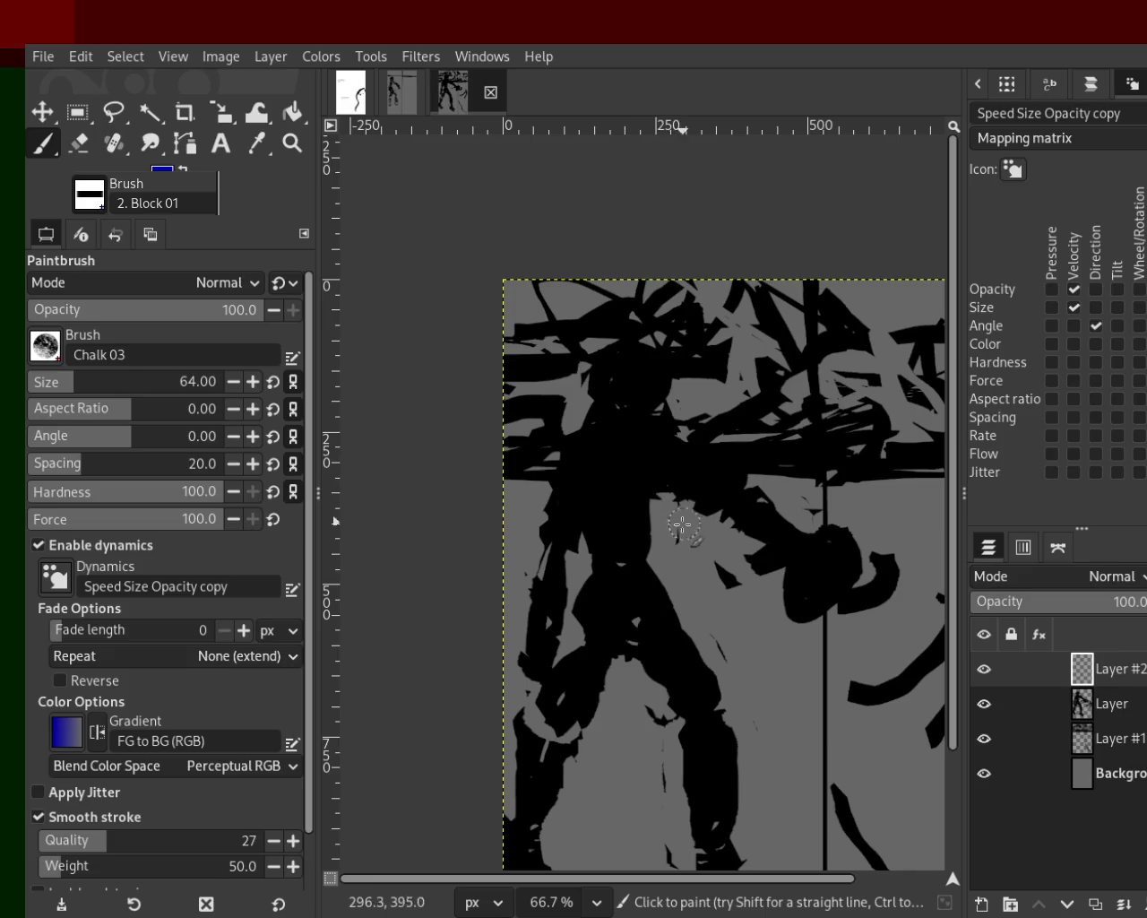
Step: Undo a blue dab on the hips and set up 2. Block 01 at size 51, hardness 95
click(637, 609)
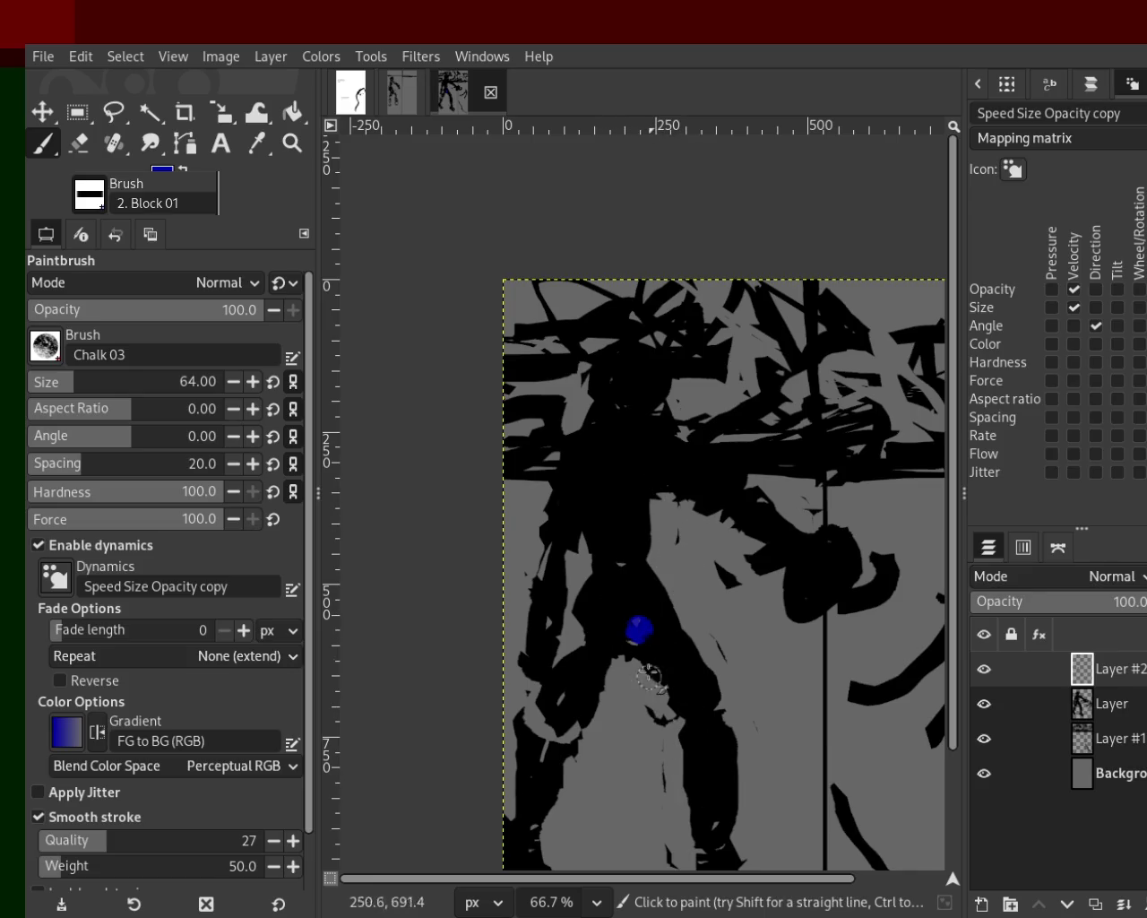
key(ctrl+z)
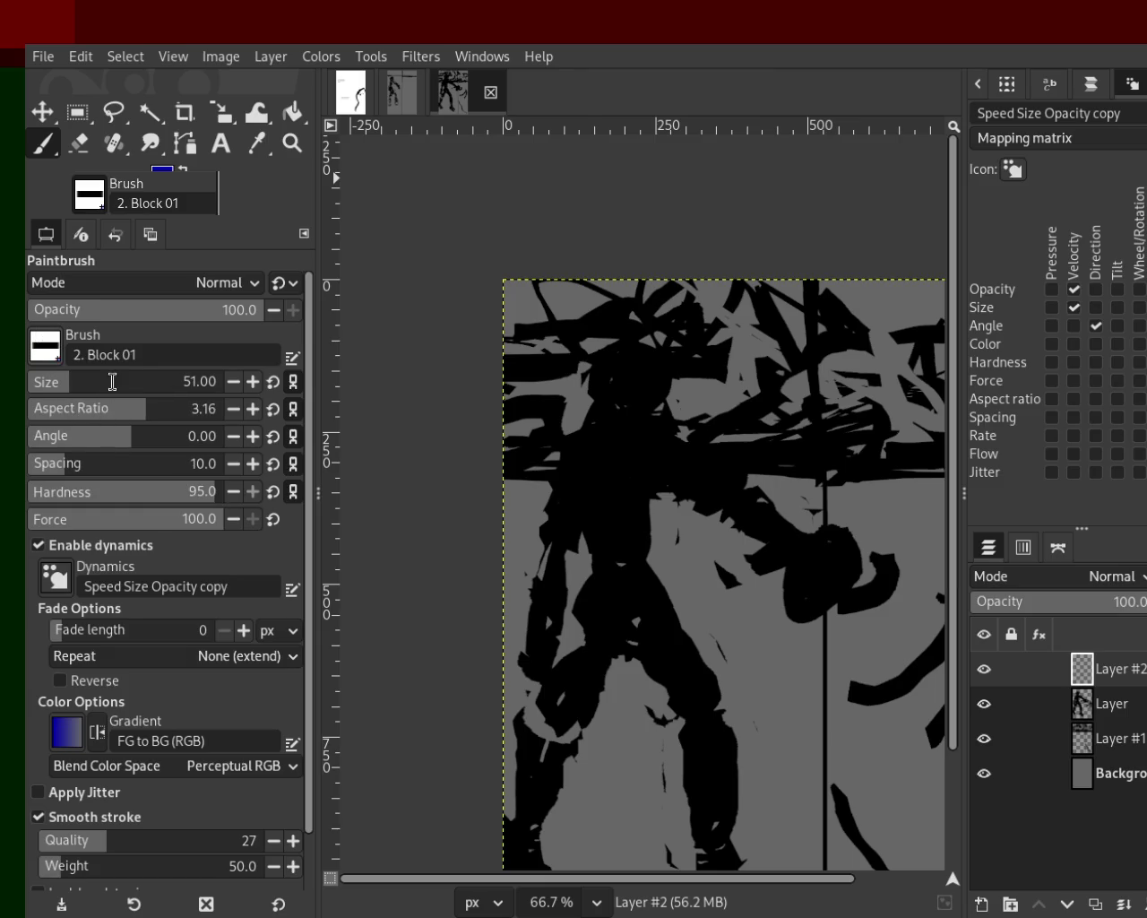
click(292, 143)
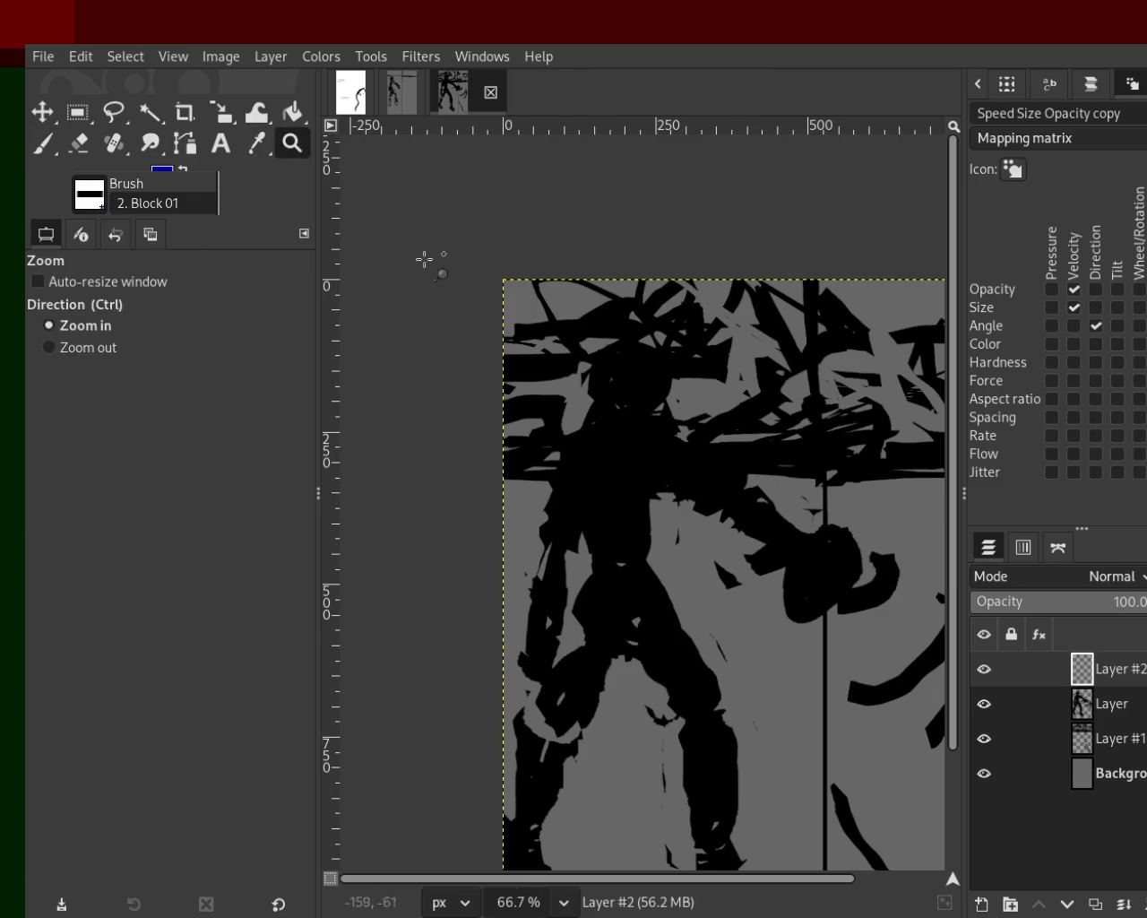
Step: Zoom in on the torso and repaint a taller bright-blue stroke down its left side
ctrl+click(640, 462)
double_click(645, 416)
click(645, 417)
click(42, 143)
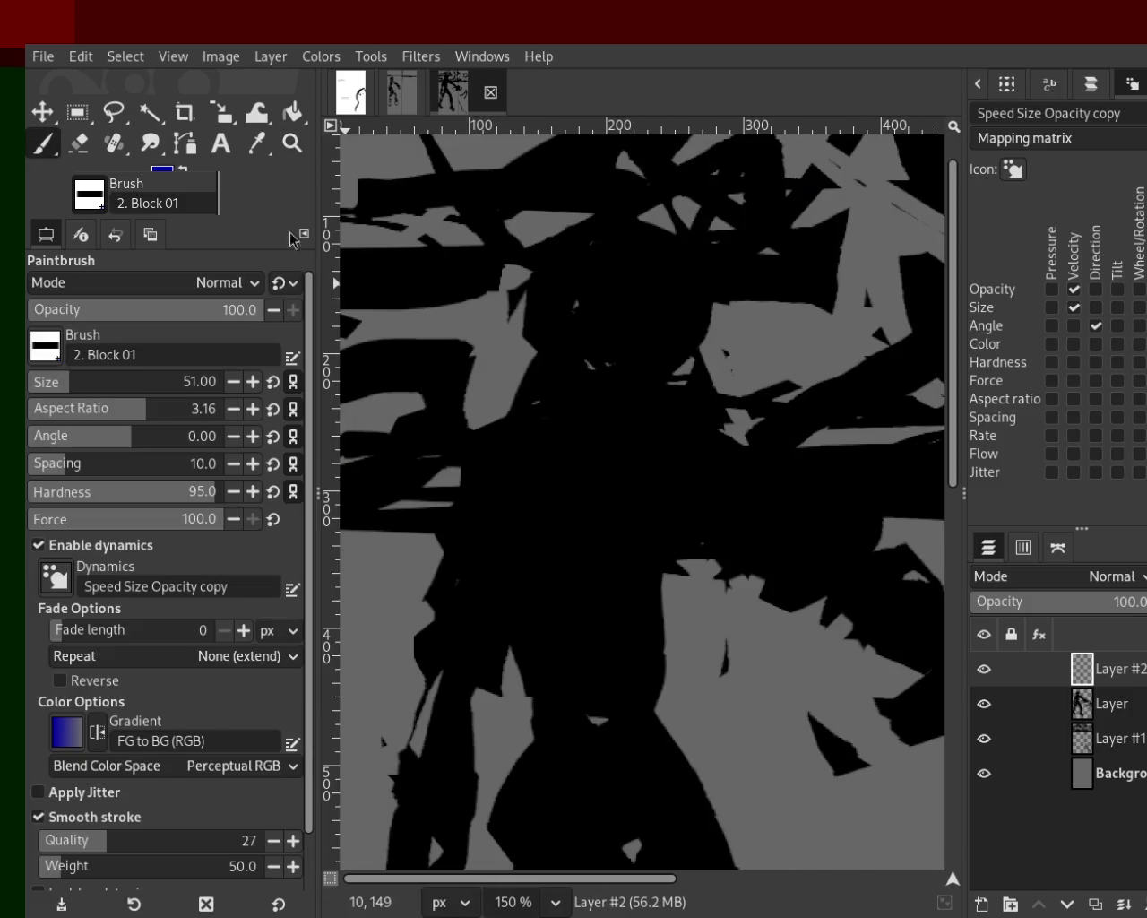
drag(589, 379, 615, 704)
key(ctrl+z)
mouse_move(630, 523)
mouse_down()
mouse_move(598, 589)
mouse_move(594, 687)
mouse_move(555, 696)
mouse_move(563, 546)
mouse_up()
key(ctrl+z)
mouse_move(550, 671)
mouse_down()
mouse_move(589, 678)
mouse_move(558, 482)
mouse_move(551, 591)
mouse_move(456, 574)
mouse_move(461, 627)
mouse_move(502, 601)
mouse_move(564, 450)
mouse_move(597, 466)
mouse_move(633, 456)
mouse_move(594, 519)
mouse_move(597, 484)
mouse_up()
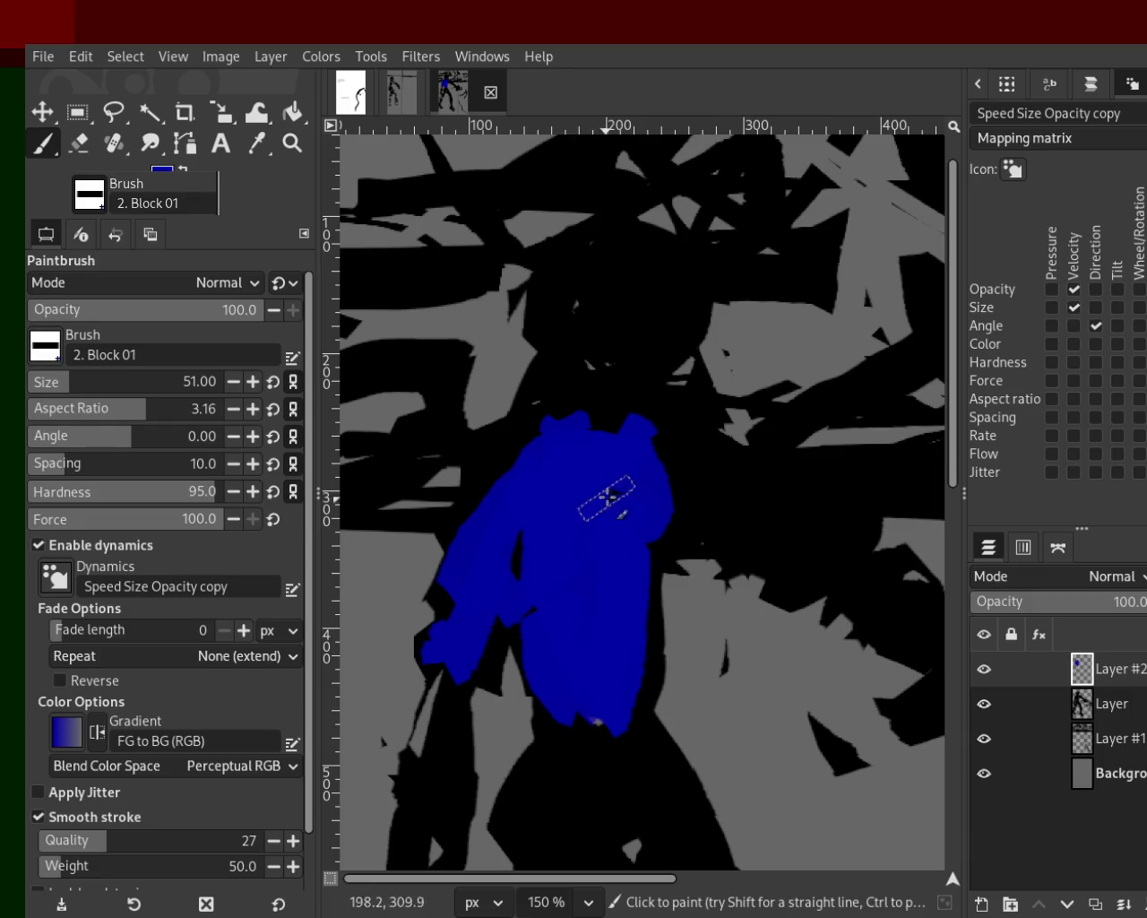
Step: Sample black and blues from the image to paint dark and bright blue across torso, arm and hips
ctrl+click(724, 494)
mouse_move(668, 440)
mouse_down()
mouse_move(639, 405)
mouse_move(538, 426)
mouse_up()
ctrl+click(609, 527)
mouse_move(581, 527)
mouse_down()
mouse_move(592, 551)
mouse_move(663, 457)
mouse_up()
drag(596, 482, 866, 535)
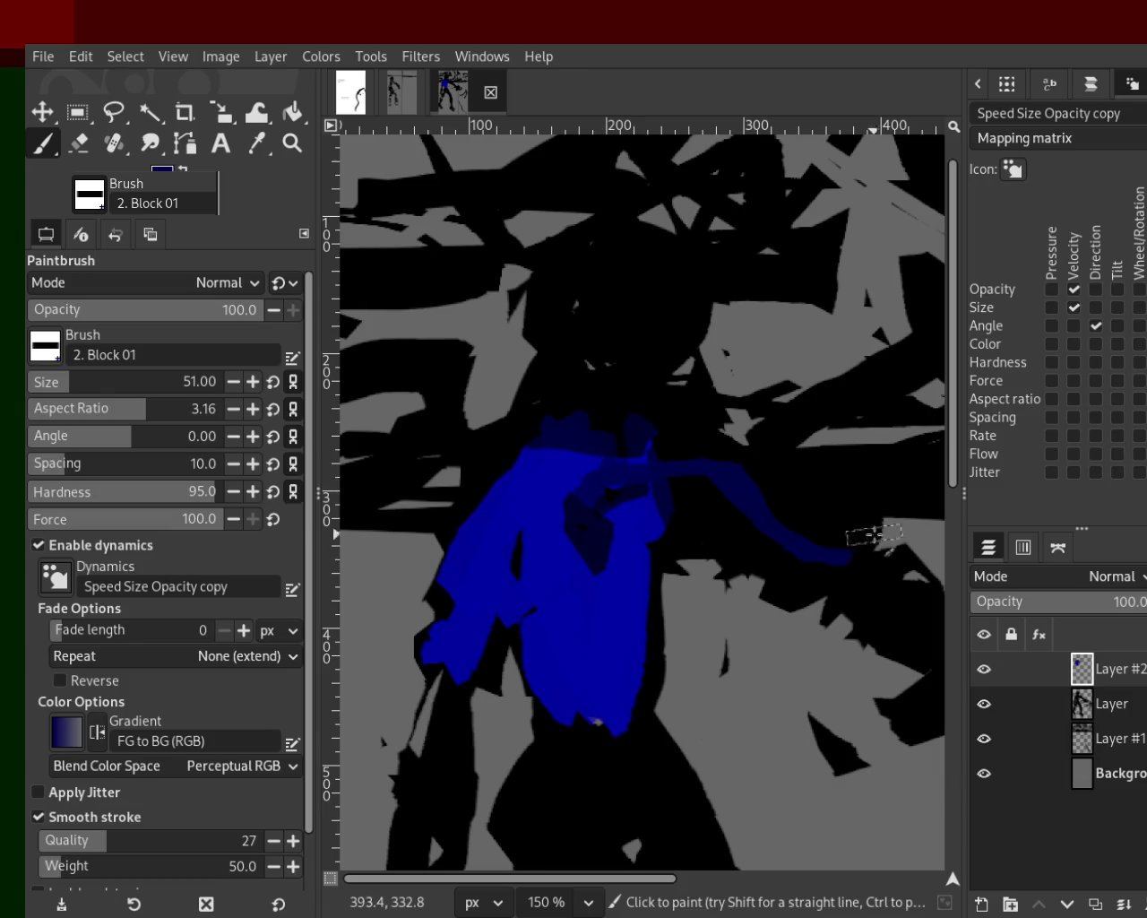
ctrl+click(559, 489)
mouse_move(559, 489)
mouse_down()
mouse_move(783, 569)
mouse_move(635, 529)
mouse_move(794, 573)
mouse_move(668, 481)
mouse_up()
ctrl+click(588, 493)
mouse_move(602, 735)
mouse_down()
mouse_move(568, 809)
mouse_move(664, 772)
mouse_up()
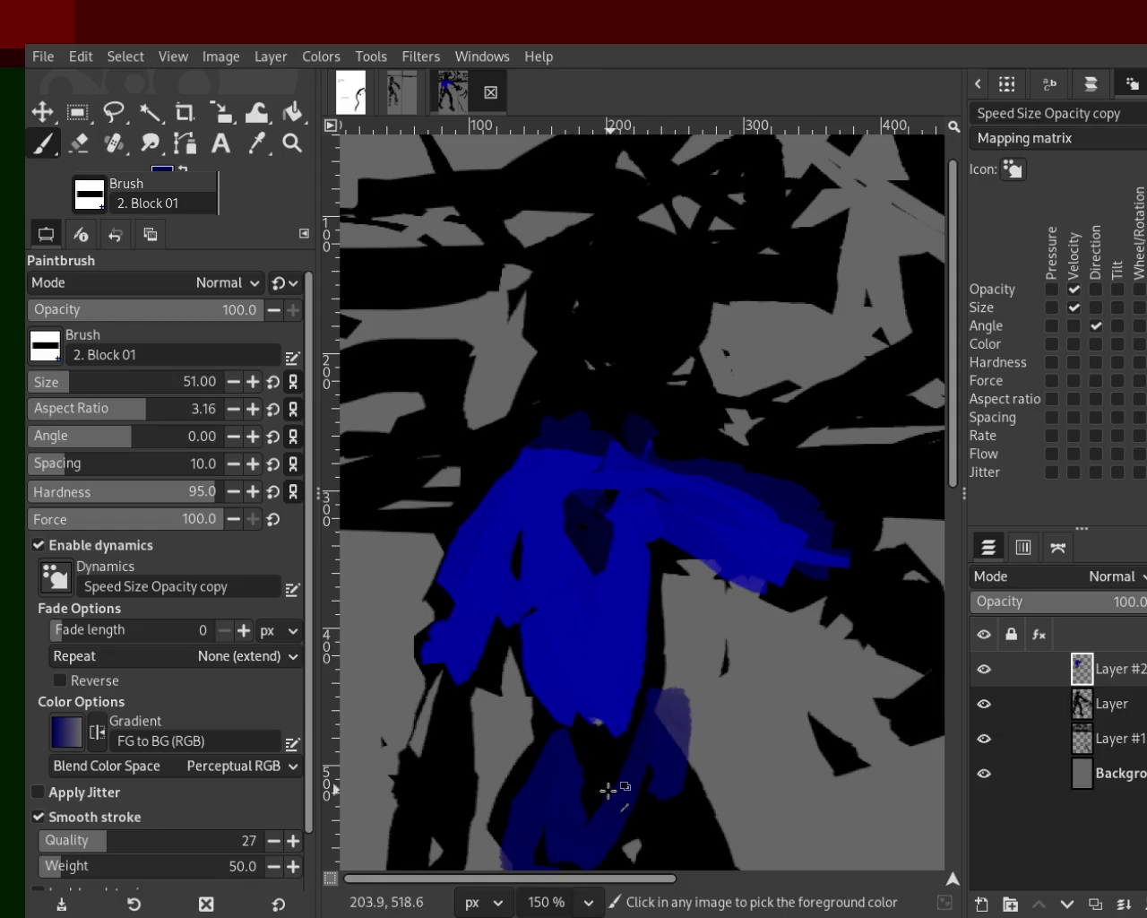
key(ctrl+z)
mouse_move(603, 809)
mouse_down()
mouse_move(640, 831)
mouse_move(627, 767)
mouse_up()
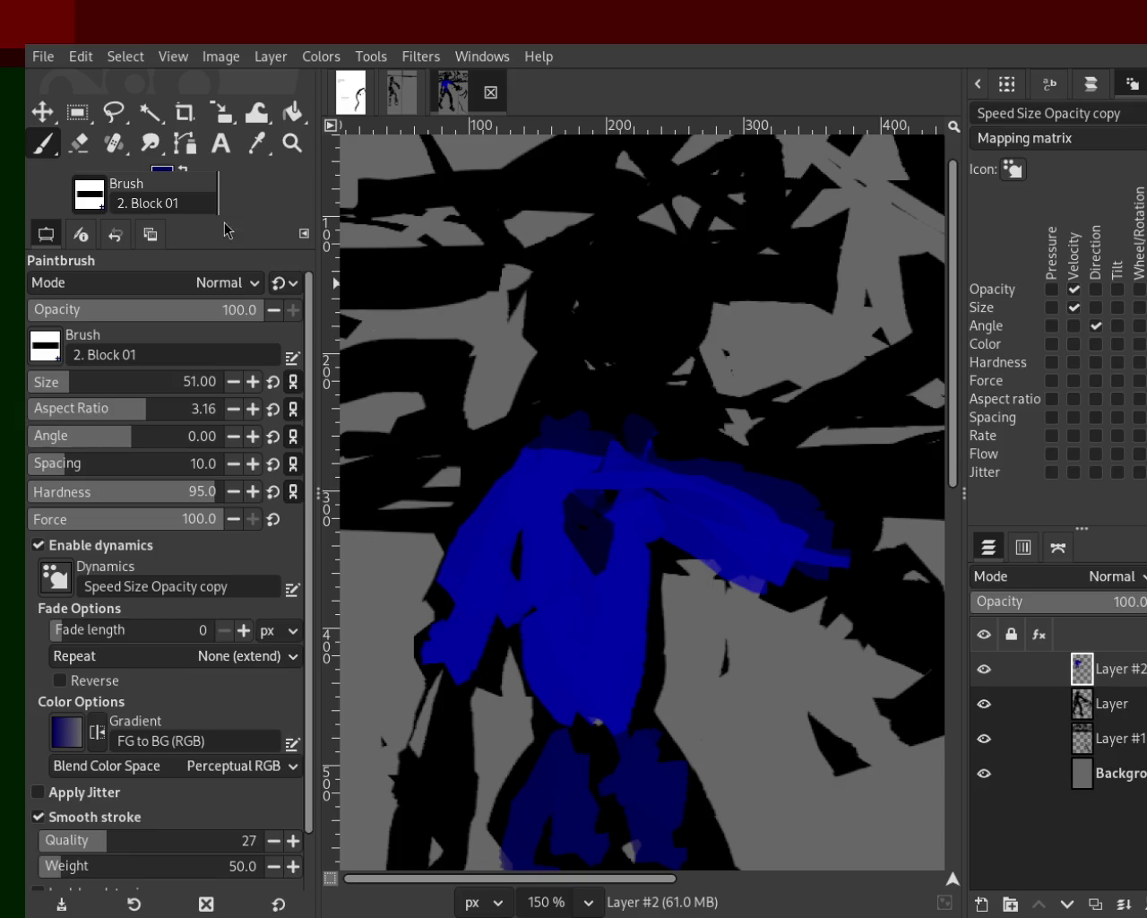
Step: Paint bright blue down both legs and over the hips and lower torso
click(292, 143)
double_click(548, 440)
click(548, 440)
click(543, 451)
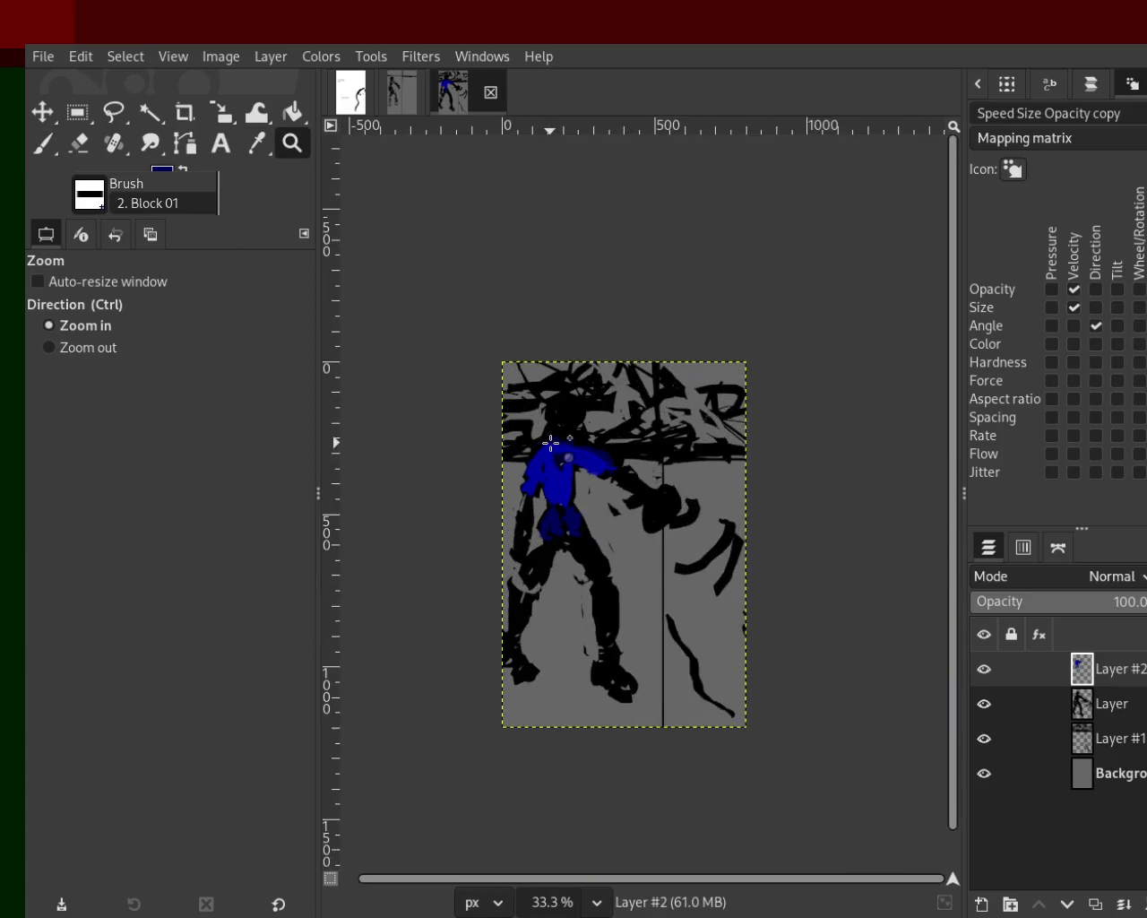
ctrl+click(546, 453)
ctrl+click(563, 455)
ctrl+click(563, 454)
double_click(562, 487)
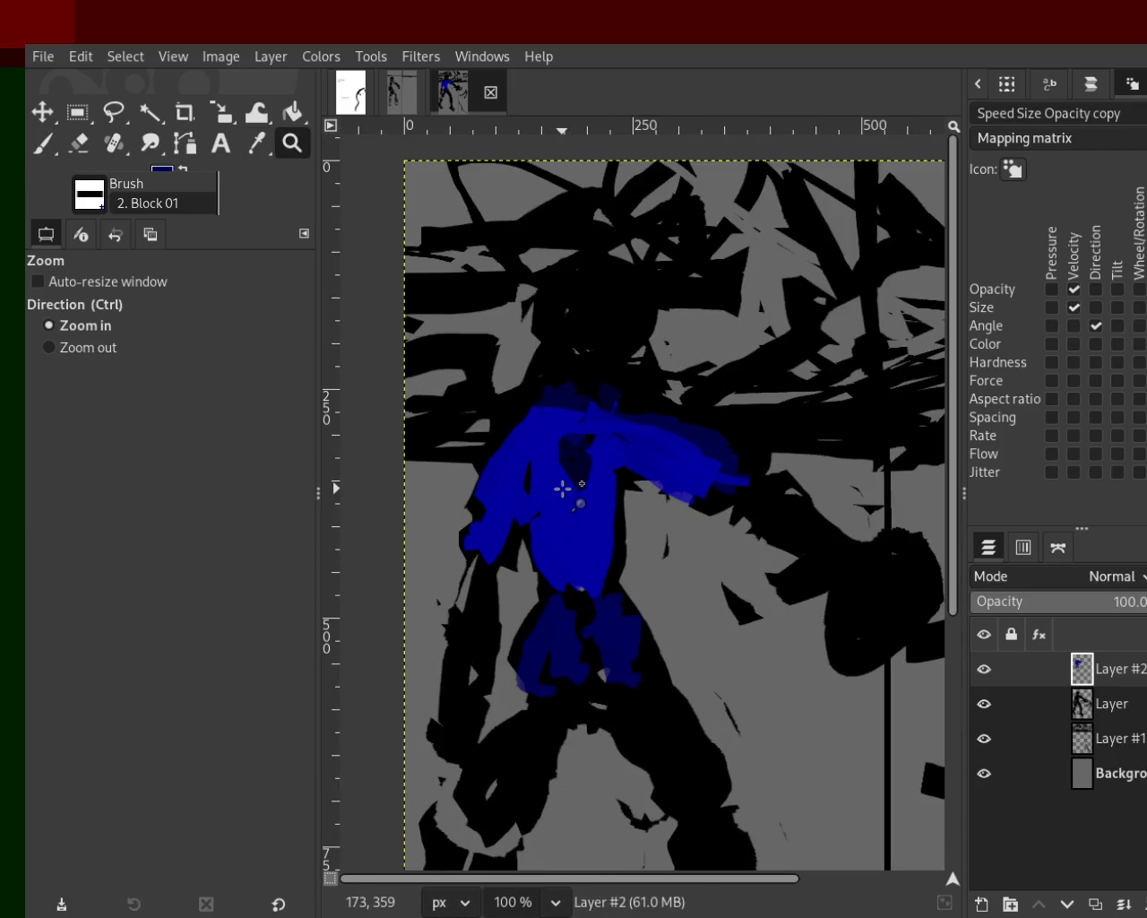
click(562, 488)
click(572, 570)
ctrl+double_click(572, 570)
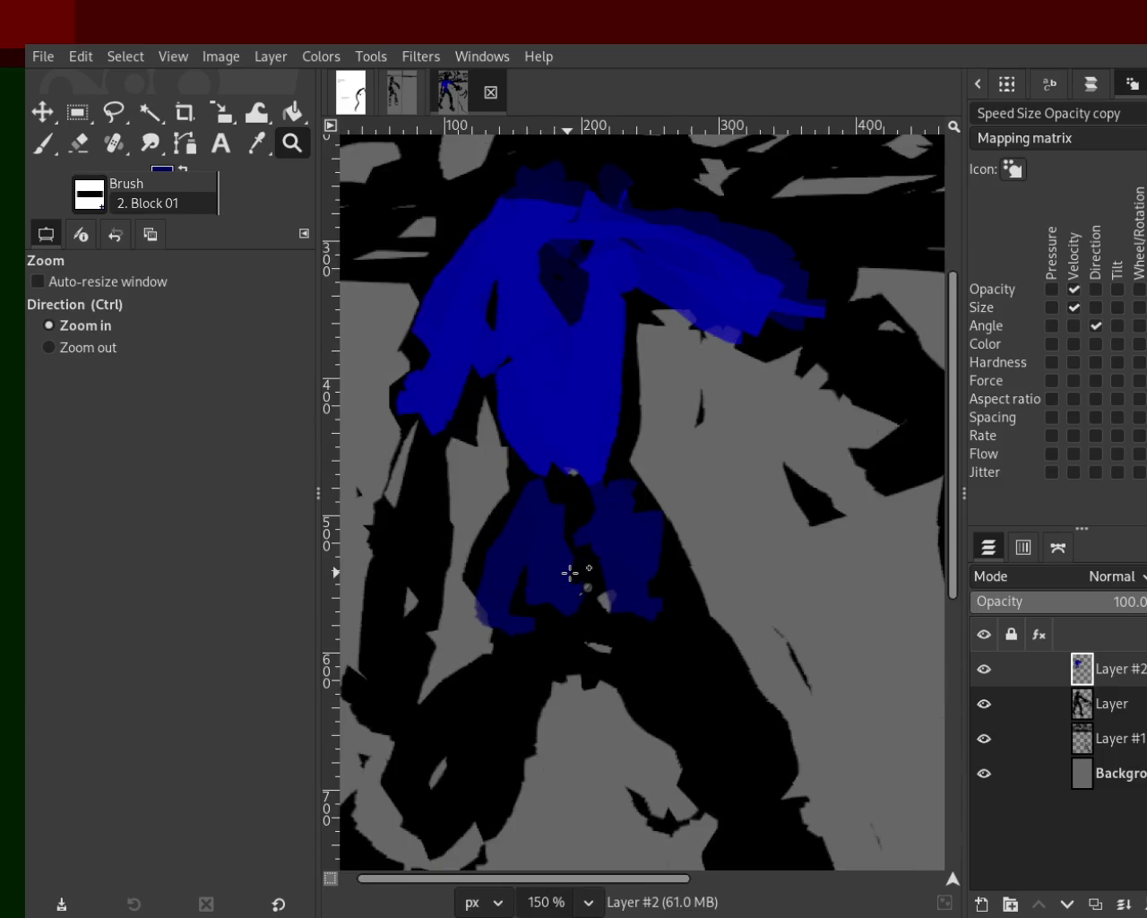
click(568, 570)
ctrl+click(568, 570)
double_click(583, 517)
click(636, 691)
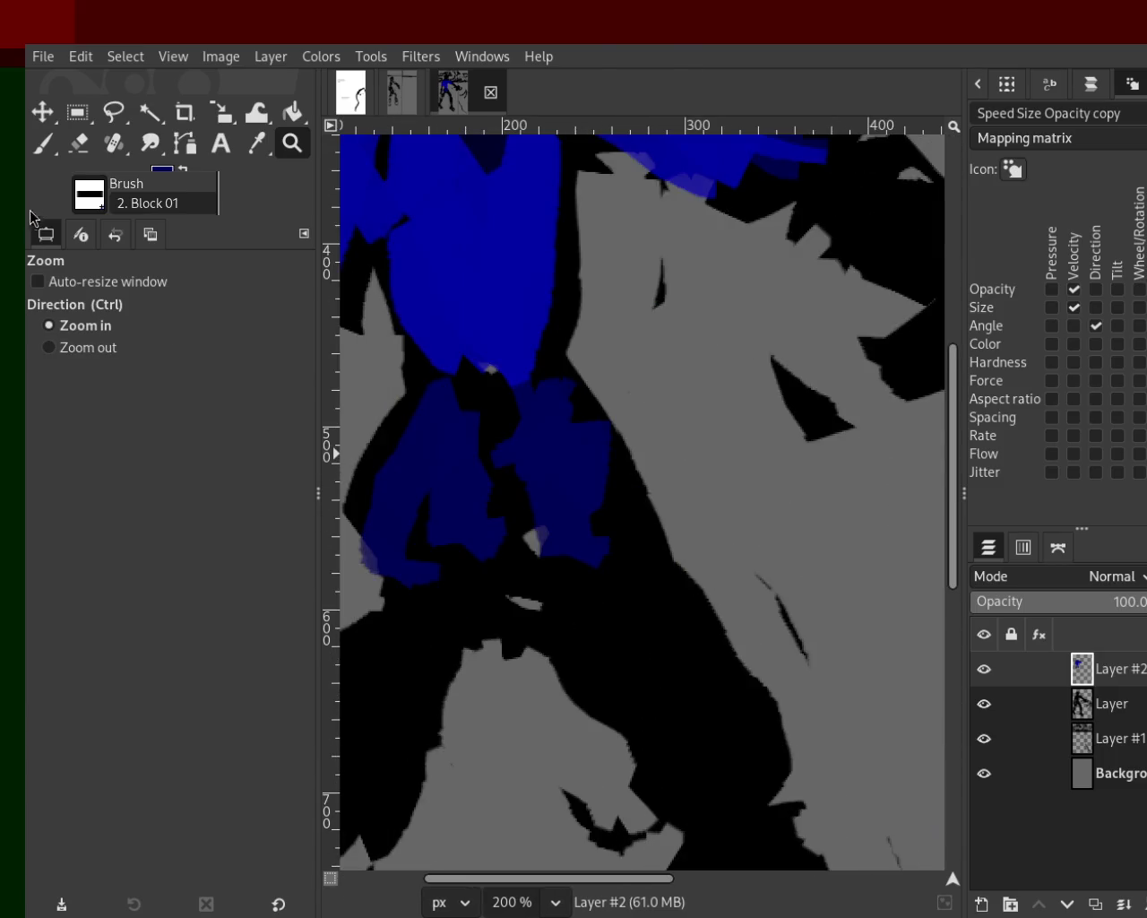
click(53, 150)
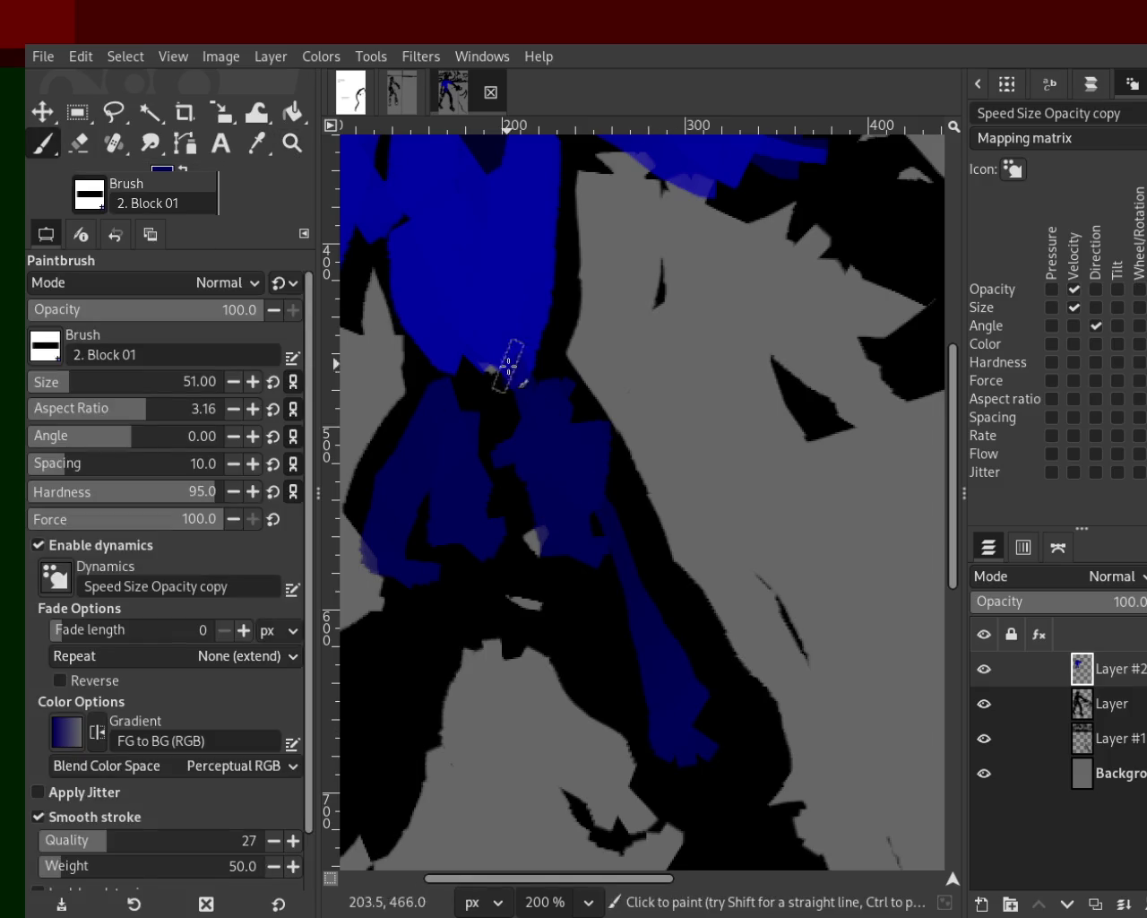
drag(711, 743, 581, 410)
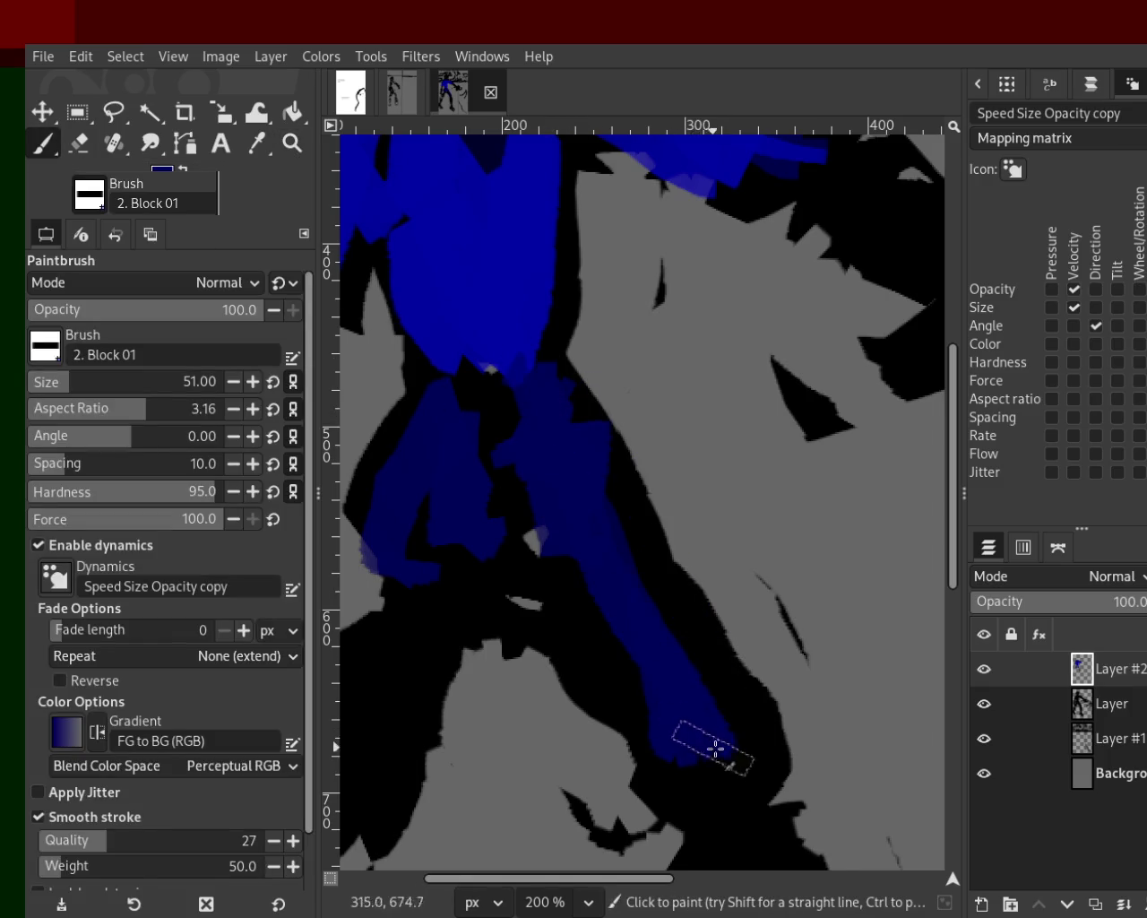
mouse_move(649, 655)
mouse_down()
mouse_move(520, 543)
mouse_move(673, 691)
mouse_move(529, 551)
mouse_move(374, 735)
mouse_move(433, 592)
mouse_move(351, 794)
mouse_move(457, 427)
mouse_move(487, 397)
mouse_up()
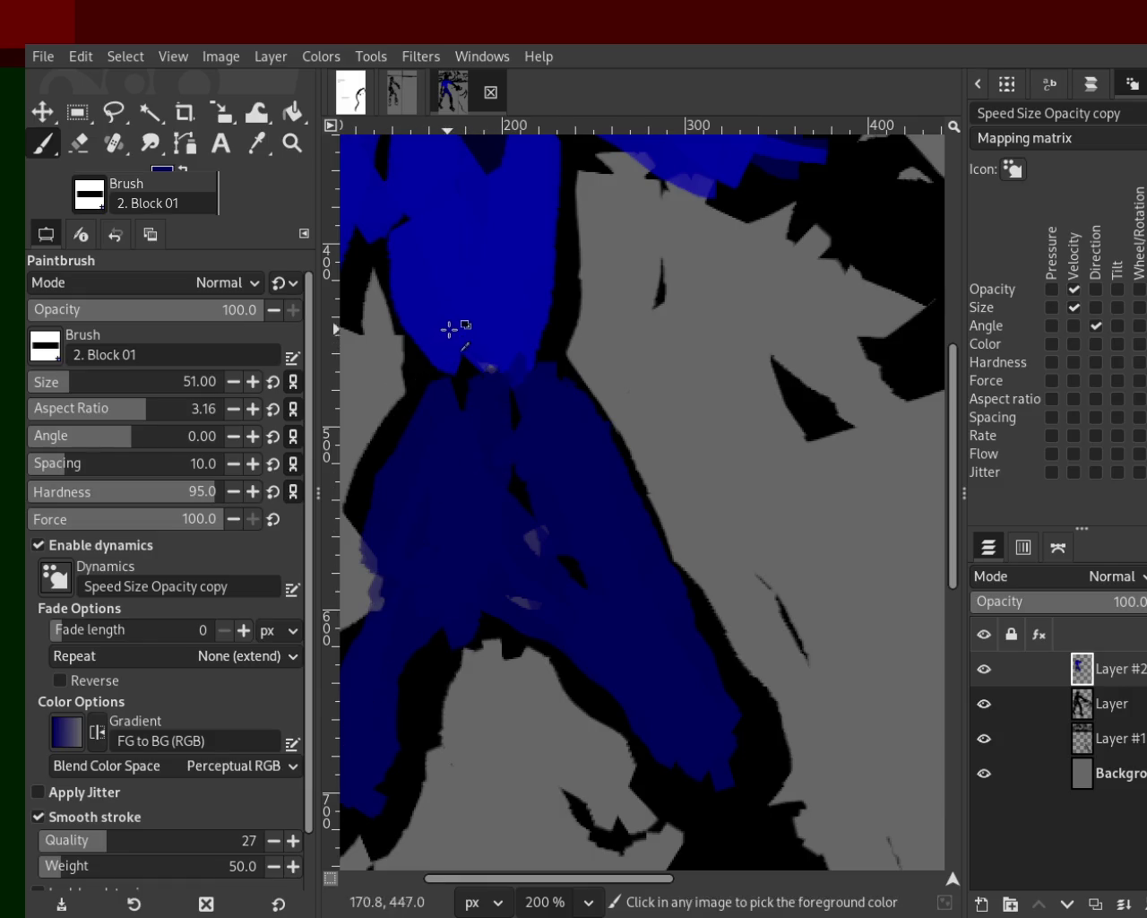
mouse_move(453, 450)
mouse_down()
mouse_move(476, 269)
mouse_move(499, 240)
mouse_move(474, 440)
mouse_move(422, 404)
mouse_move(474, 358)
mouse_move(476, 405)
mouse_move(504, 174)
mouse_move(519, 336)
mouse_up()
mouse_move(640, 660)
mouse_down()
mouse_move(525, 487)
mouse_move(574, 507)
mouse_up()
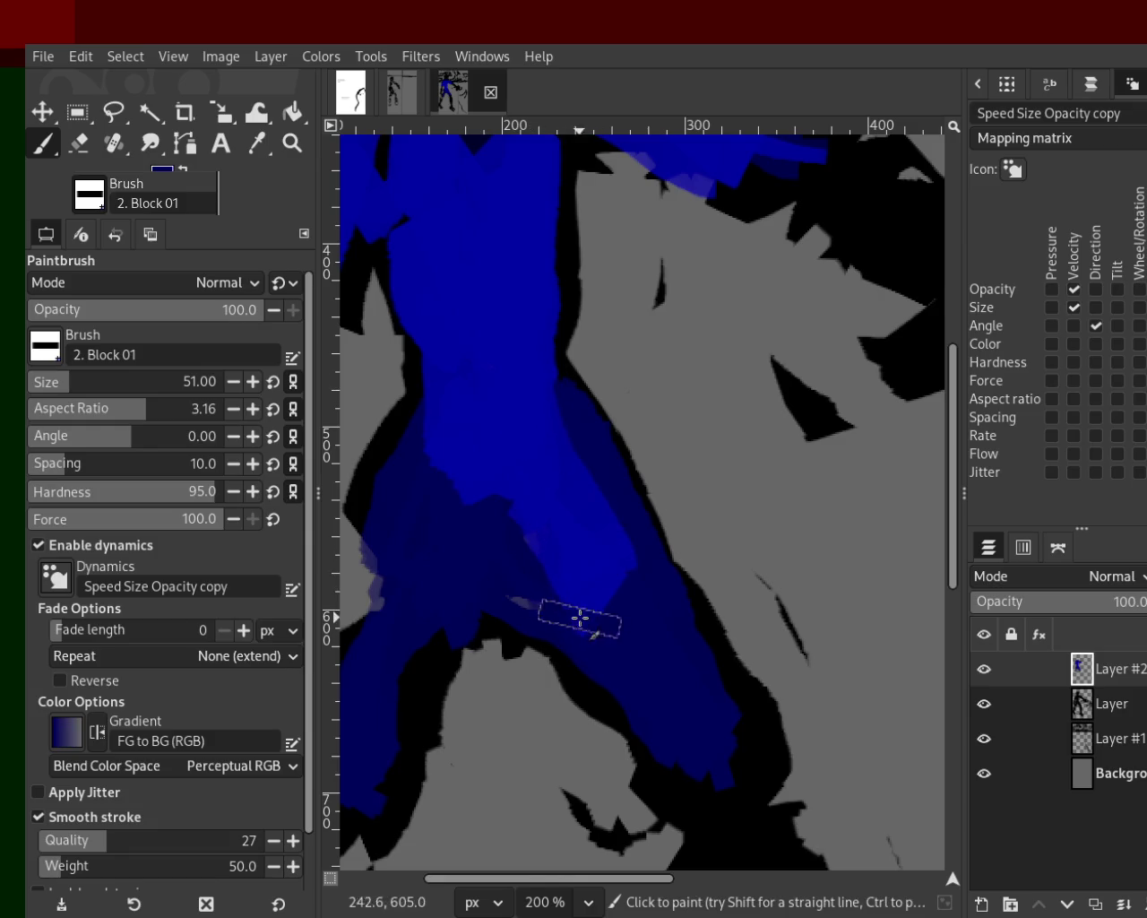
Step: Try erasing blue at the upper hip, undo it, and add another blue stroke down the leg
click(87, 139)
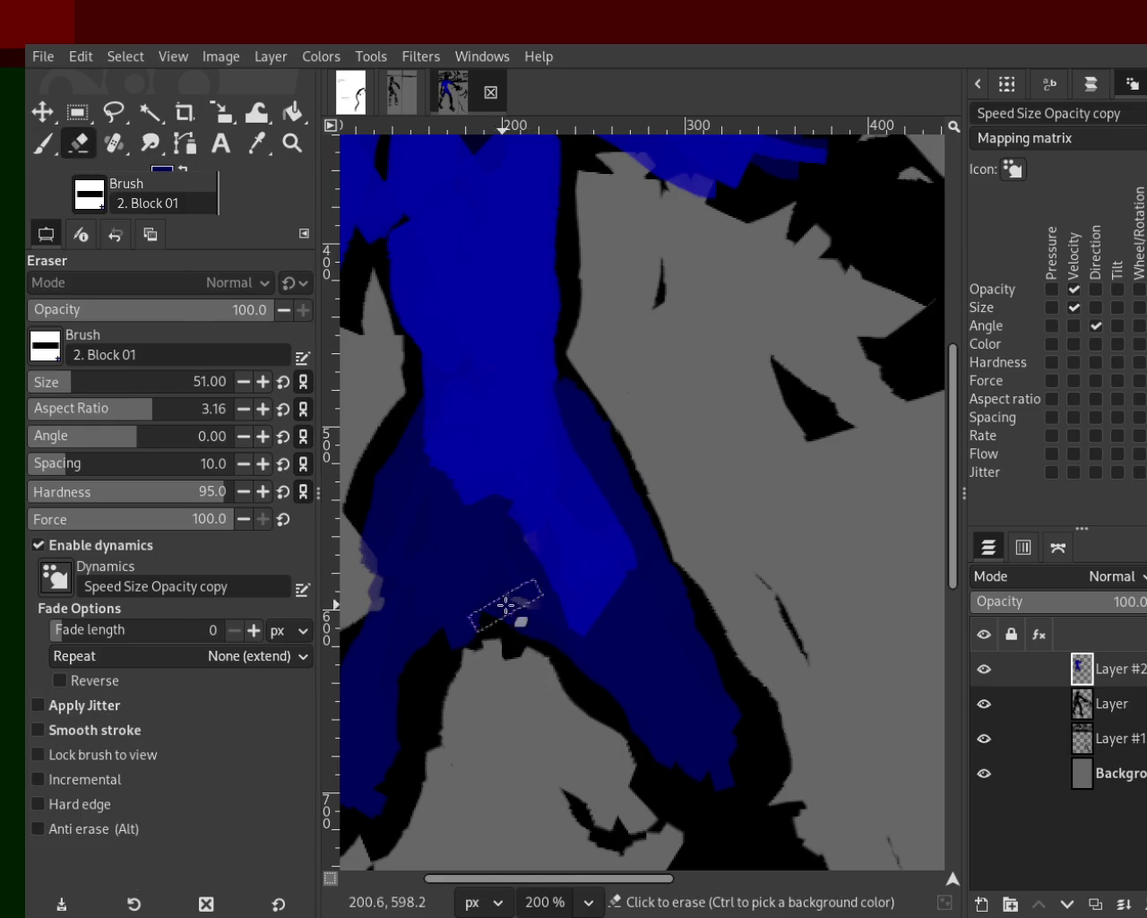
drag(504, 535, 499, 560)
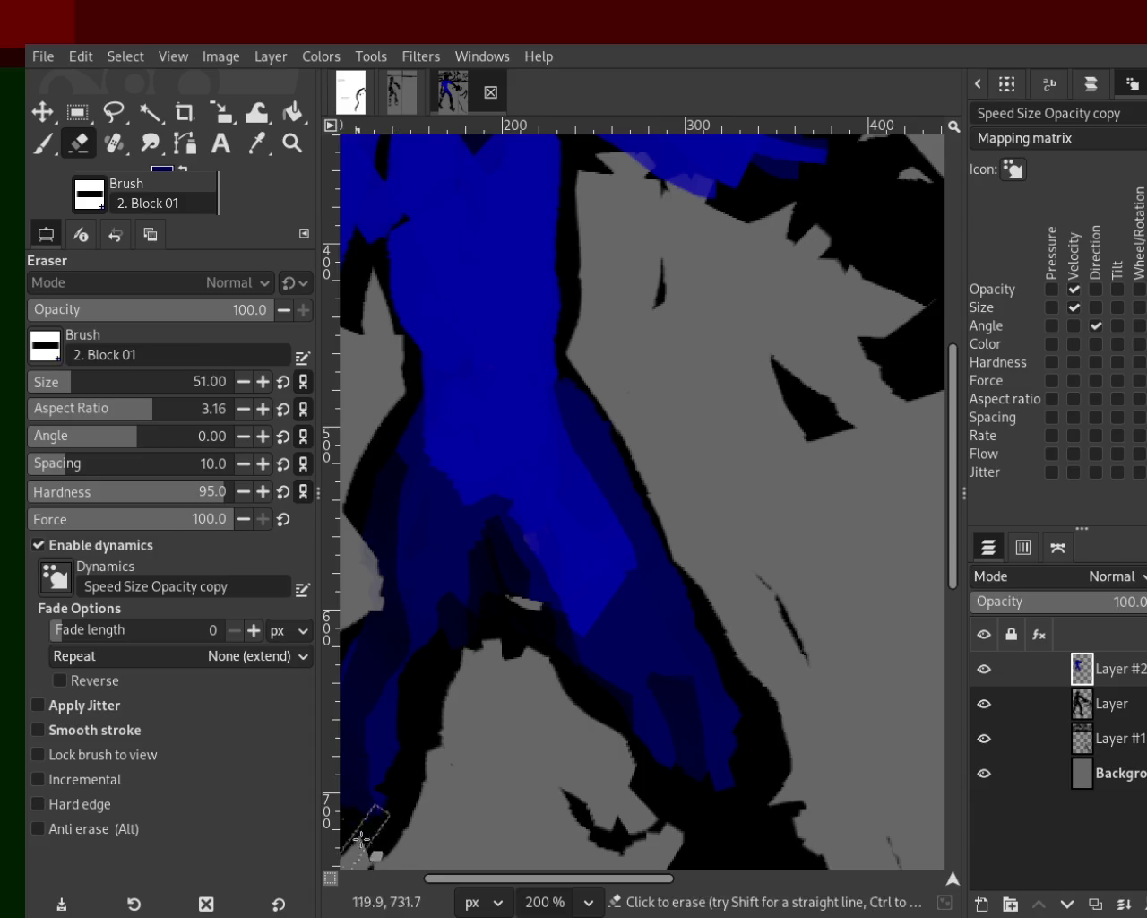
drag(486, 379, 491, 399)
key(ctrl+z)
key(ctrl+z)
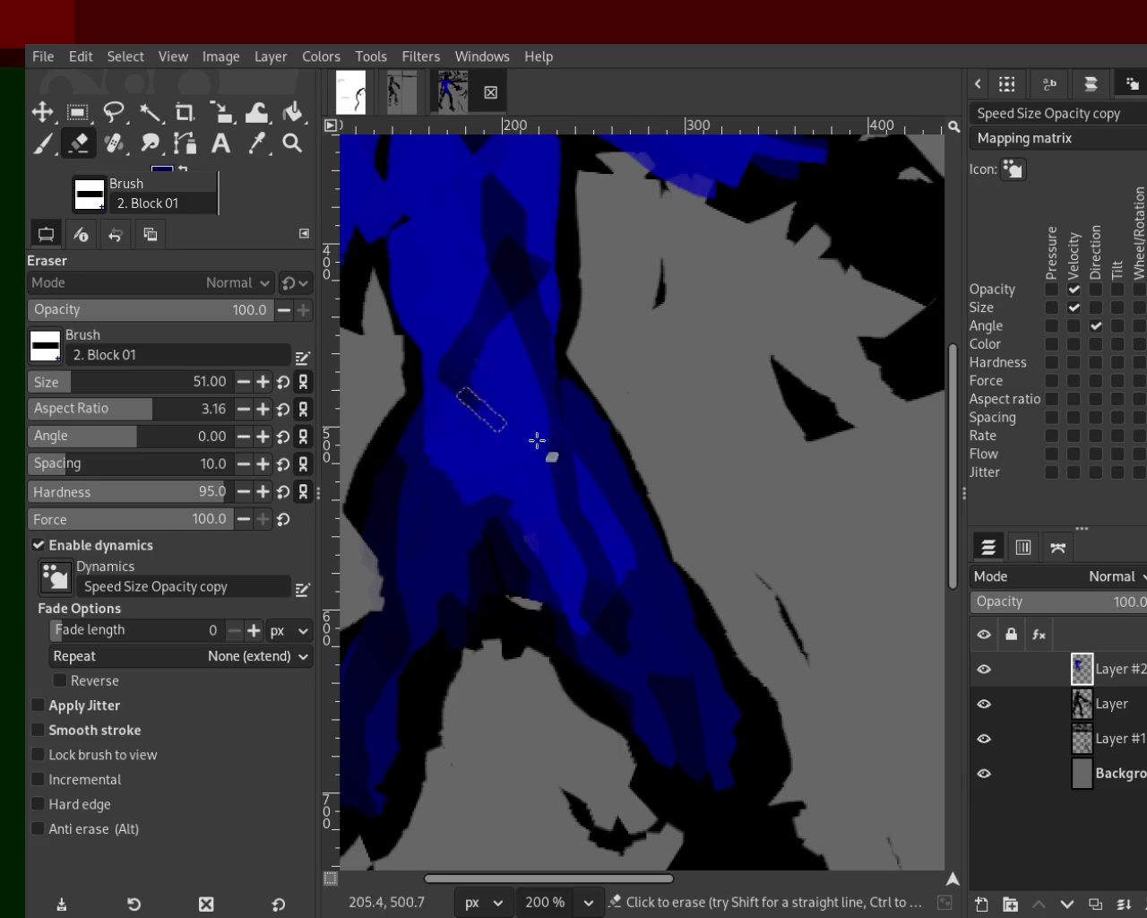
key(p)
mouse_move(639, 695)
mouse_down()
mouse_move(732, 737)
mouse_move(691, 794)
mouse_up()
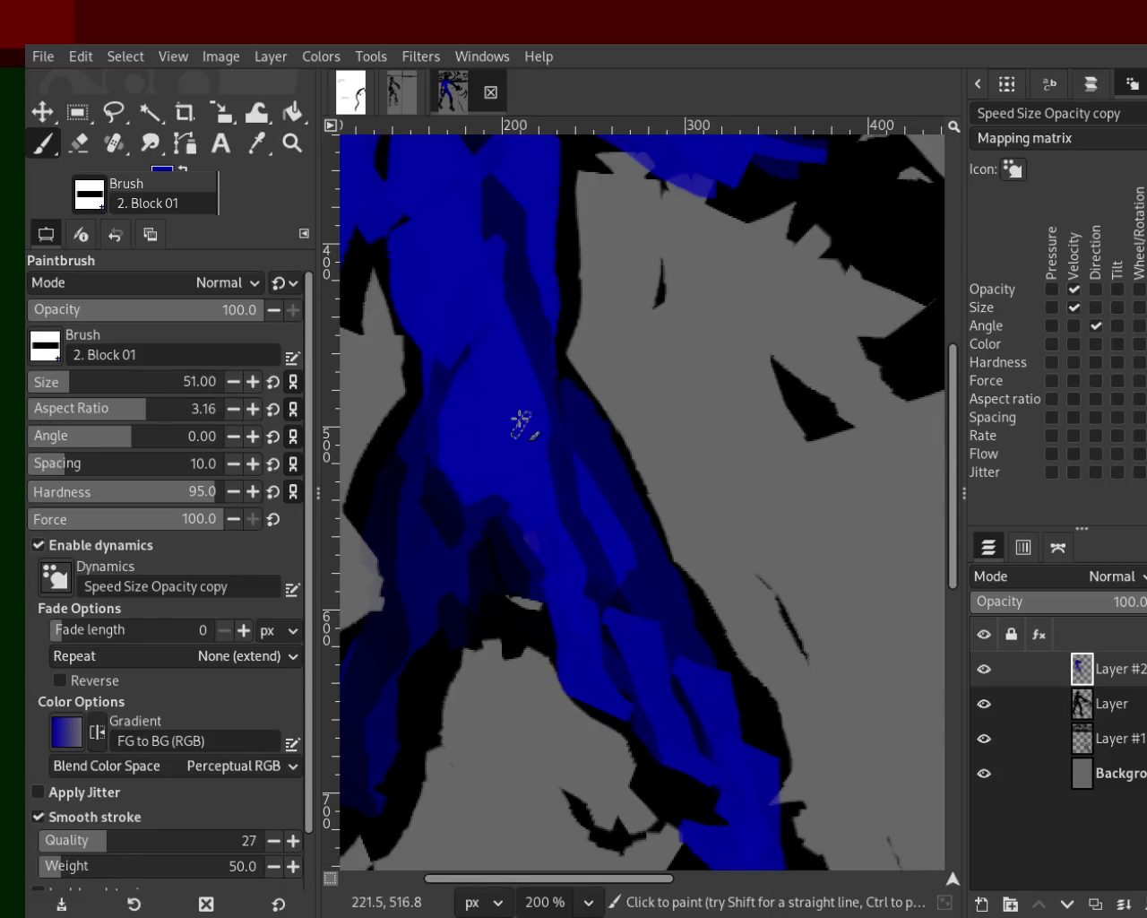
click(292, 143)
ctrl+scroll(687, 549, down, 4)
Step: View the whole image, then undo the blue strokes on the legs, right shoulder and left side
click(686, 546)
ctrl+click(630, 453)
ctrl+scroll(579, 492, up, 2)
ctrl+scroll(594, 486, down, 3)
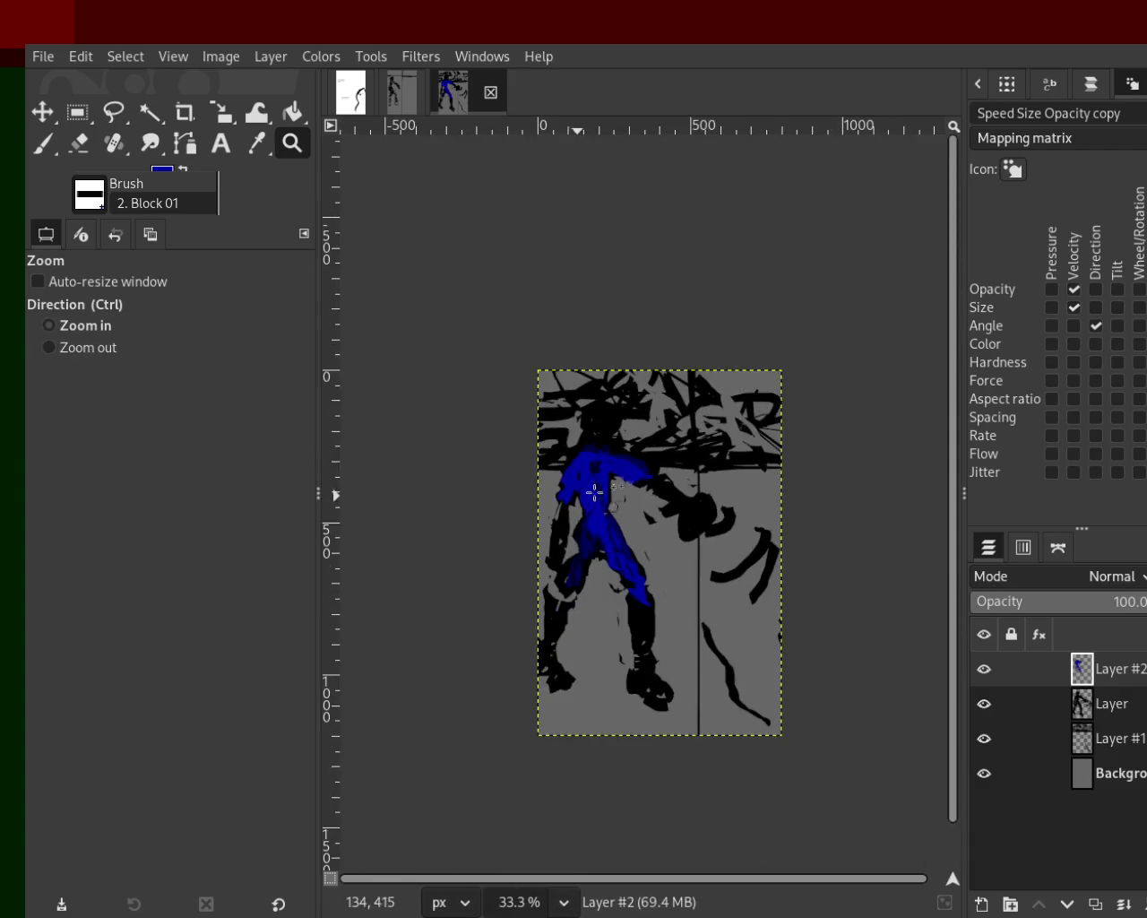
ctrl+scroll(630, 476, up, 2)
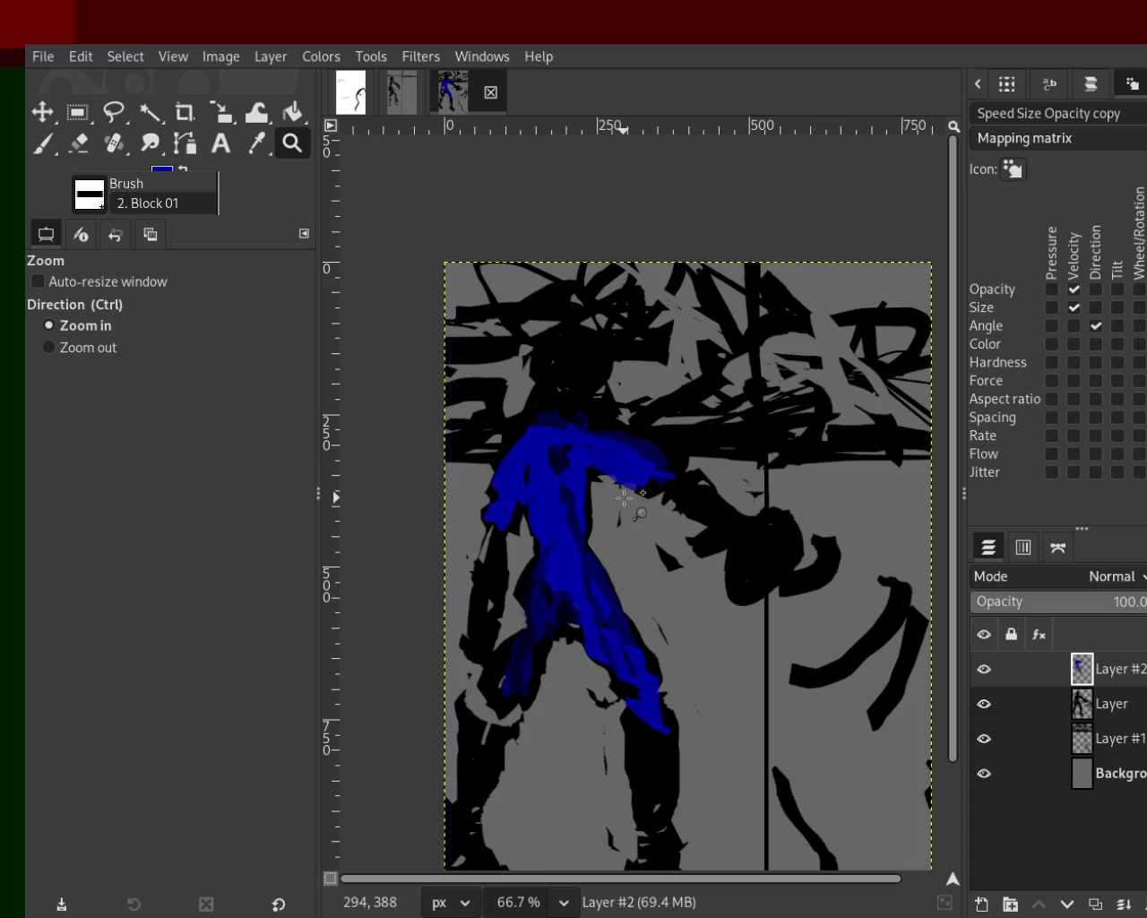
ctrl+click(625, 495)
click(600, 437)
key(ctrl+z)
key(ctrl+z)
key(ctrl+z)
key(ctrl+z)
key(ctrl+z)
key(ctrl+z)
key(ctrl+z)
key(ctrl+z)
key(ctrl+z)
key(ctrl+z)
key(ctrl+z)
key(ctrl+z)
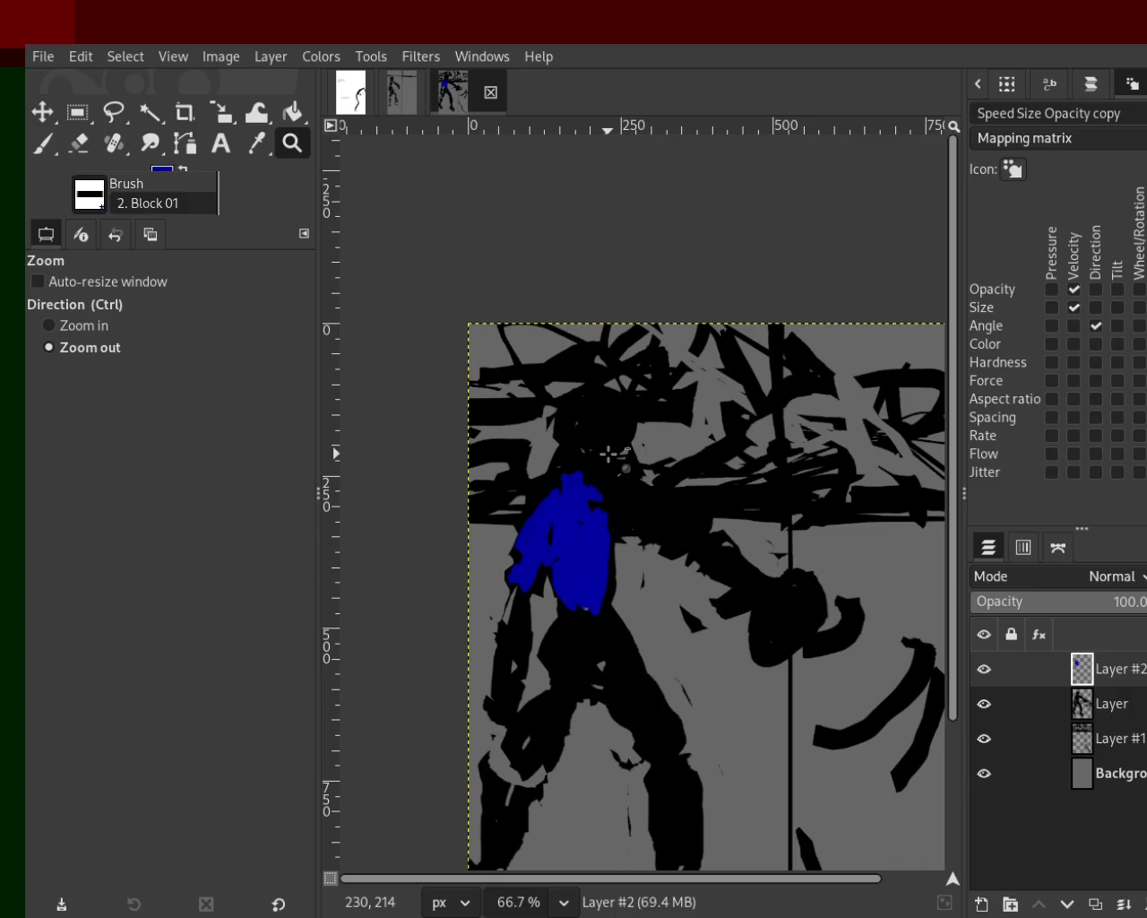
key(ctrl+z)
key(ctrl+z)
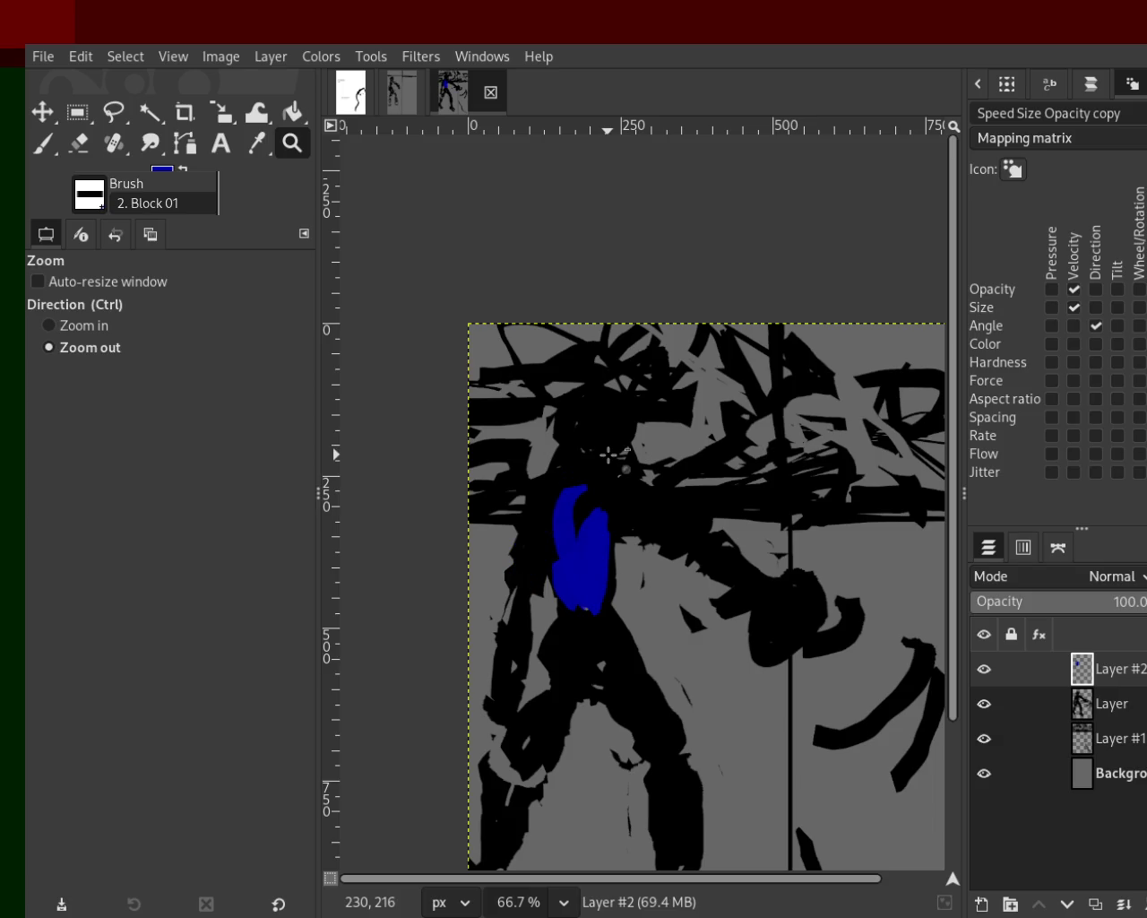
key(ctrl+z)
key(ctrl+z)
key(ctrl+z)
key(ctrl+z)
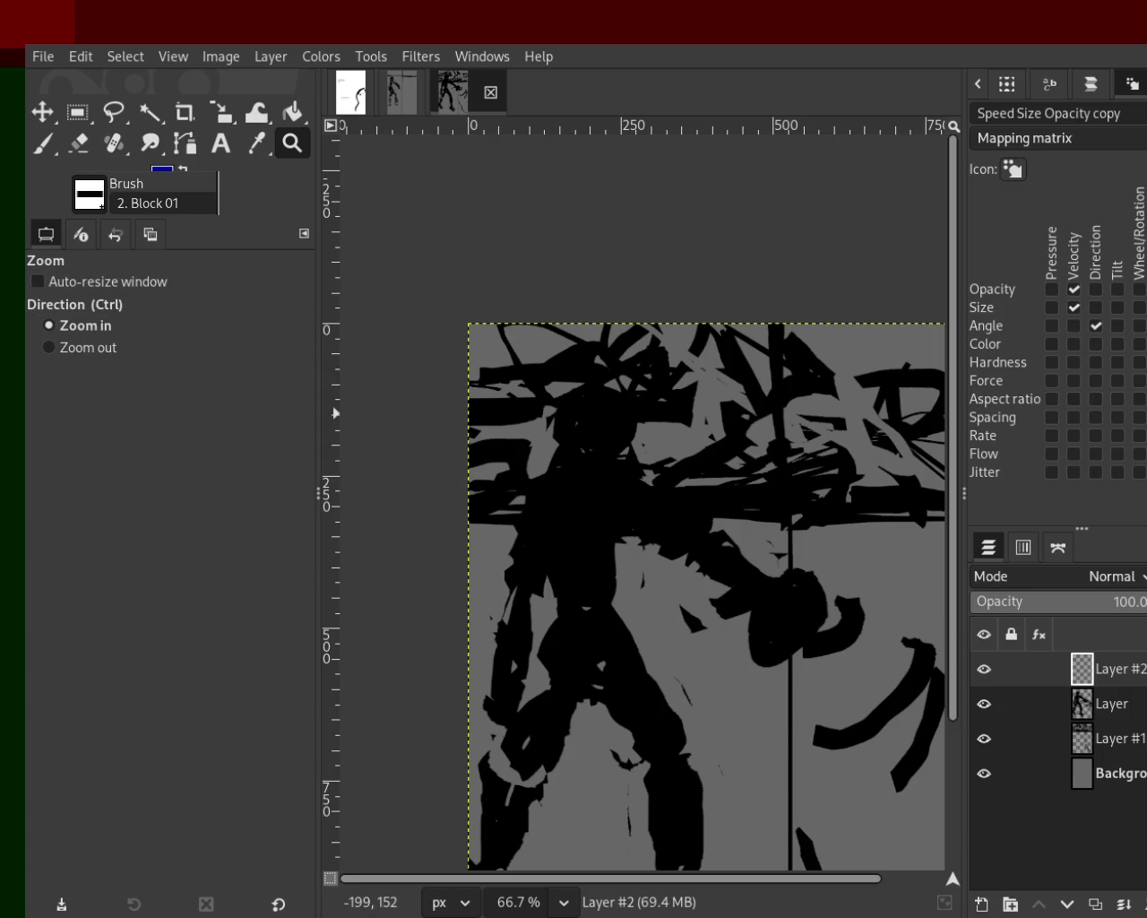
click(43, 143)
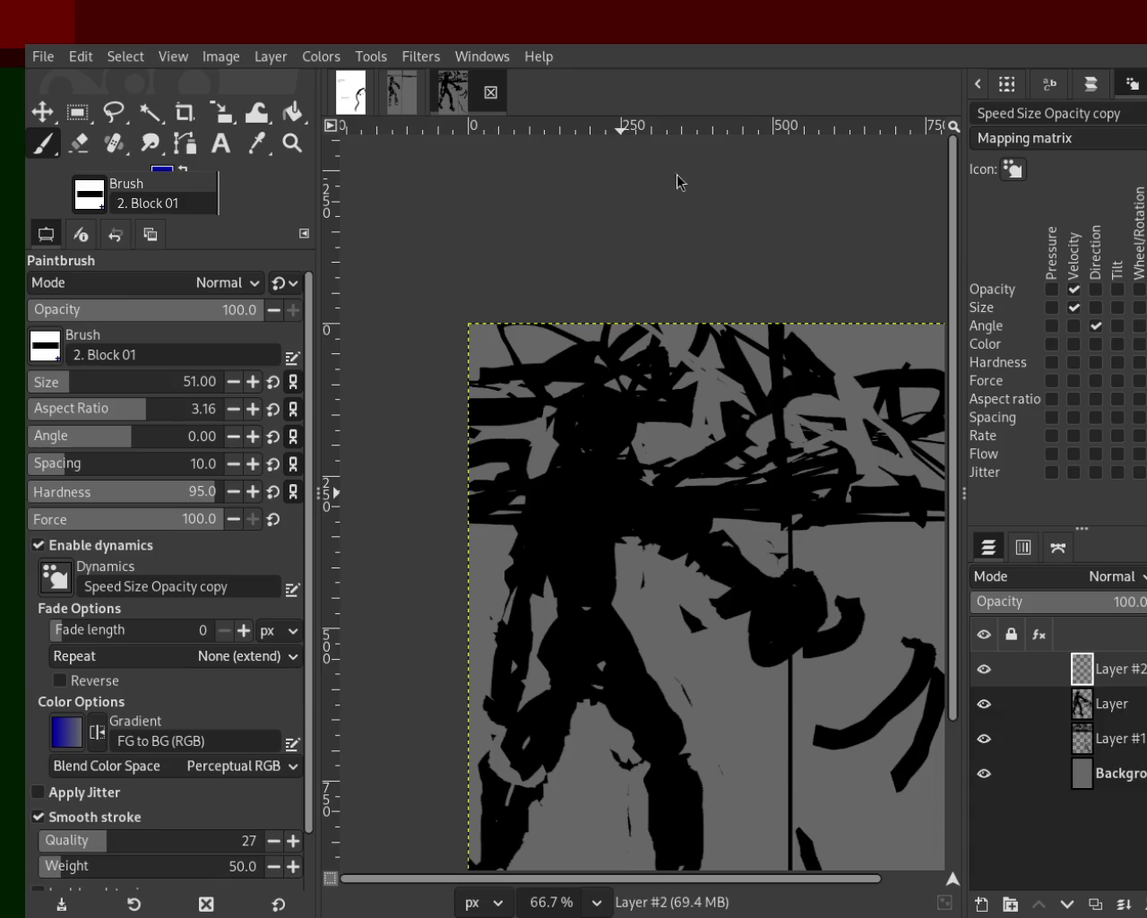
Step: Set the figure layer's opacity to 43% and hide Layer #1
click(1074, 708)
mouse_move(1141, 602)
mouse_down()
mouse_move(1018, 612)
mouse_move(1053, 632)
mouse_up()
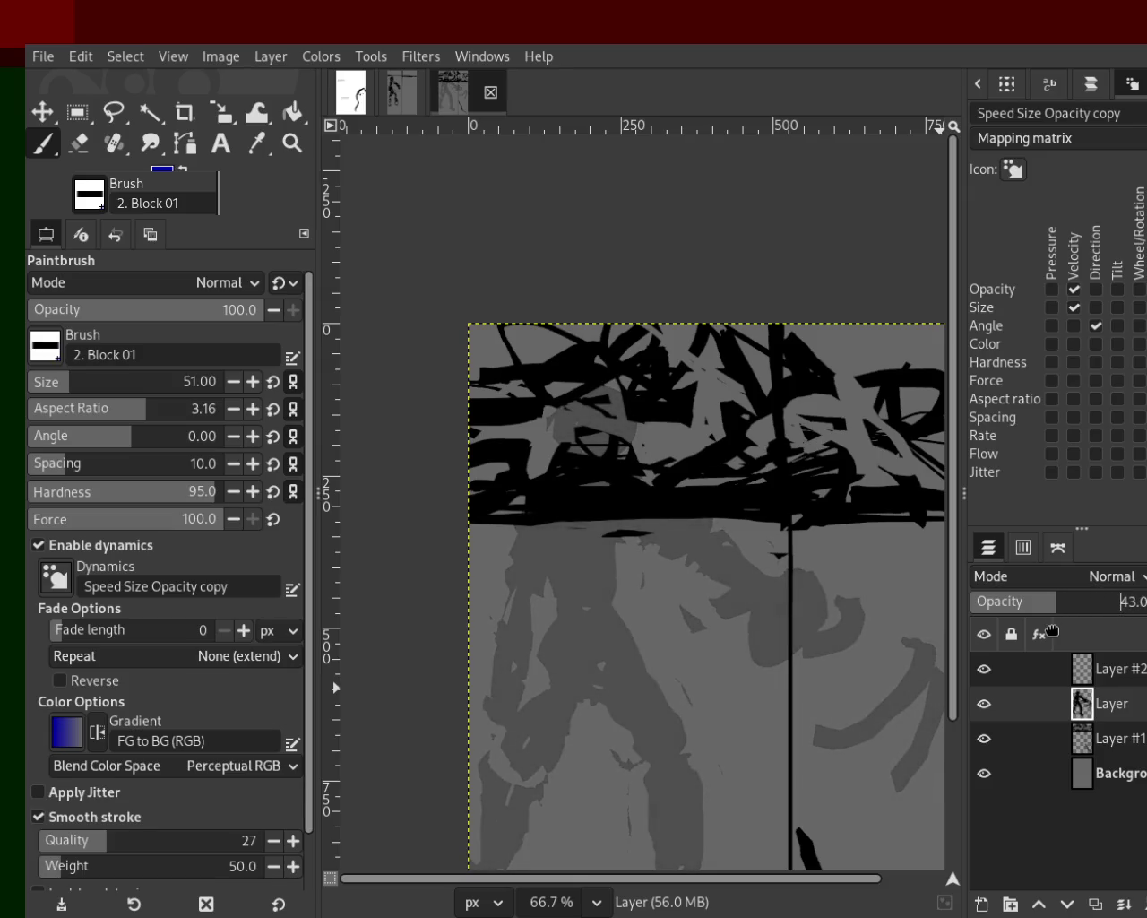
click(984, 738)
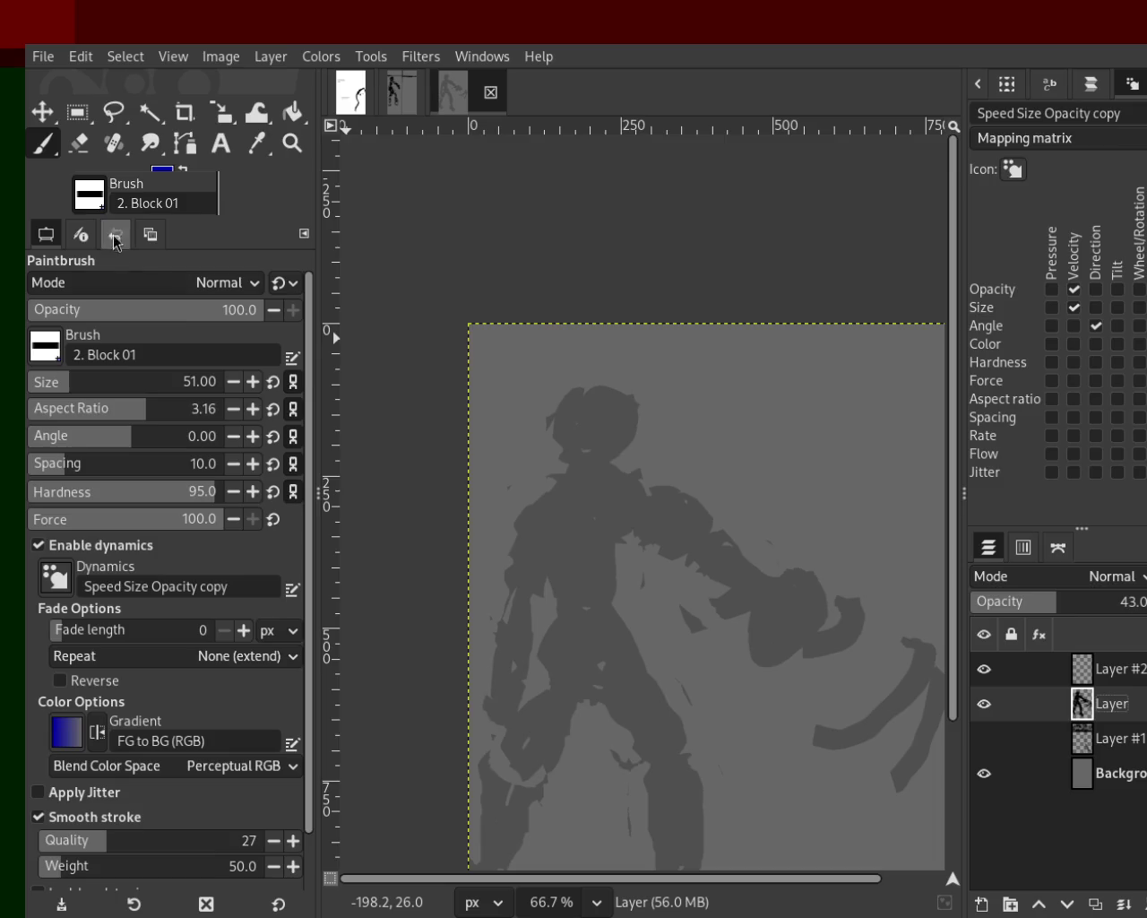
Step: Add transparent Layer #3 above the figure and change the paint colour to dark grey
click(983, 903)
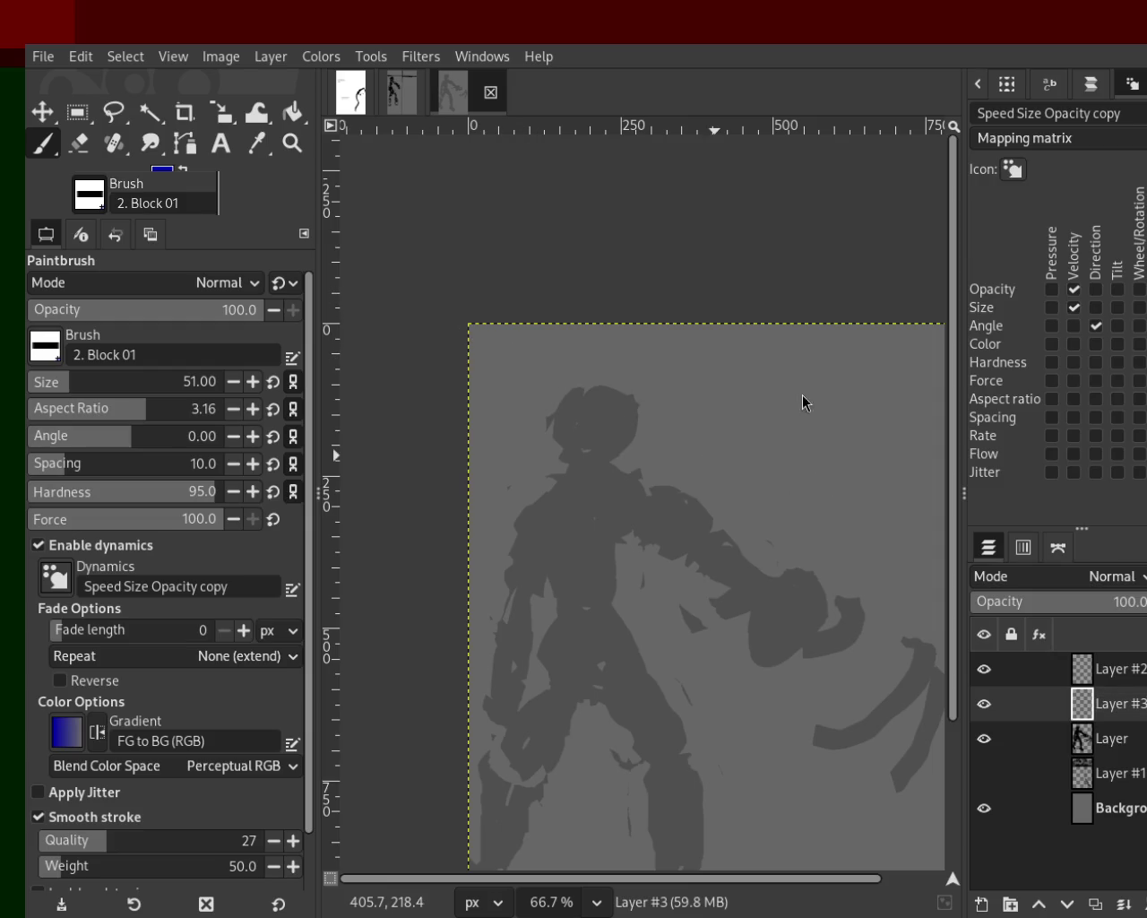
ctrl+click(621, 387)
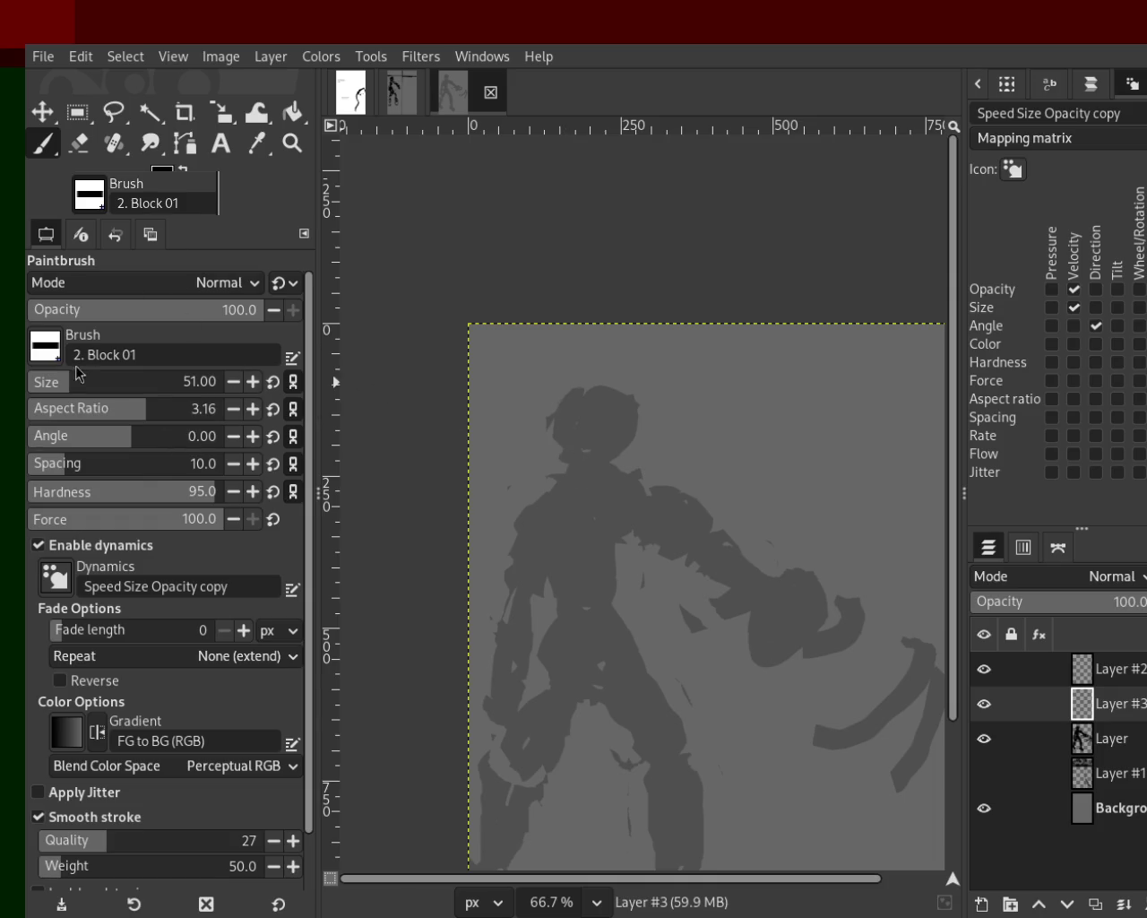
click(292, 143)
ctrl+click(560, 352)
Step: Zoom in on the head and test strokes until the brush is size 8 with Opacity dynamics off
click(549, 394)
click(573, 421)
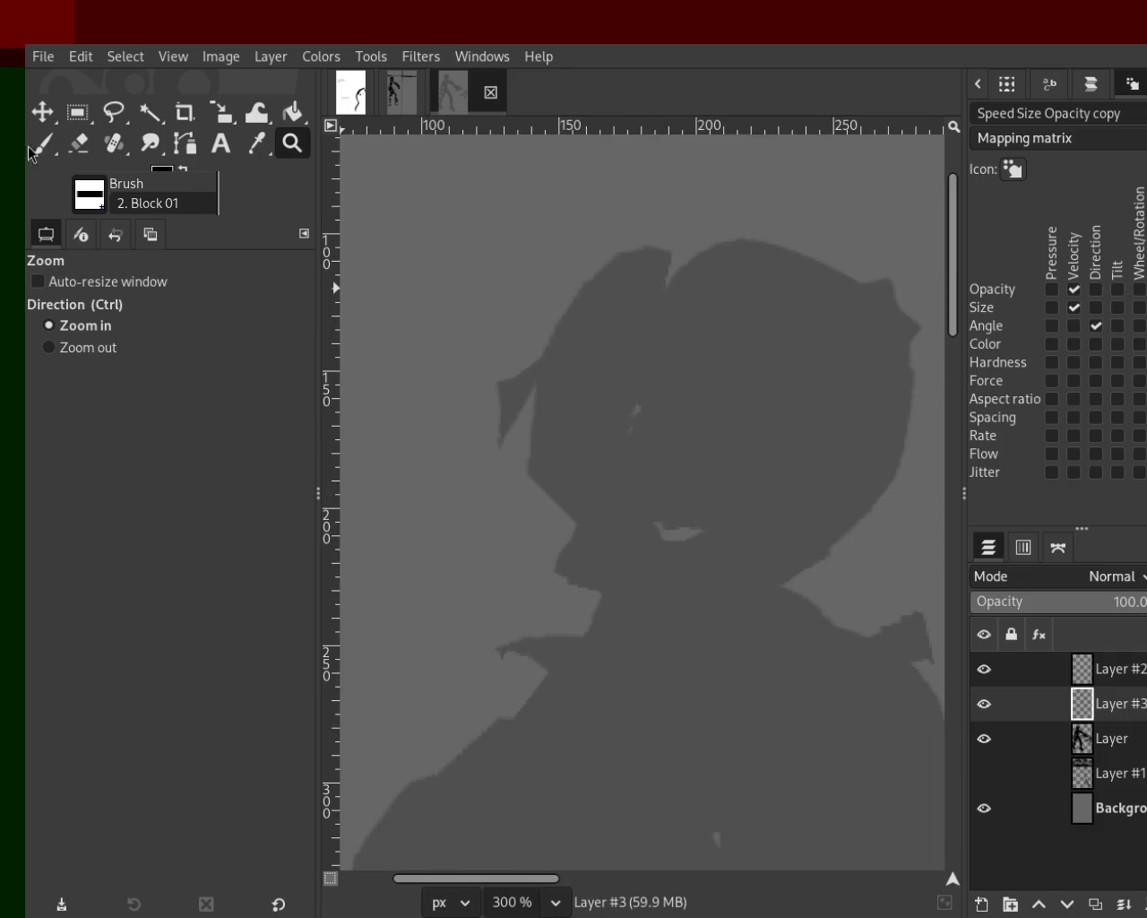
key(p)
drag(54, 381, 35, 380)
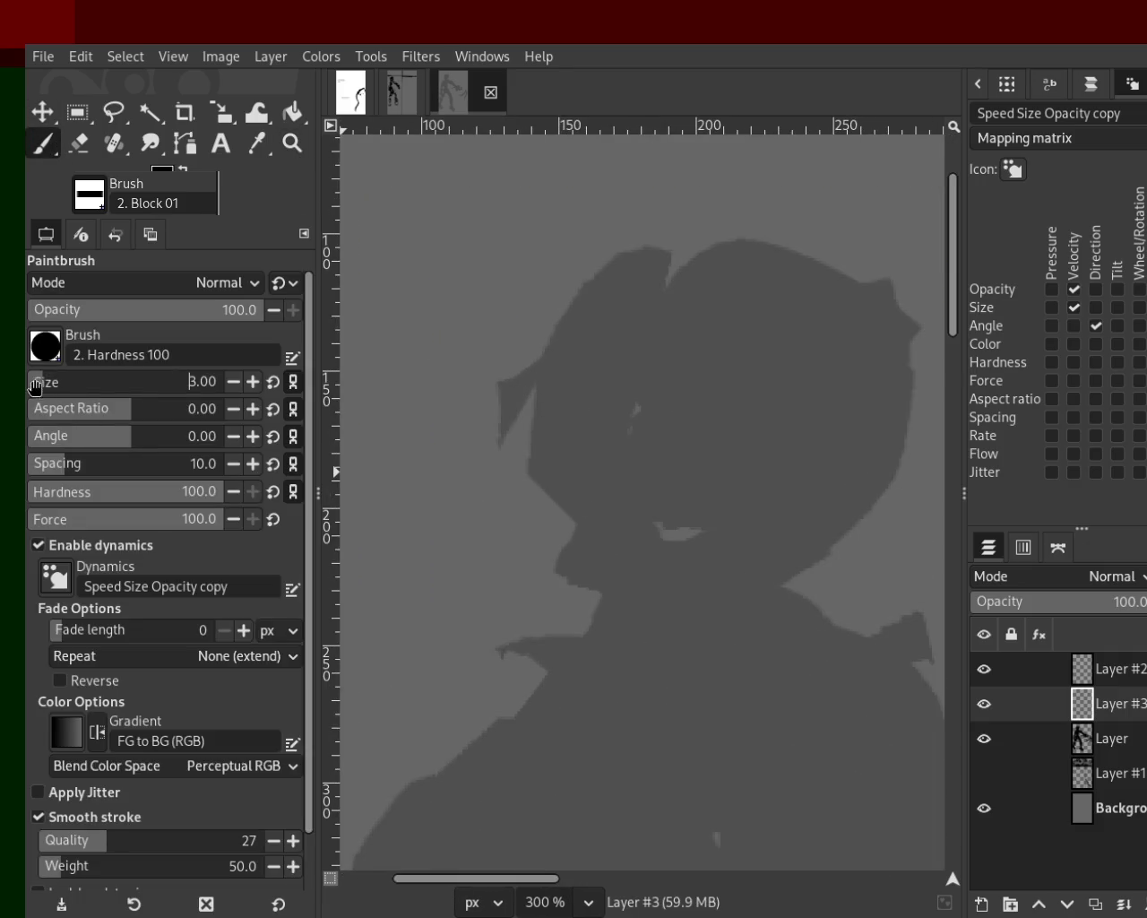
mouse_move(774, 580)
mouse_down()
mouse_move(880, 496)
mouse_move(881, 307)
mouse_up()
key(ctrl+z)
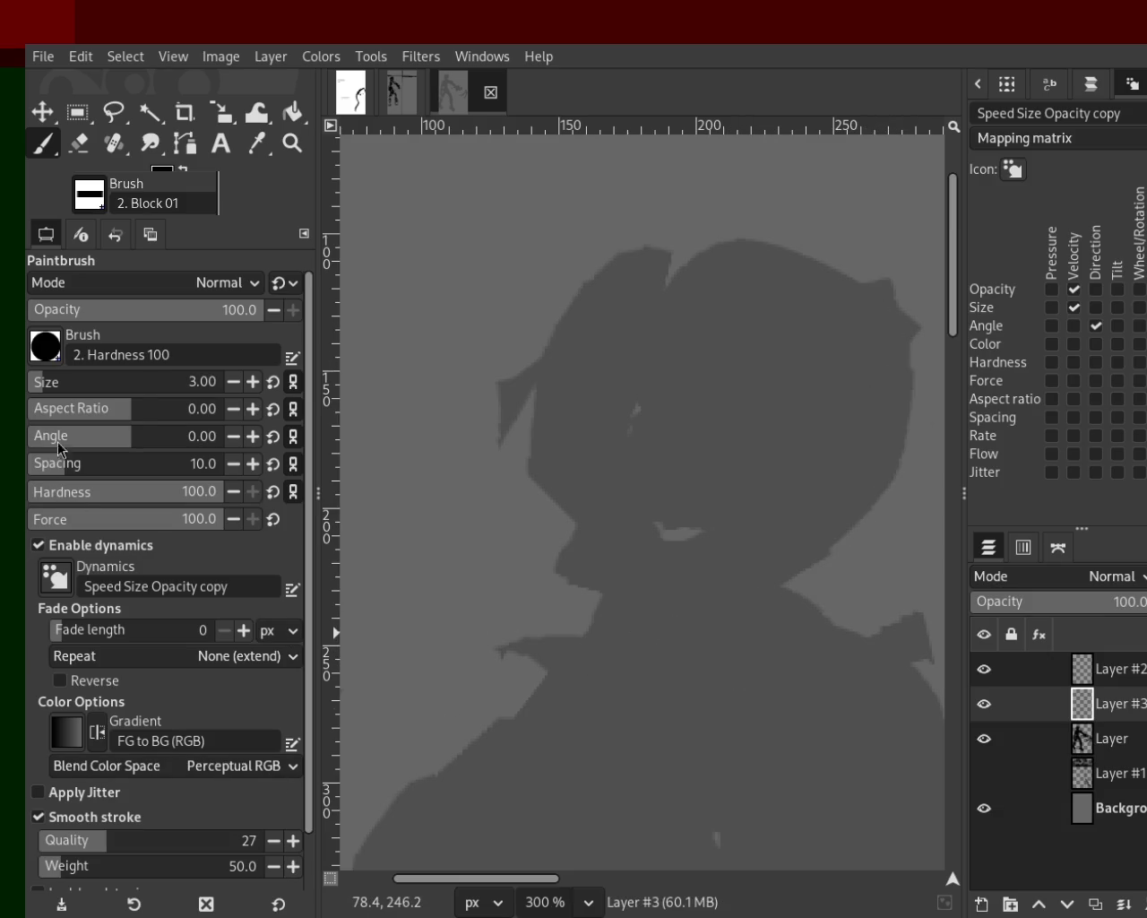
drag(771, 589, 799, 297)
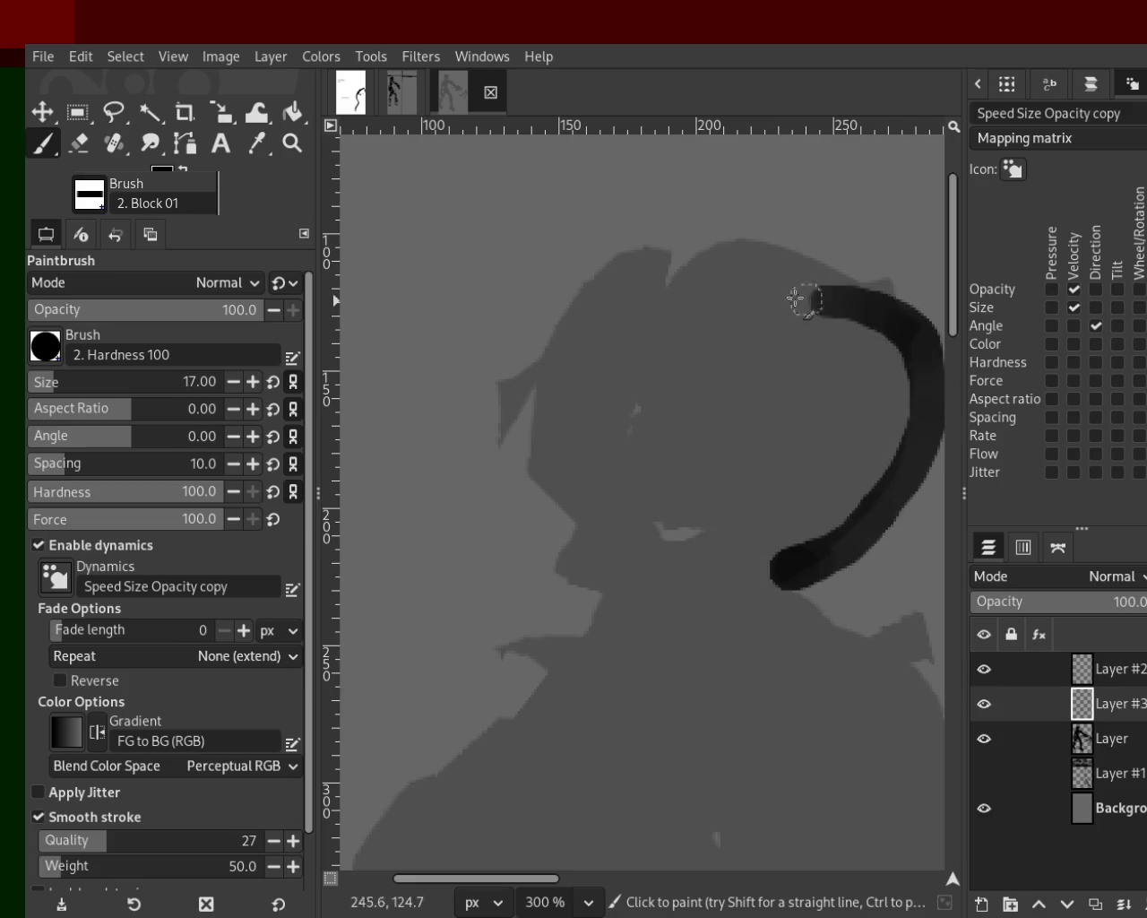
key(ctrl+z)
click(29, 382)
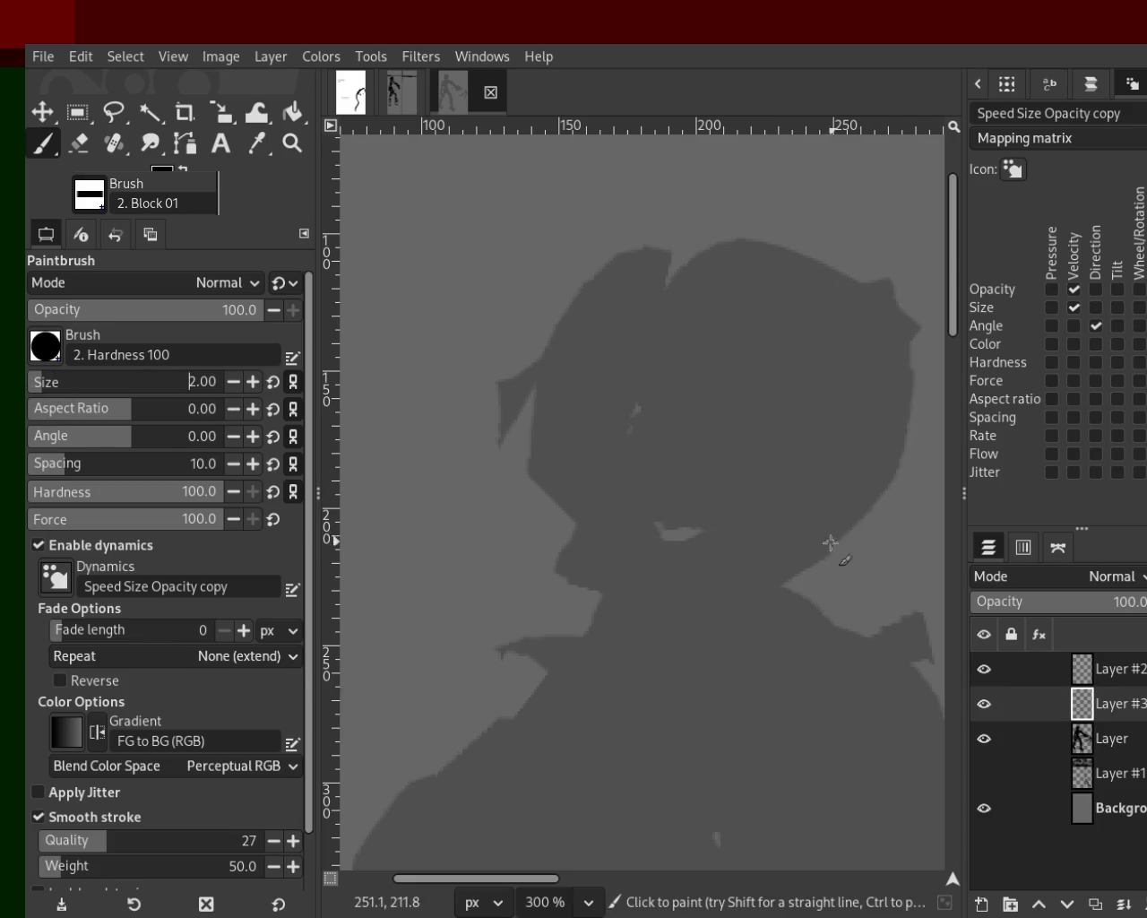
click(1073, 289)
mouse_move(775, 586)
mouse_down()
mouse_move(813, 553)
mouse_move(894, 417)
mouse_up()
key(ctrl+z)
click(43, 380)
Step: Draw an arc over the top of the head and a line down the face to the chin
mouse_move(775, 584)
mouse_down()
mouse_move(902, 289)
mouse_move(630, 213)
mouse_up()
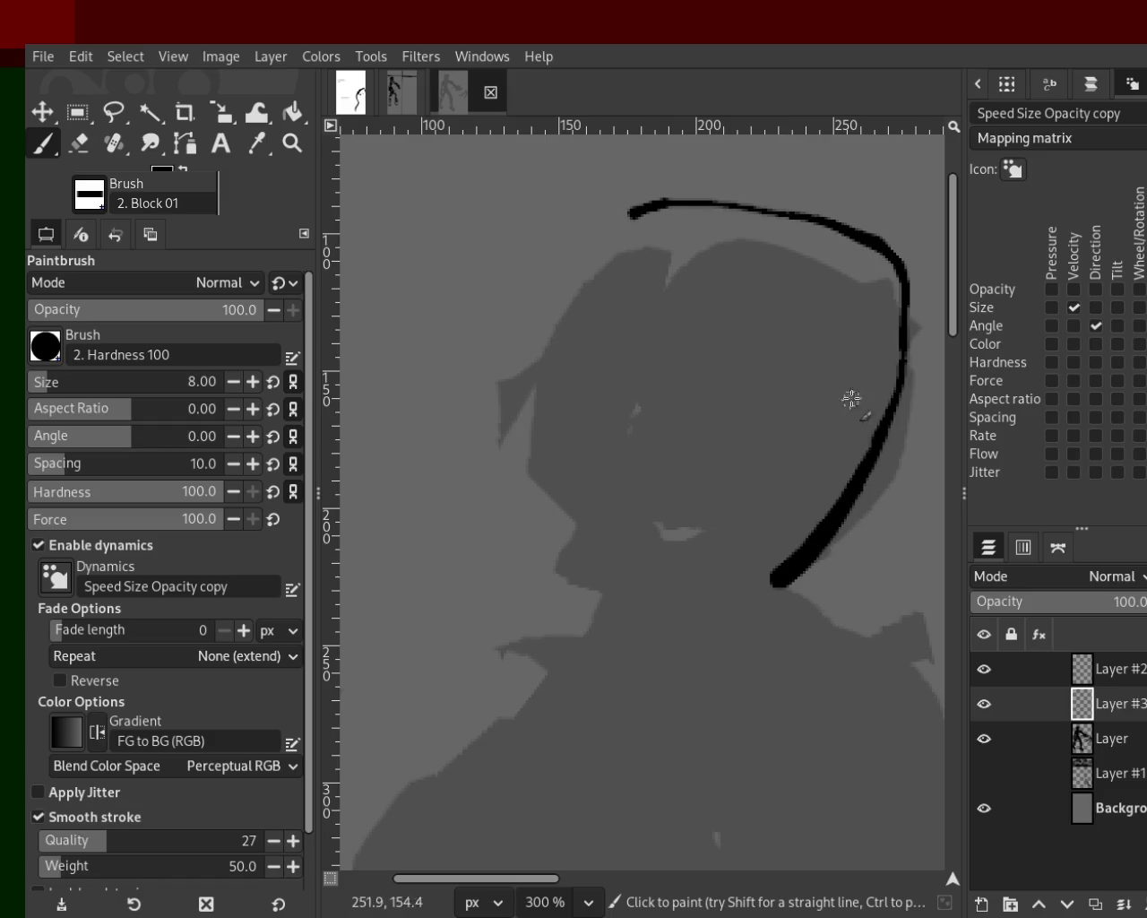
key(ctrl+z)
drag(802, 576, 500, 360)
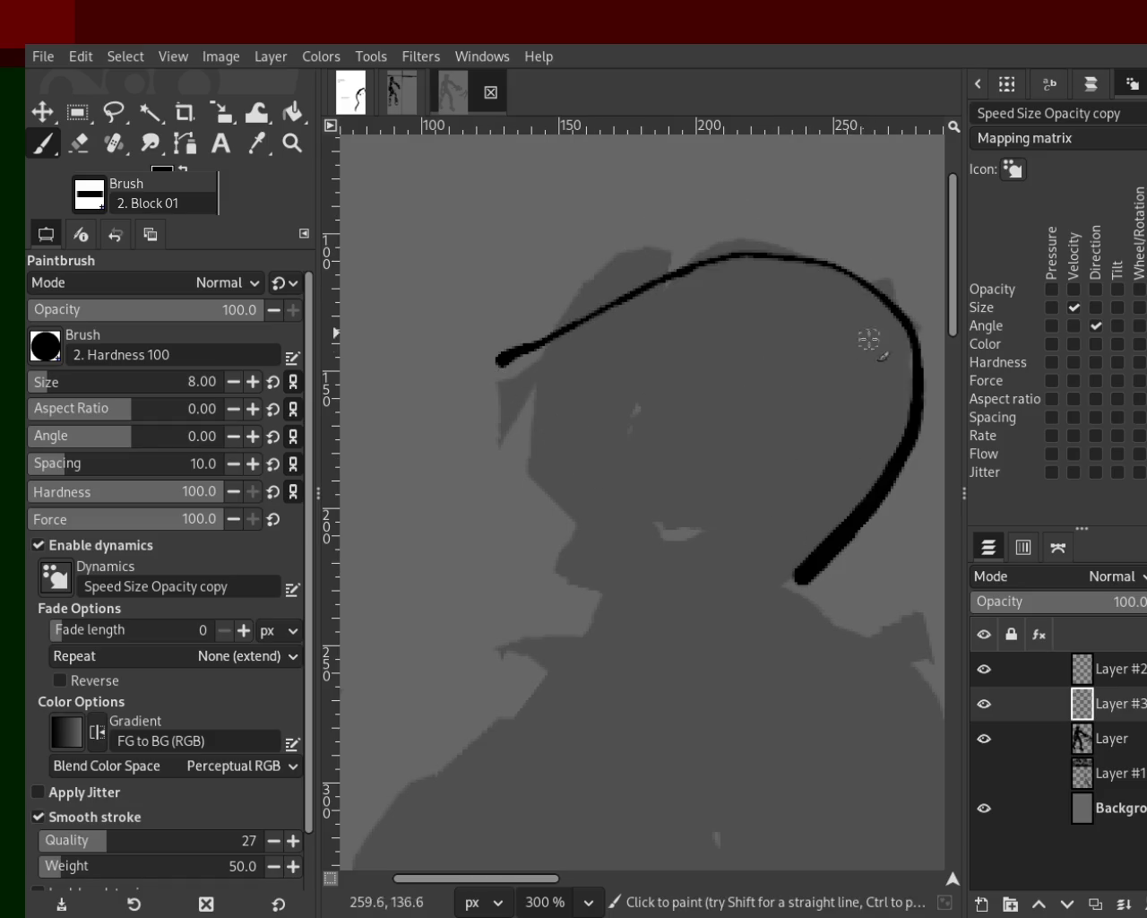
mouse_move(695, 235)
mouse_down()
mouse_move(528, 358)
mouse_move(646, 430)
mouse_up()
key(ctrl+z)
drag(625, 278, 527, 690)
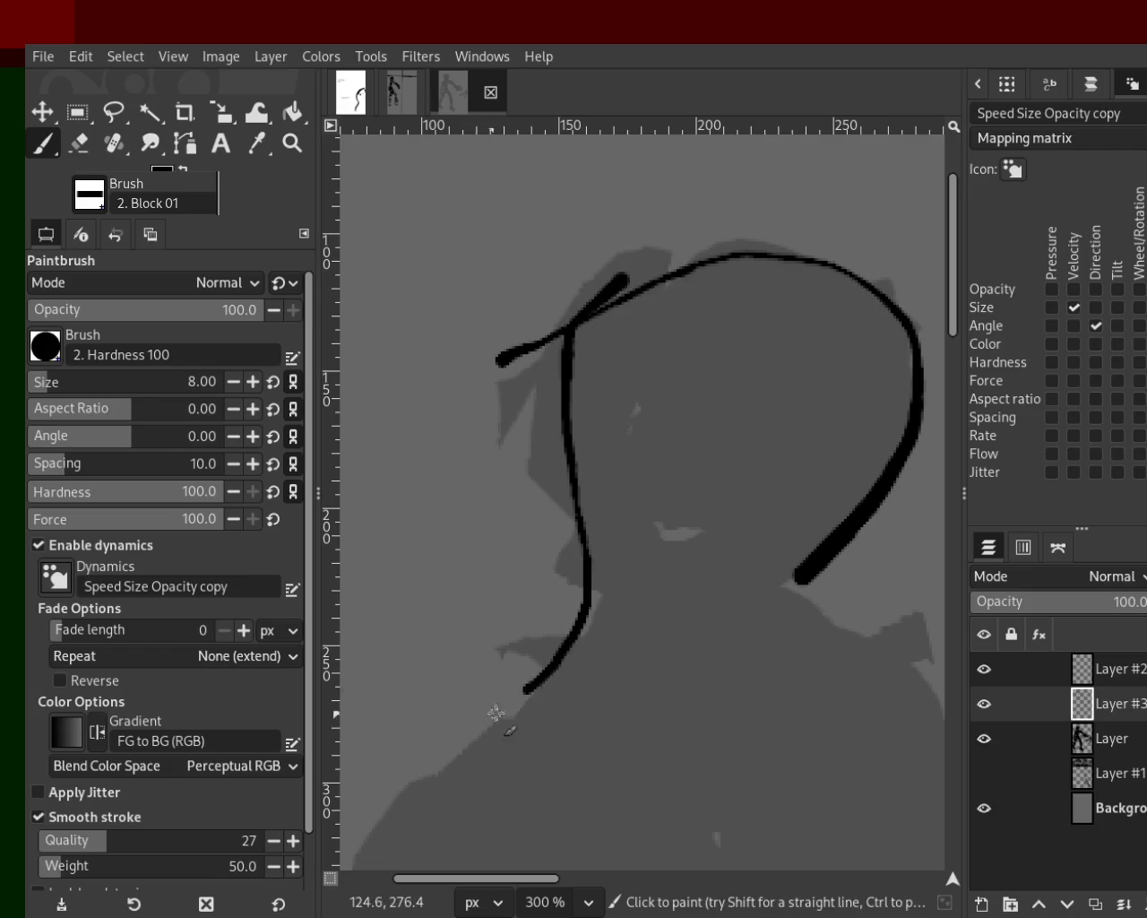
key(ctrl+z)
drag(617, 283, 542, 748)
key(ctrl+z)
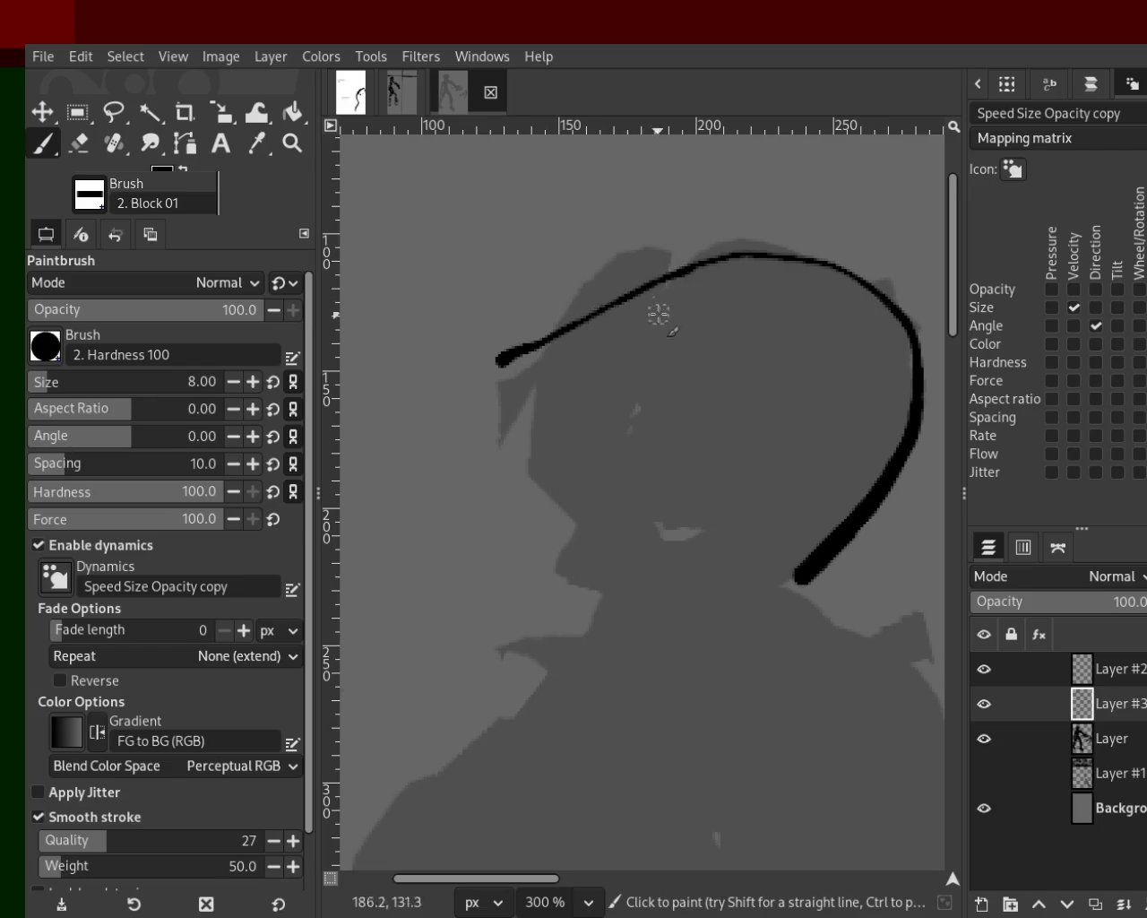
drag(645, 289, 624, 631)
key(ctrl+z)
drag(638, 265, 474, 766)
key(ctrl+z)
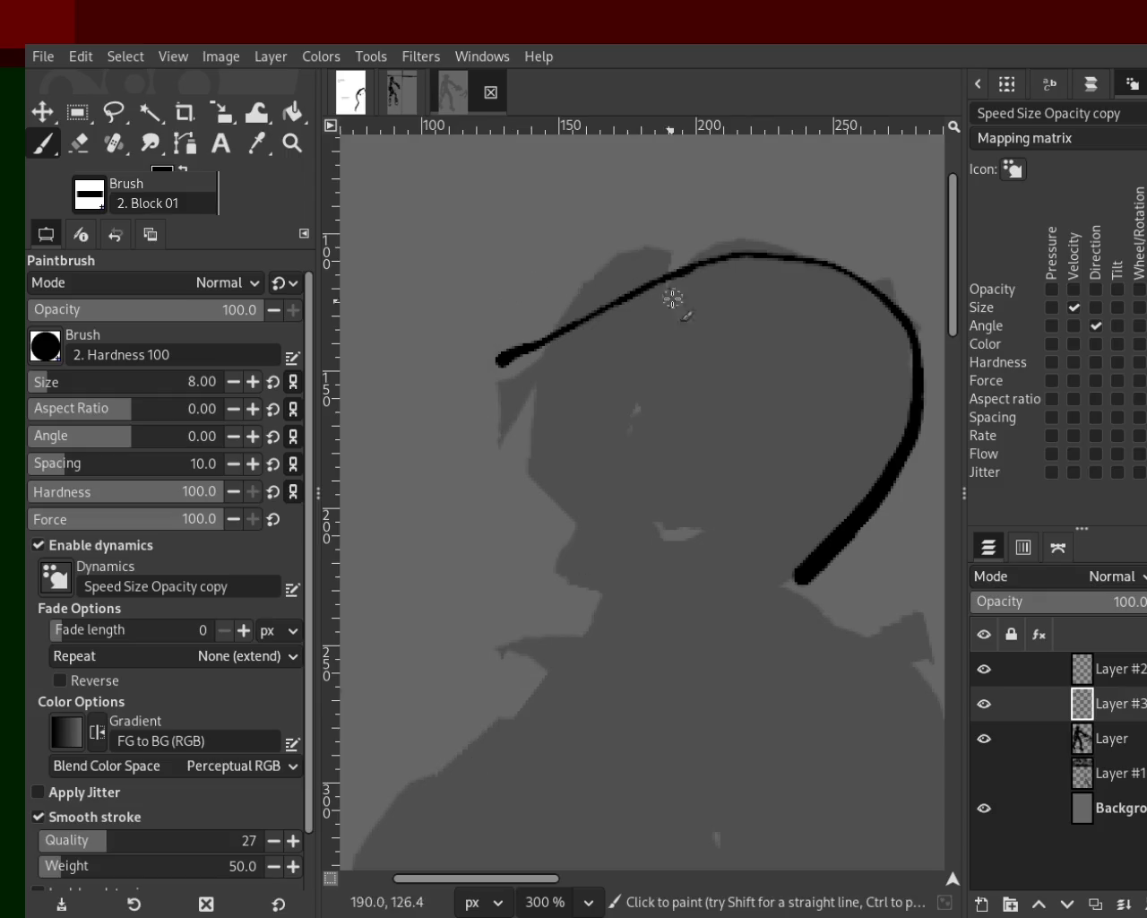
drag(647, 266, 585, 616)
Step: Sketch thick hair strokes and strands over the head, undoing the unwanted ones
mouse_move(835, 250)
mouse_down()
mouse_move(525, 297)
mouse_move(661, 307)
mouse_move(661, 402)
mouse_up()
key(ctrl+z)
mouse_move(708, 193)
mouse_down()
mouse_move(455, 323)
mouse_move(663, 260)
mouse_up()
drag(609, 278, 584, 379)
key(ctrl+z)
drag(663, 260, 627, 508)
drag(663, 453, 670, 185)
key(ctrl+z)
drag(705, 264, 914, 349)
key(ctrl+z)
mouse_move(690, 249)
mouse_down()
mouse_move(858, 421)
mouse_move(708, 174)
mouse_up()
drag(713, 179, 946, 327)
key(ctrl+z)
mouse_move(780, 237)
mouse_down()
mouse_move(660, 260)
mouse_move(446, 439)
mouse_up()
mouse_move(466, 414)
mouse_down()
mouse_move(620, 261)
mouse_move(455, 404)
mouse_up()
mouse_move(638, 260)
mouse_down()
mouse_move(619, 435)
mouse_move(632, 462)
mouse_up()
drag(641, 260, 641, 413)
drag(683, 304, 653, 390)
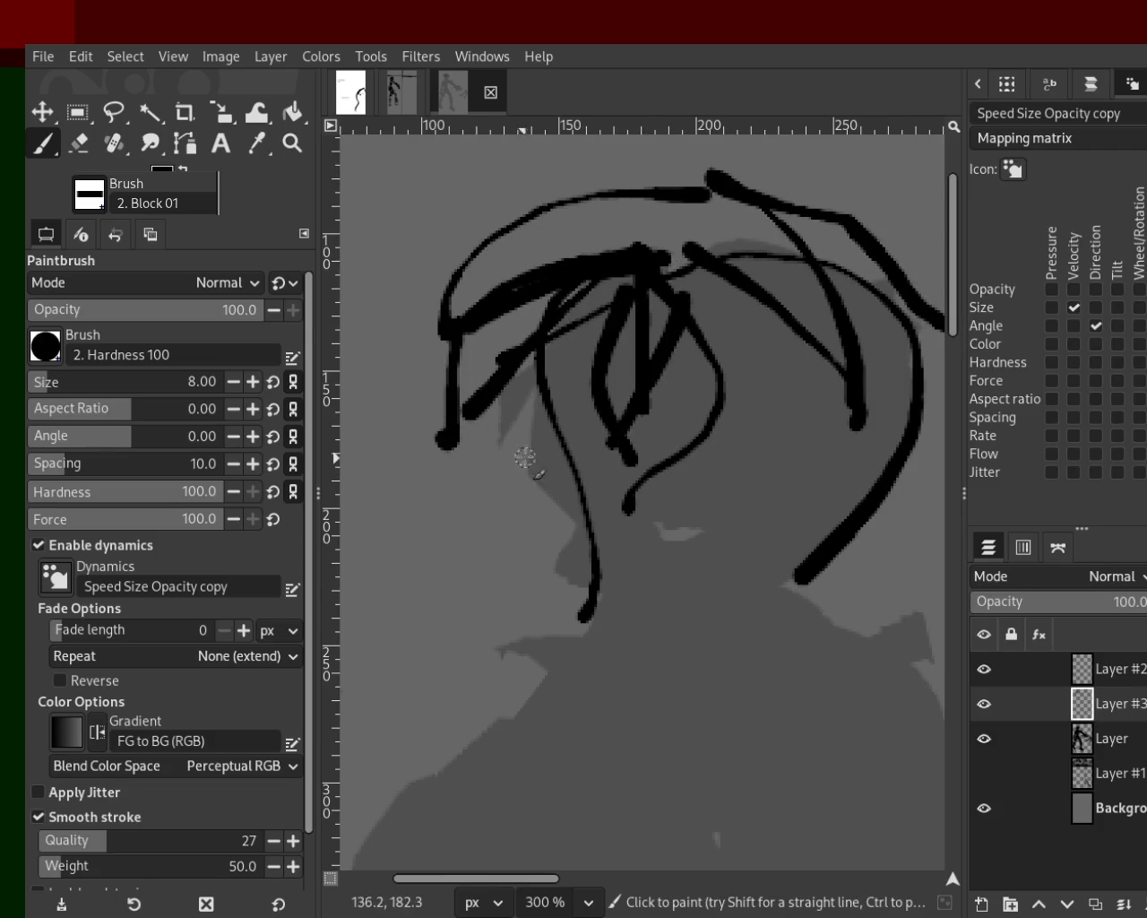
key(ctrl+z)
key(ctrl+z)
mouse_move(484, 371)
mouse_down()
mouse_move(358, 570)
mouse_move(470, 557)
mouse_up()
key(ctrl+z)
key(ctrl+z)
key(ctrl+z)
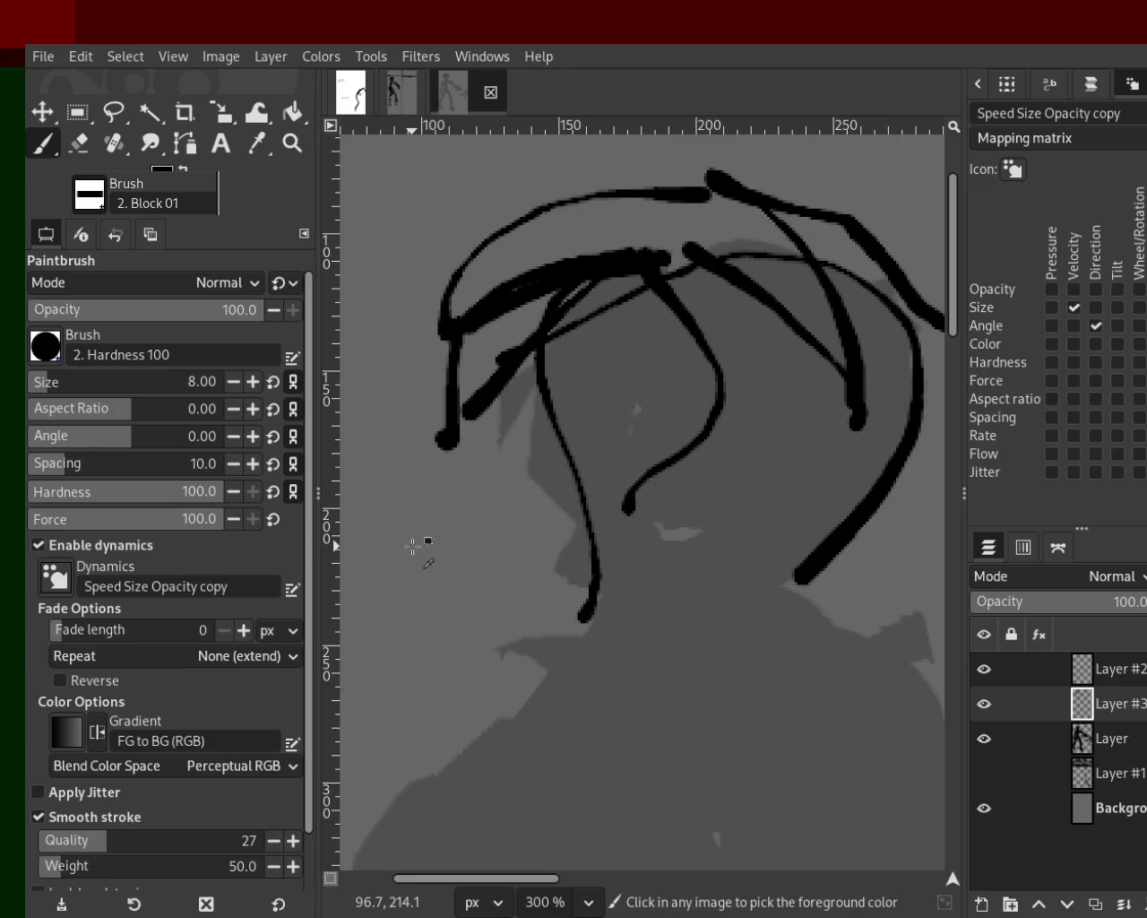
key(ctrl+z)
key(ctrl+z)
key(ctrl+z)
key(ctrl+z)
Step: Paint a long stroke across the top, a mid-head scribble, and long lines down the neck
key(ctrl+z)
key(ctrl+z)
key(ctrl+z)
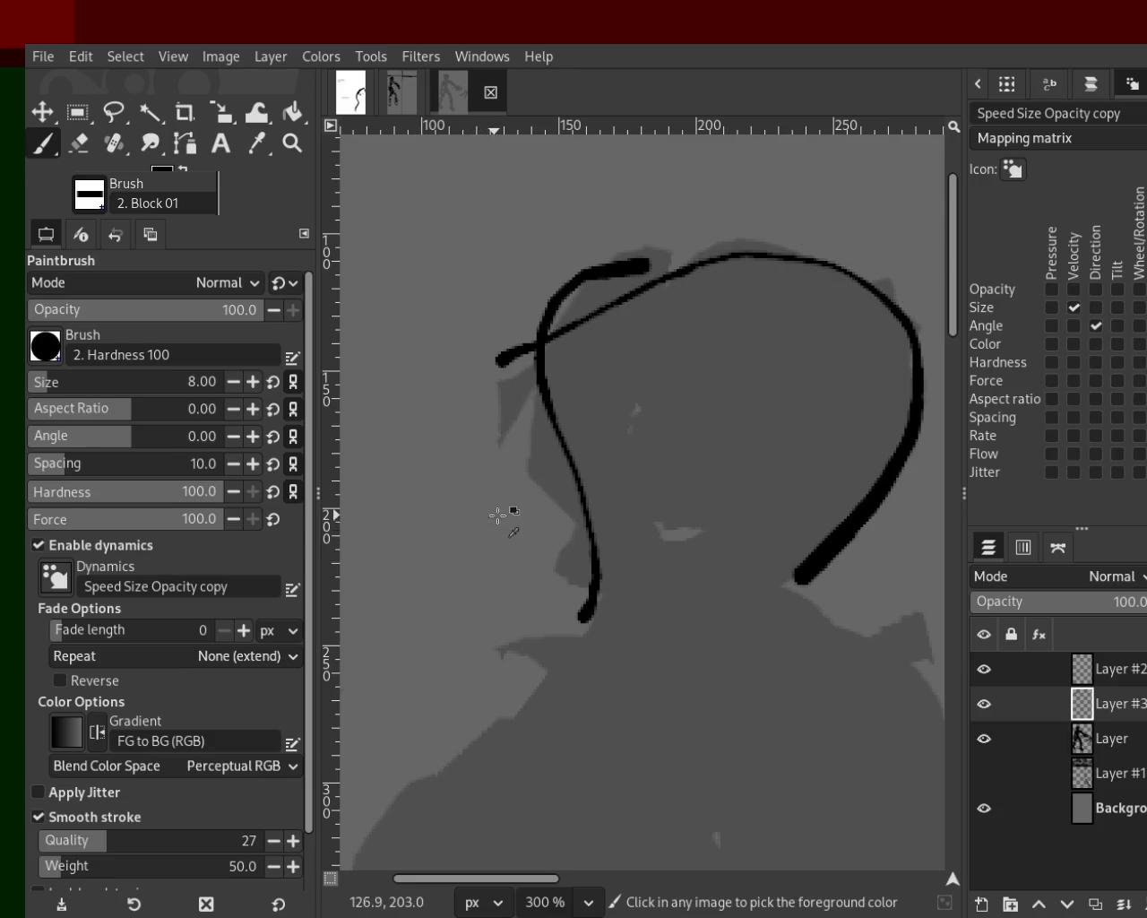
drag(833, 235, 525, 341)
key(ctrl+z)
mouse_move(839, 391)
mouse_down()
mouse_move(824, 409)
mouse_move(845, 417)
mouse_move(750, 331)
mouse_move(665, 333)
mouse_move(774, 440)
mouse_up()
drag(695, 429, 705, 652)
key(ctrl+z)
key(ctrl+z)
key(ctrl+z)
drag(593, 602, 349, 864)
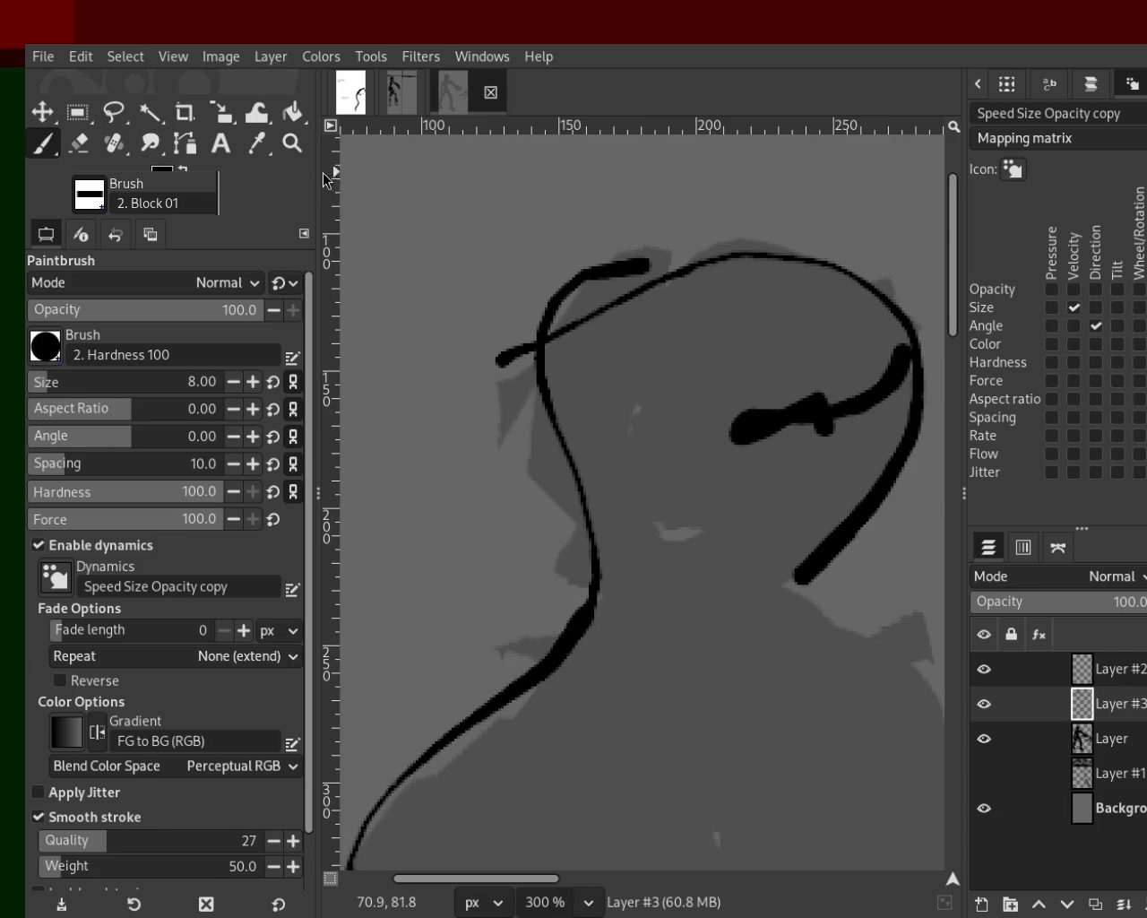
key(z)
ctrl+click(730, 343)
ctrl+click(730, 343)
ctrl+click(730, 343)
click(645, 555)
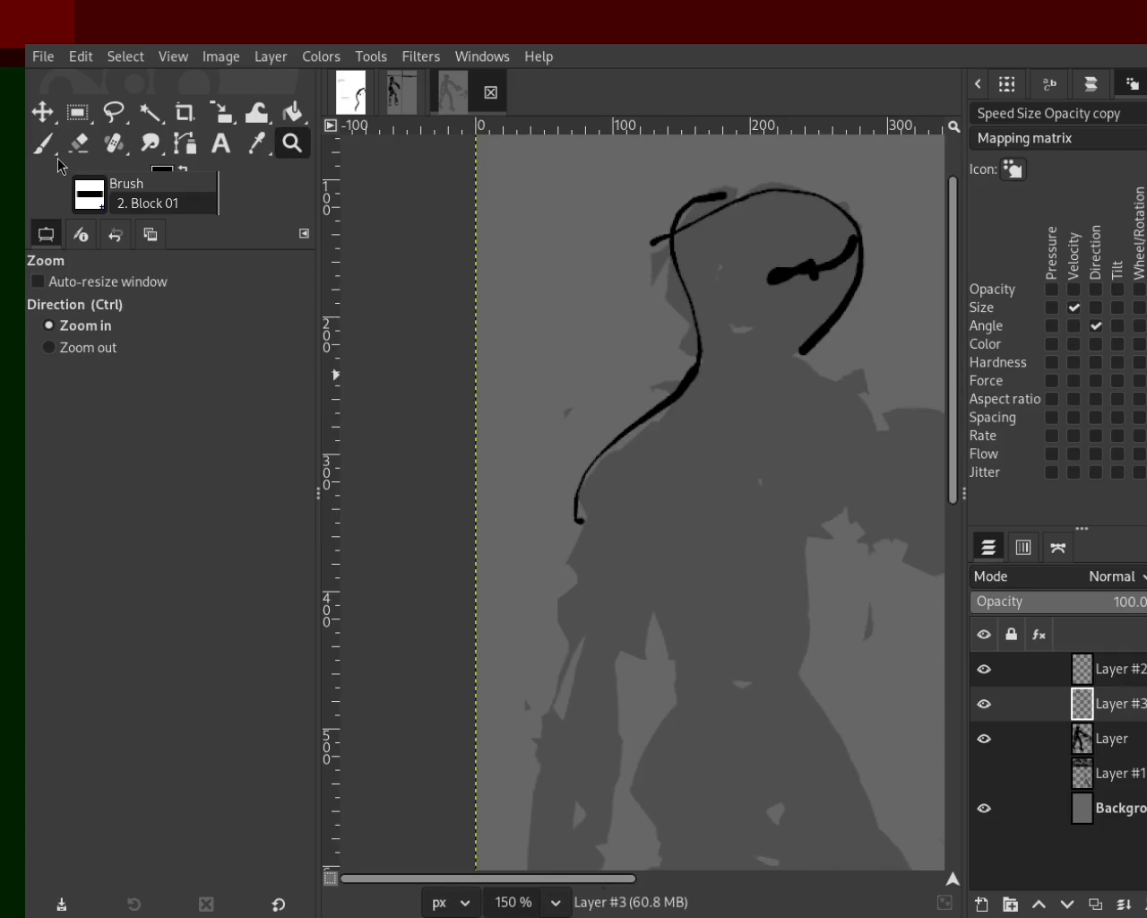
Step: Paint black outline strokes down the figure's left side, leg and hip, redoing bad strokes
click(43, 144)
drag(585, 524, 519, 688)
key(ctrl+z)
mouse_move(575, 524)
mouse_down()
mouse_move(550, 569)
mouse_move(558, 616)
mouse_move(514, 866)
mouse_up()
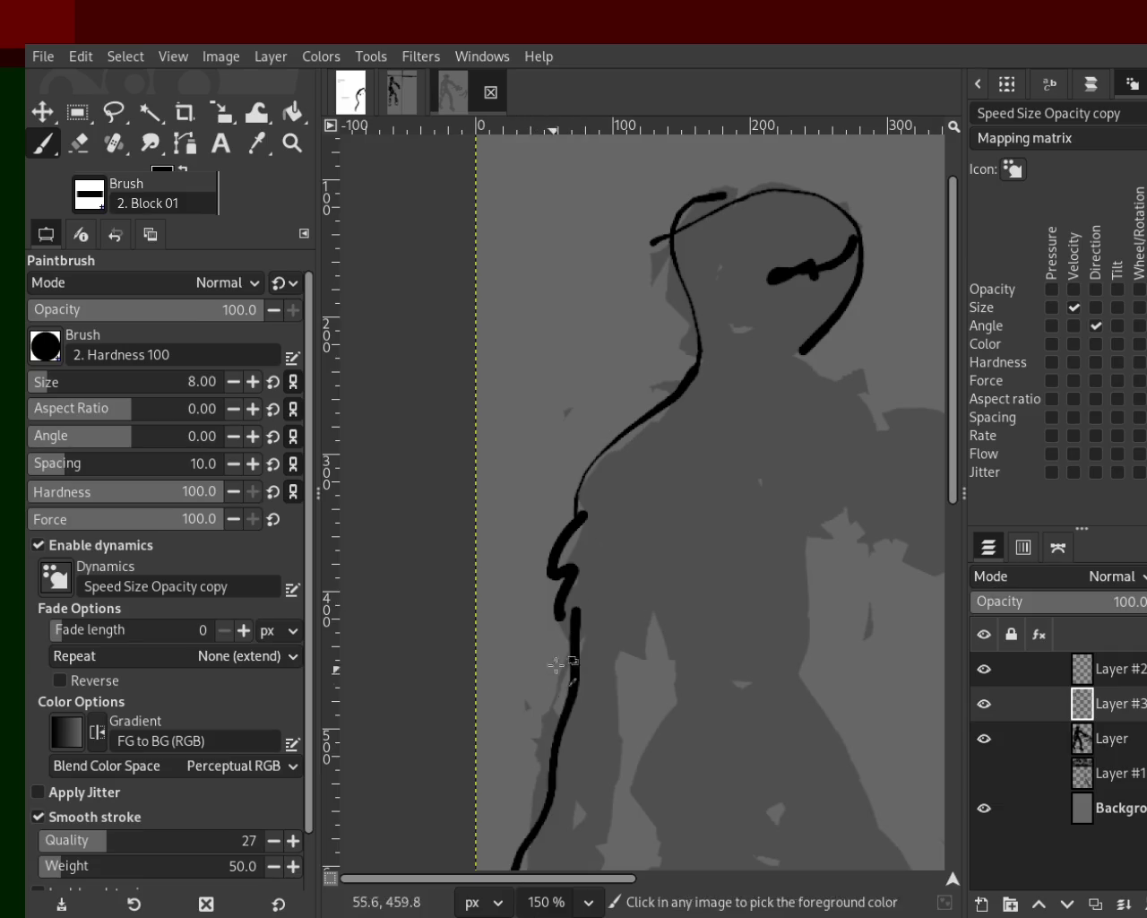
key(ctrl+z)
drag(562, 655, 521, 867)
drag(629, 649, 534, 867)
key(ctrl+z)
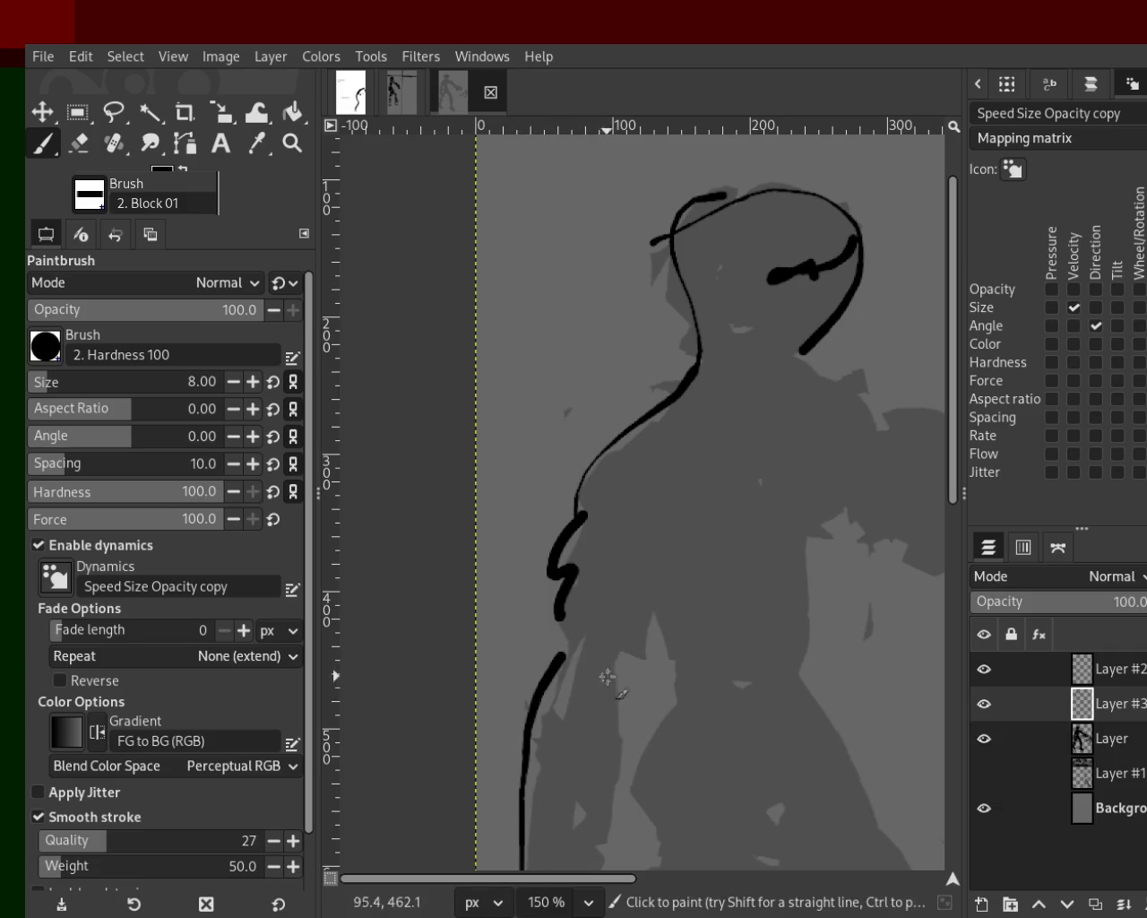
drag(611, 679, 587, 868)
click(629, 652)
mouse_move(637, 651)
mouse_down()
mouse_move(649, 625)
mouse_move(697, 722)
mouse_move(640, 866)
mouse_up()
key(ctrl+z)
drag(671, 681, 649, 625)
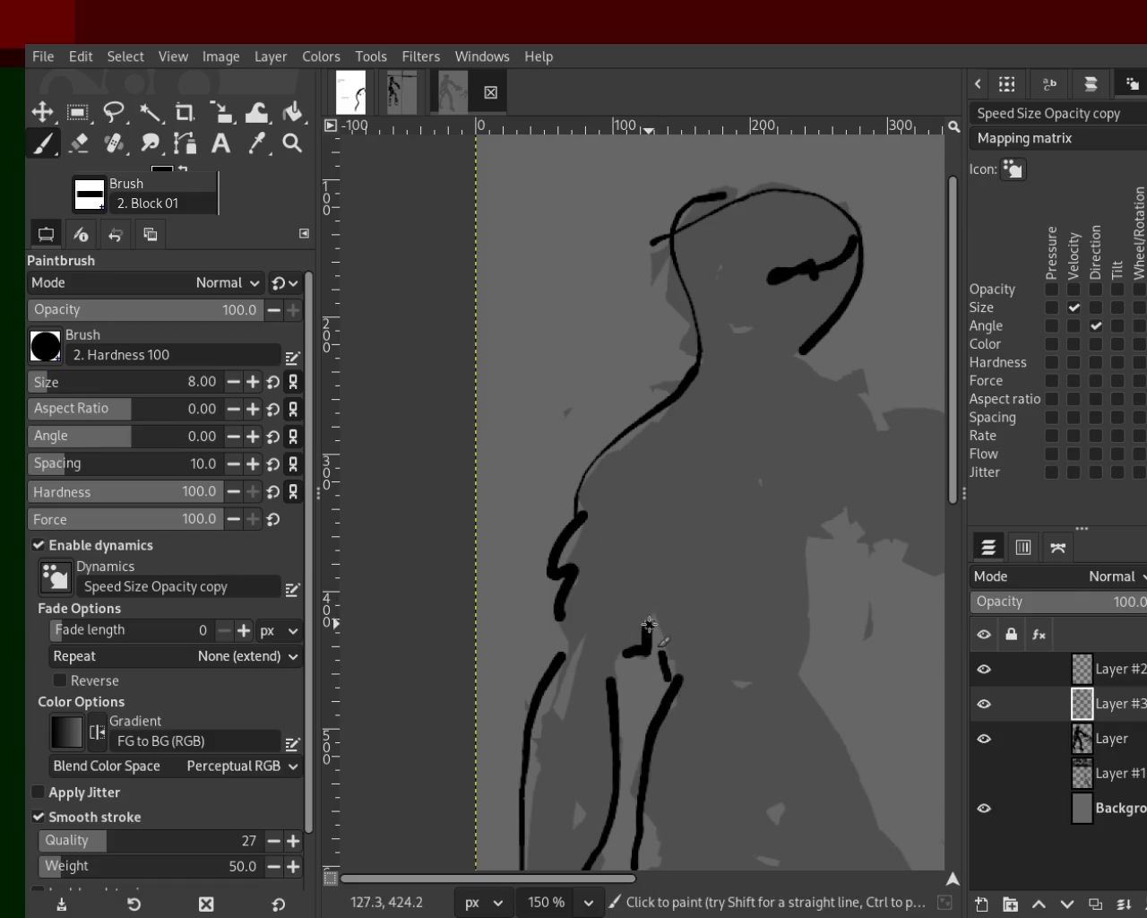
Step: Add a vertical line down the figure's right side and outline the right arm from the shoulder
drag(810, 663, 797, 469)
key(ctrl+z)
drag(825, 529, 815, 690)
key(ctrl+z)
drag(812, 546, 810, 694)
drag(814, 537, 903, 566)
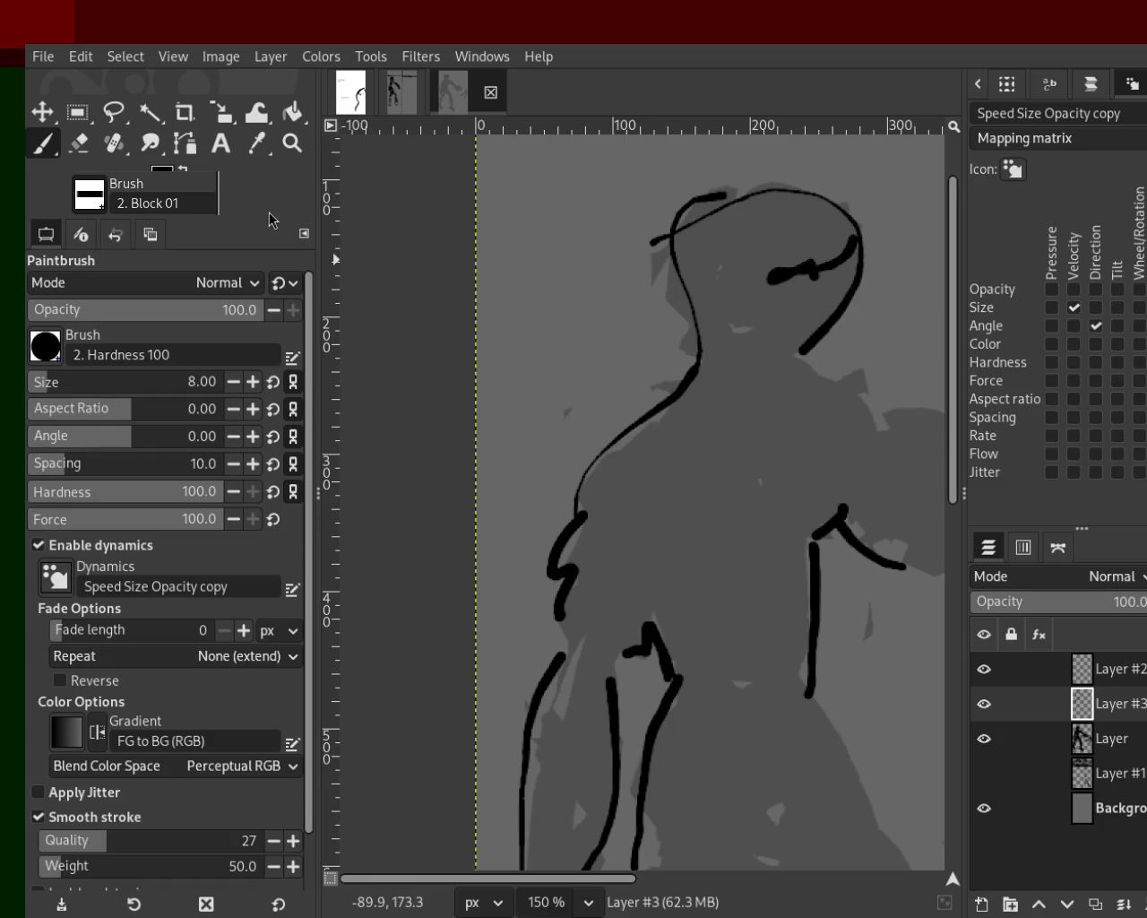
click(292, 142)
ctrl+click(610, 432)
ctrl+click(605, 431)
click(617, 595)
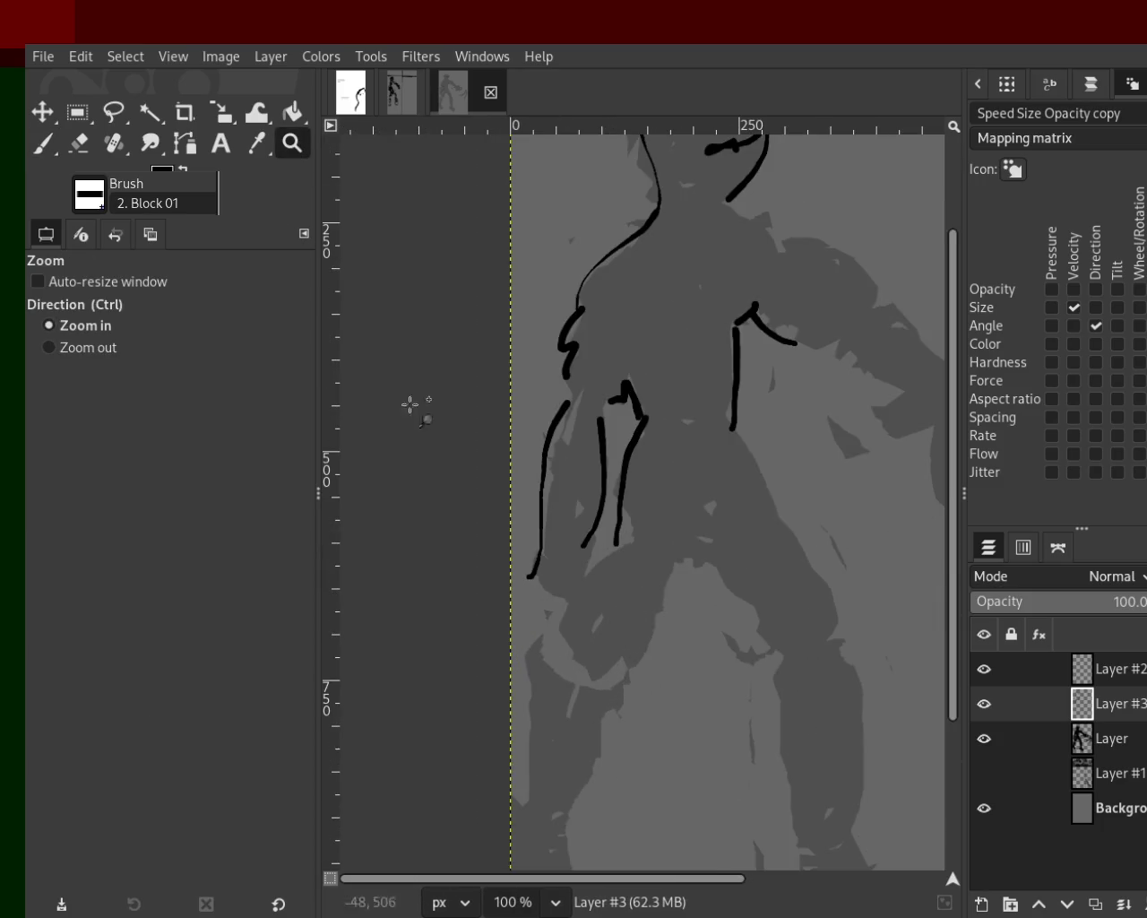
Step: Redraw the lower-left outline with a curve, left-leg strokes and a stroke across the hip
click(79, 143)
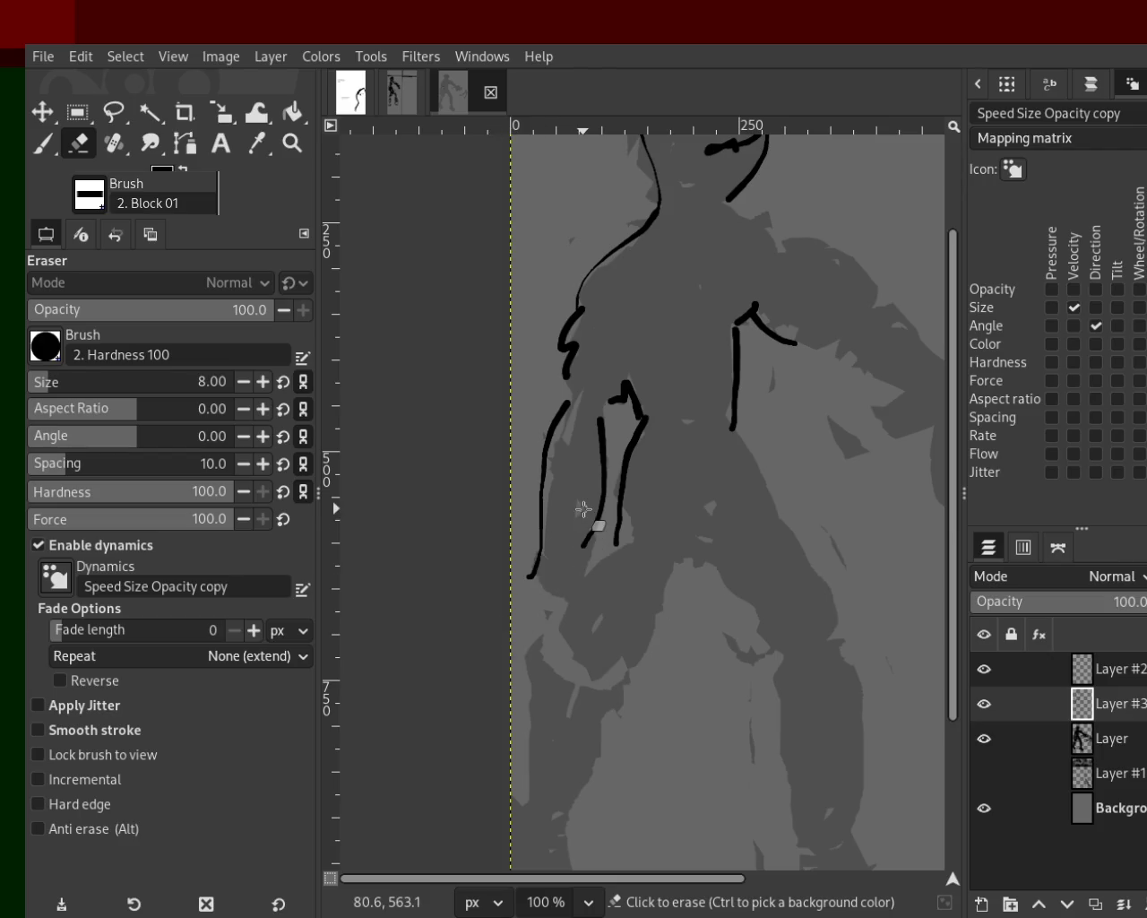
click(42, 143)
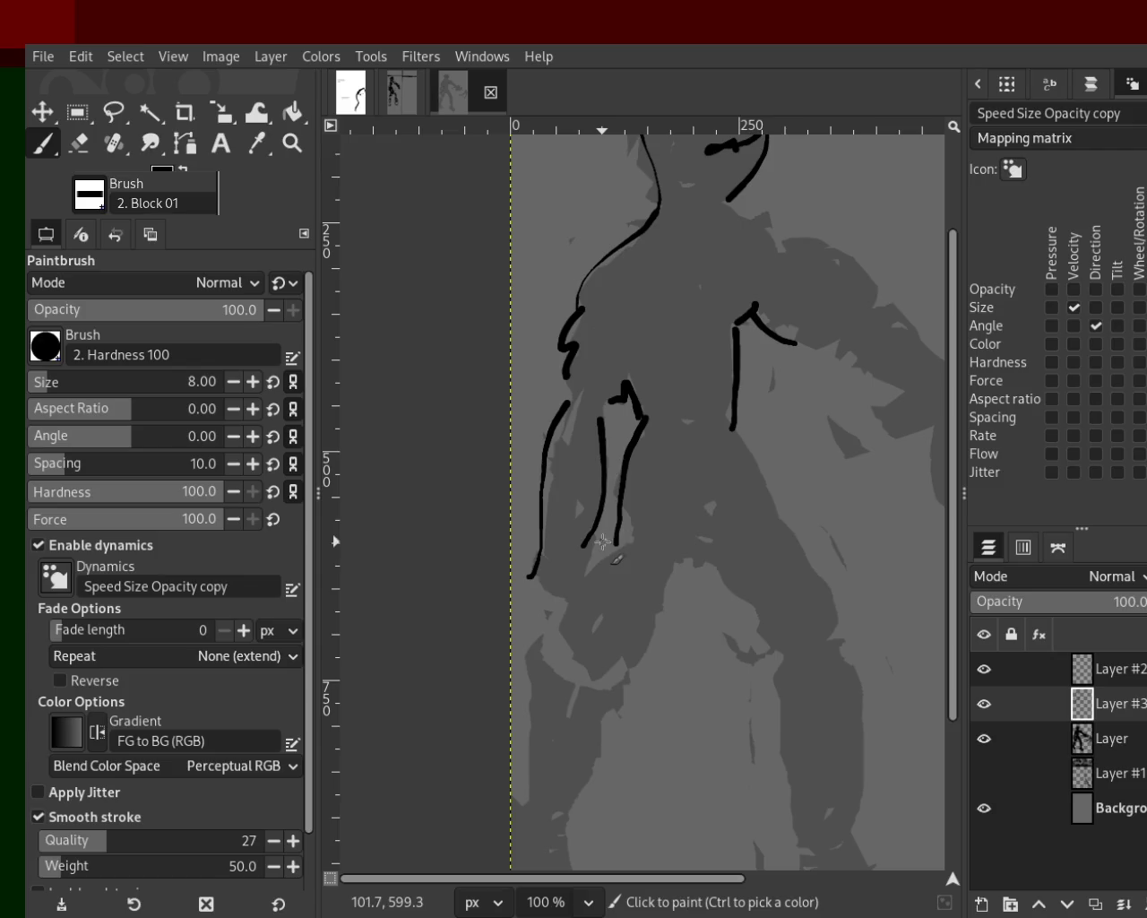
drag(584, 566, 524, 596)
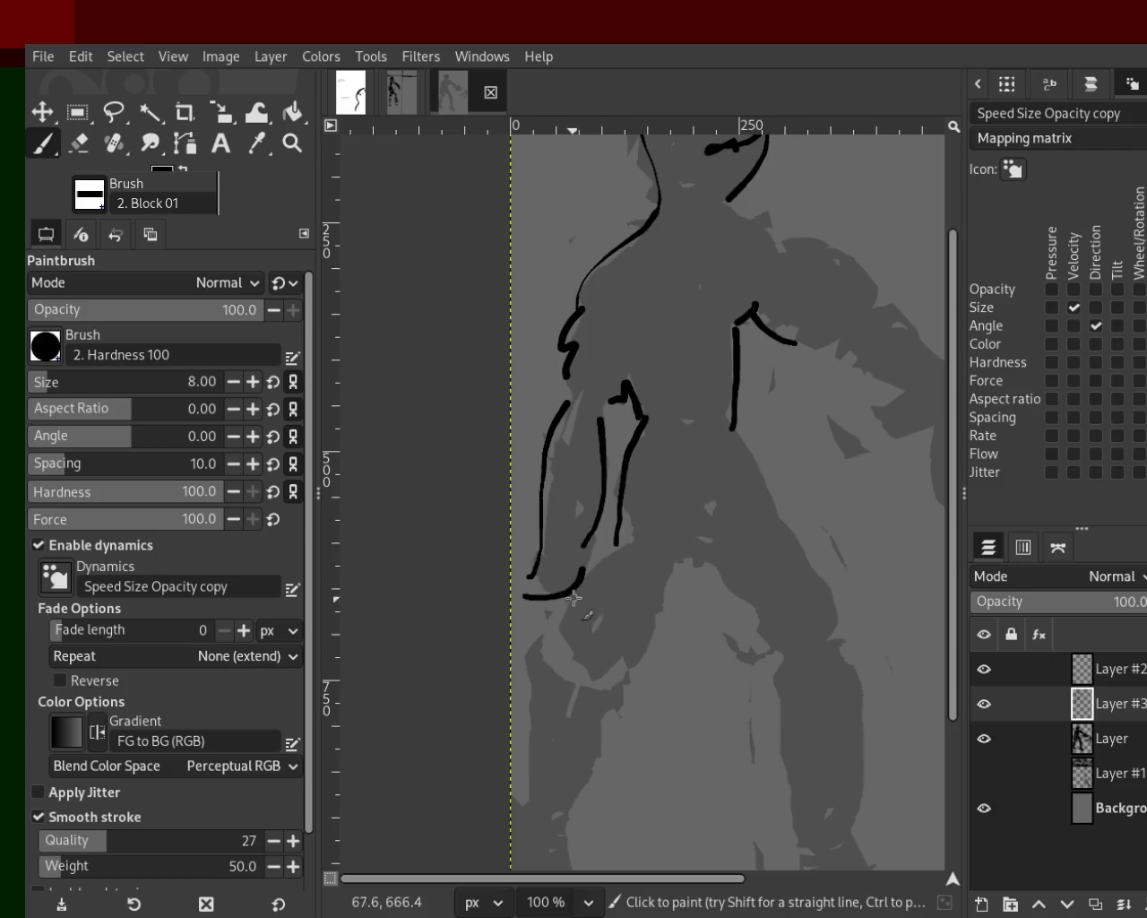
drag(622, 542, 532, 715)
key(ctrl+z)
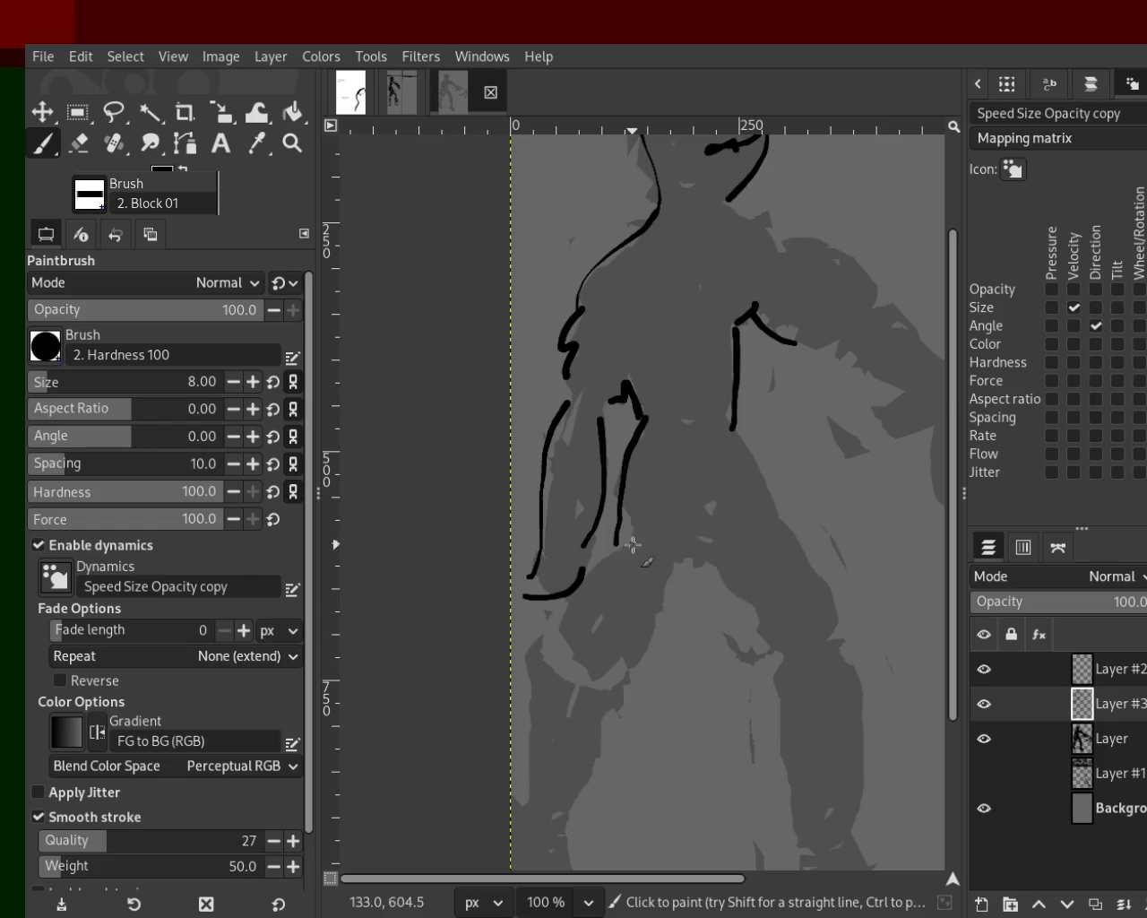
drag(625, 535, 543, 665)
drag(657, 573, 574, 731)
key(ctrl+z)
drag(653, 596, 563, 867)
drag(538, 674, 533, 790)
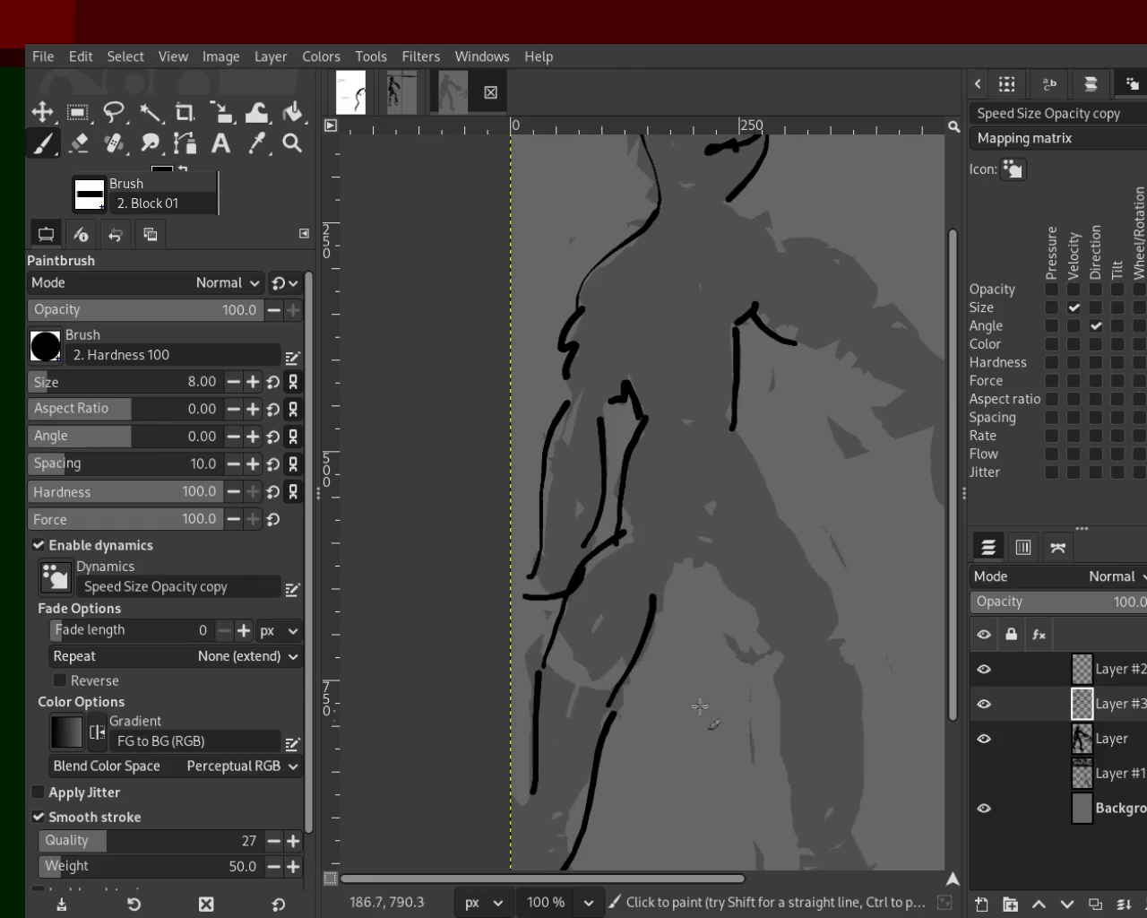
key(ctrl+z)
key(ctrl+z)
key(ctrl+z)
key(ctrl+z)
key(ctrl+z)
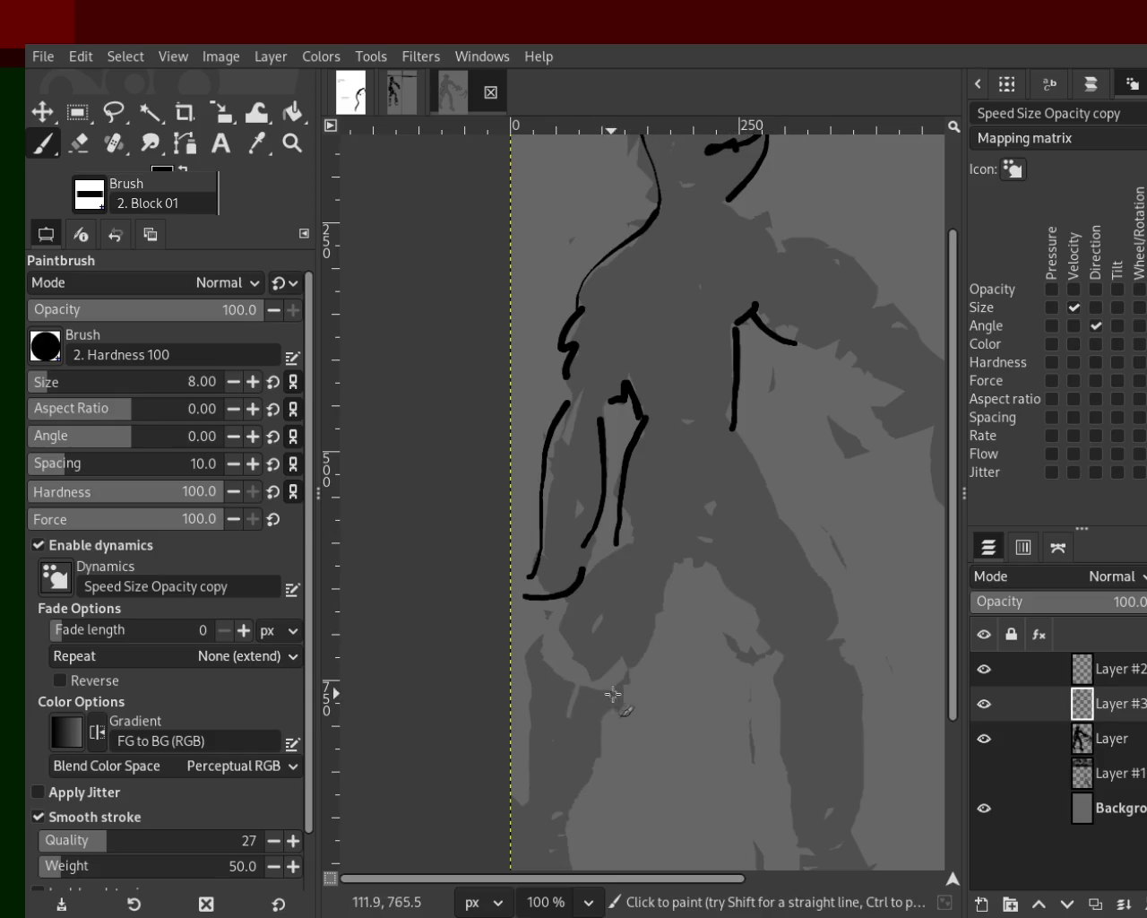
drag(613, 696, 586, 776)
click(292, 143)
ctrl+click(568, 472)
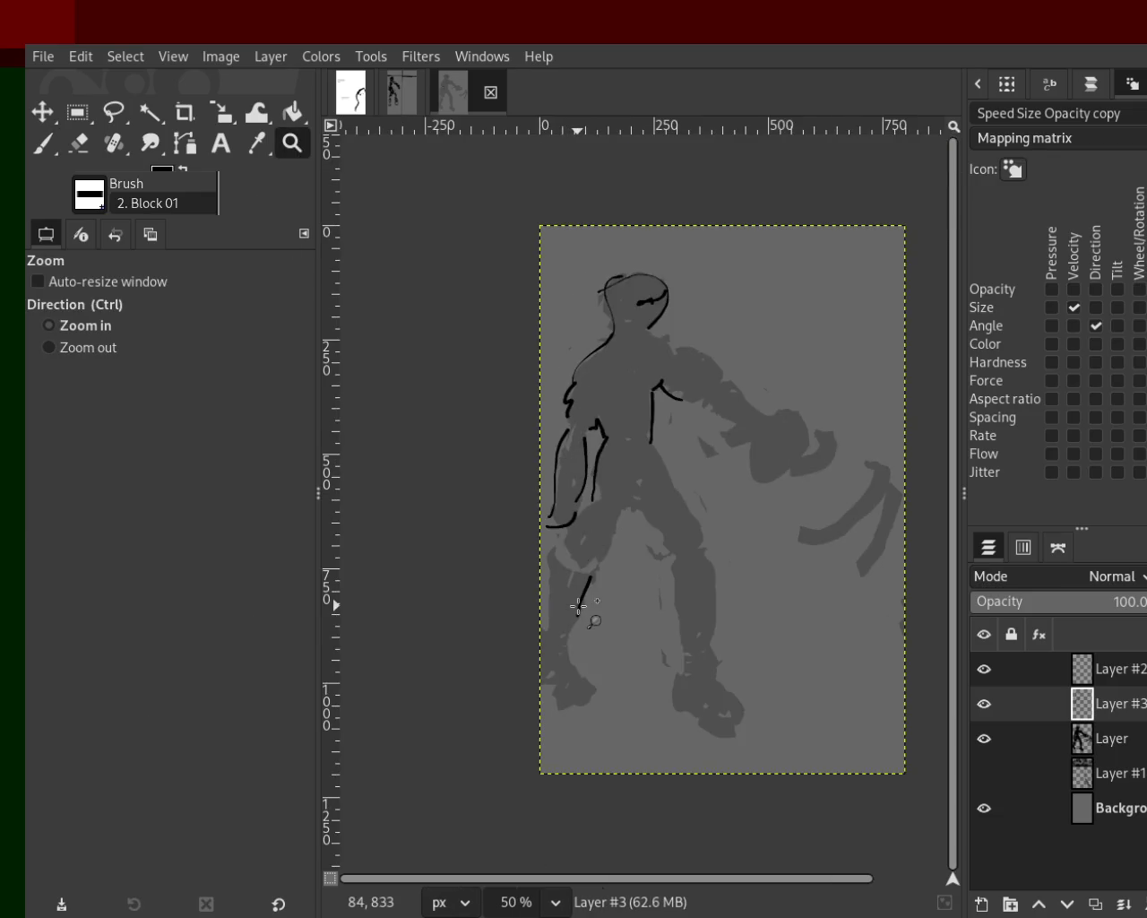
Step: Undo the recent strokes and sample the paint colour from the canvas
click(575, 609)
key(p)
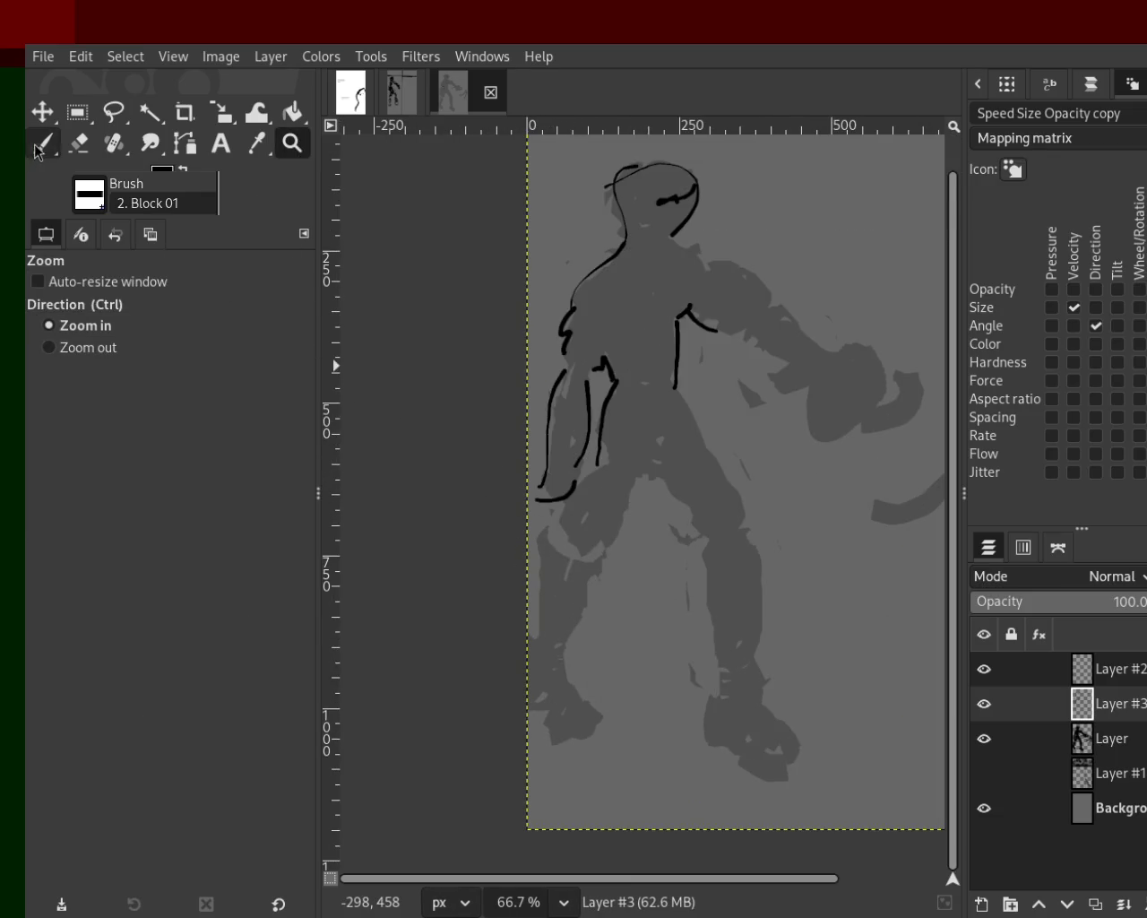
key(ctrl+z)
key(ctrl+z)
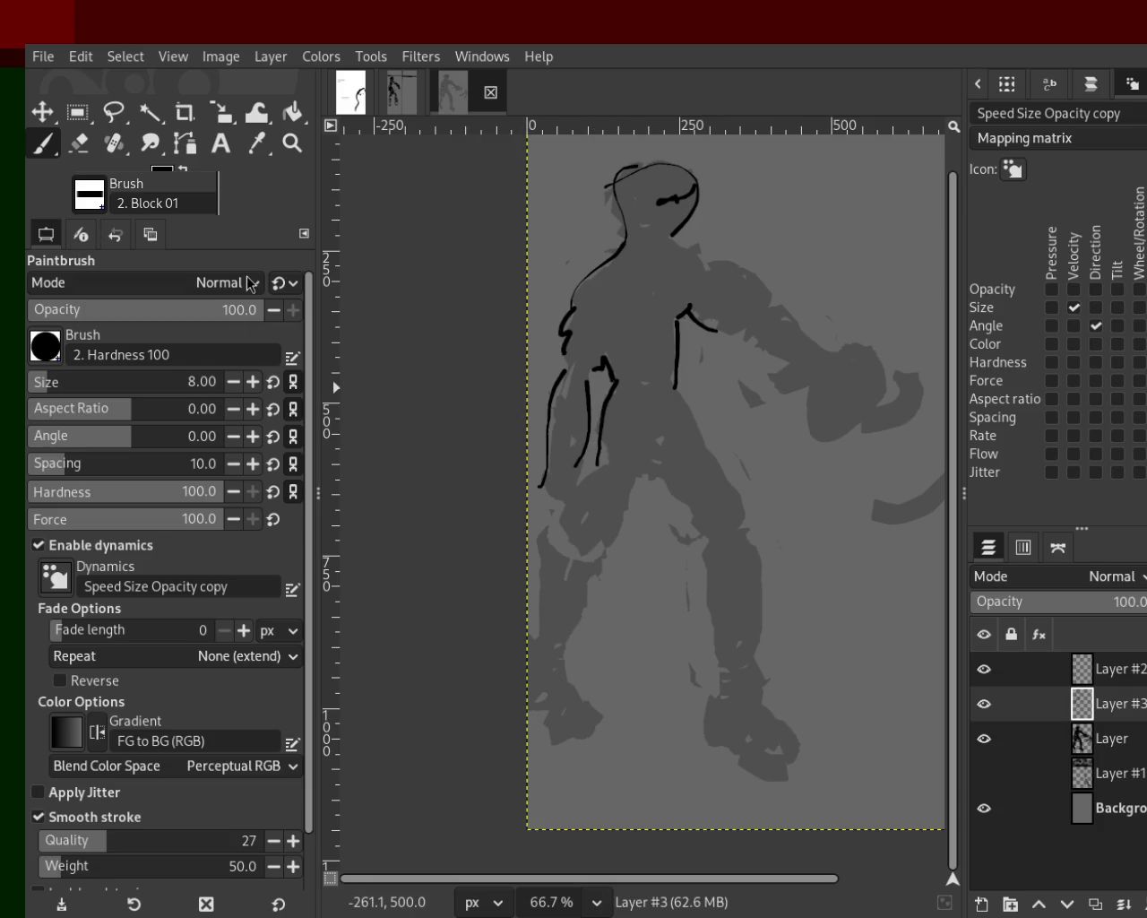
key(ctrl)
ctrl+click(561, 374)
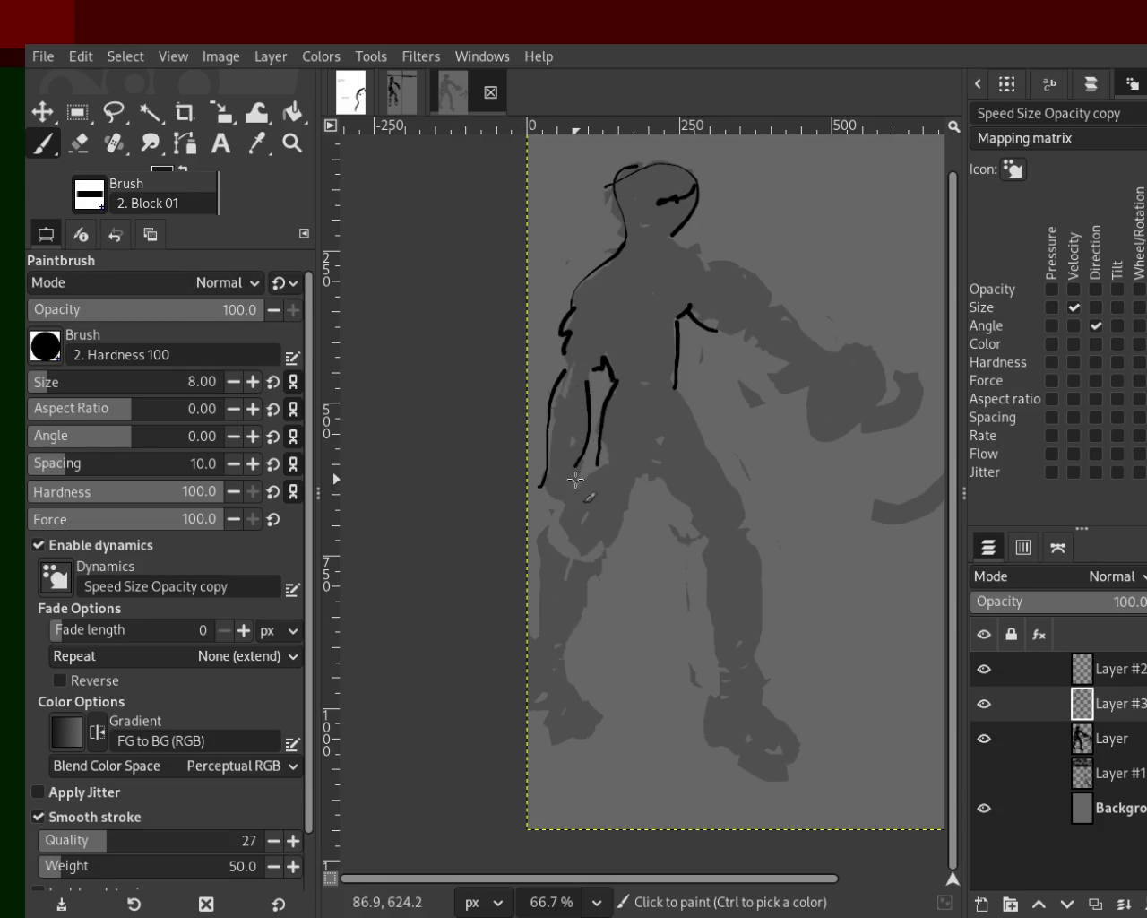
Step: Outline the left leg and redraw the knee as a curve
mouse_move(540, 636)
mouse_down()
mouse_move(545, 713)
mouse_move(590, 732)
mouse_move(592, 701)
mouse_up()
key(ctrl+z)
drag(586, 578, 557, 661)
key(ctrl+z)
drag(586, 578, 558, 661)
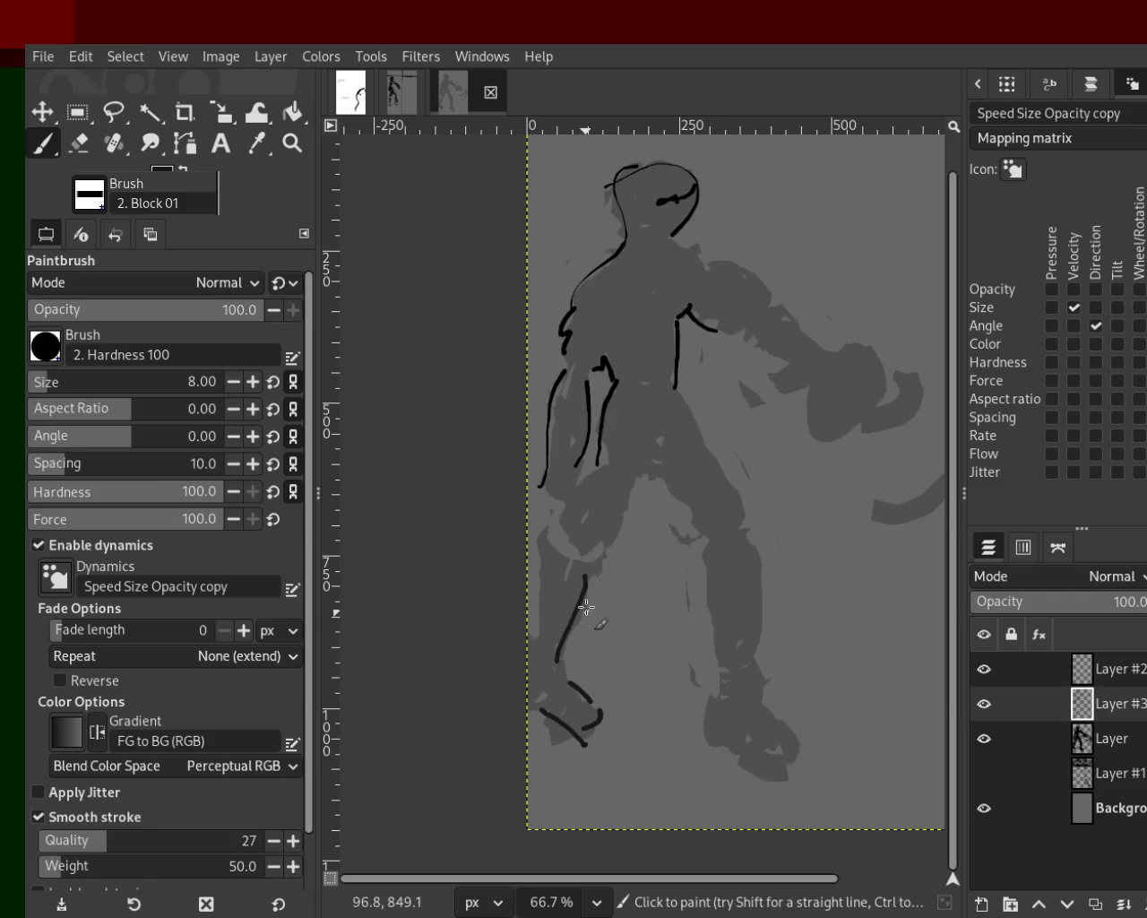
key(ctrl+z)
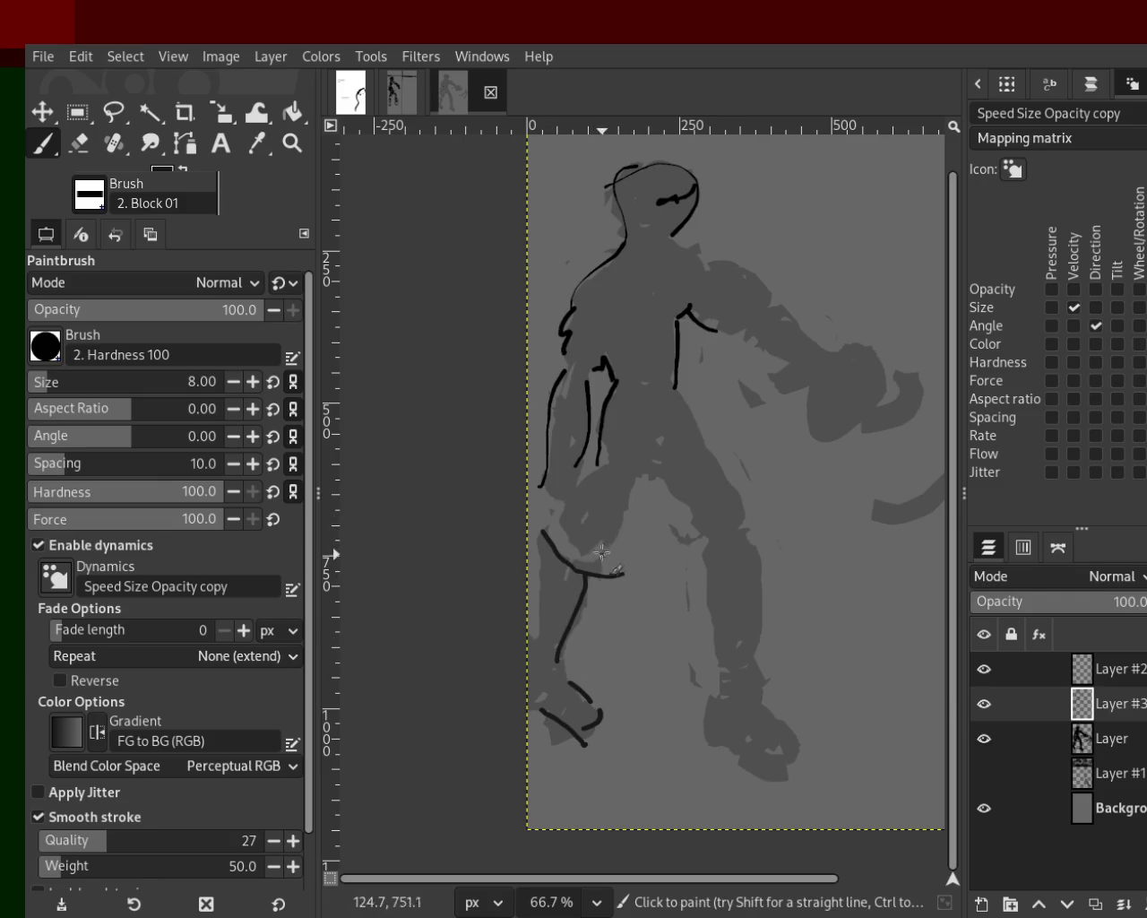
drag(549, 526, 591, 550)
Step: Outline the thigh, inner thigh, shin and the bottom of the right foot
drag(634, 481, 605, 547)
mouse_move(646, 490)
mouse_down()
mouse_move(690, 515)
mouse_move(726, 617)
mouse_up()
key(ctrl+z)
mouse_move(697, 540)
mouse_down()
mouse_move(674, 699)
mouse_move(712, 704)
mouse_move(715, 738)
mouse_move(811, 760)
mouse_up()
key(ctrl+z)
drag(781, 710, 795, 746)
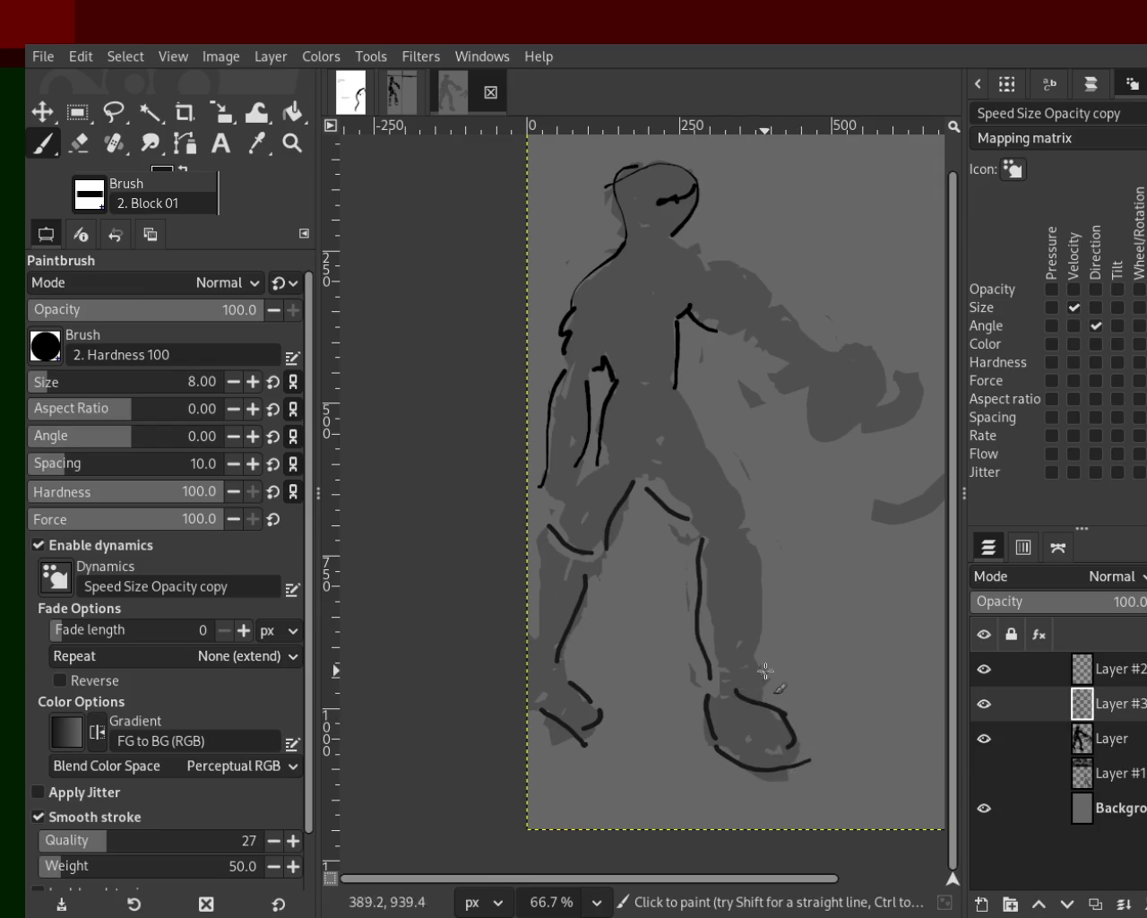
drag(758, 697, 757, 536)
key(ctrl+z)
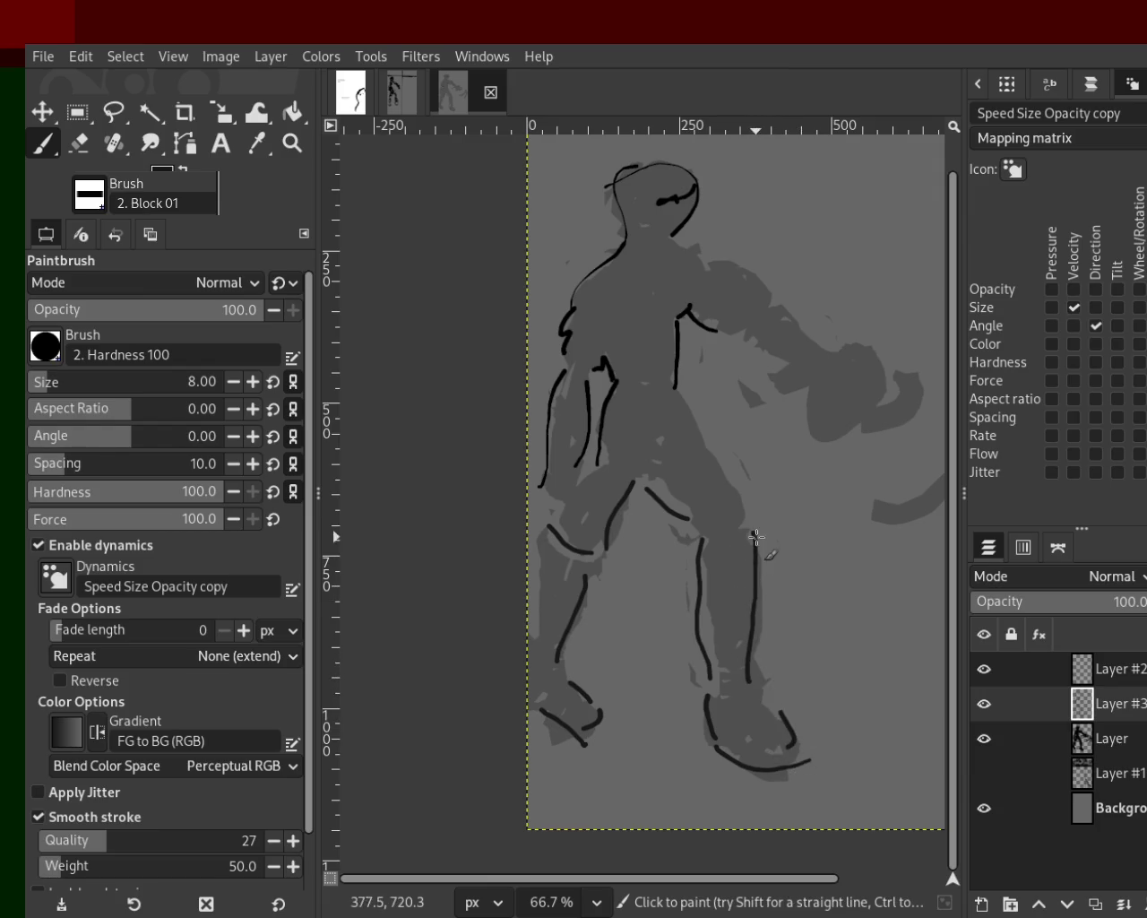
Step: Trace the torso-to-hip lines, the right thigh curve and a short left-thigh stroke
drag(713, 459, 631, 334)
key(z)
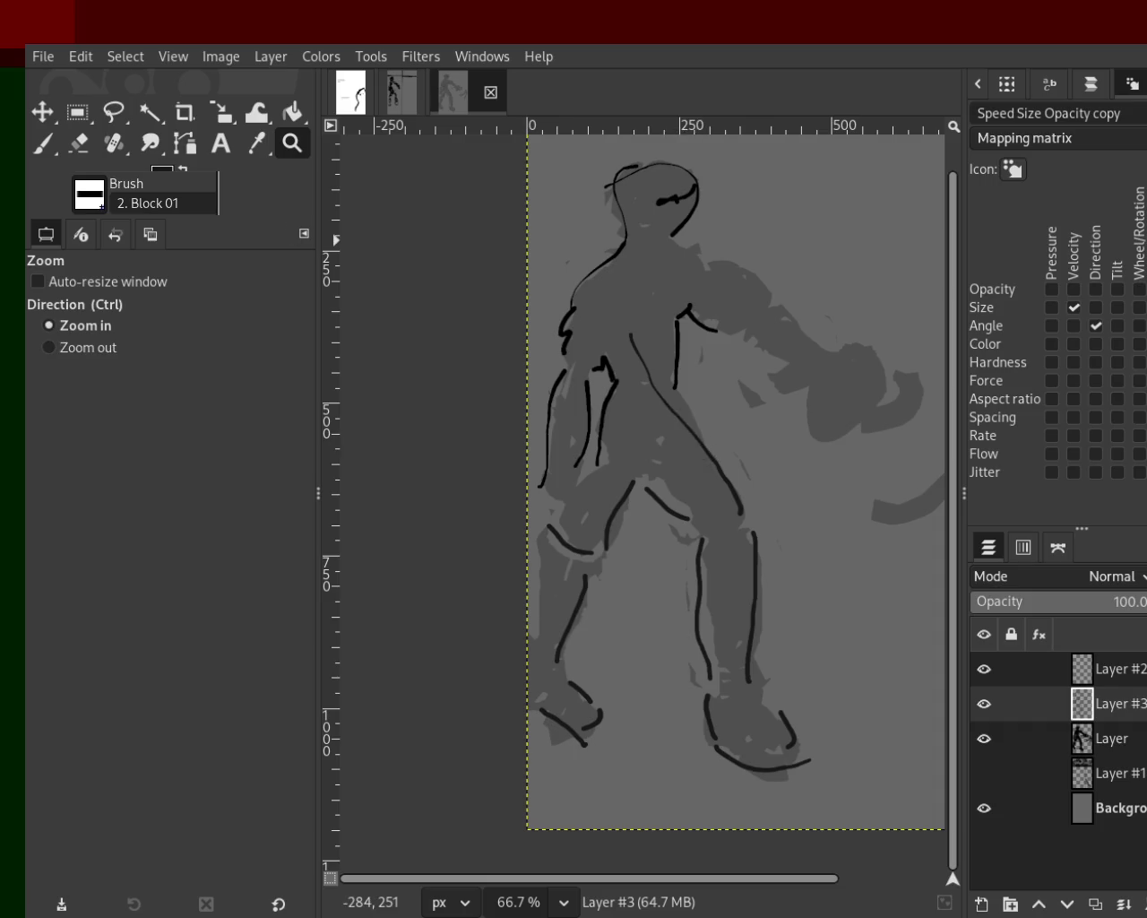
key(p)
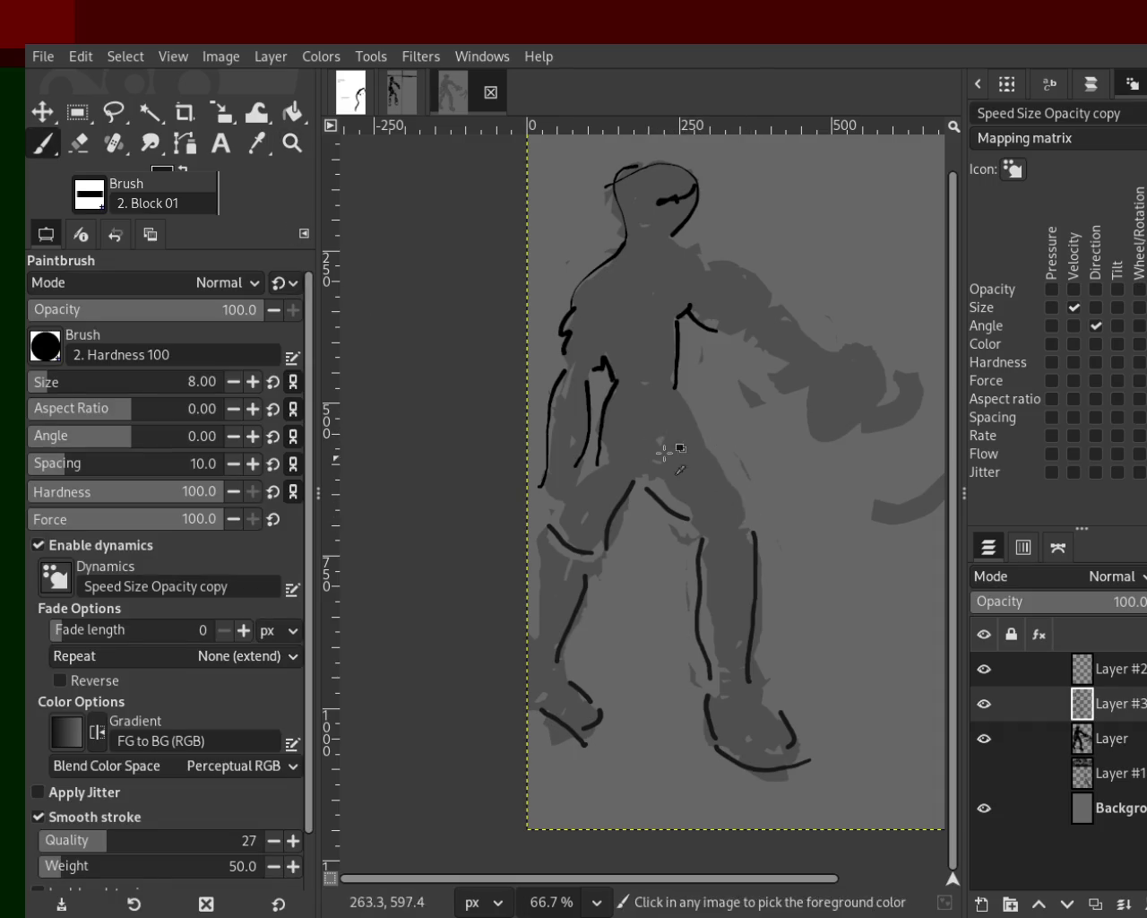
drag(686, 462, 753, 530)
drag(678, 381, 679, 446)
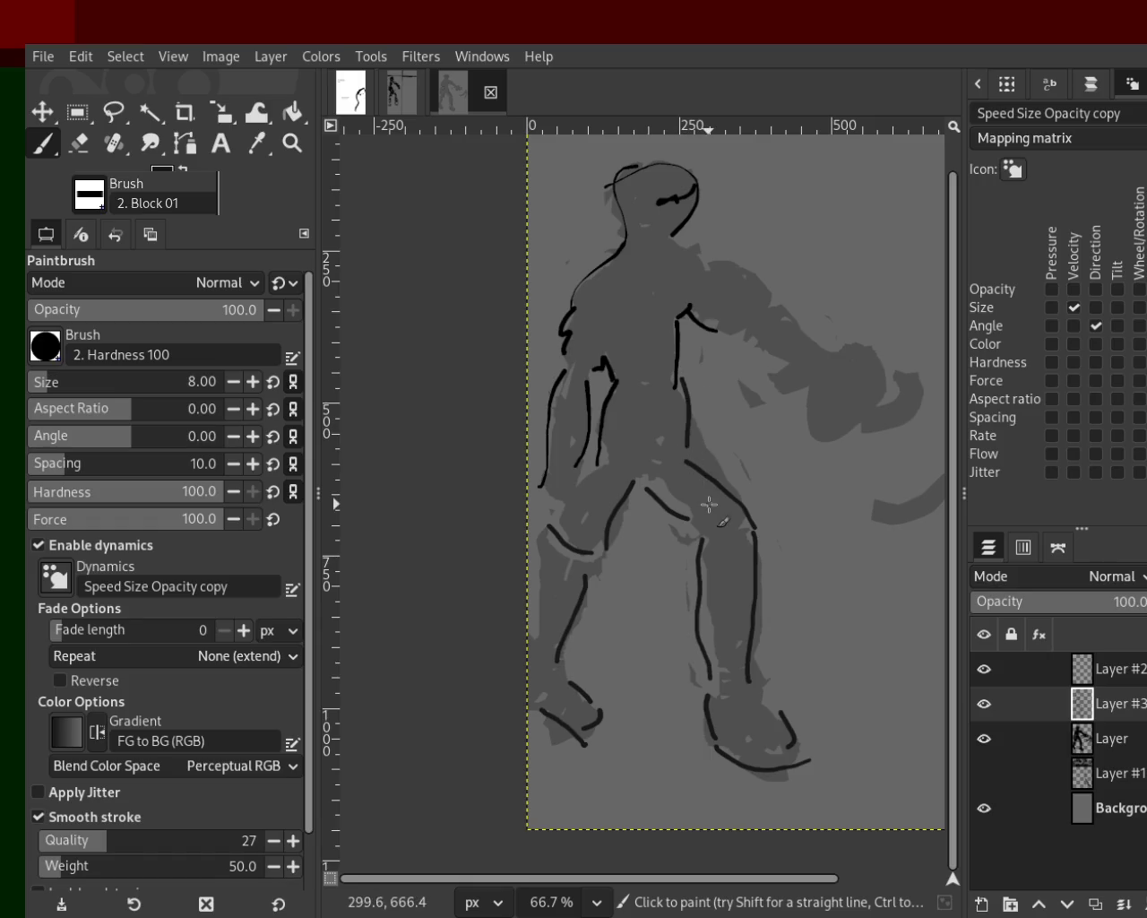
mouse_move(663, 381)
mouse_down()
mouse_move(690, 461)
mouse_move(618, 529)
mouse_up()
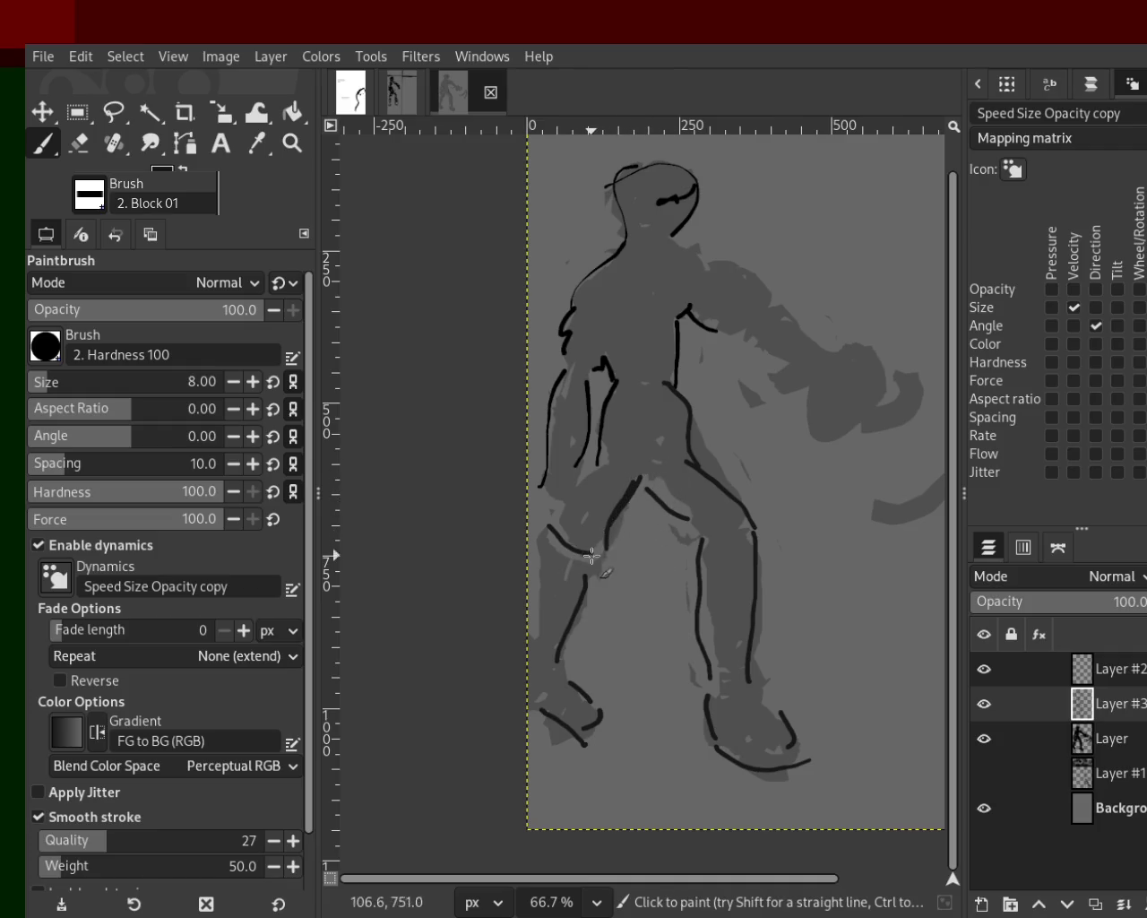
drag(593, 465, 568, 513)
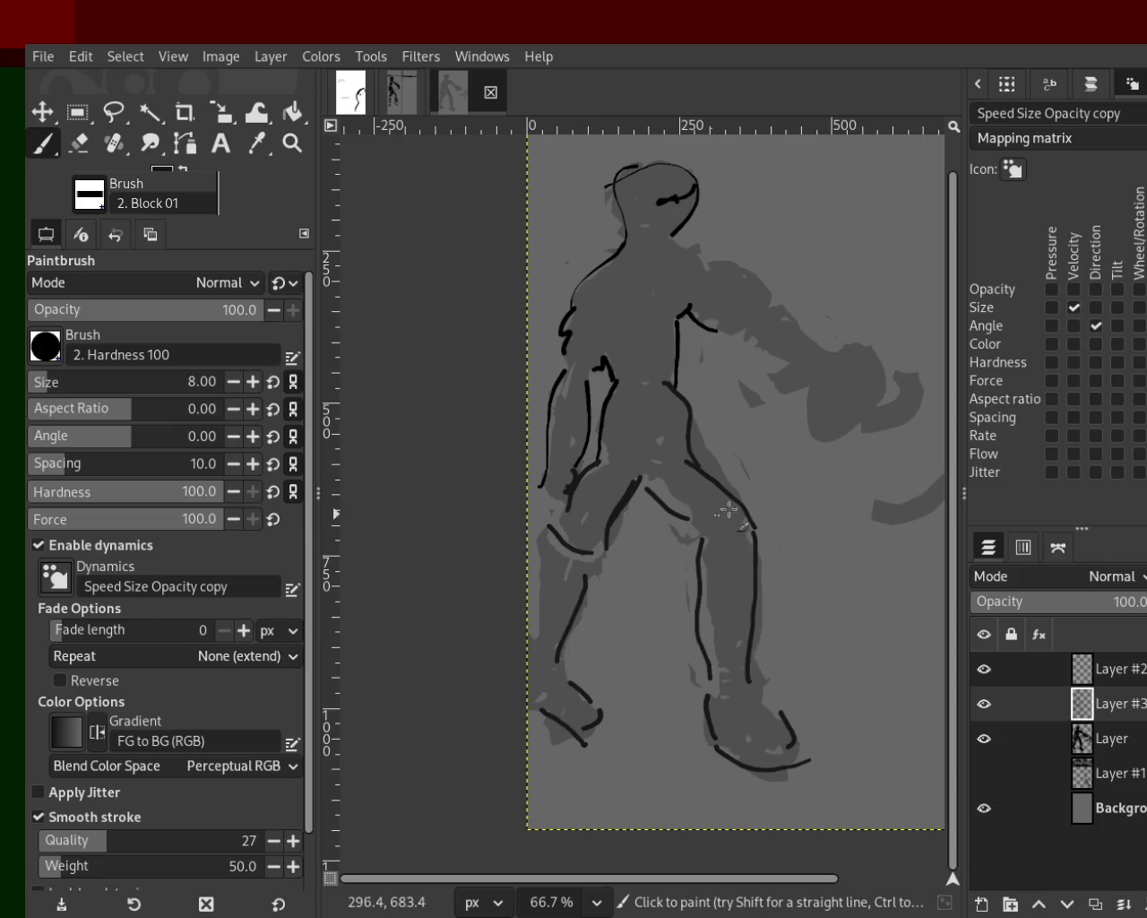
Step: Outline the right upper arm, the top of the shoulder and extend the torso stroke downward
mouse_move(809, 367)
mouse_down()
mouse_move(728, 314)
mouse_move(677, 298)
mouse_move(827, 347)
mouse_up()
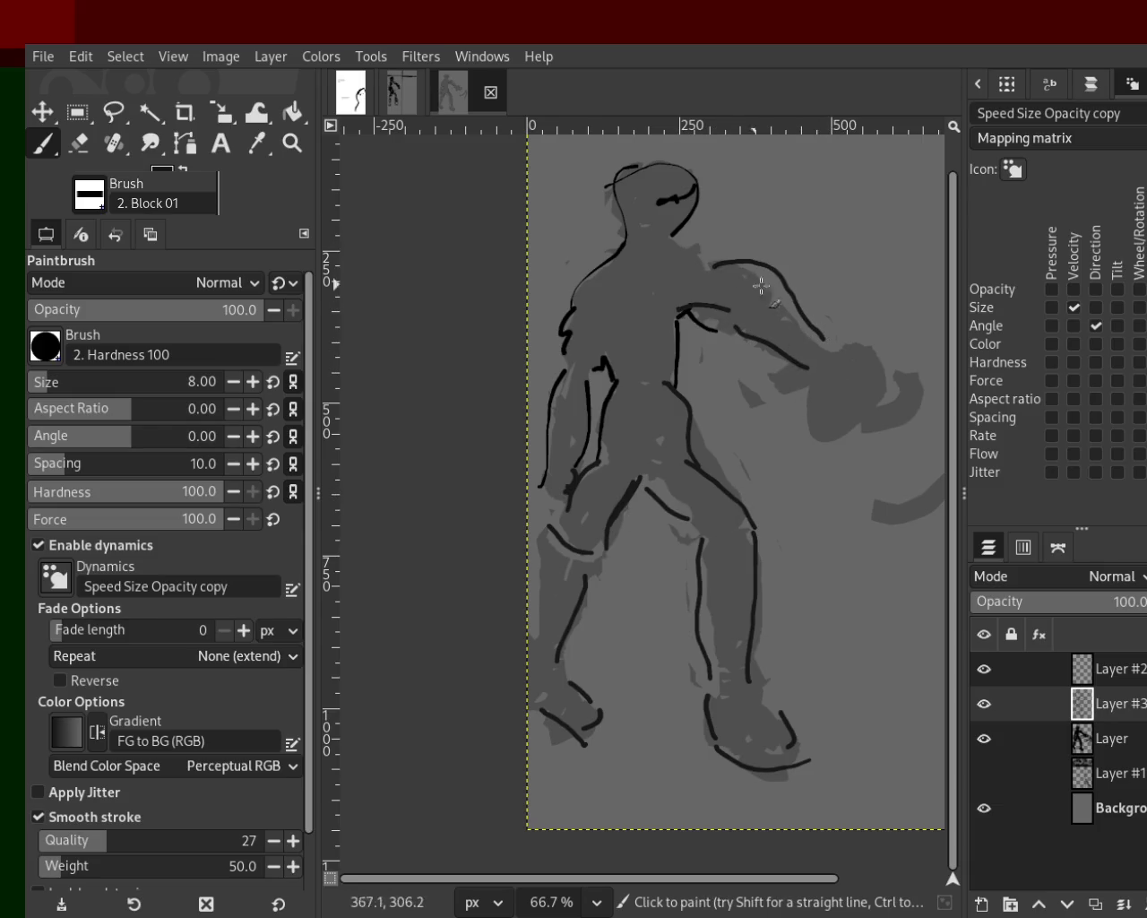
key(ctrl+z)
mouse_move(705, 270)
mouse_down()
mouse_move(849, 385)
mouse_move(839, 422)
mouse_up()
key(ctrl+z)
drag(717, 269, 654, 243)
key(ctrl)
drag(678, 339, 685, 386)
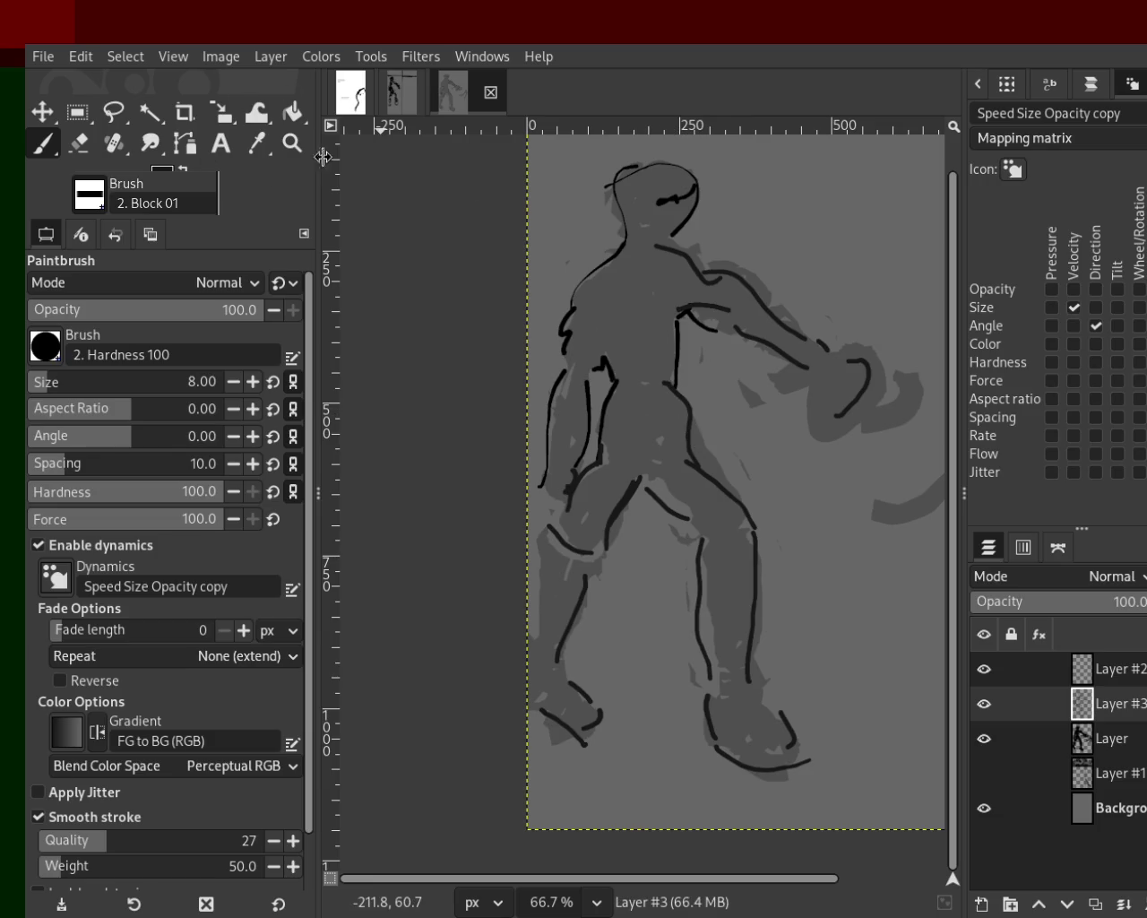
click(292, 142)
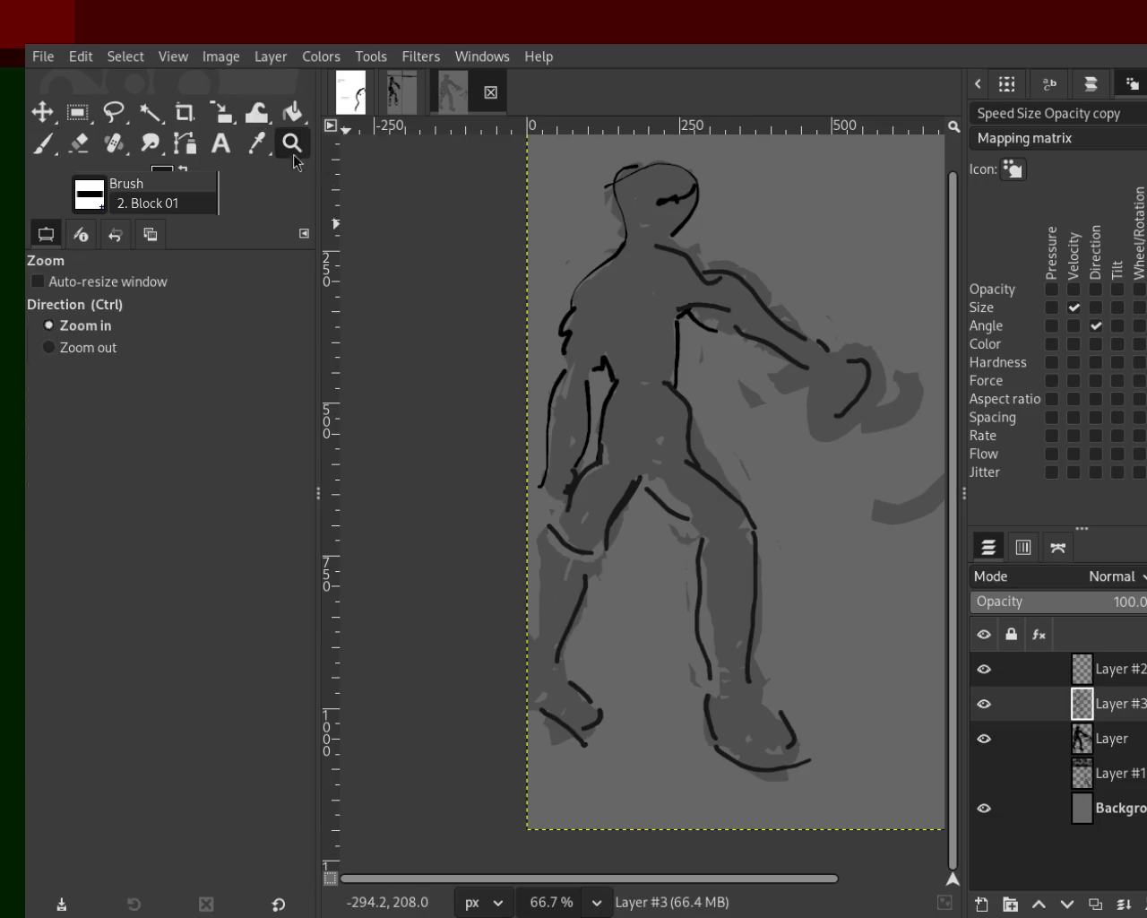
Step: Zoom to the whole image, select the figure layer and check Layer #1's scribbles
ctrl+click(599, 401)
click(642, 427)
ctrl+click(642, 426)
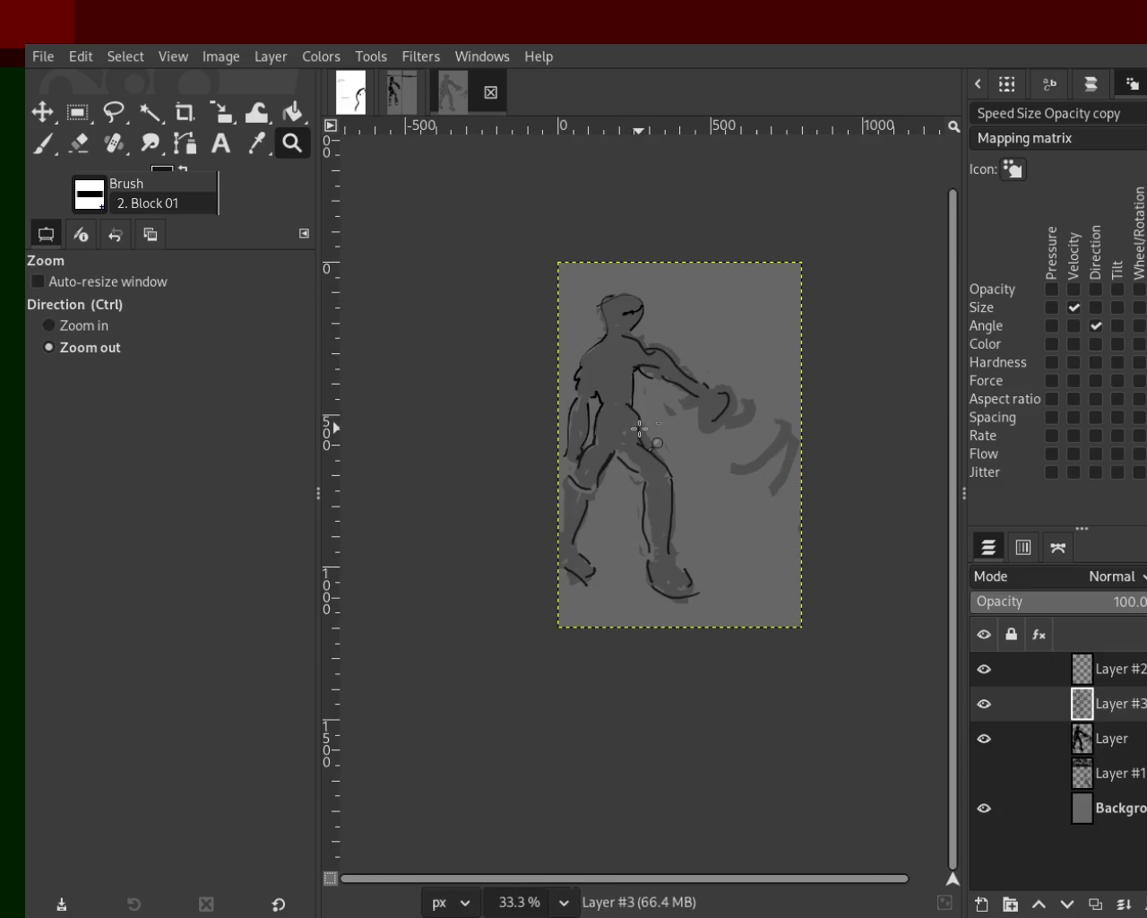
click(668, 343)
click(983, 775)
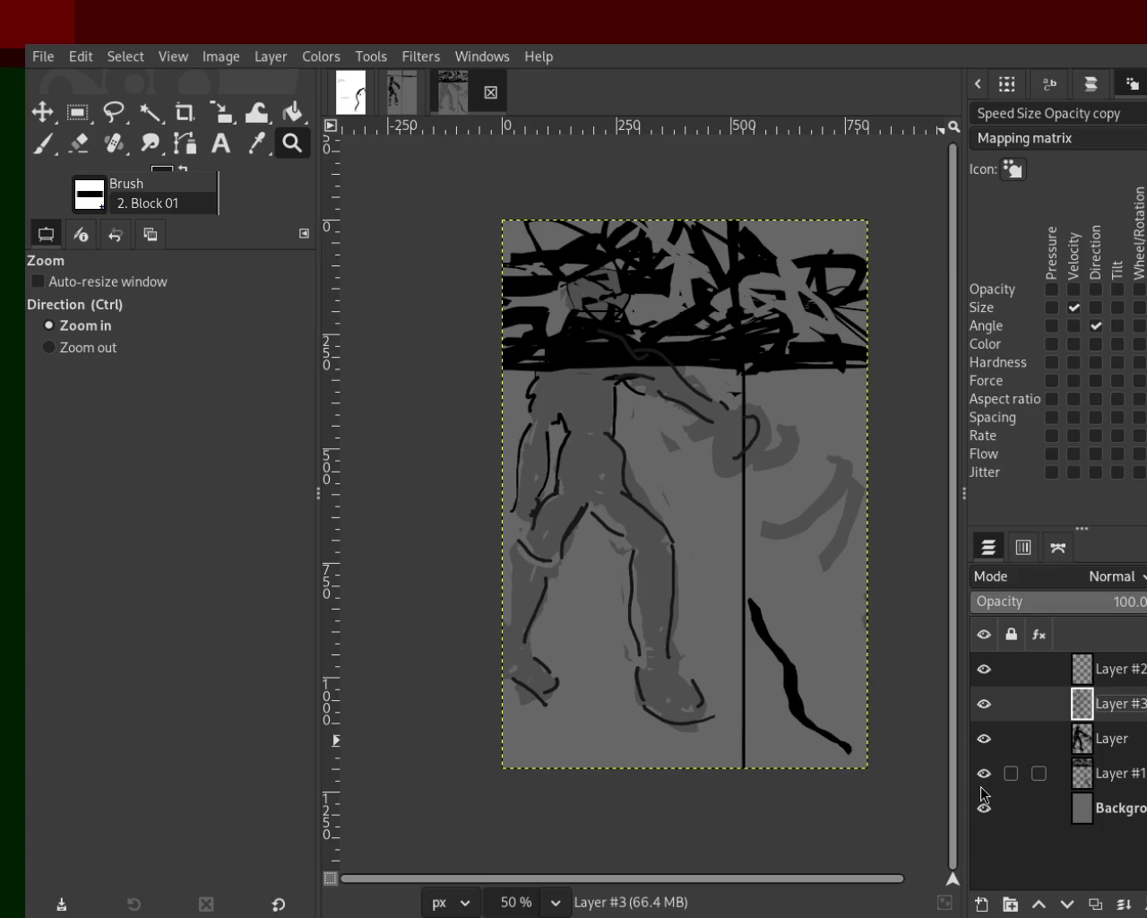
click(980, 787)
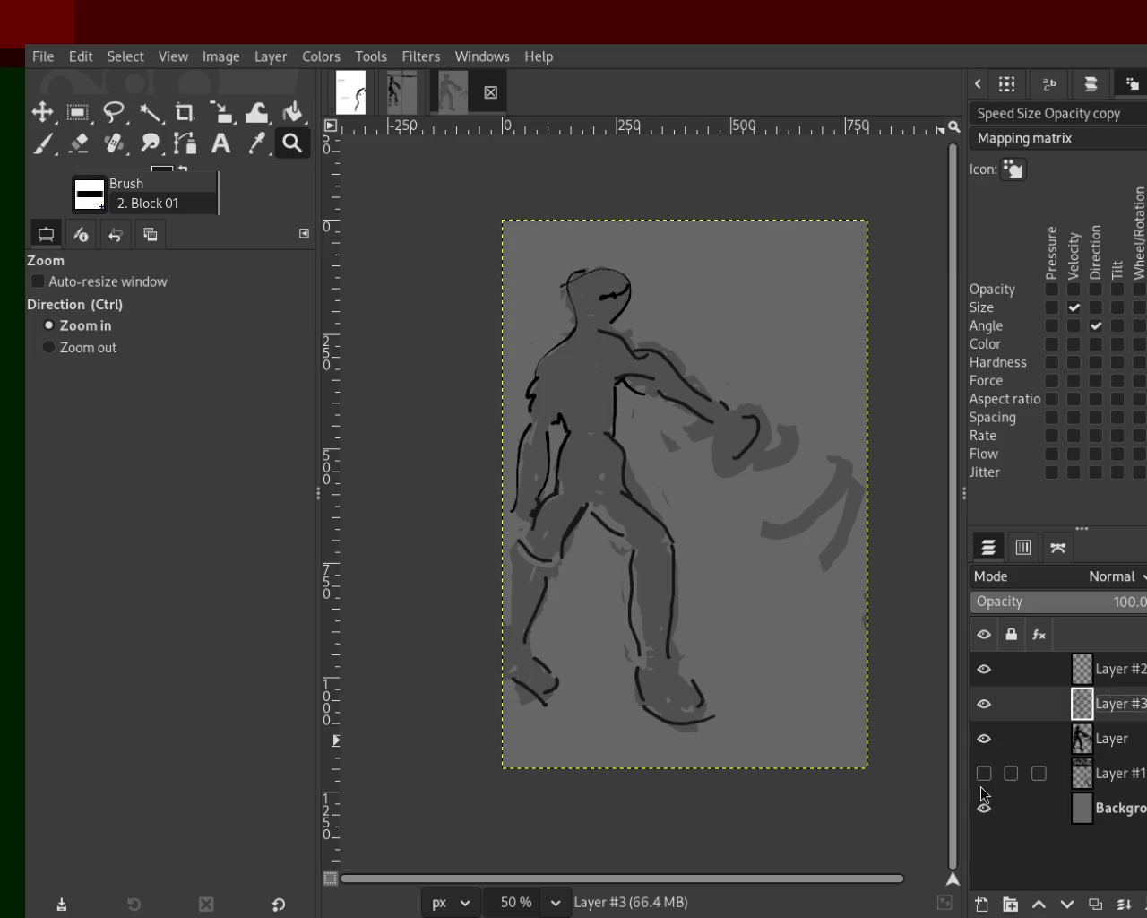
click(973, 743)
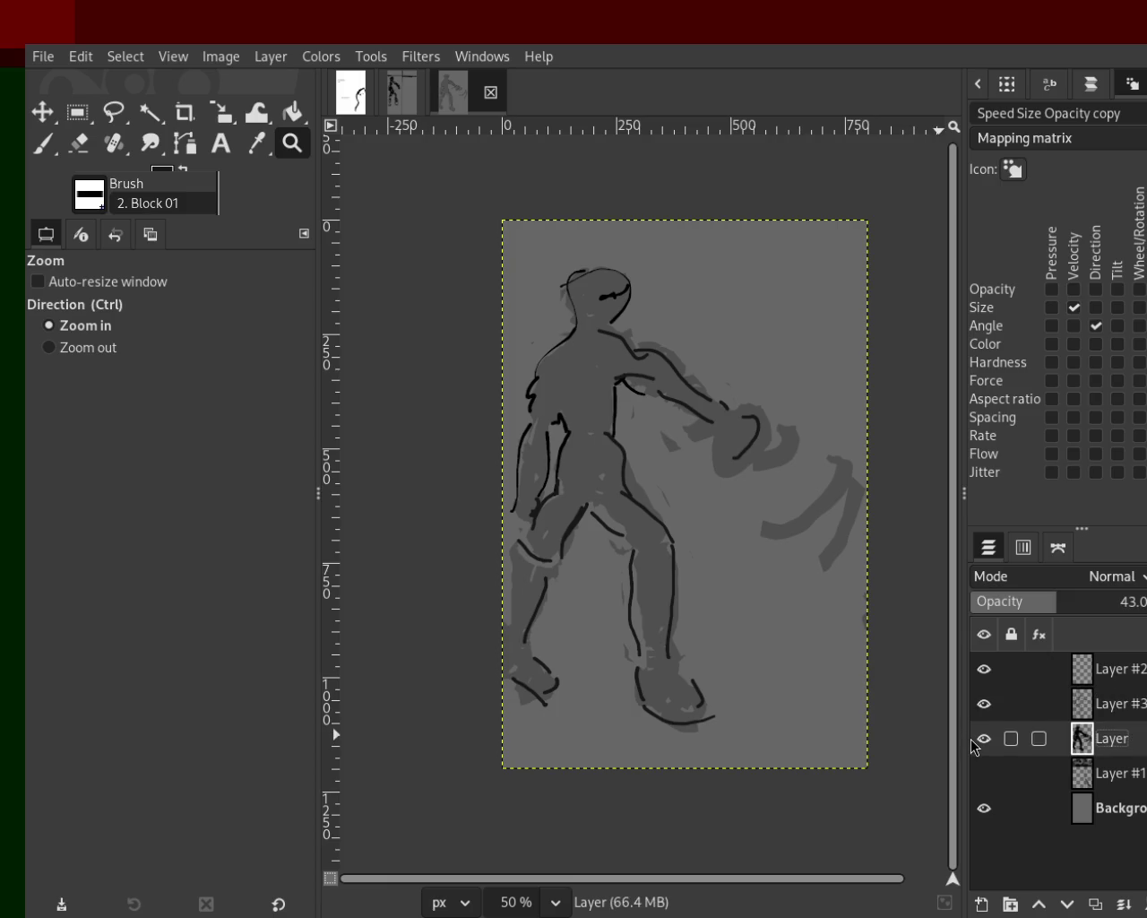
click(983, 773)
click(983, 774)
Step: Show Layer #1 and Layer #3 again and raise the figure layer's opacity to 100
click(983, 738)
click(983, 738)
click(979, 712)
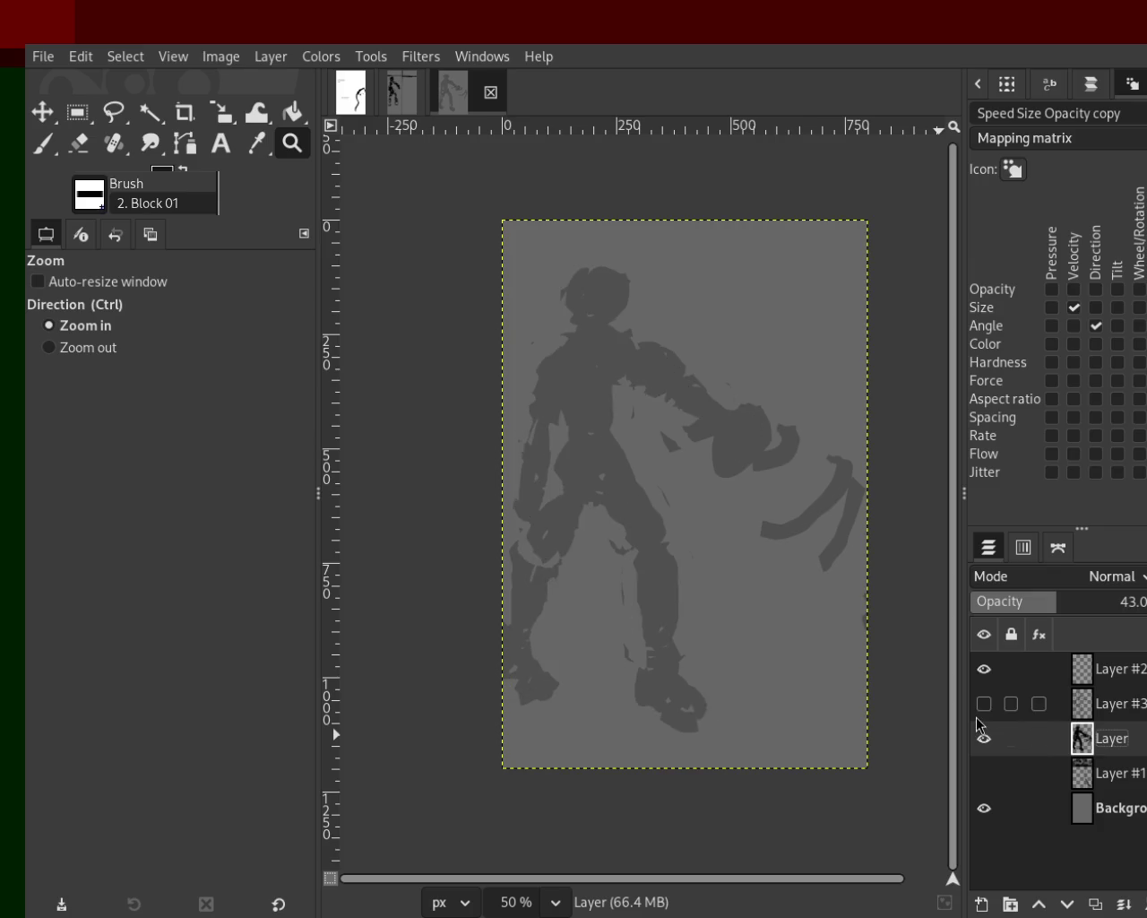
click(980, 703)
click(980, 704)
click(983, 768)
click(977, 720)
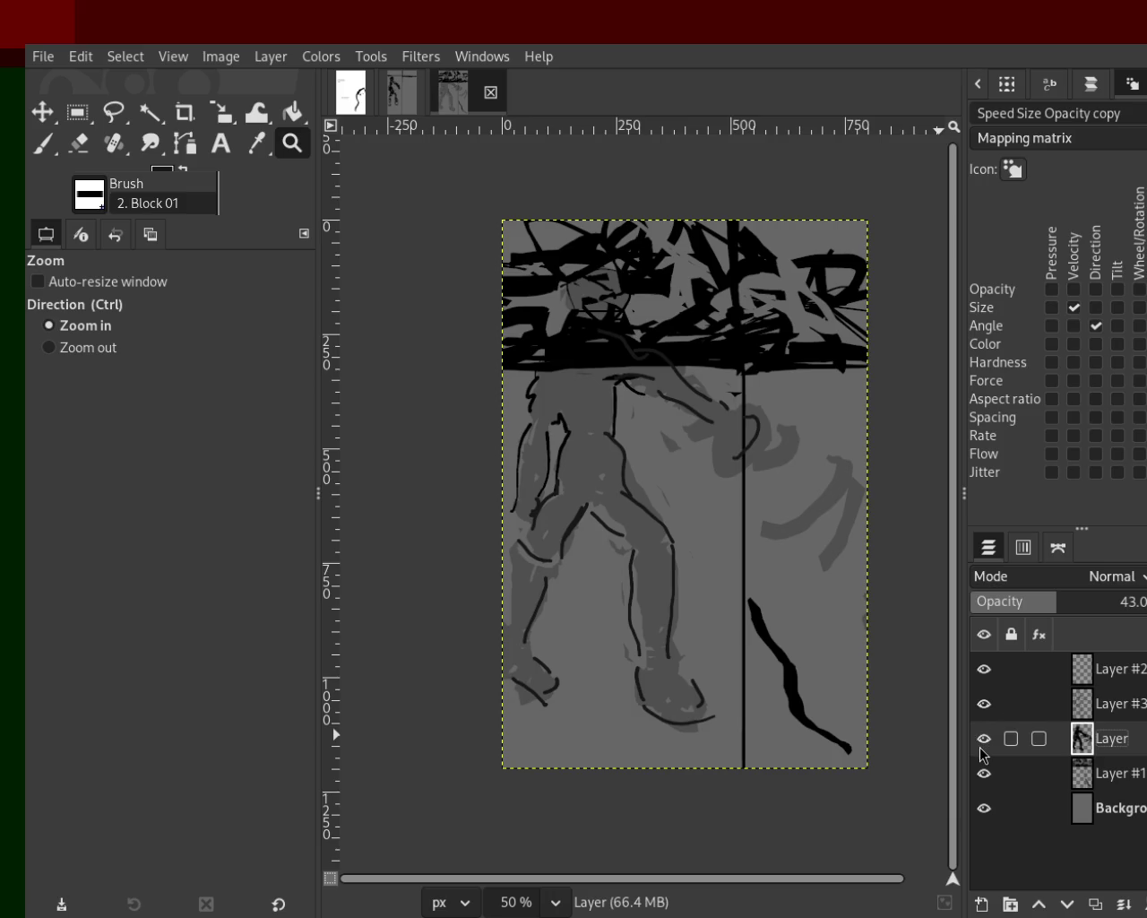
drag(1030, 603, 1140, 602)
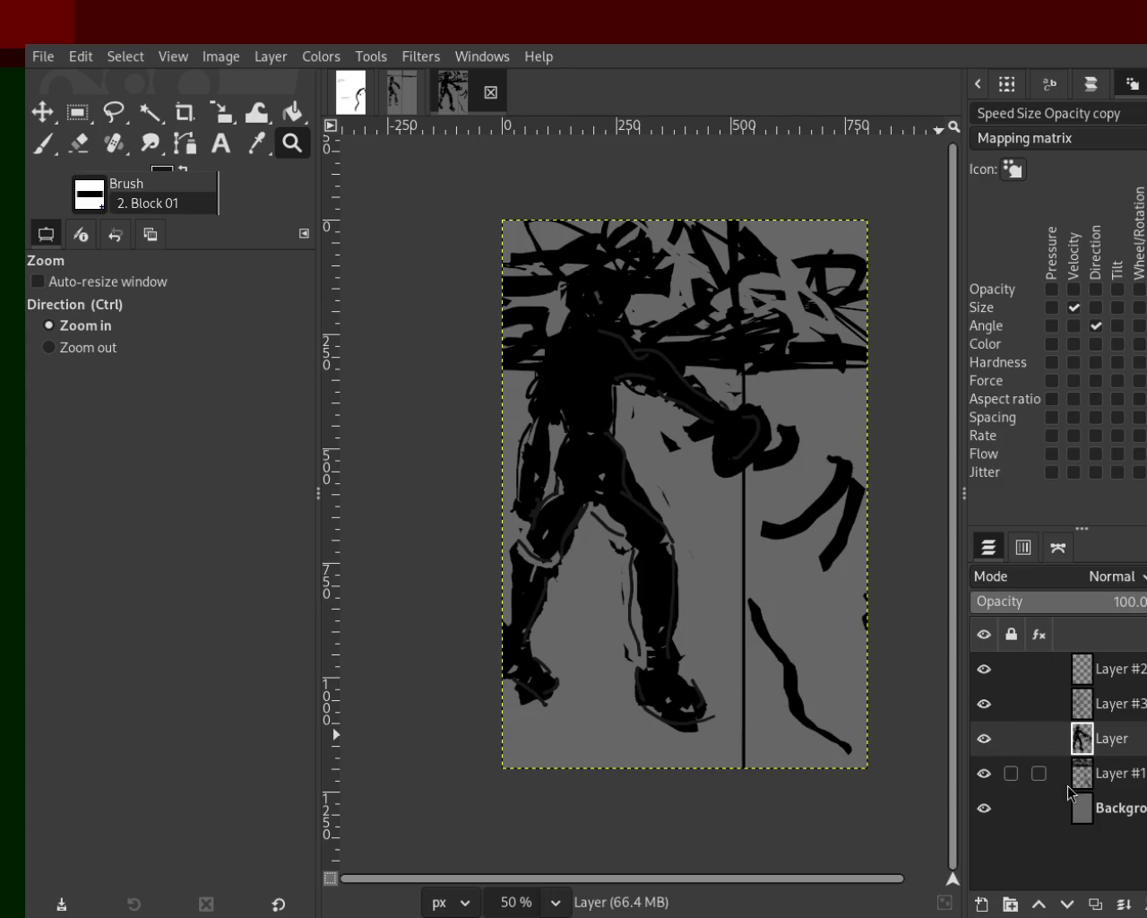
Step: Delete Layer #3 and its outlines, then zoom in on the figure
click(1089, 706)
key(Delete)
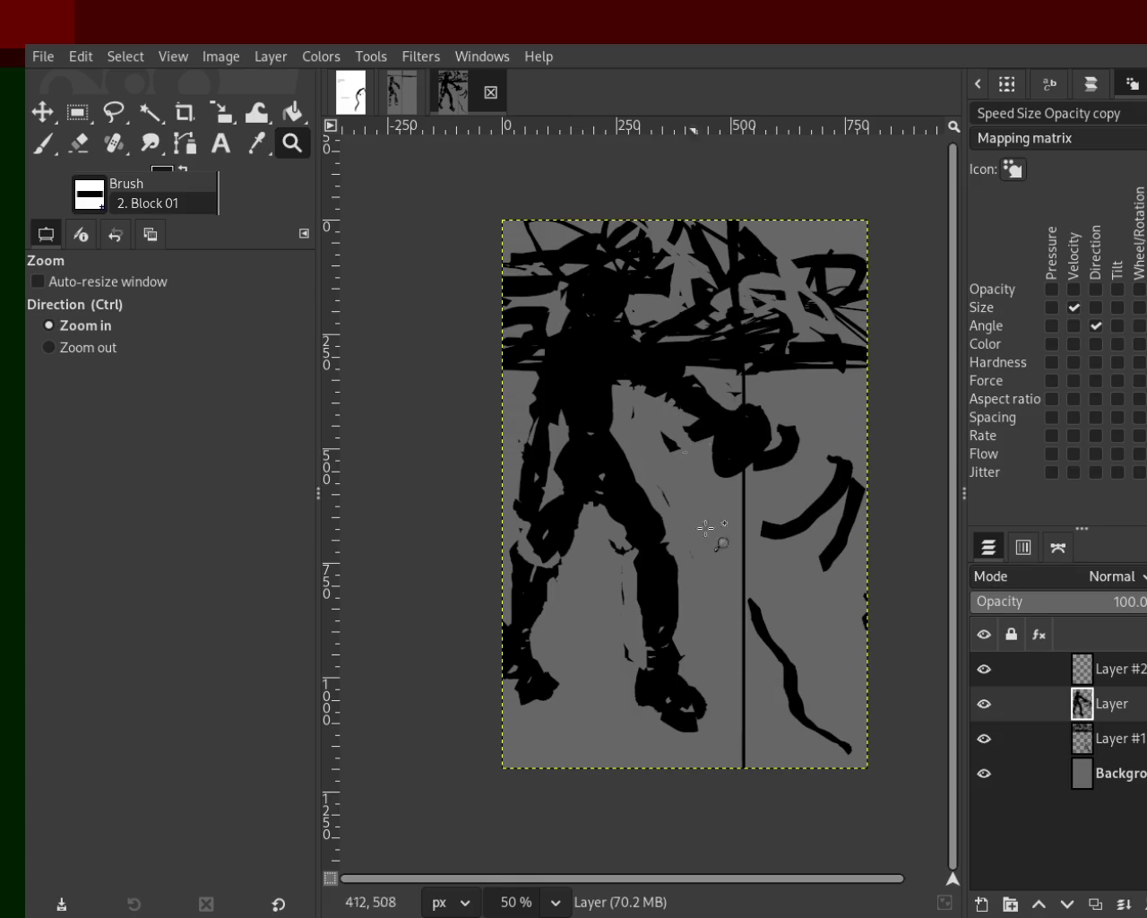
click(285, 148)
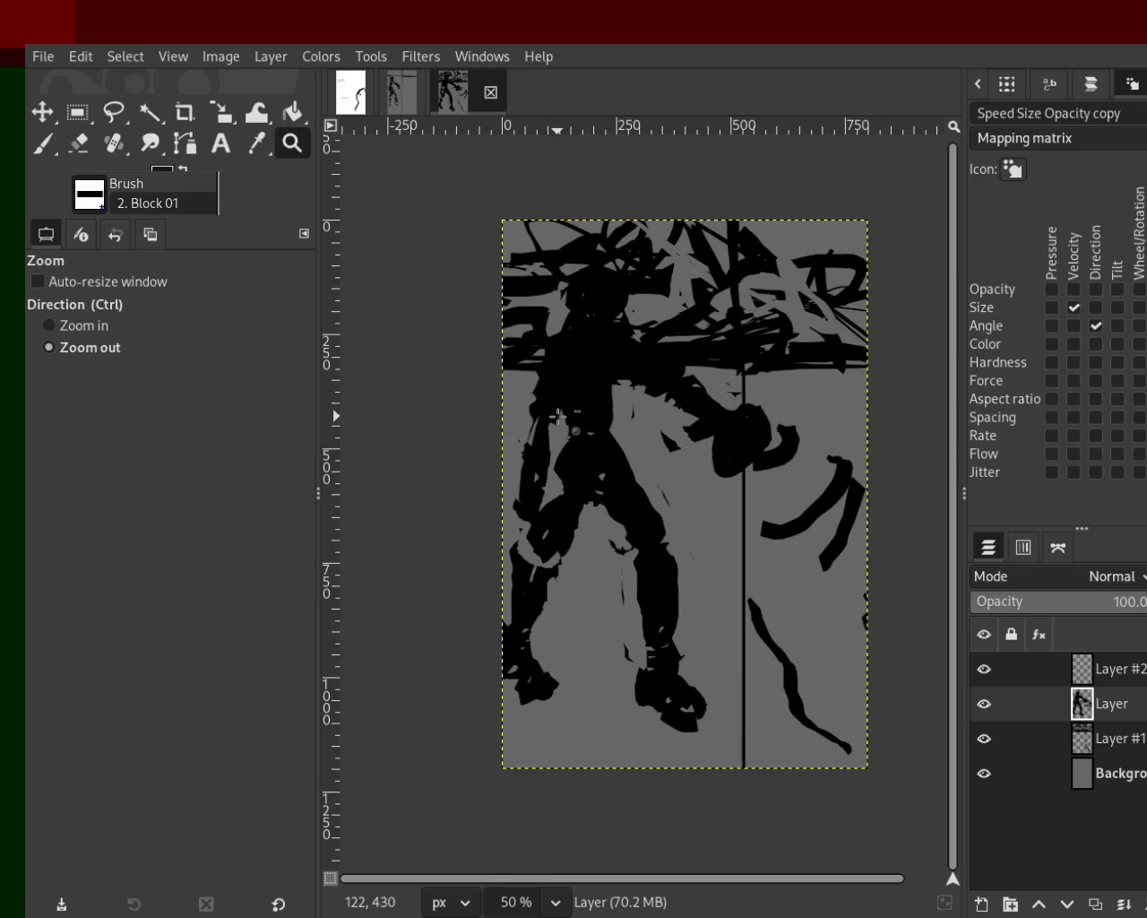
ctrl+click(557, 412)
triple_click(569, 391)
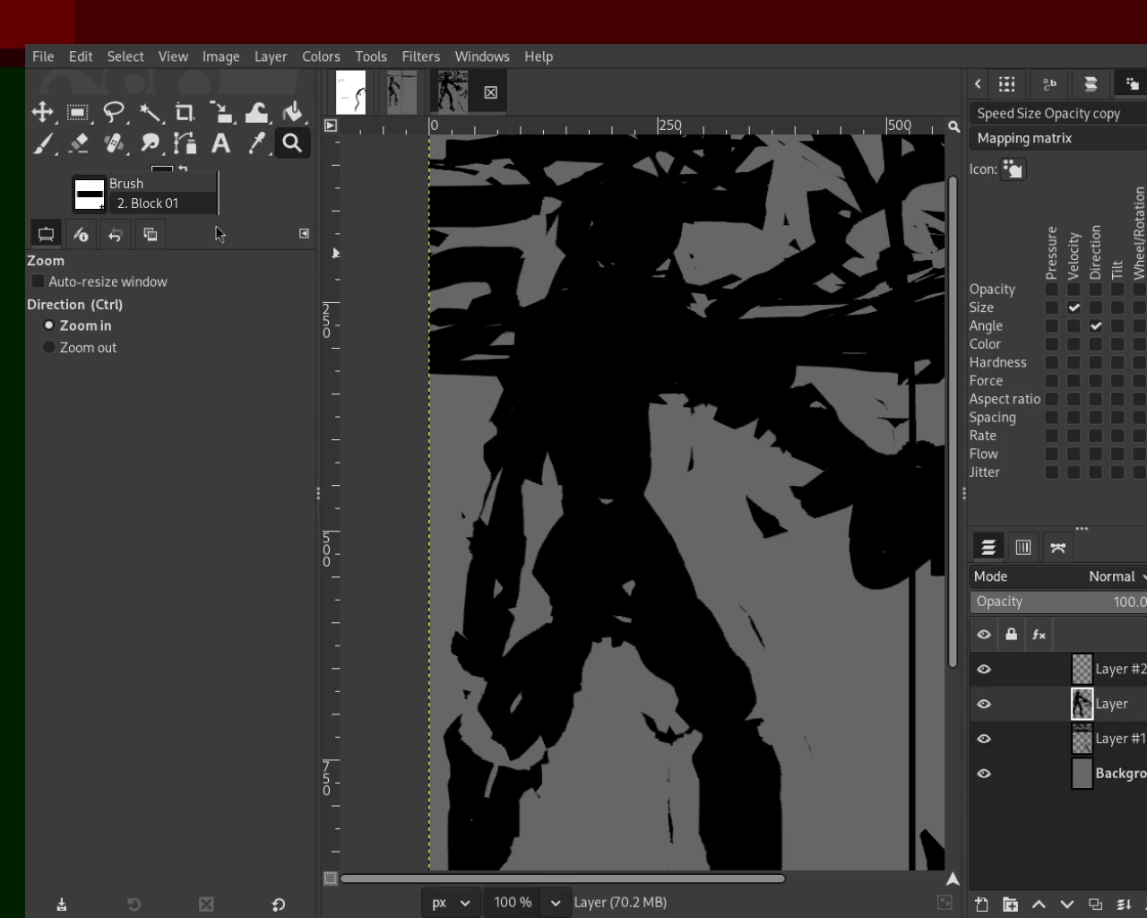
Step: Return to a comfortable zoom and add a new empty layer above the figure for painting
ctrl+click(683, 585)
ctrl+click(683, 584)
ctrl+click(683, 585)
click(761, 502)
click(762, 502)
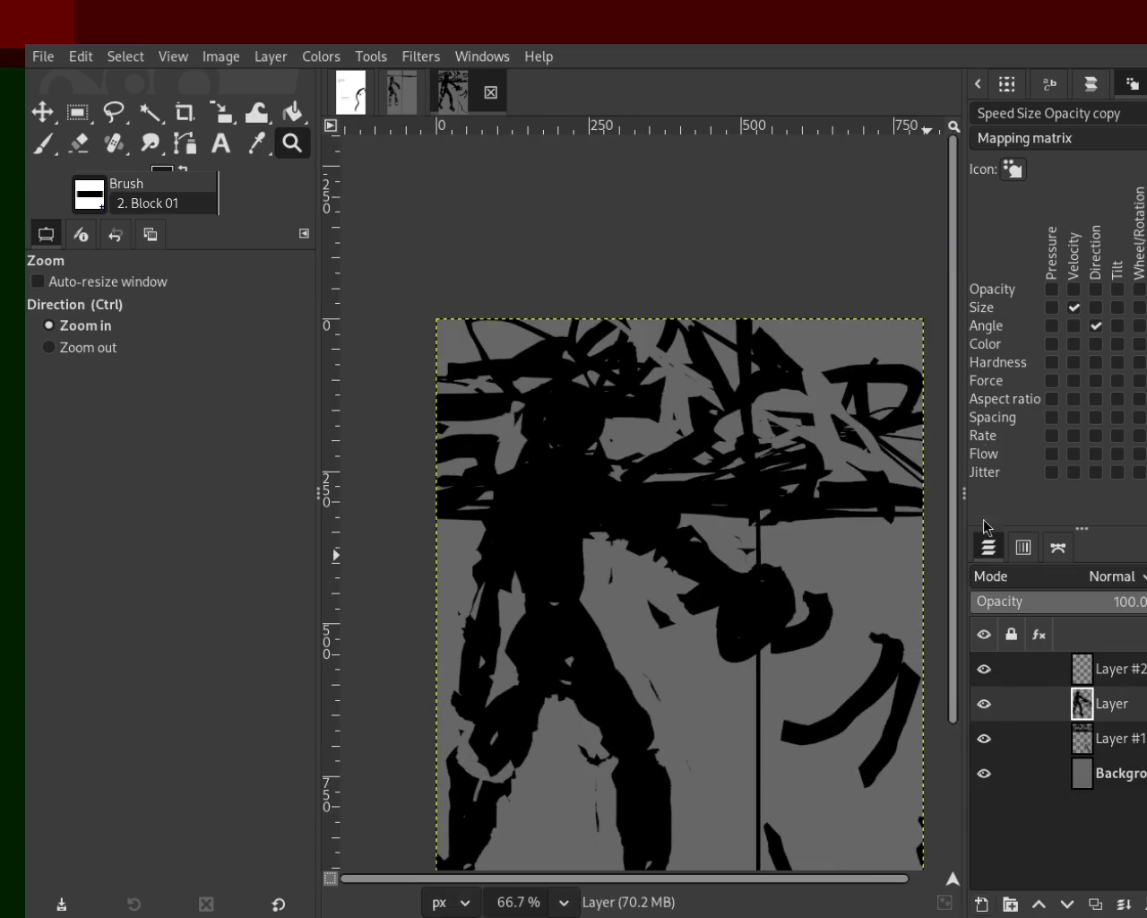
key(ctrl+shift+n)
click(45, 145)
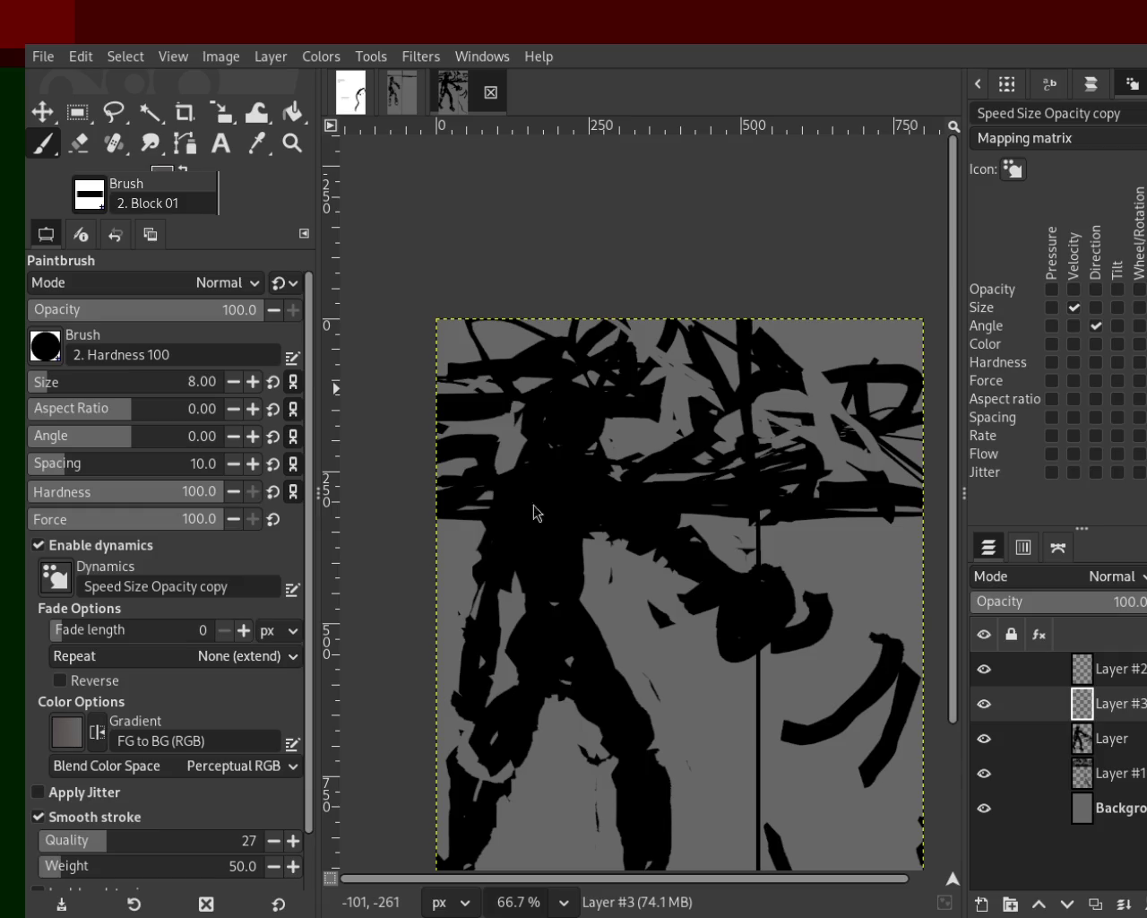
Step: Enlarge the brush to size 67 and paint test strokes, undoing the grey one
drag(55, 387, 74, 387)
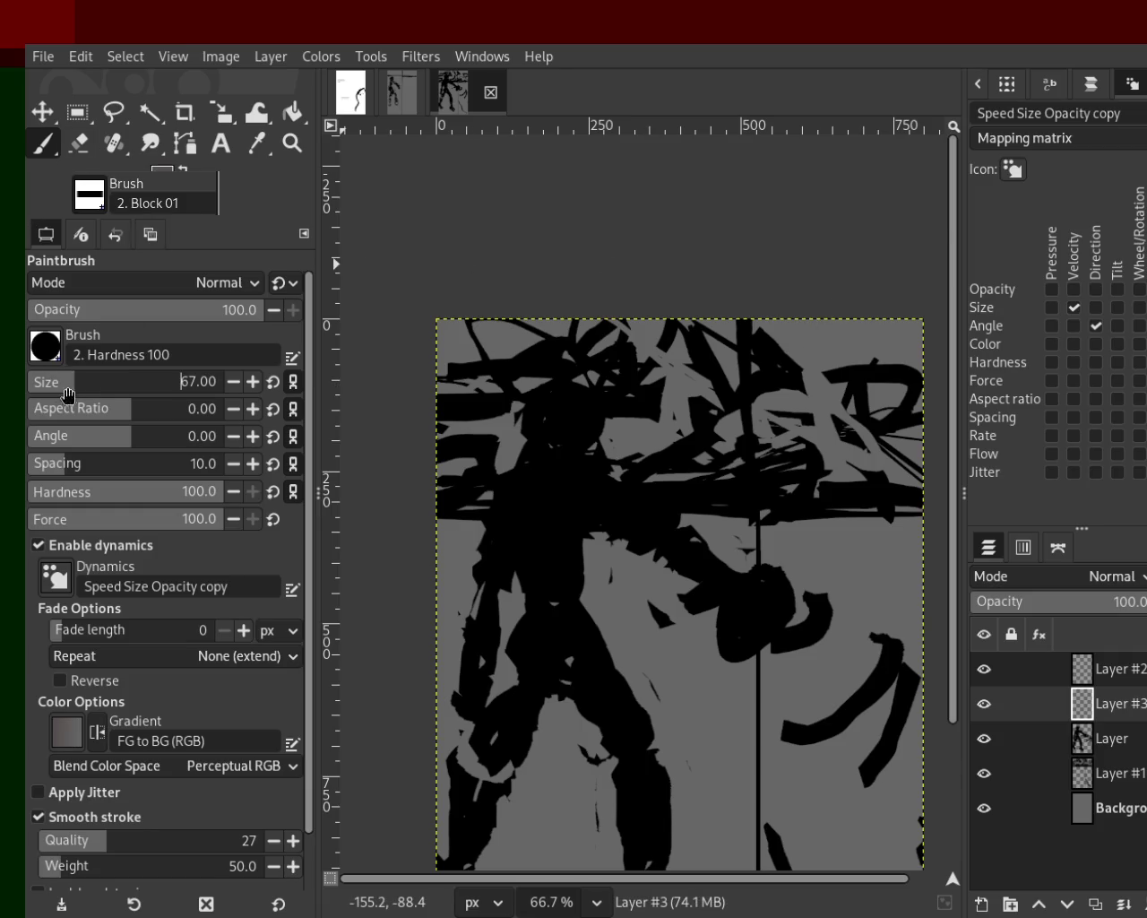
drag(852, 456, 899, 535)
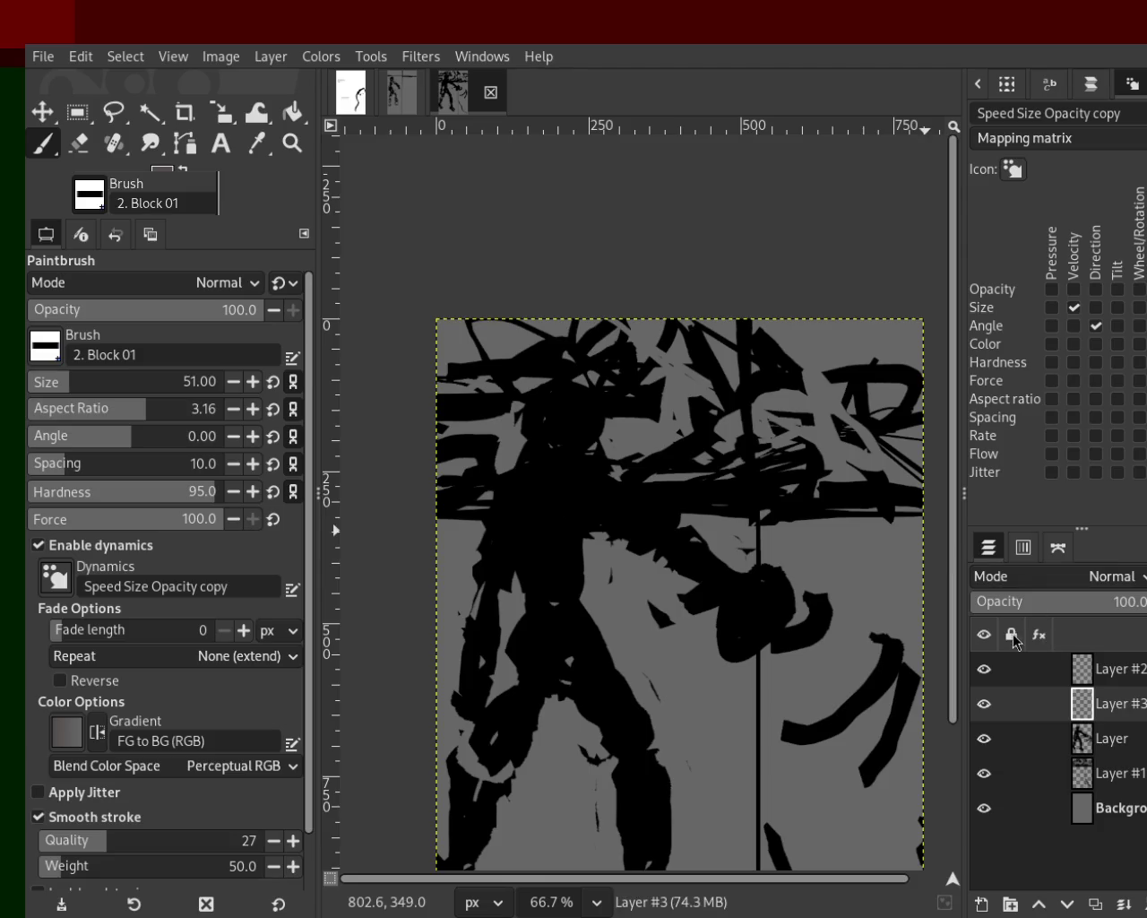
drag(845, 462, 604, 485)
key(ctrl+z)
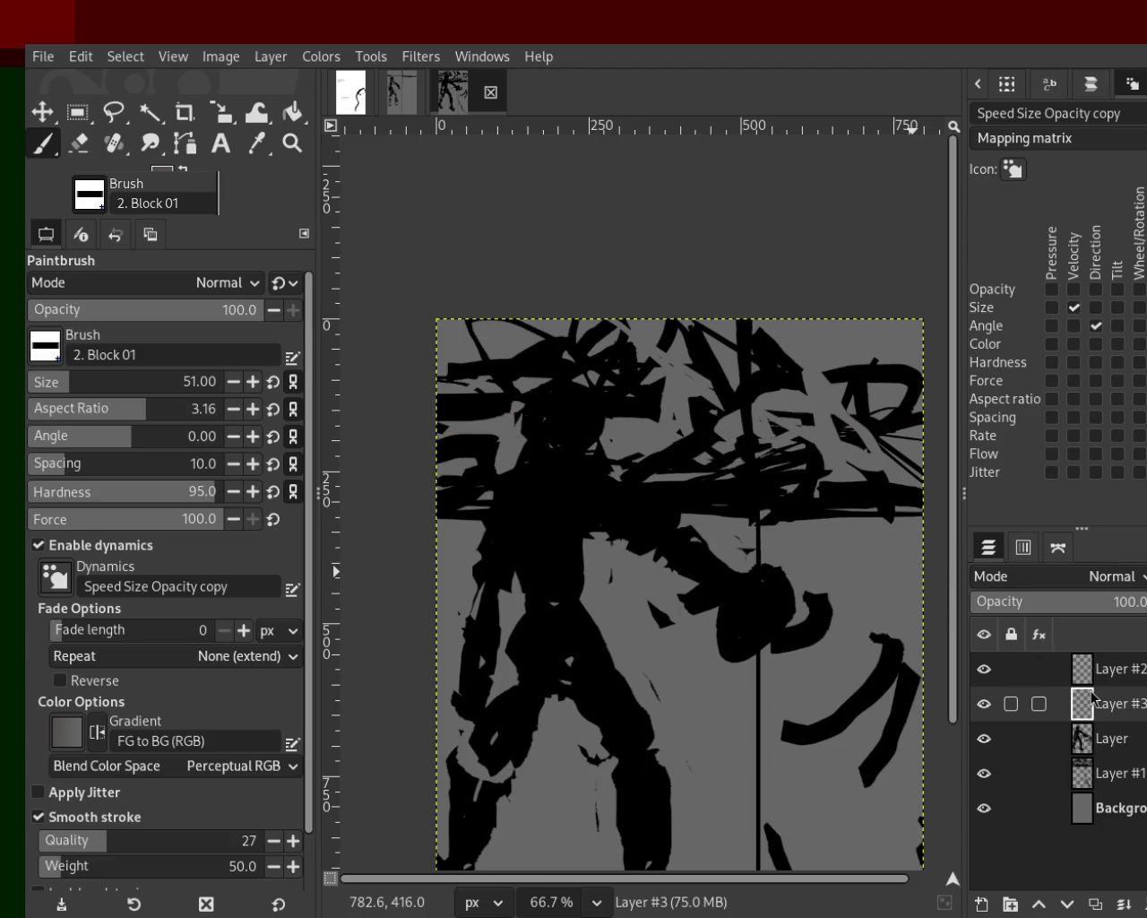
Step: Move Layer #3 just above Background, hide the Background, and make Layer #1 active
drag(1089, 790, 1088, 789)
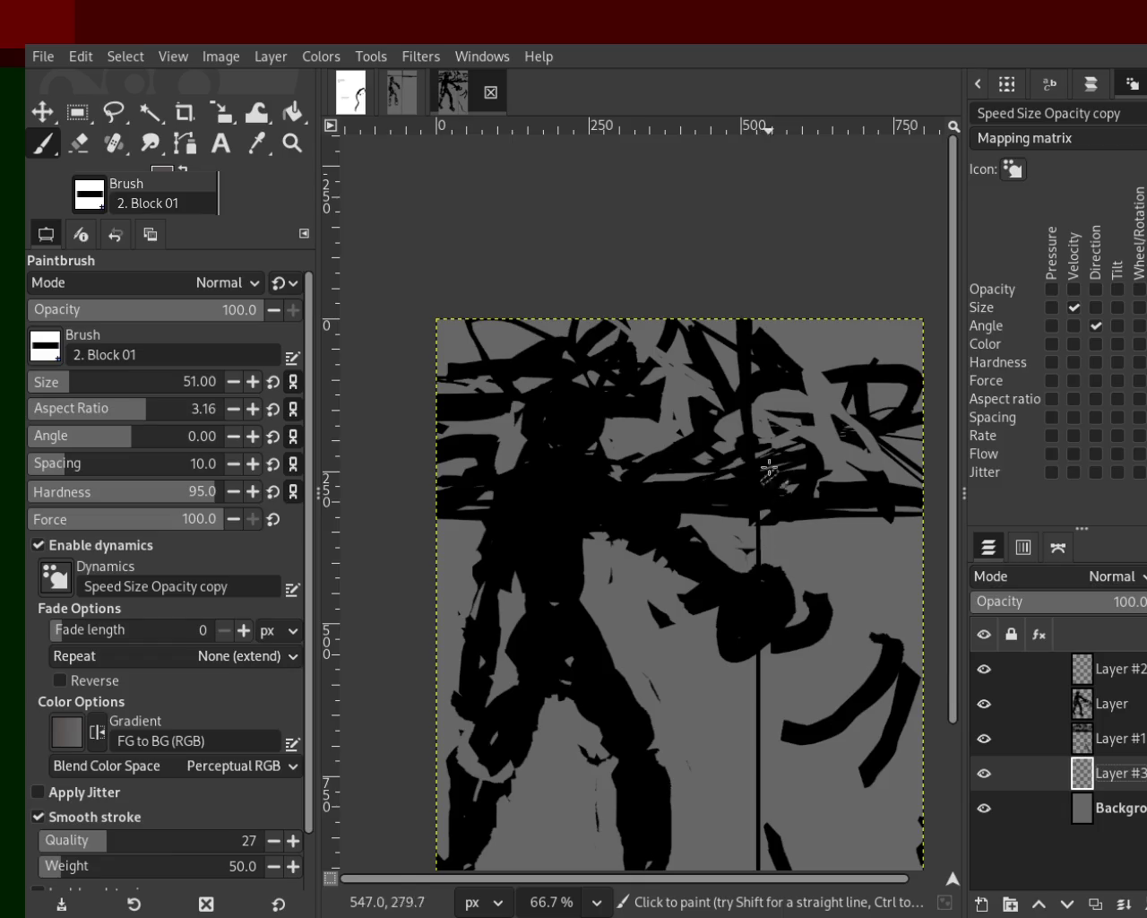
mouse_move(824, 442)
mouse_down()
mouse_move(848, 431)
mouse_move(750, 433)
mouse_move(801, 412)
mouse_move(802, 462)
mouse_up()
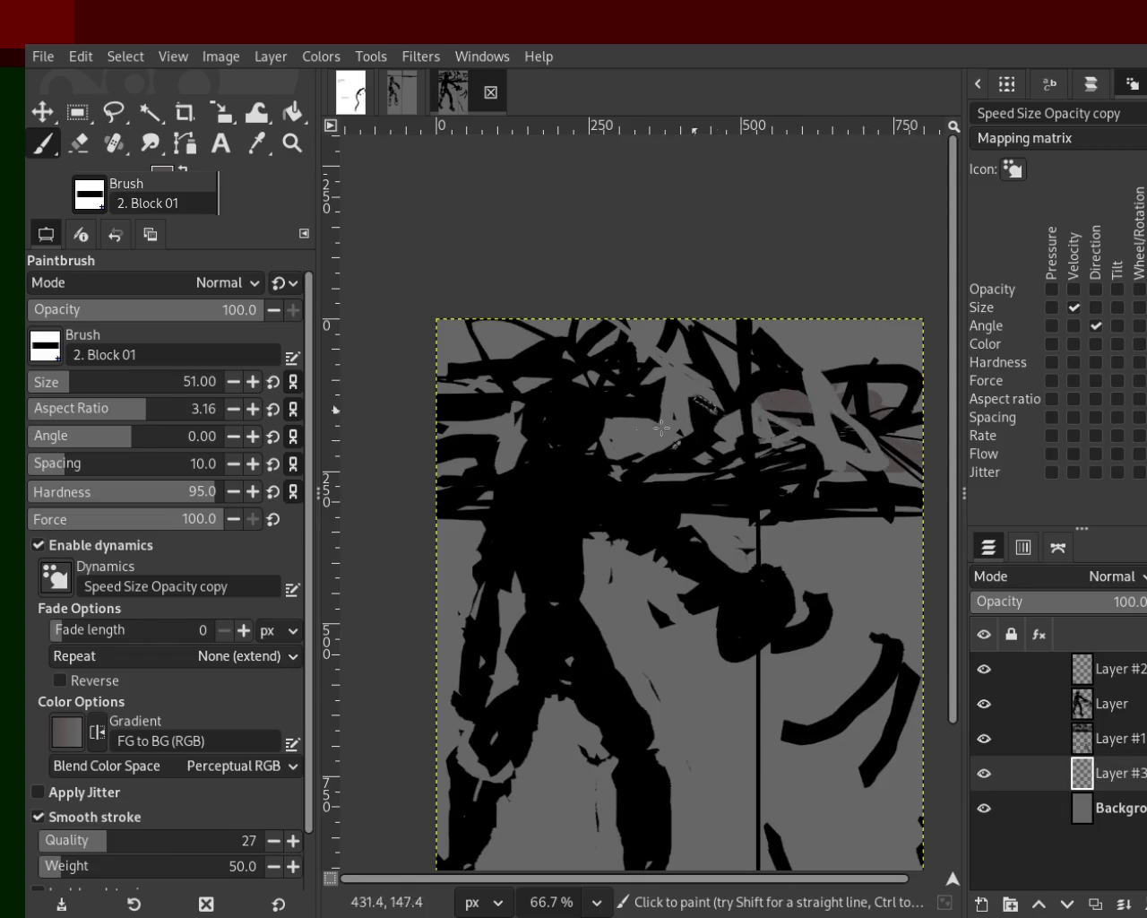
key(ctrl+z)
click(984, 809)
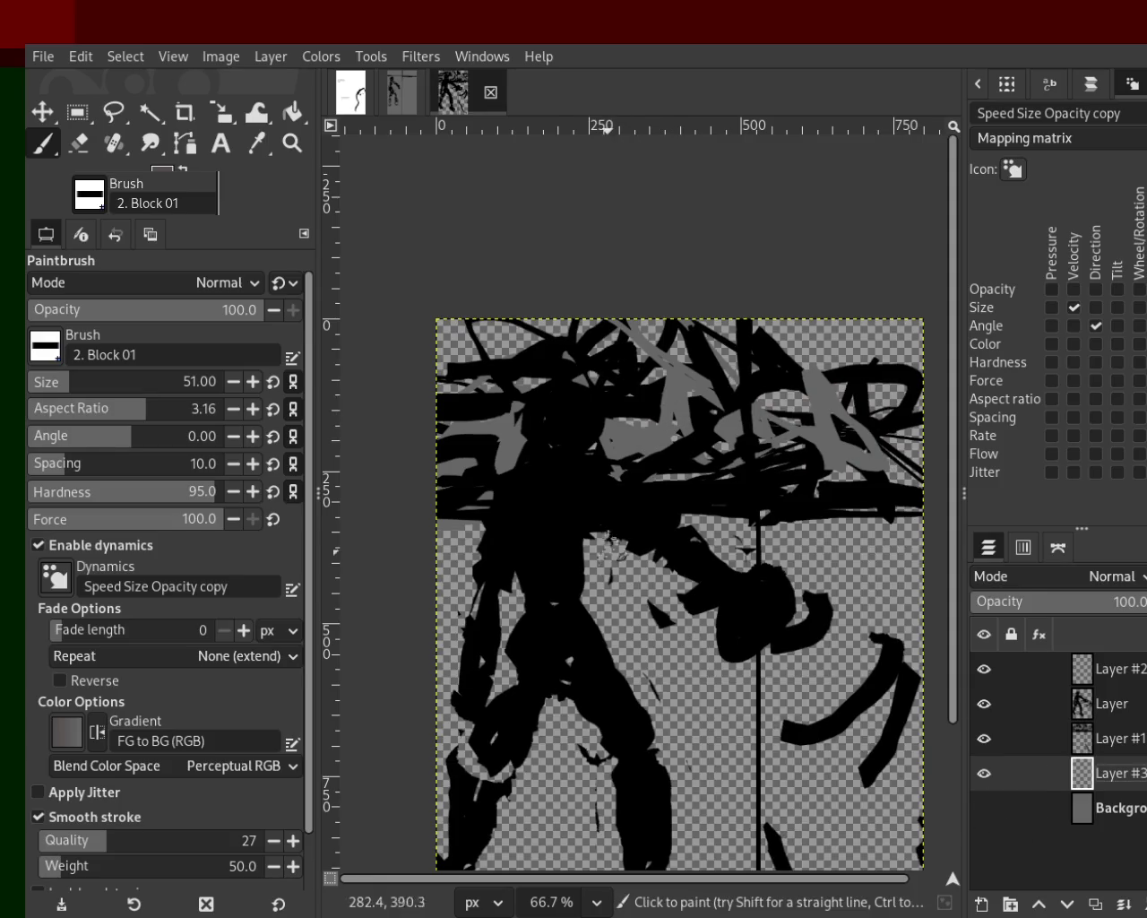
click(1106, 738)
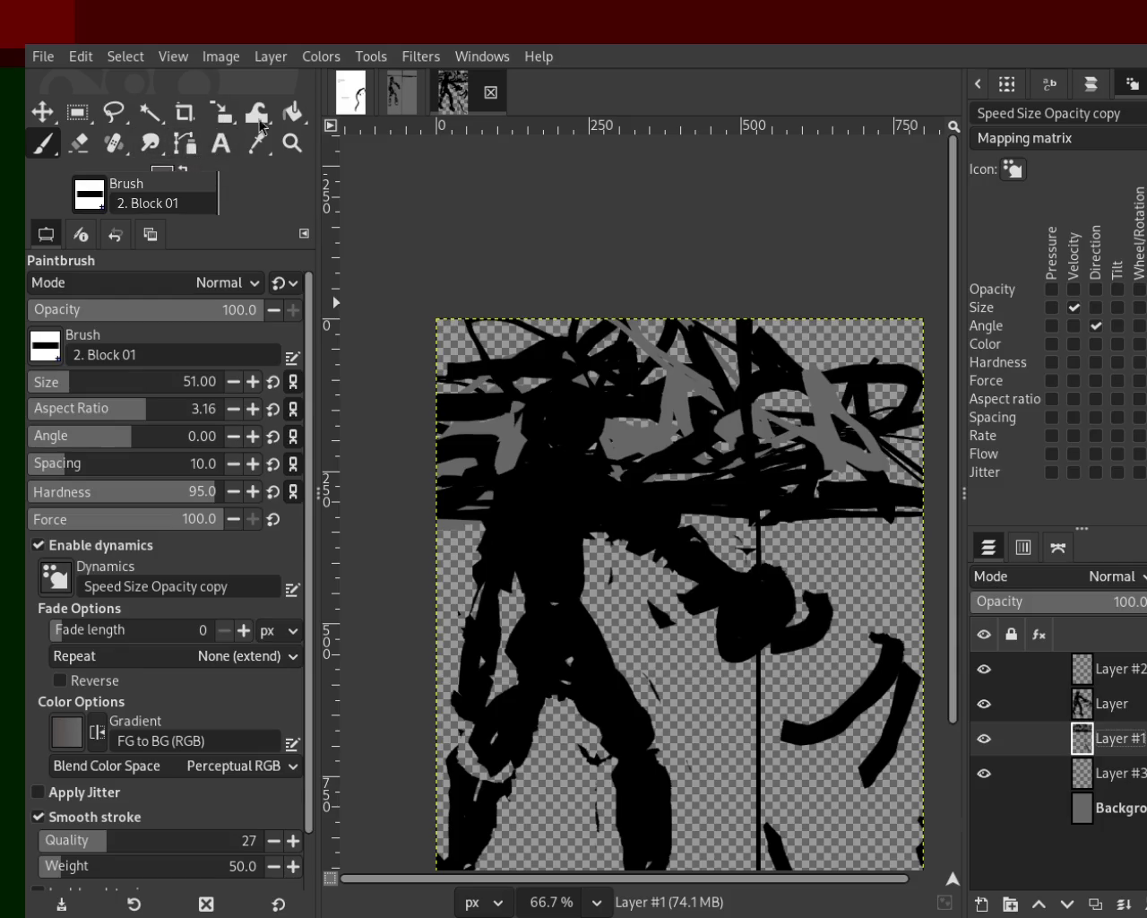
click(293, 112)
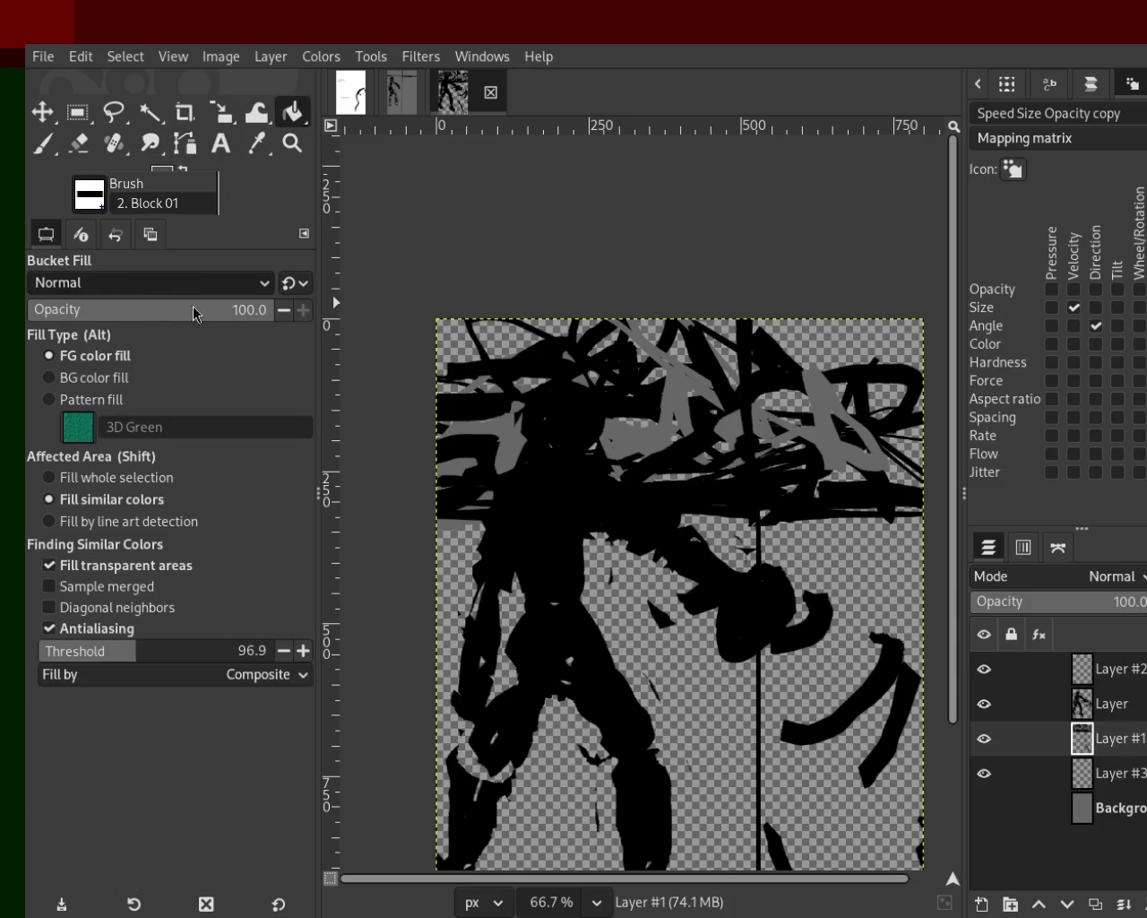
Step: Switch the bucket fill to erase, lower the threshold to 40.6, and clear grey regions at the top
key(shift+e)
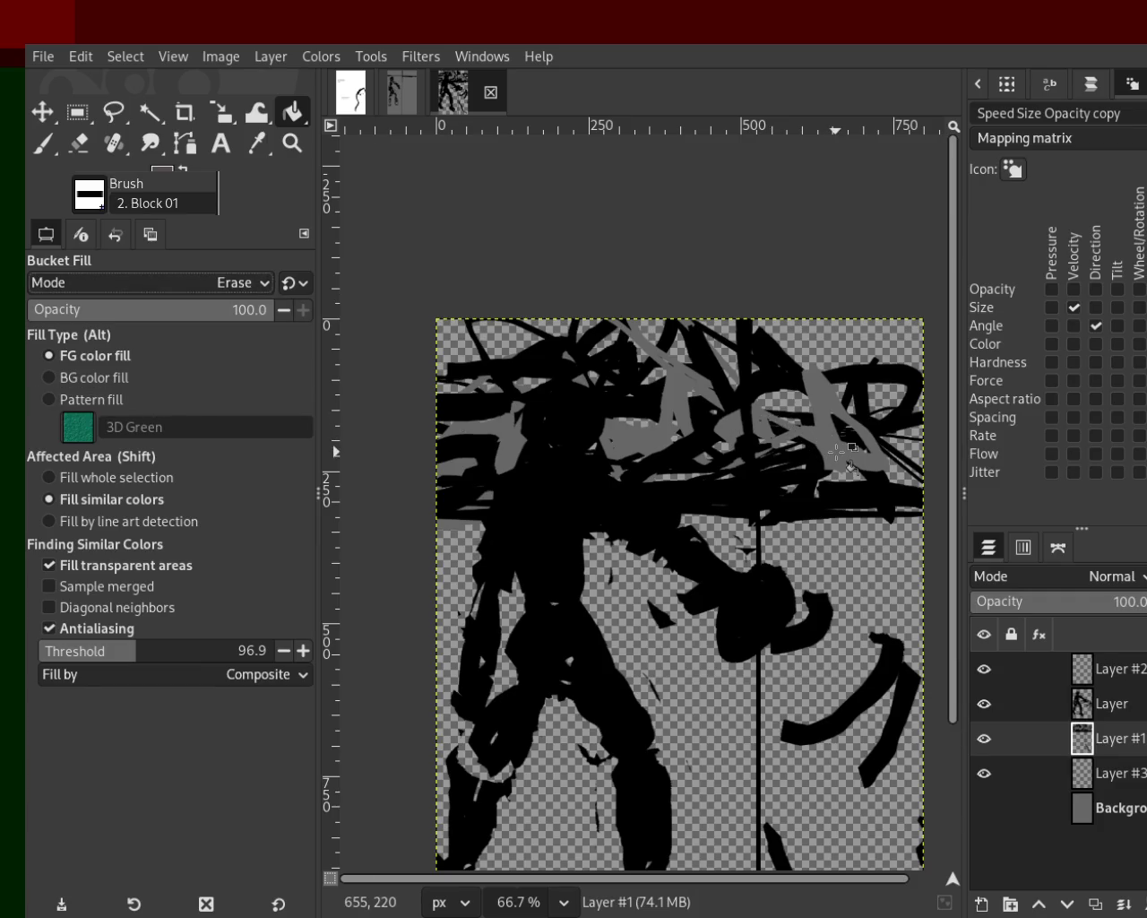
click(836, 451)
key(ctrl+z)
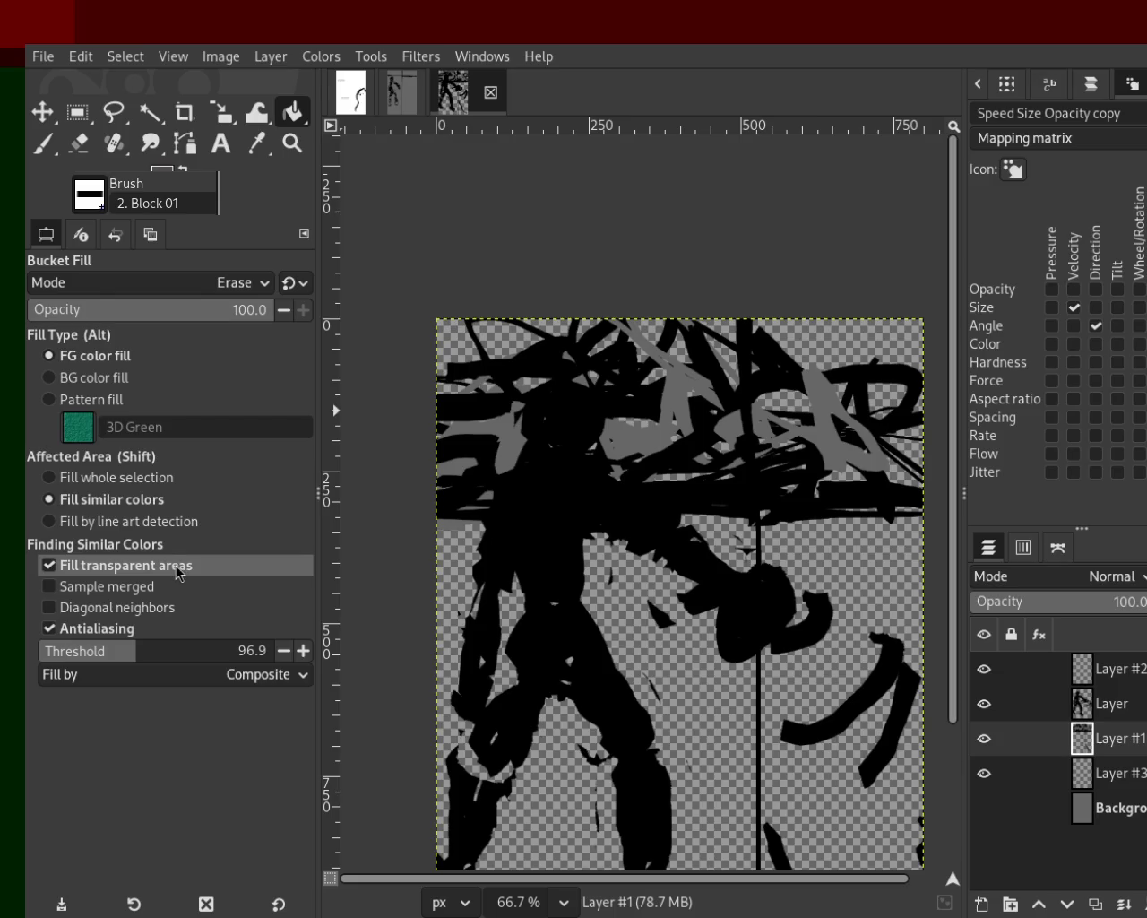
click(83, 650)
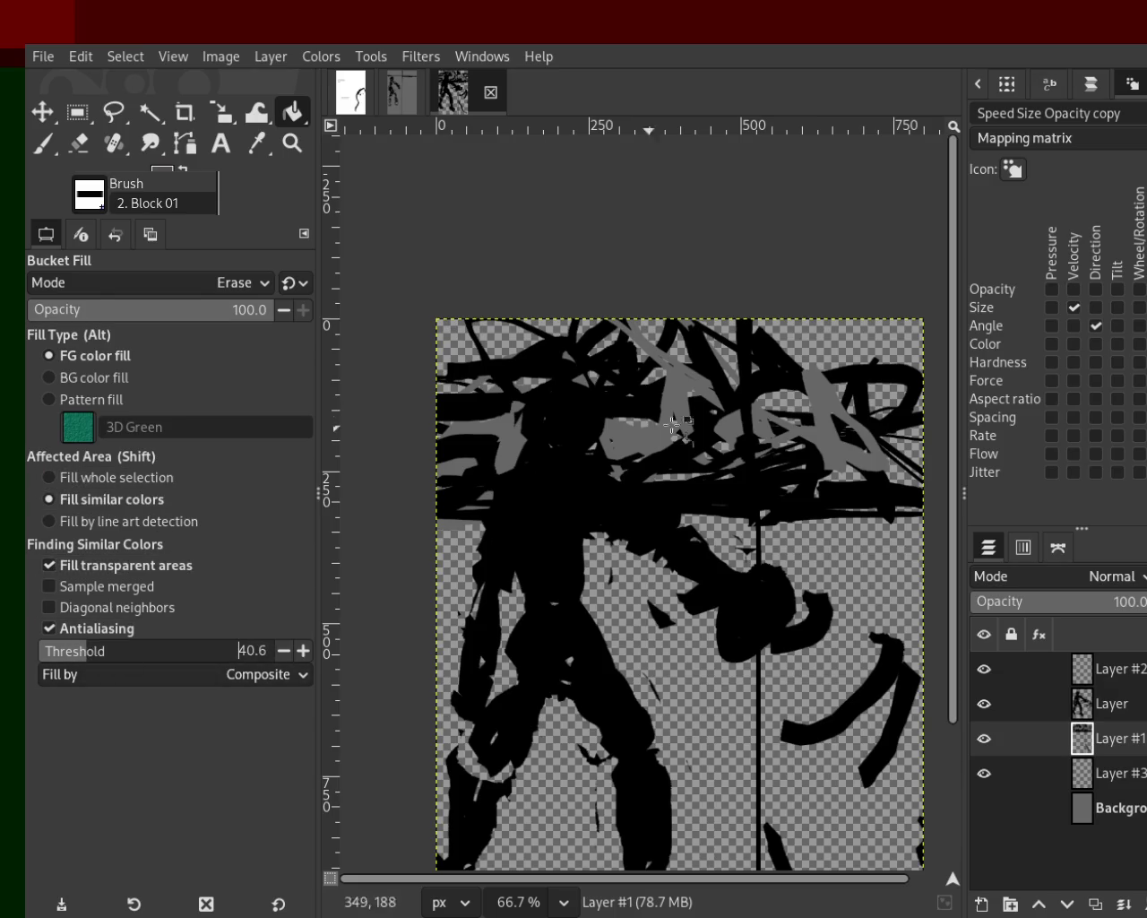
click(842, 441)
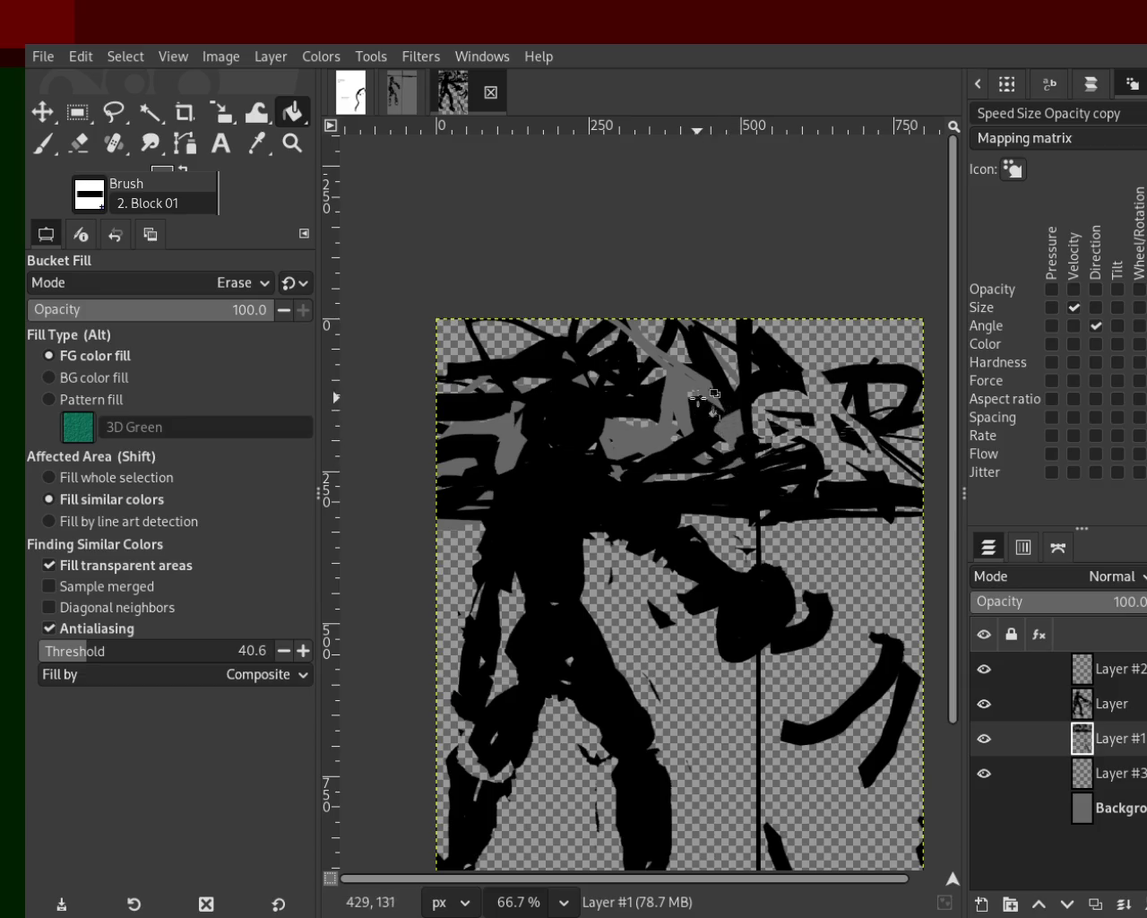
click(706, 430)
key(ctrl+z)
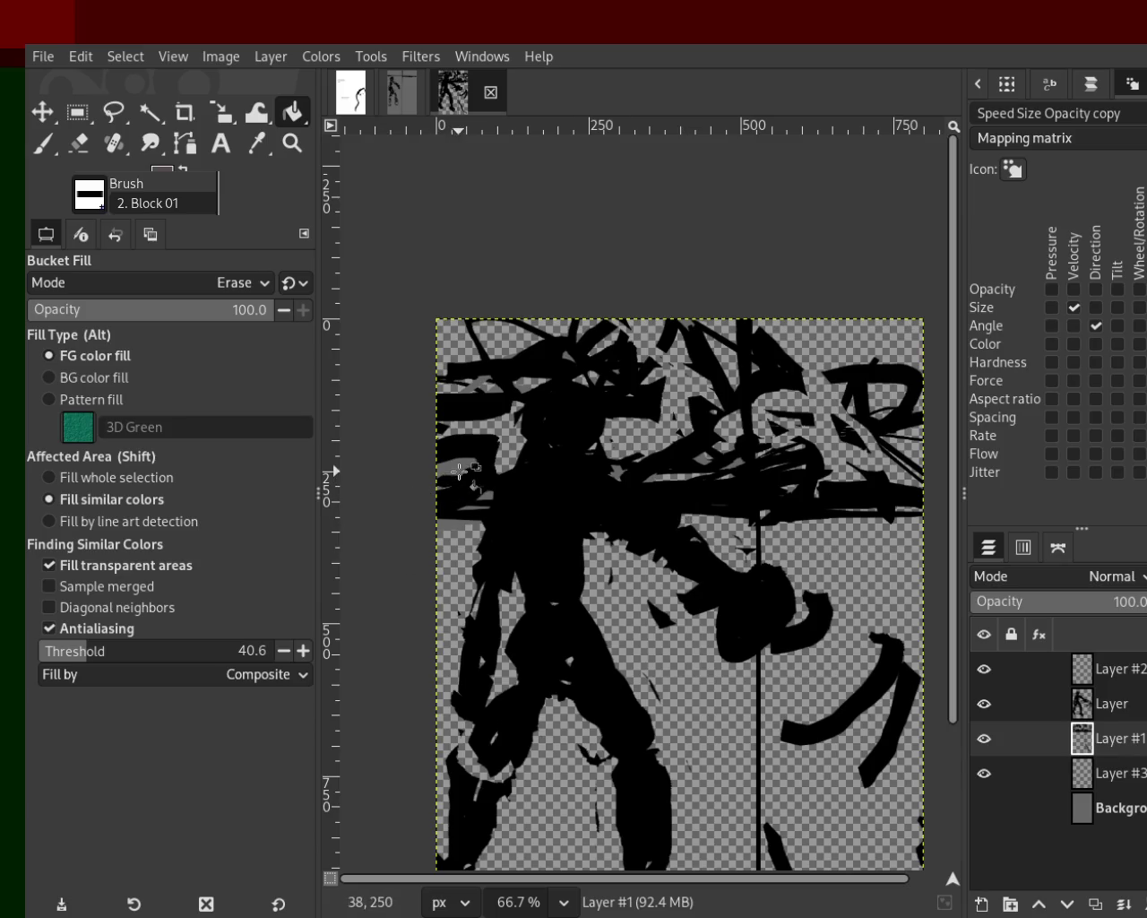
Step: Erase the remaining grey patches near the head, arm and shoulder on Layer #1
click(461, 524)
click(475, 502)
click(489, 493)
click(518, 394)
click(508, 390)
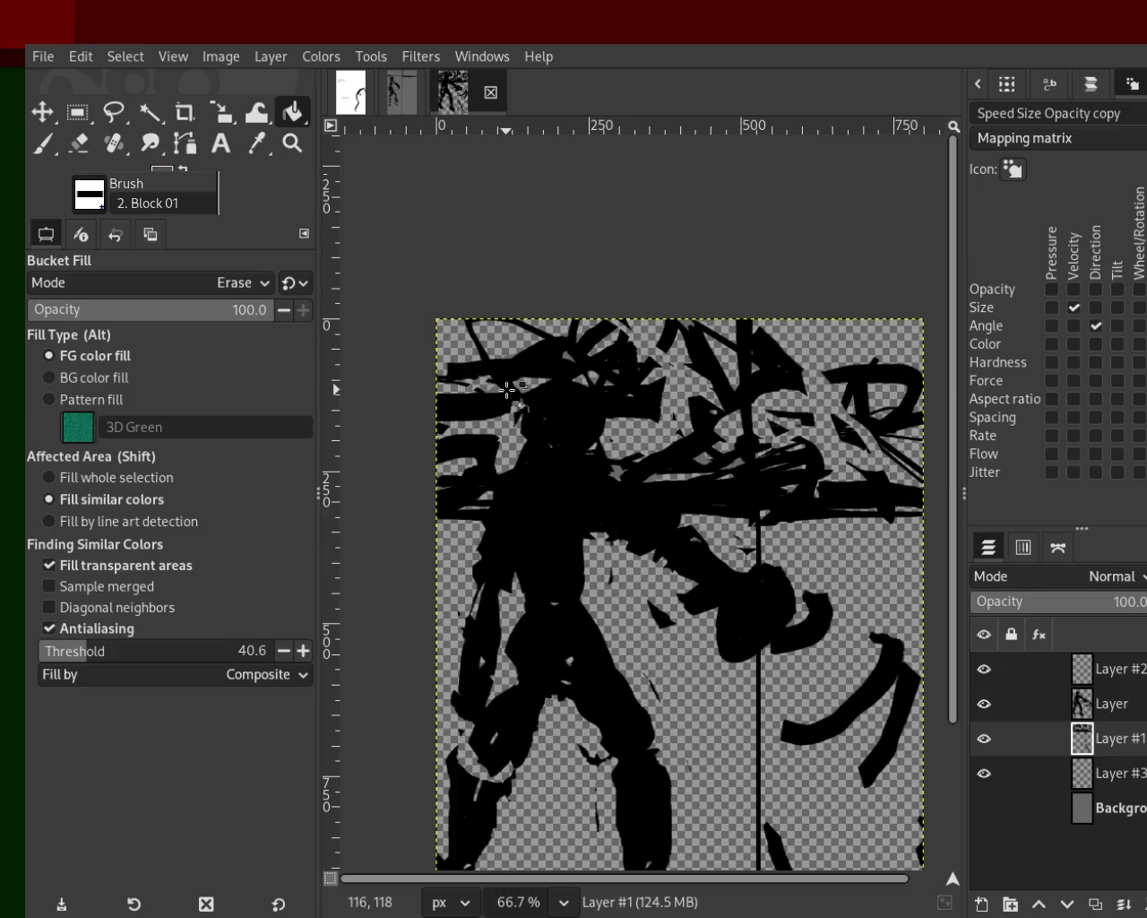
click(633, 451)
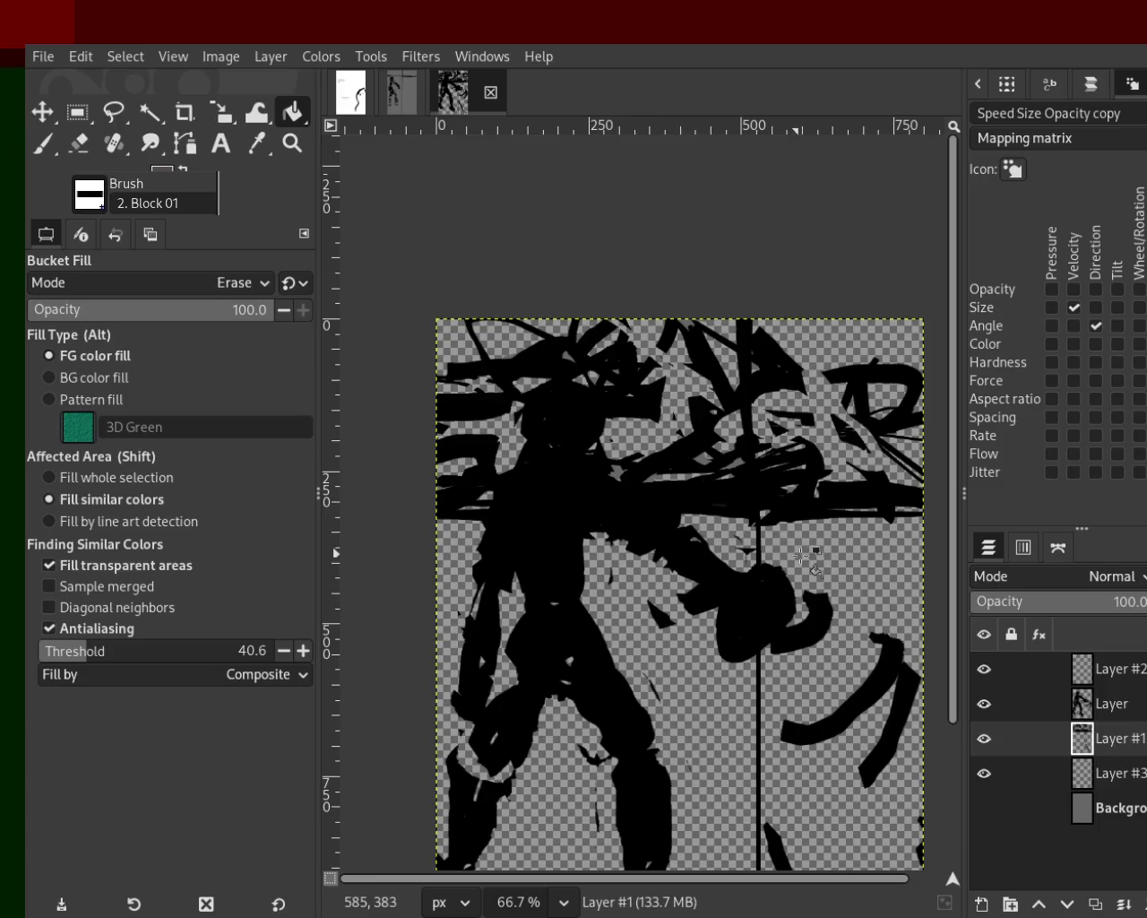
click(749, 483)
click(697, 561)
click(618, 474)
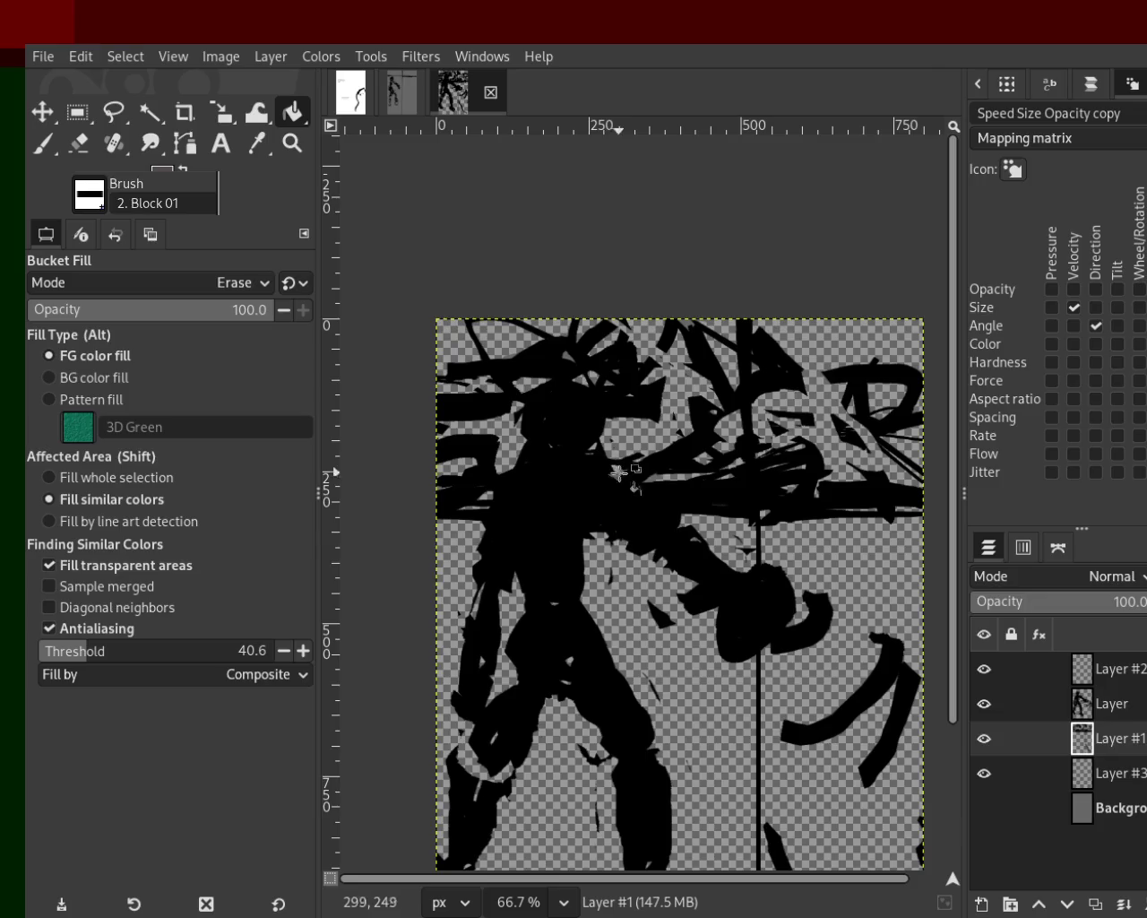
Step: Zoom in on the scribbles and bucket-fill away the leftover grey wedge on Layer #1
click(292, 142)
scroll(568, 511, down, 1)
scroll(568, 512, up, 3)
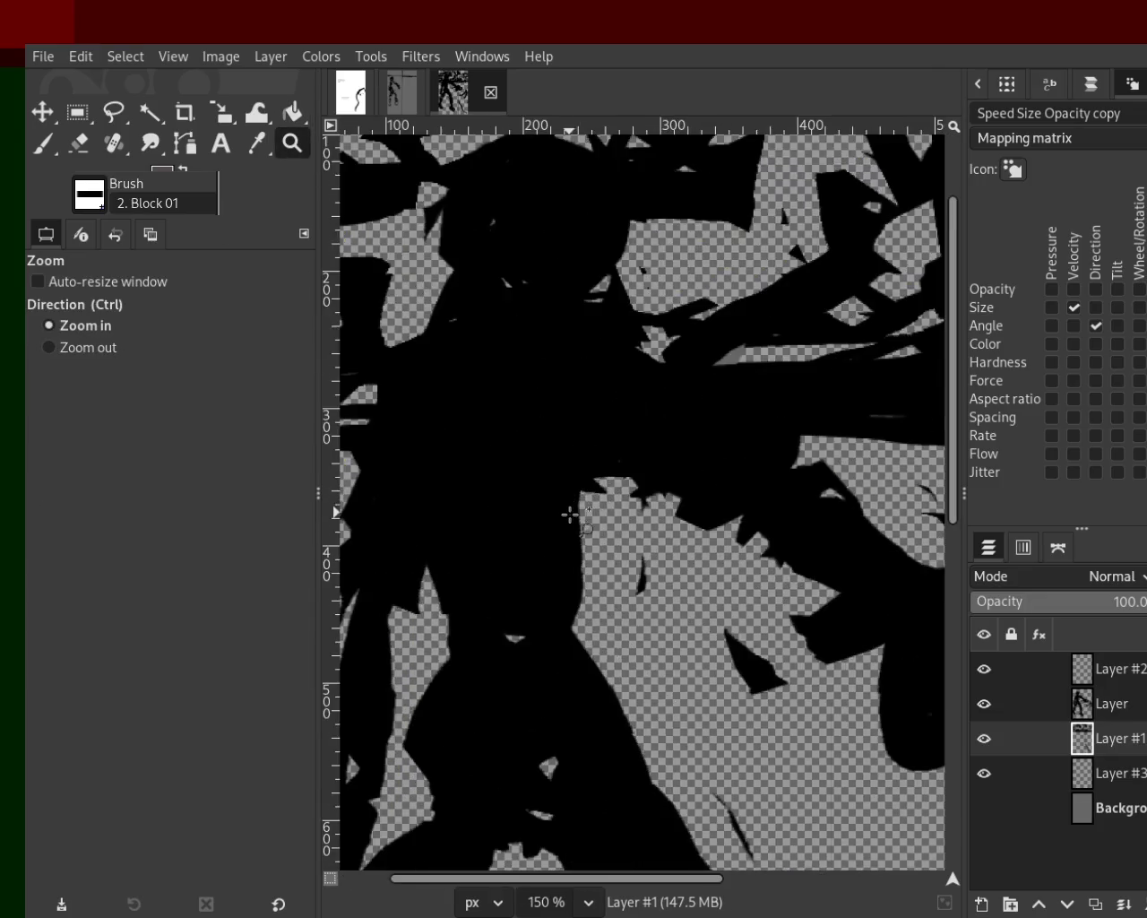
scroll(629, 428, down, 1)
scroll(670, 399, up, 2)
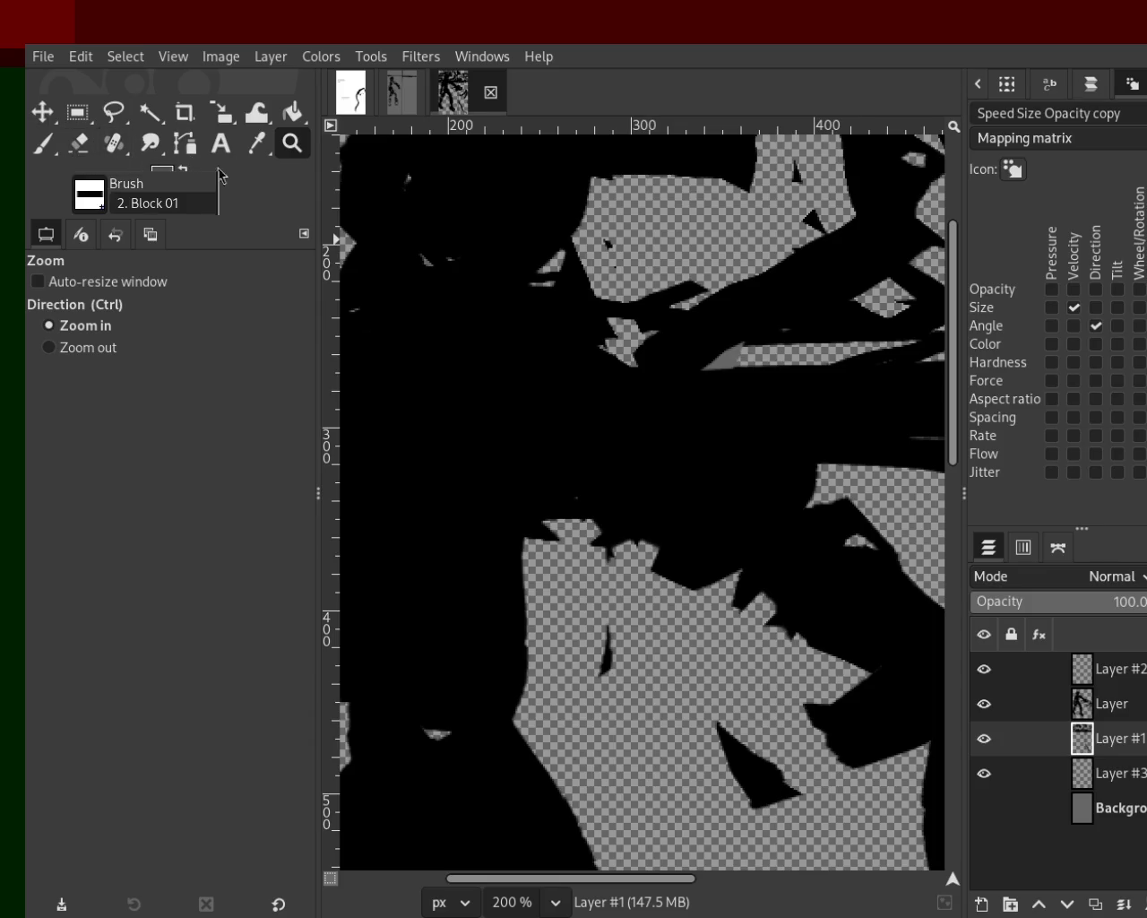
click(292, 111)
click(726, 371)
Step: Zoom back out and adjust the view to show the whole image
click(292, 143)
ctrl+click(594, 367)
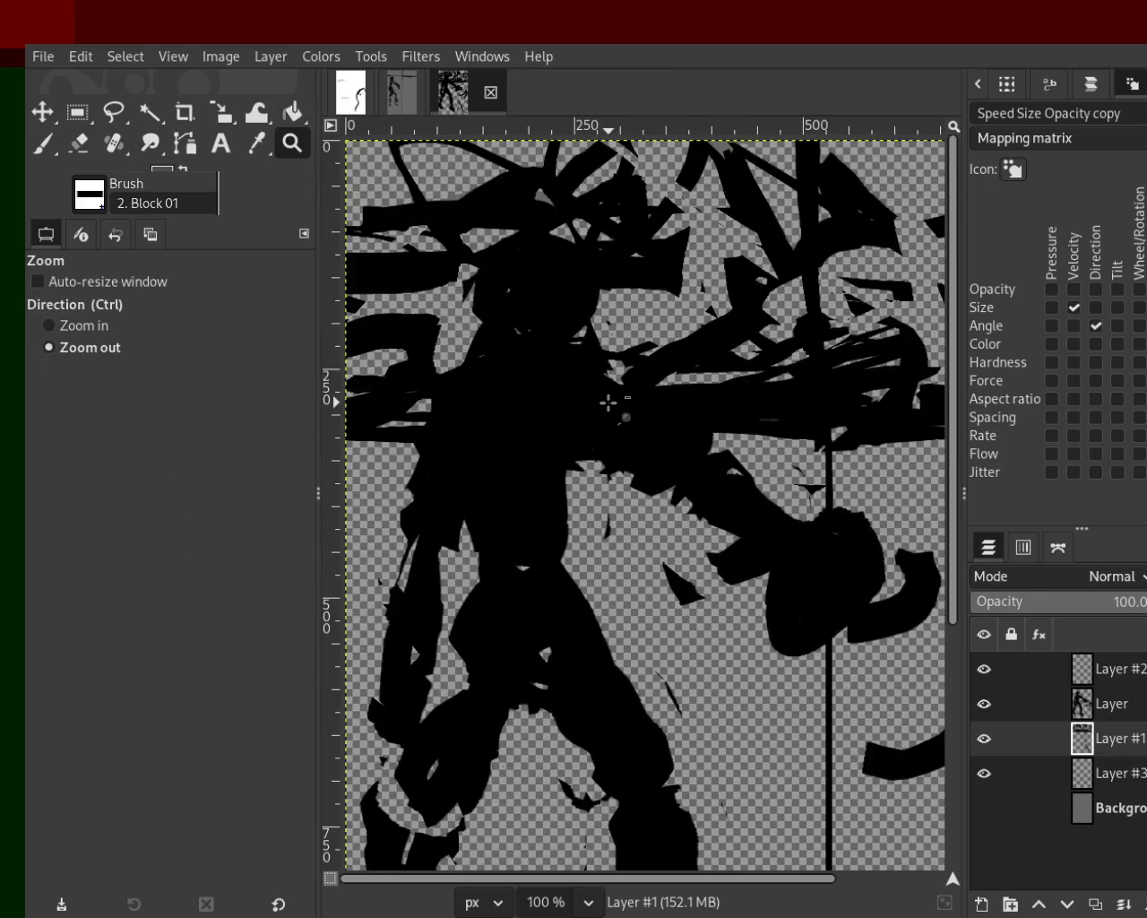
ctrl+click(610, 402)
click(842, 395)
double_click(747, 409)
ctrl+click(748, 412)
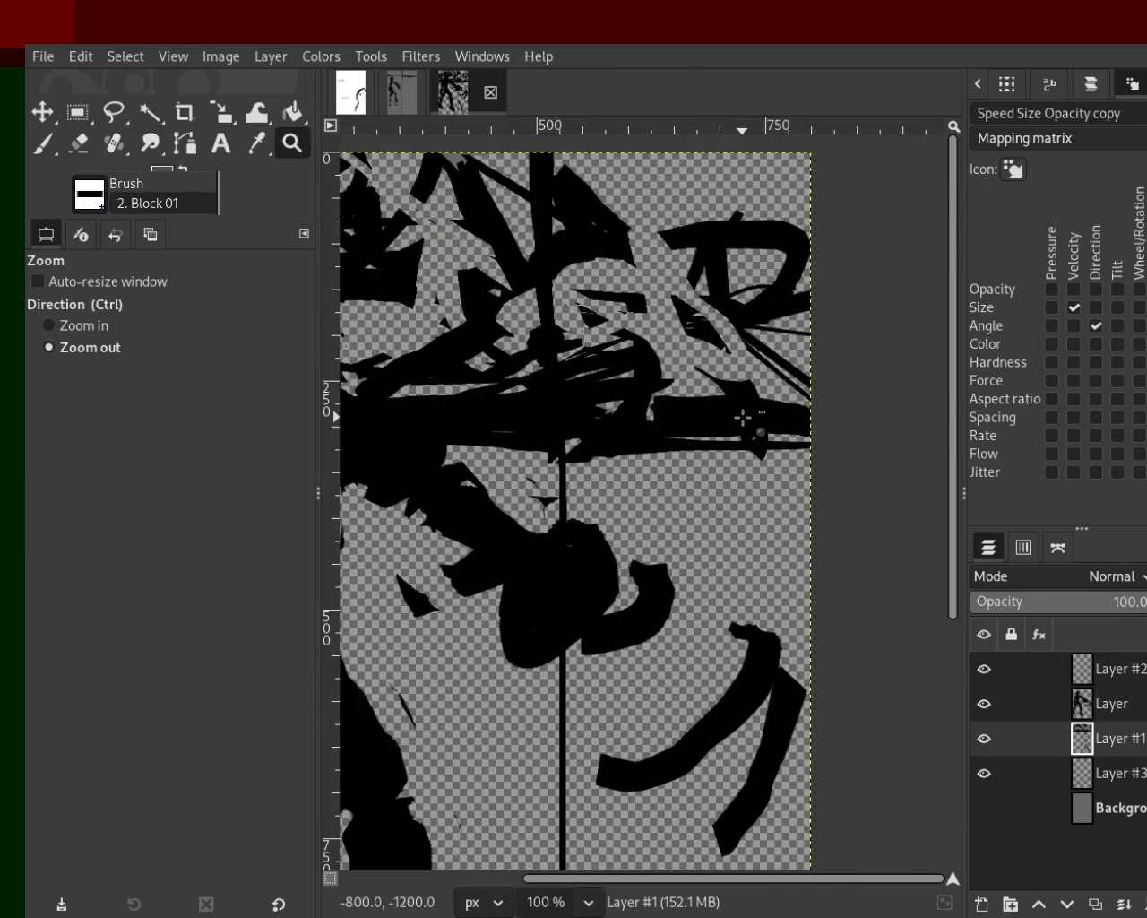
ctrl+click(747, 412)
double_click(582, 376)
ctrl+click(744, 417)
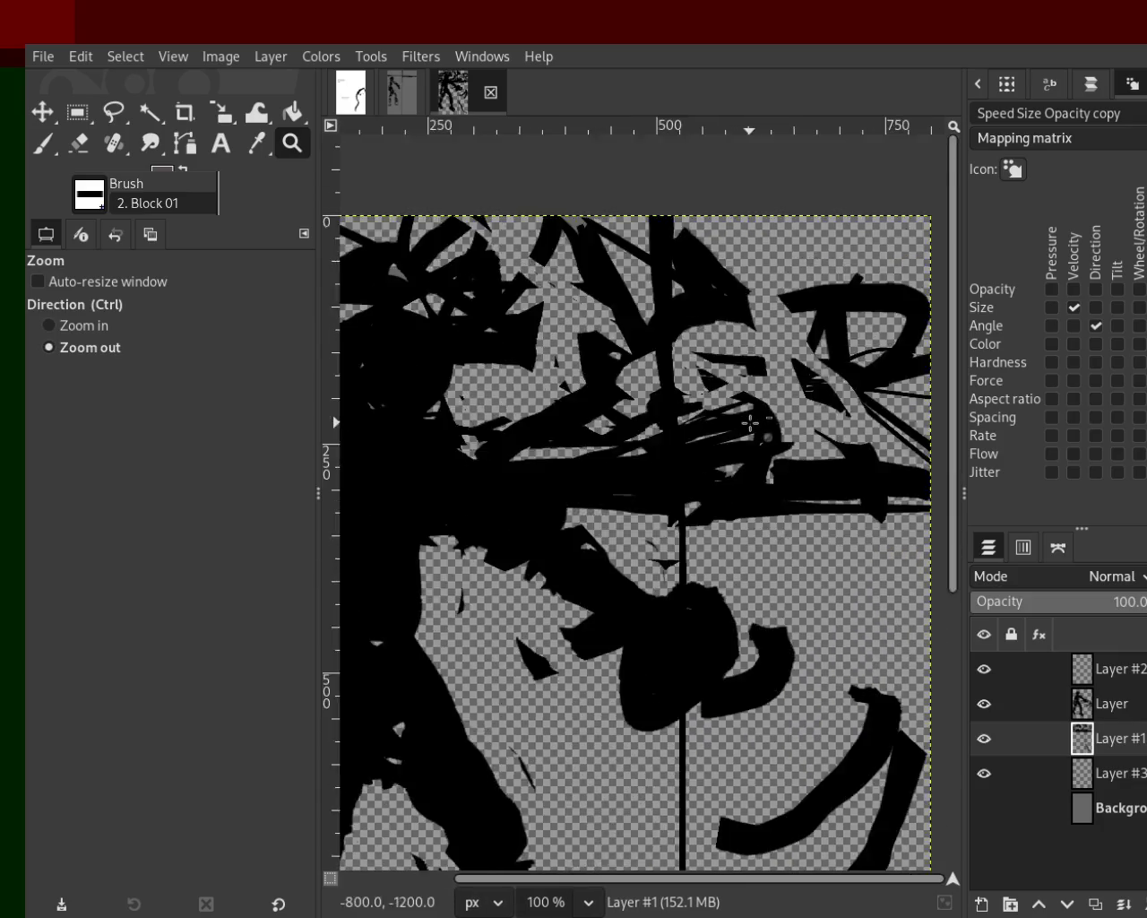
ctrl+double_click(460, 428)
double_click(459, 428)
click(459, 429)
ctrl+double_click(460, 427)
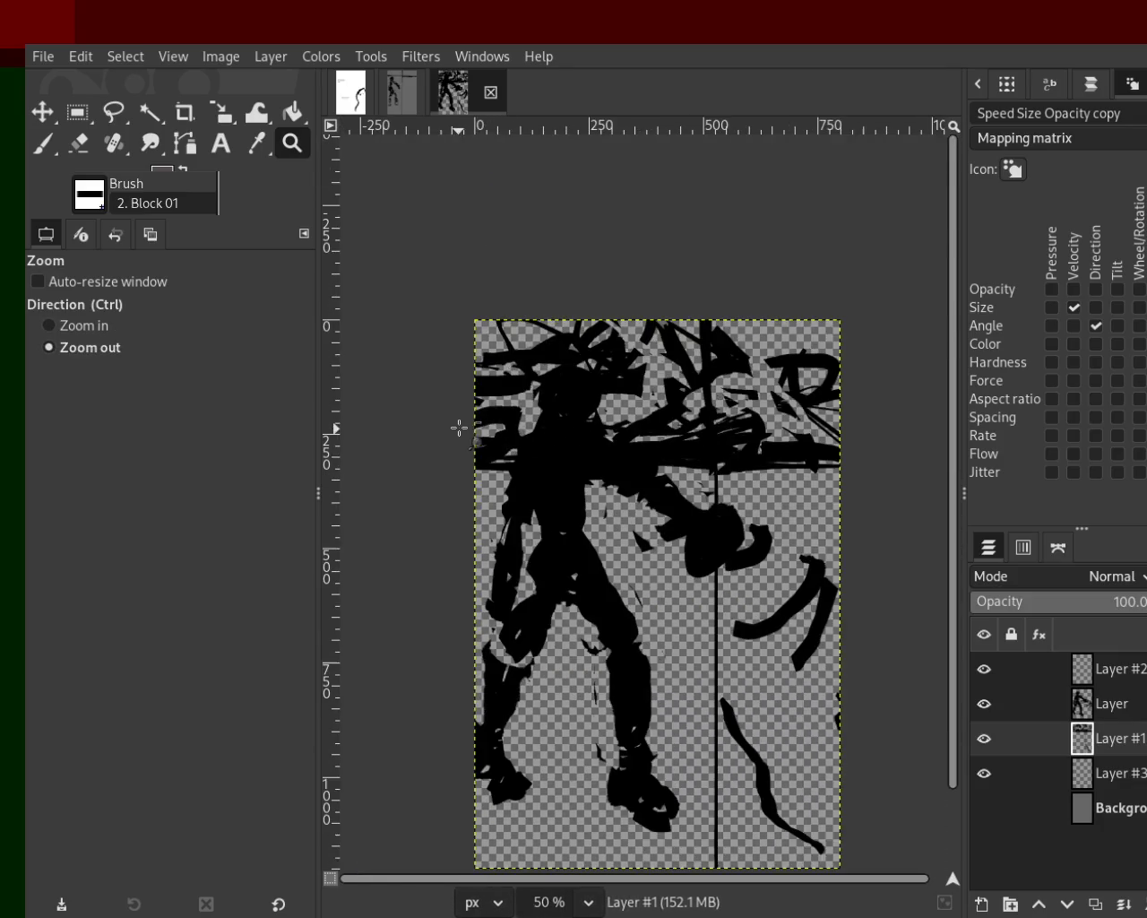
click(851, 387)
ctrl+click(759, 395)
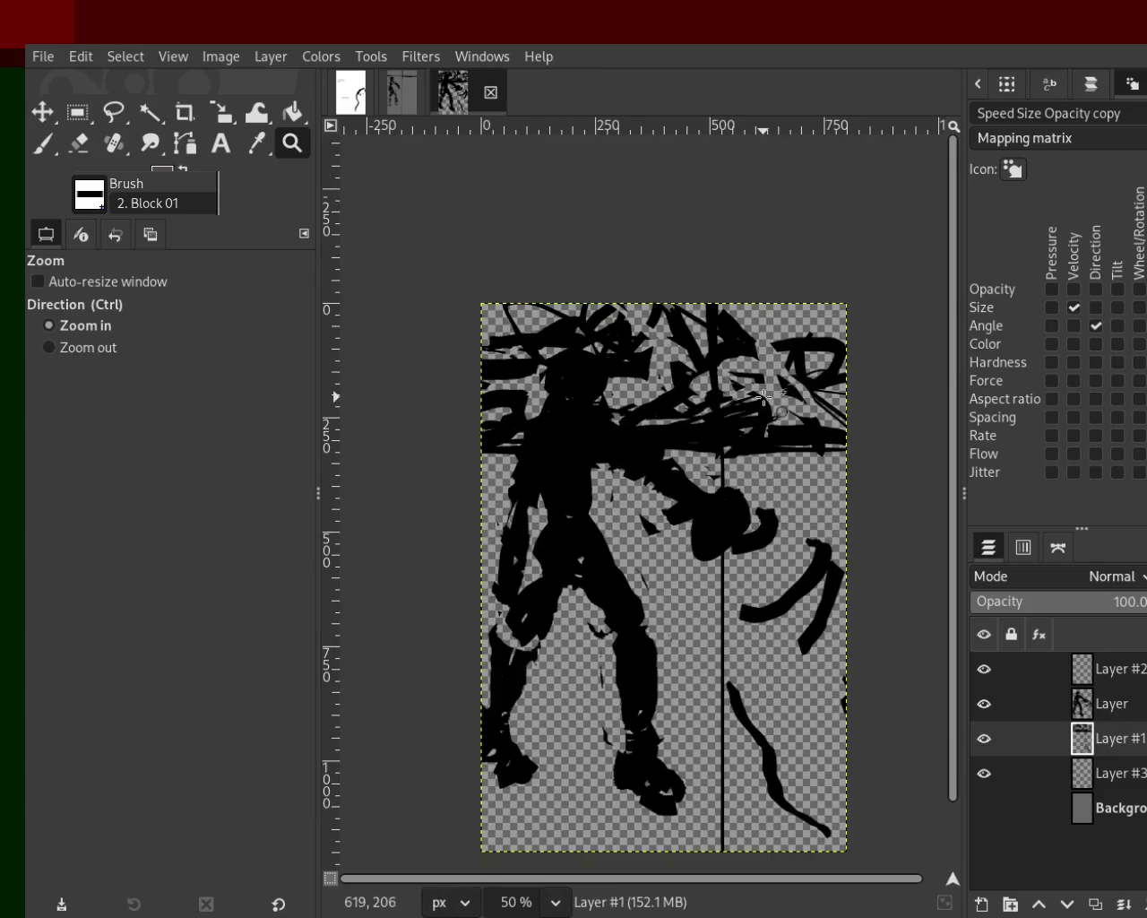
click(761, 399)
Step: Briefly show then re-hide the Background layer, and switch to the Paintbrush on Layer #3
click(984, 809)
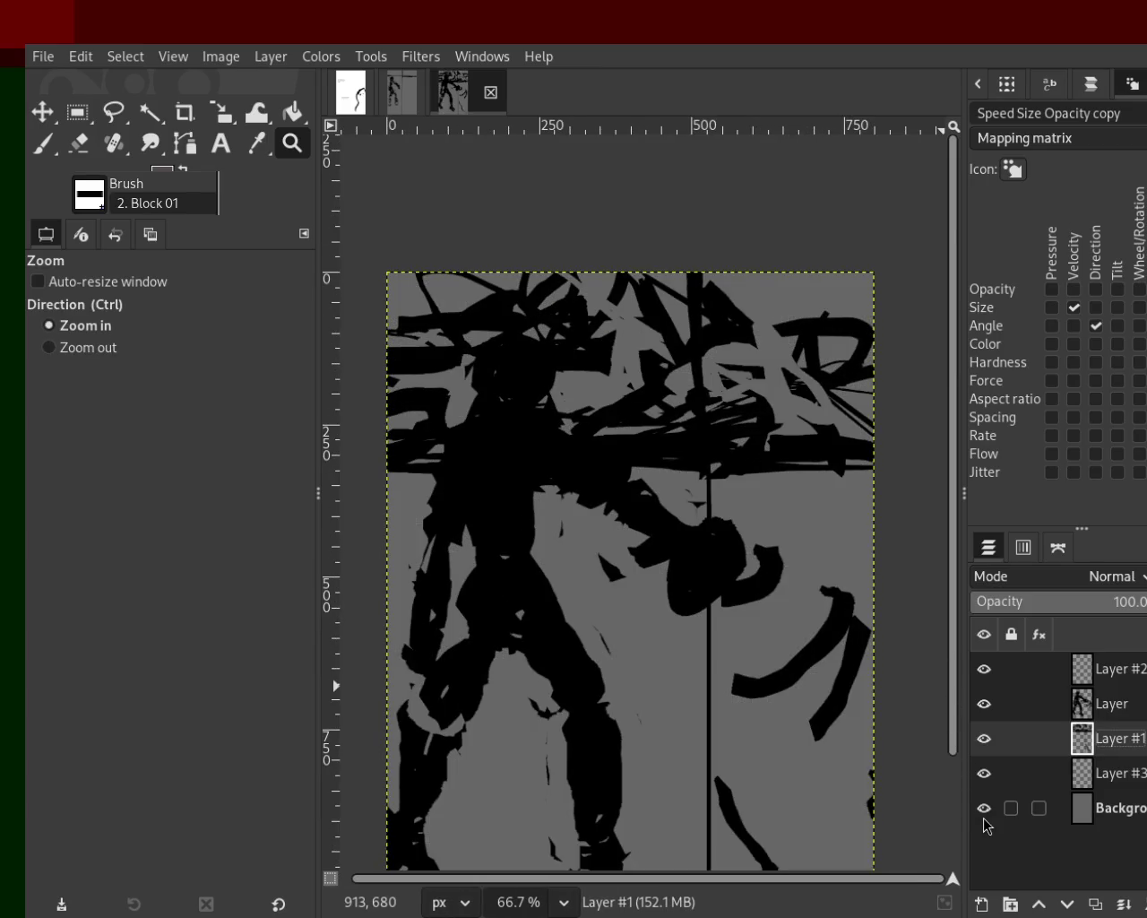
click(984, 809)
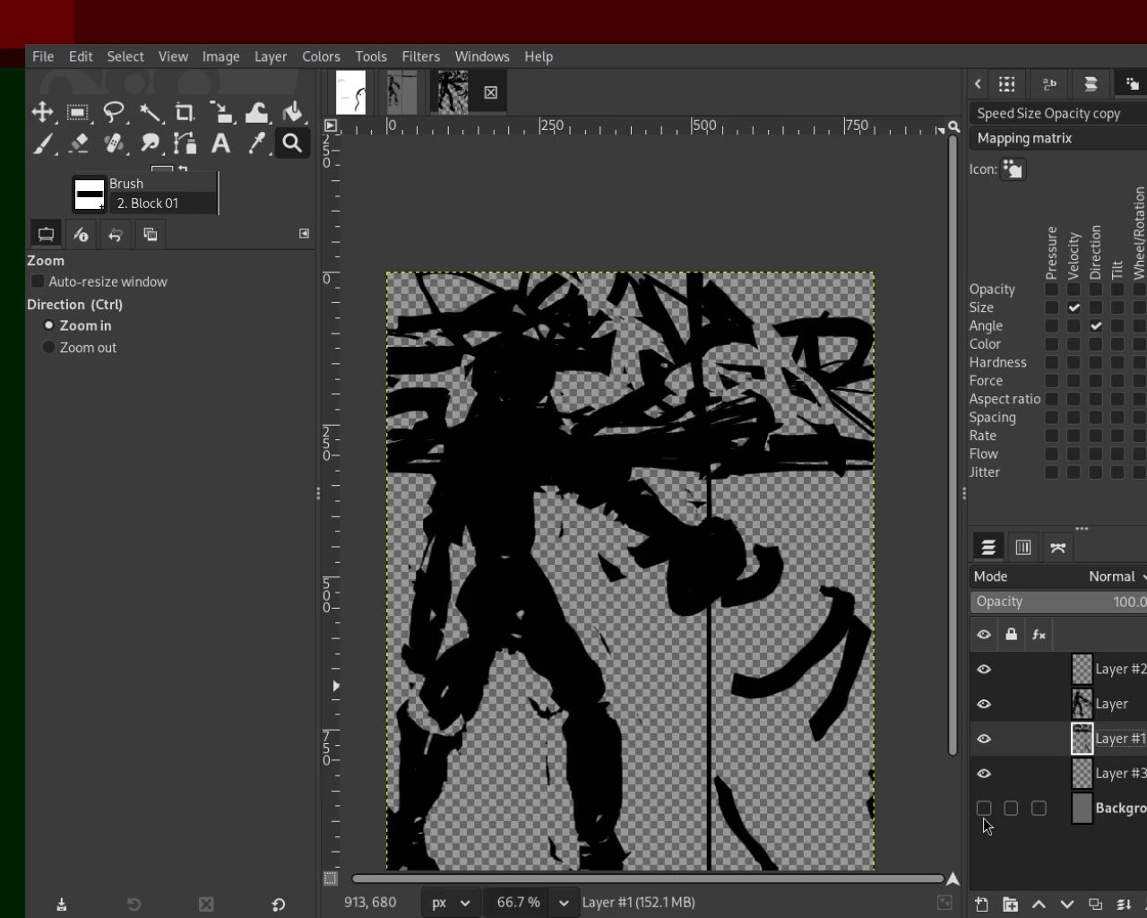
click(1087, 788)
click(42, 143)
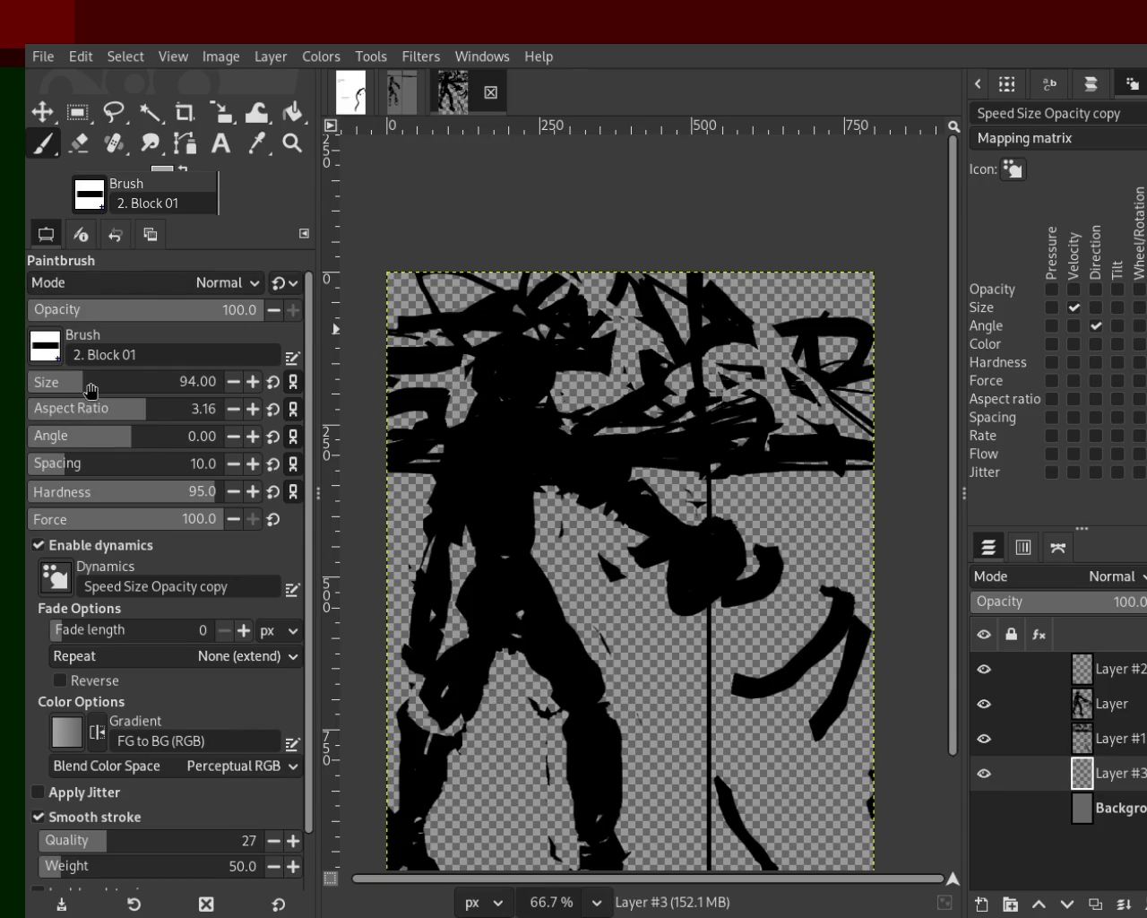
Step: Enlarge the brush to size 150 and paint light-grey strokes across the top
drag(90, 390, 97, 390)
drag(874, 346, 616, 363)
key(ctrl+z)
drag(883, 389, 600, 421)
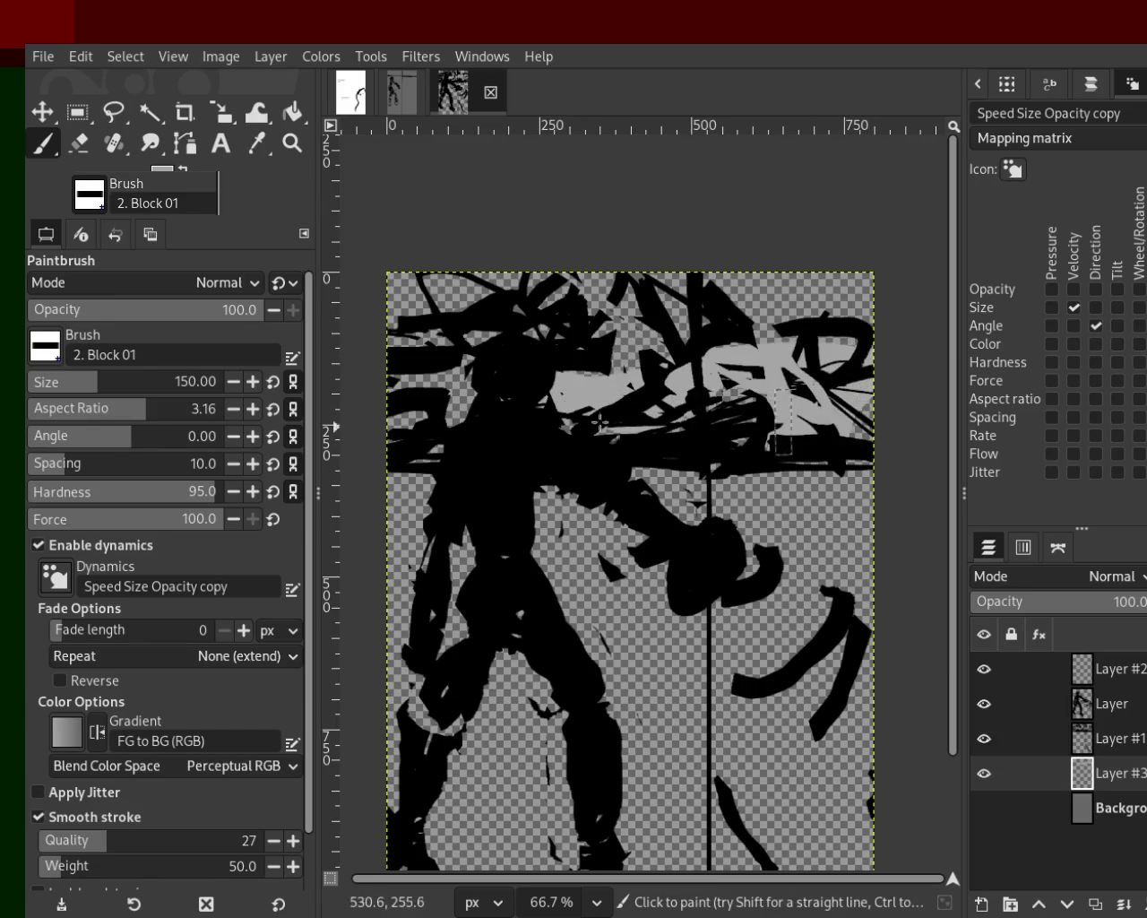
mouse_move(362, 273)
mouse_down()
mouse_move(633, 328)
mouse_move(496, 324)
mouse_up()
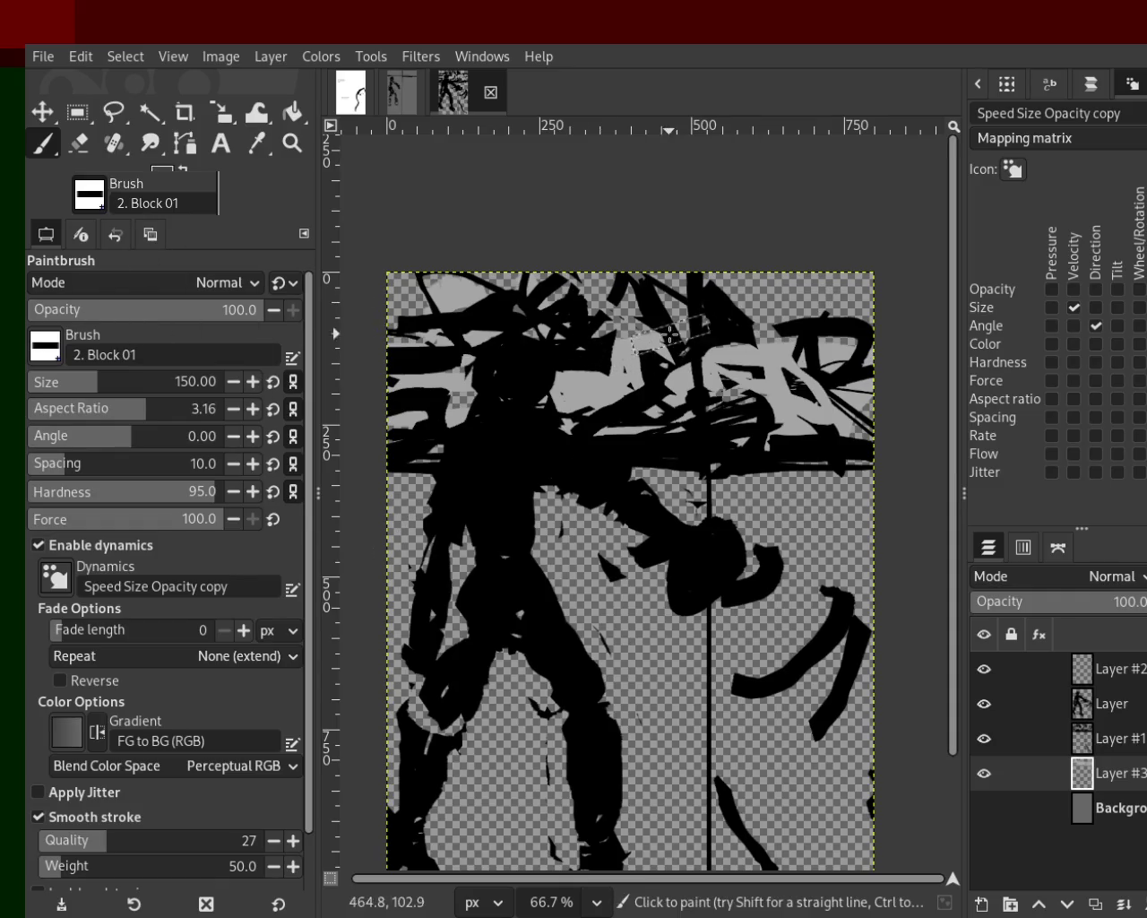
Step: Add dark-grey and sampled light-grey strokes across the upper background
mouse_move(607, 355)
mouse_down()
mouse_move(637, 384)
mouse_move(750, 418)
mouse_move(538, 385)
mouse_move(788, 426)
mouse_up()
ctrl+click(840, 384)
mouse_move(839, 383)
mouse_down()
mouse_move(670, 424)
mouse_move(667, 449)
mouse_move(588, 368)
mouse_move(563, 397)
mouse_move(688, 364)
mouse_up()
ctrl+click(757, 367)
mouse_move(757, 368)
mouse_down()
mouse_move(704, 457)
mouse_move(572, 421)
mouse_up()
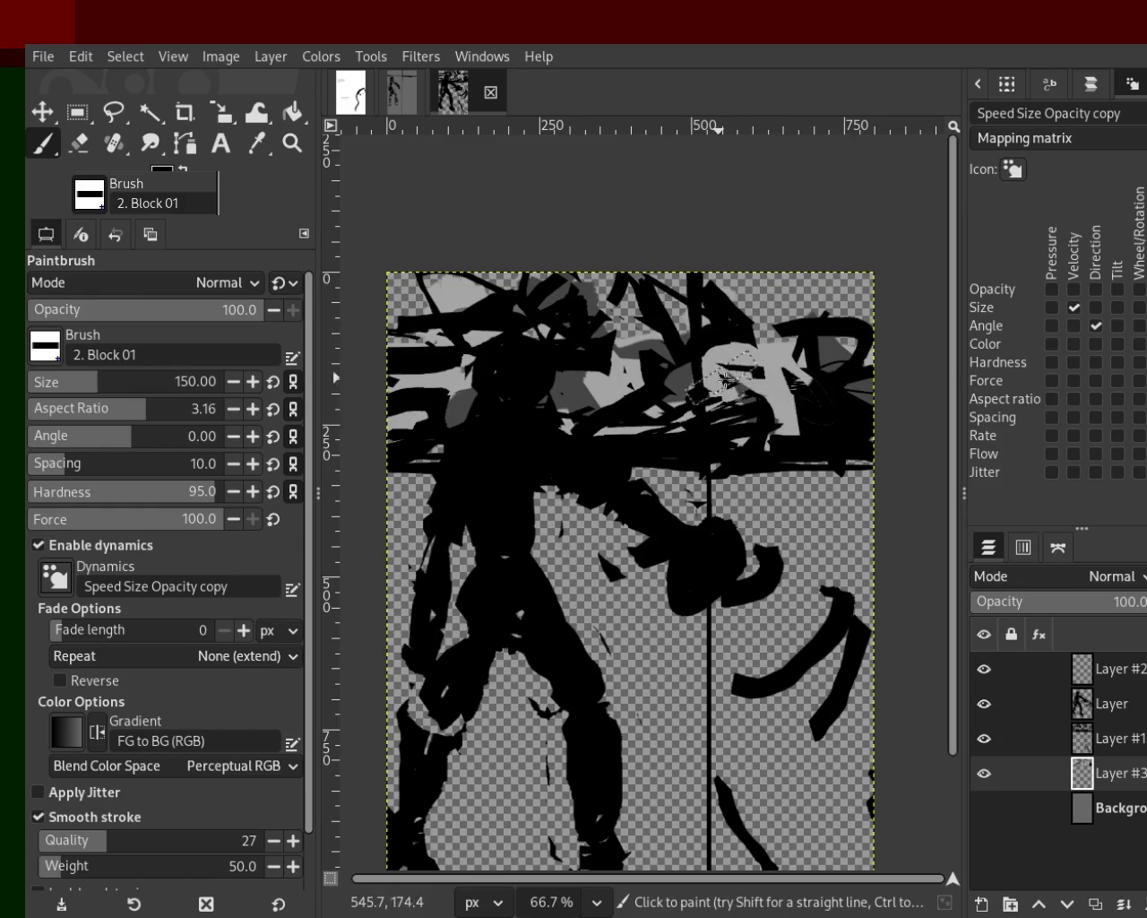
Step: Paint black strokes over the upper right and top-left grey patch on Layer #1, then reselect Layer #3
ctrl+click(783, 405)
mouse_move(1082, 773)
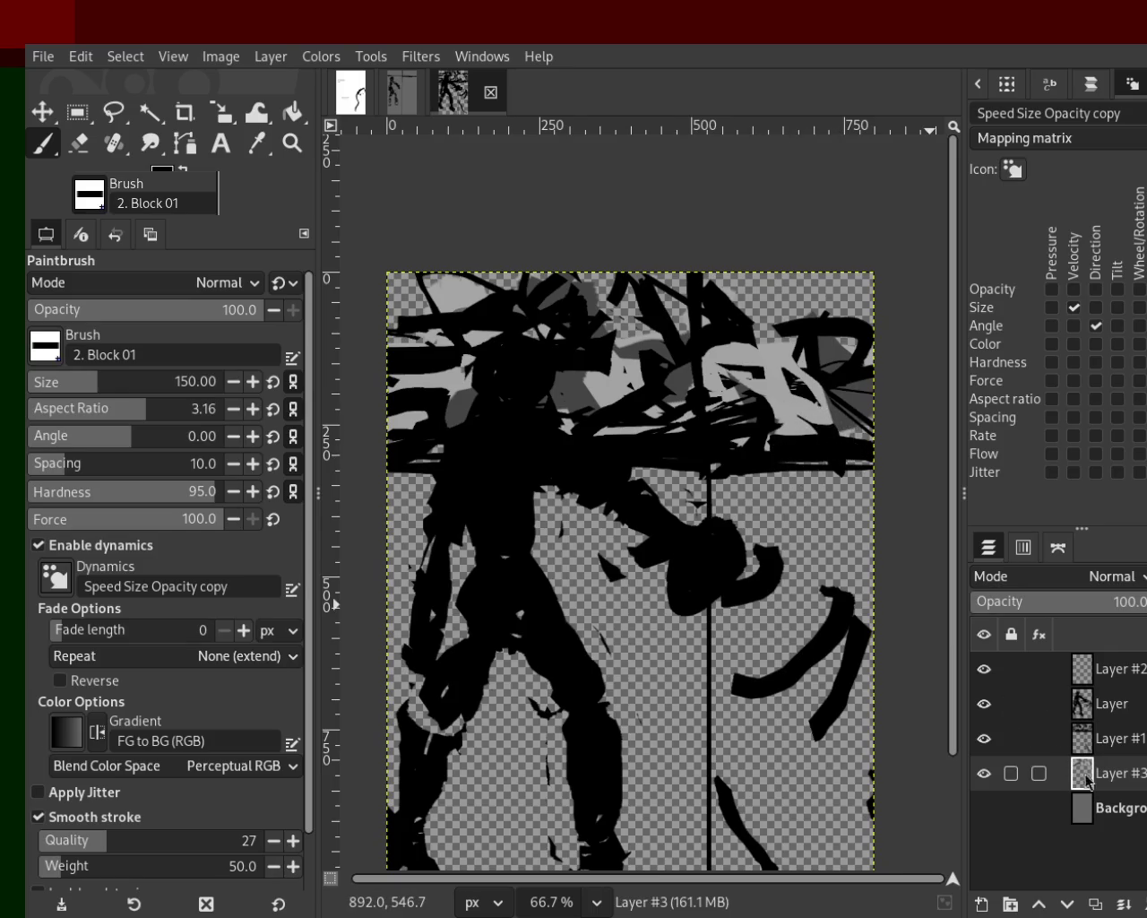
click(1100, 739)
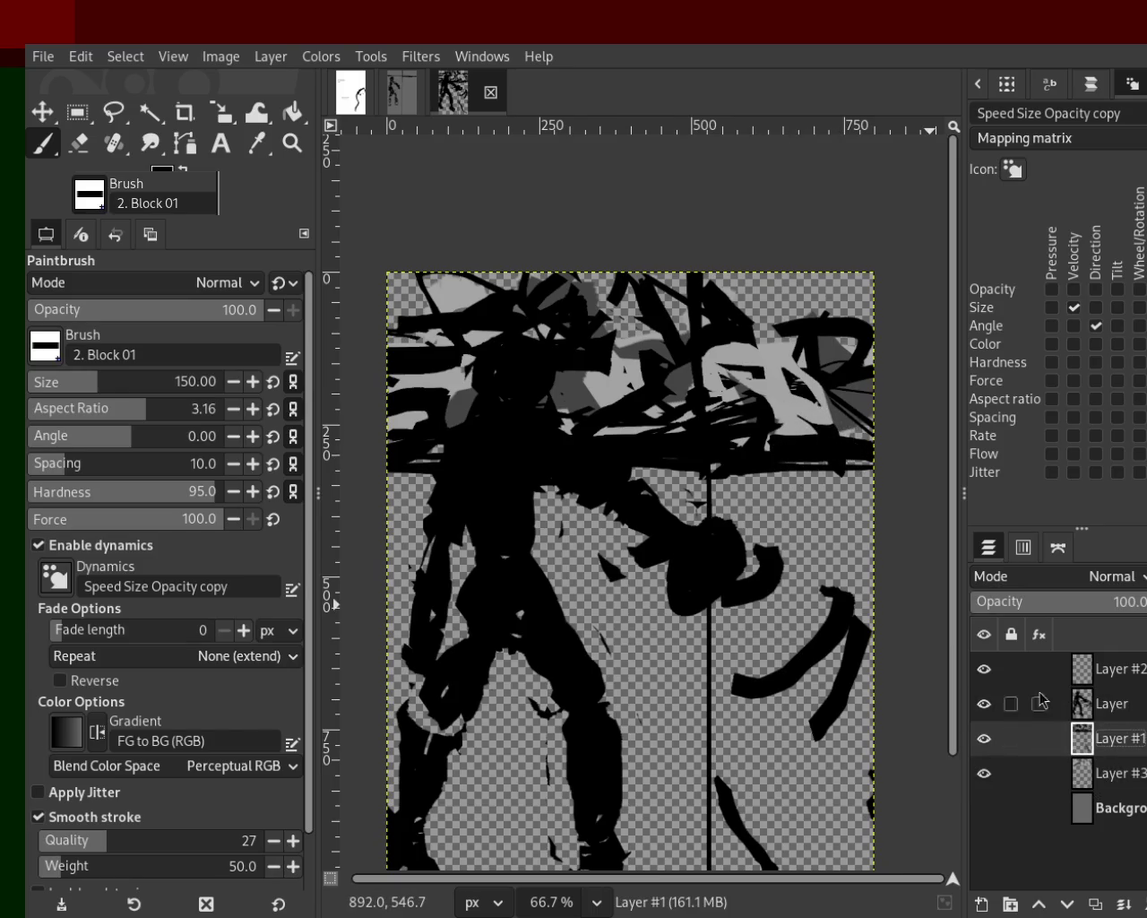
drag(838, 374, 819, 467)
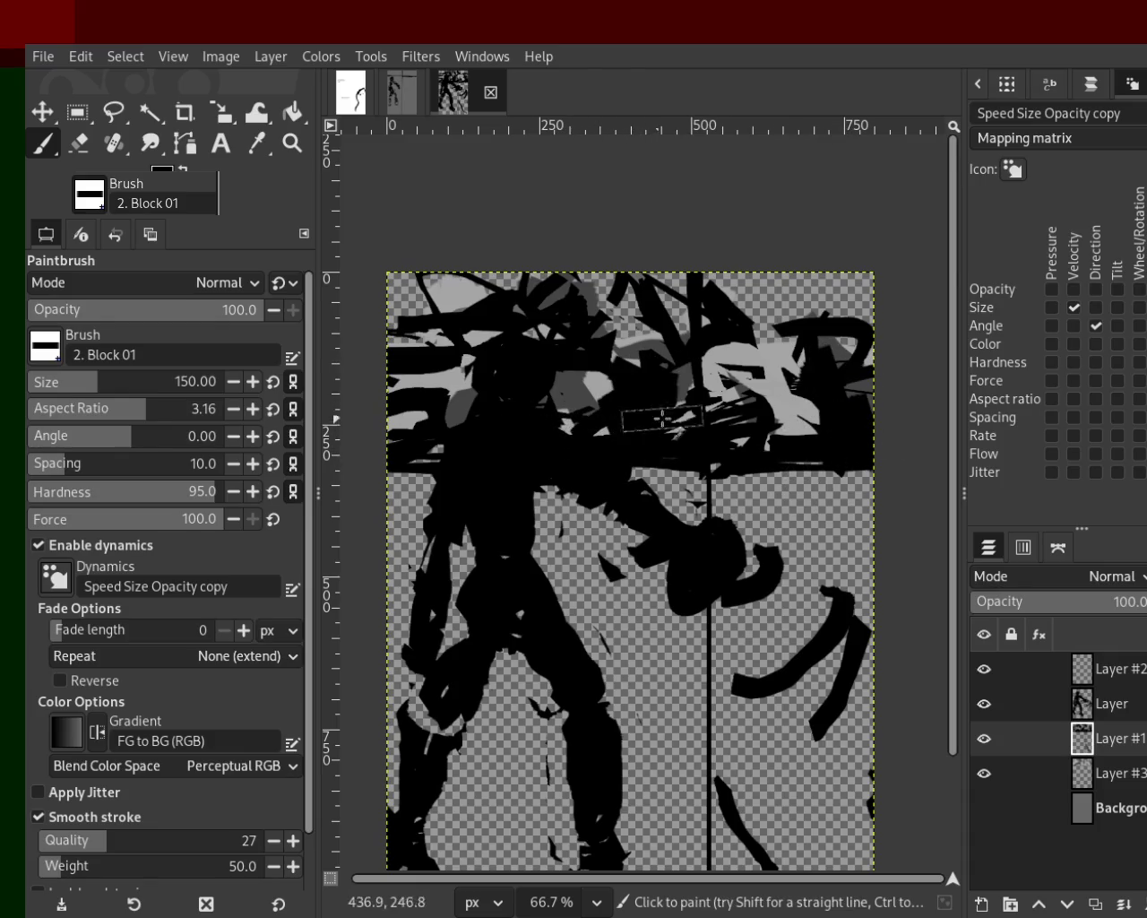
drag(428, 285, 395, 376)
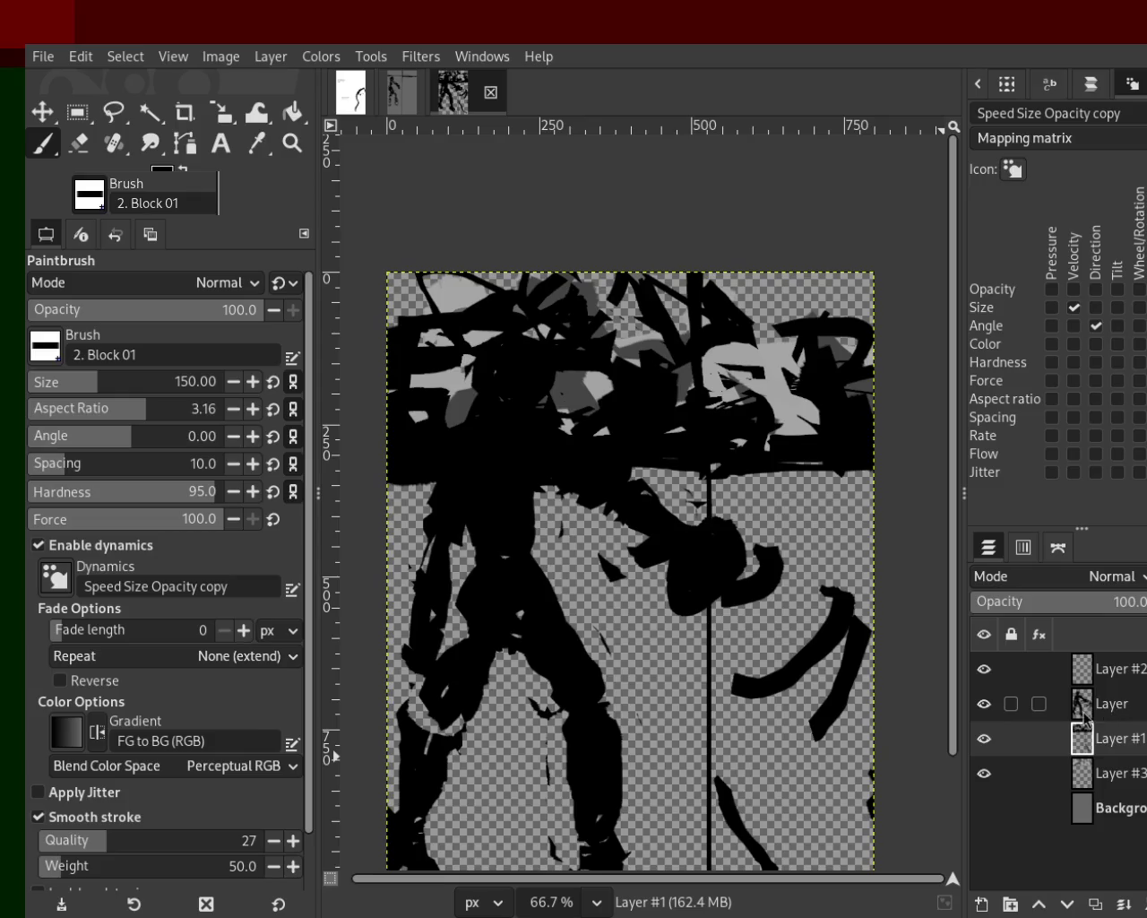
click(1084, 781)
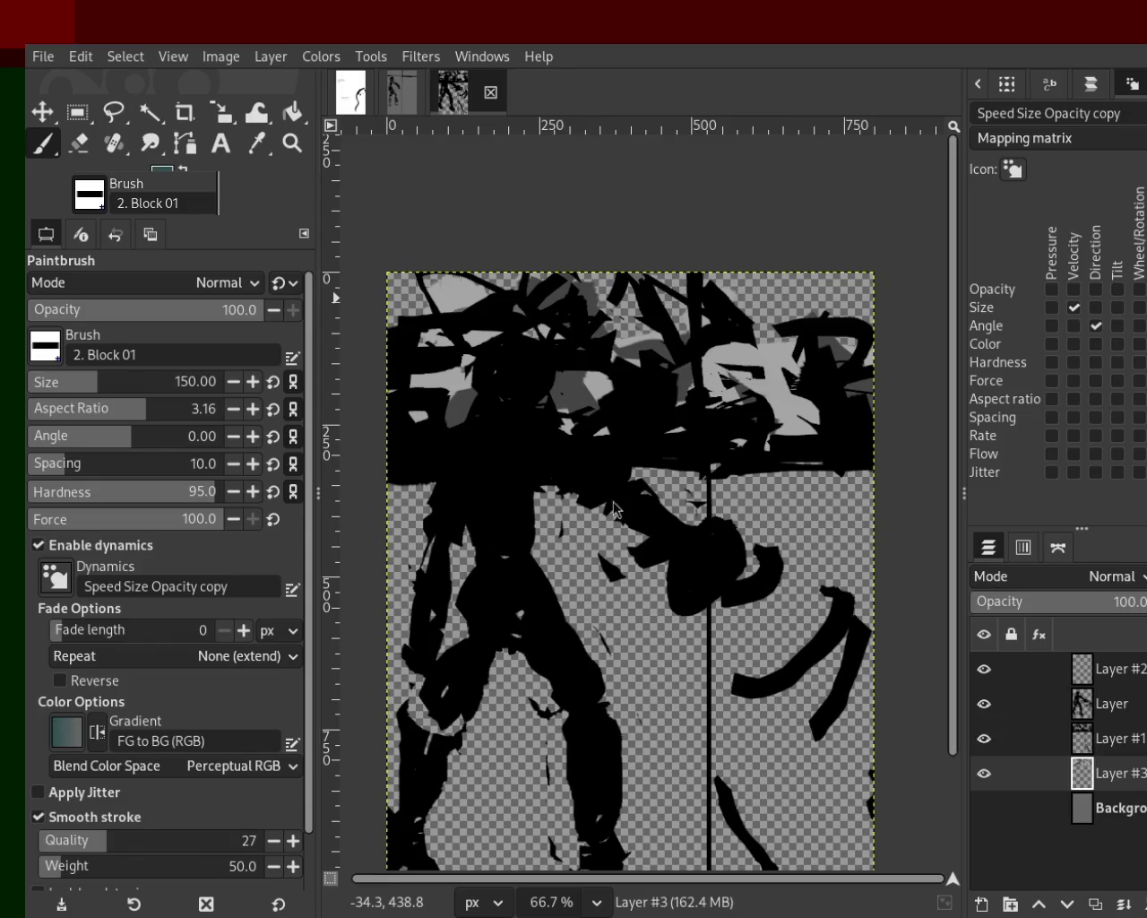
Step: Try slate-blue strokes on the legs, edge and arm, keeping only a short one near the arm
mouse_move(417, 694)
mouse_down()
mouse_move(448, 766)
mouse_move(444, 793)
mouse_up()
key(ctrl+z)
drag(579, 714, 612, 901)
key(ctrl+z)
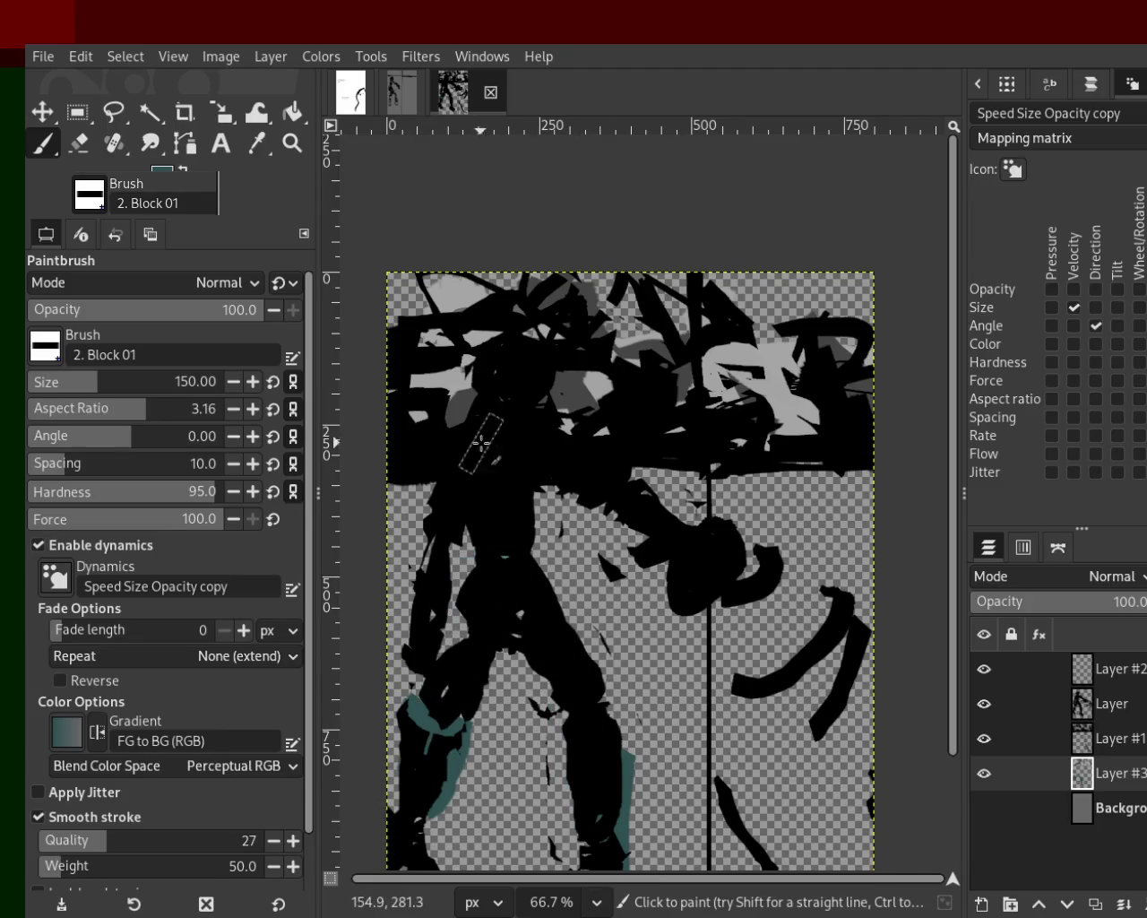
drag(428, 493, 399, 610)
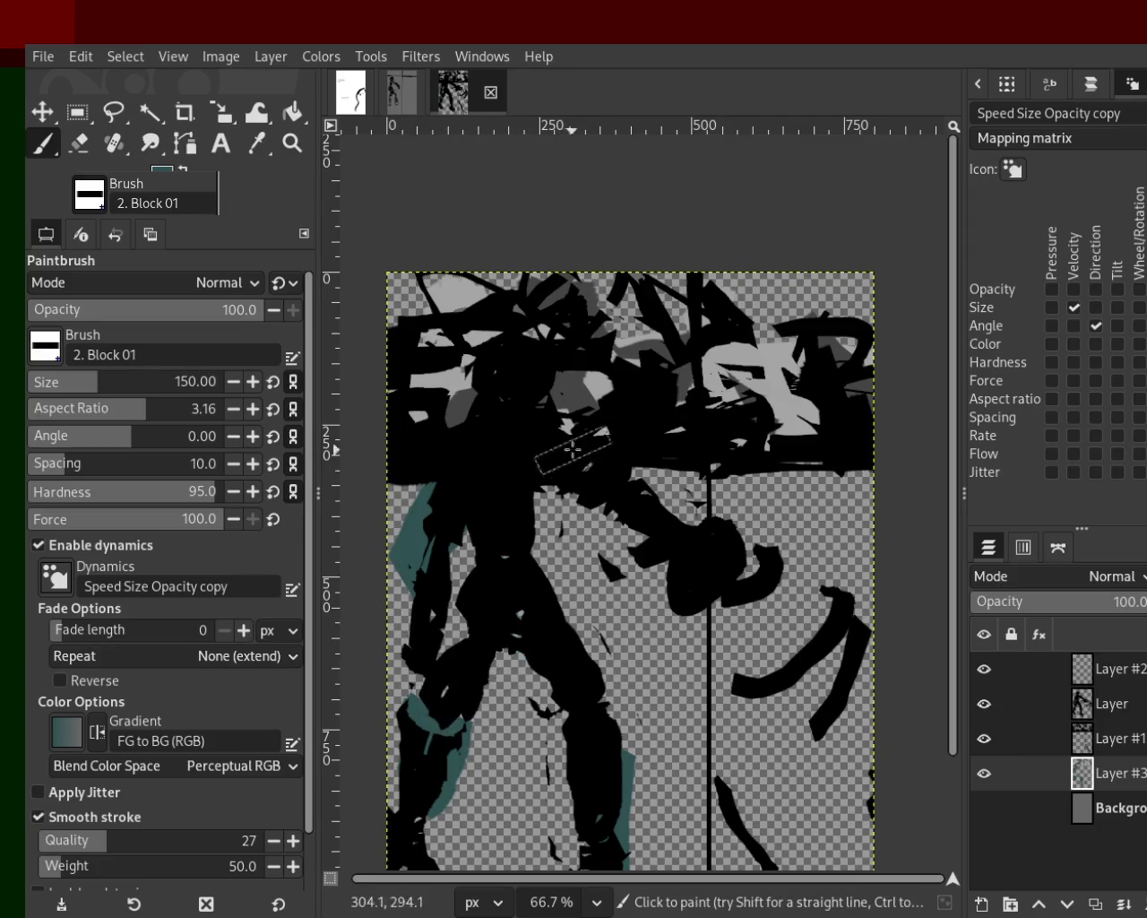
key(ctrl+z)
drag(614, 545, 464, 544)
key(ctrl+z)
drag(631, 502, 610, 501)
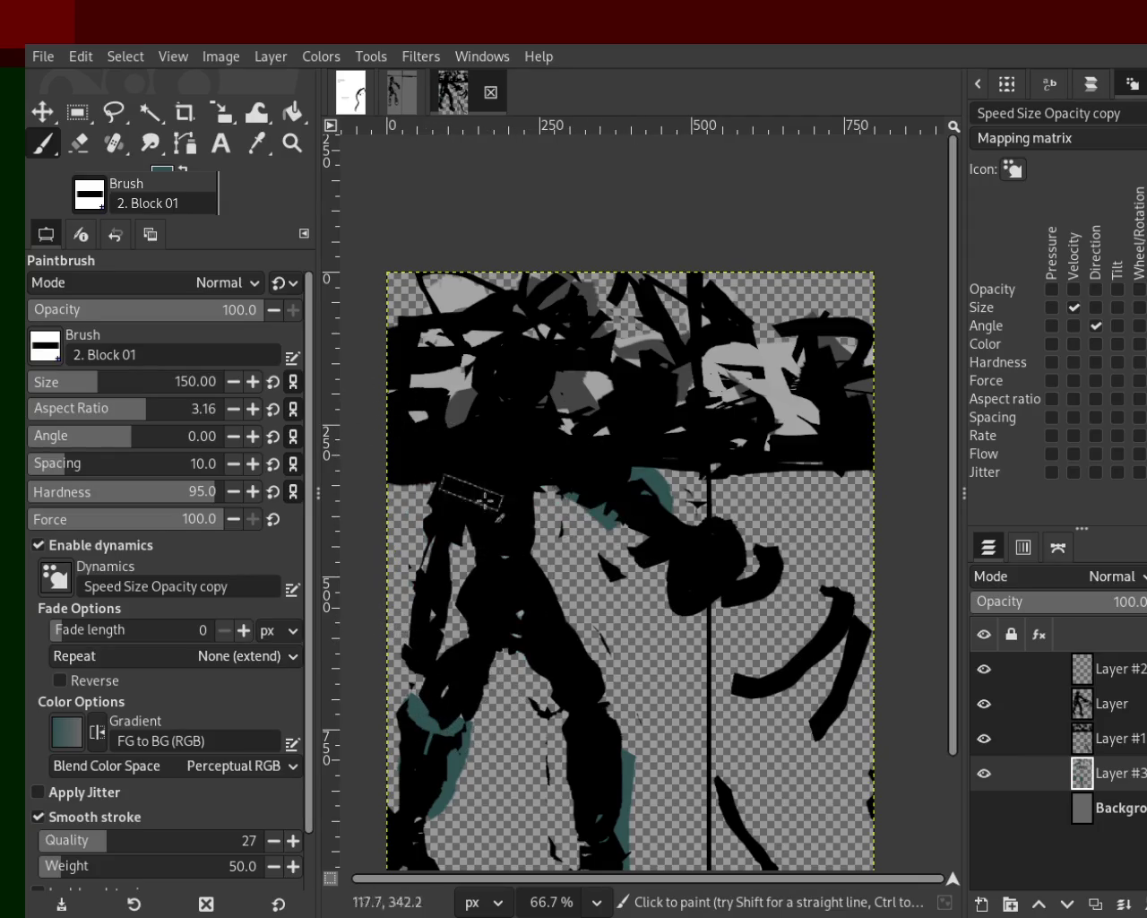
Step: Erase the excess slate blue beside the lower leg and arm, then inspect it up close
click(79, 143)
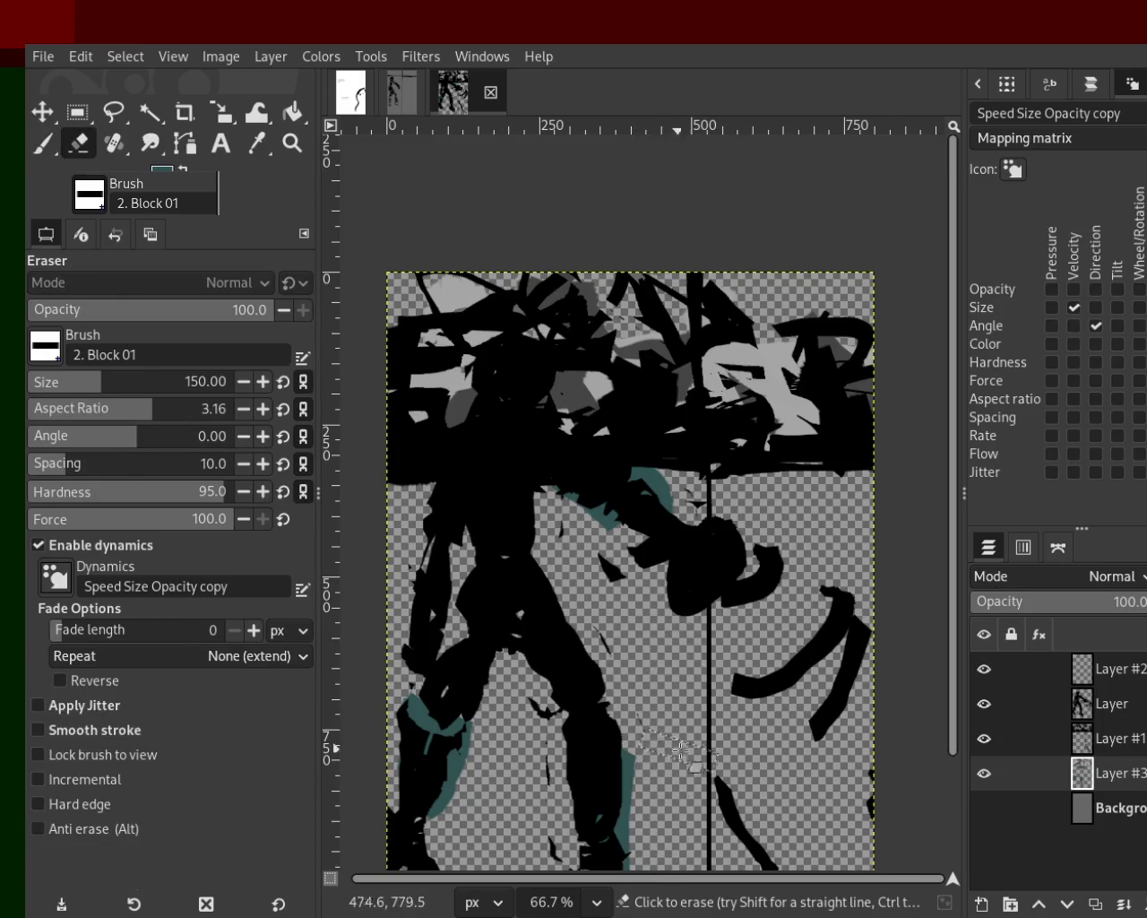
drag(663, 744, 640, 851)
mouse_move(431, 708)
mouse_down()
mouse_move(578, 421)
mouse_move(428, 481)
mouse_up()
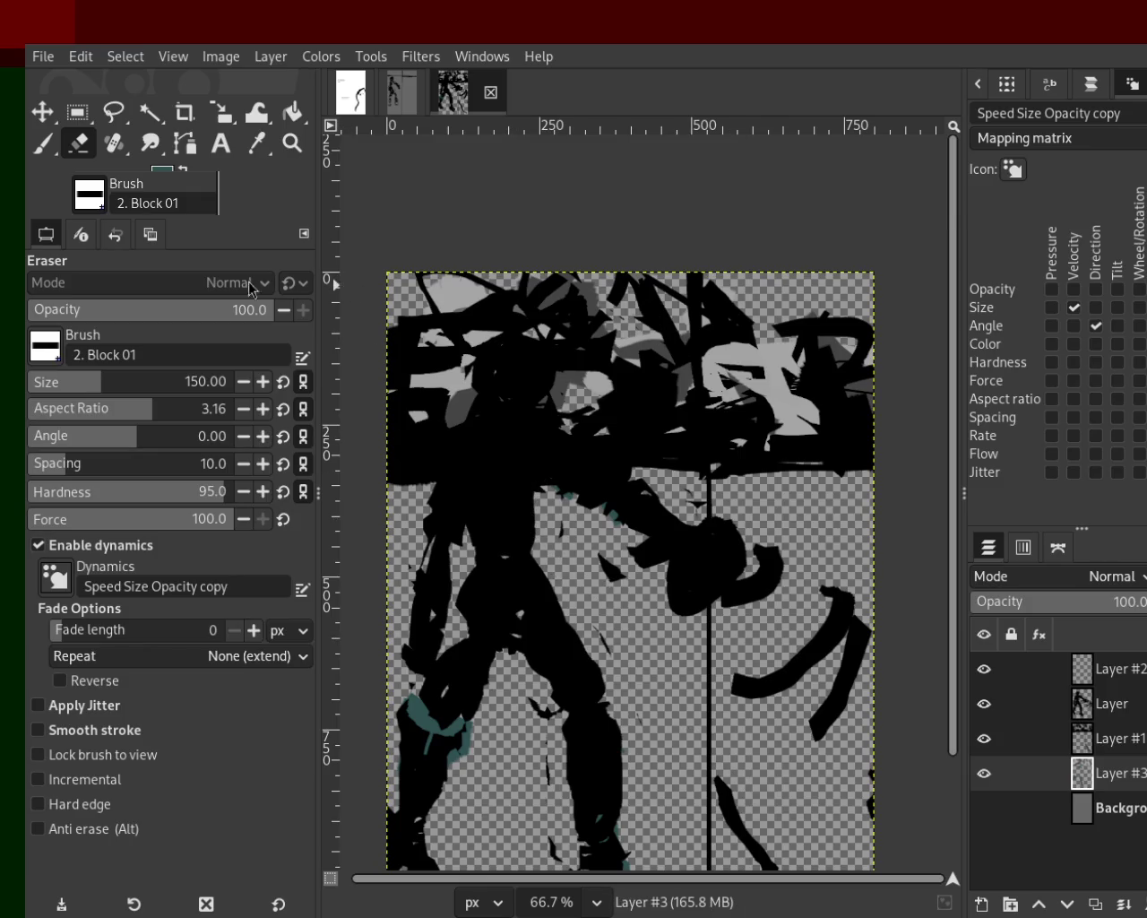
click(292, 144)
scroll(585, 457, down, 2)
scroll(584, 457, up, 2)
scroll(584, 457, down, 1)
scroll(585, 457, up, 1)
scroll(584, 457, down, 1)
scroll(592, 430, up, 1)
scroll(591, 430, down, 1)
scroll(614, 342, up, 1)
scroll(627, 345, down, 1)
scroll(603, 347, up, 1)
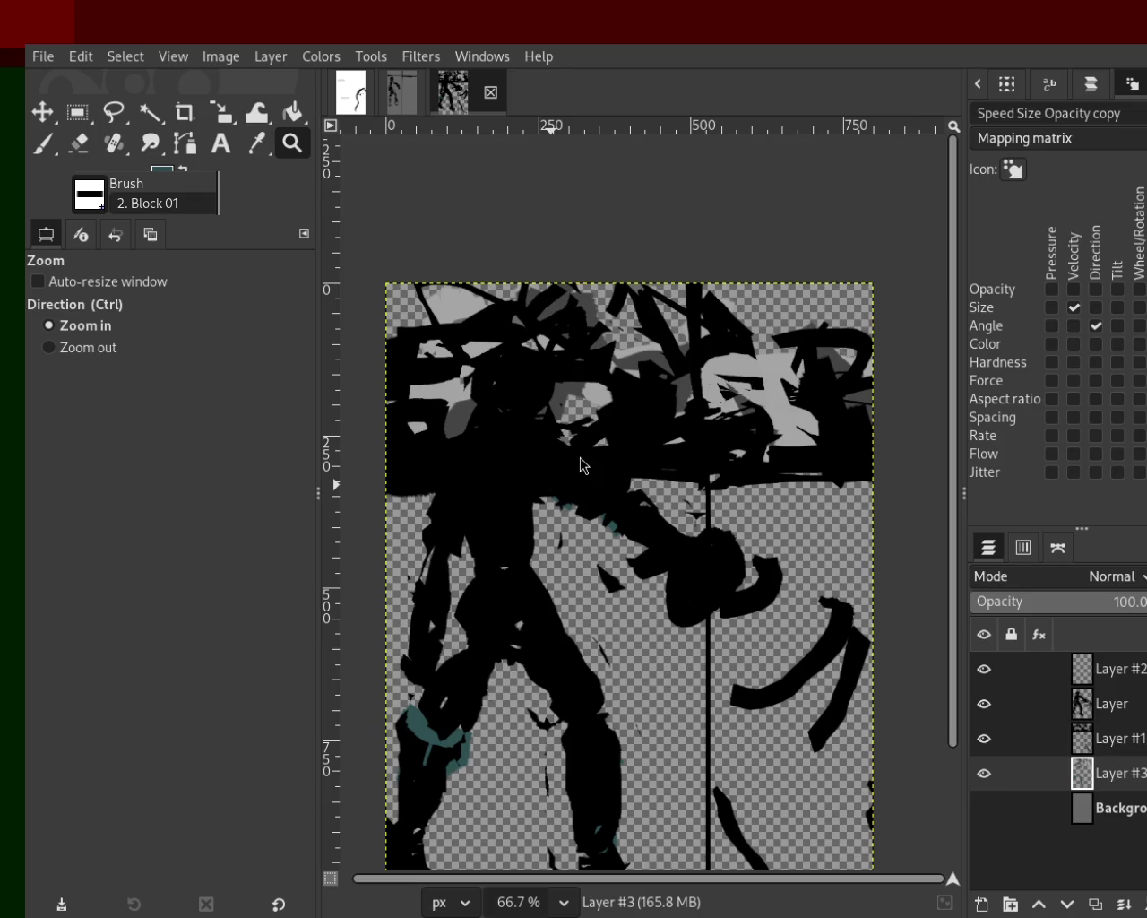
Step: Add a new Layer #4 beneath Layer #3 and pick the Paintbrush
mouse_move(1111, 704)
shift+click(982, 903)
drag(1030, 773, 1030, 820)
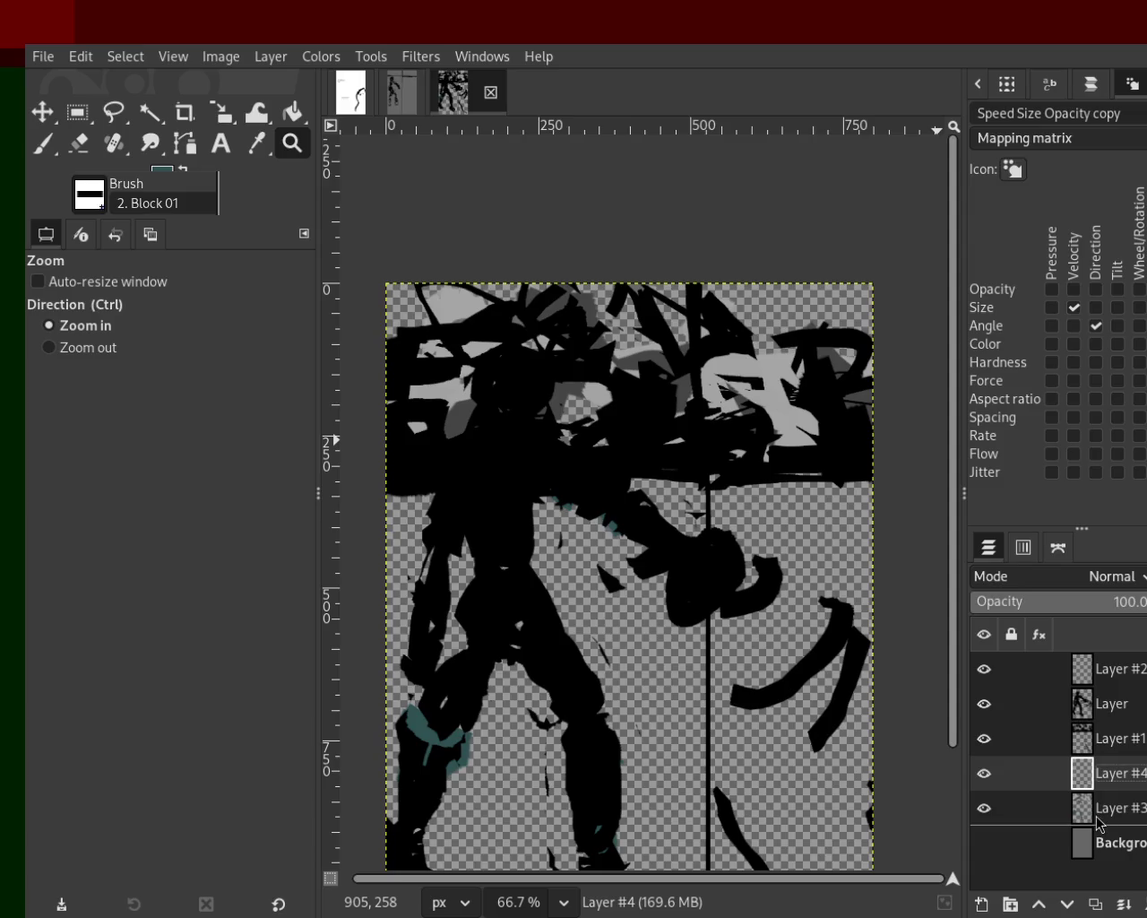
click(44, 144)
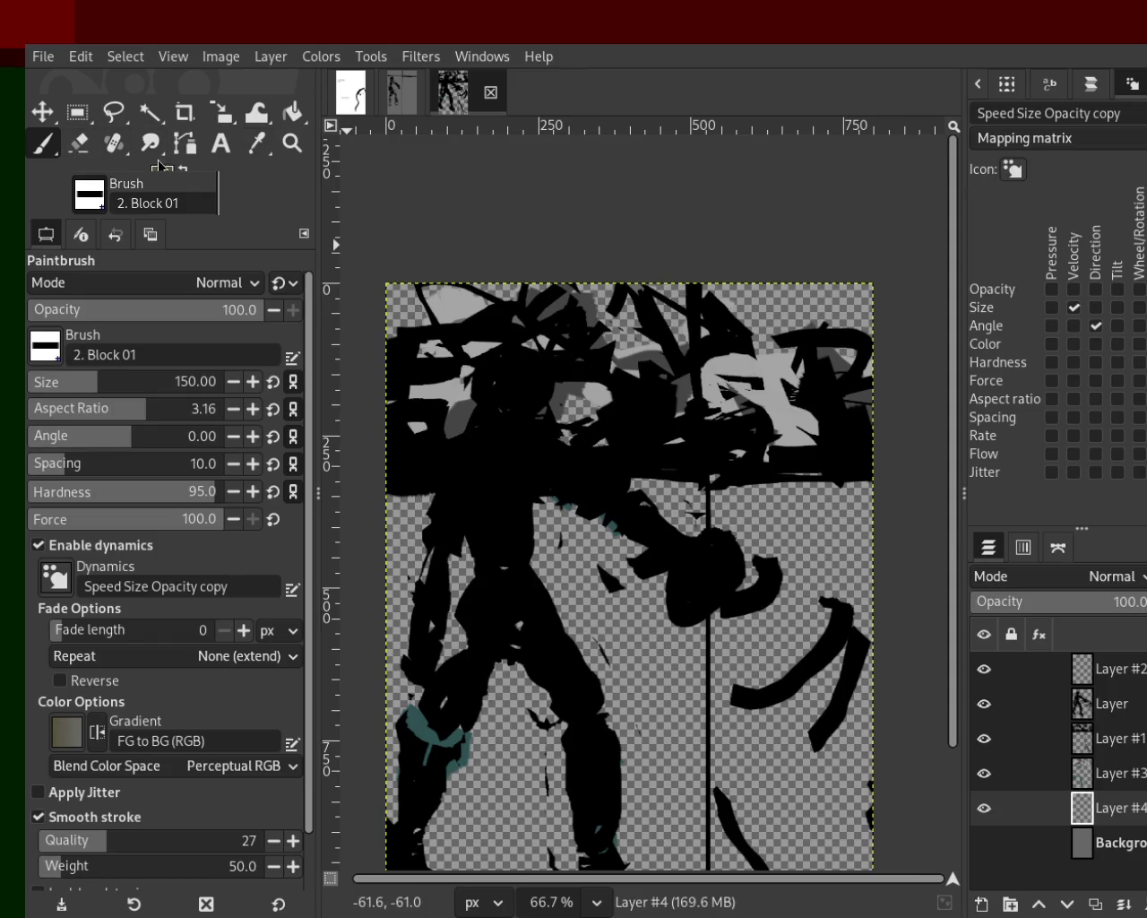
Step: Paint a broad olive band across the midsection behind the figure
drag(708, 587, 395, 627)
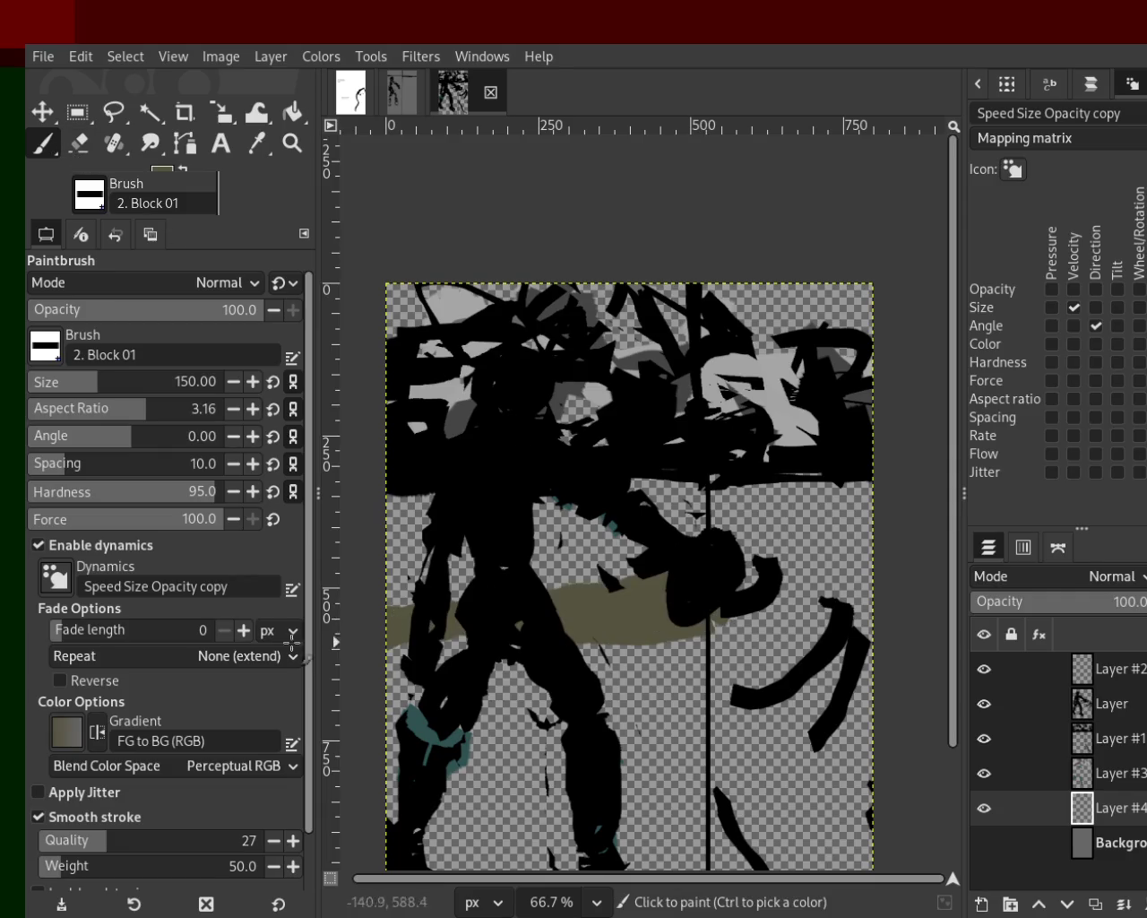
drag(394, 547, 828, 535)
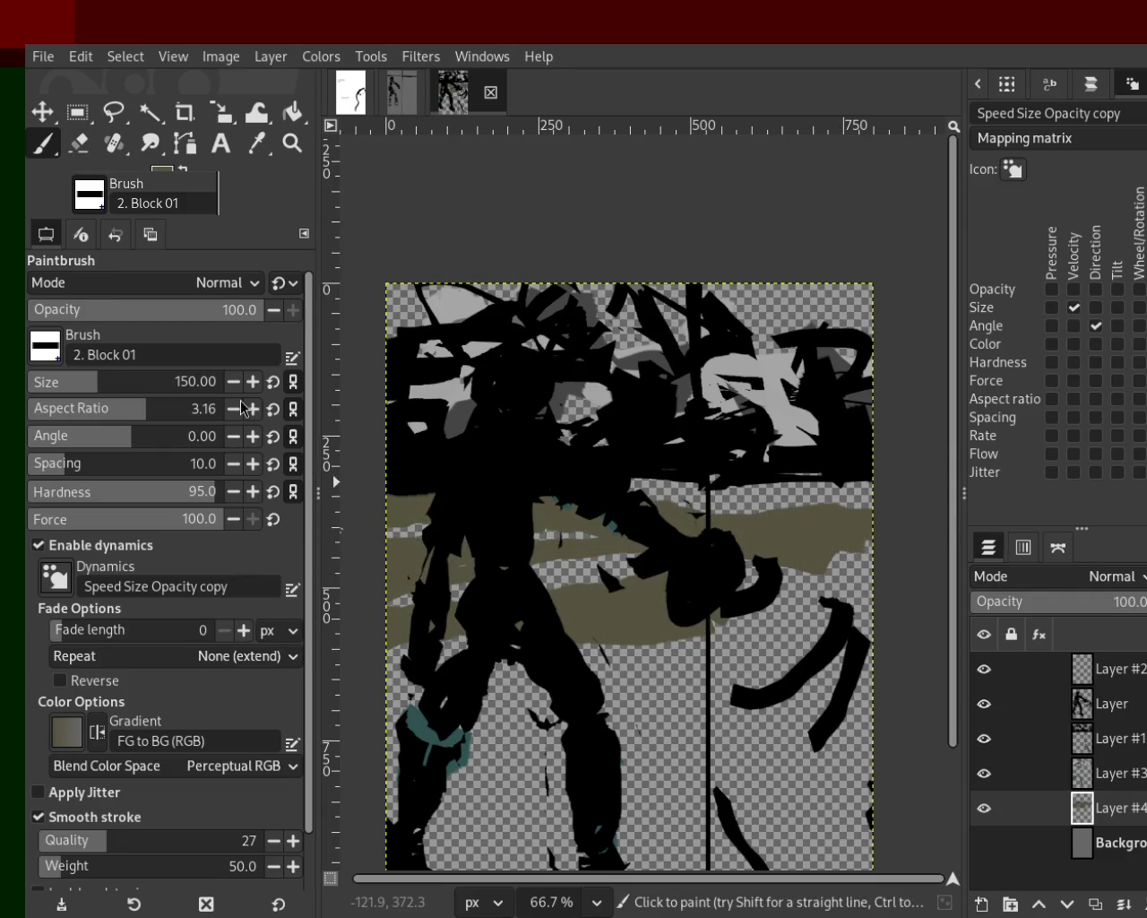
key(ctrl+z)
key(ctrl+z)
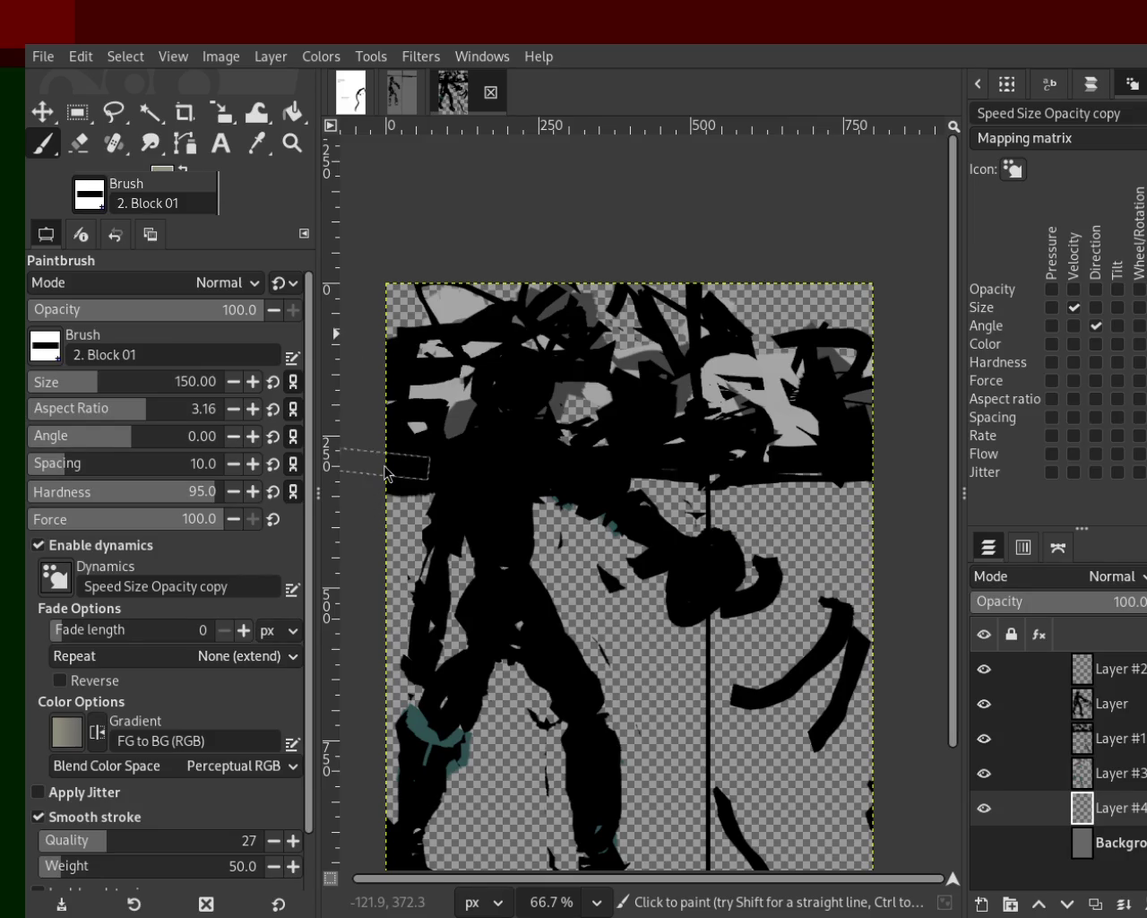
mouse_move(829, 546)
mouse_down()
mouse_move(713, 516)
mouse_move(920, 491)
mouse_up()
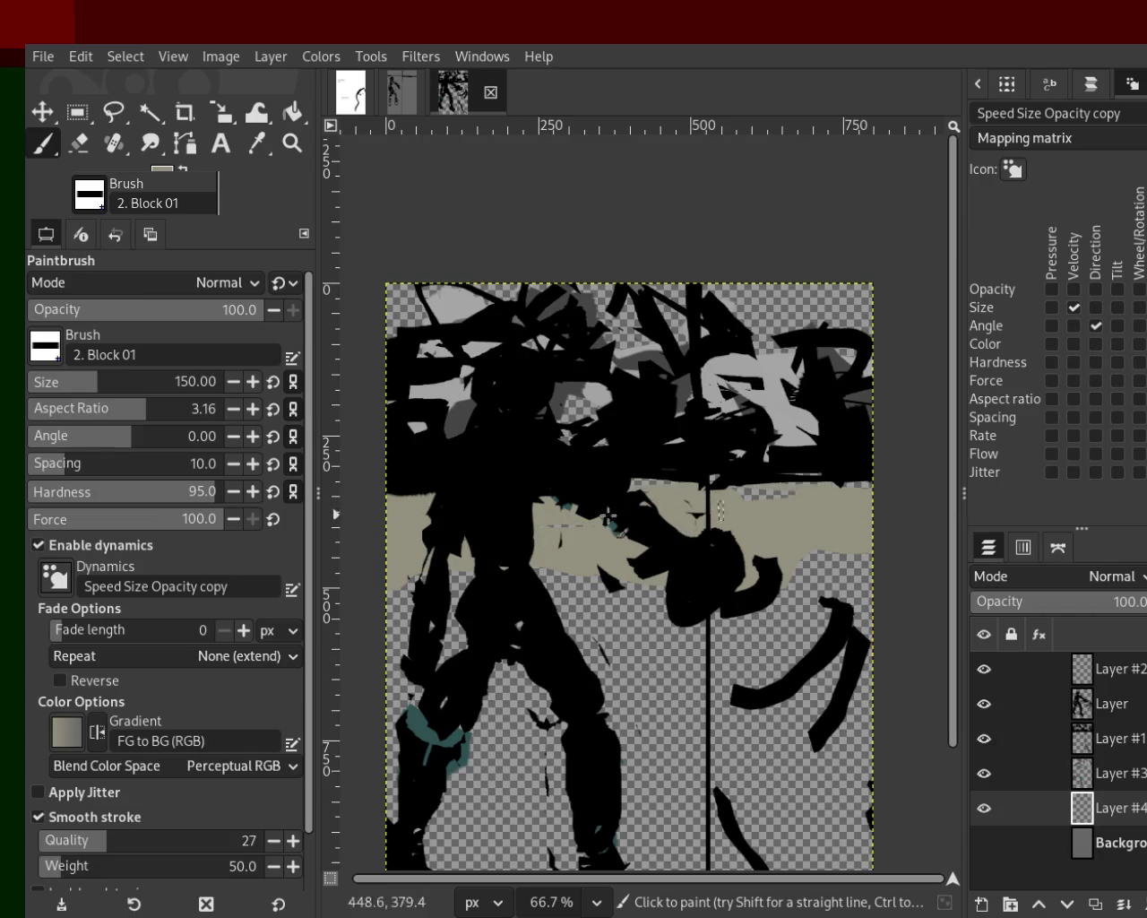
mouse_move(634, 567)
mouse_down()
mouse_move(760, 619)
mouse_move(774, 599)
mouse_up()
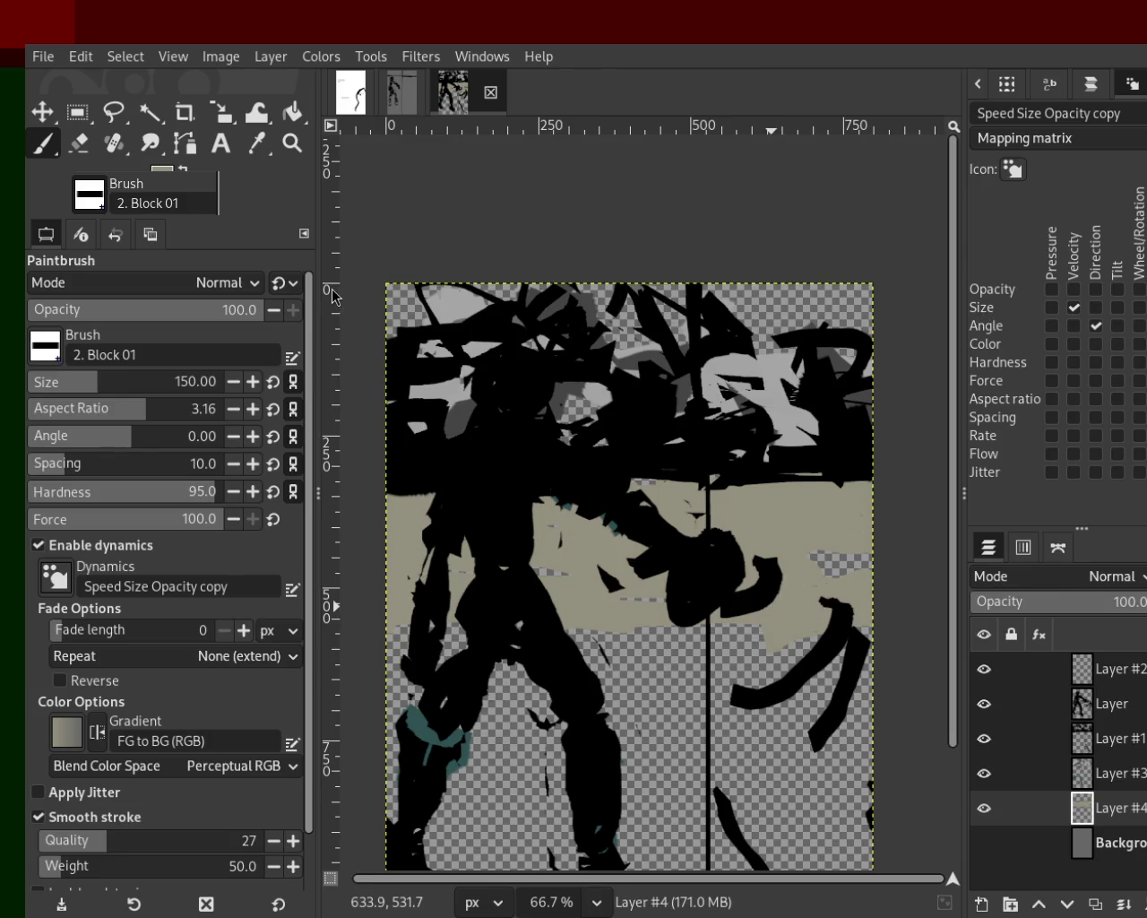
Step: Raise the brush size to 231 and fill olive over the left side and lower-right gaps
drag(103, 376, 115, 377)
mouse_move(421, 537)
mouse_down()
mouse_move(448, 575)
mouse_move(442, 631)
mouse_move(357, 792)
mouse_move(546, 640)
mouse_move(633, 687)
mouse_move(562, 610)
mouse_move(601, 613)
mouse_up()
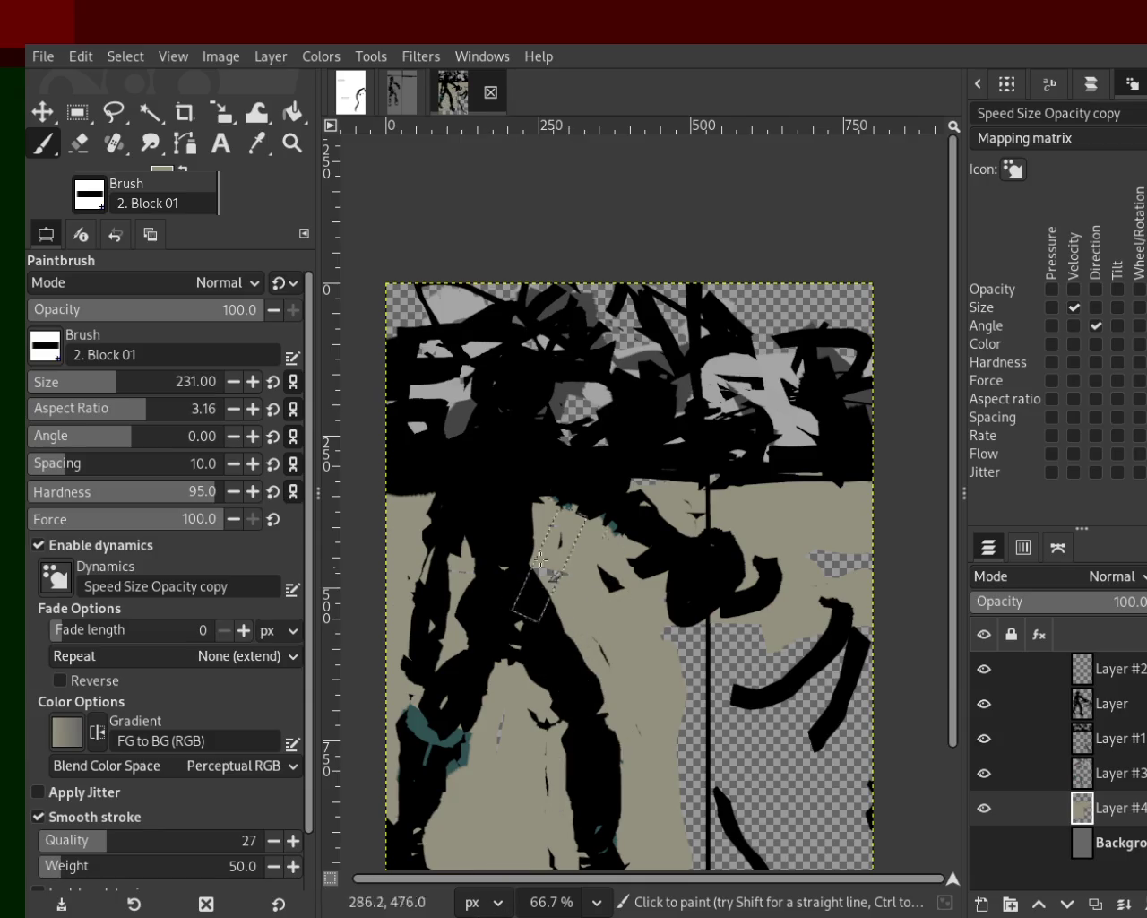
mouse_move(535, 594)
mouse_down()
mouse_move(787, 691)
mouse_move(676, 655)
mouse_move(800, 580)
mouse_move(734, 772)
mouse_move(796, 801)
mouse_up()
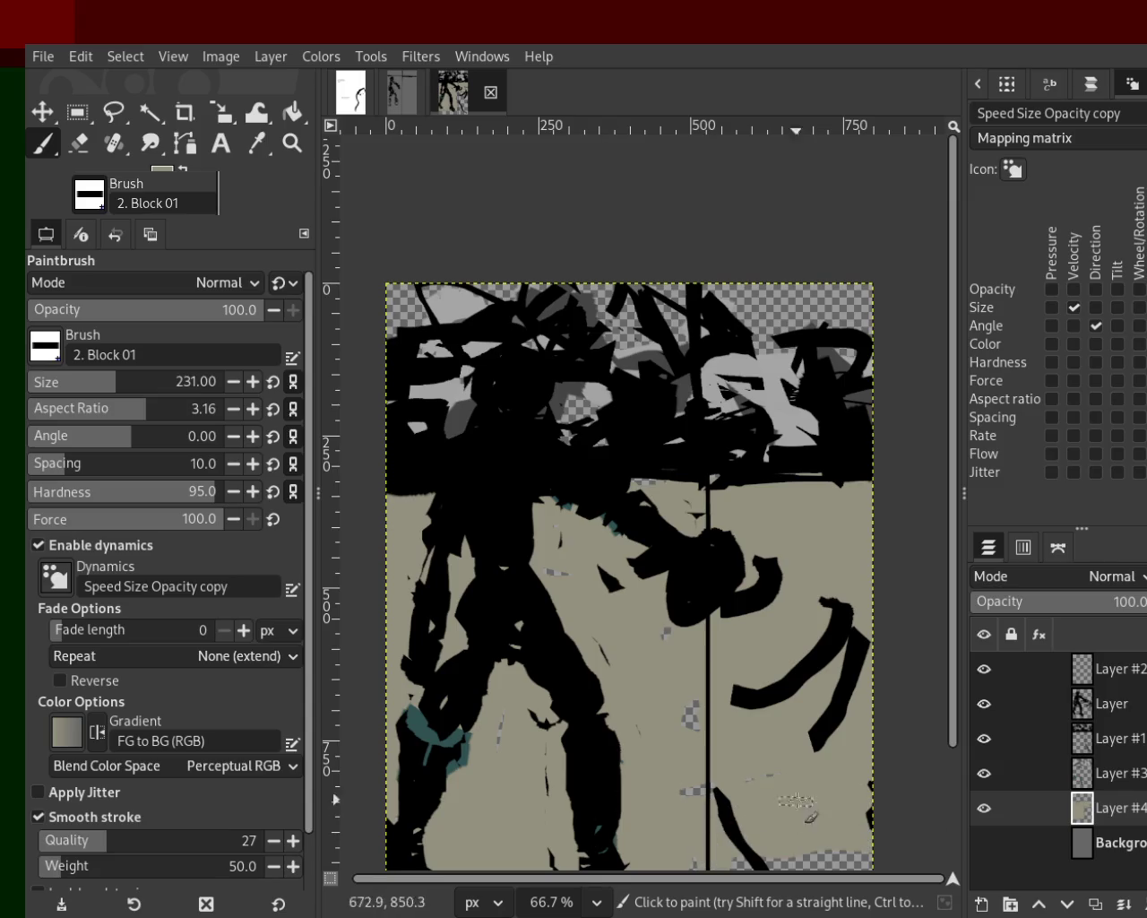
drag(719, 812, 817, 858)
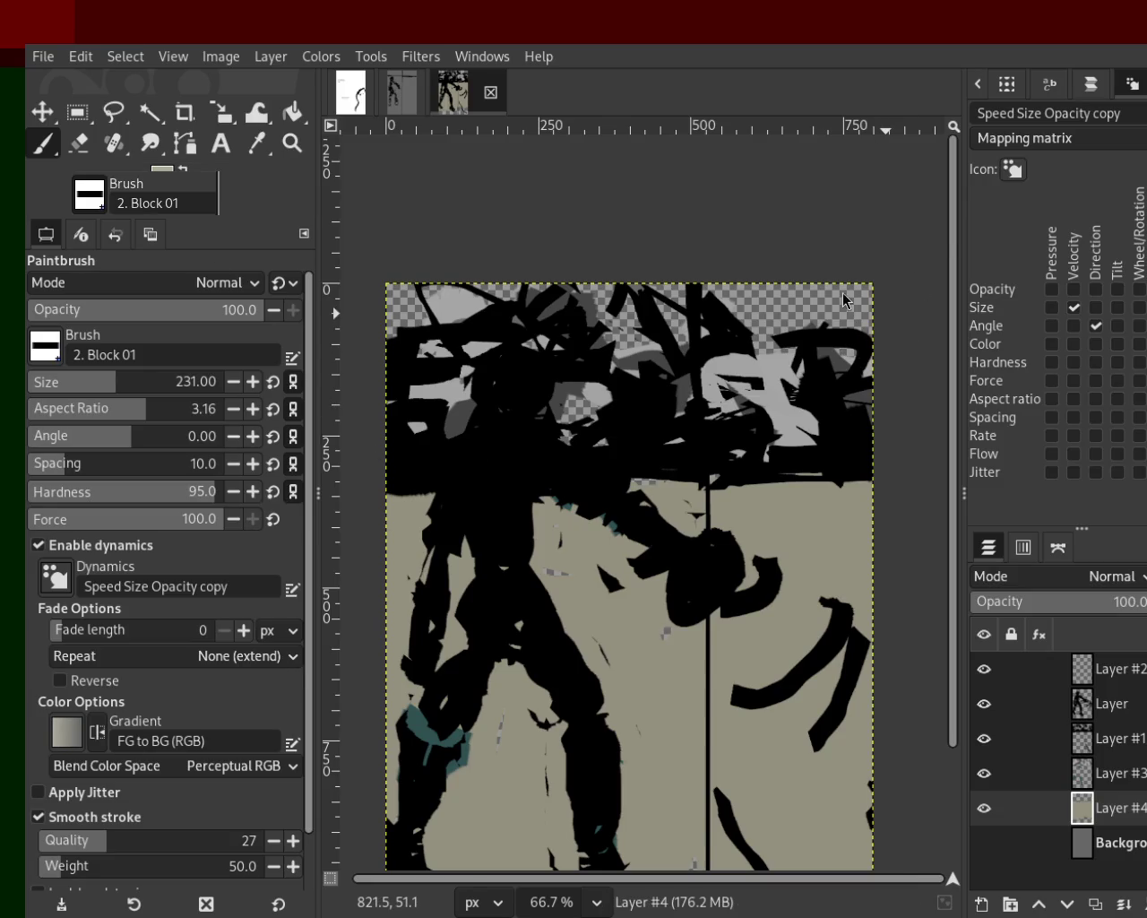
Step: Paint beige bands and sampled darker strokes around the hips and lower right
mouse_move(789, 529)
mouse_down()
mouse_move(451, 551)
mouse_move(580, 573)
mouse_move(574, 552)
mouse_move(809, 661)
mouse_move(510, 681)
mouse_move(809, 749)
mouse_move(649, 813)
mouse_up()
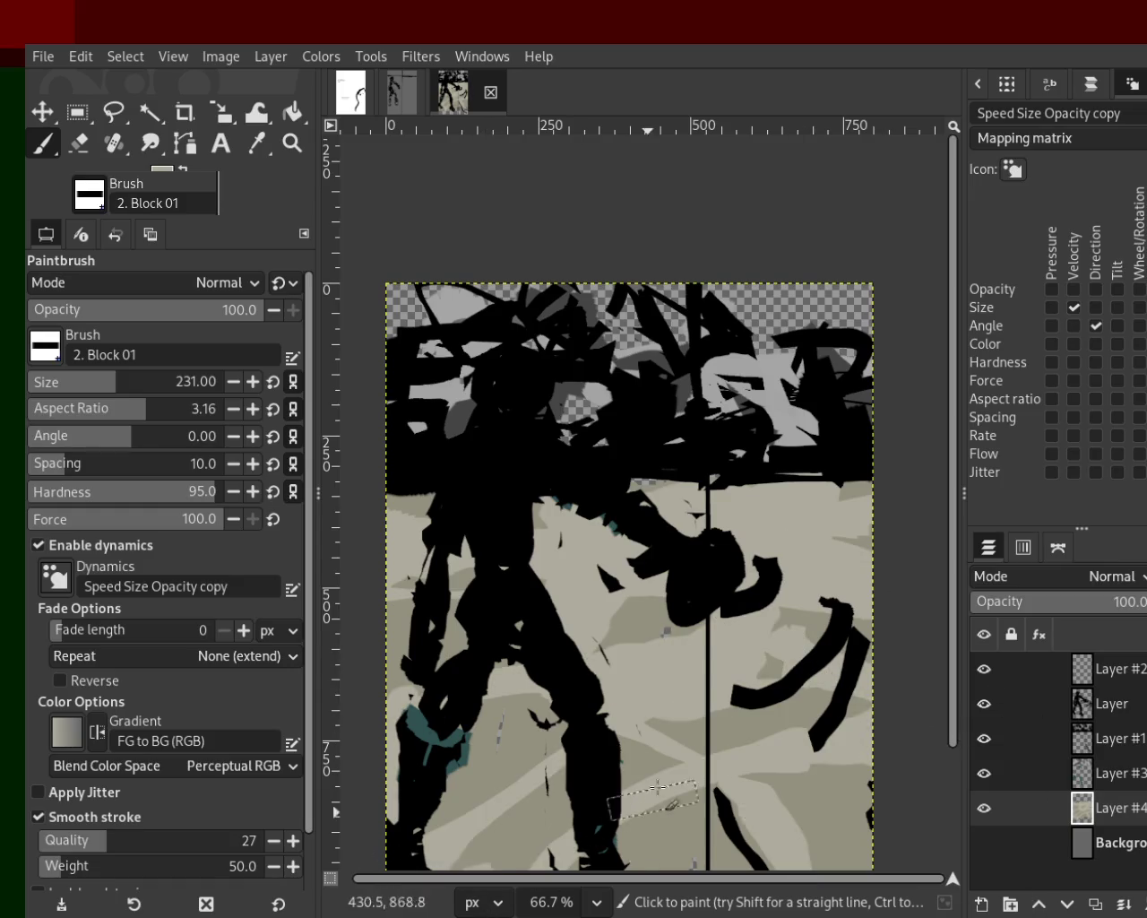
drag(728, 733, 842, 789)
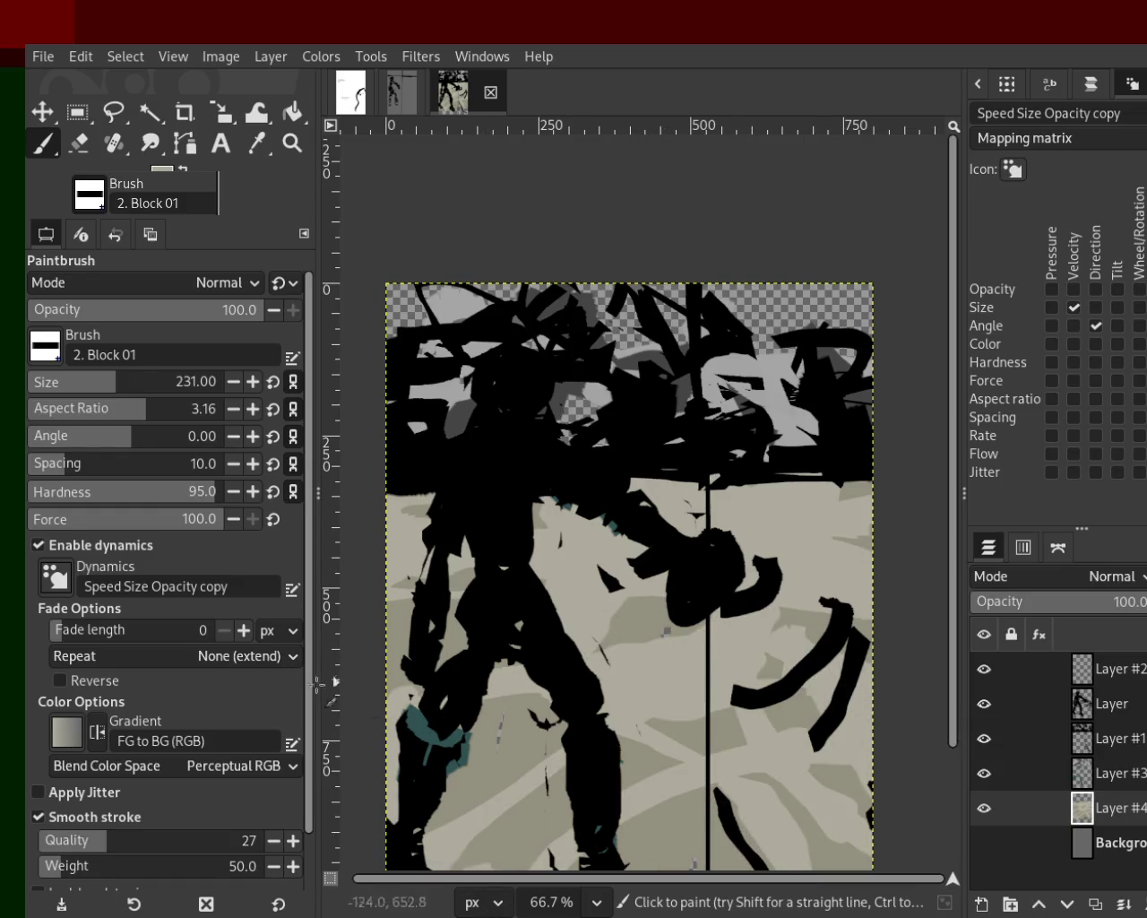
ctrl+click(667, 611)
drag(627, 618, 416, 574)
drag(545, 563, 511, 574)
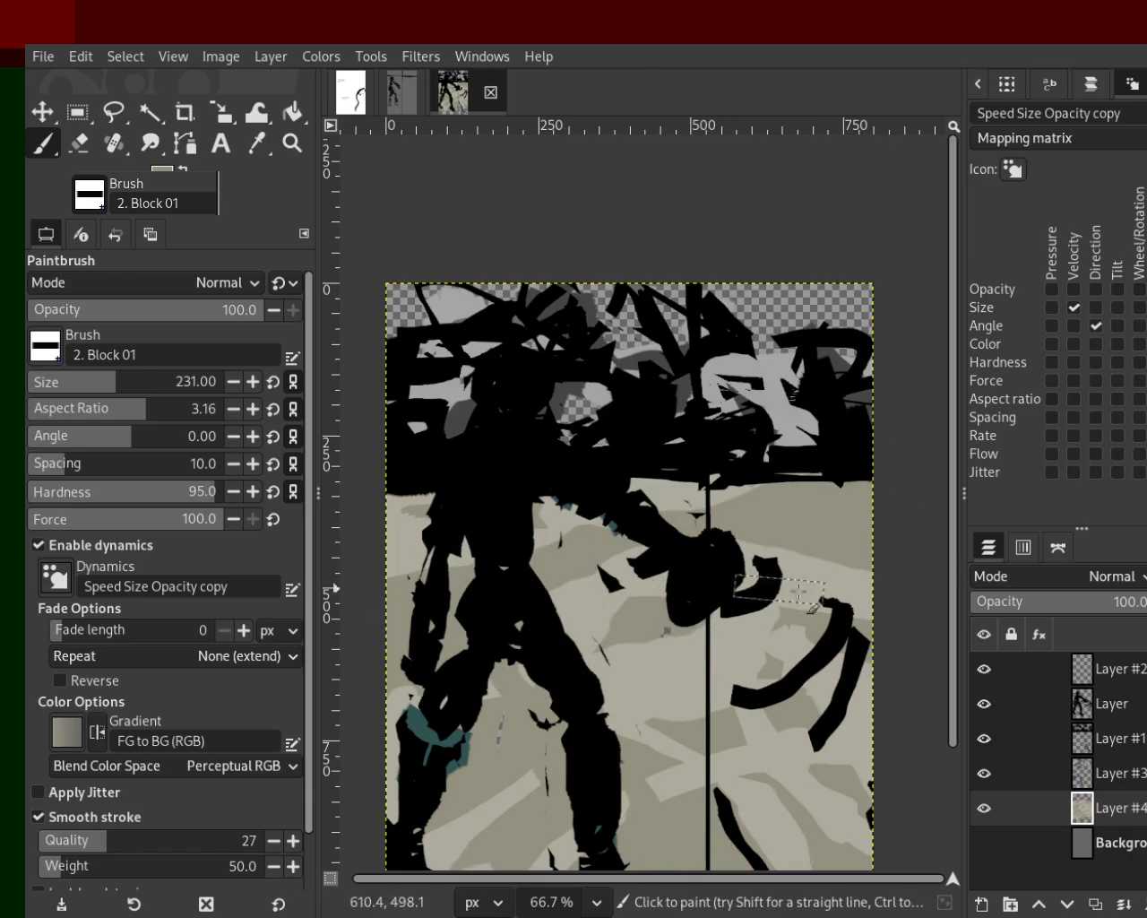
drag(755, 582, 655, 861)
ctrl+click(676, 685)
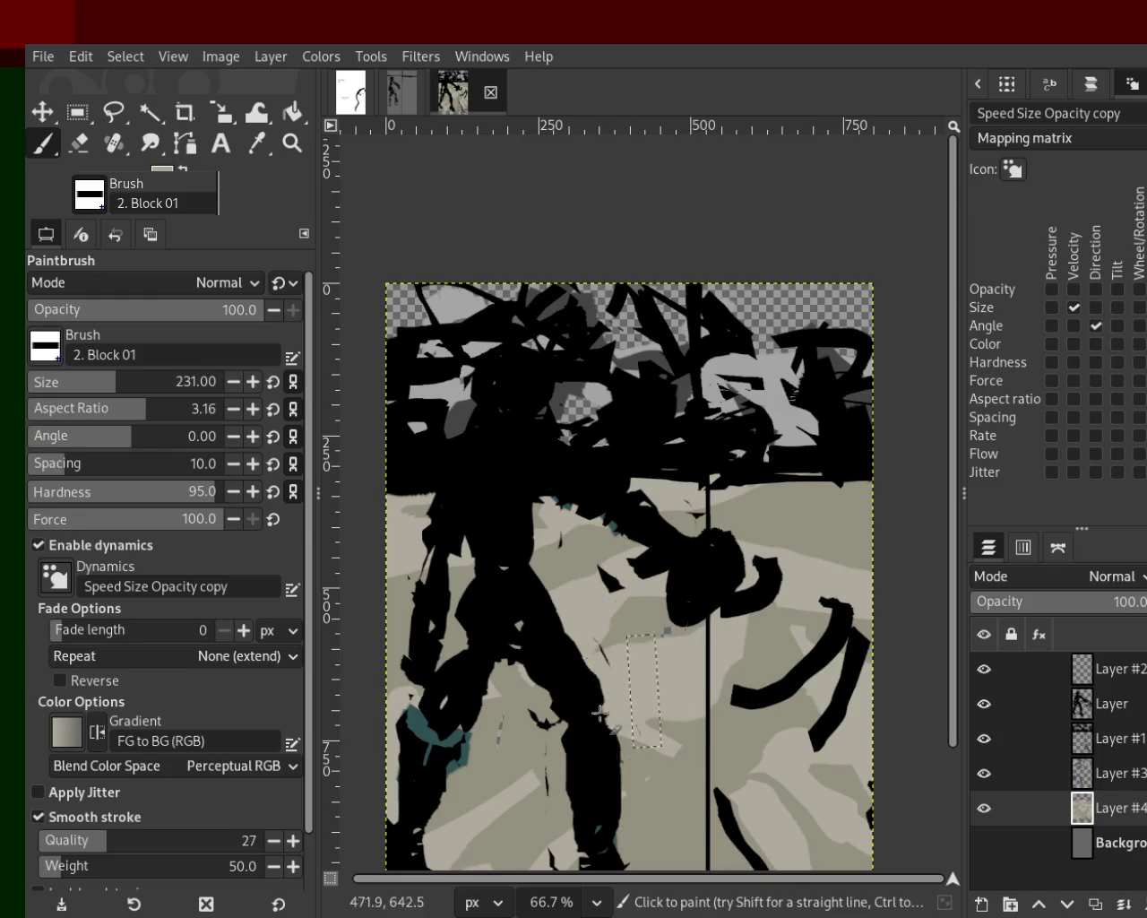
drag(462, 752, 465, 563)
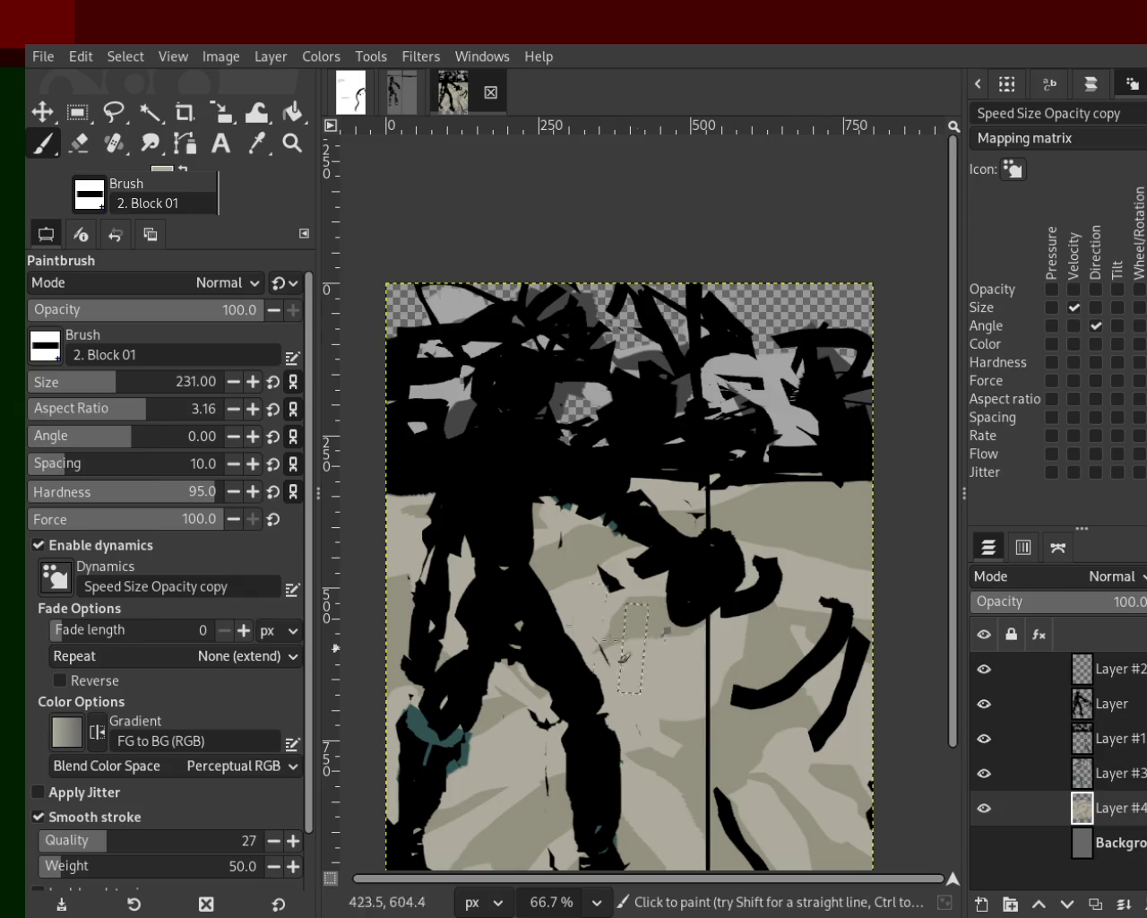
click(293, 142)
Step: At 50% zoom, paint a magenta band along the bottom, undoing the stray pink strokes
ctrl+click(596, 379)
ctrl+click(596, 379)
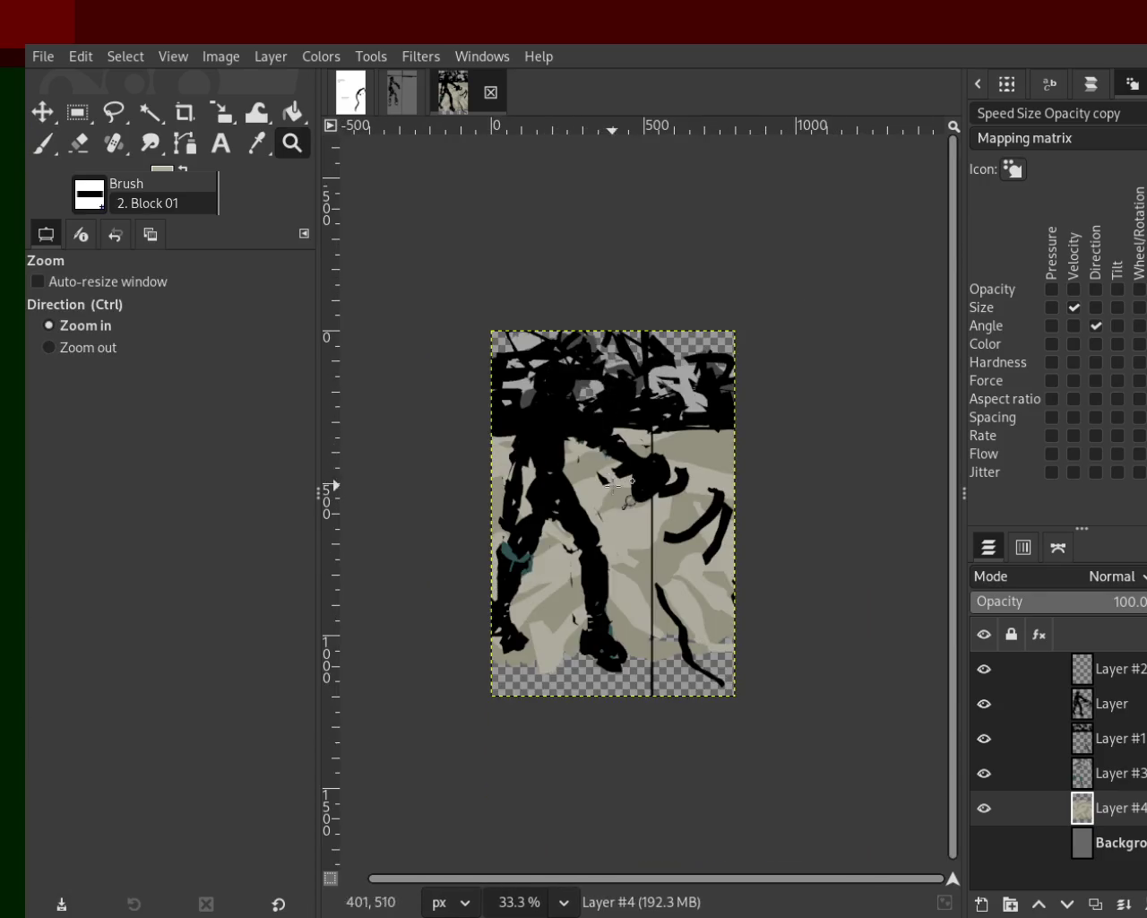
click(613, 490)
click(43, 144)
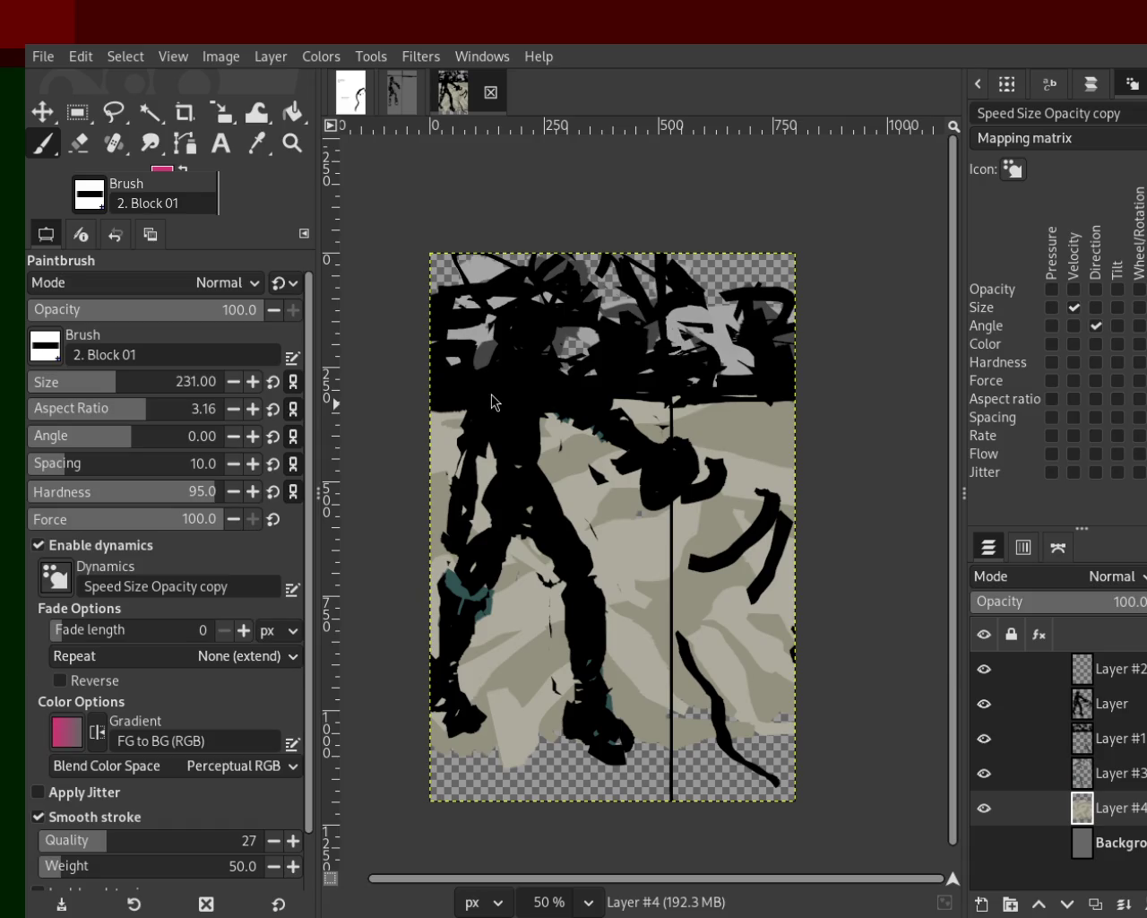
mouse_move(807, 762)
mouse_down()
mouse_move(417, 739)
mouse_move(708, 776)
mouse_up()
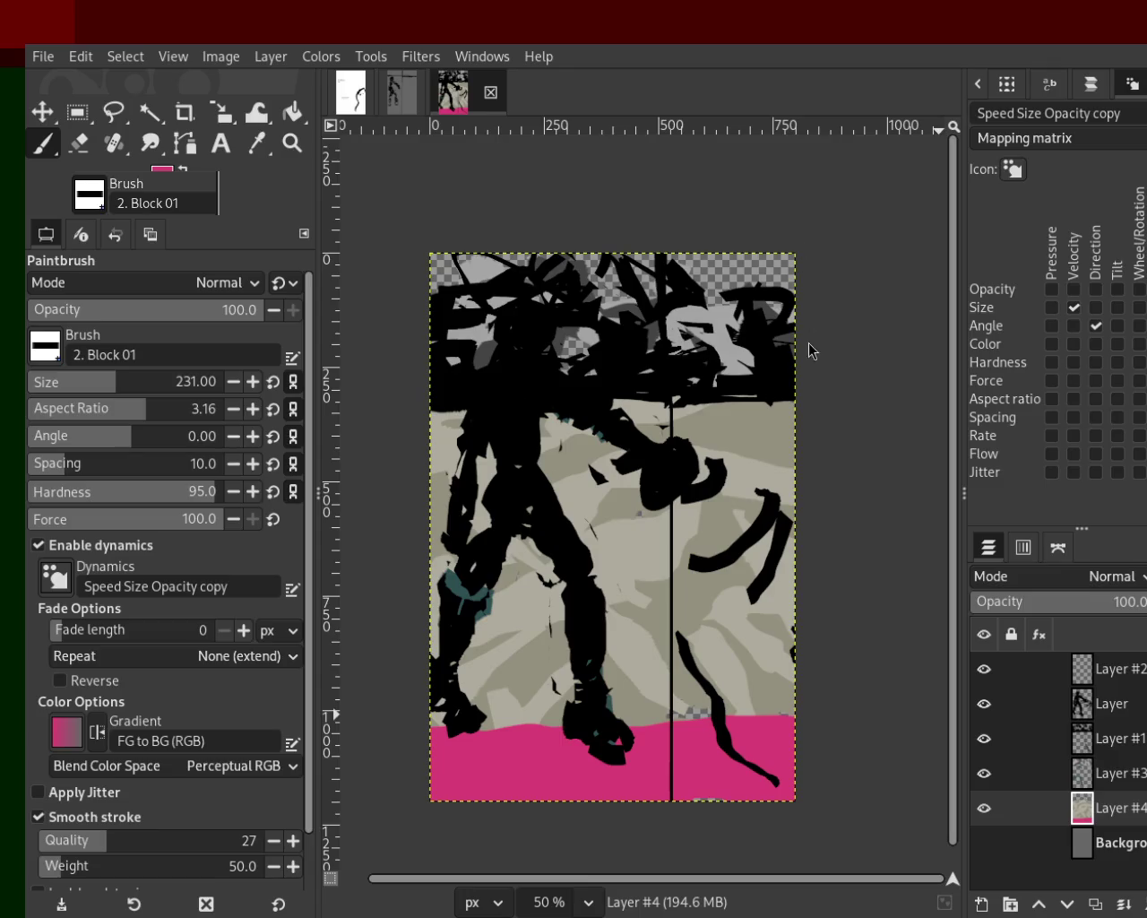
drag(618, 697, 684, 688)
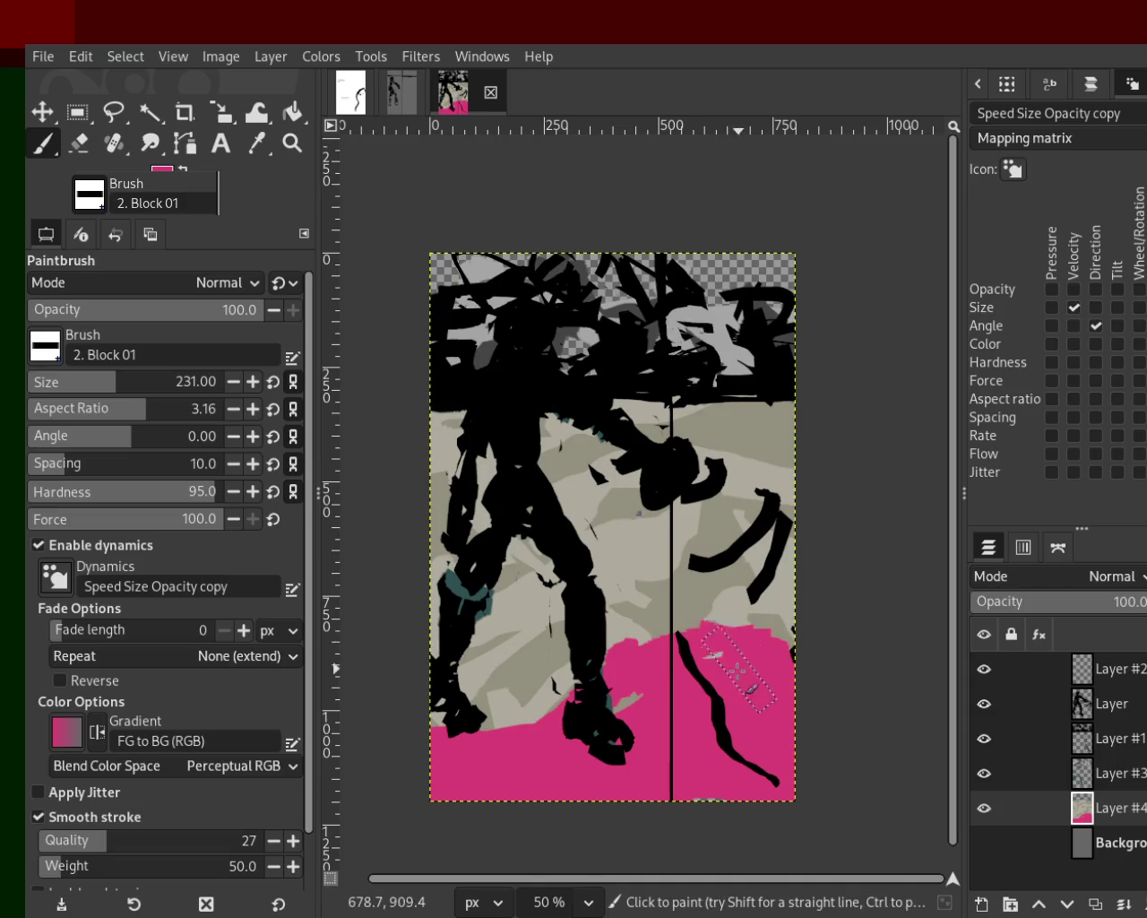
key(ctrl+z)
mouse_move(789, 749)
mouse_down()
mouse_move(657, 722)
mouse_move(574, 681)
mouse_up()
drag(762, 264, 441, 260)
key(ctrl+z)
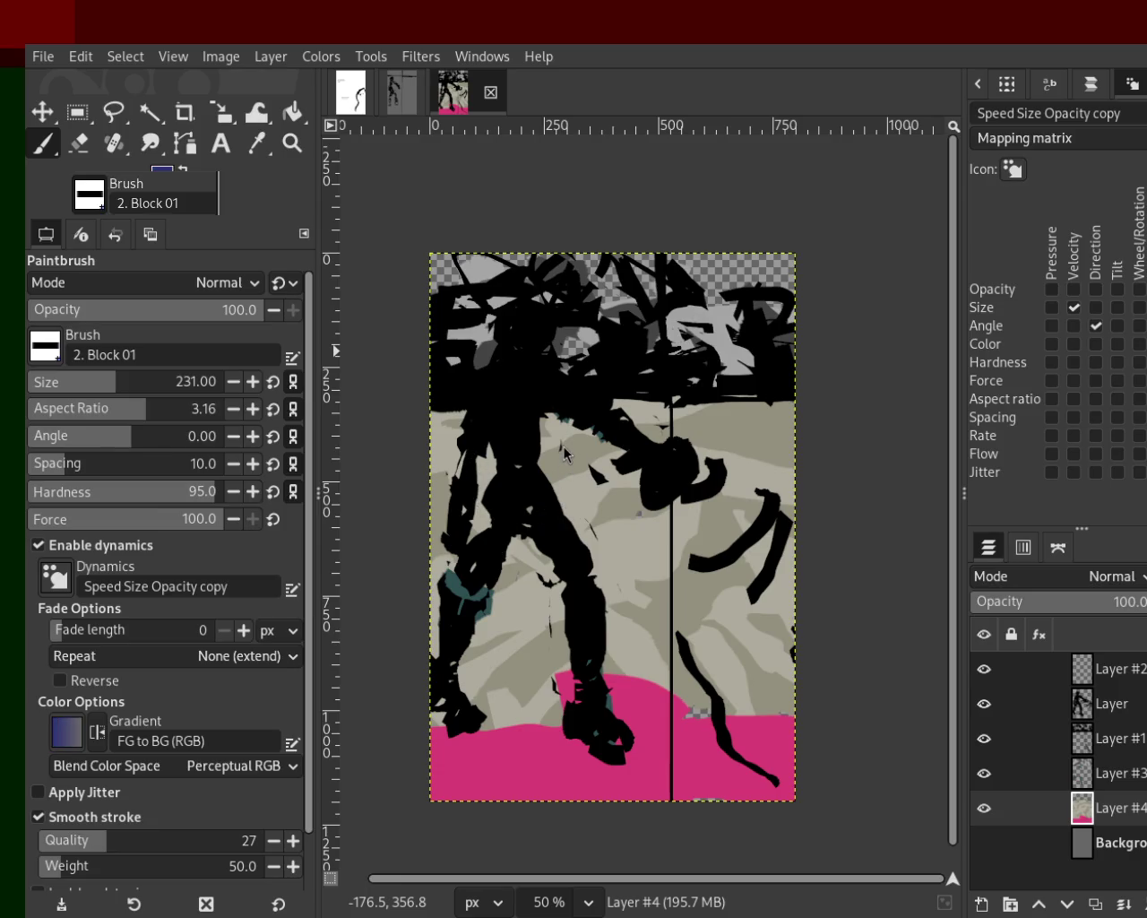
Step: Pick slate blue and paint it across the top, toggling the brush angle-follows-direction setting
mouse_move(556, 492)
mouse_down()
mouse_move(455, 550)
mouse_move(434, 511)
mouse_up()
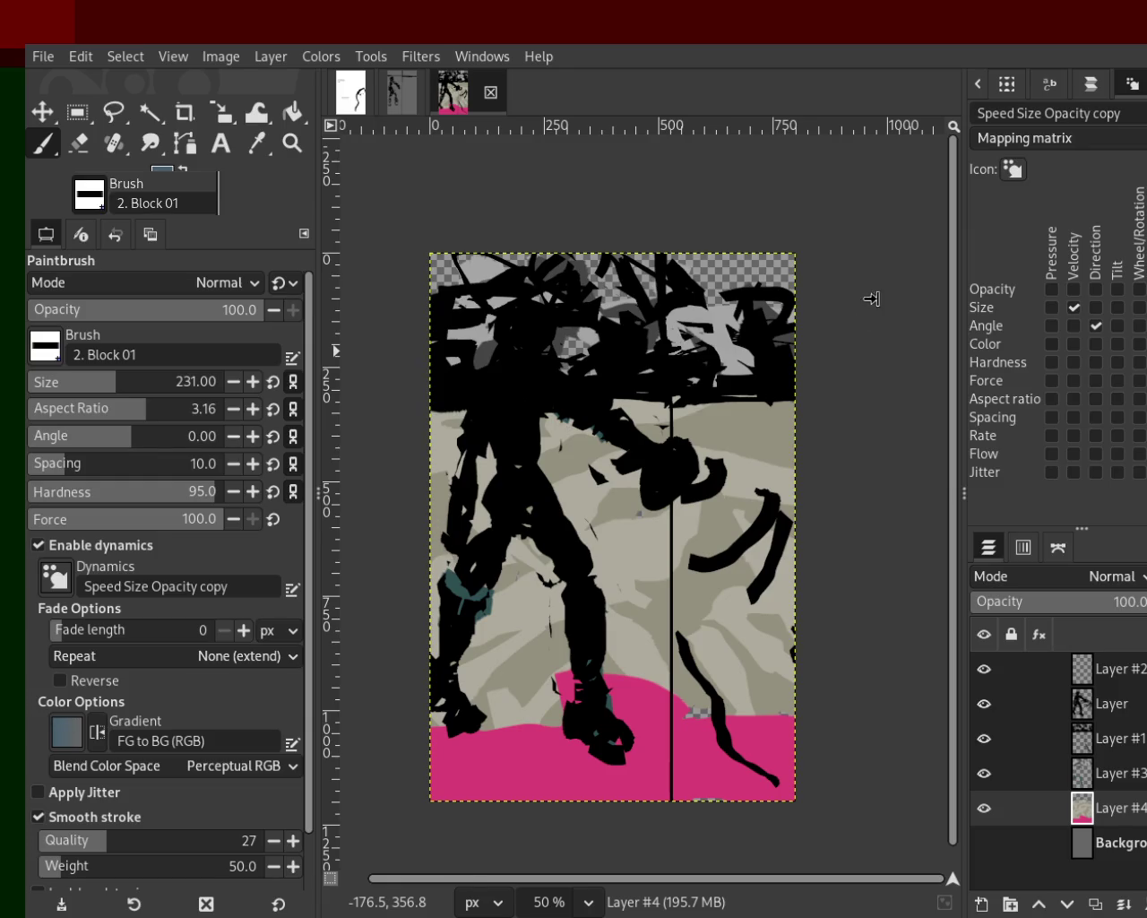
drag(860, 296, 430, 260)
click(1095, 326)
click(1095, 323)
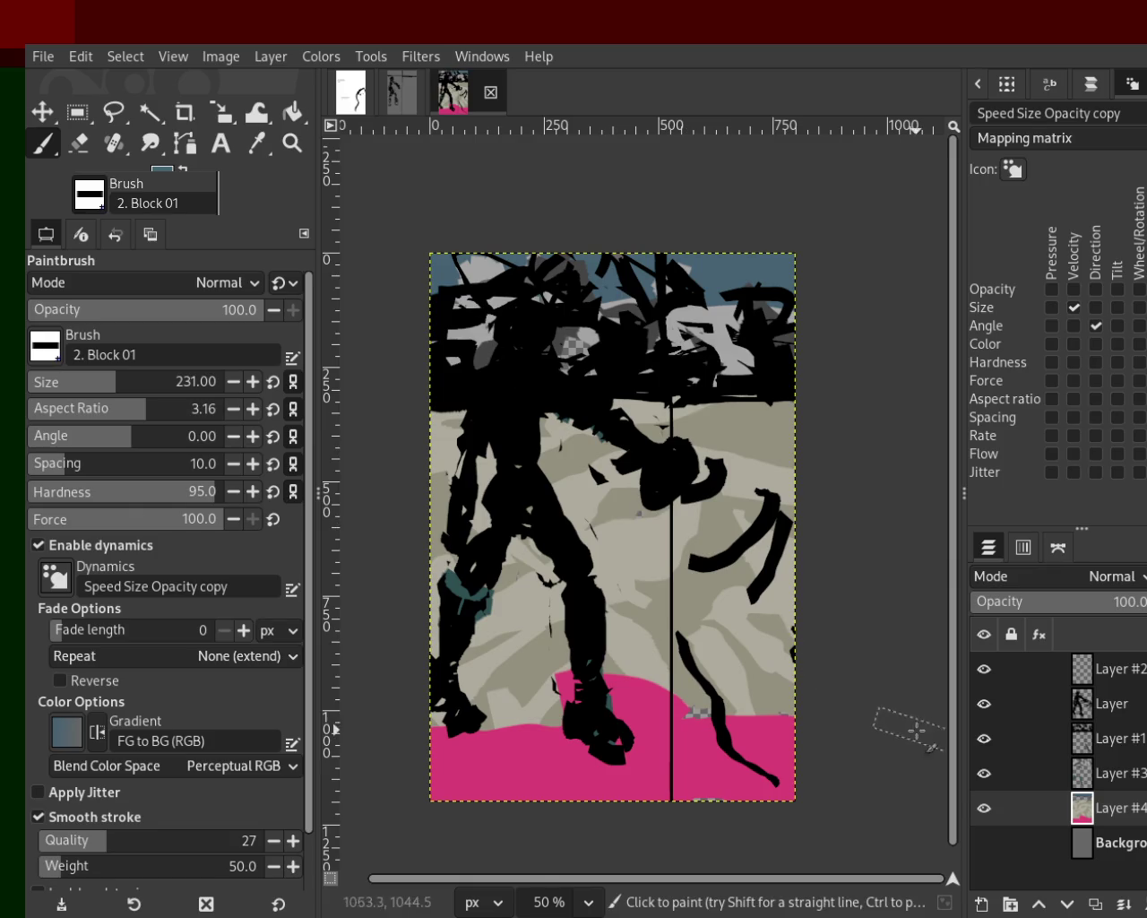
Step: Sample light grey and darker beige to paint over the lower pink area and middle, then pick black
ctrl+click(627, 558)
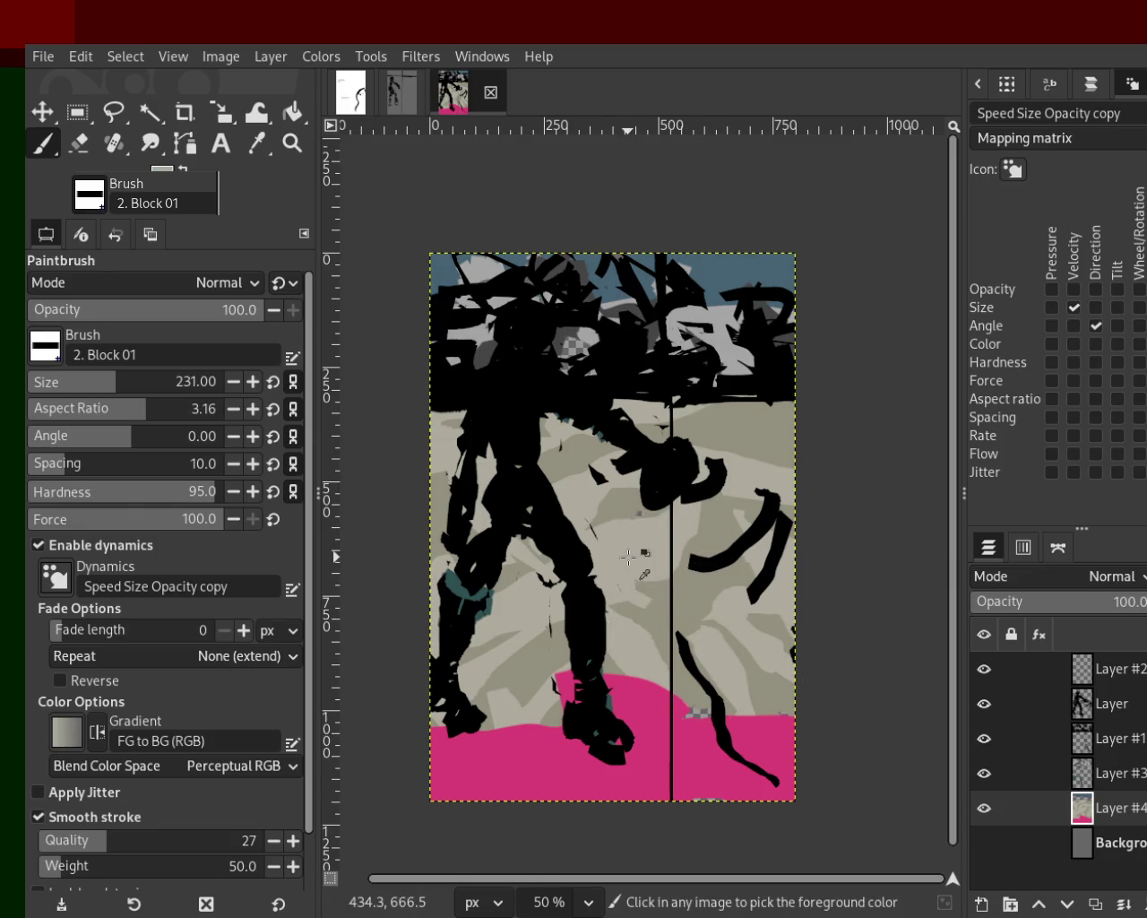
mouse_move(813, 627)
mouse_down()
mouse_move(833, 686)
mouse_move(819, 610)
mouse_move(397, 474)
mouse_move(702, 439)
mouse_move(904, 479)
mouse_move(355, 476)
mouse_up()
ctrl+click(702, 425)
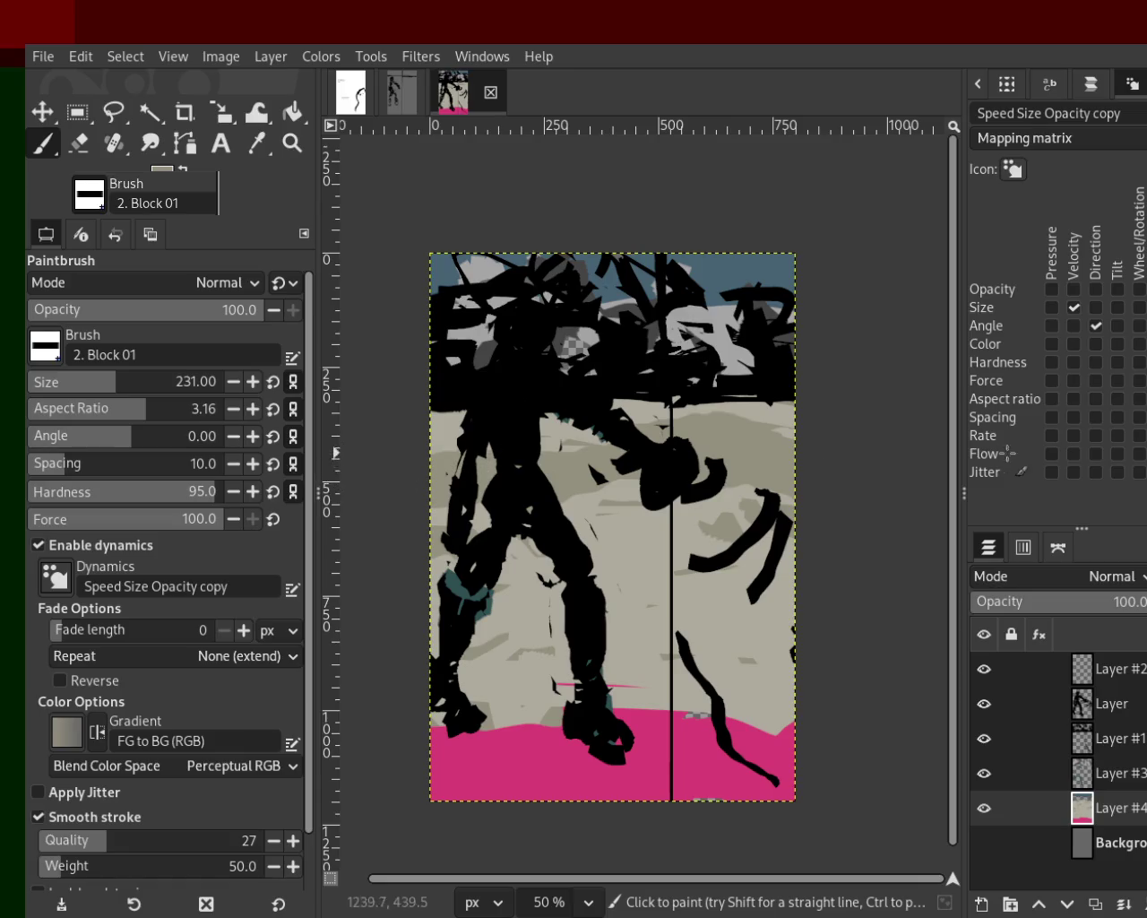
ctrl+click(699, 325)
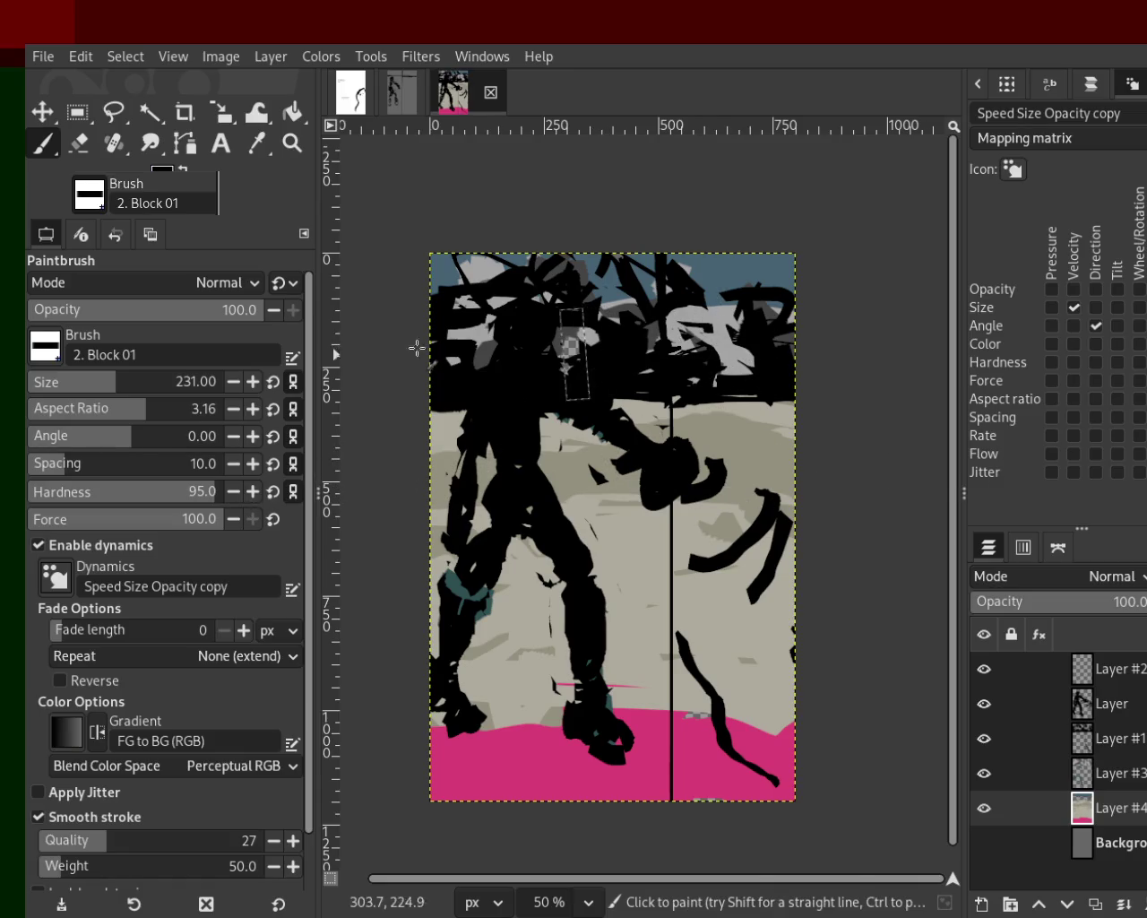
mouse_move(990, 773)
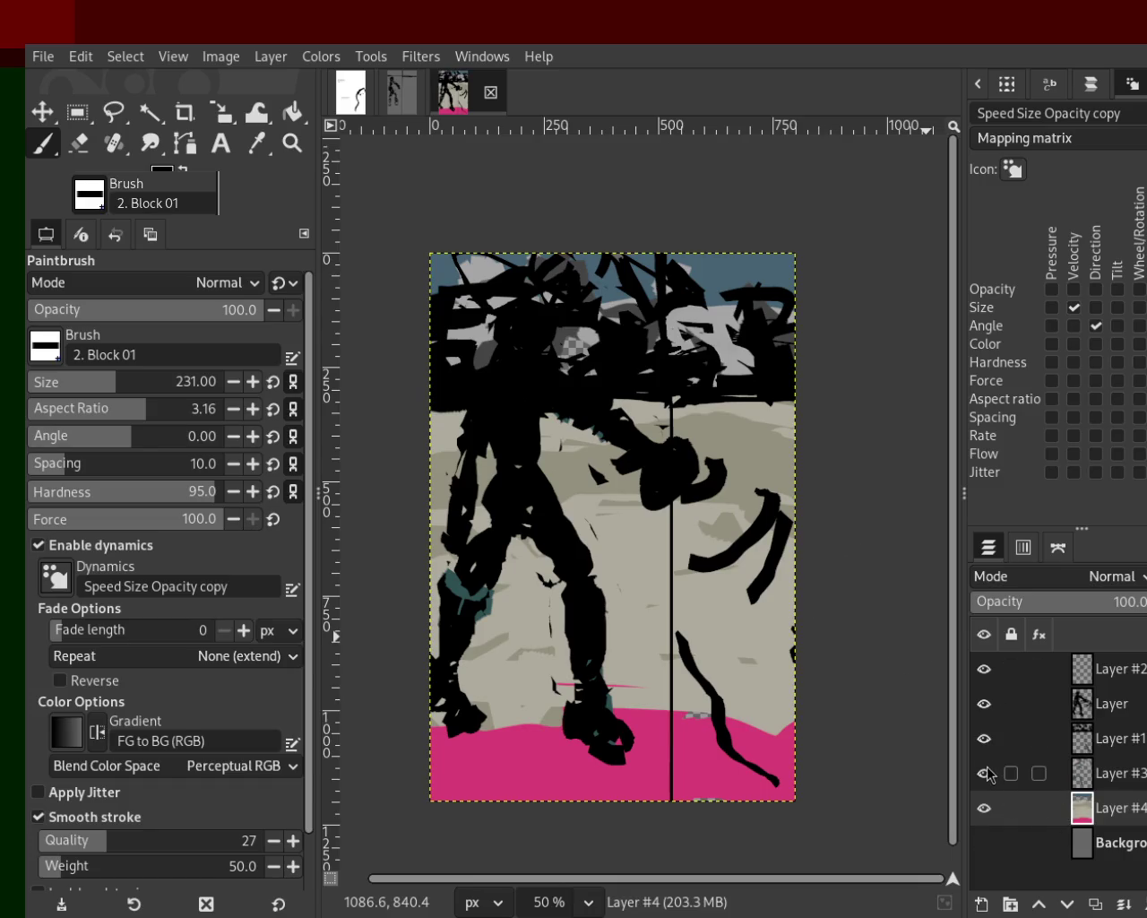
Step: Hide Layer #2, Layer, Layer #1 and Layer #3, re-show all but Layer #2, and pick lime green
click(984, 669)
click(984, 704)
click(984, 738)
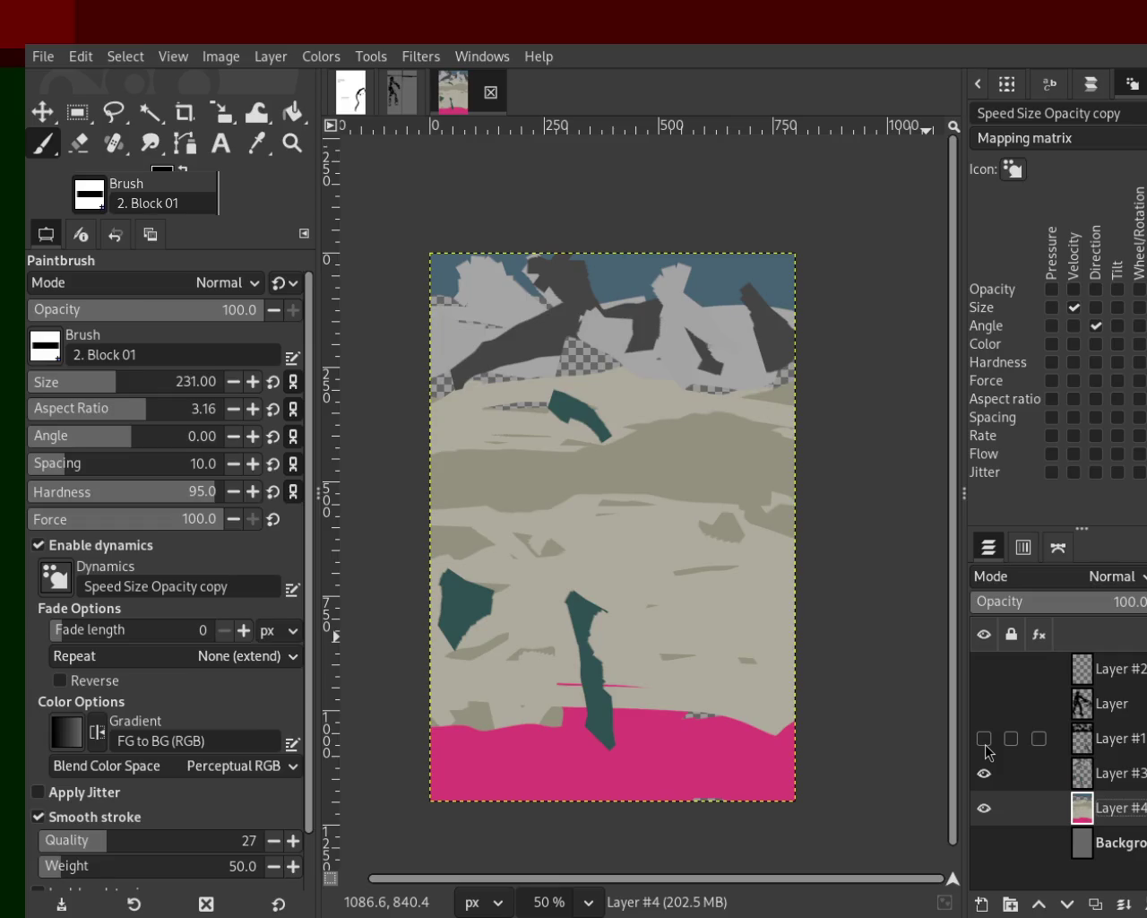
click(985, 773)
click(985, 773)
click(984, 703)
click(984, 739)
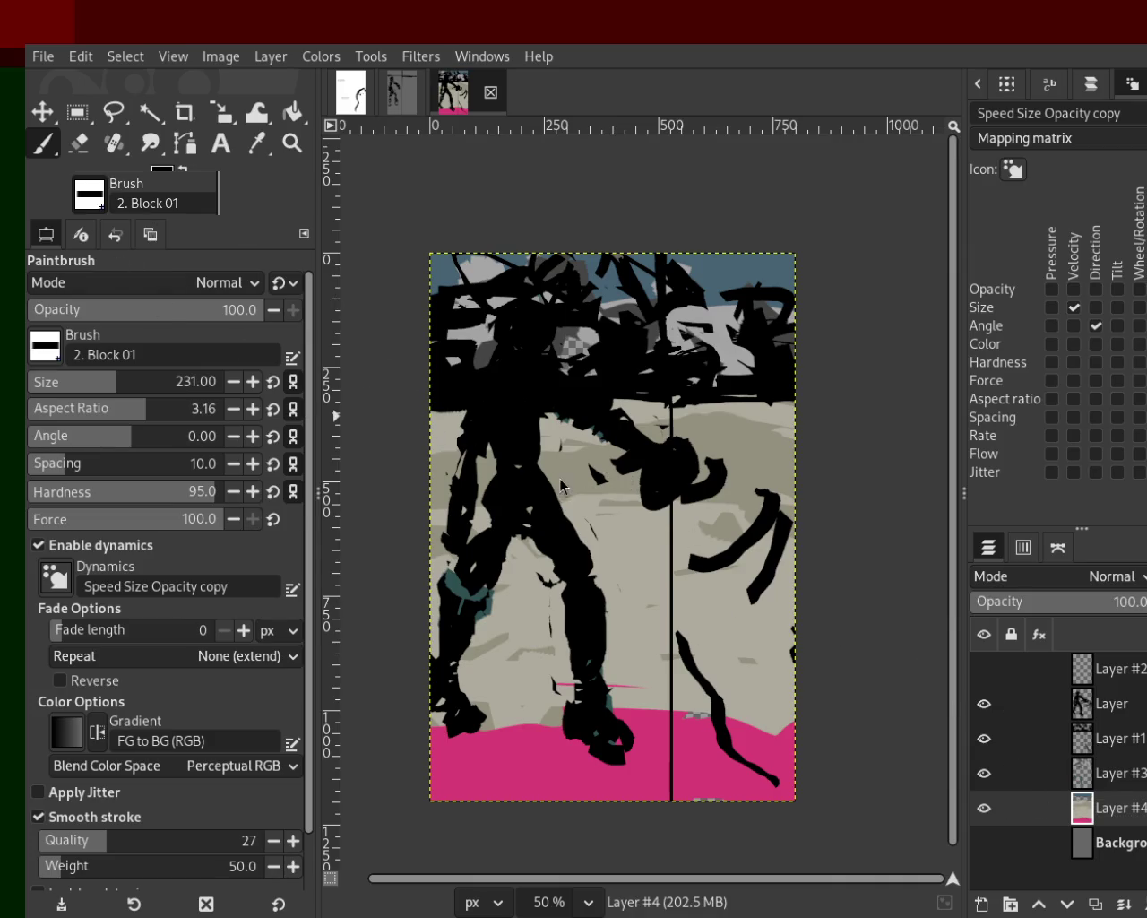
ctrl+click(421, 425)
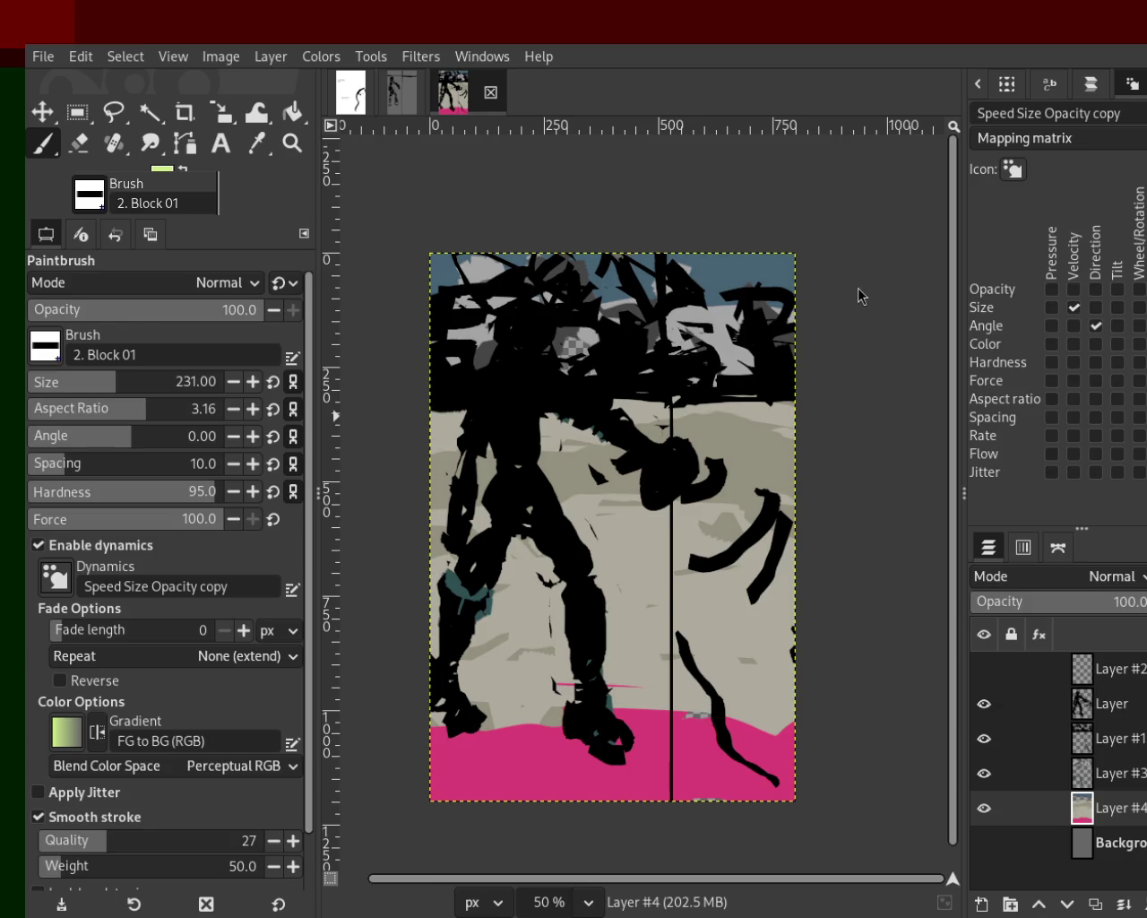
Step: Cover the lower-middle grey areas with lime green, then add a broad magenta stroke near the bottom
drag(632, 646, 311, 585)
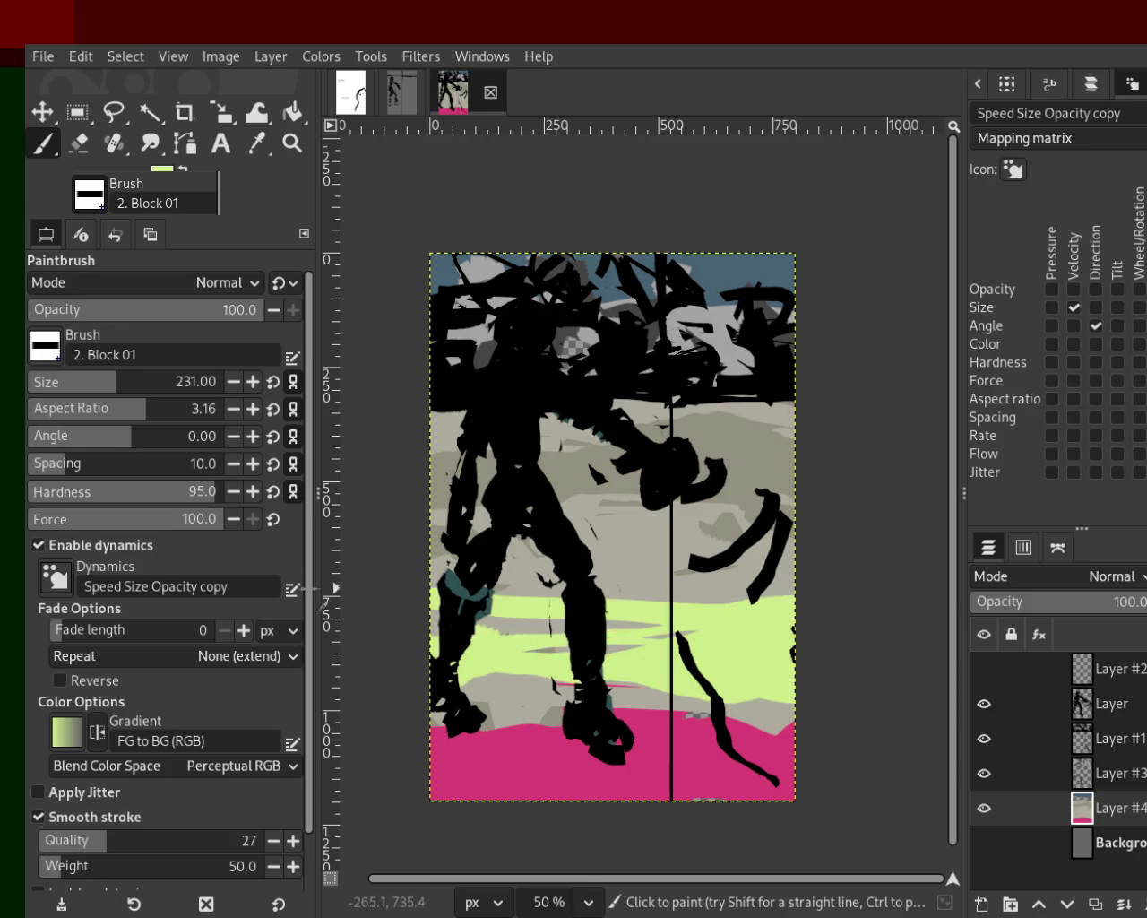
mouse_move(312, 584)
mouse_down()
mouse_move(526, 411)
mouse_move(733, 522)
mouse_move(481, 603)
mouse_move(712, 683)
mouse_move(326, 604)
mouse_move(717, 643)
mouse_move(765, 706)
mouse_move(456, 666)
mouse_move(457, 701)
mouse_move(401, 686)
mouse_move(748, 719)
mouse_move(724, 731)
mouse_move(670, 725)
mouse_up()
ctrl+click(493, 788)
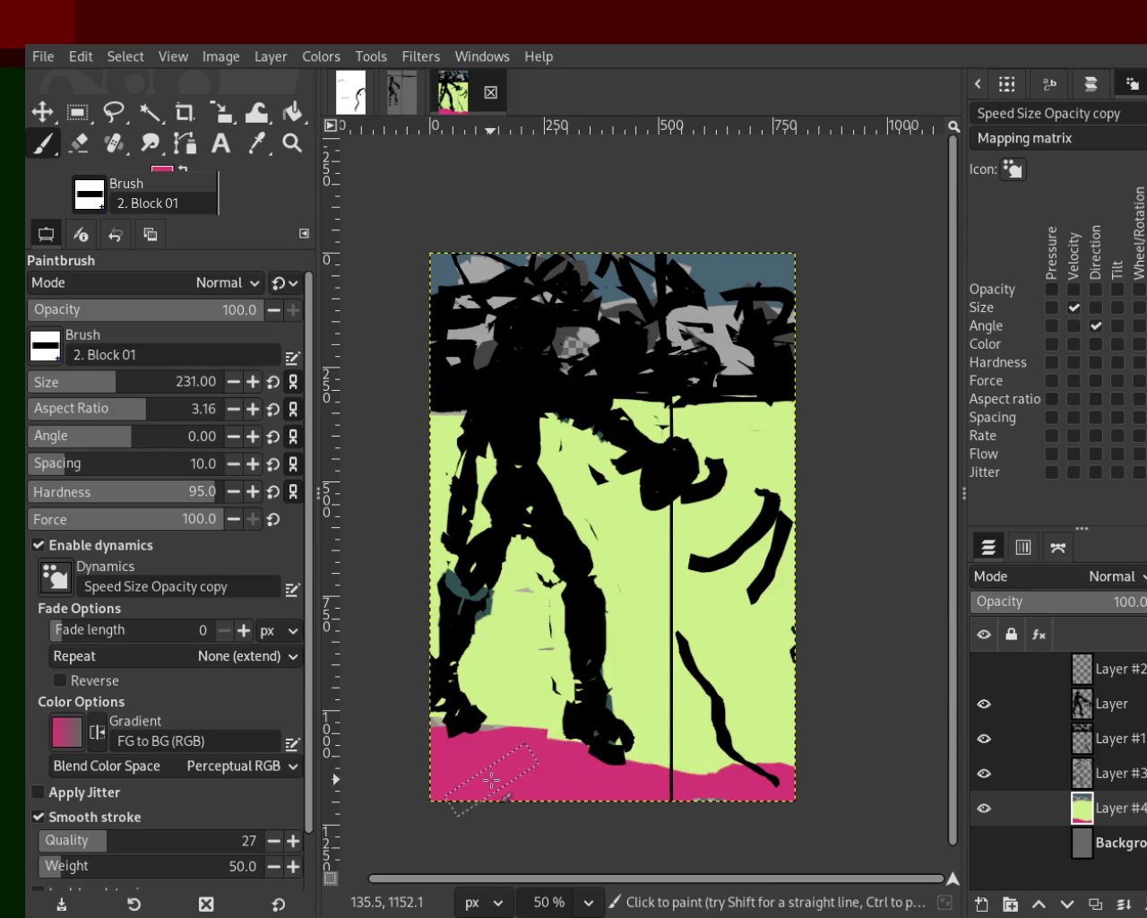
mouse_move(470, 776)
mouse_down()
mouse_move(651, 707)
mouse_move(446, 545)
mouse_move(719, 617)
mouse_move(816, 504)
mouse_move(684, 483)
mouse_move(775, 782)
mouse_up()
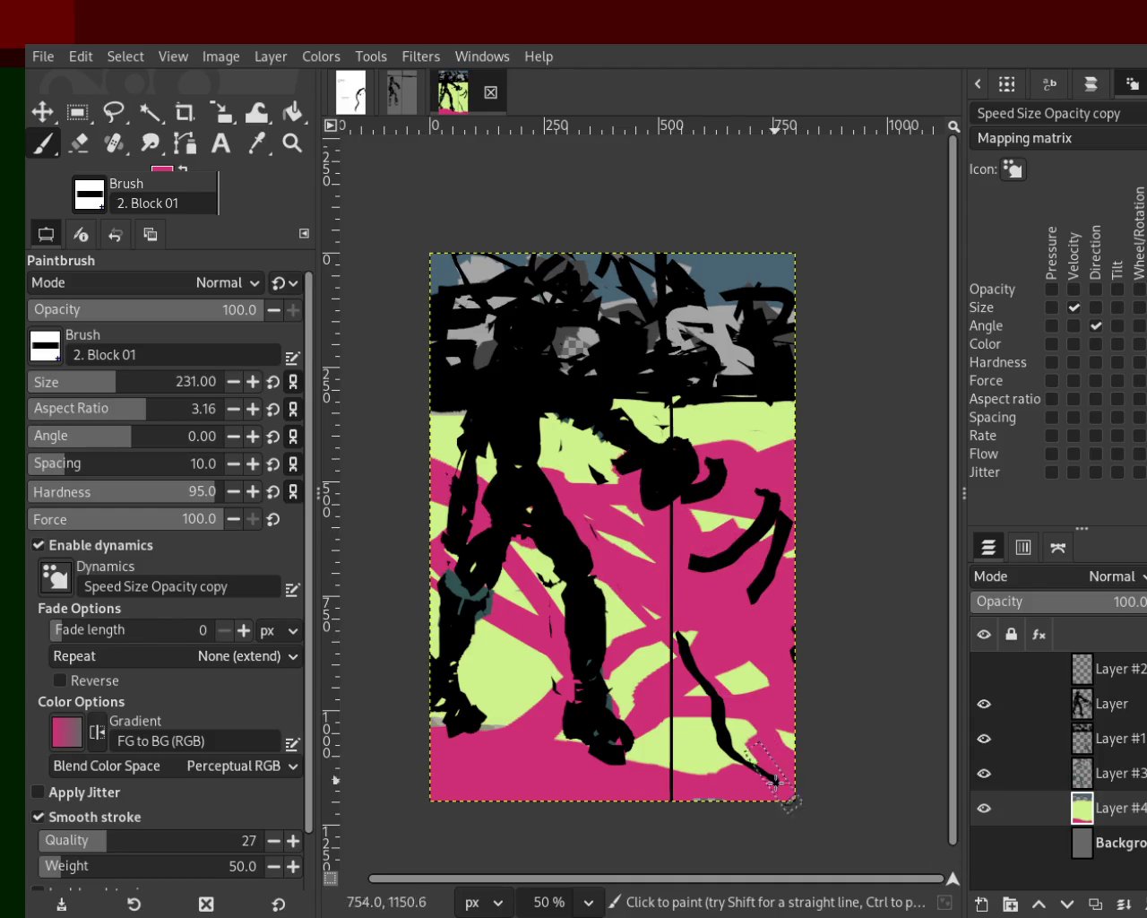
Step: Alternate sampled green and magenta strokes through the middle, undoing the last two
ctrl+click(578, 440)
drag(609, 478, 462, 766)
mouse_move(461, 766)
mouse_down()
mouse_move(698, 768)
mouse_move(788, 627)
mouse_move(806, 627)
mouse_move(744, 771)
mouse_move(771, 710)
mouse_up()
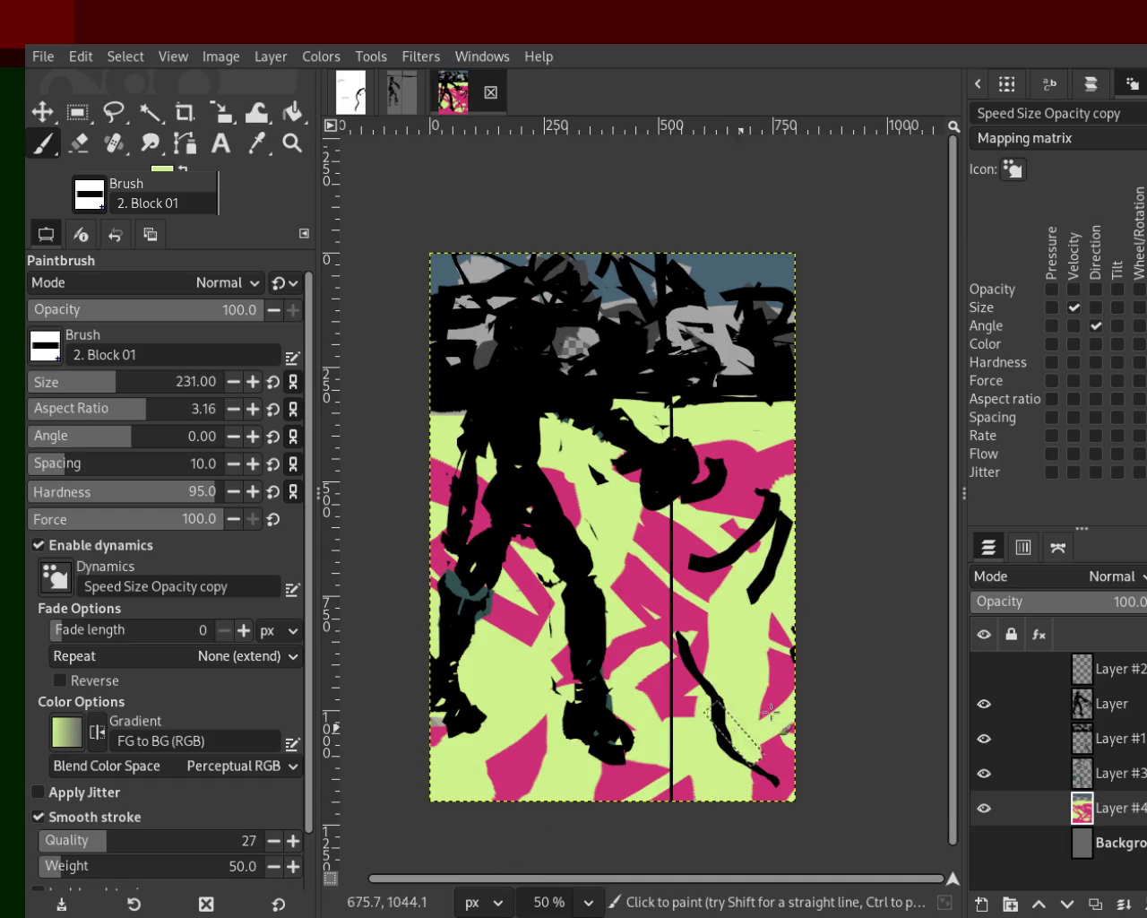
ctrl+click(707, 491)
mouse_move(707, 490)
mouse_down()
mouse_move(560, 738)
mouse_move(652, 466)
mouse_move(453, 637)
mouse_up()
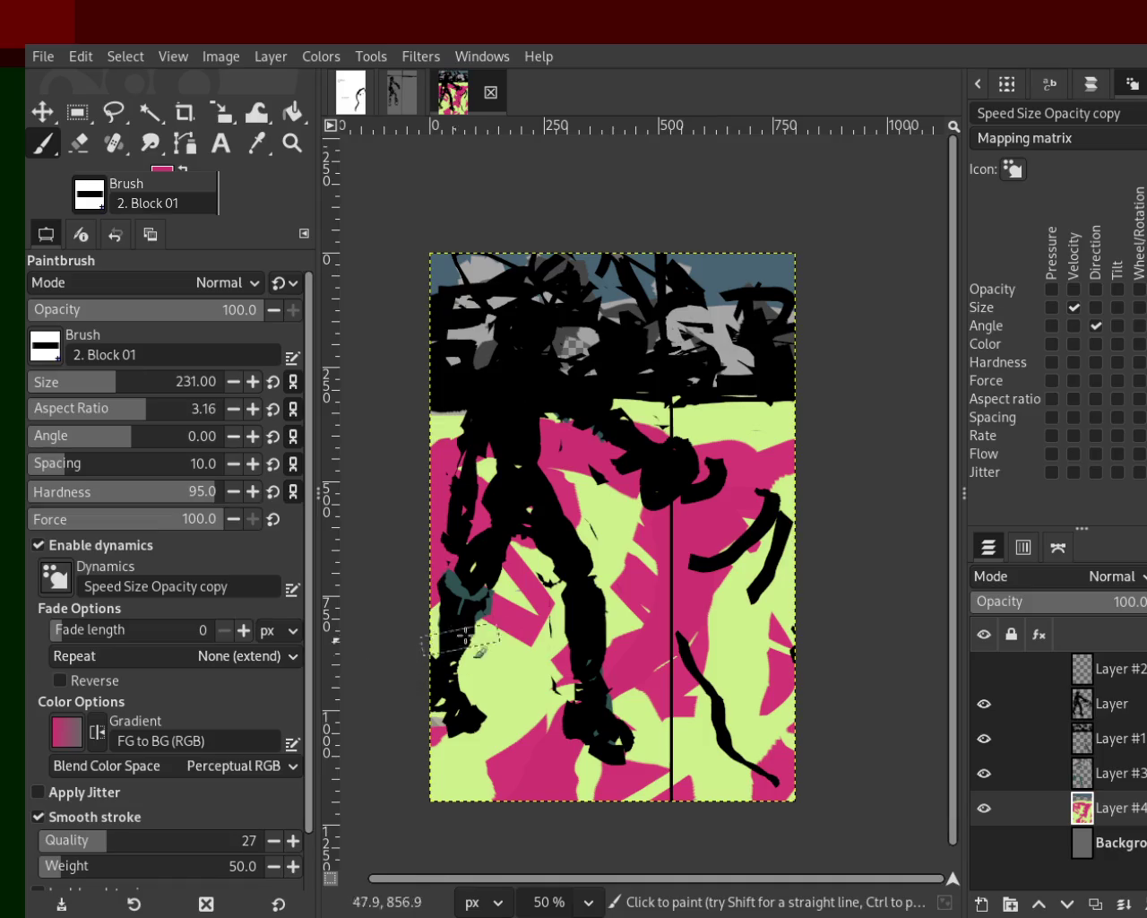
key(ctrl+z)
key(ctrl+z)
key(ctrl+z)
key(ctrl+z)
key(ctrl+z)
key(ctrl+z)
key(ctrl+z)
key(ctrl+z)
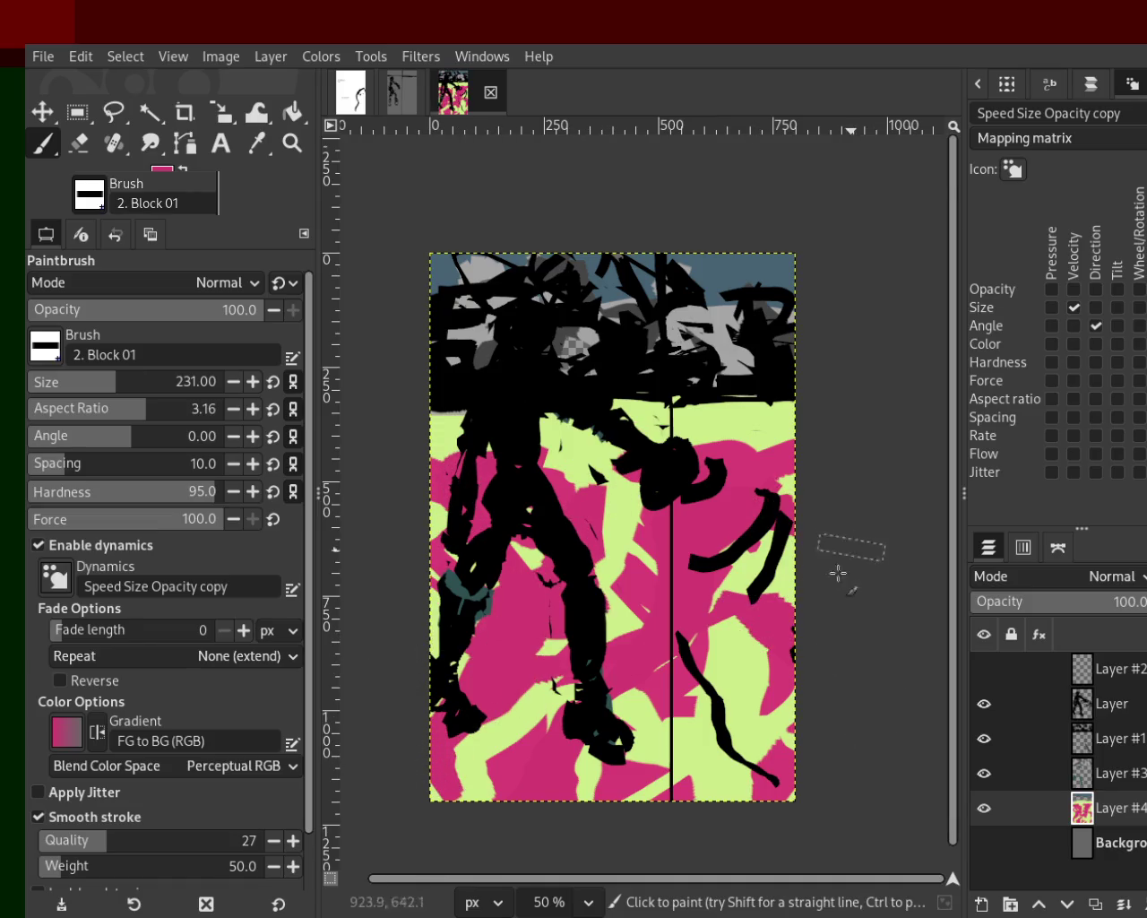
key(ctrl+z)
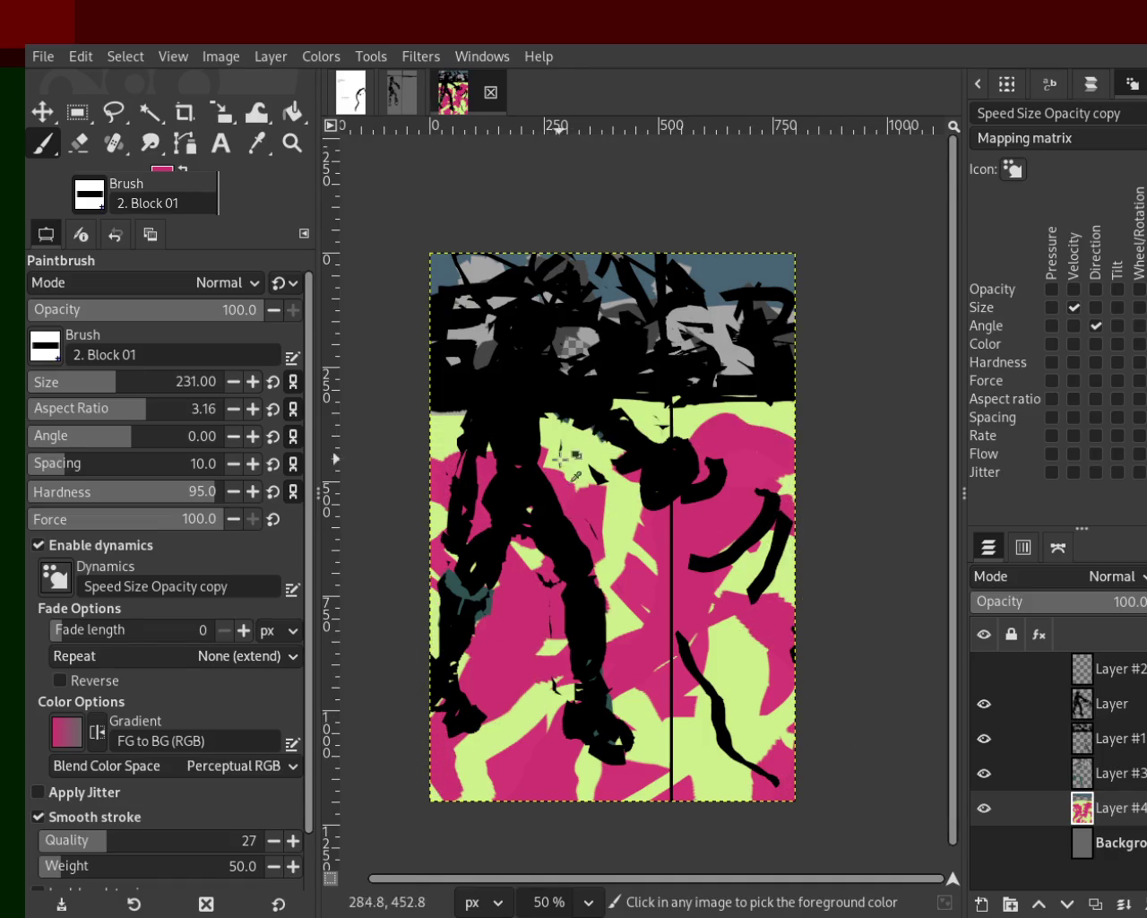
Step: Add horizontal green streaks and magenta strokes across the middle, dropping an upper-right green stroke
ctrl+click(561, 459)
drag(582, 502, 502, 770)
mouse_move(834, 513)
mouse_down()
mouse_move(627, 519)
mouse_move(866, 544)
mouse_move(585, 594)
mouse_up()
ctrl+click(682, 561)
mouse_move(682, 561)
mouse_down()
mouse_move(422, 565)
mouse_move(646, 596)
mouse_move(189, 789)
mouse_up()
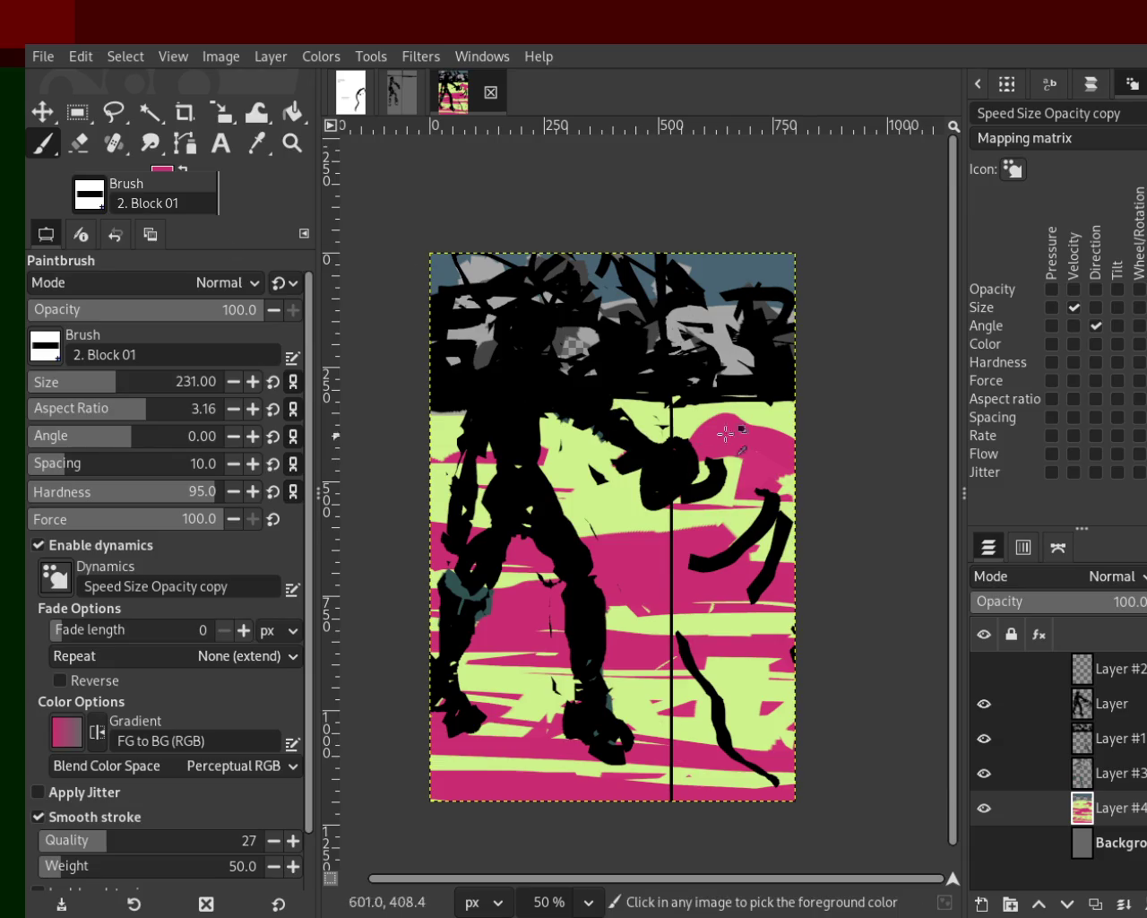
ctrl+click(771, 417)
drag(753, 425, 744, 466)
key(ctrl+z)
Step: Paint green over the magenta bands mid-canvas and lower-middle, right of the black line
ctrl+click(647, 557)
ctrl+click(608, 517)
mouse_move(627, 538)
mouse_down()
mouse_move(667, 563)
mouse_move(599, 629)
mouse_up()
ctrl+click(692, 595)
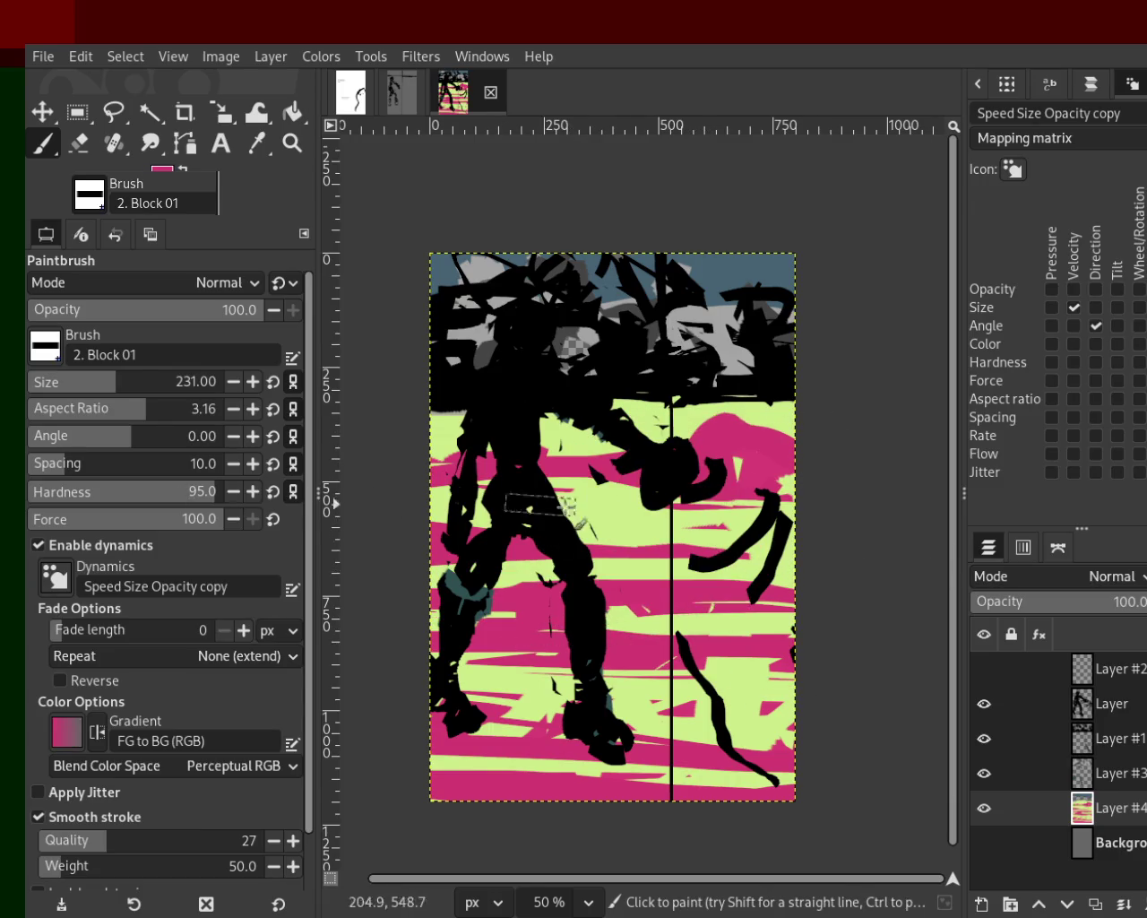
ctrl+click(587, 524)
ctrl+click(627, 574)
drag(643, 582, 670, 914)
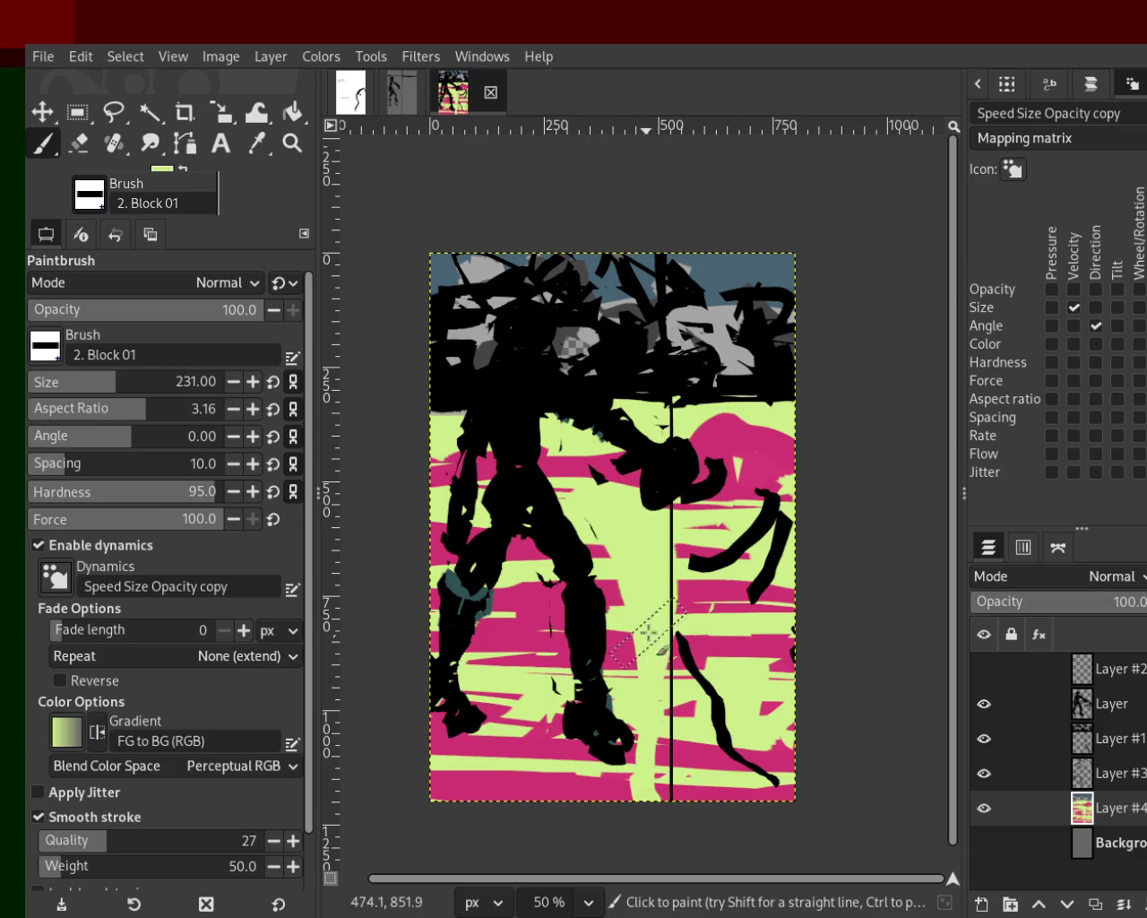
drag(642, 635, 751, 902)
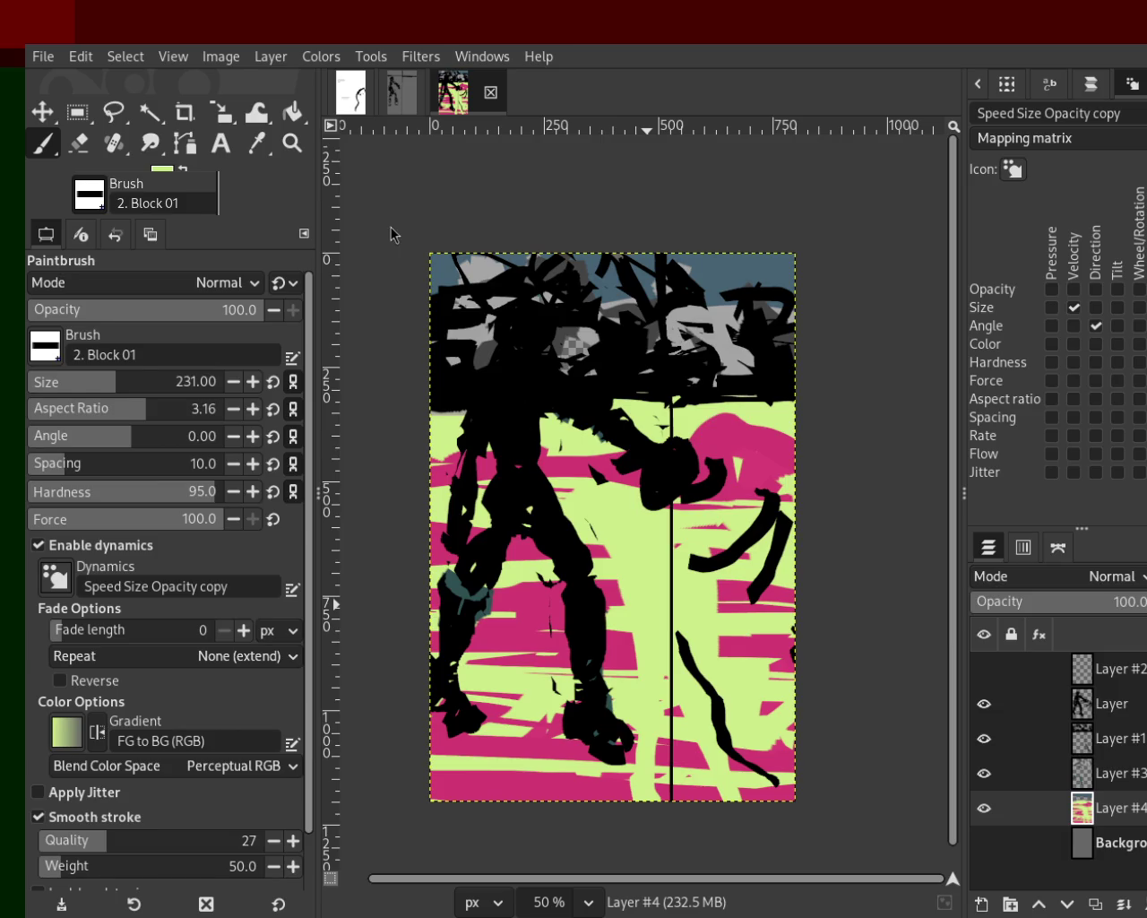
Step: Sample magenta and paint a diagonal sweep across the lower middle, then overlay part with lime green
ctrl+click(738, 440)
drag(737, 440, 634, 831)
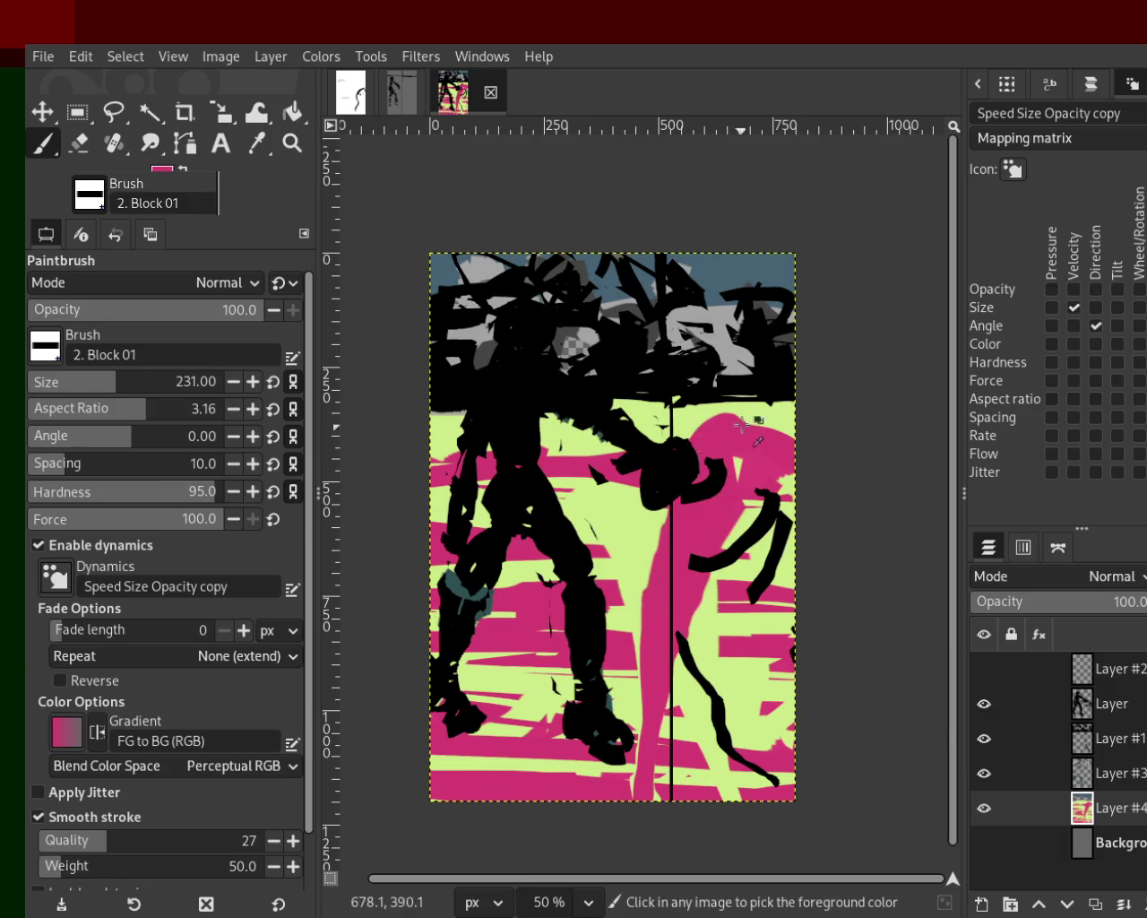
key(ctrl+z)
drag(737, 424, 446, 791)
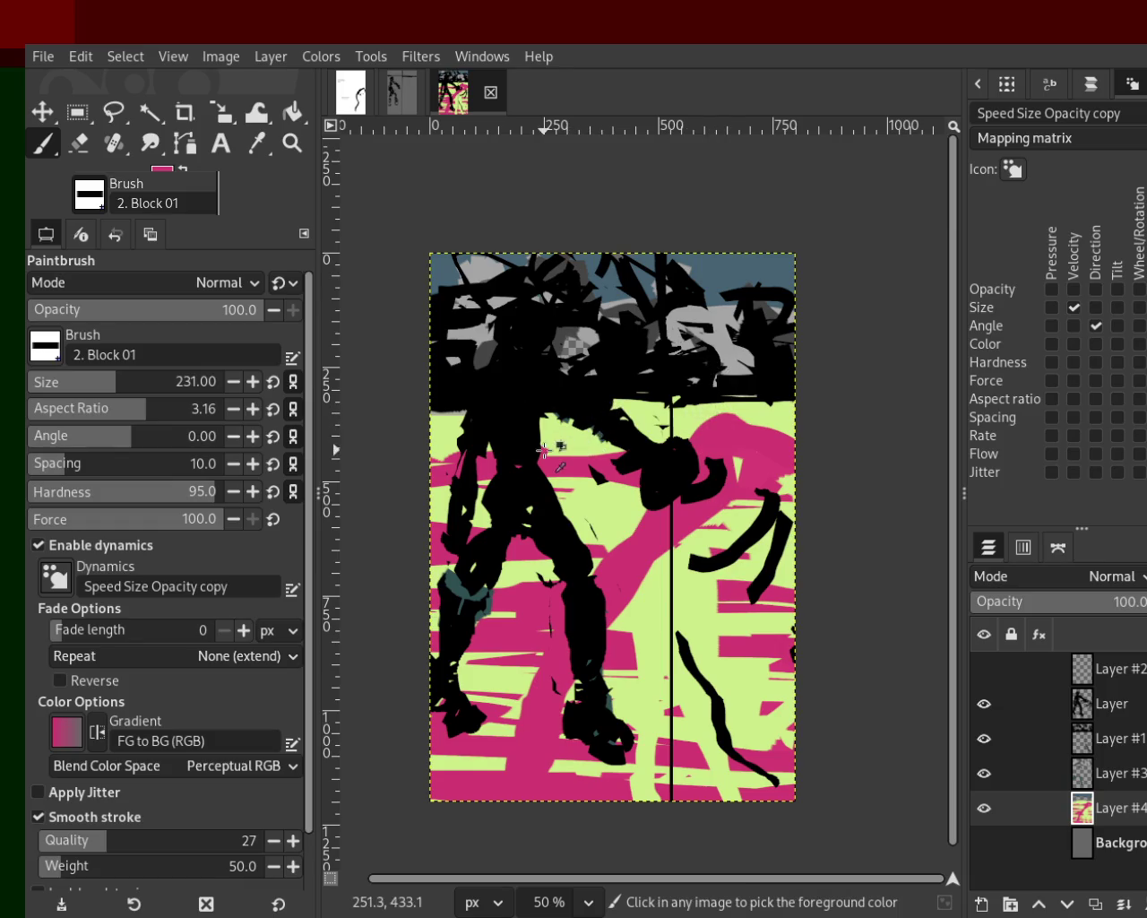
ctrl+click(575, 432)
drag(574, 432, 370, 773)
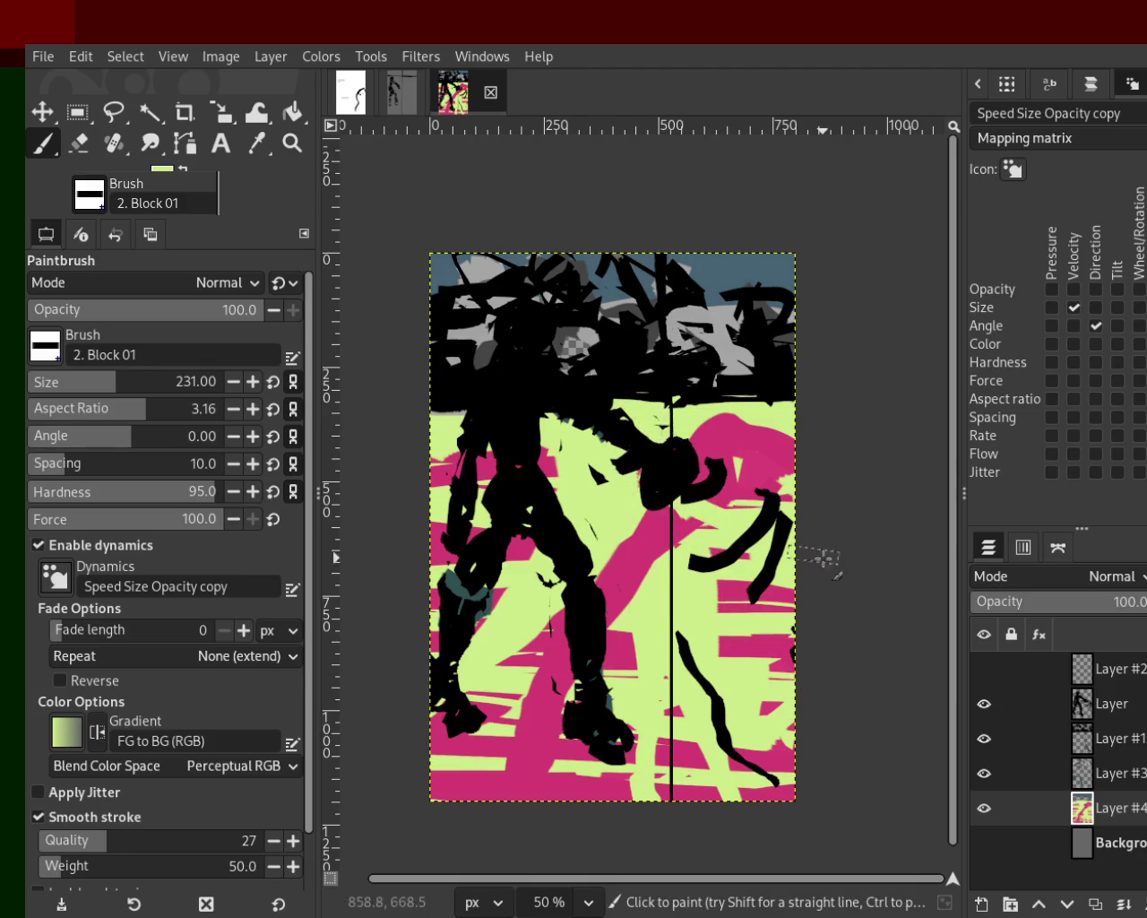
Step: Repaint the background with alternating lime green and magenta patches around the figure's middle
mouse_move(762, 441)
mouse_down()
mouse_move(748, 460)
mouse_move(297, 528)
mouse_move(463, 628)
mouse_move(627, 642)
mouse_up()
ctrl+click(556, 644)
mouse_move(557, 644)
mouse_down()
mouse_move(802, 651)
mouse_move(819, 540)
mouse_move(846, 600)
mouse_move(666, 540)
mouse_move(609, 717)
mouse_move(806, 681)
mouse_move(636, 491)
mouse_move(754, 629)
mouse_move(406, 567)
mouse_move(911, 780)
mouse_up()
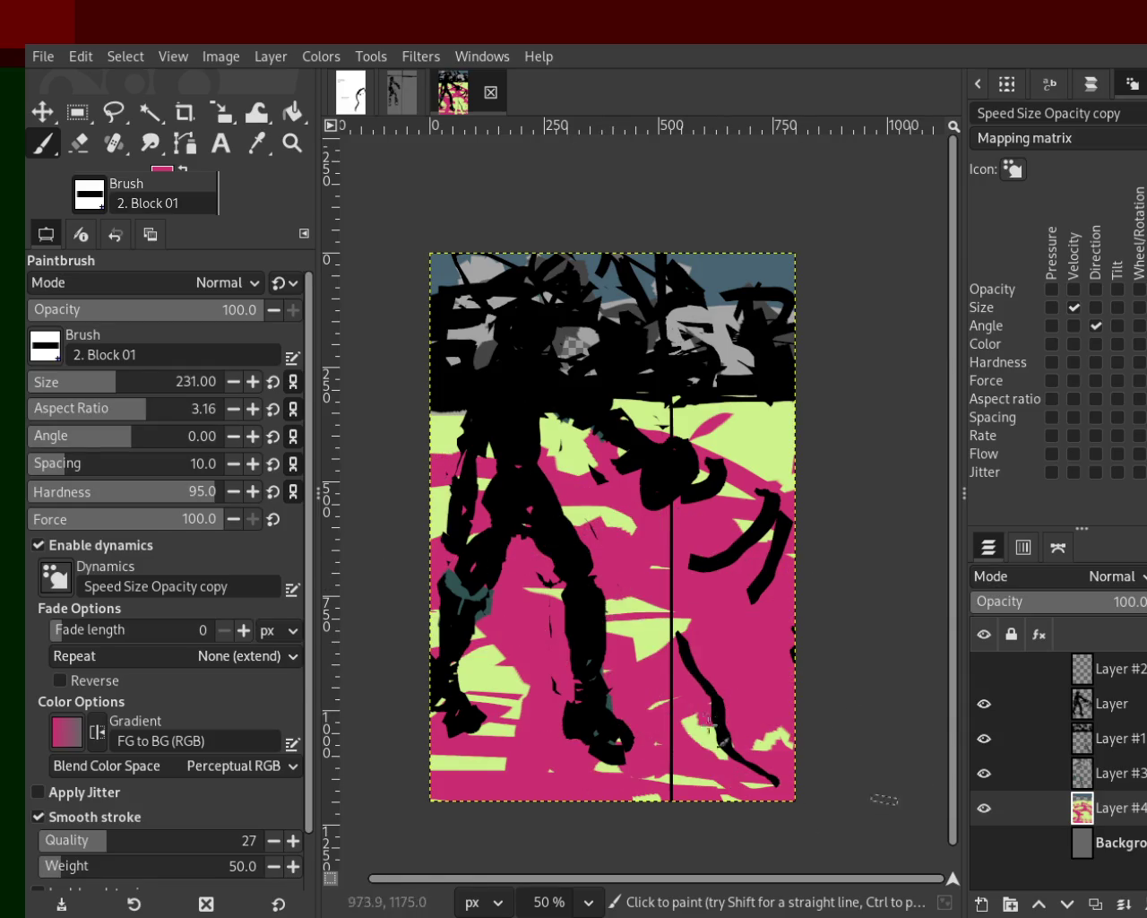
ctrl+click(638, 634)
mouse_move(638, 634)
mouse_down()
mouse_move(750, 625)
mouse_move(606, 586)
mouse_move(612, 514)
mouse_move(893, 840)
mouse_move(477, 789)
mouse_move(683, 516)
mouse_move(612, 473)
mouse_move(633, 557)
mouse_up()
key(ctrl+z)
Step: Paint slate blue strokes along the figure's left leg, replacing a trial black stroke
ctrl+click(685, 282)
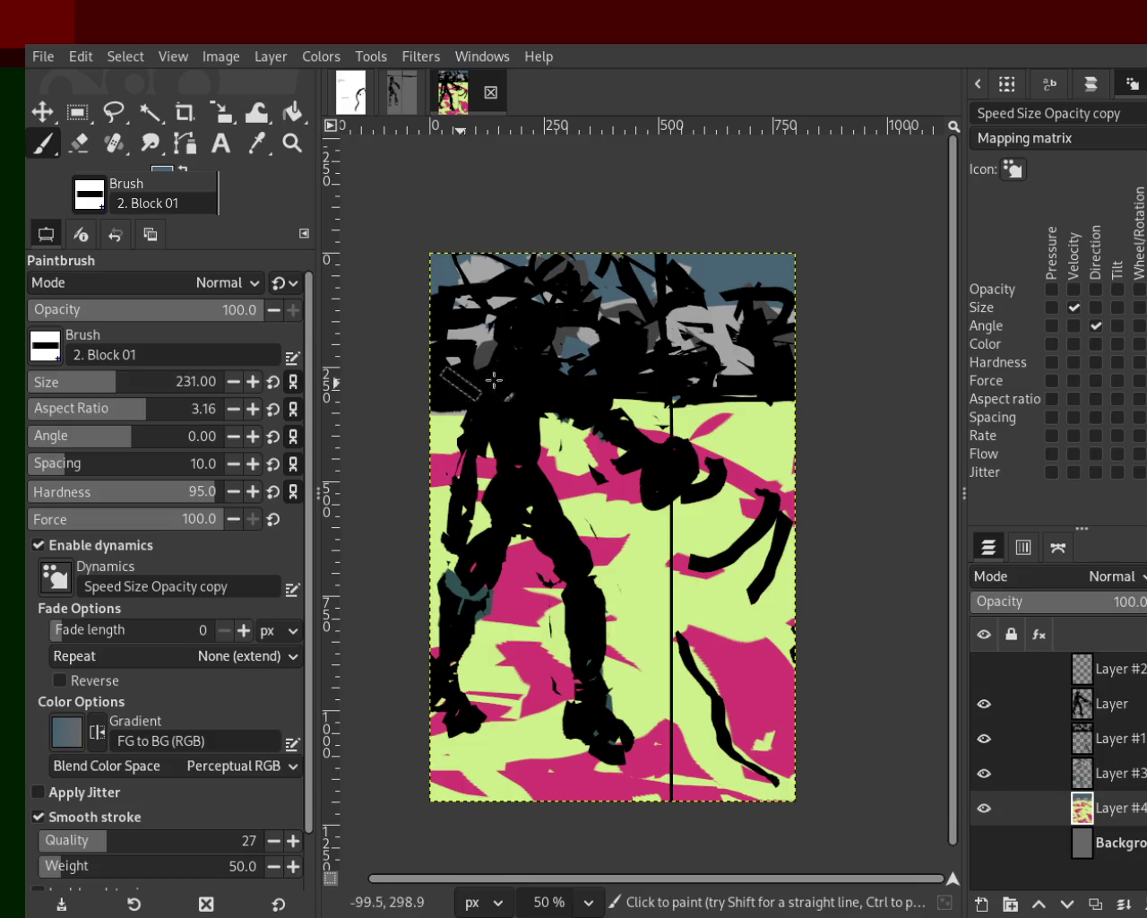
ctrl+click(764, 370)
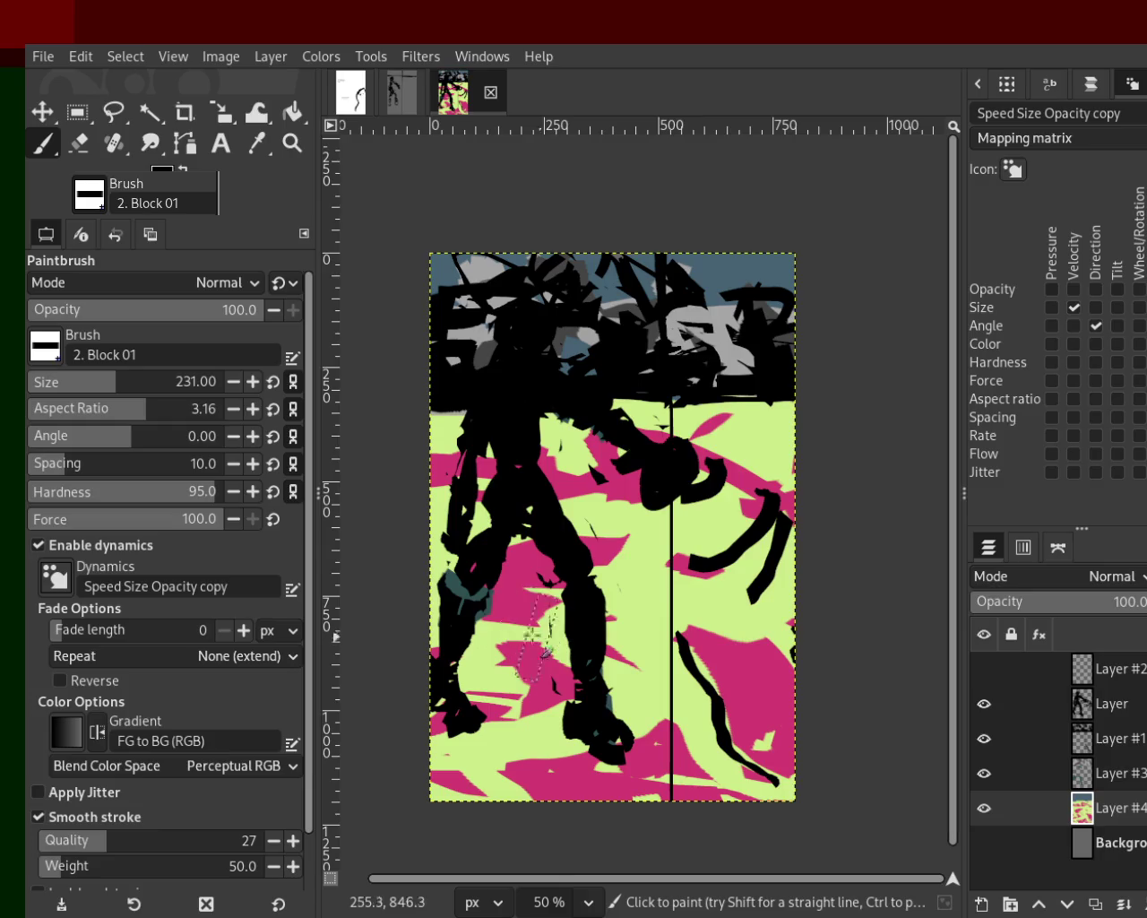
drag(533, 515, 465, 598)
key(ctrl+z)
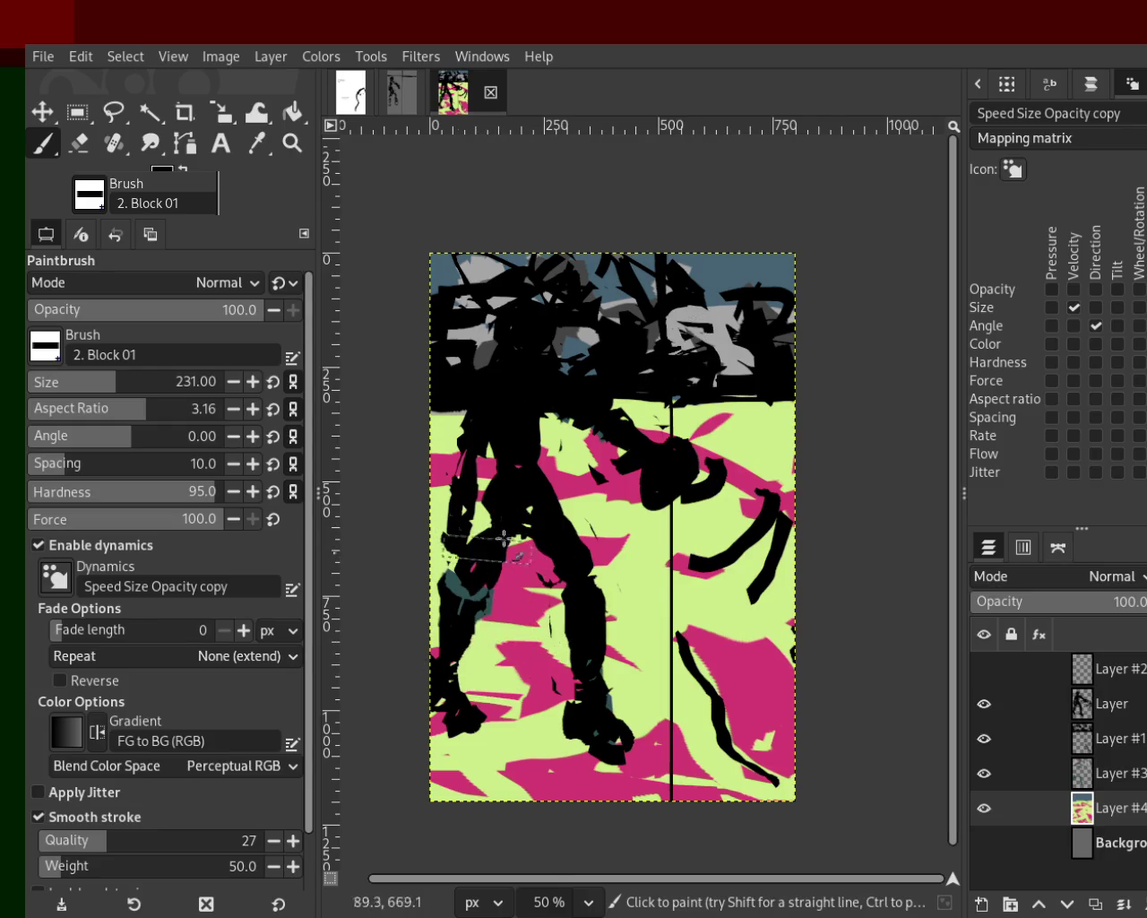
ctrl+click(578, 339)
drag(514, 561, 488, 517)
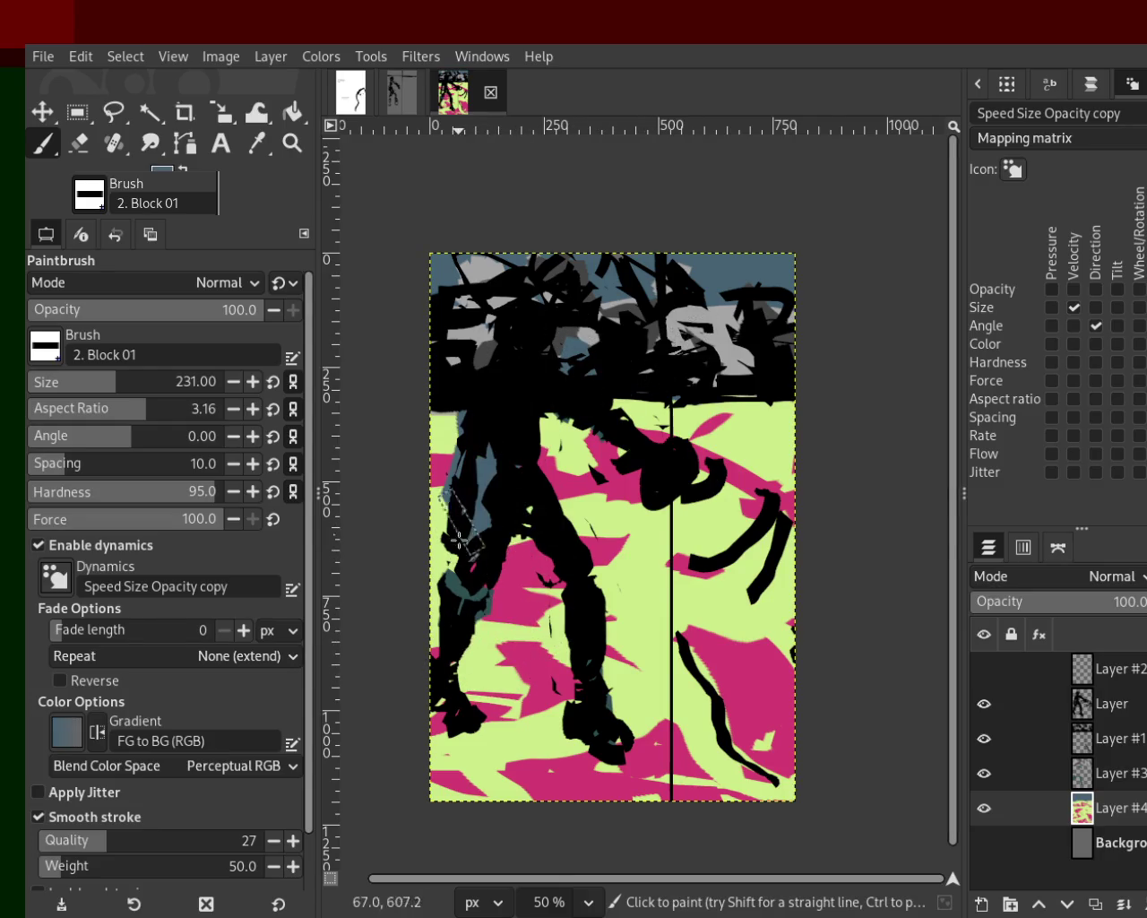